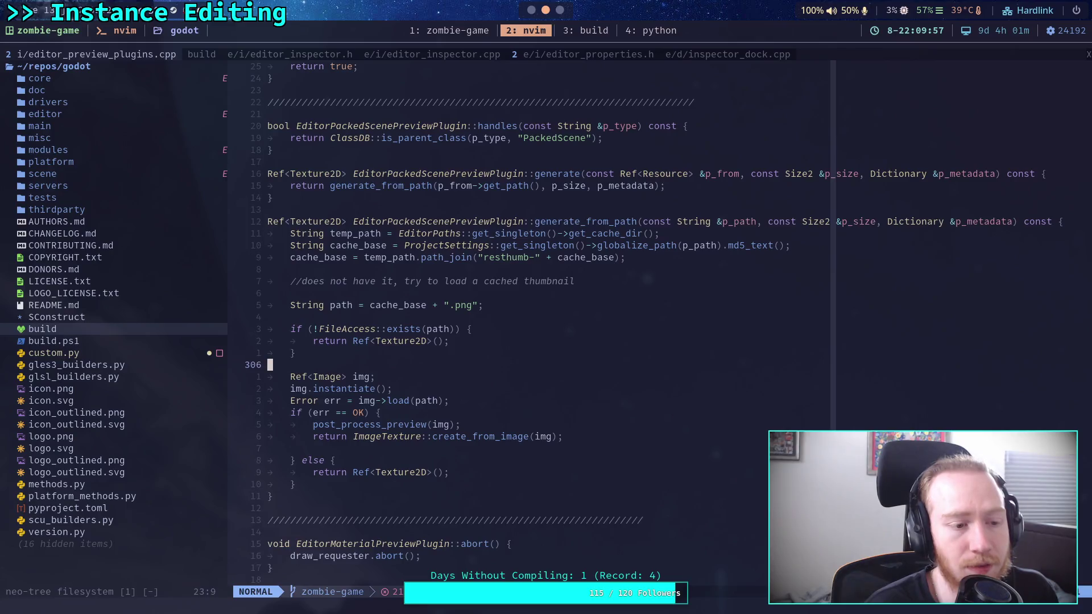
Step: Read the cache-path and file-exists checks in generate_from_path, then start a blank browser tab
left_click(333, 257)
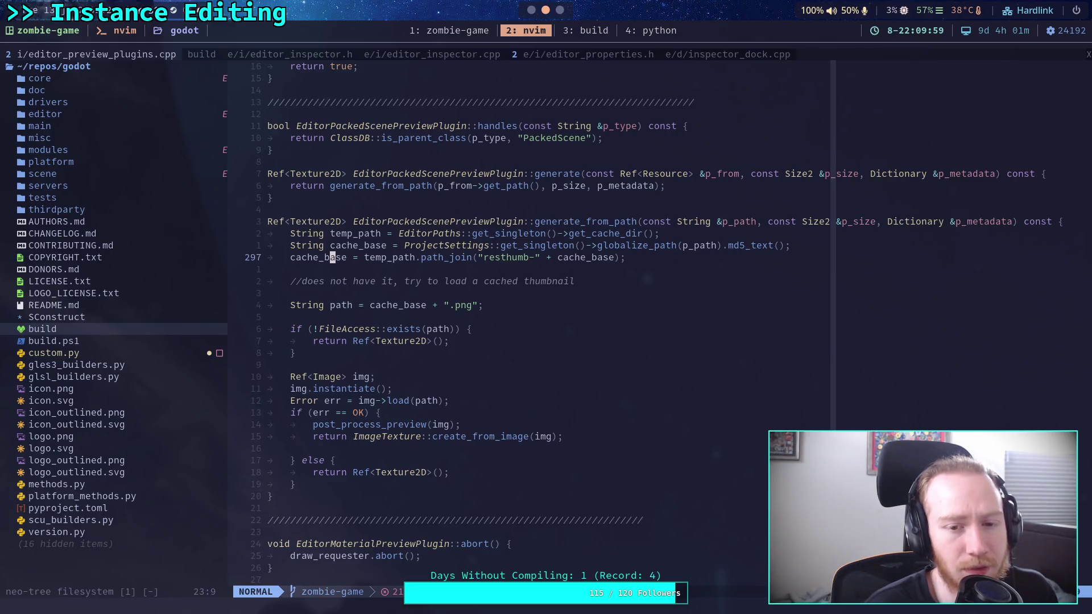
key("k")
key("k")
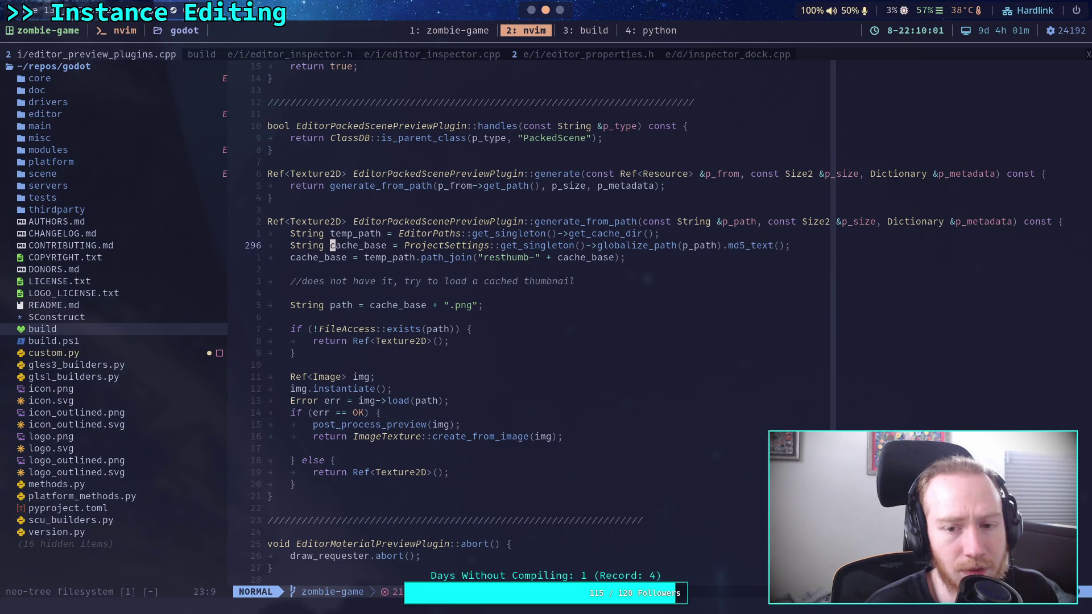
key("j")
key("j")
key("j")
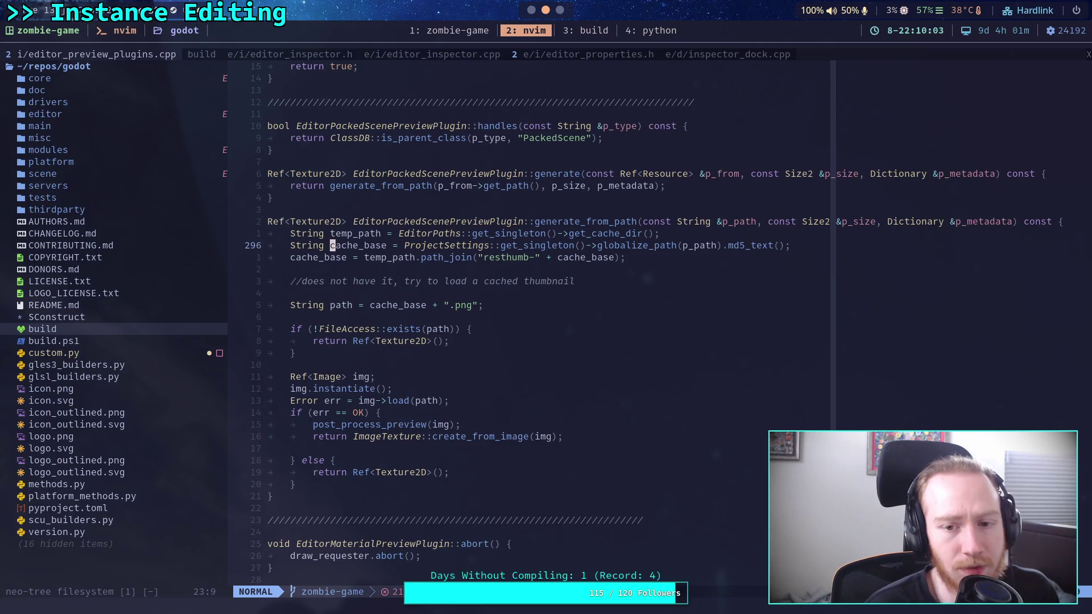
key("j")
key("j")
key("j")
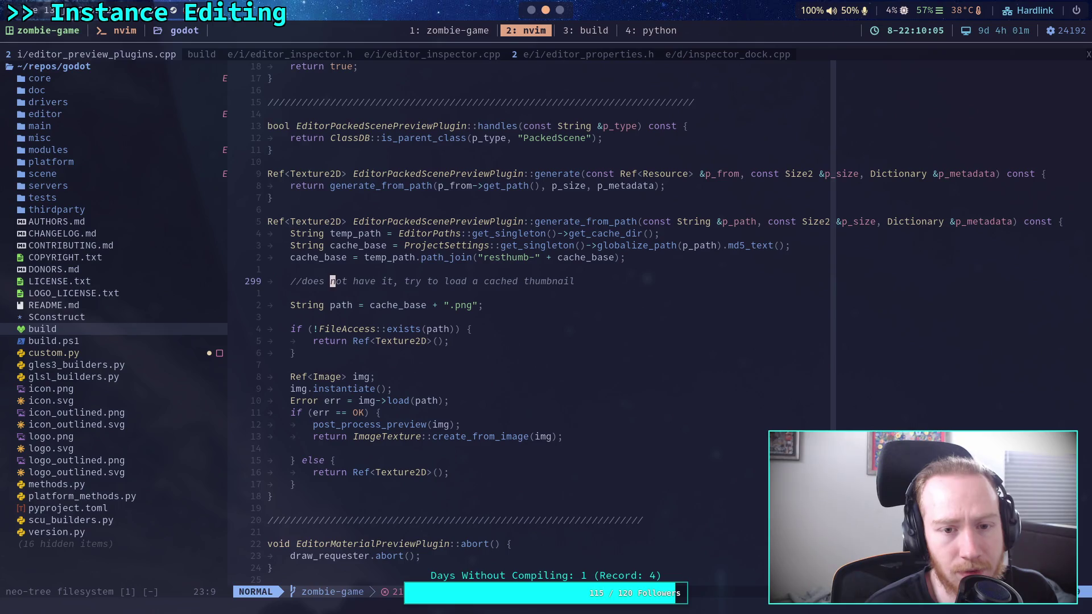
key("j")
key("j")
key("j")
key("j")
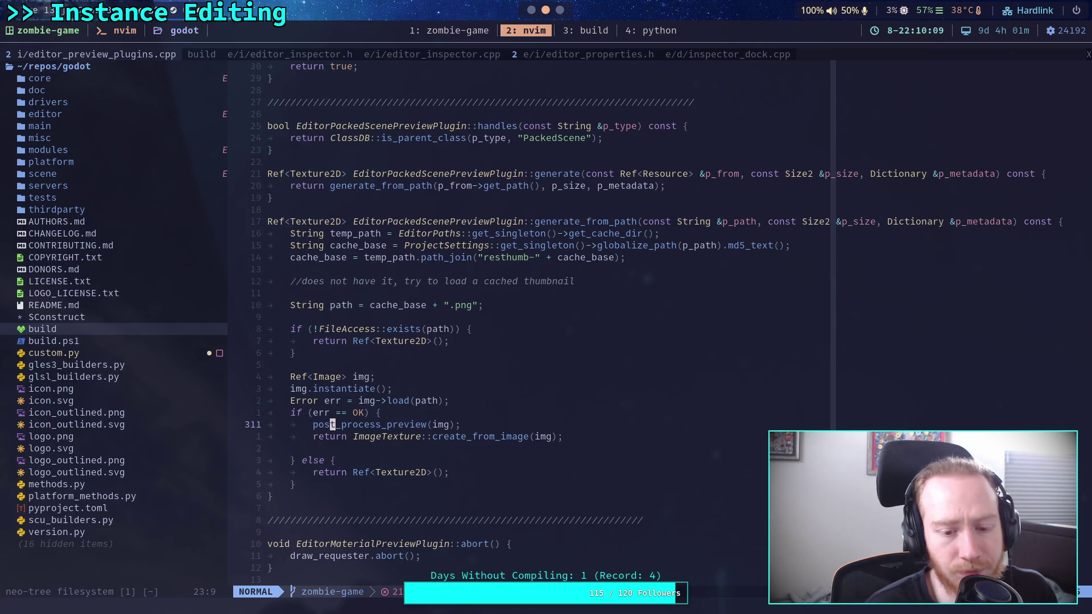
key("k")
key("k")
key("k")
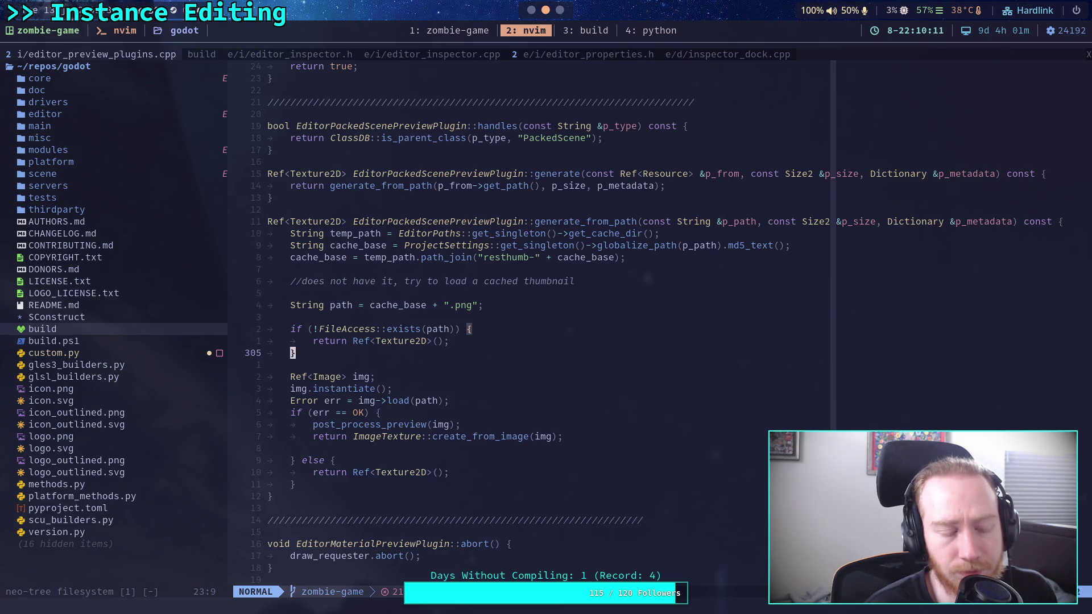
key("j")
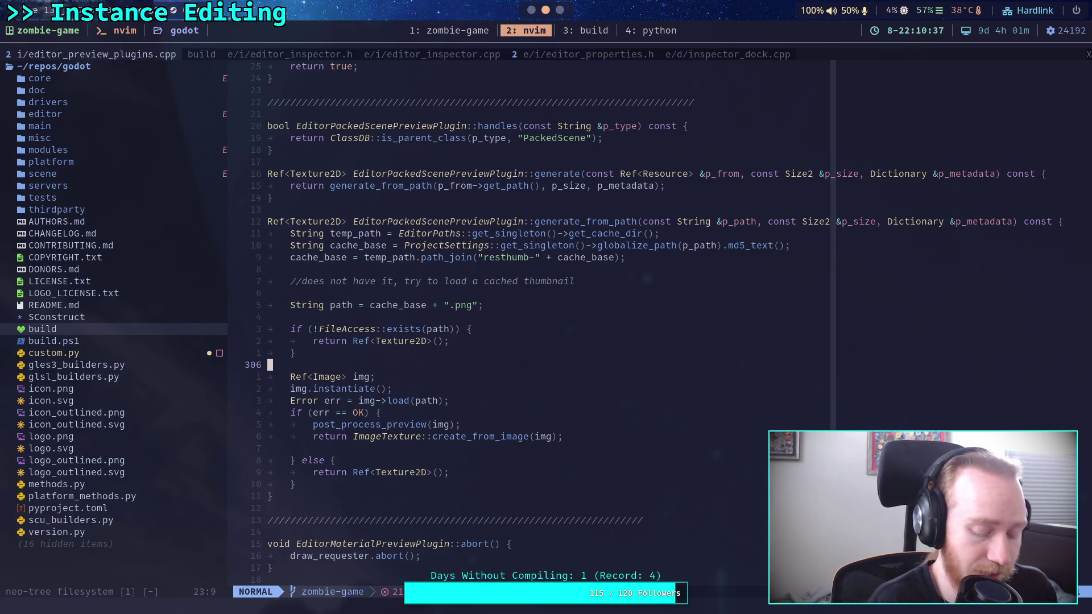
key("super+3")
key("ctrl+t")
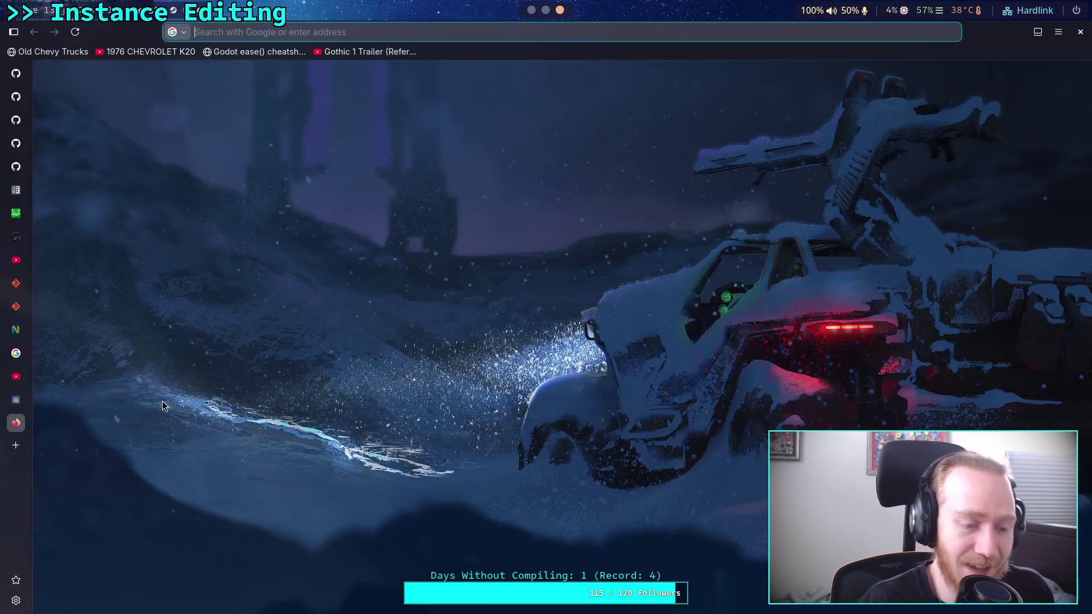
Step: Search Google for 'set camera for packed scene previews godot' and skim the results
type("set camera for packed scene previews godot")
key("Return")
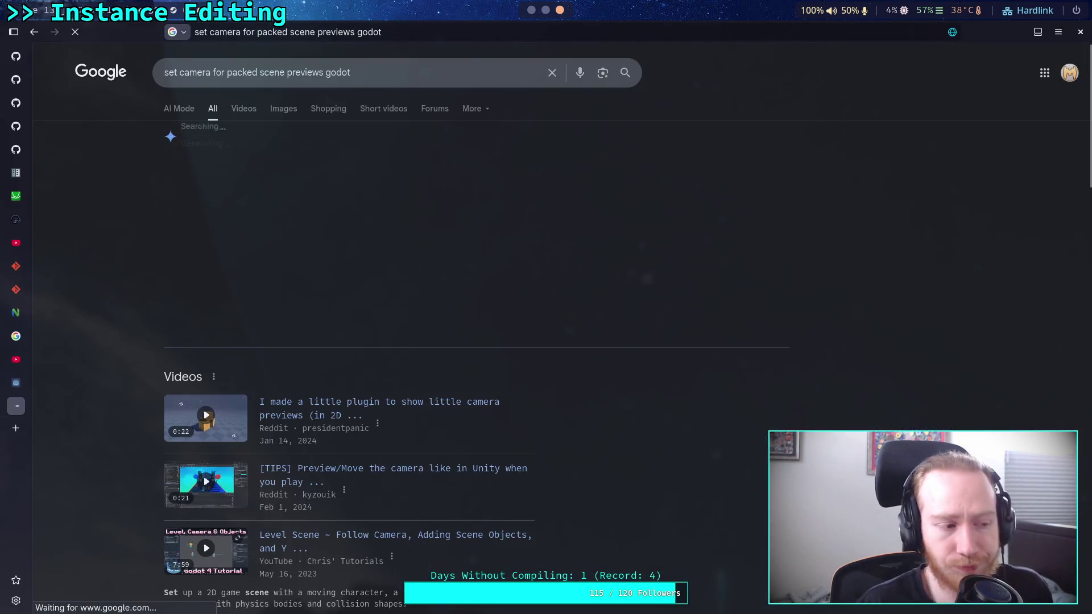
scroll(103, 398, "down", 2)
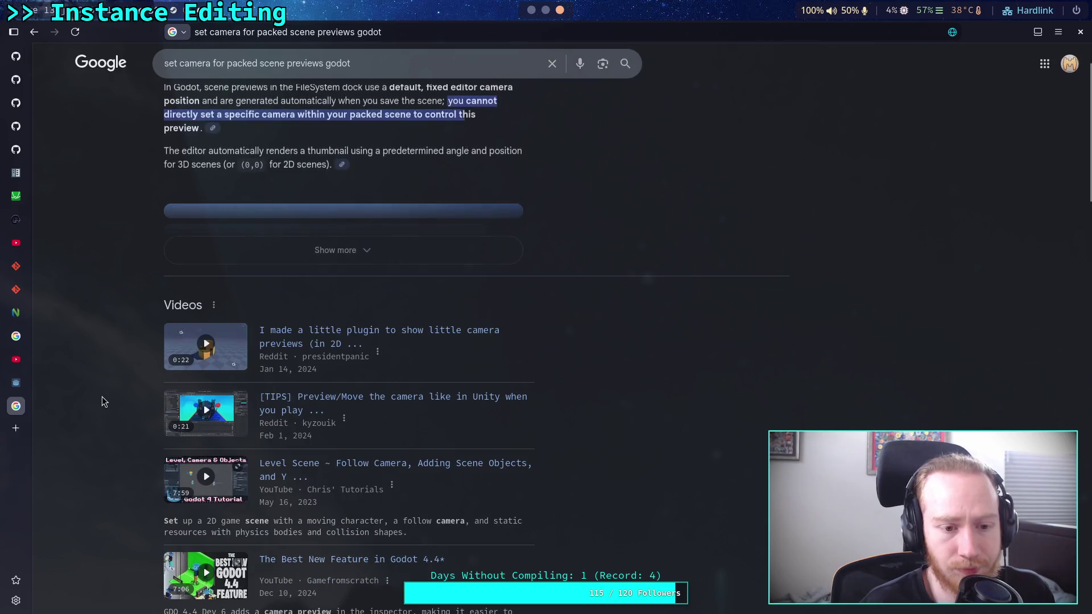
scroll(102, 401, "up", 2)
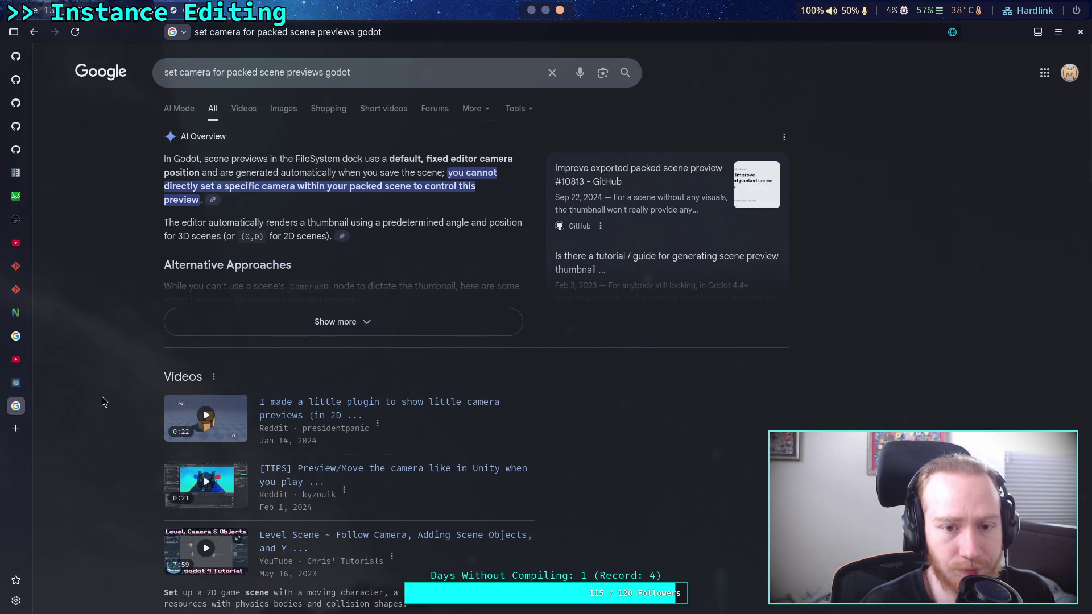
scroll(101, 397, "down", 7)
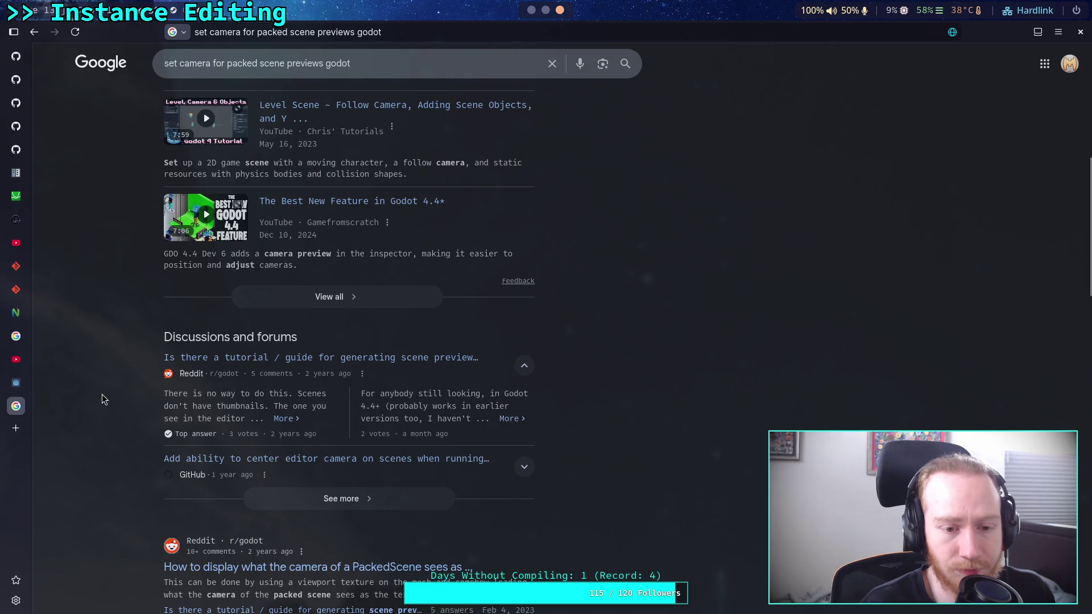
scroll(101, 394, "down", 4)
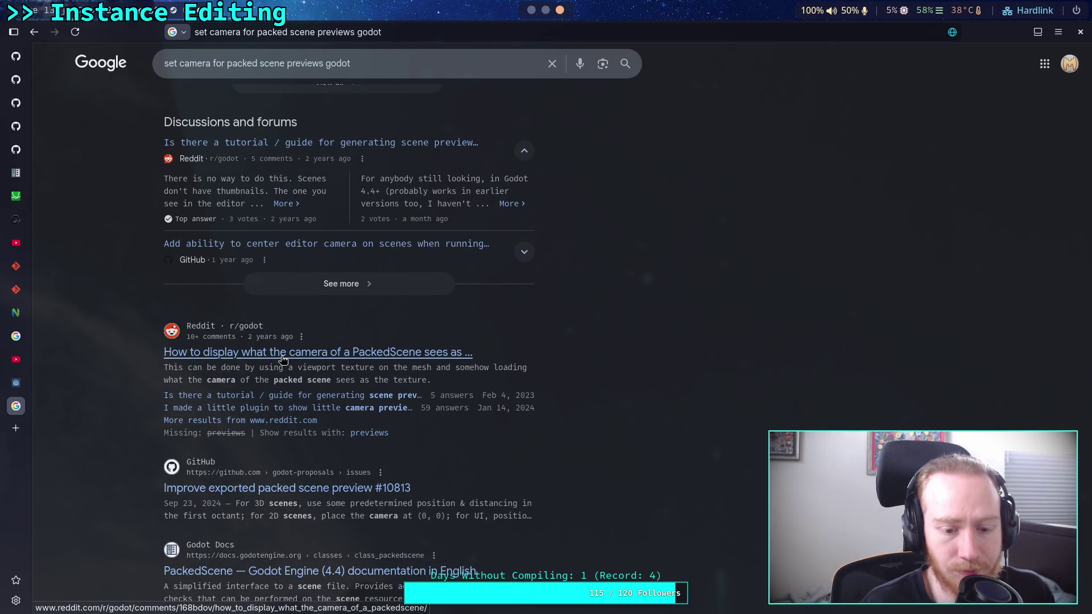
Step: Check the Reddit PackedScene thread, then open GitHub issue #10813 'Improve exported packed scene preview'
left_click(282, 359)
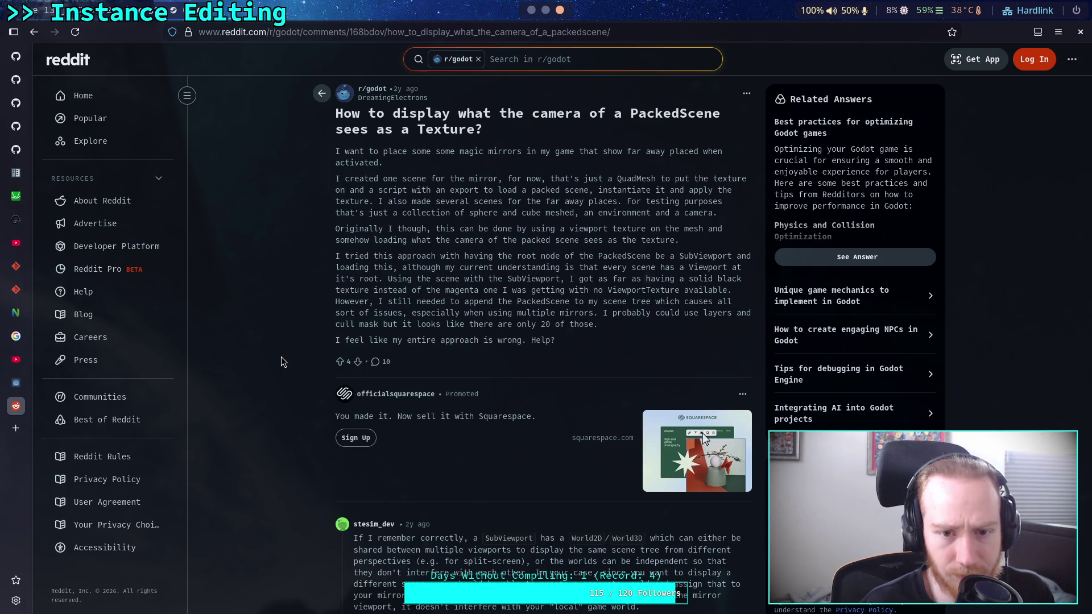
scroll(281, 356, "down", 5)
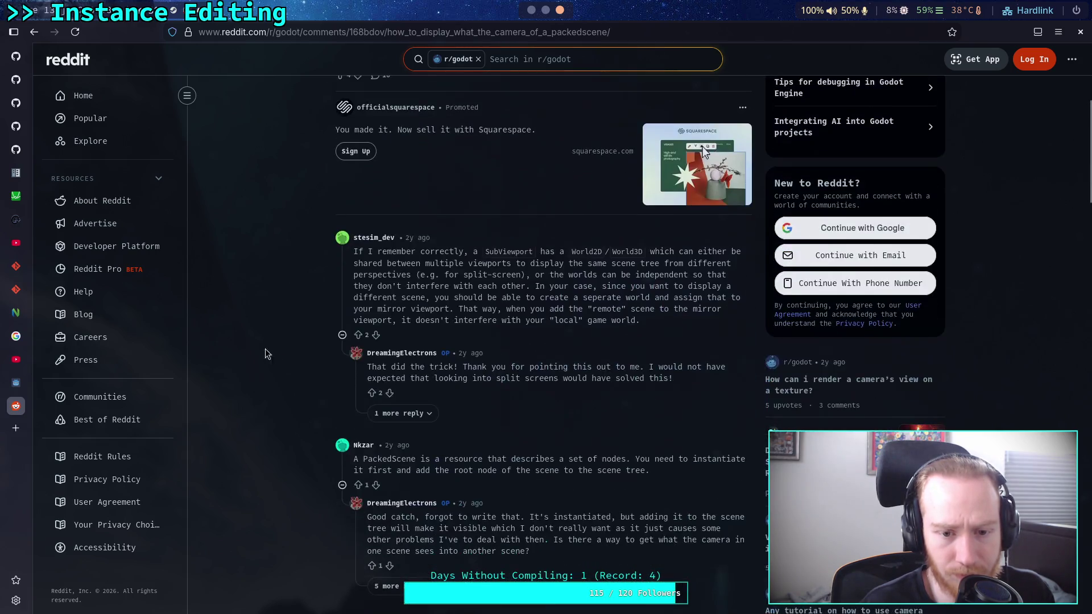
left_click(39, 42)
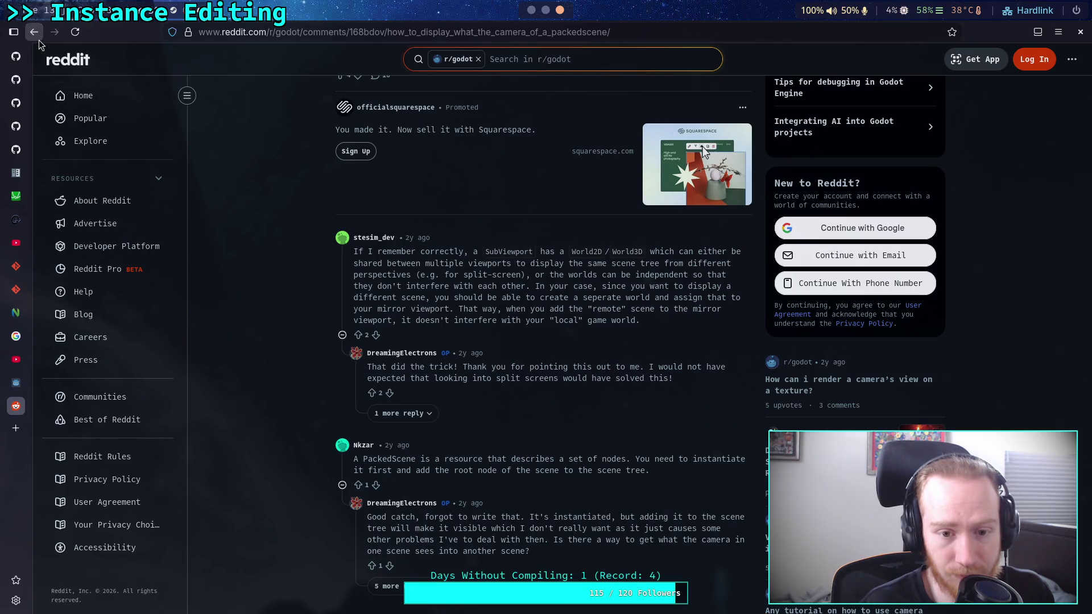
scroll(109, 341, "down", 2)
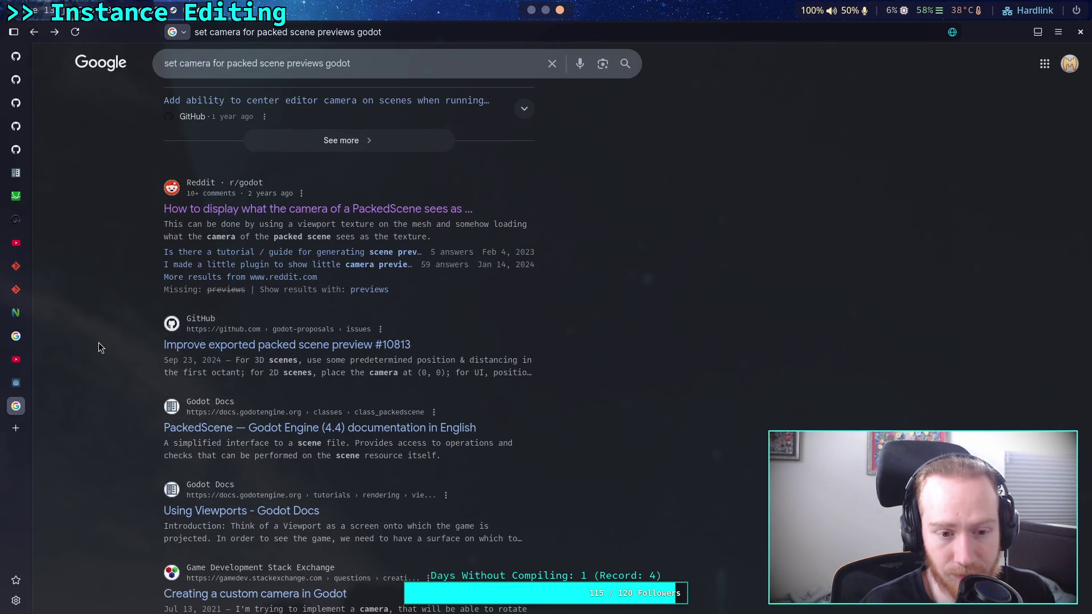
left_click(250, 345)
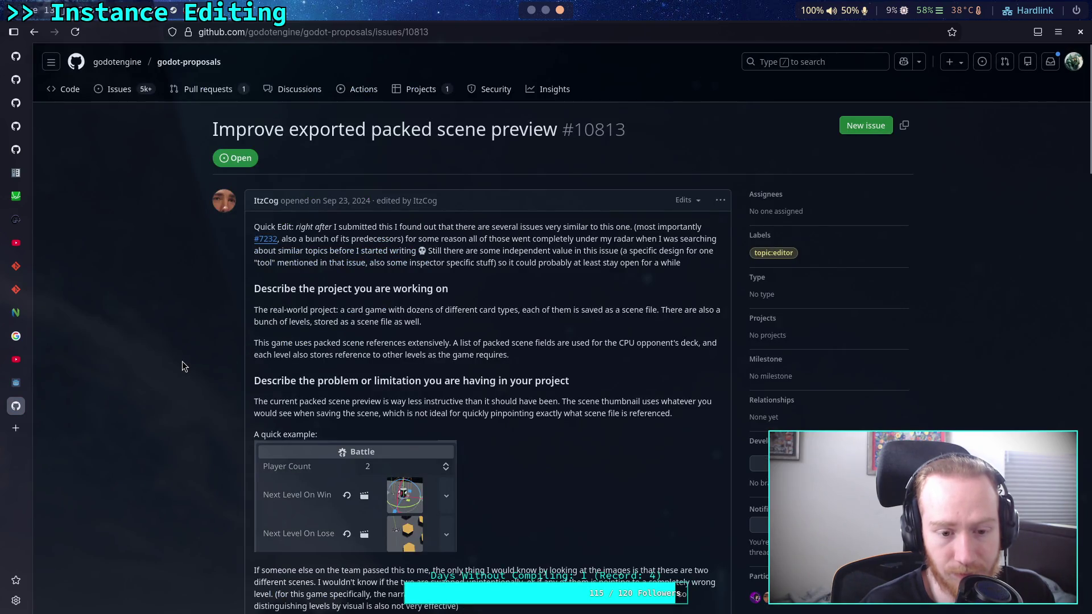
Step: Read down issue #10813 and follow the link to the 'Improve scene thumbnails' proposal
scroll(182, 360, "down", 2)
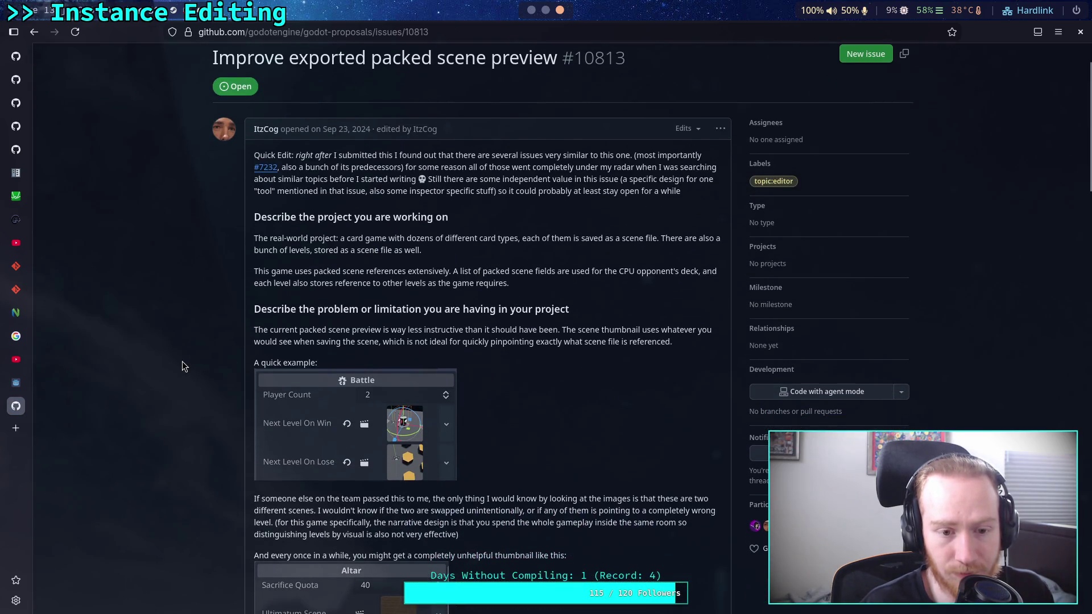
scroll(182, 362, "down", 2)
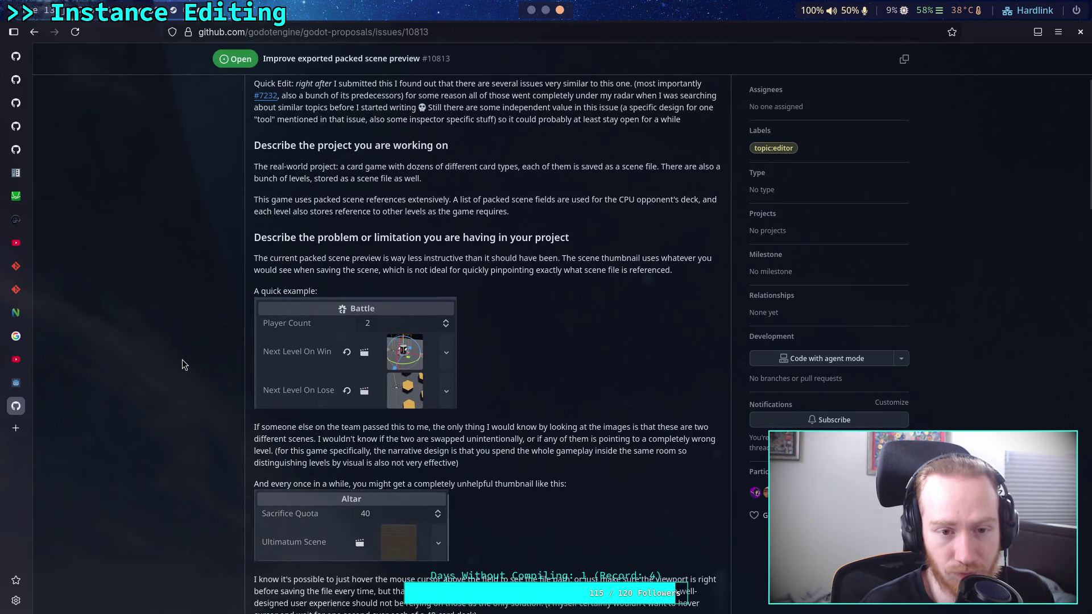
scroll(182, 359, "down", 10)
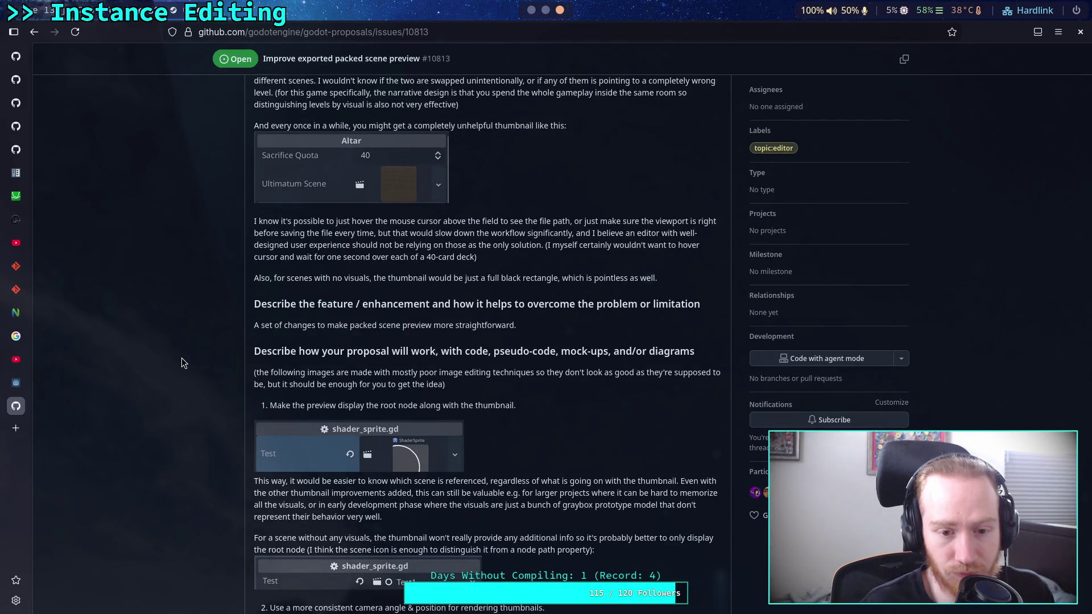
scroll(182, 359, "down", 2)
scroll(182, 358, "down", 2)
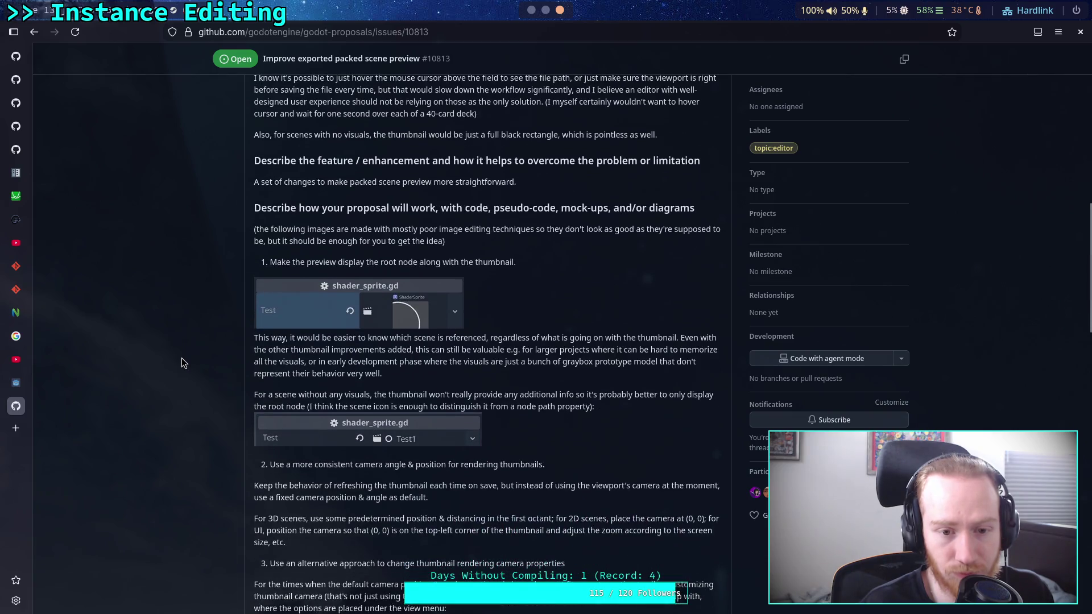
scroll(182, 358, "down", 2)
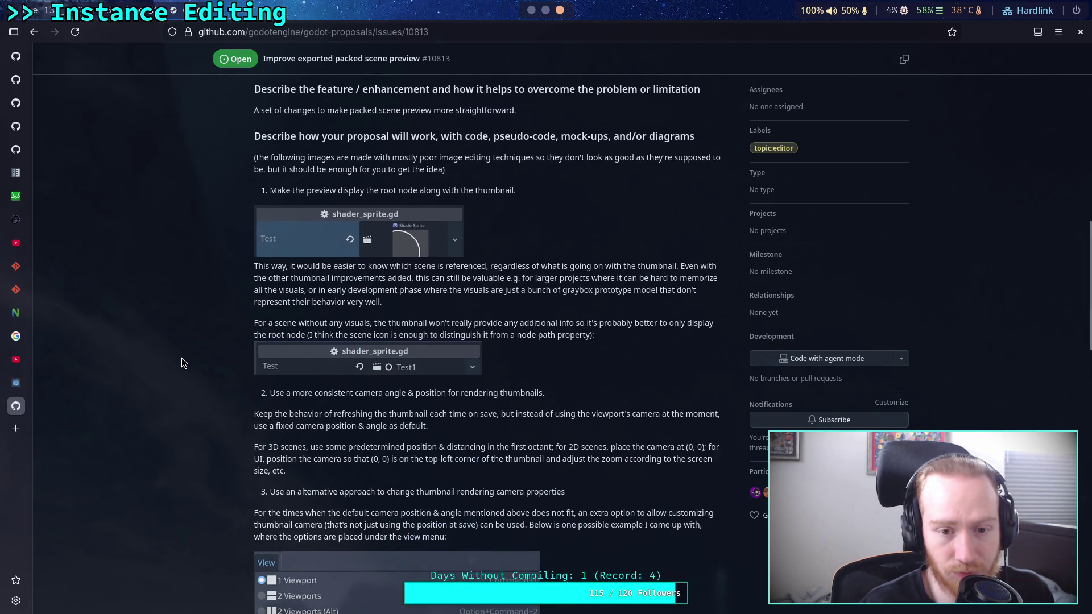
scroll(182, 358, "down", 12)
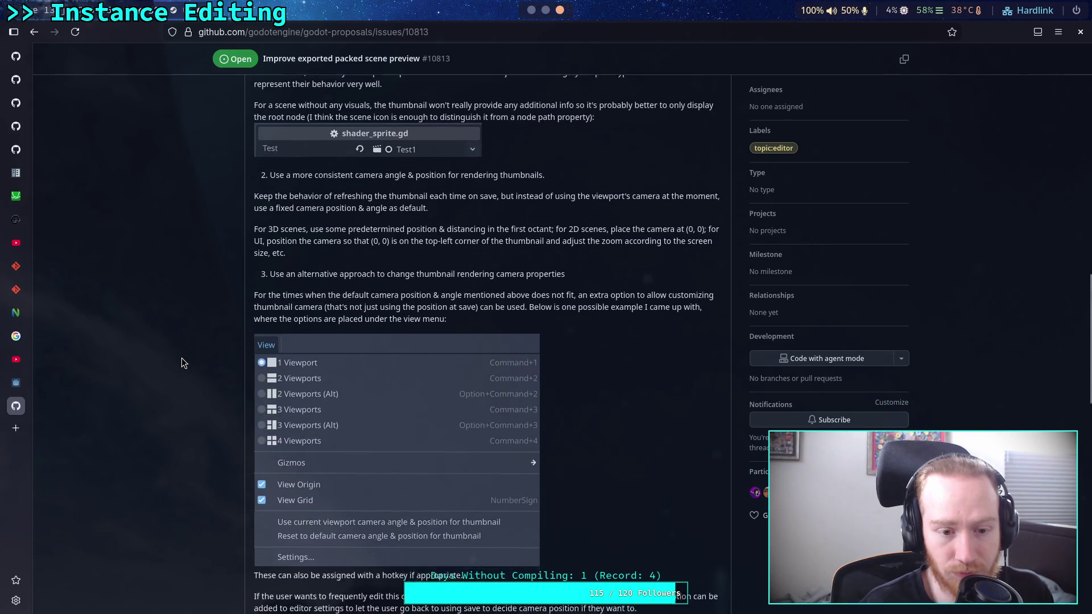
scroll(182, 362, "down", 10)
scroll(182, 362, "down", 4)
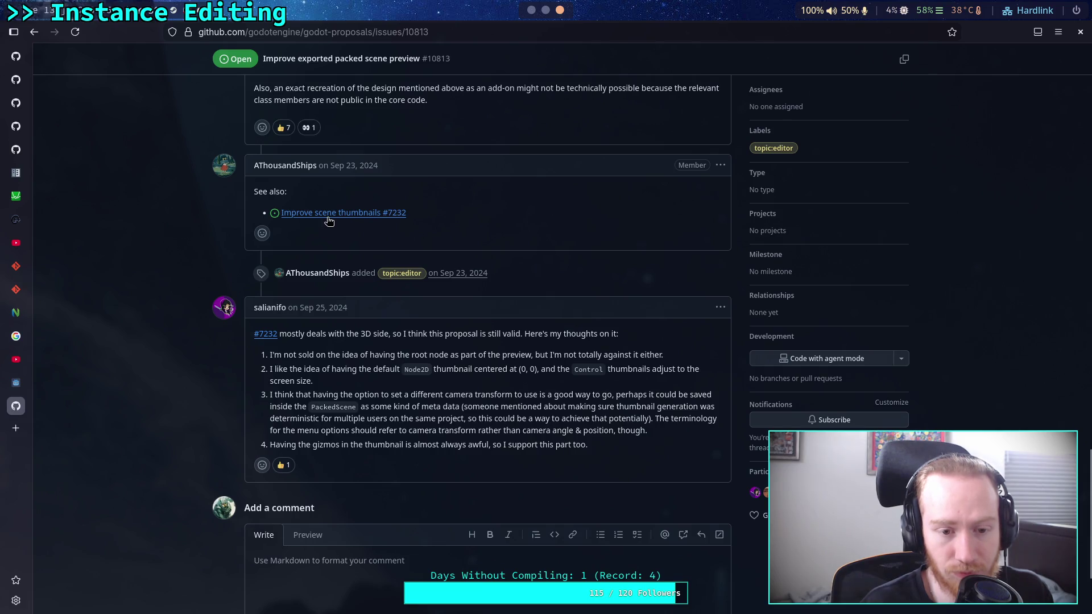
mouse_move(329, 220)
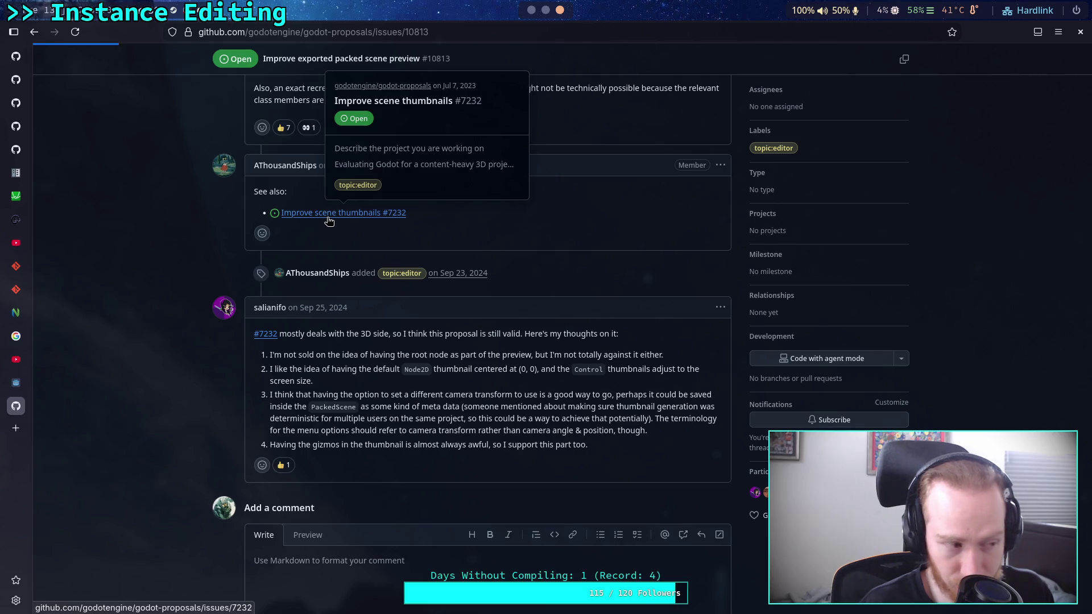
left_click(329, 220)
Step: Read the #7232 comments, close that tab and return to the Godot editor
scroll(238, 335, "down", 4)
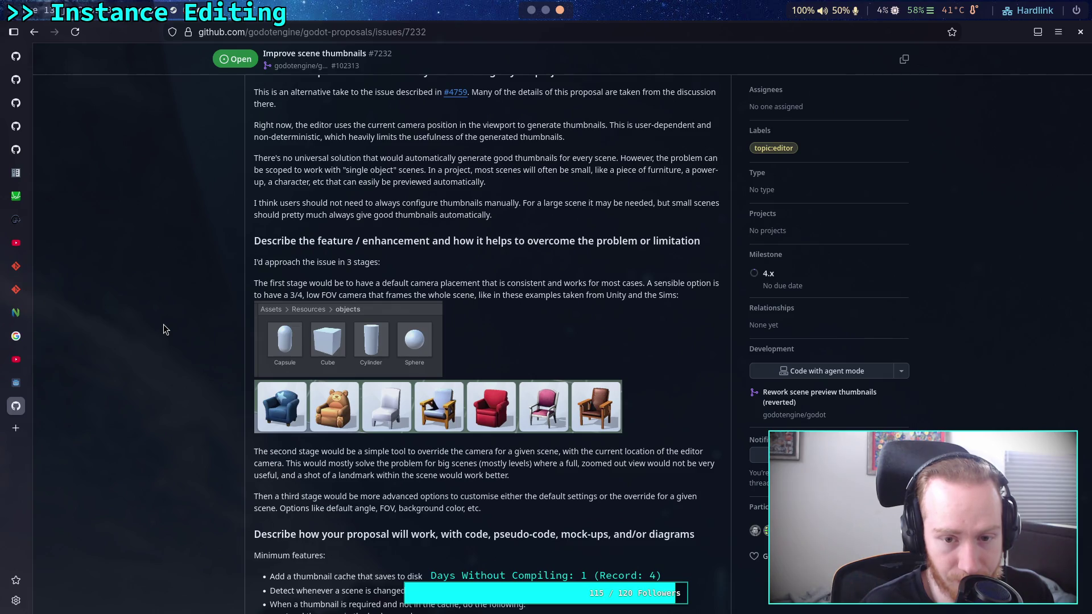
scroll(164, 323, "down", 8)
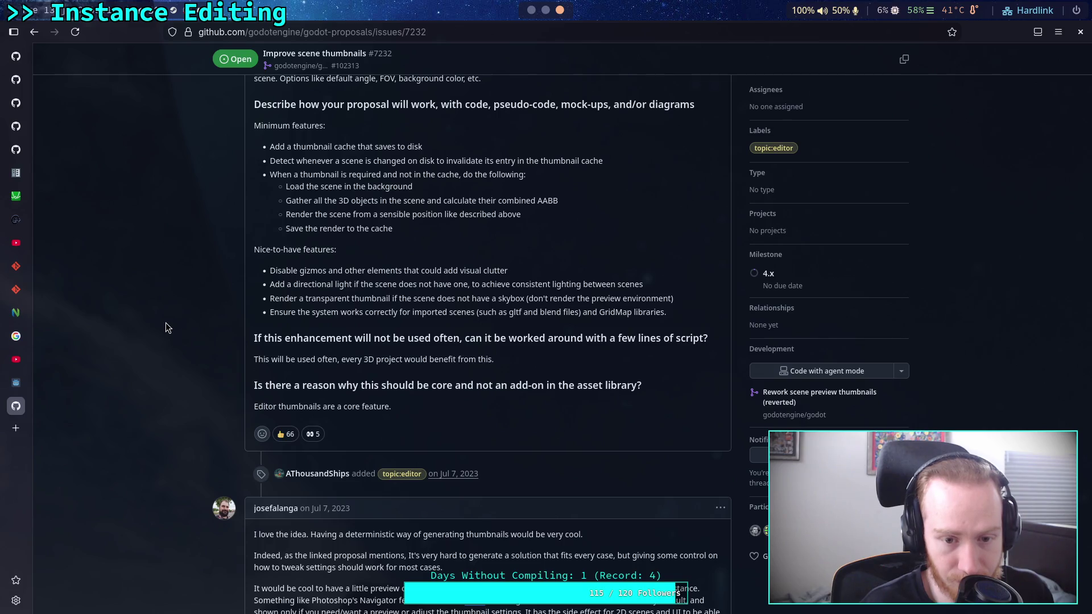
scroll(165, 322, "up", 5)
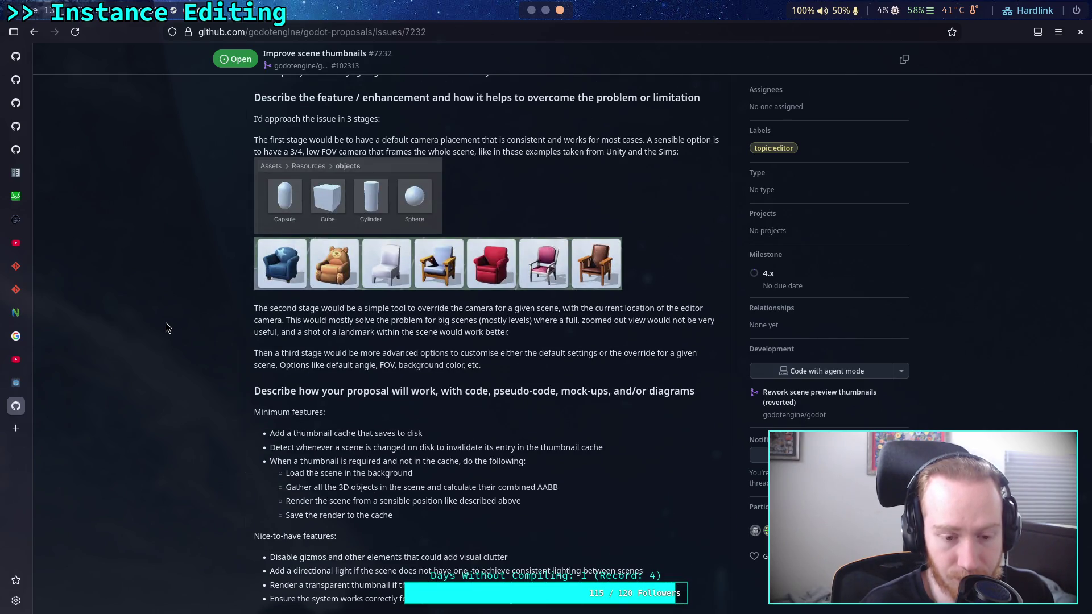
scroll(166, 327, "down", 1)
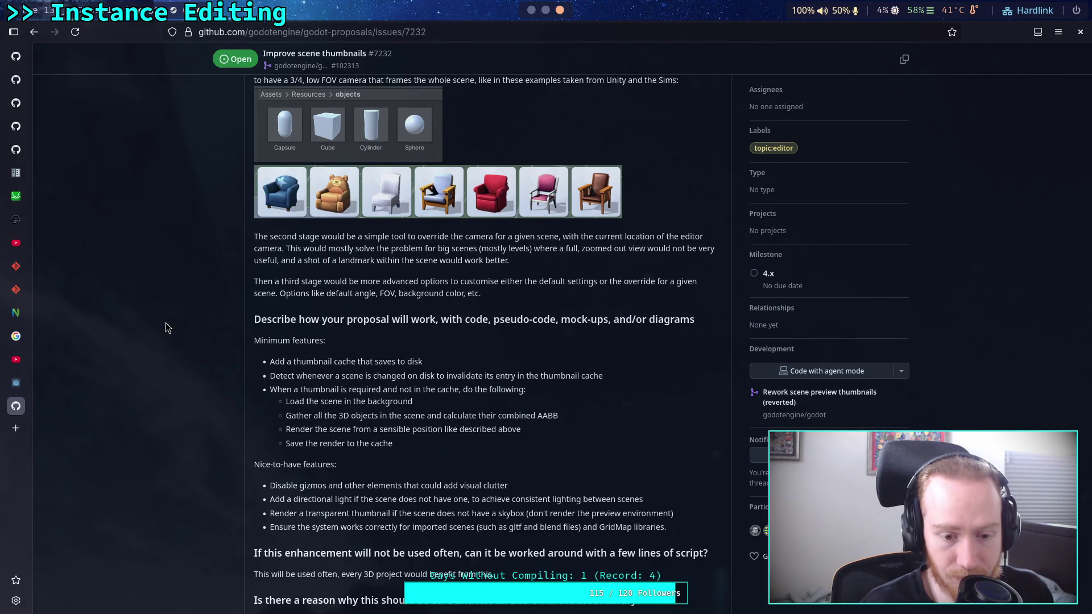
scroll(166, 326, "up", 5)
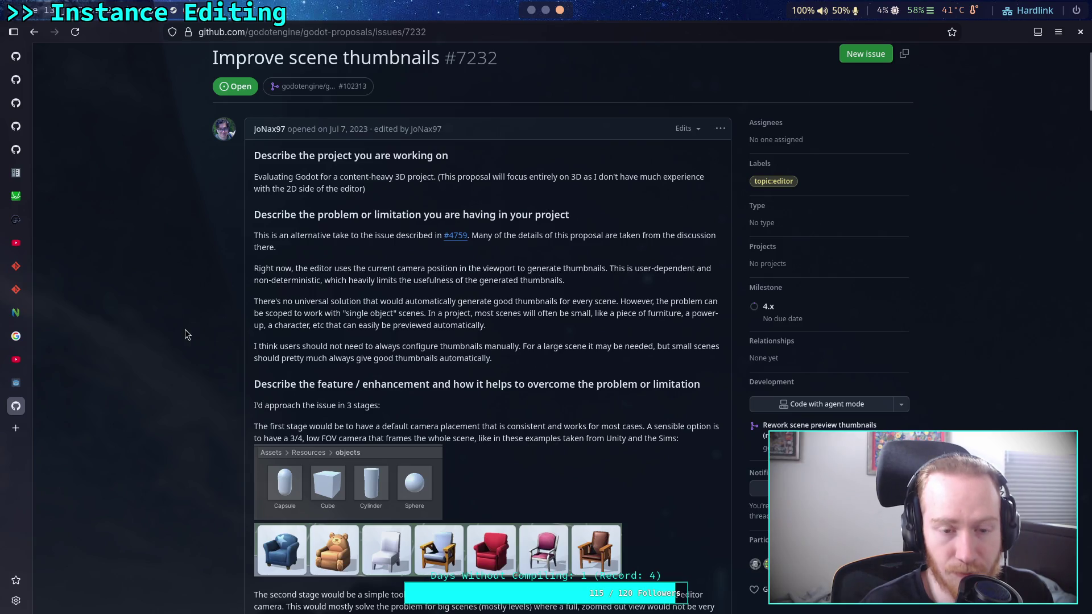
scroll(191, 319, "down", 15)
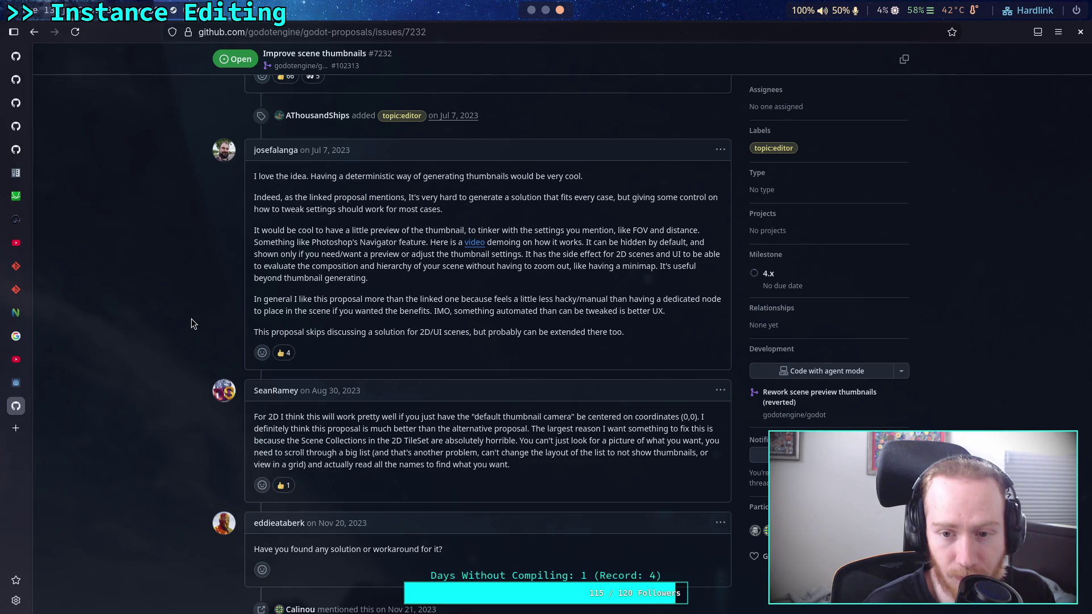
scroll(192, 319, "down", 10)
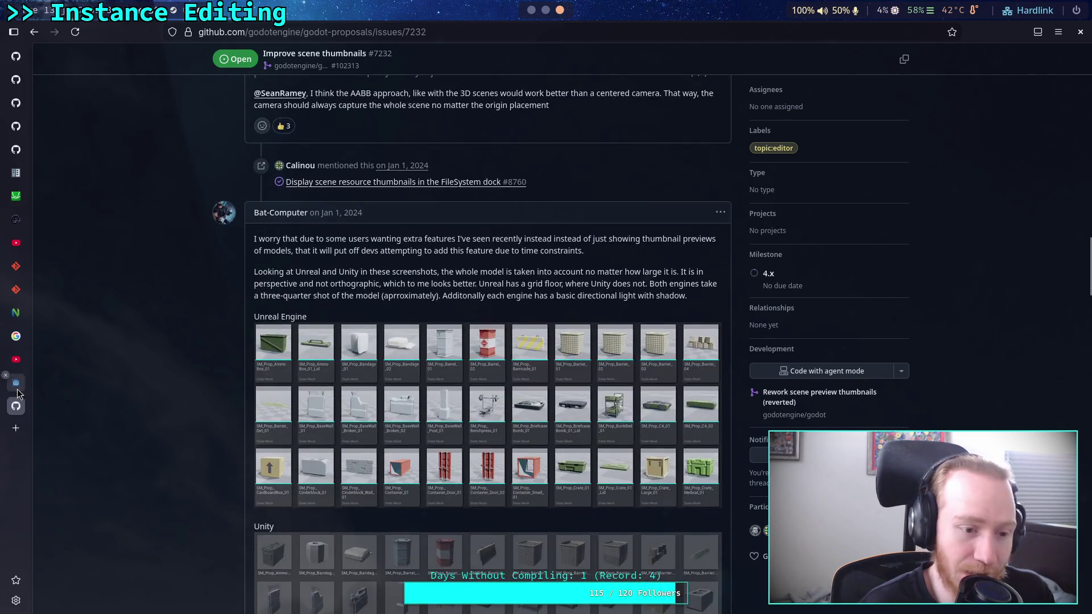
middle_click(17, 401)
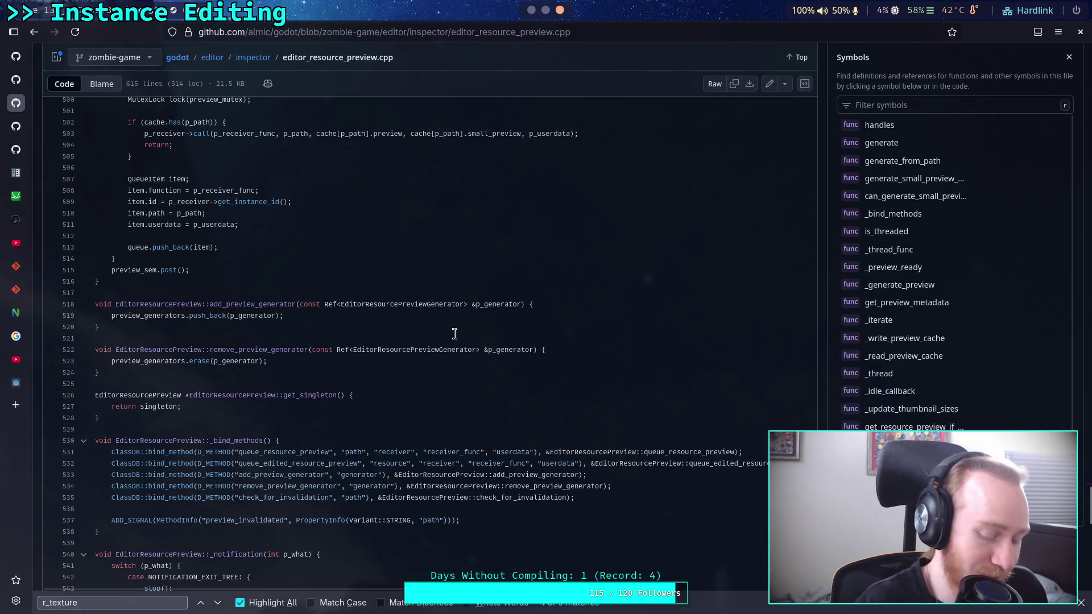
key("alt+Tab")
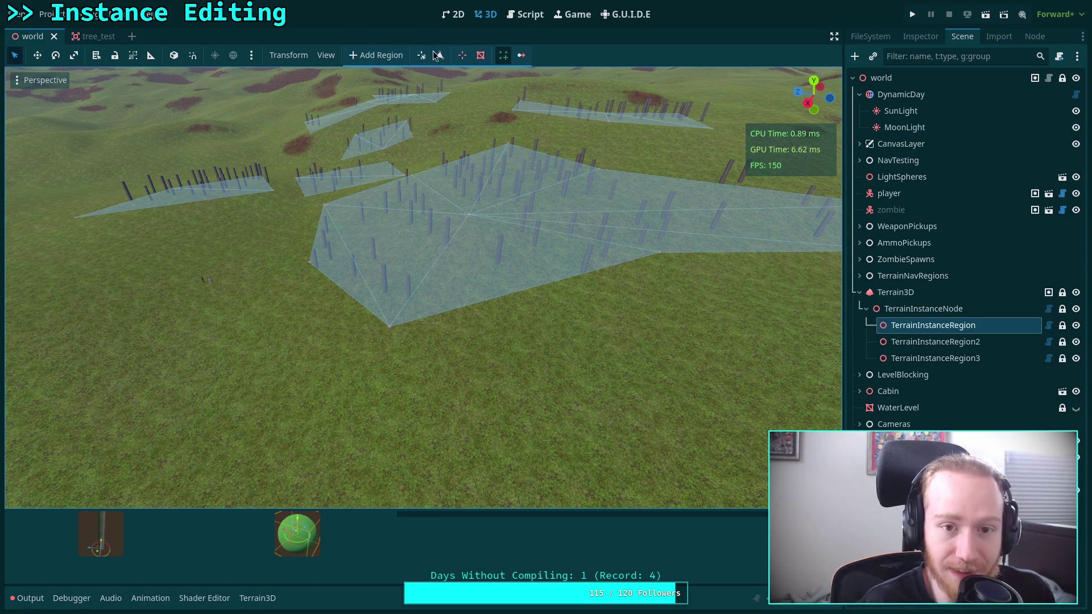
Step: Inspect the tree_test scene in 3D, orbiting around the trunk, then return to the world scene
left_click(523, 18)
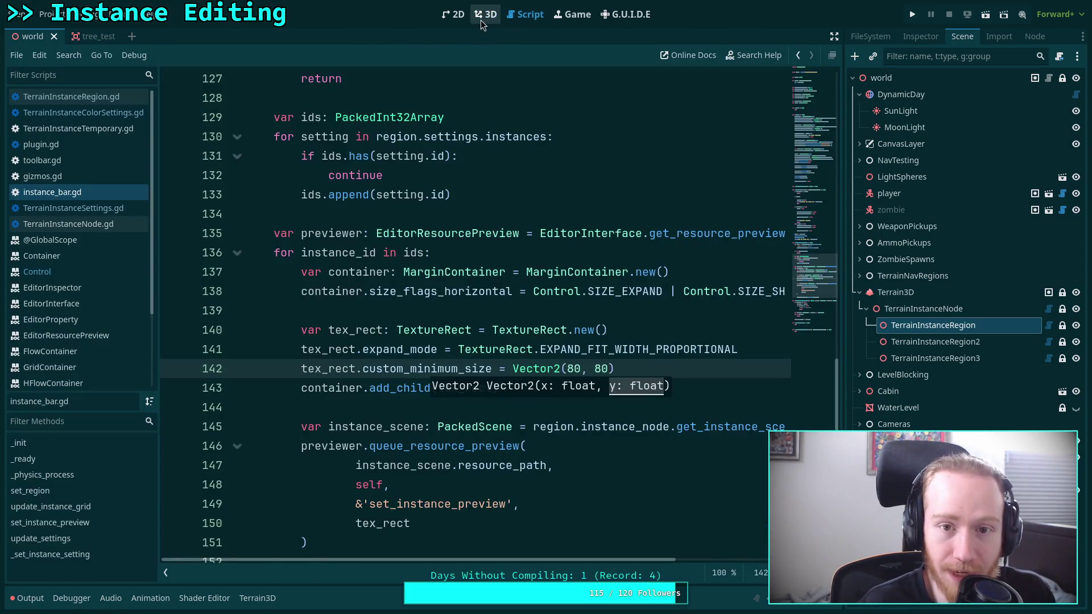
left_click(484, 20)
left_click(531, 21)
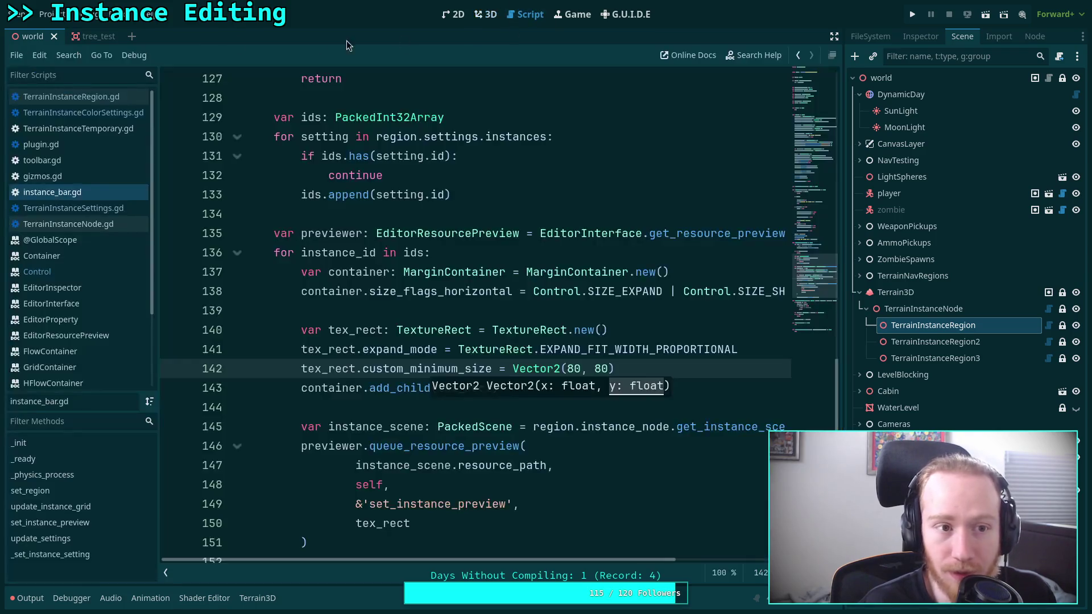
left_click(89, 36)
left_click(488, 17)
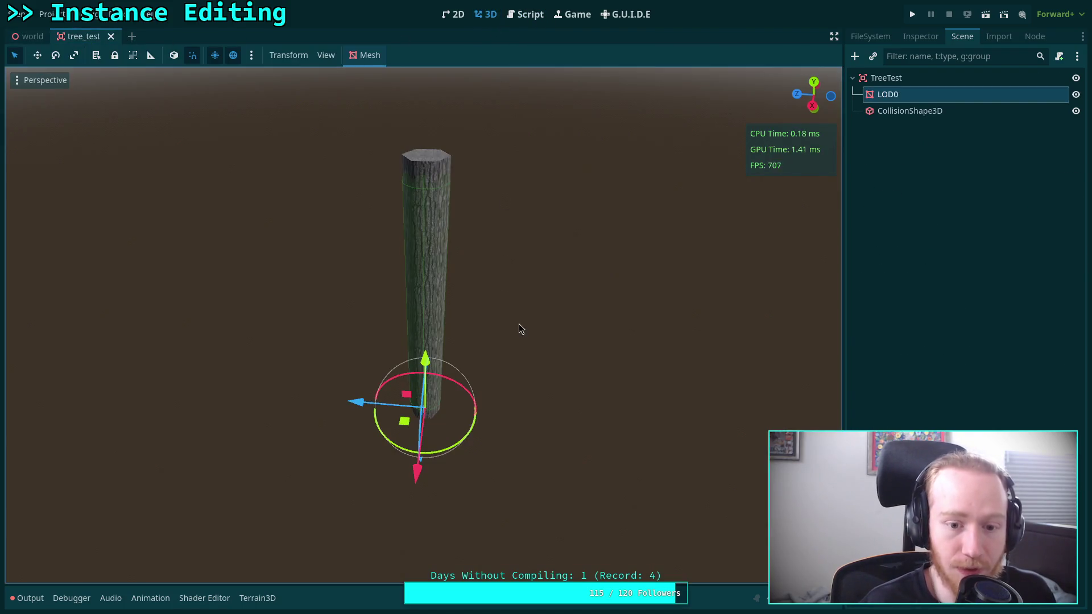
left_click(554, 345)
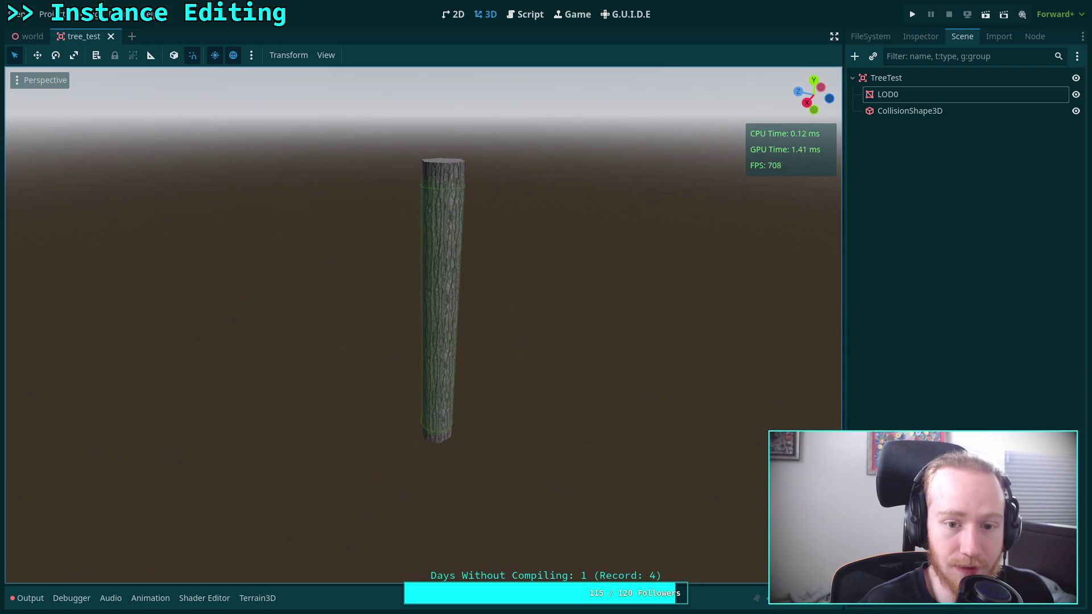
left_click_drag(518, 333, 516, 345)
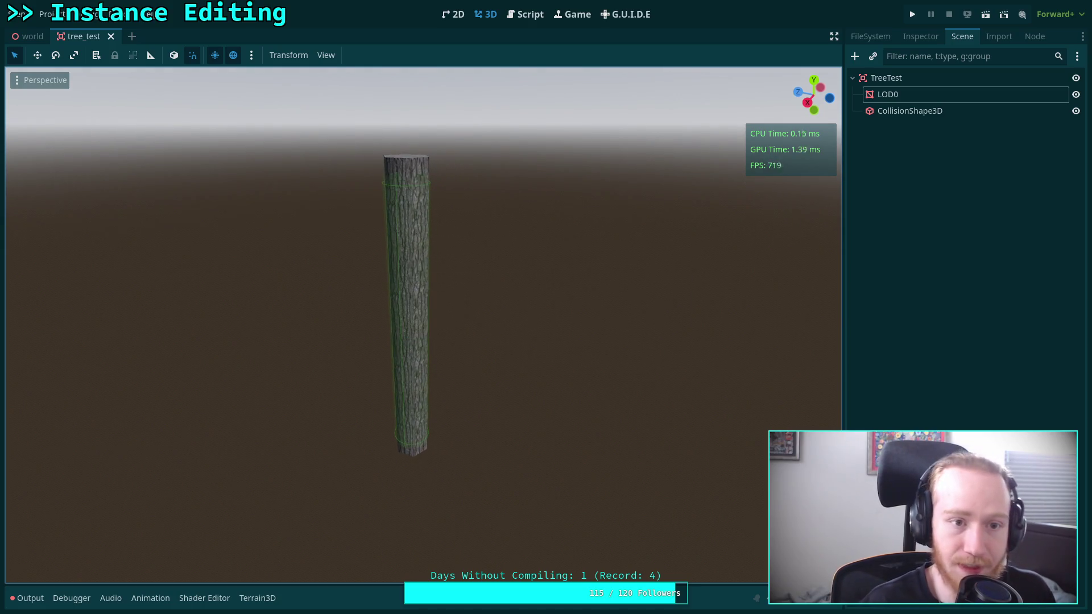
left_click(28, 37)
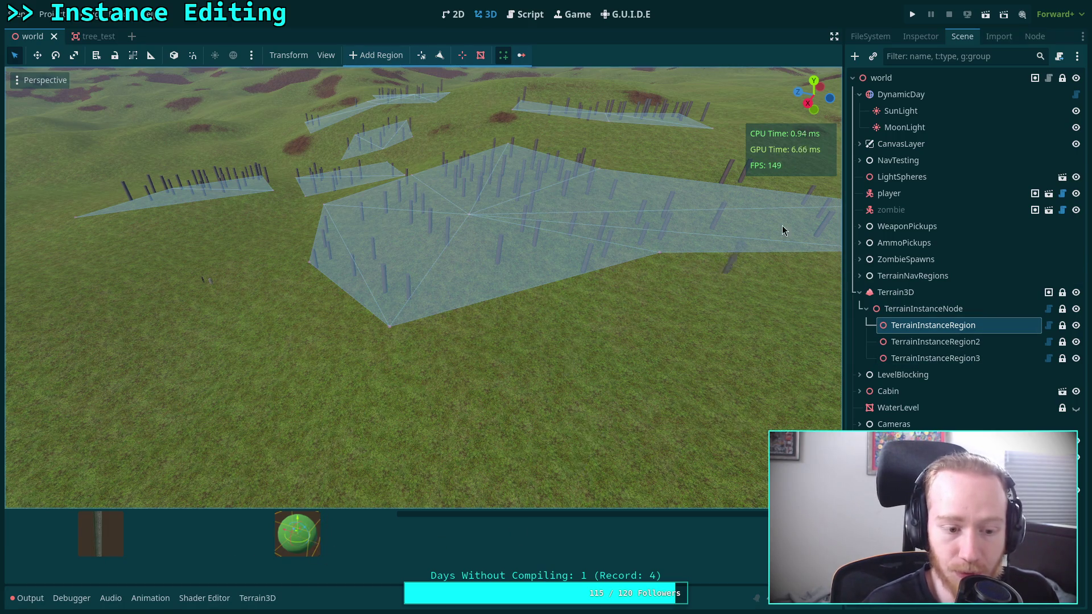
Step: Open instance_bar.gd and read its thumbnail preview code around lines 141–152
left_click(534, 19)
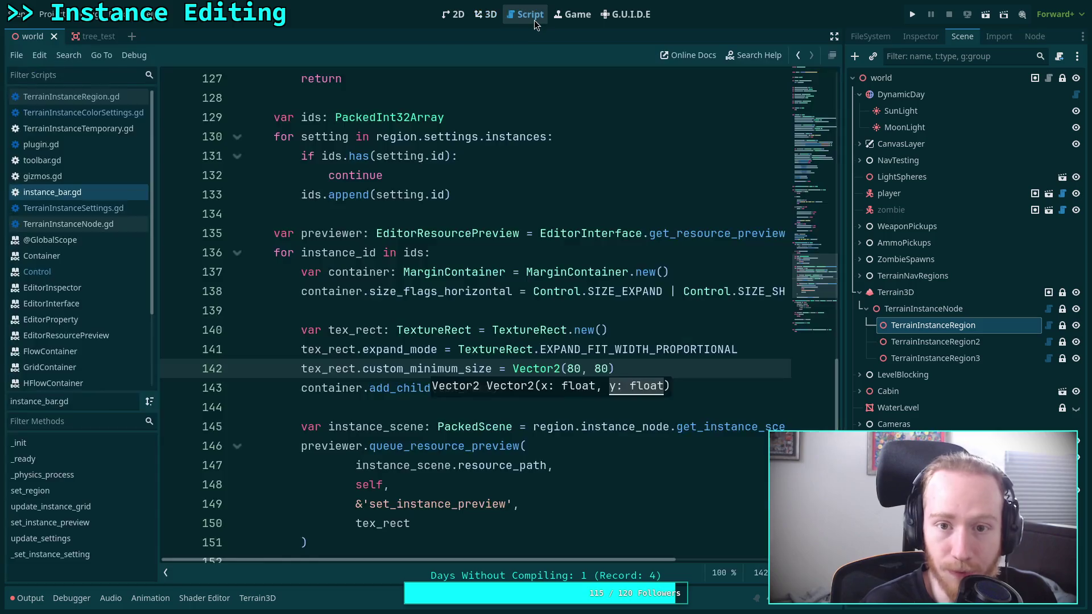
left_click(582, 349)
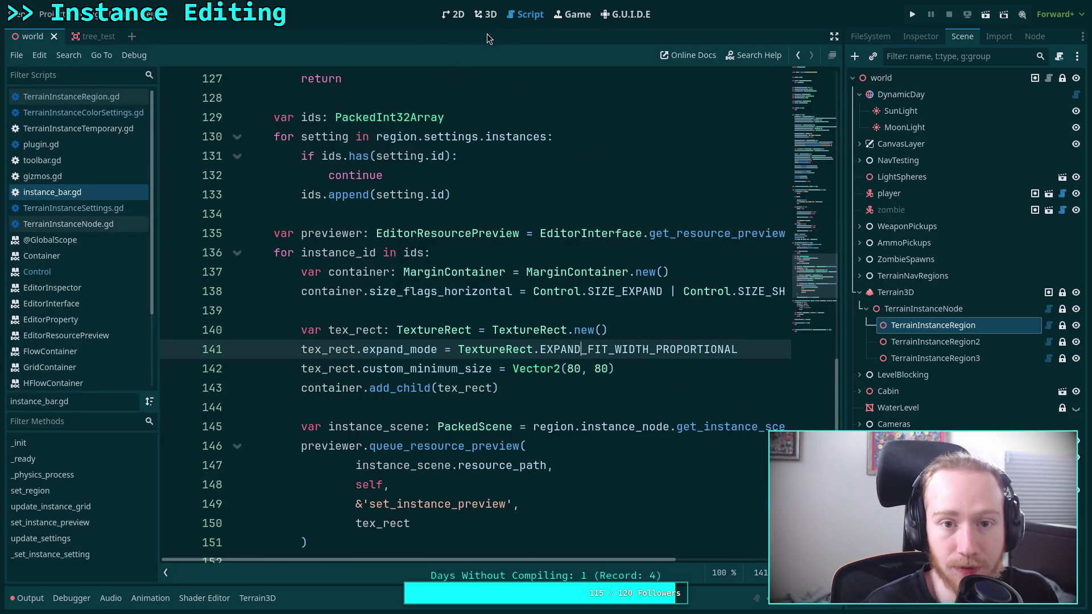
left_click(552, 411)
scroll(519, 401, "down", 2)
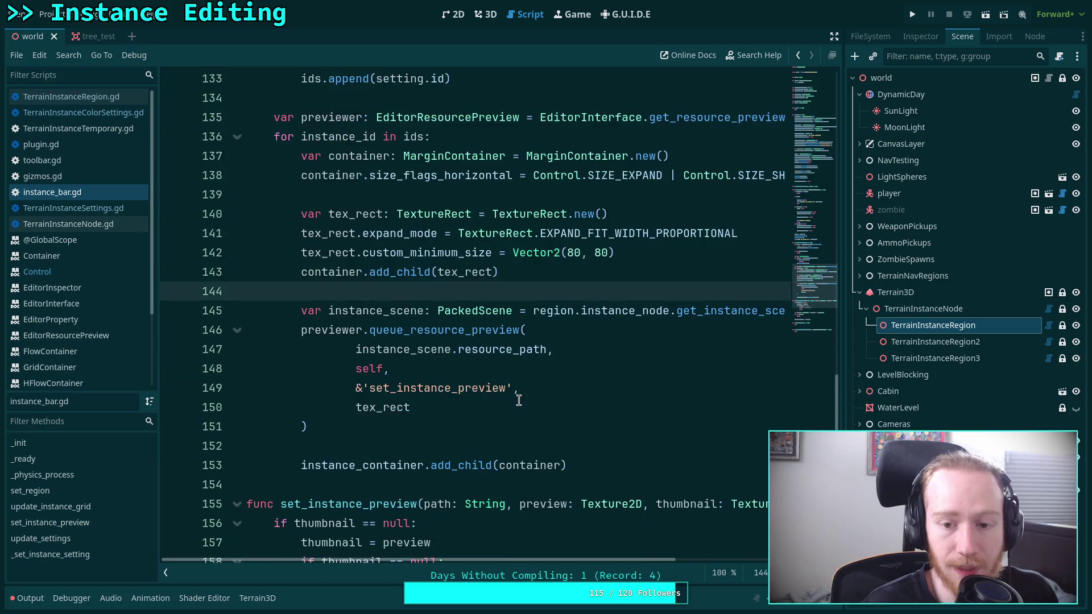
scroll(522, 398, "down", 2)
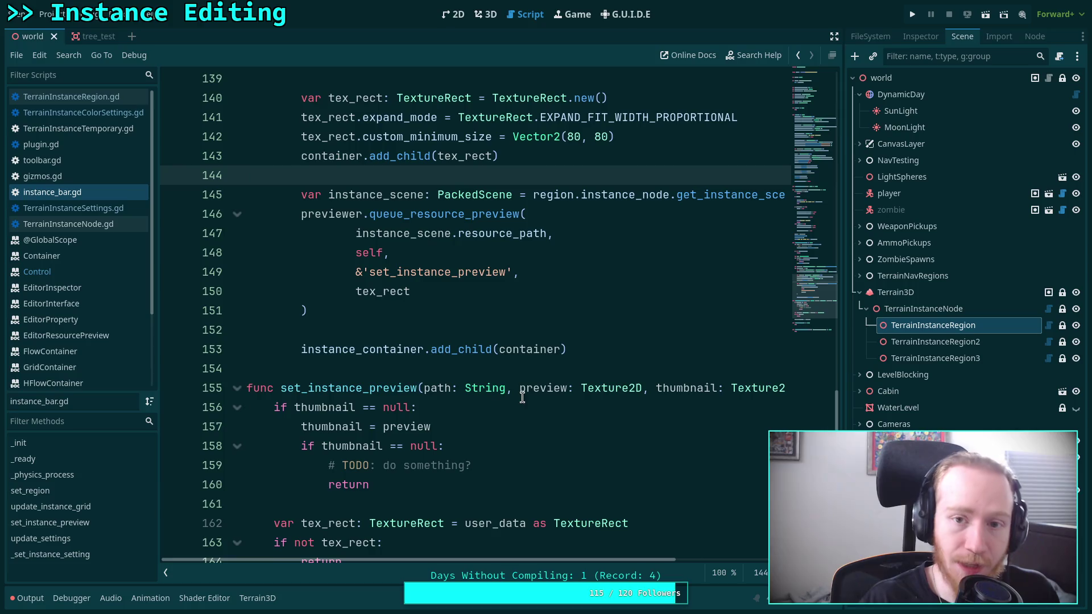
left_click(485, 14)
left_click(527, 16)
scroll(548, 328, "up", 2)
left_click(393, 450)
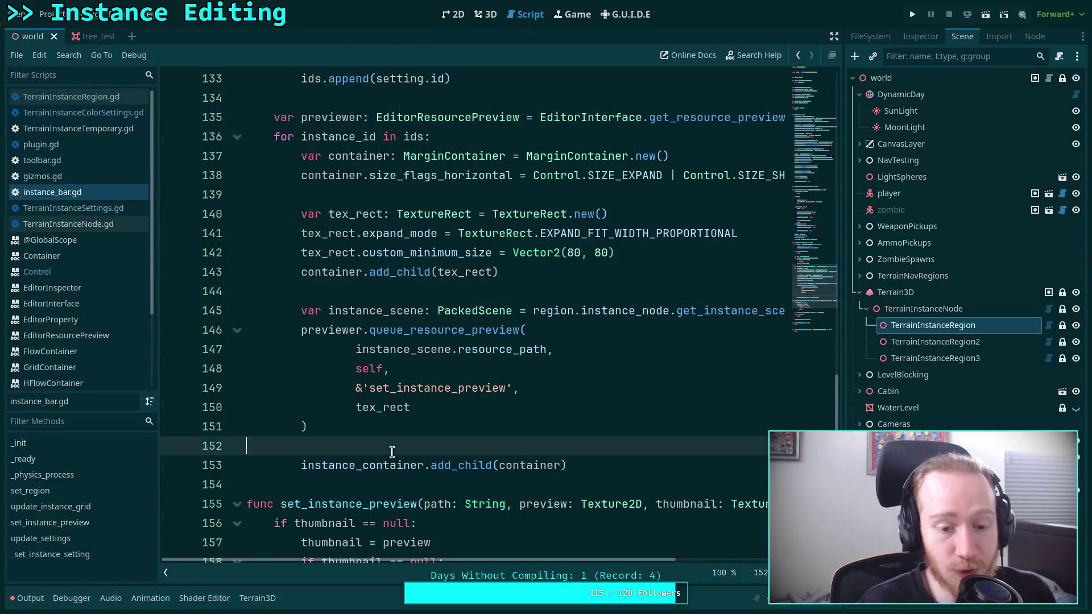
scroll(430, 444, "down", 6)
scroll(499, 395, "down", 2)
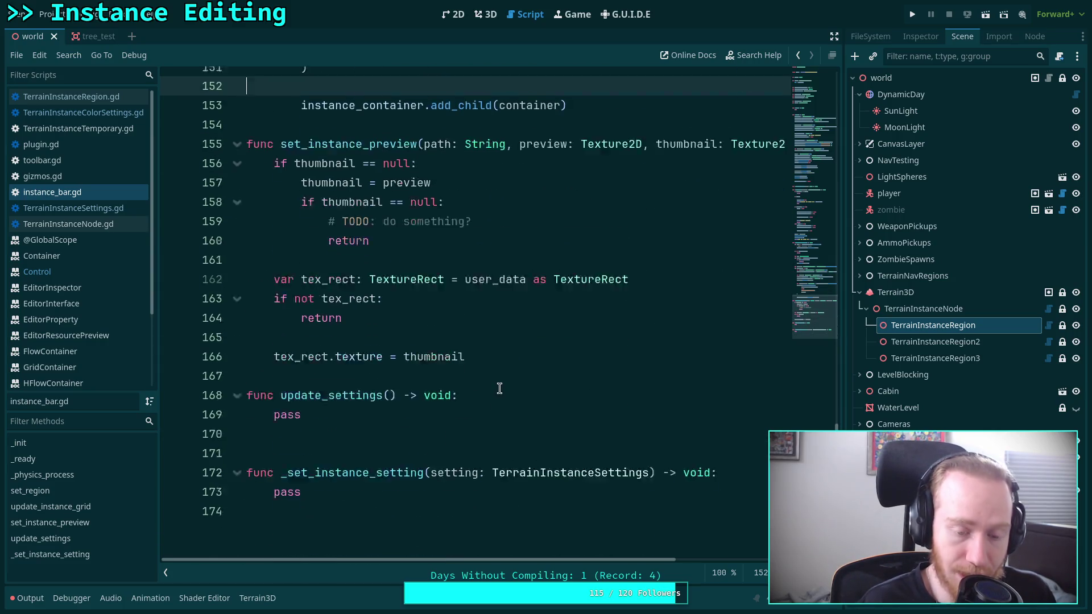
Step: Select and deselect the pass statement on line 169 of instance_bar.gd
left_click_drag(341, 312, 271, 315)
left_click(396, 323)
left_click_drag(344, 312, 274, 311)
left_click(327, 311)
left_click_drag(354, 311, 272, 311)
left_click(337, 314)
Step: Review the thumbnail null-check around lines 161–166, leaving the caret on blank line 139
scroll(453, 340, "up", 4)
left_click(444, 380, "shift")
left_click(445, 383)
scroll(467, 369, "down", 2)
left_click(484, 362)
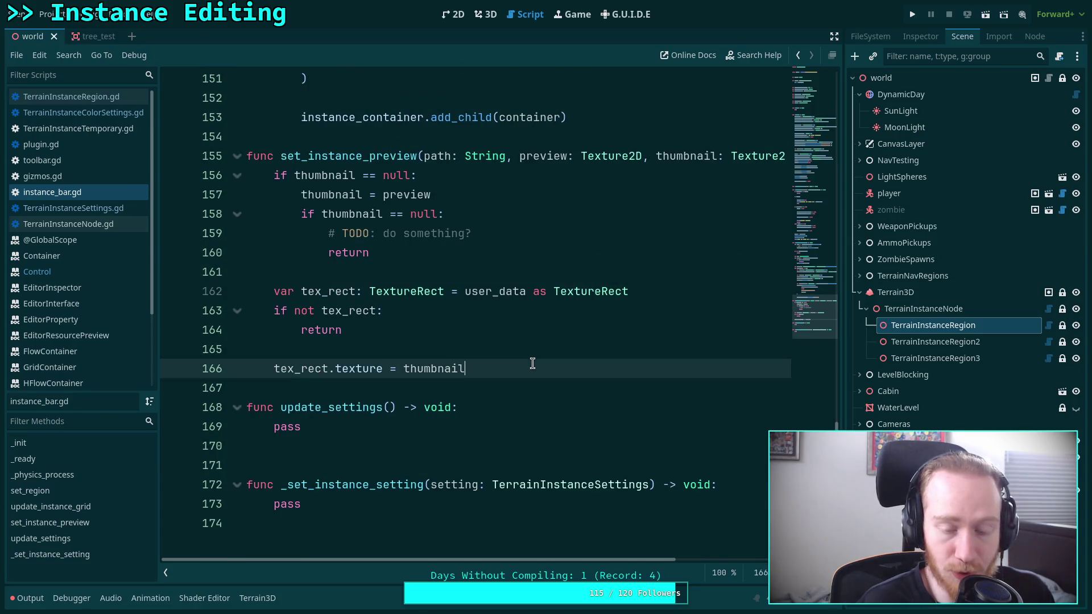
scroll(556, 404, "up", 7)
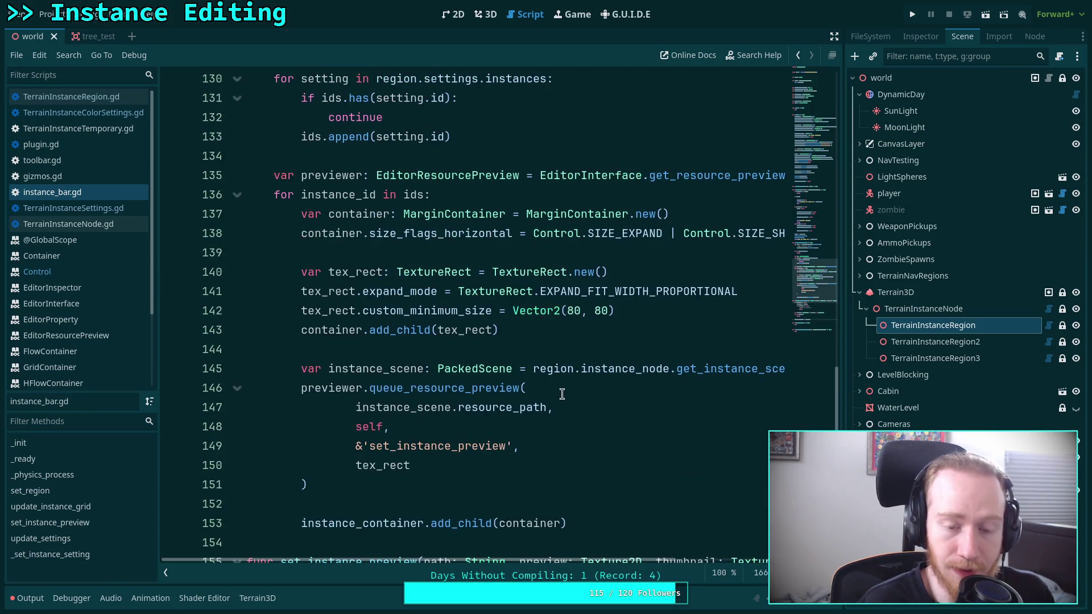
mouse_move(601, 370)
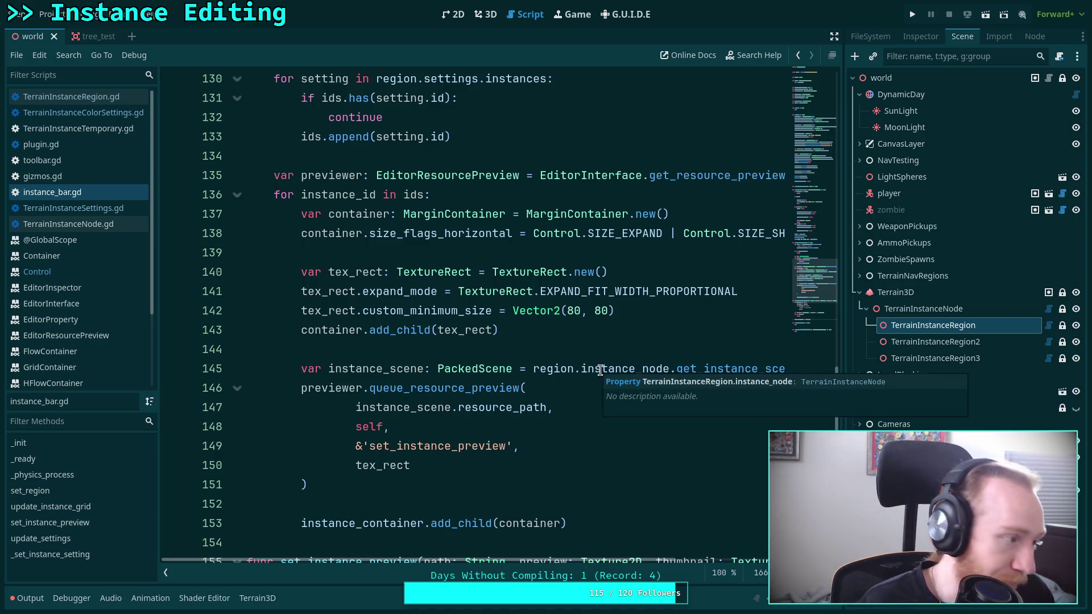
left_click(529, 261)
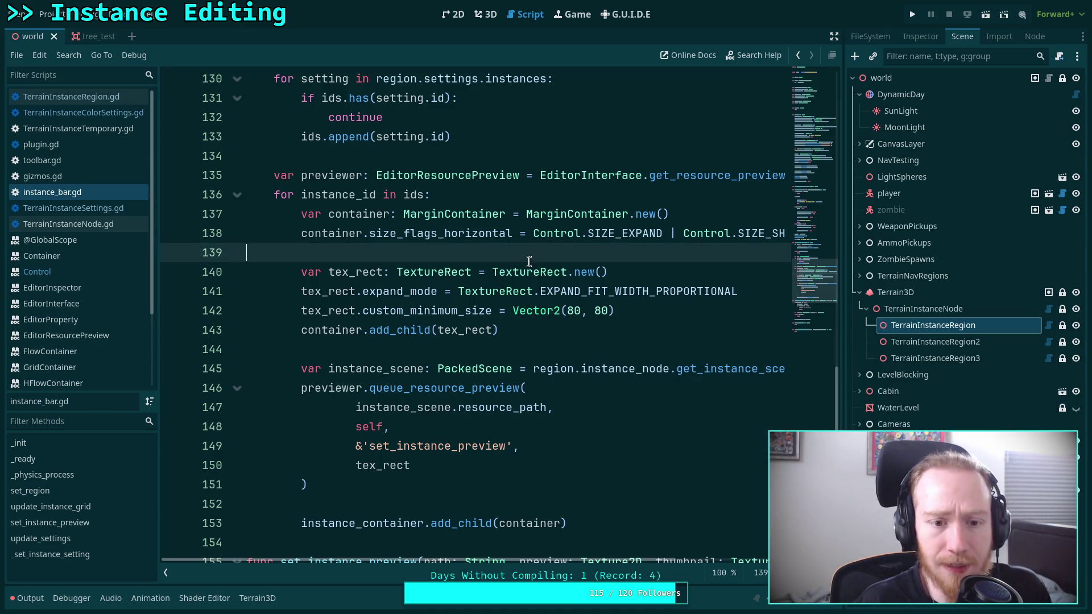
Step: Declare 'var btn: Button' on a new line 140 of instance_bar.gd
key("Return")
key("Return")
key("Up")
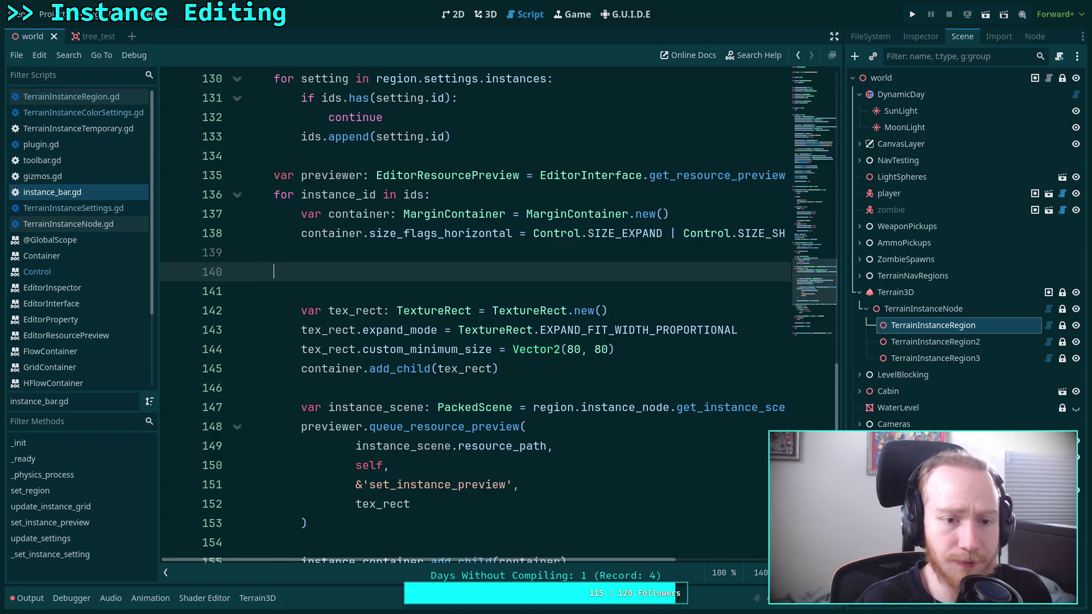
type("var btn")
key("BackSpace")
key("BackSpace")
key("BackSpace")
type("btn")
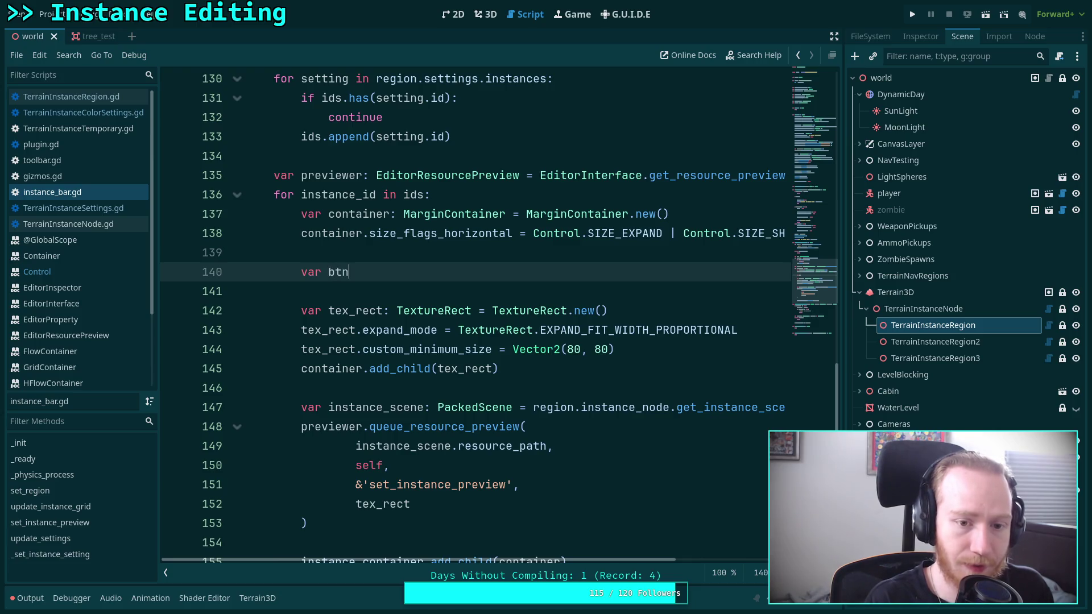
type(": Button")
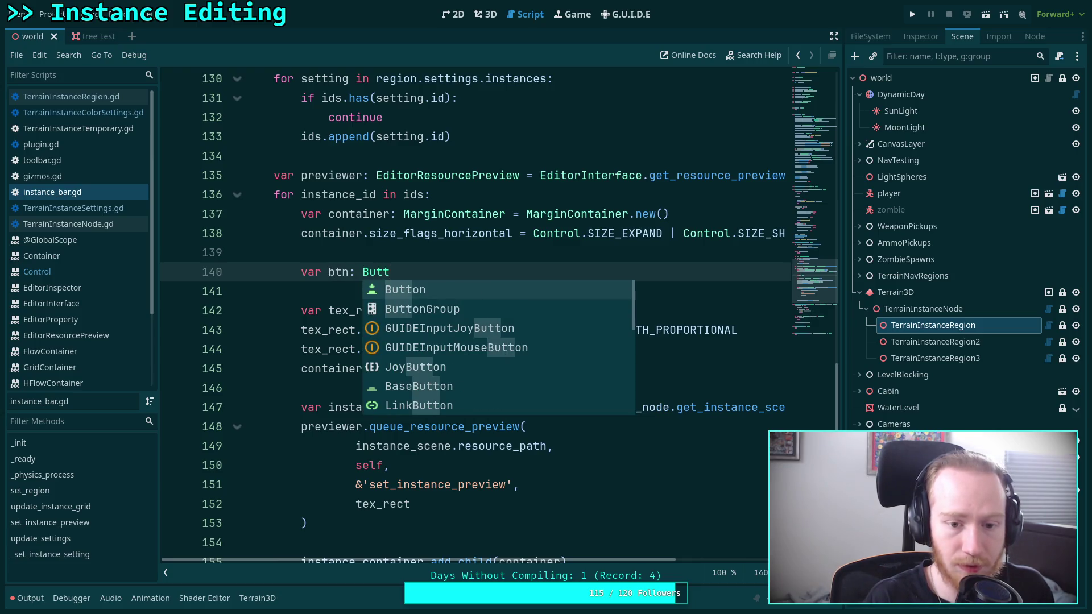
Step: Bring up the Button class reference with Lookup Symbol
key("Escape")
right_click(389, 273)
left_click(420, 465)
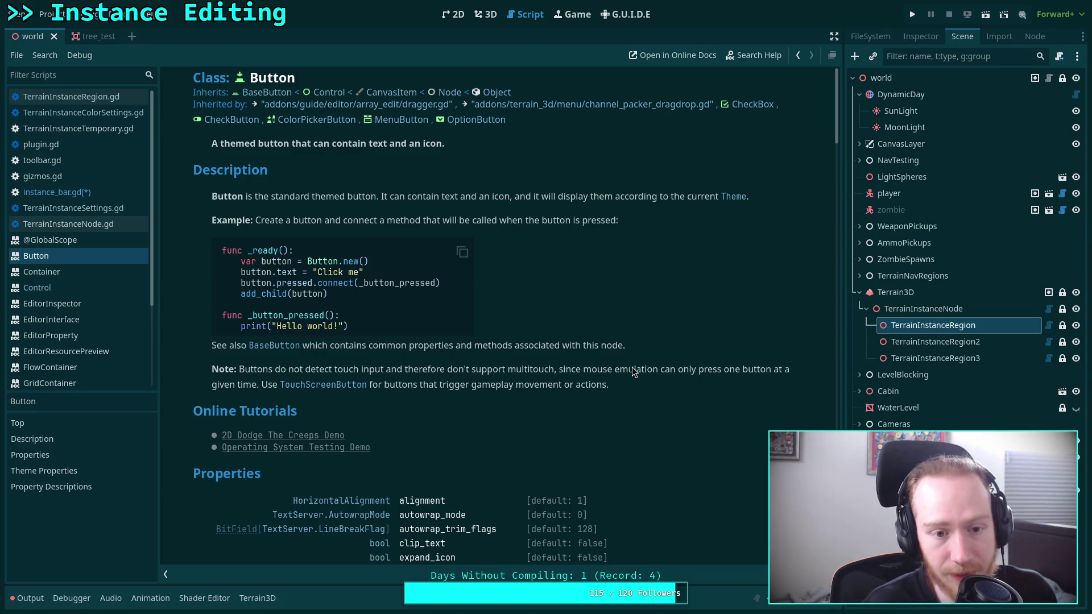
Step: Skim the Button docs, then open toolbar.gd to see its Button.new() tool buttons
scroll(636, 347, "down", 4)
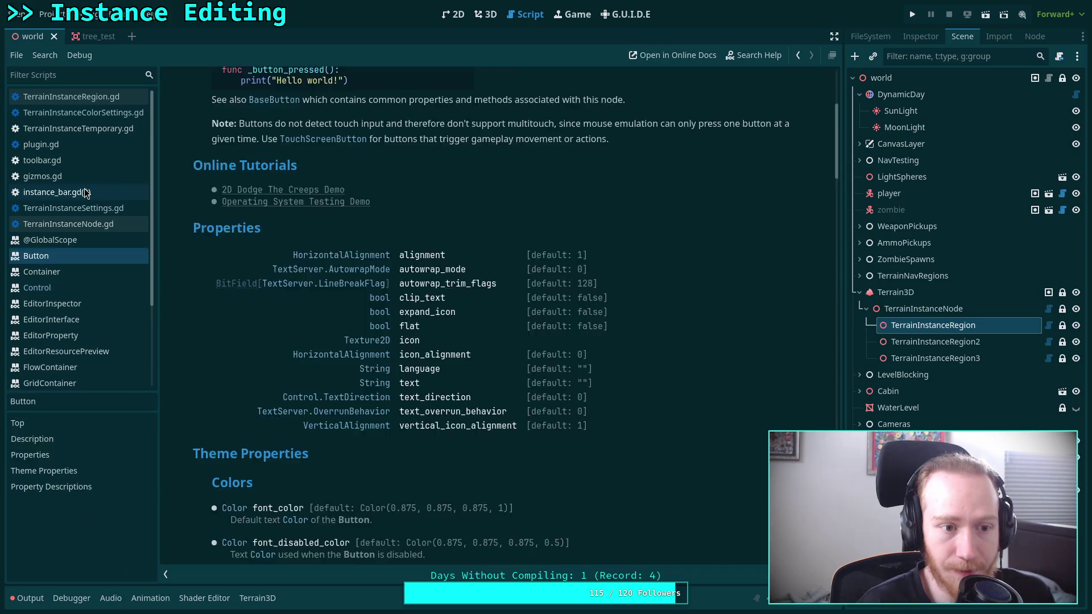
left_click(57, 192)
left_click(461, 15)
left_click(475, 15)
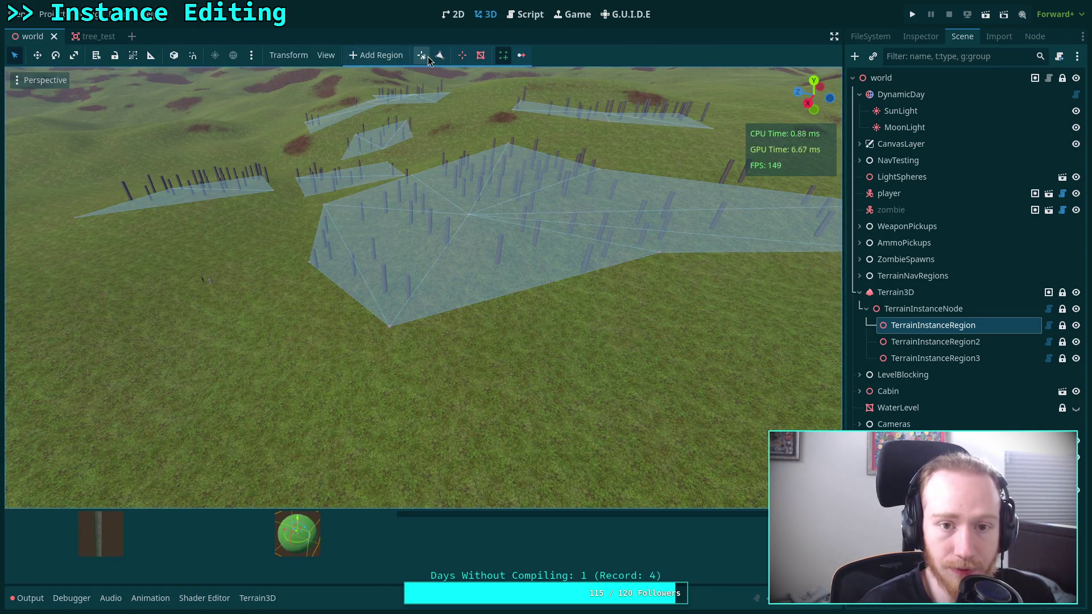
left_click(520, 22)
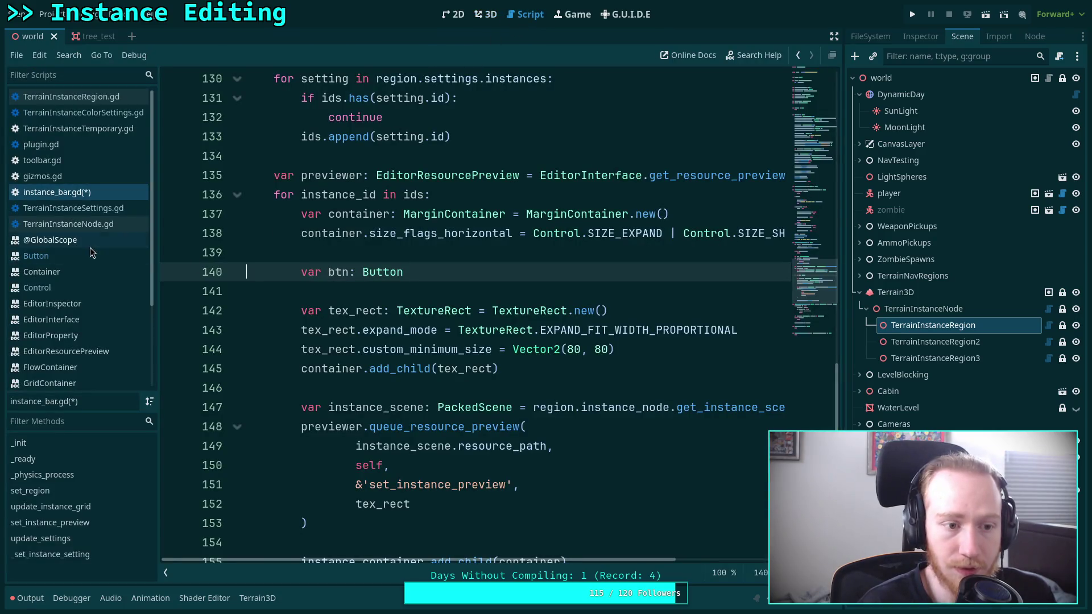
left_click(42, 161)
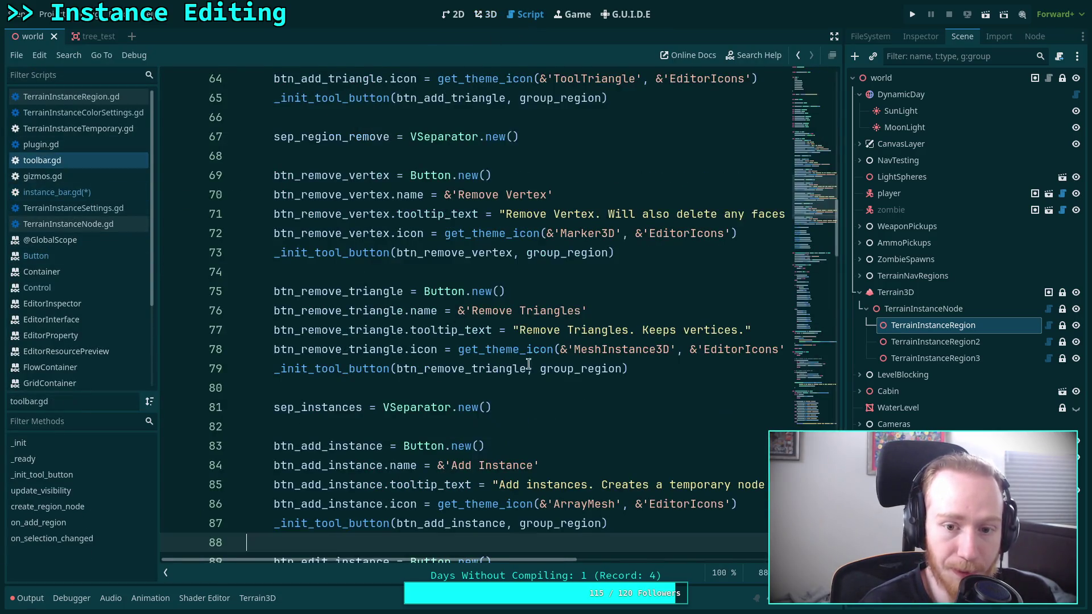
scroll(550, 376, "up", 10)
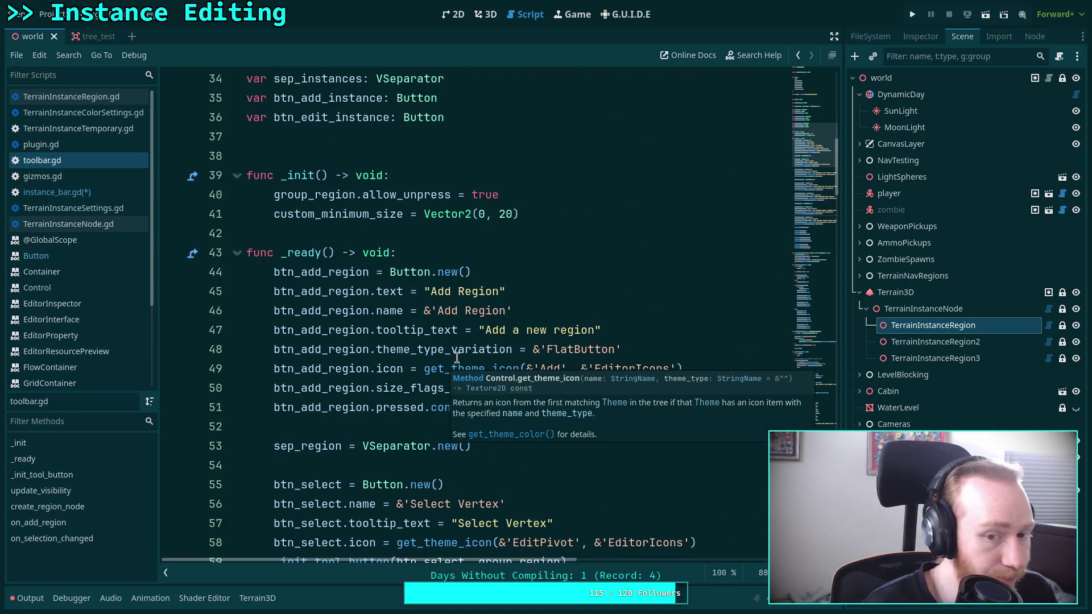
left_click(635, 349)
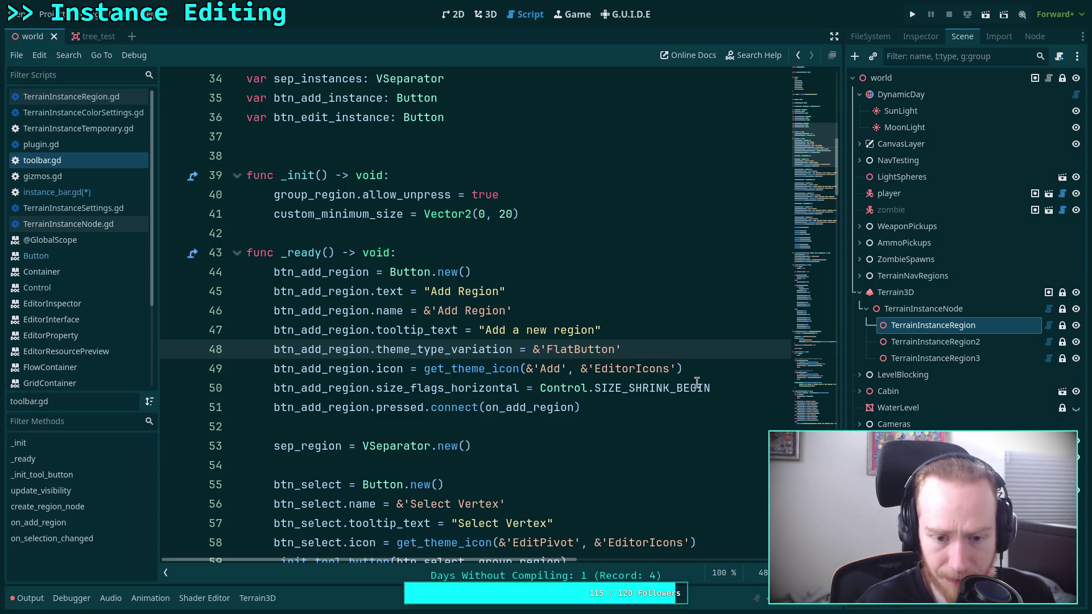
double_click(438, 331)
scroll(441, 353, "down", 4)
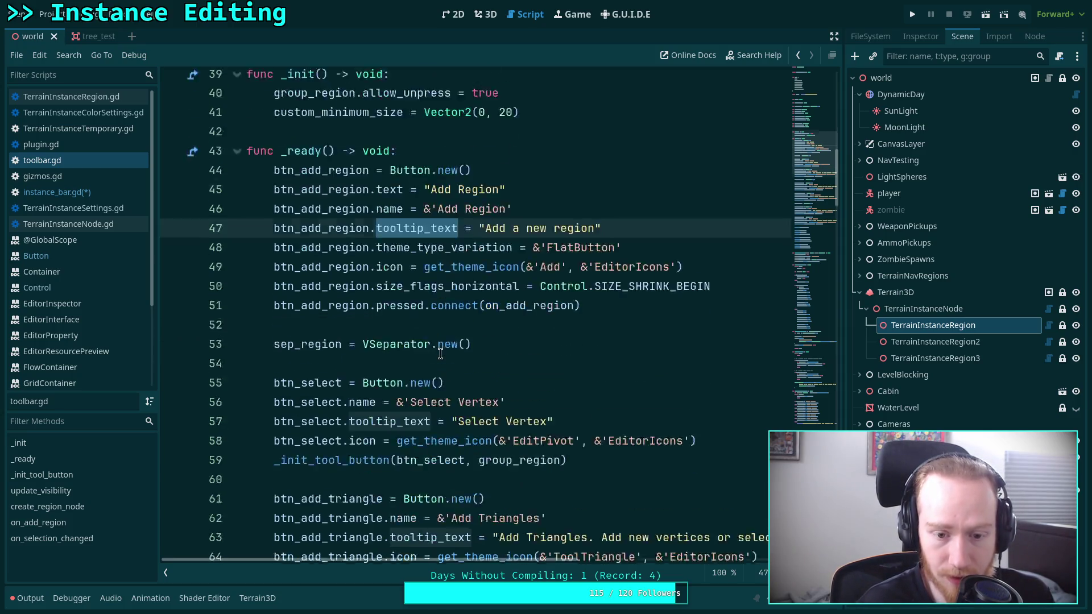
scroll(441, 354, "up", 1)
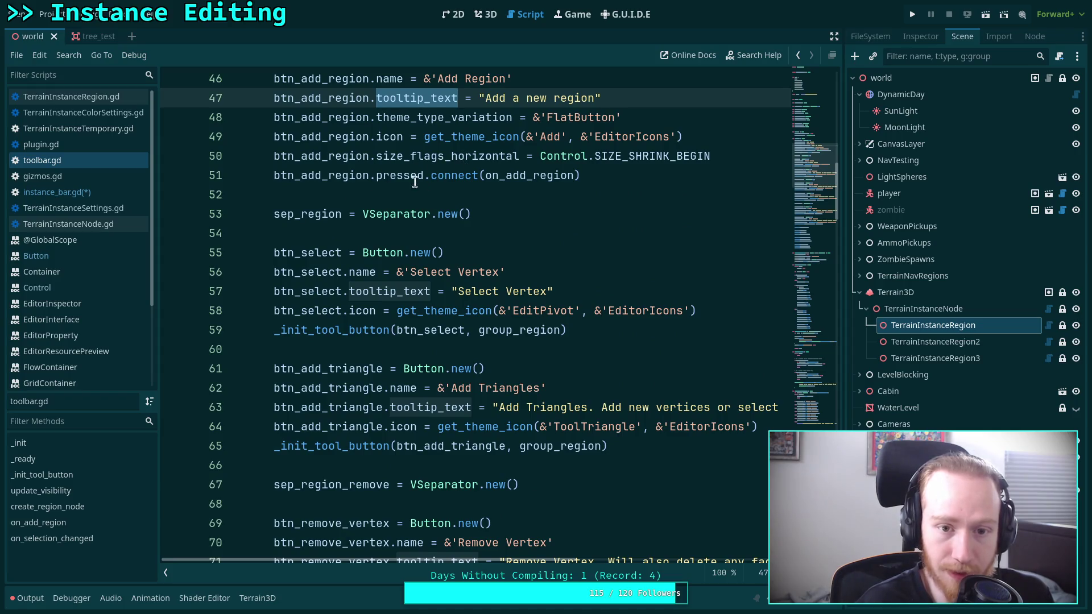
double_click(353, 331)
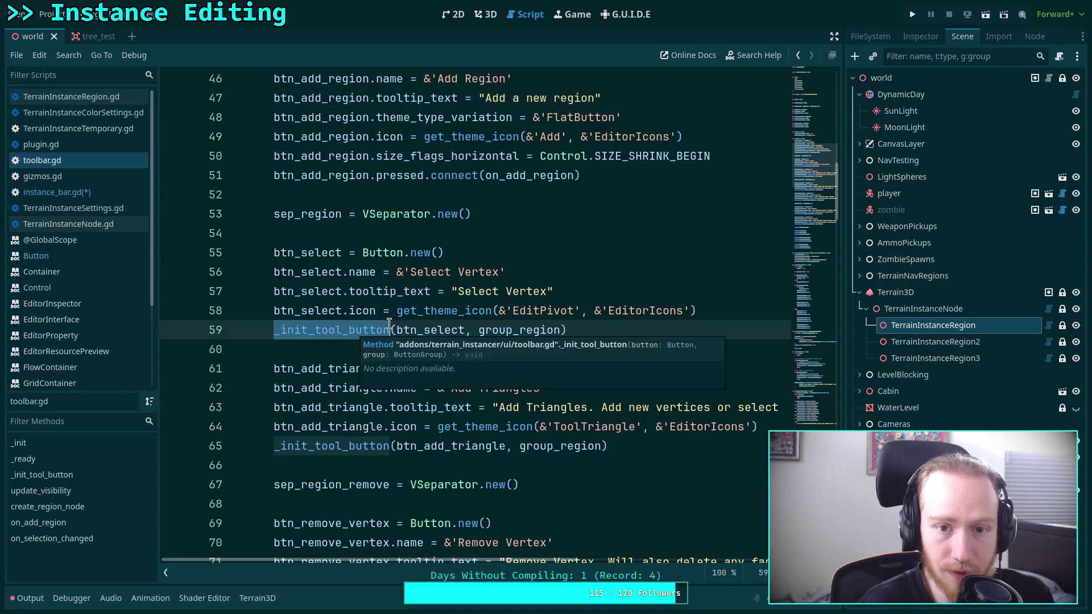
scroll(443, 257, "up", 3)
scroll(409, 353, "down", 19)
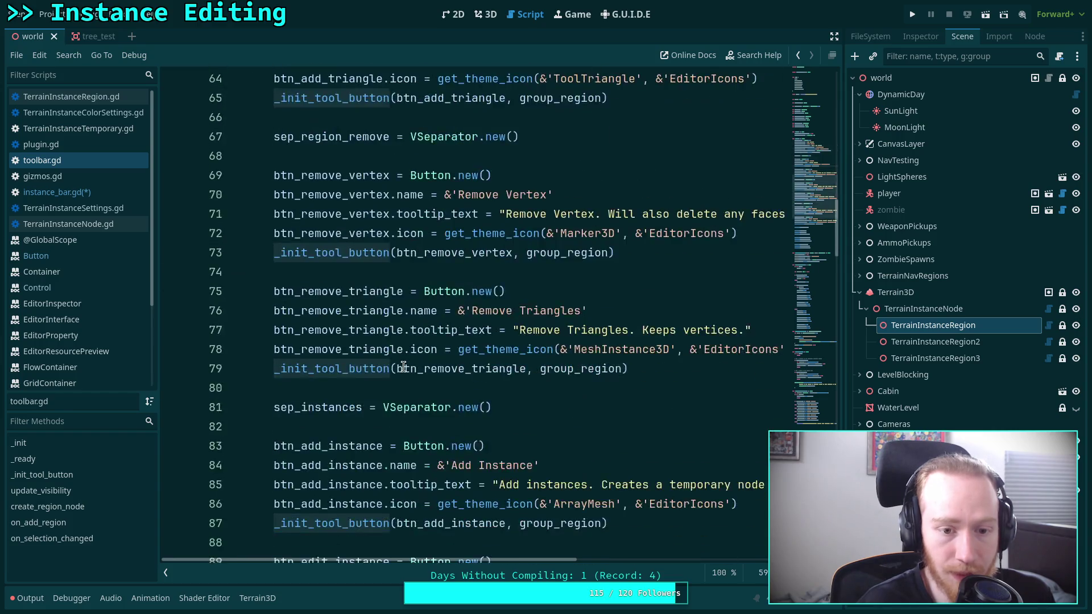
double_click(422, 316)
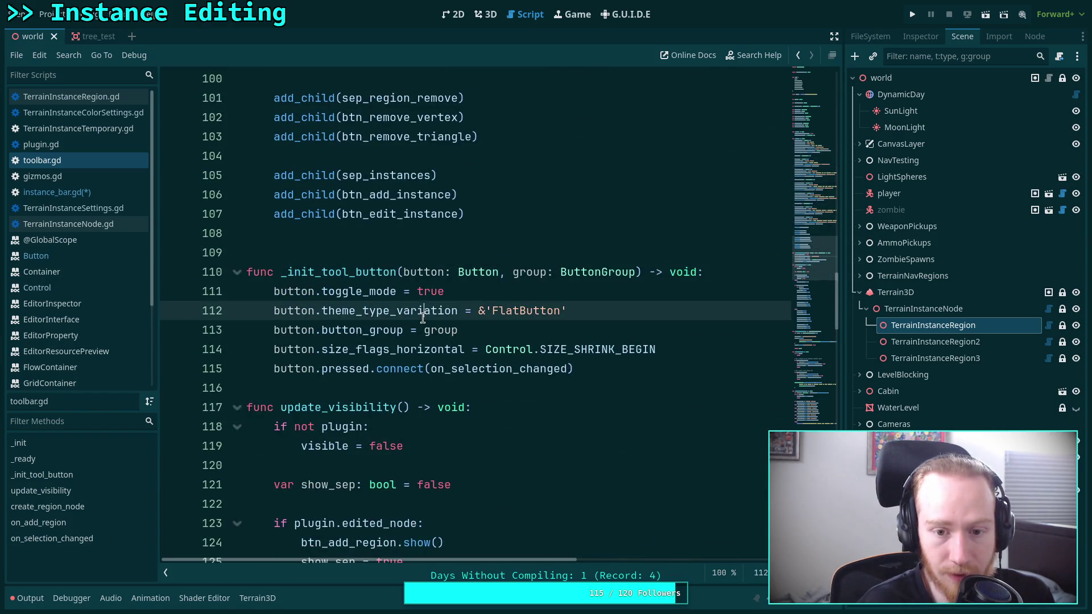
left_click(631, 317)
scroll(660, 322, "up", 6)
scroll(664, 323, "up", 4)
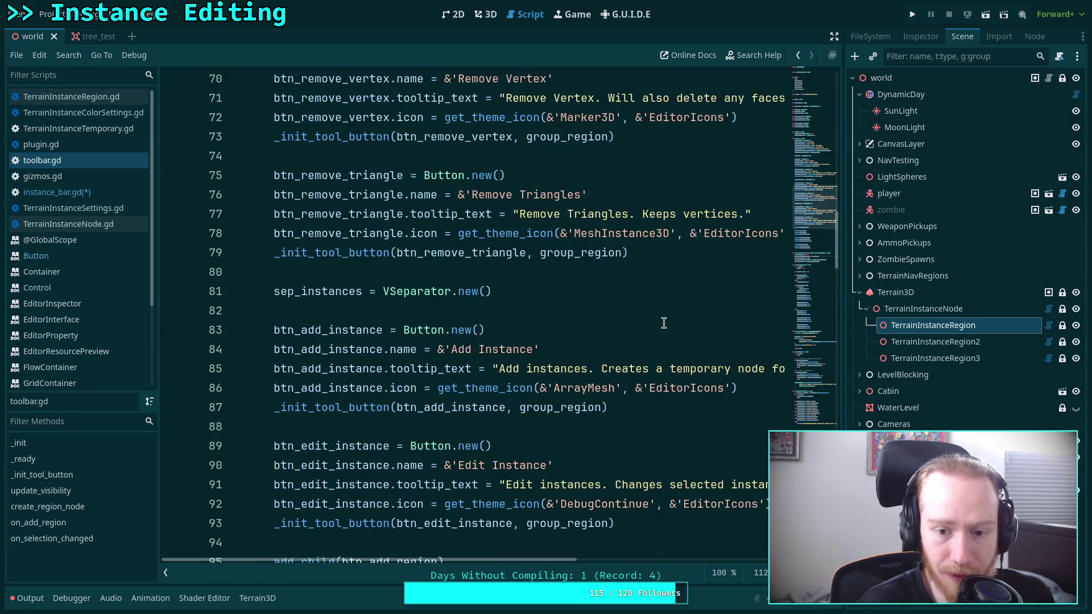
scroll(664, 323, "up", 8)
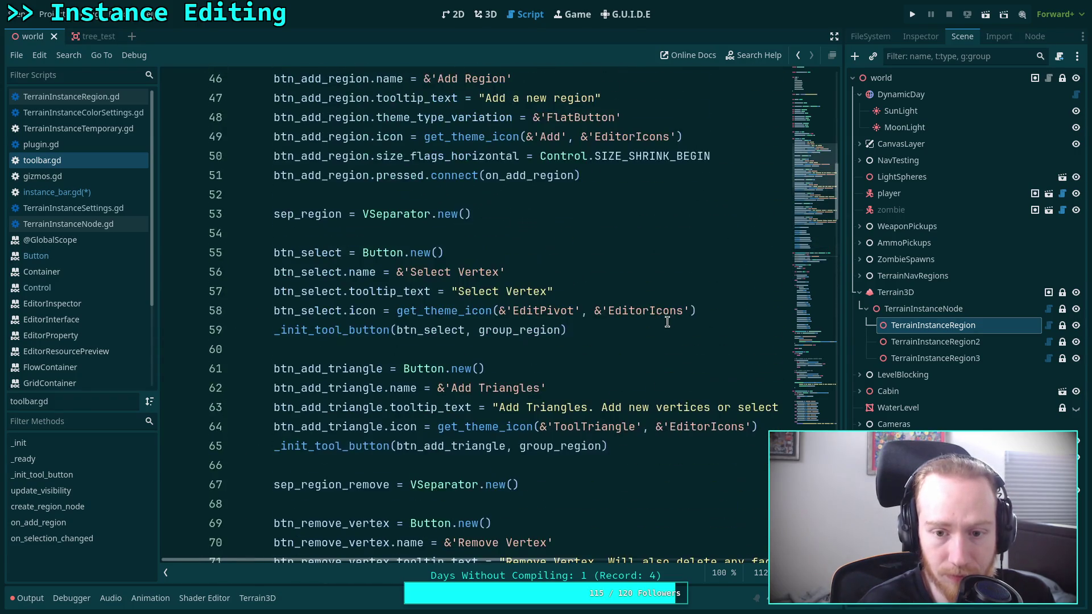
scroll(671, 323, "up", 3)
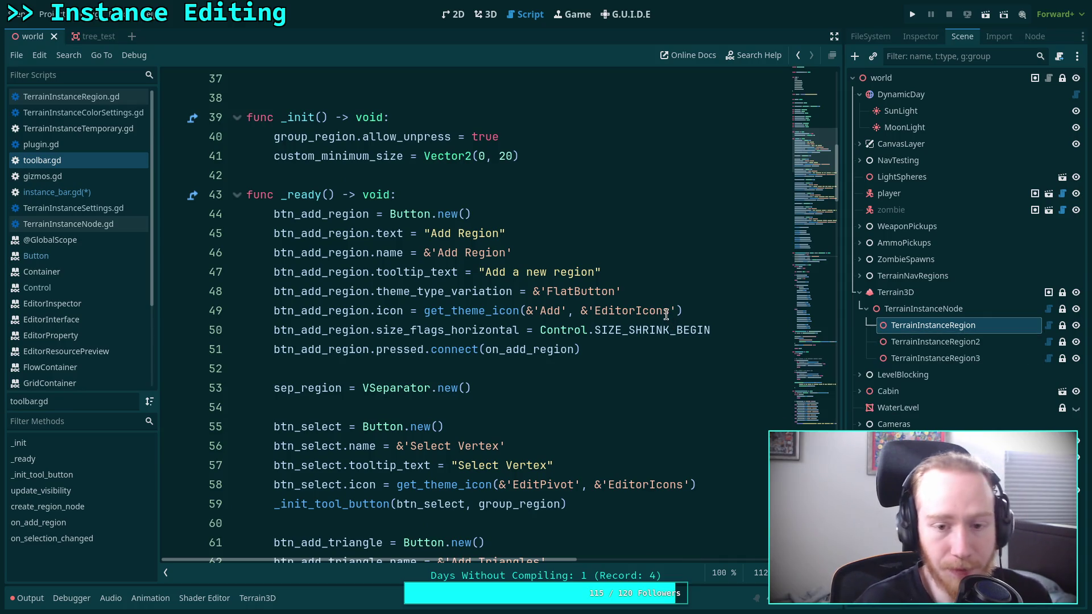
scroll(666, 314, "up", 12)
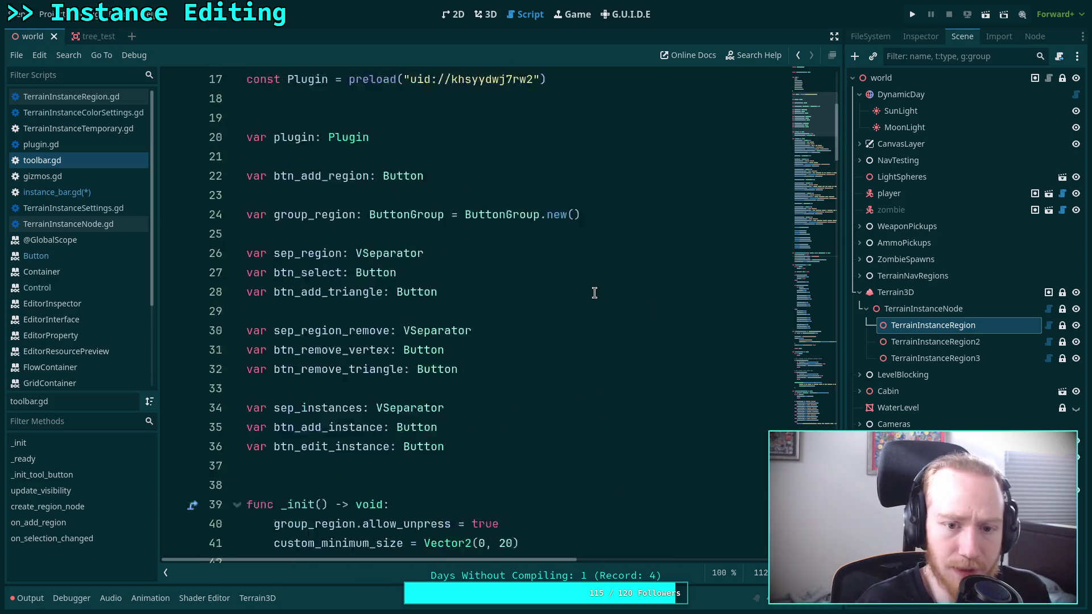
scroll(594, 293, "down", 12)
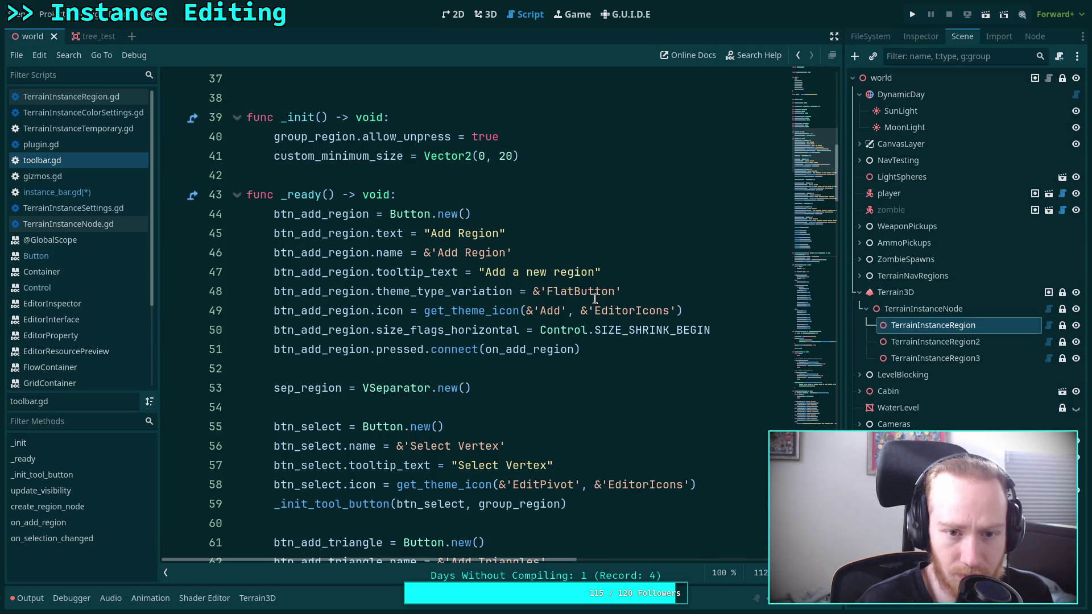
scroll(595, 299, "down", 2)
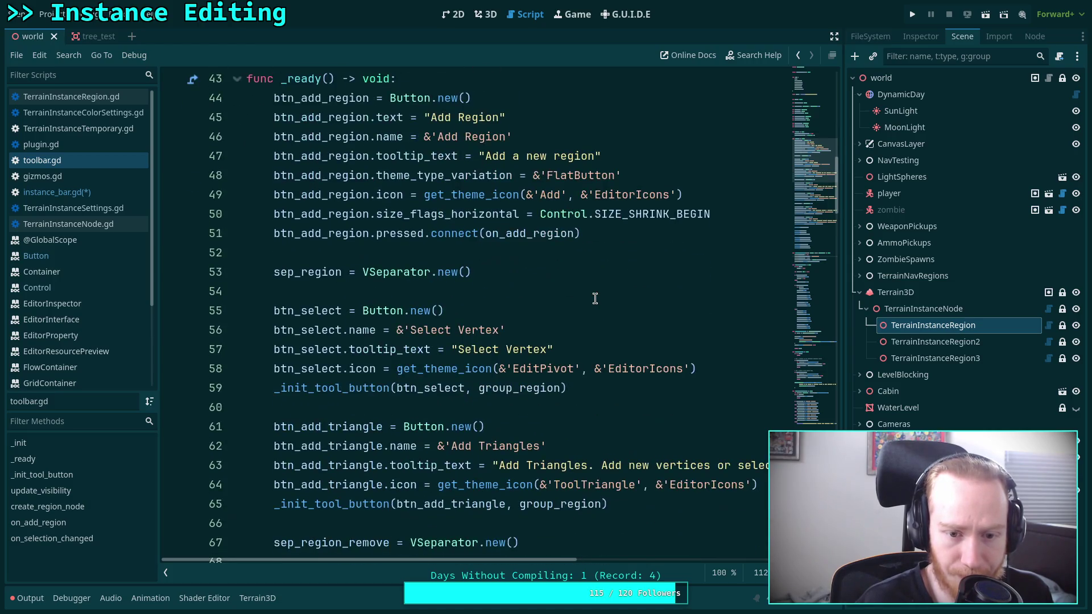
scroll(595, 298, "down", 7)
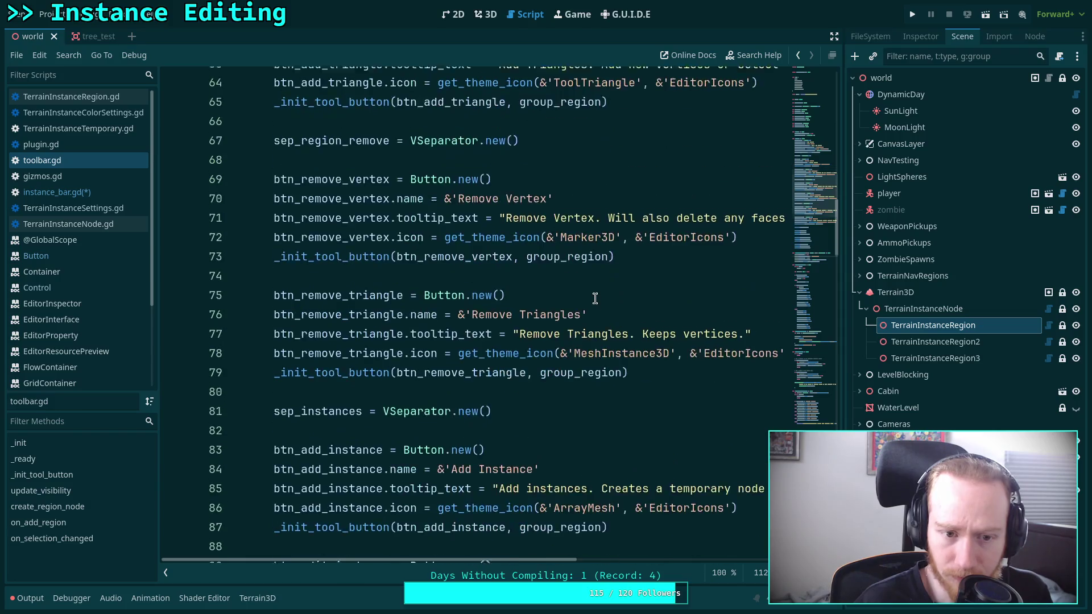
scroll(595, 298, "down", 13)
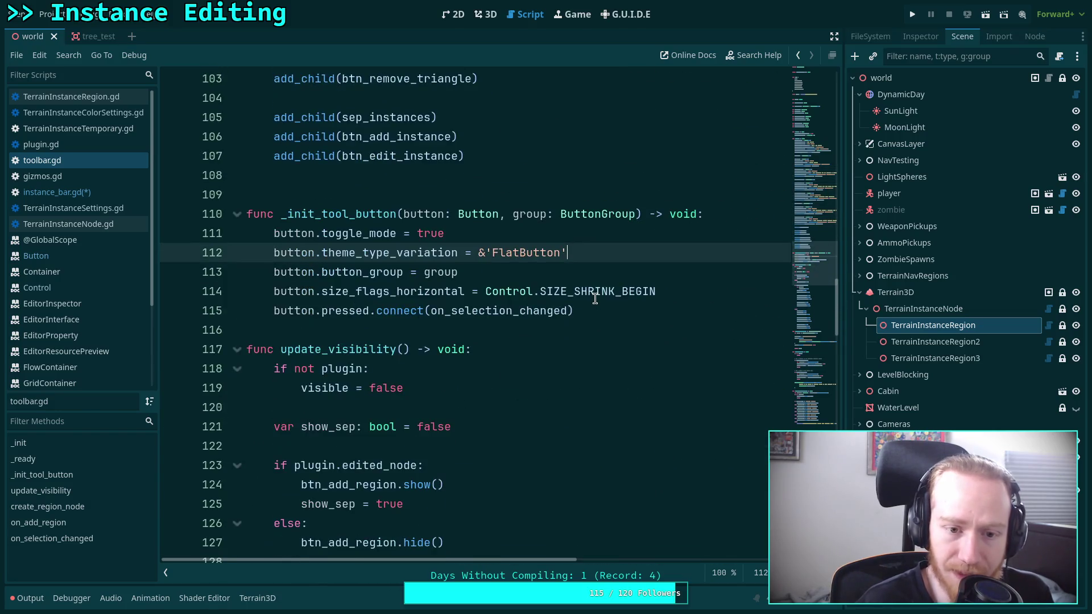
scroll(595, 298, "down", 1)
scroll(595, 298, "up", 1)
scroll(595, 299, "down", 4)
scroll(595, 299, "up", 5)
scroll(595, 299, "up", 2)
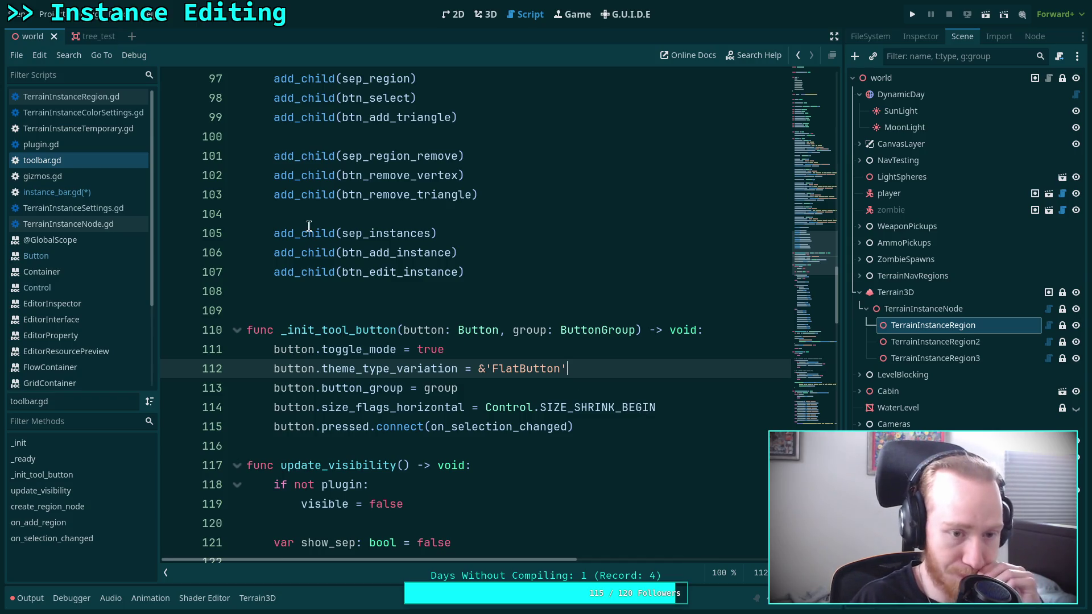
left_click(60, 193)
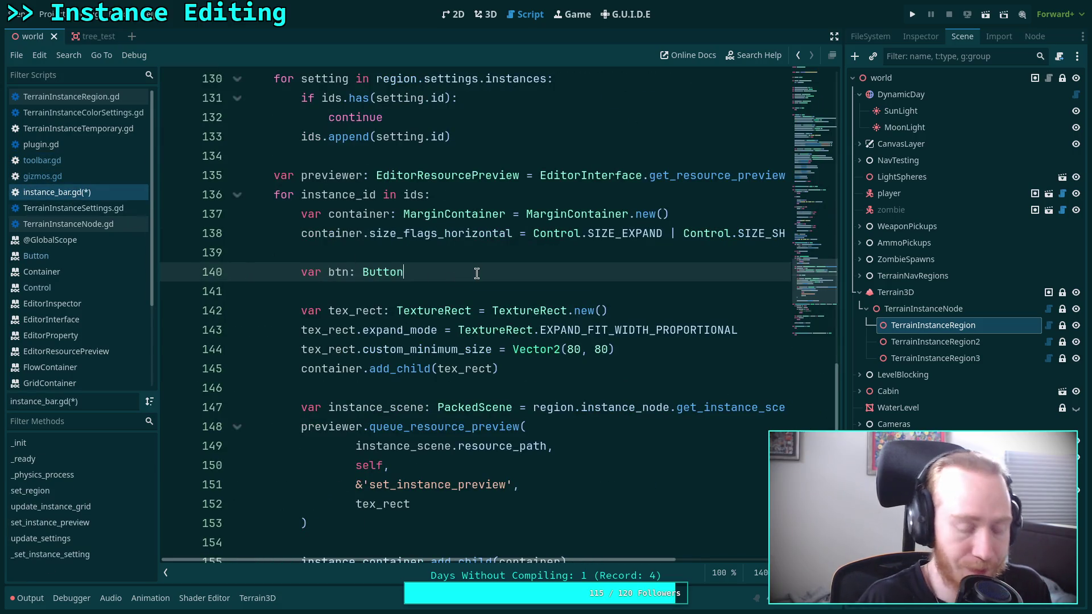
Step: Create btn with Button.new() and set its theme_type_variation to FlatButton
type("= Button.new()")
key("Return")
type("btn.theme")
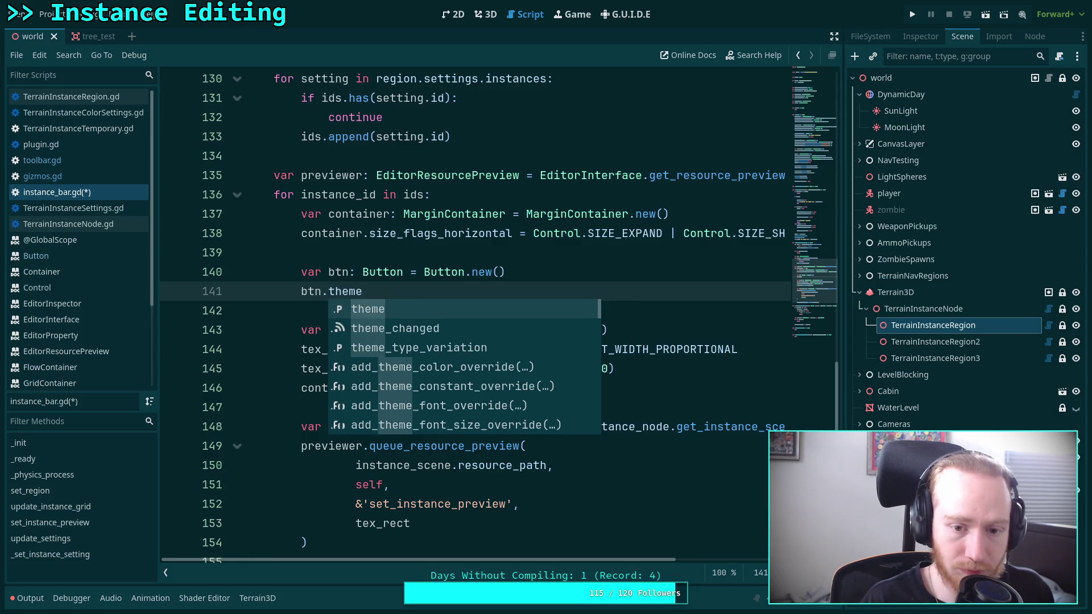
key("Down")
key("Down")
key("Return")
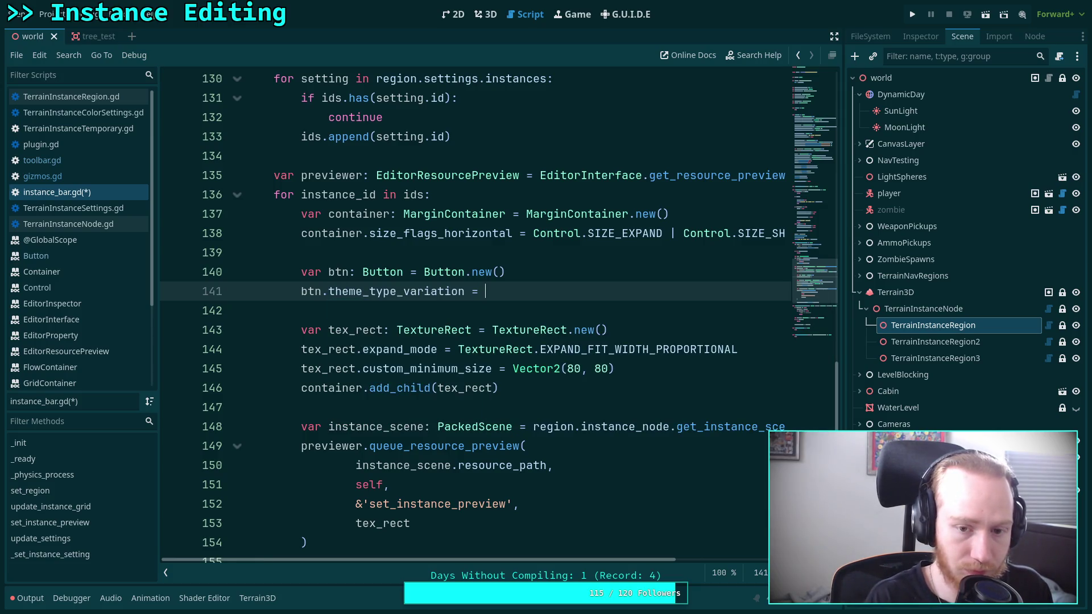
type("FlatButton")
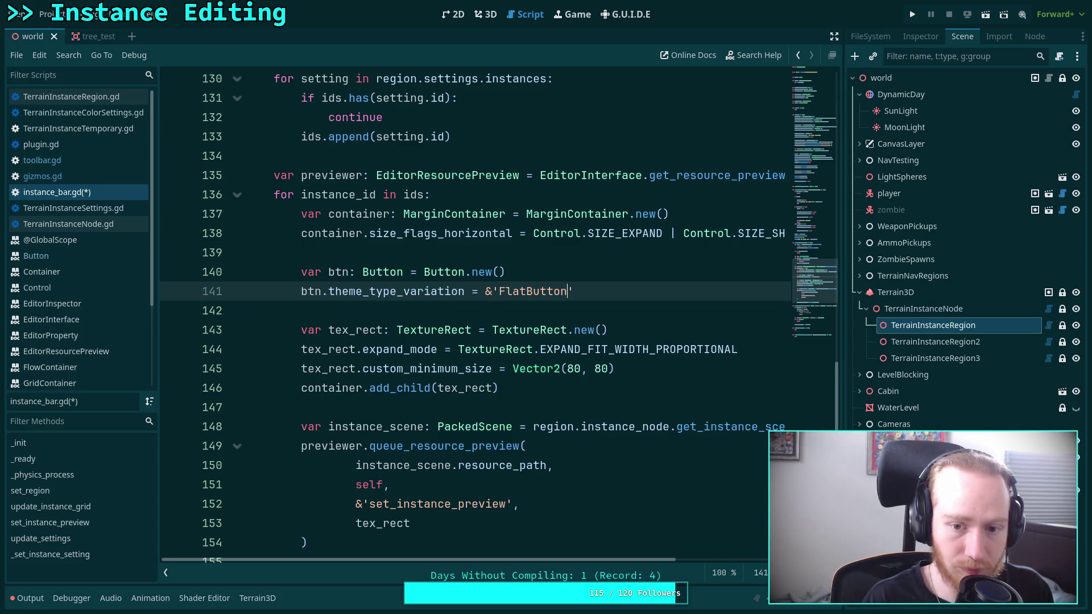
key("Return")
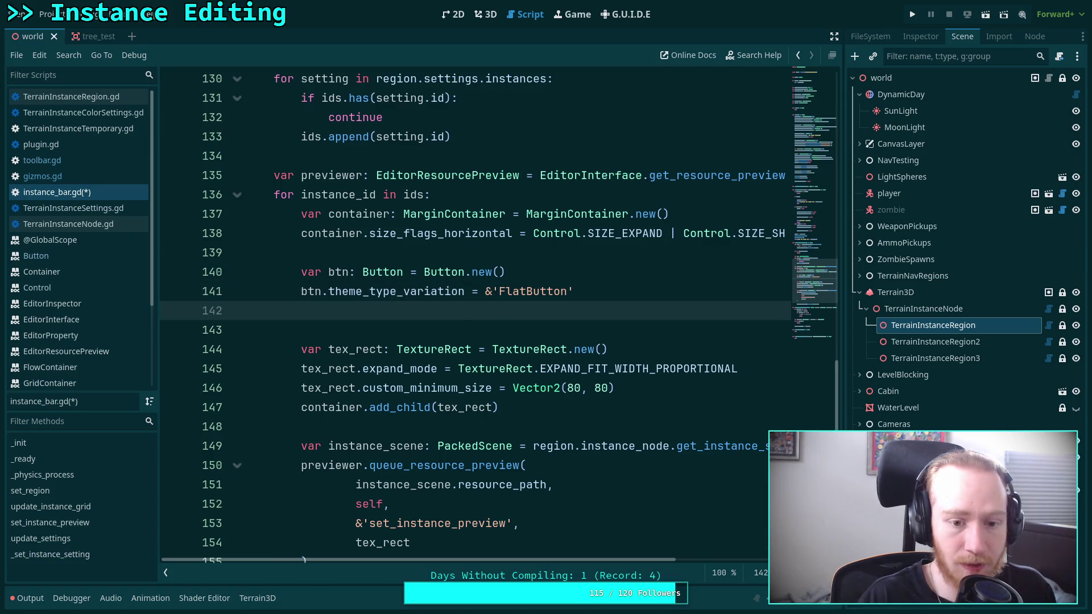
Step: Set btn.custom_minimum_size to Vector2(80, 80) on line 142
scroll(398, 310, "down", 1)
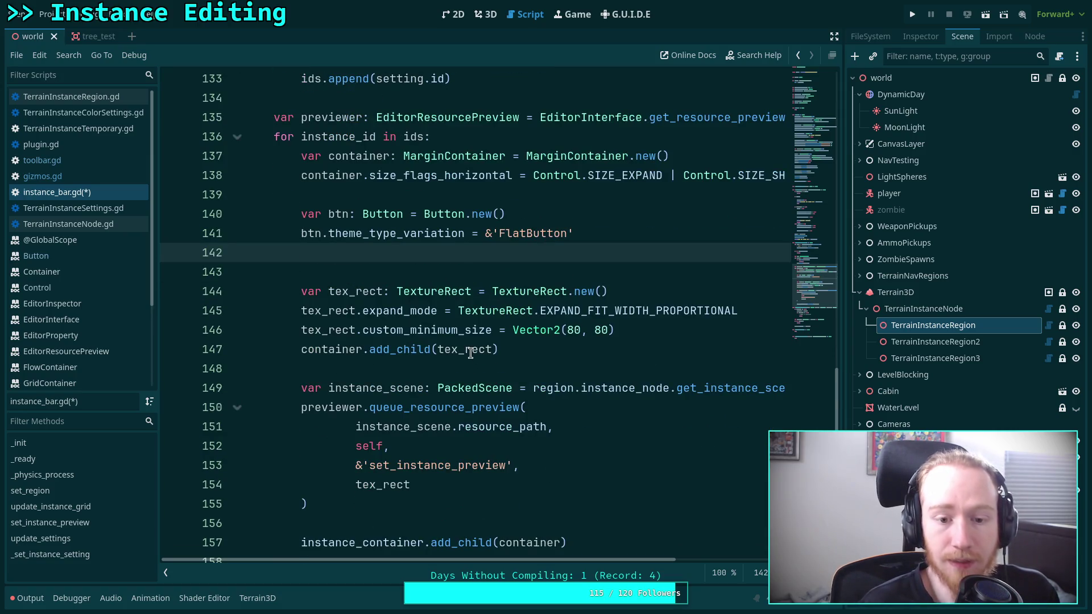
left_click(523, 313)
left_click(594, 239)
left_click(569, 253)
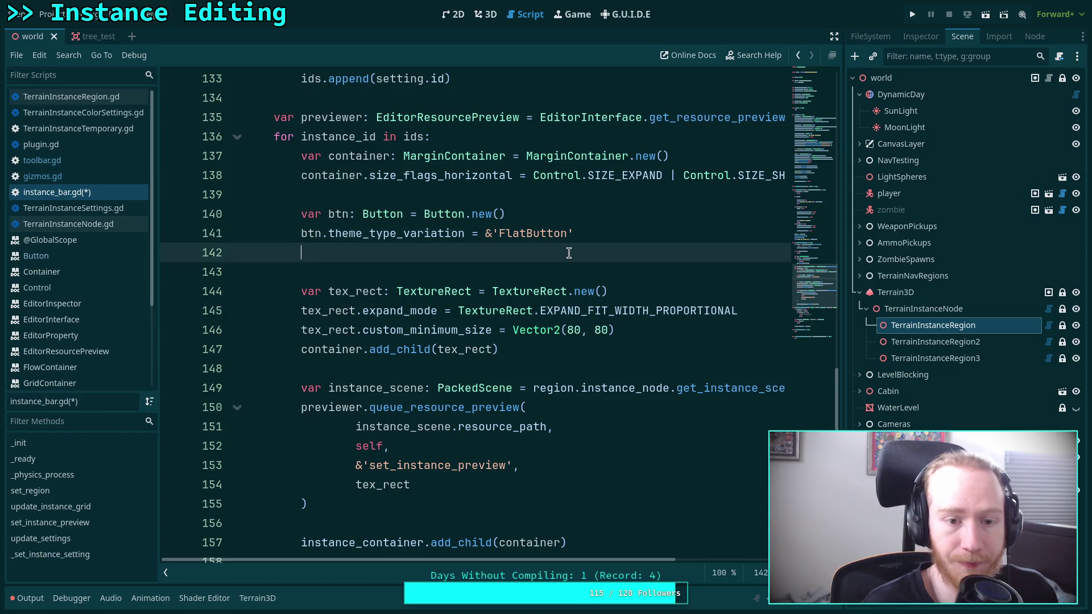
type("btn.")
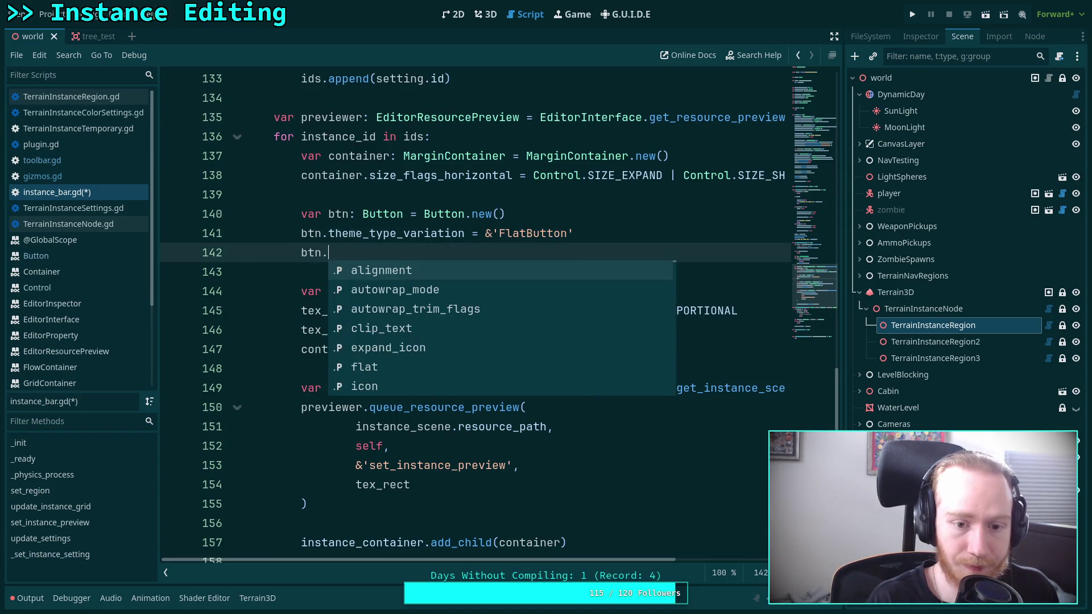
type("cust")
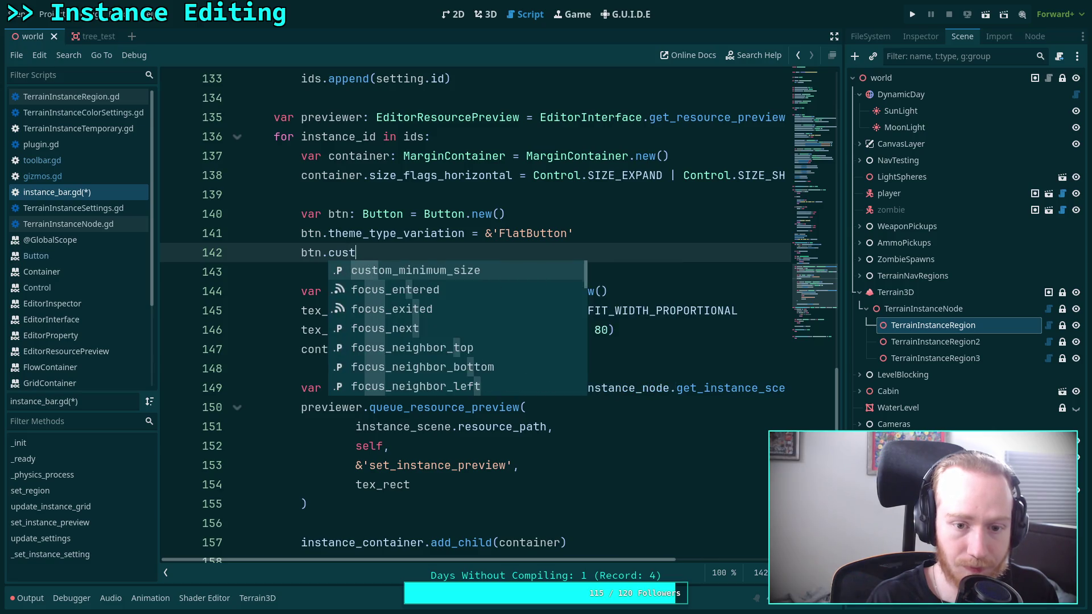
key("Return")
type("Vector2")
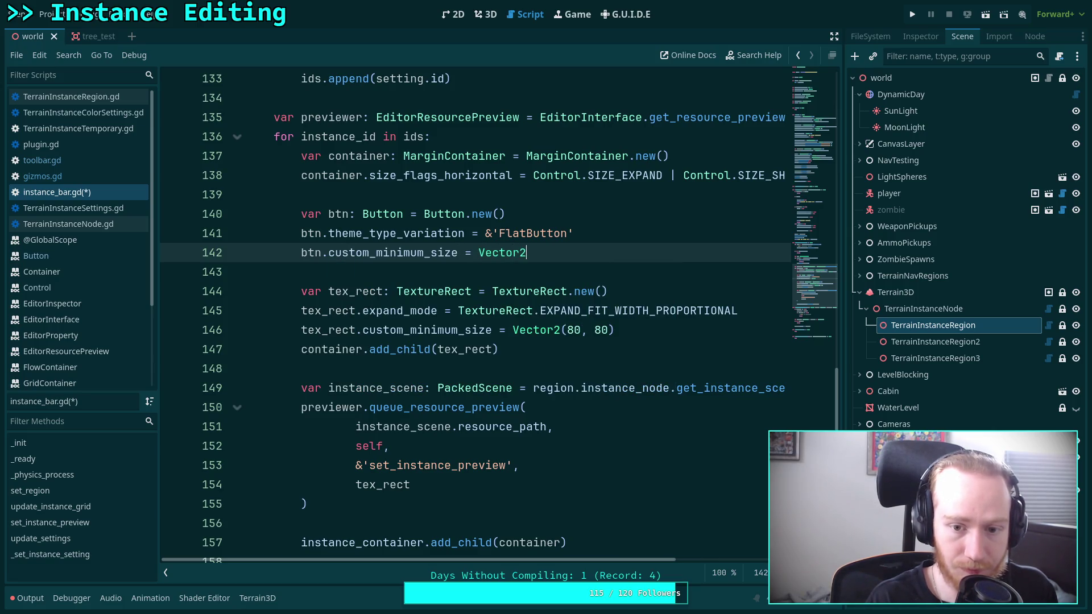
type("(80, 80)")
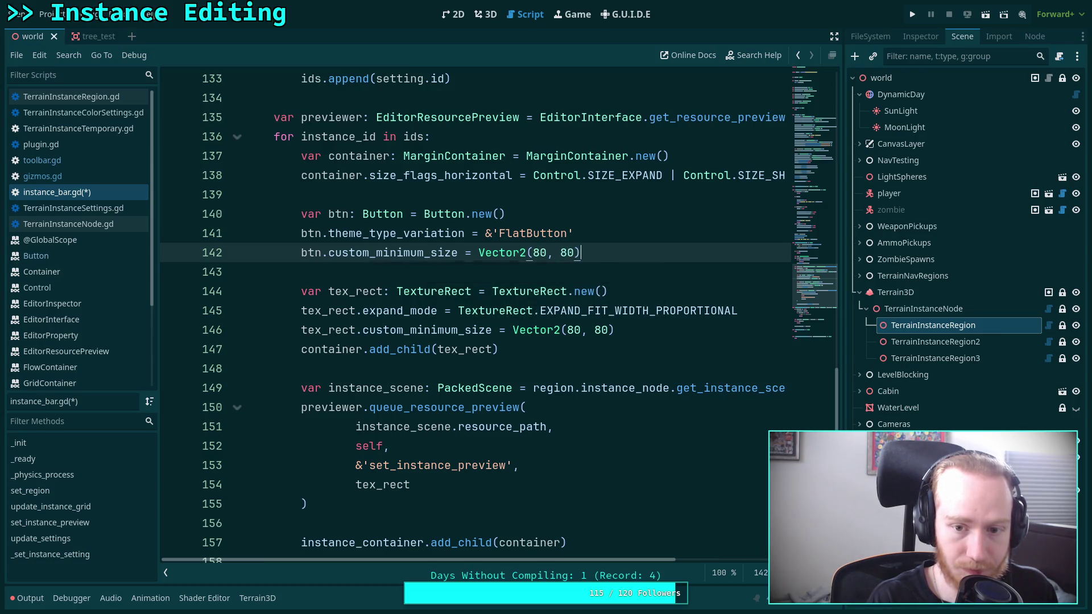
Step: Delete the tex_rect lines and add btn to the container with add_child(btn)
left_click_drag(765, 318, 761, 297)
key("BackSpace")
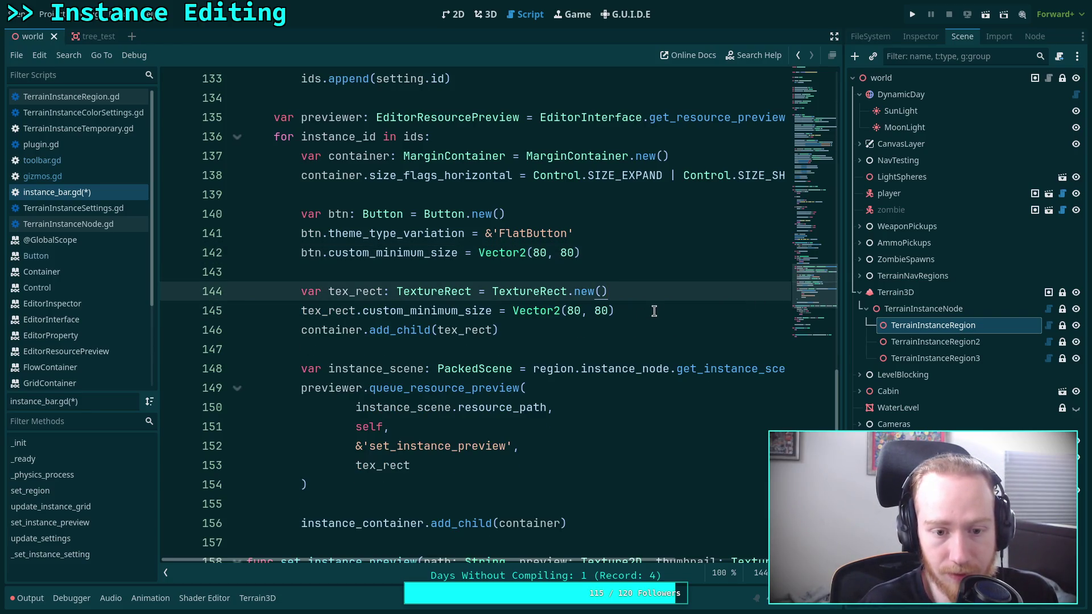
double_click(469, 330)
type("x")
key("BackSpace")
type("btn")
left_click(659, 305)
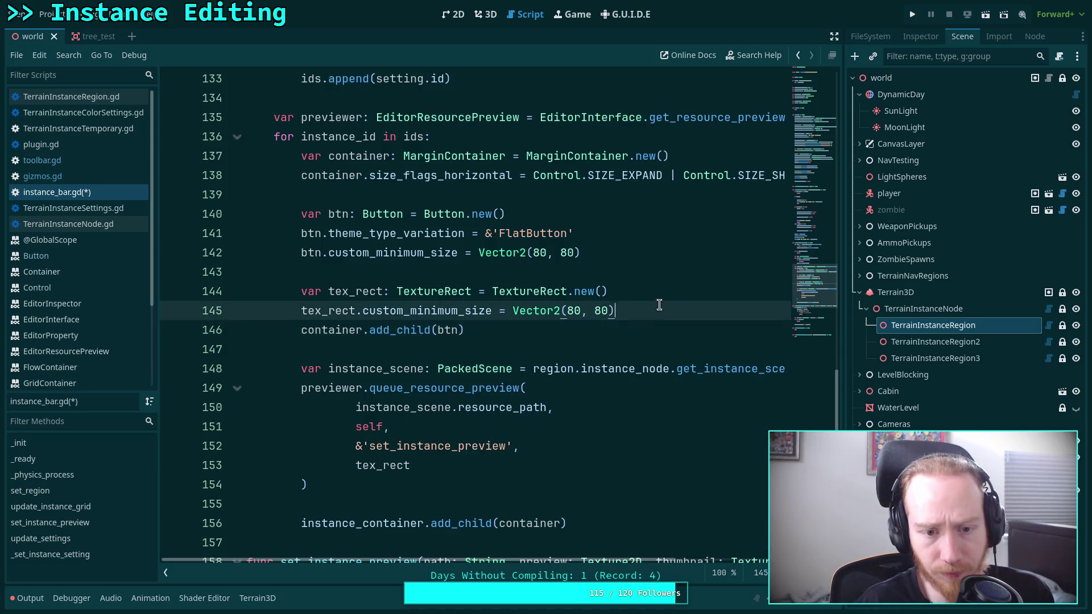
left_click_drag(659, 305, 652, 279)
key("BackSpace")
double_click(396, 426)
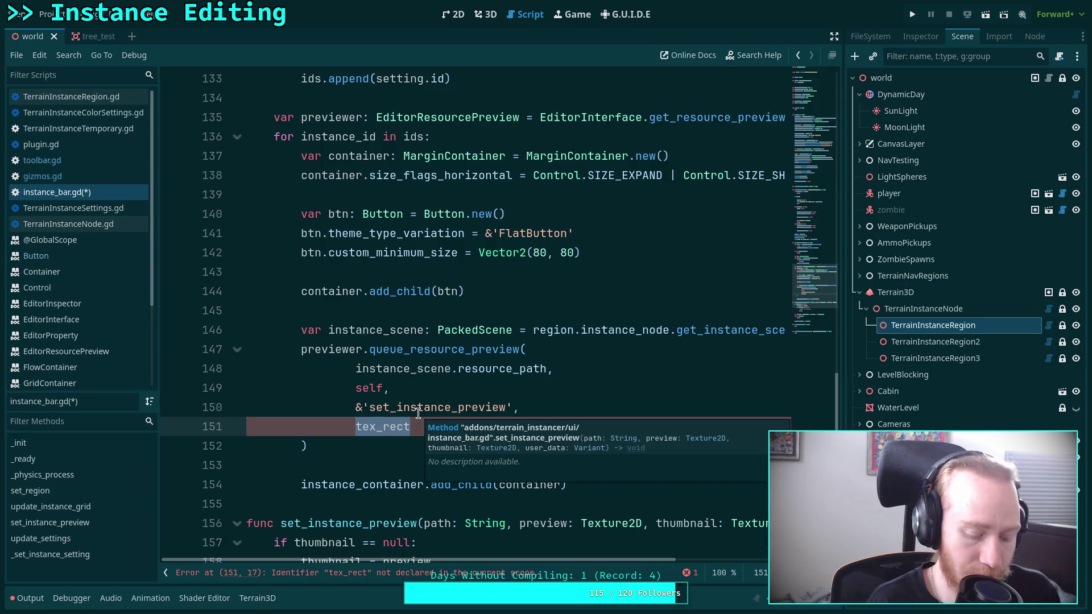
Step: Pass btn to the preview request and declare btn as Button in set_instance_preview
type("btn")
left_click(393, 465)
scroll(385, 387, "down", 5)
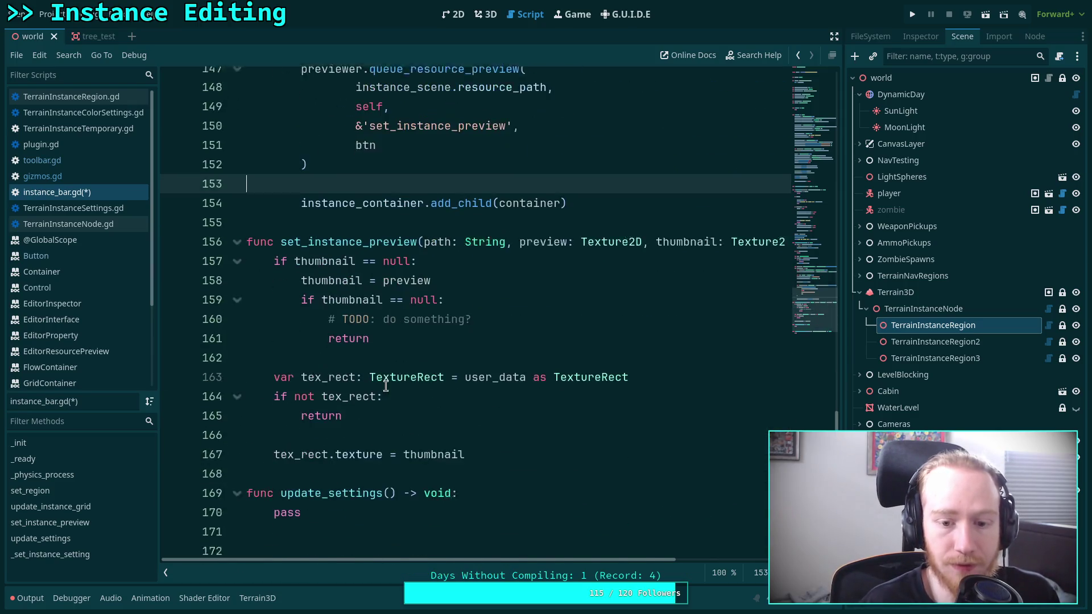
double_click(323, 370)
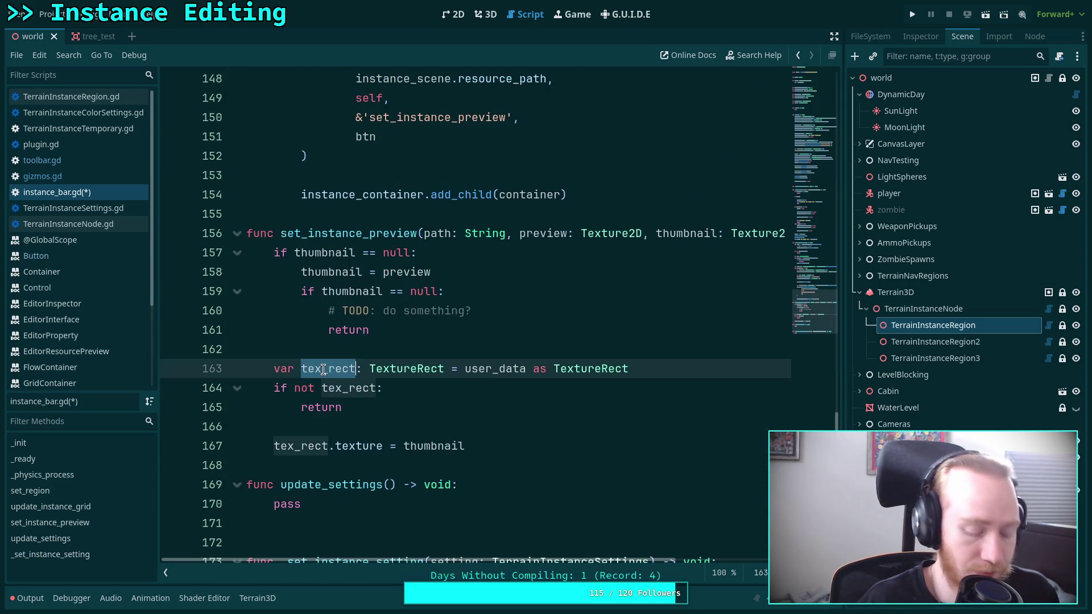
type("btn")
double_click(373, 364)
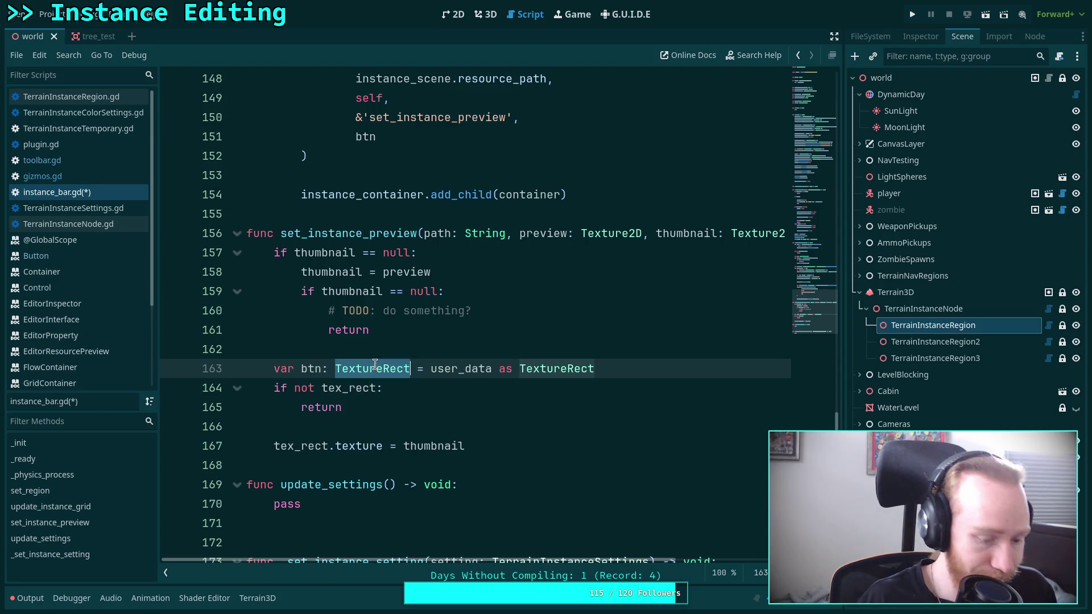
type("Button")
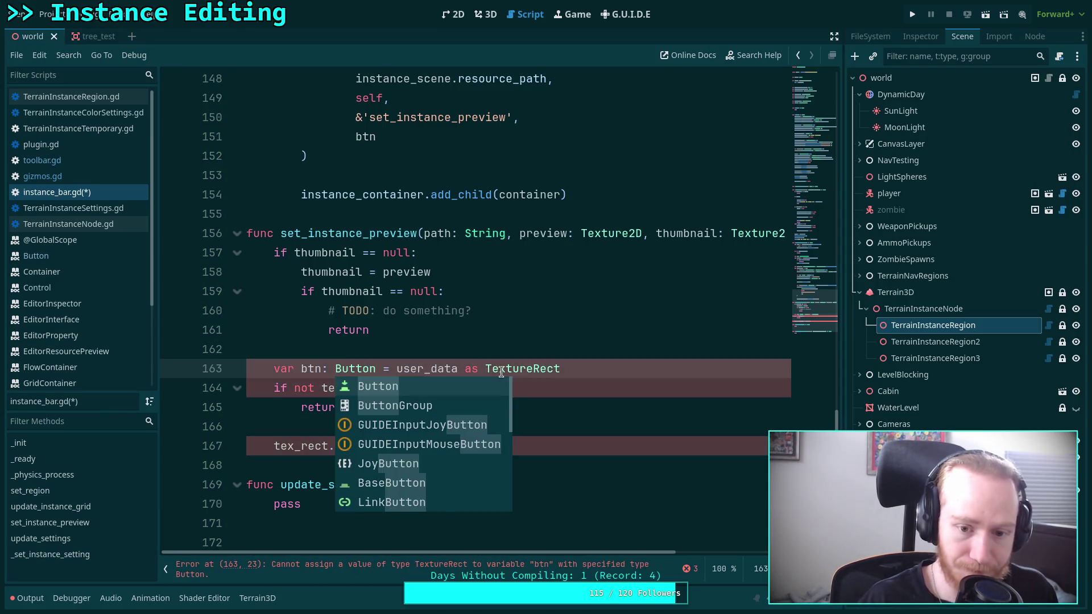
Step: Cast user_data to Button, assign the thumbnail to btn.icon, and save the script
double_click(522, 369)
type("Button")
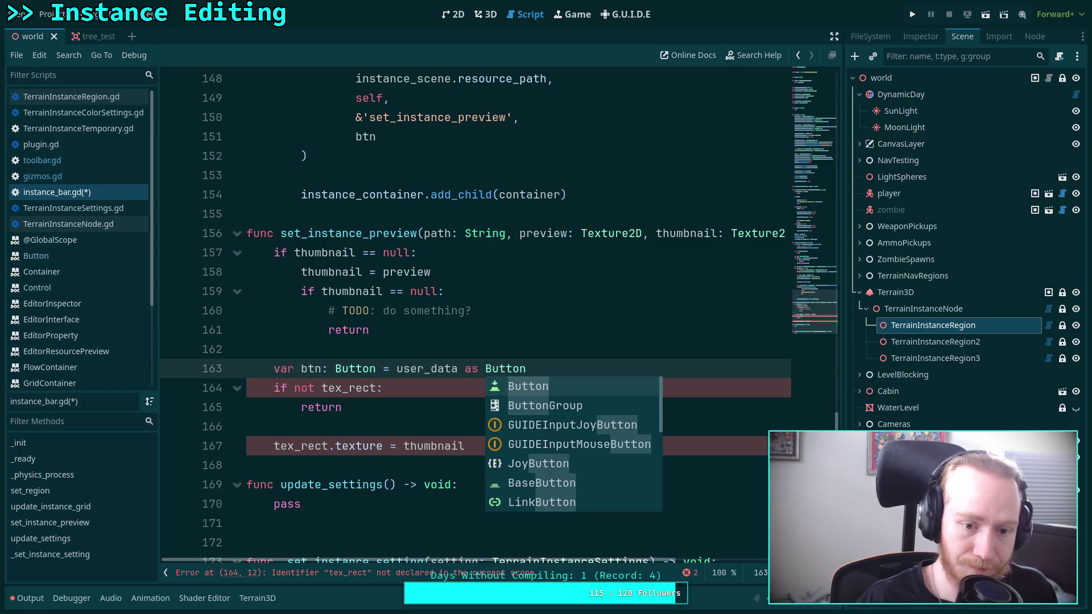
double_click(349, 388)
type("btn")
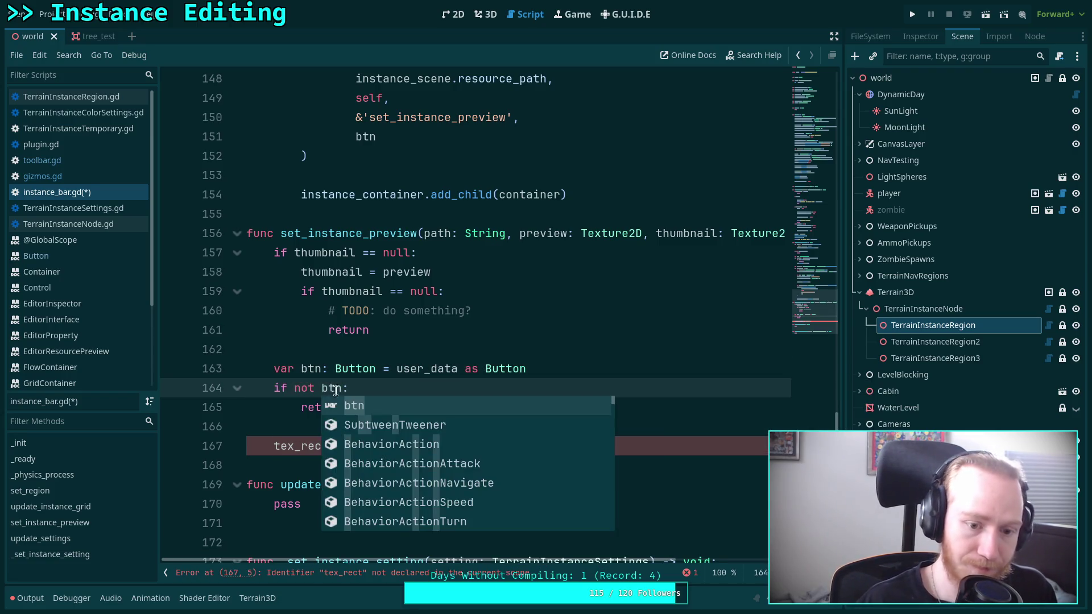
double_click(283, 448)
type("btn")
double_click(344, 449)
type("icon")
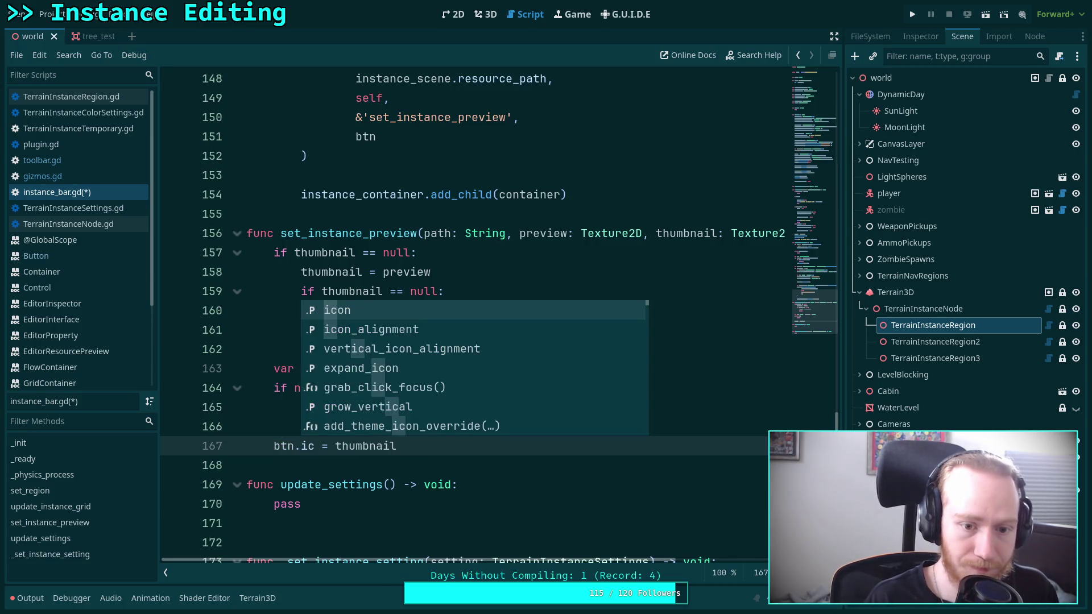
key("ctrl+s")
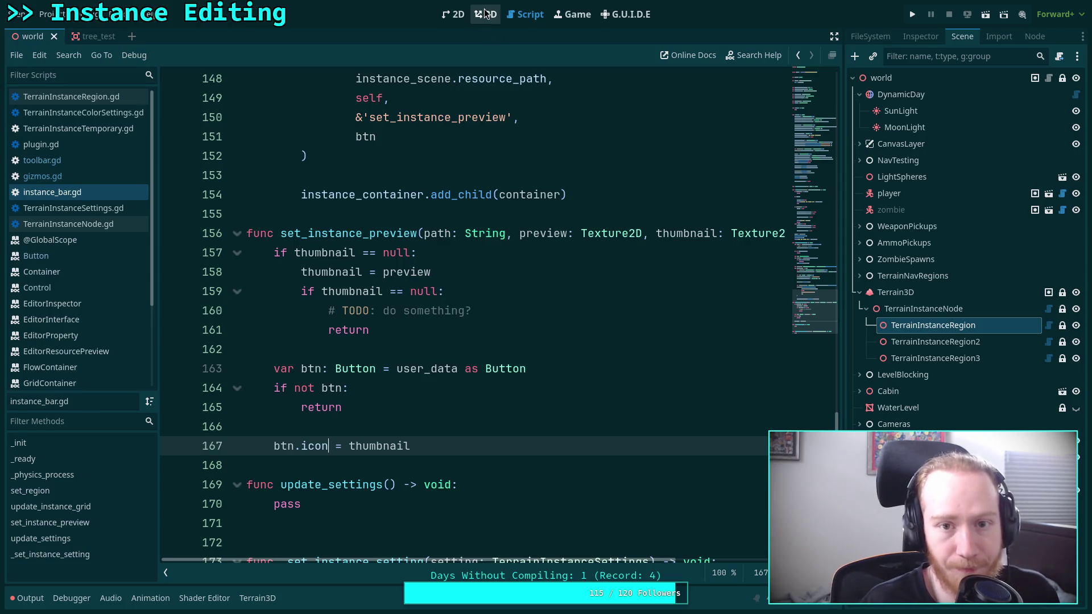
left_click(485, 14)
left_click(471, 472)
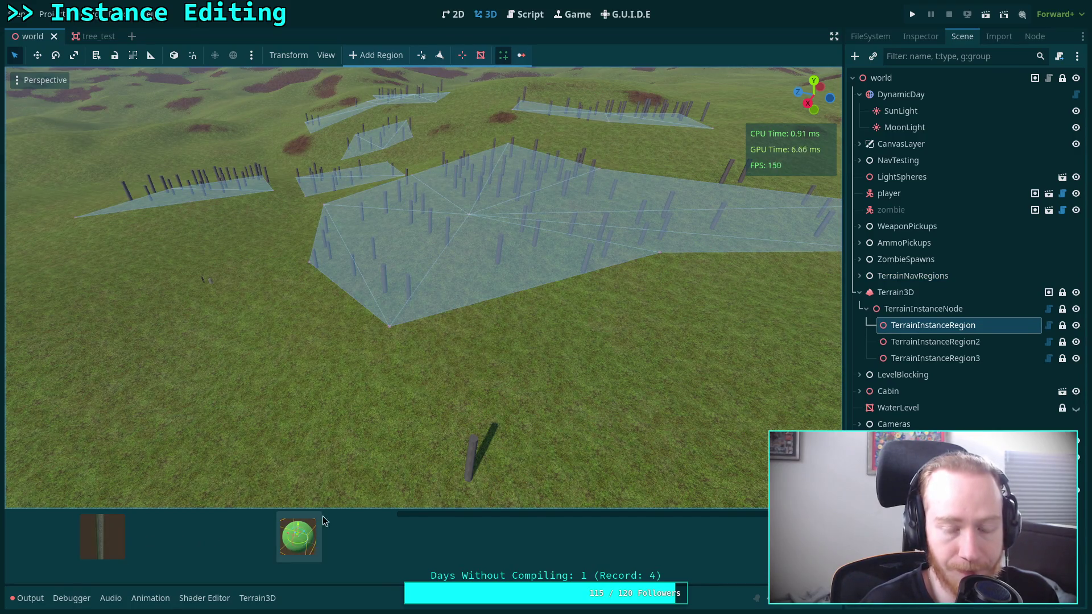
left_click(538, 15)
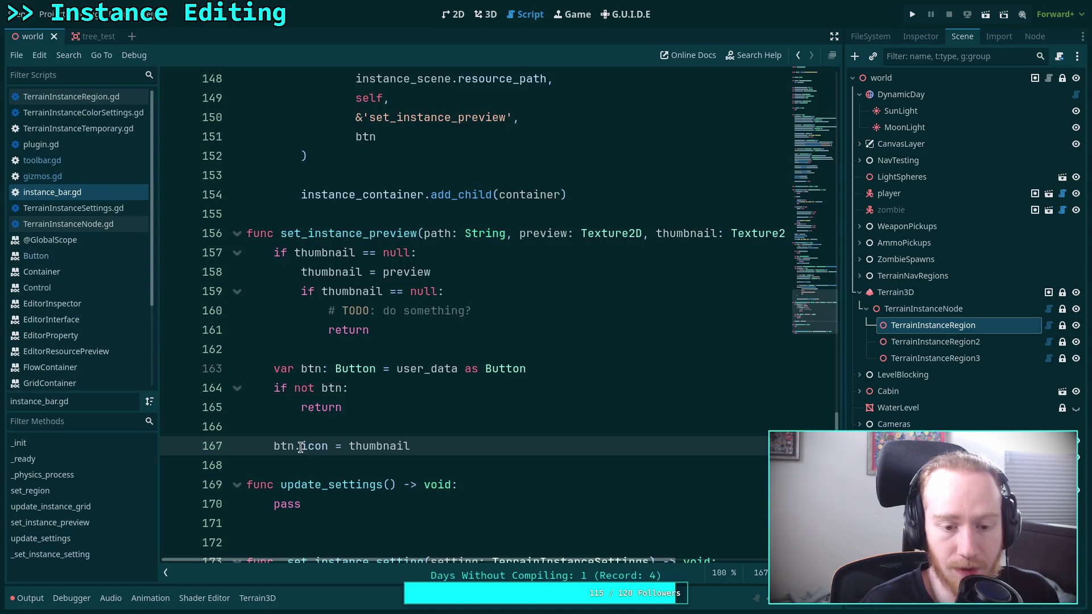
right_click(353, 368)
left_click(380, 558)
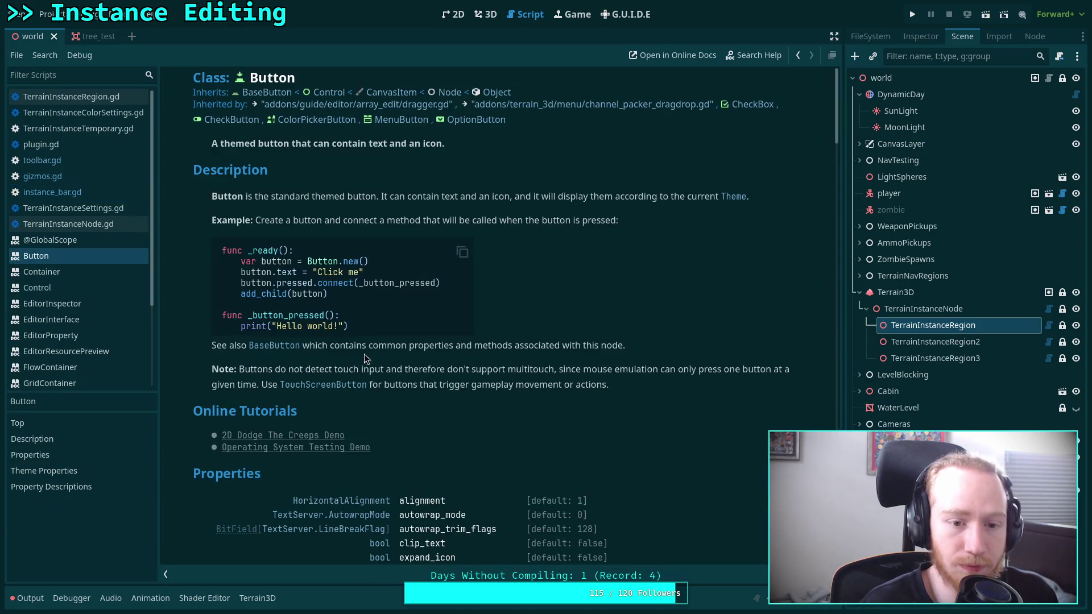
scroll(380, 342, "down", 5)
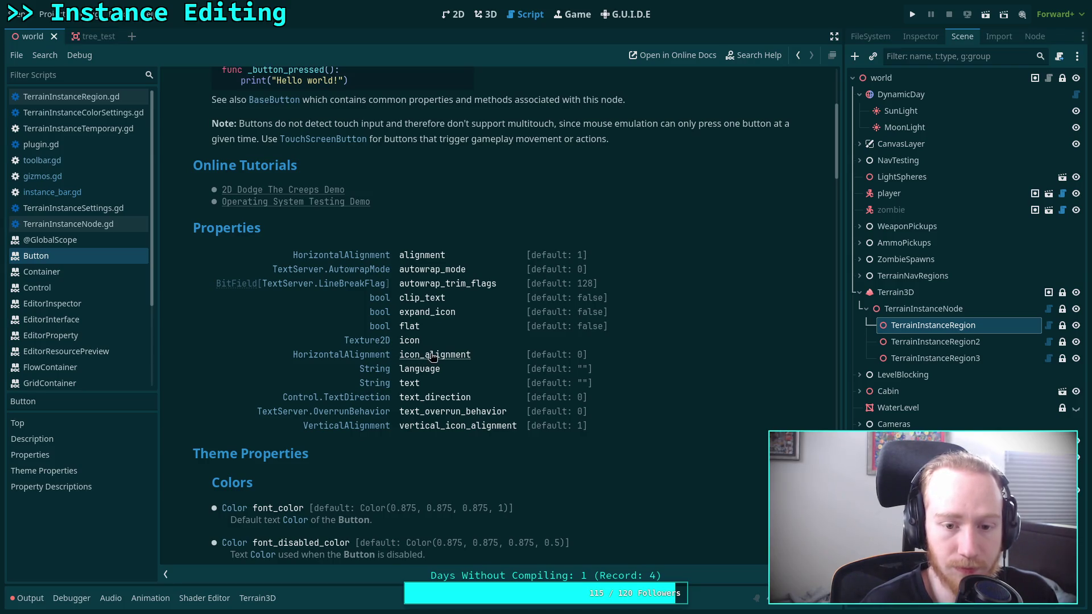
left_click(432, 314)
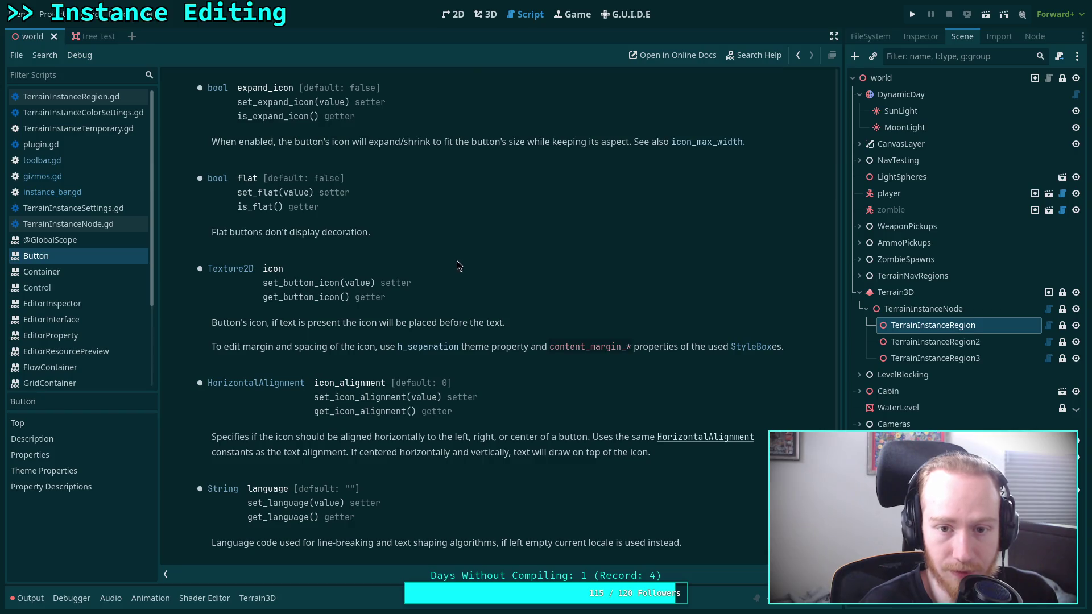
scroll(456, 254, "up", 2)
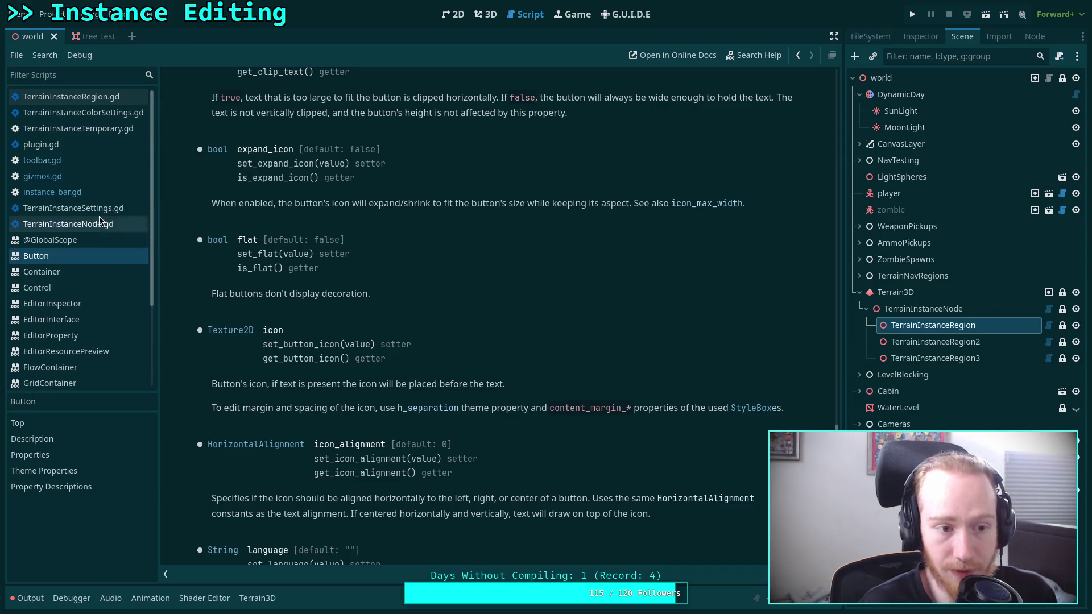
left_click(52, 191)
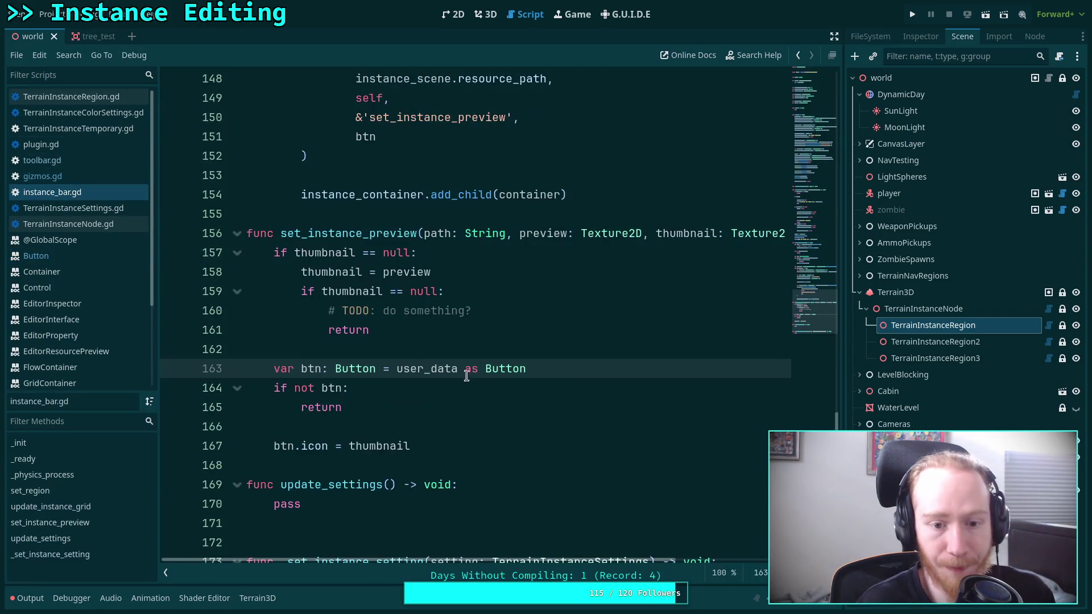
Step: Add 'btn.expand_icon = true' after line 142 and save instance_bar.gd
scroll(414, 412, "up", 6)
left_click(645, 314)
key("Return")
type("btn.e")
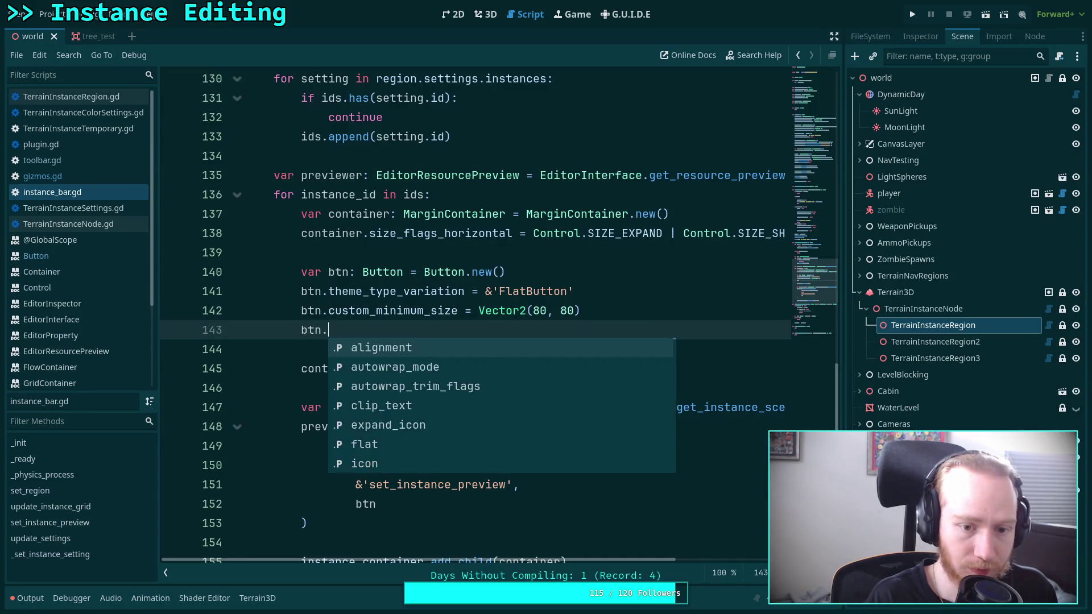
key("Return")
type("= true")
key("ctrl+s")
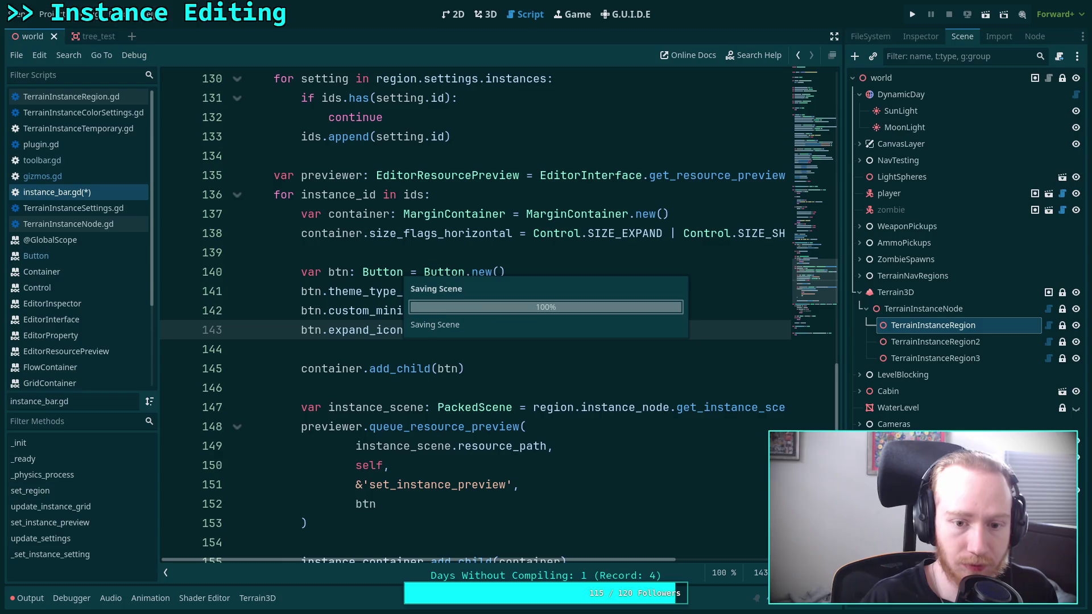
Step: Reselect TerrainInstanceRegion in the 3D view to show the instance thumbnails
left_click(485, 15)
left_click(896, 292)
left_click(933, 325)
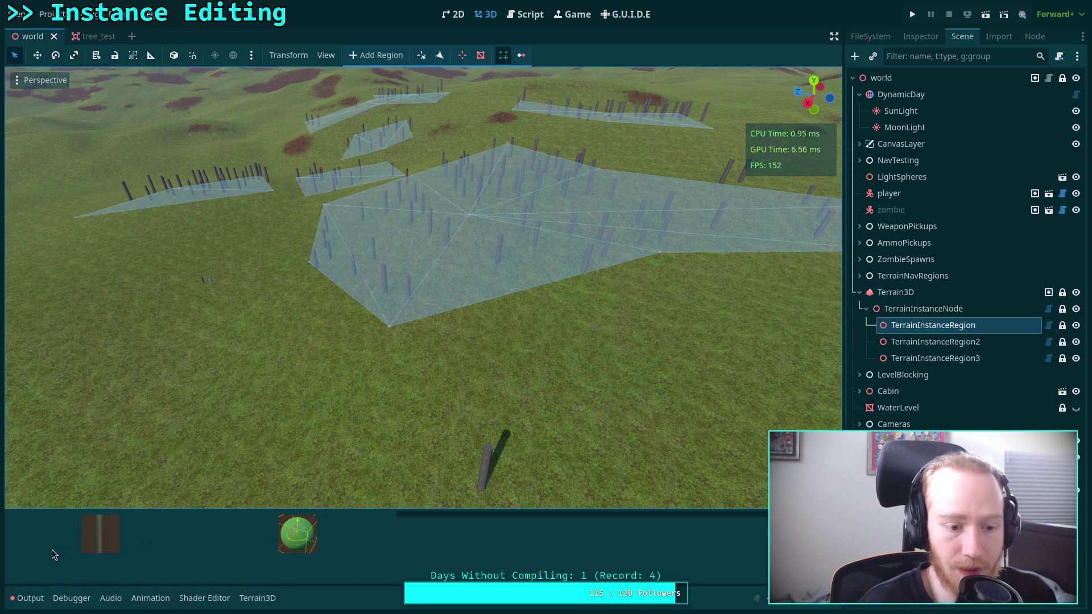
Step: In instance_bar.gd, add line 144 below btn.expand_icon = true starting an unfinished 'btn' assignment
left_click(526, 15)
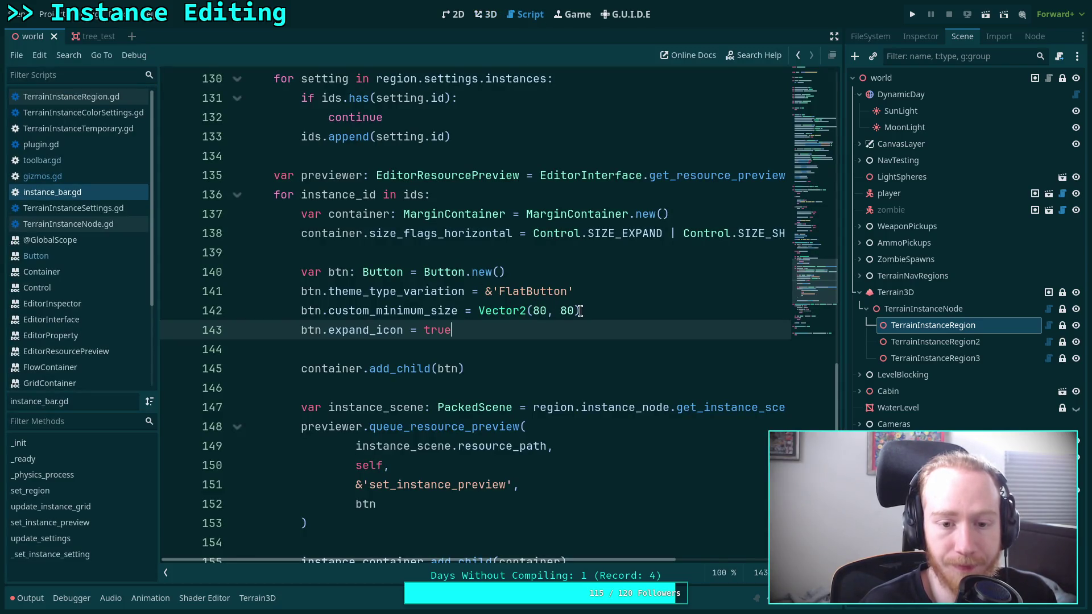
scroll(490, 298, "down", 1)
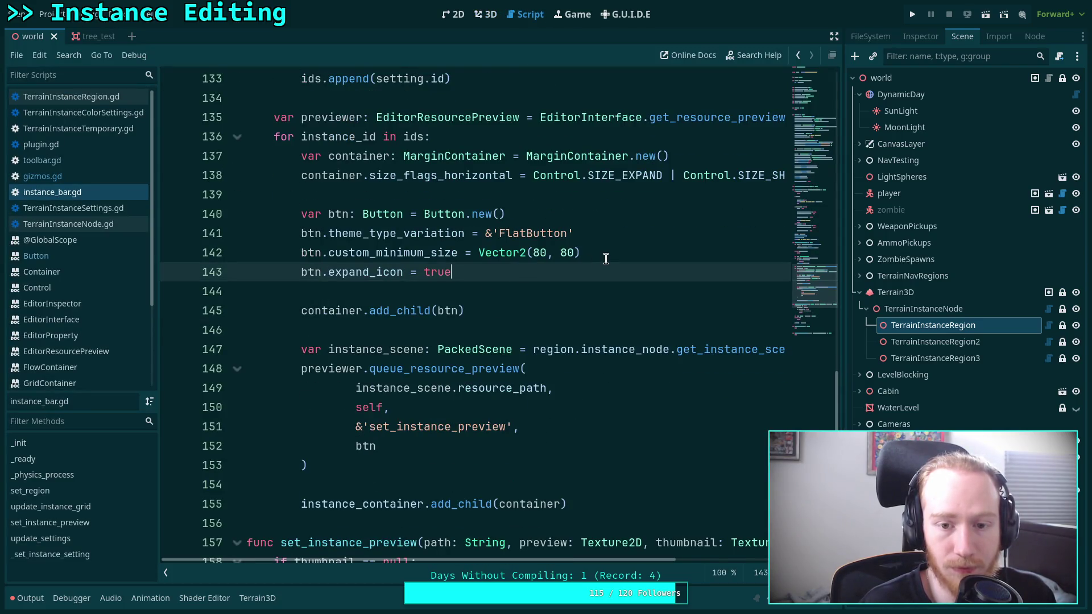
left_click(619, 236)
left_click(591, 217)
left_click(489, 271)
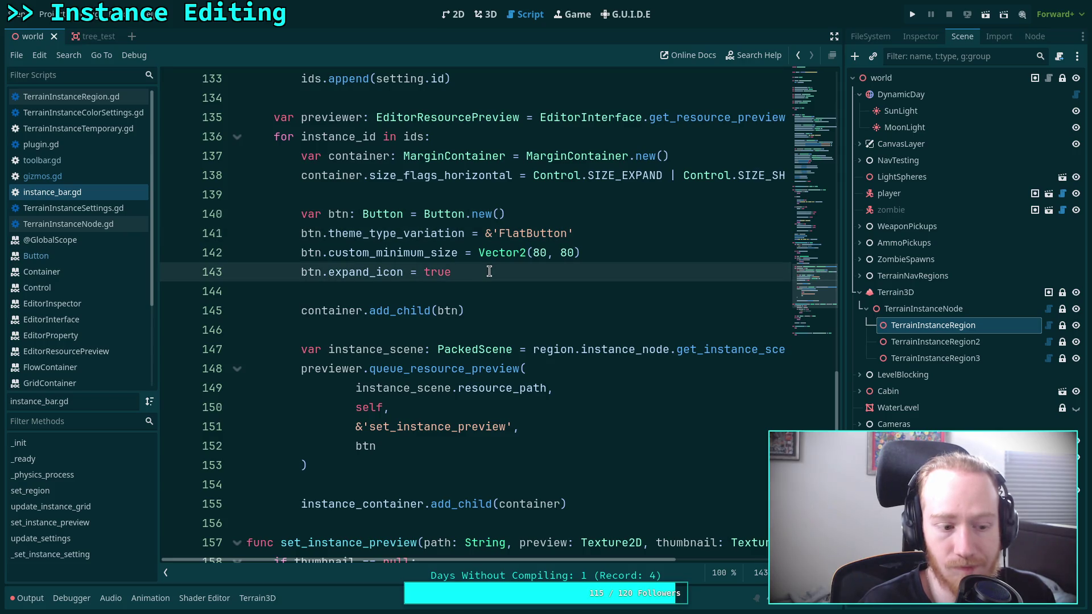
key("Return")
type("btn.")
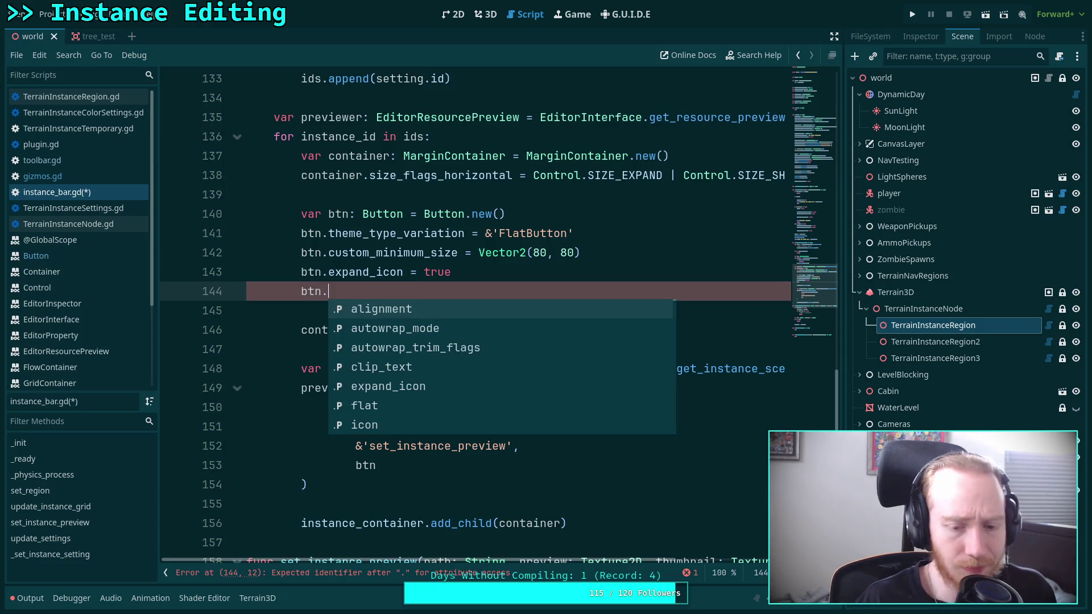
mouse_move(454, 262)
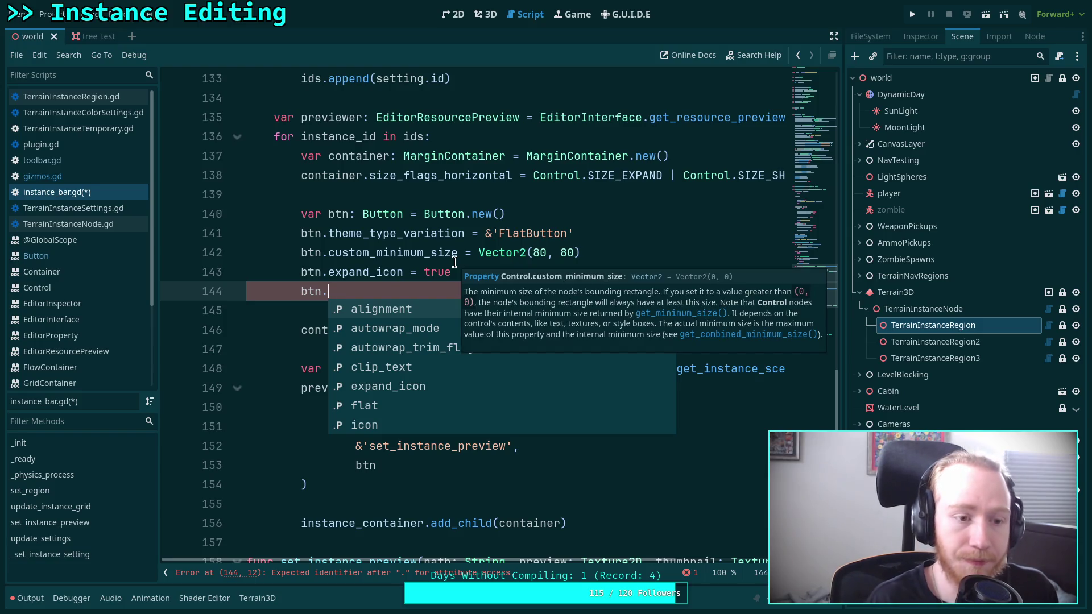
left_click(76, 257)
scroll(383, 298, "down", 3)
scroll(387, 295, "up", 15)
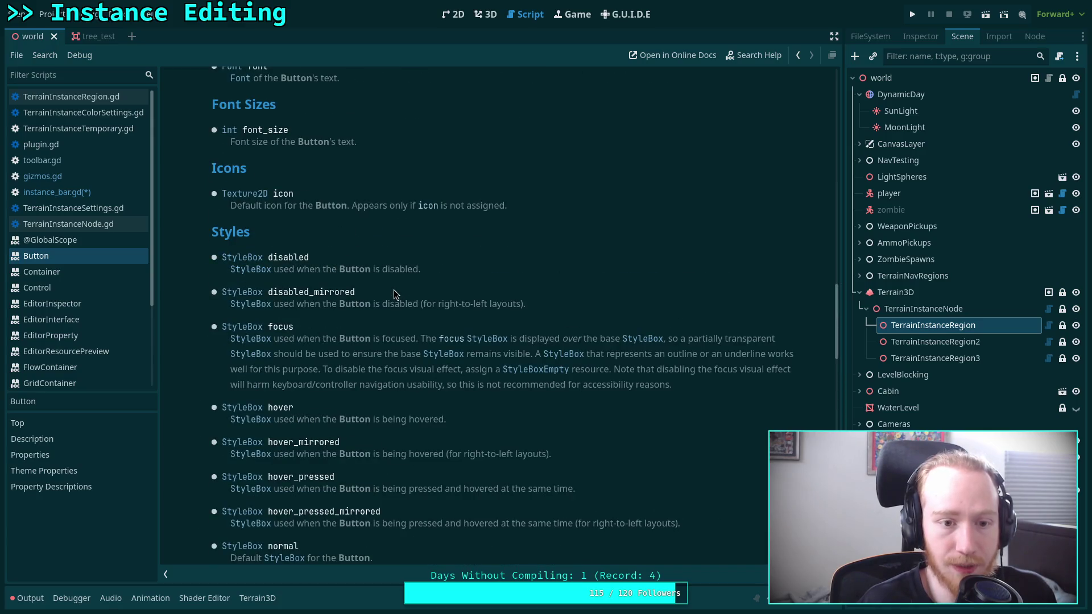
scroll(393, 291, "down", 4)
scroll(394, 291, "up", 12)
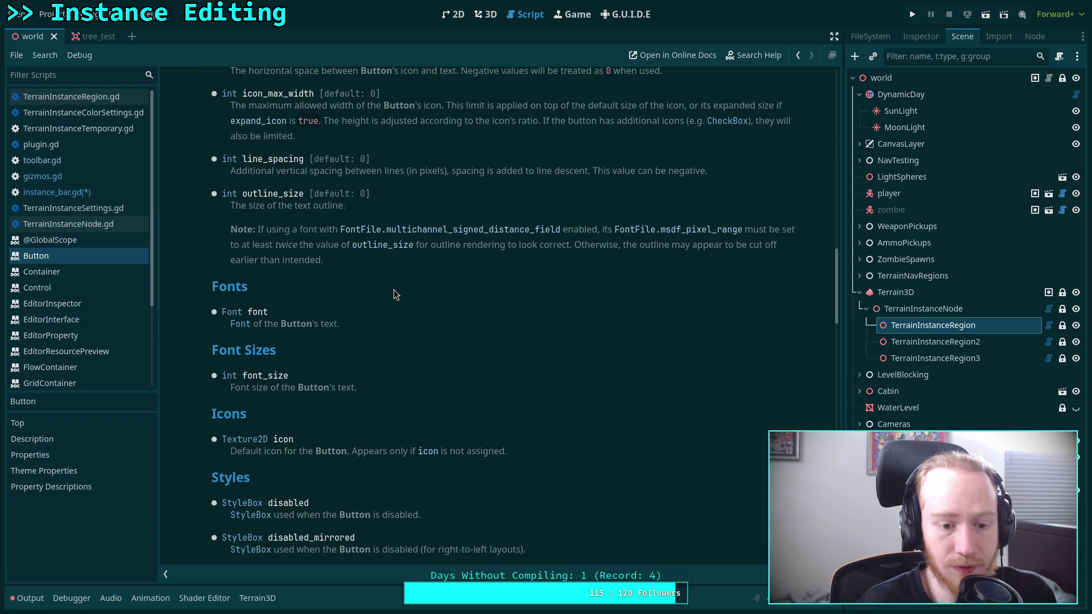
scroll(394, 291, "up", 8)
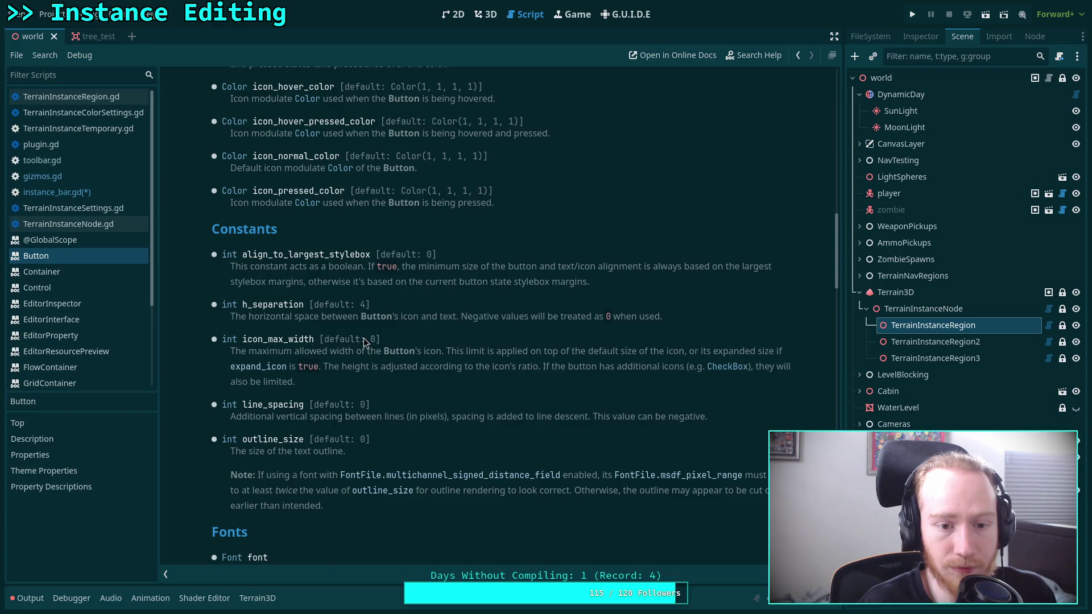
scroll(397, 316, "up", 5)
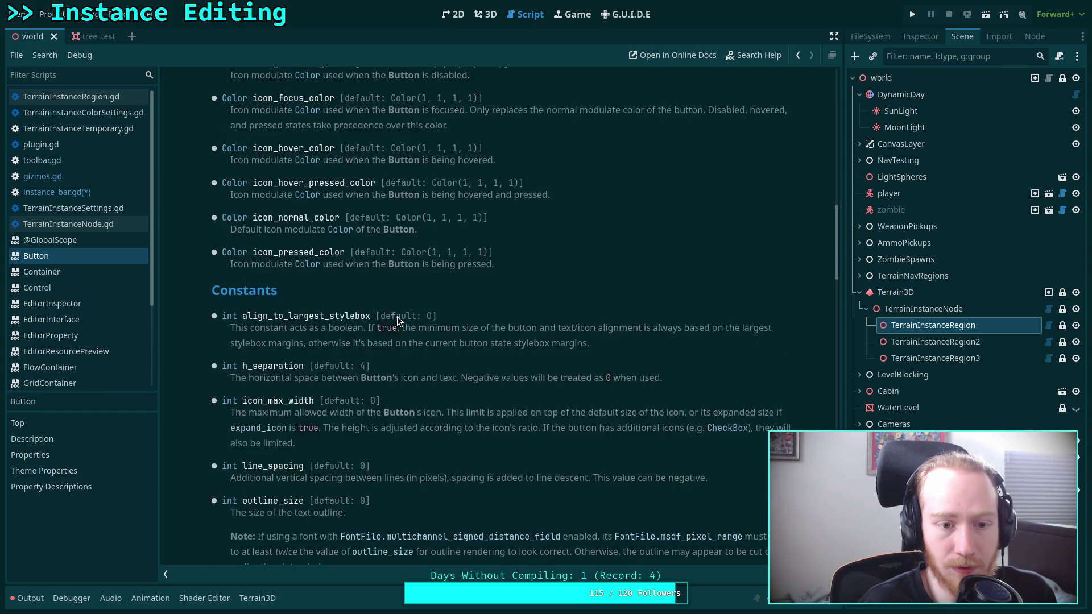
scroll(392, 340, "up", 10)
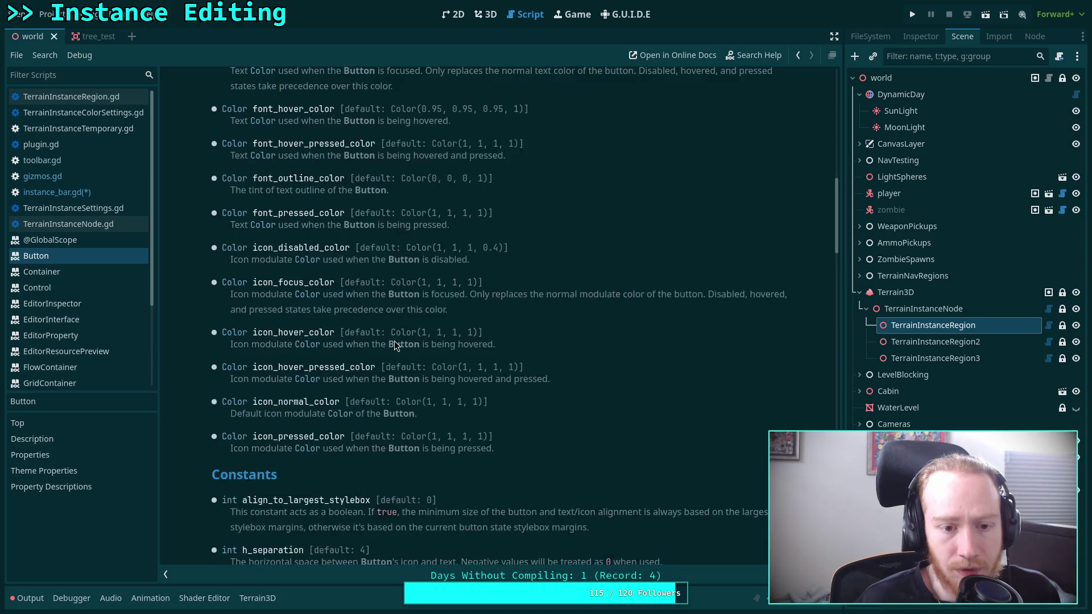
scroll(385, 347, "up", 15)
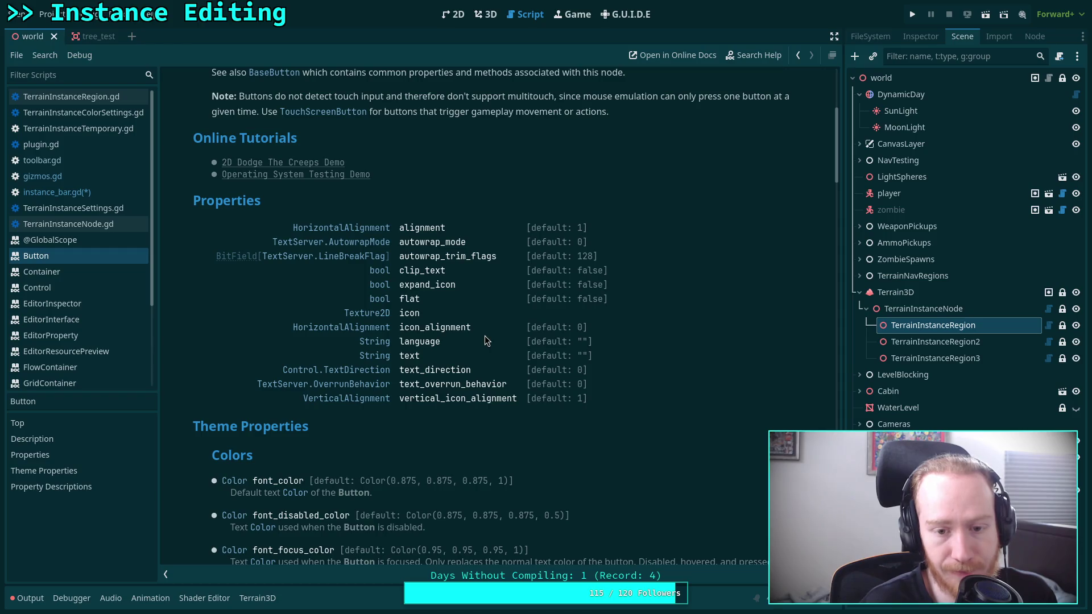
left_click(439, 329)
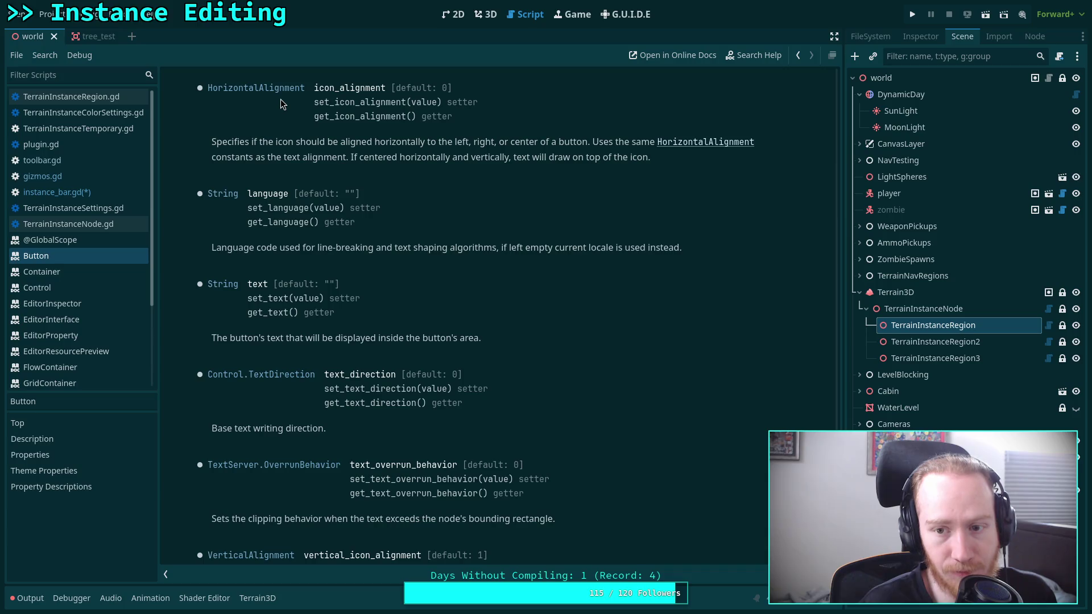
scroll(443, 328, "up", 2)
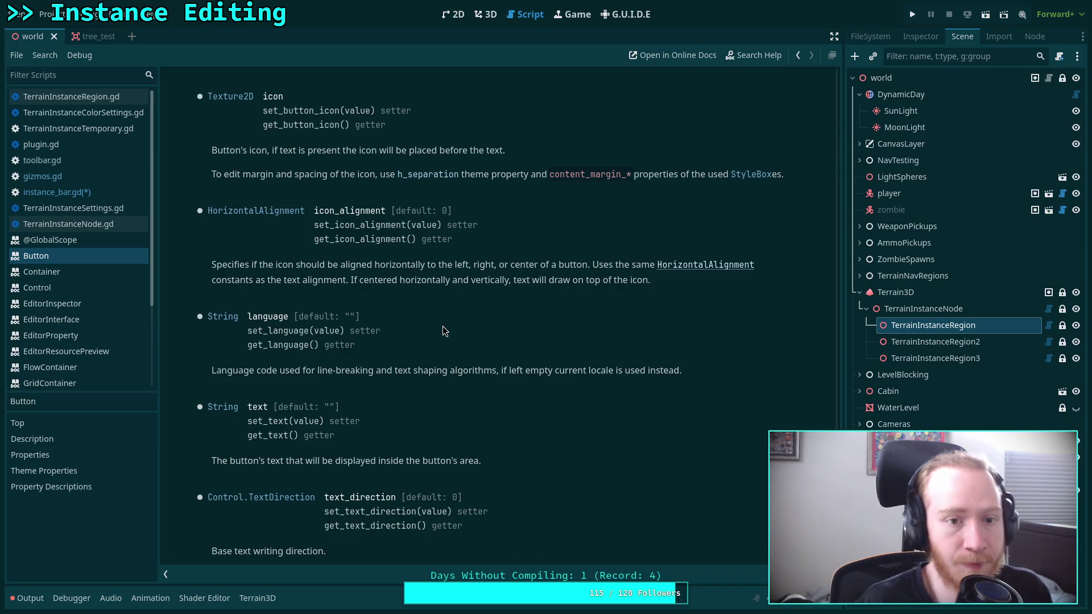
scroll(442, 329, "down", 3)
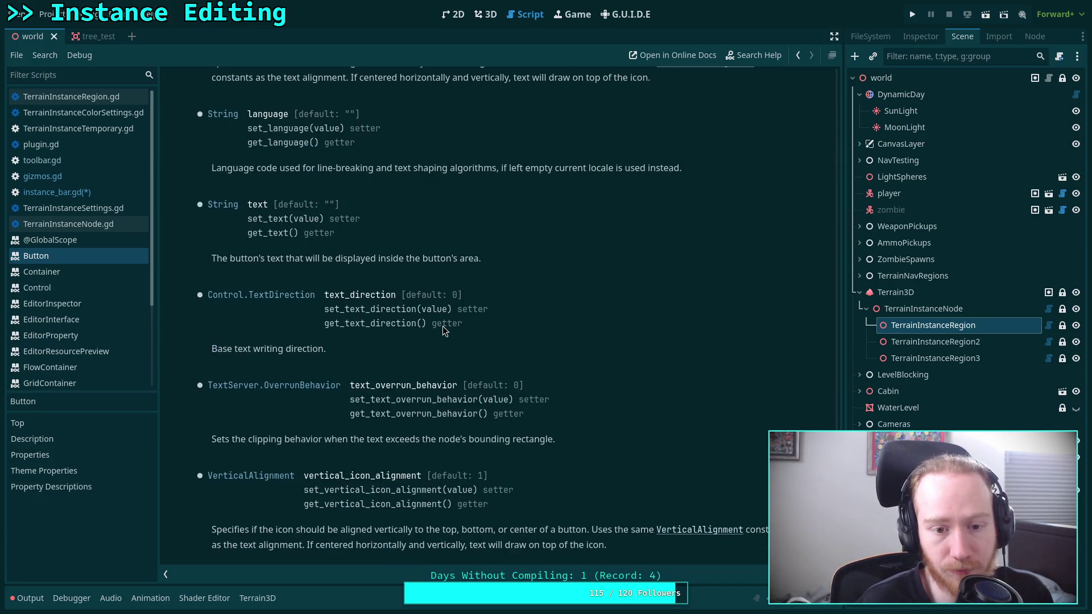
scroll(470, 372, "up", 1)
scroll(470, 373, "down", 1)
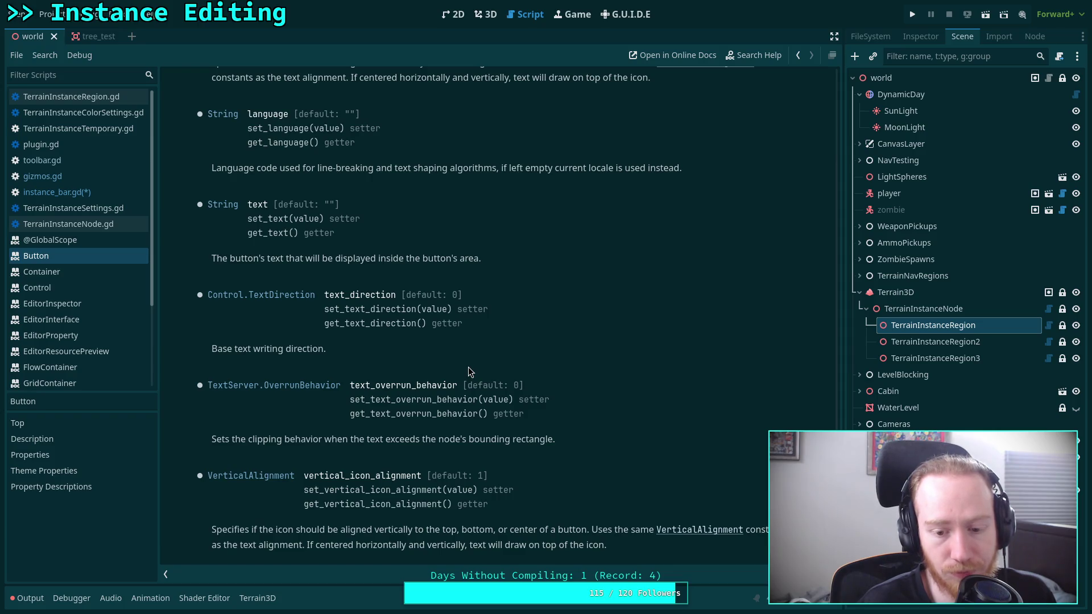
scroll(470, 373, "up", 2)
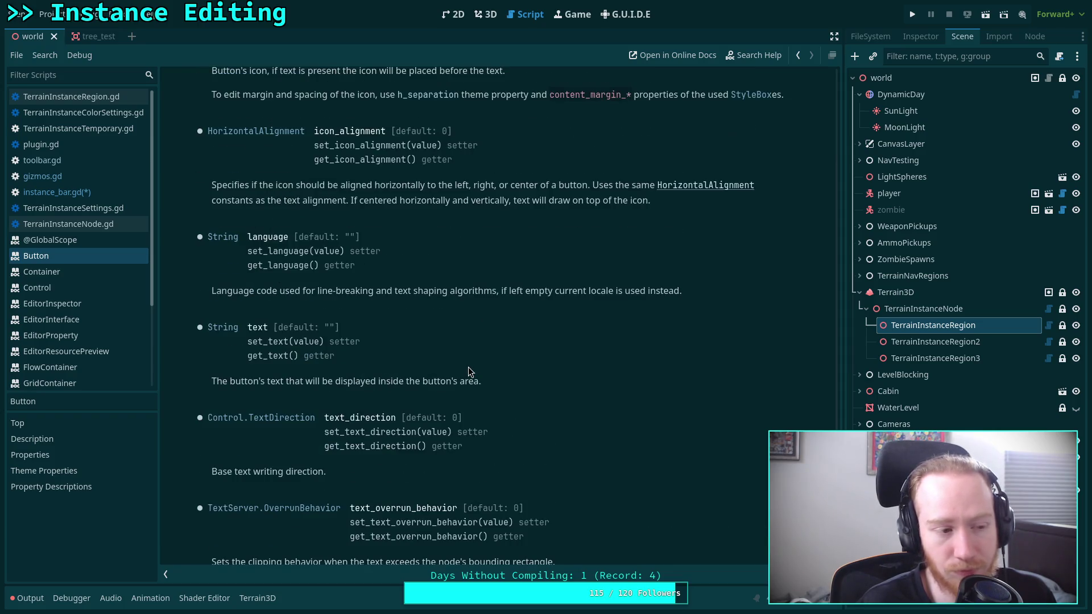
scroll(470, 372, "up", 2)
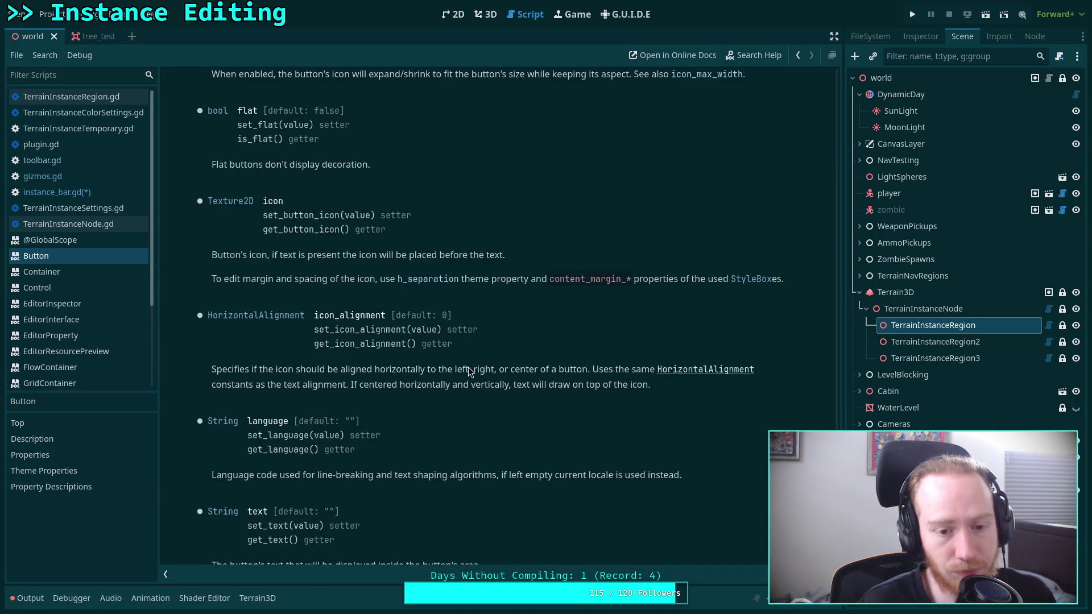
scroll(470, 372, "up", 15)
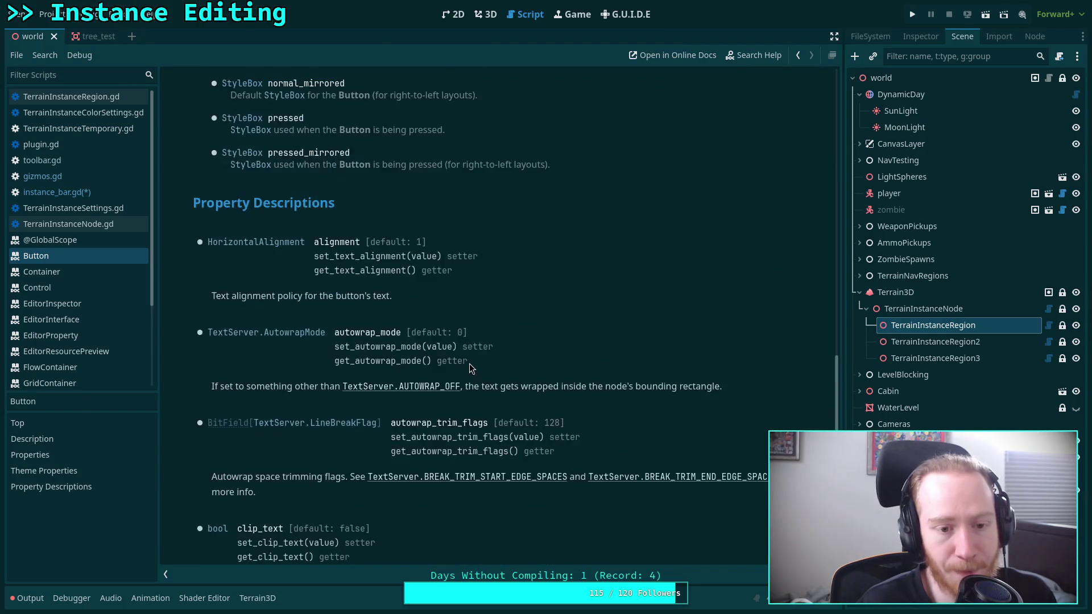
scroll(469, 363, "up", 5)
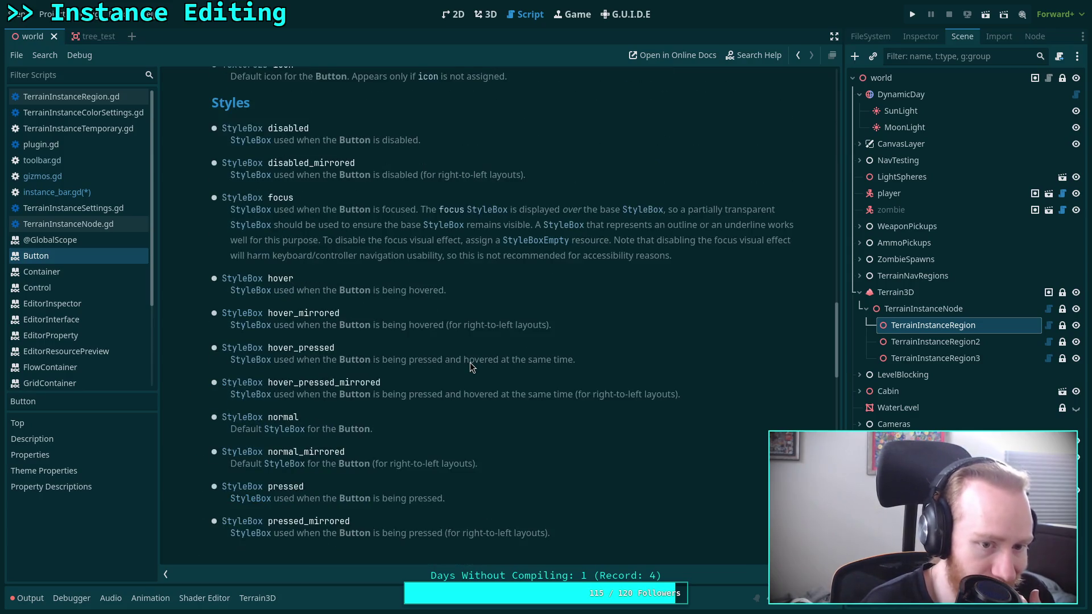
scroll(470, 363, "up", 7)
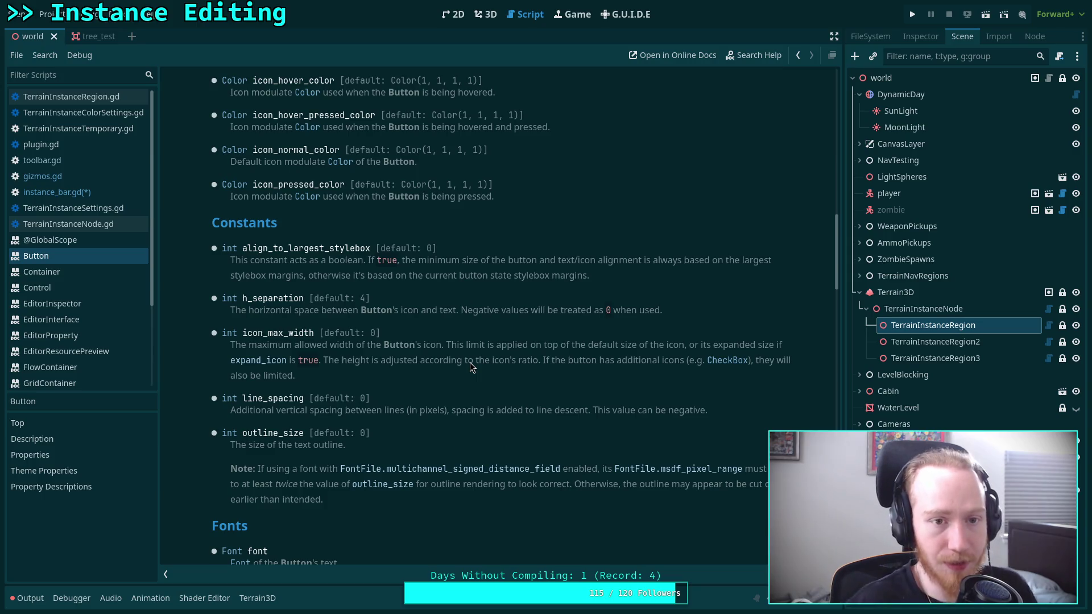
scroll(470, 362, "up", 3)
scroll(501, 374, "up", 2)
scroll(528, 377, "up", 6)
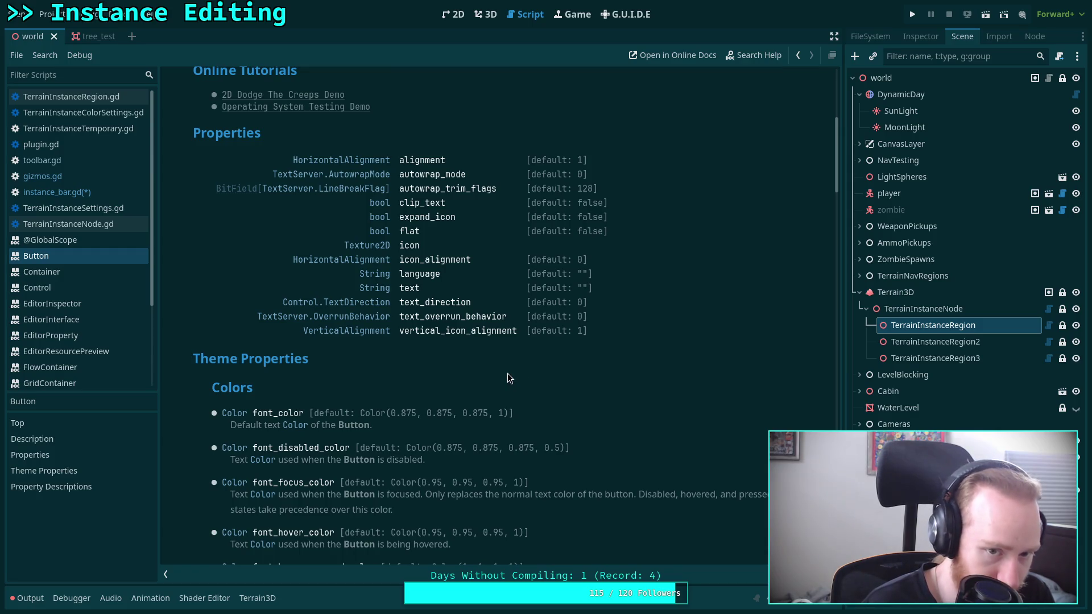
scroll(506, 373, "down", 20)
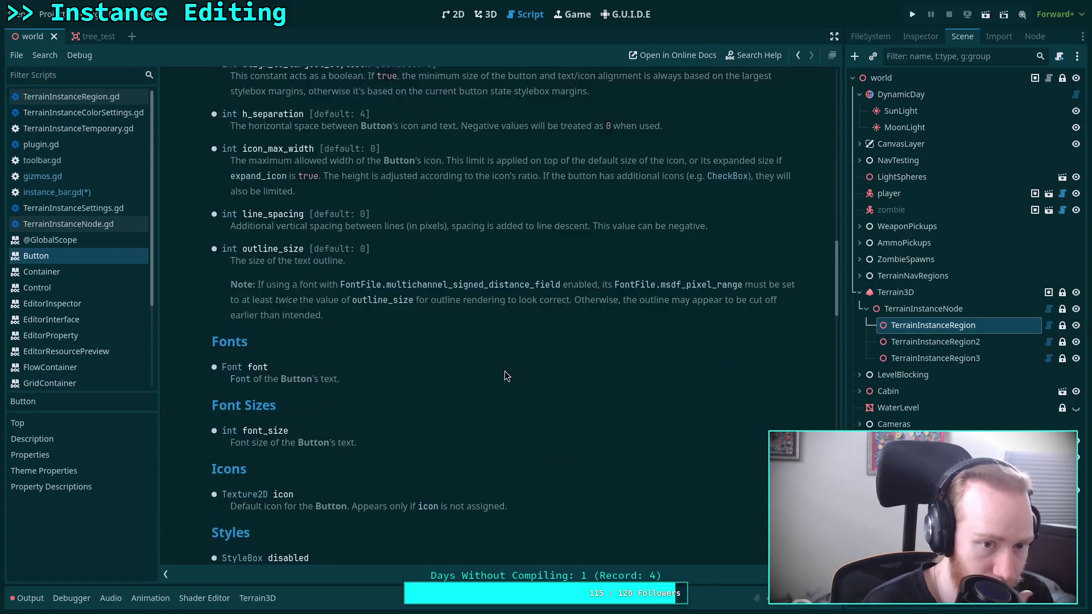
scroll(504, 371, "down", 3)
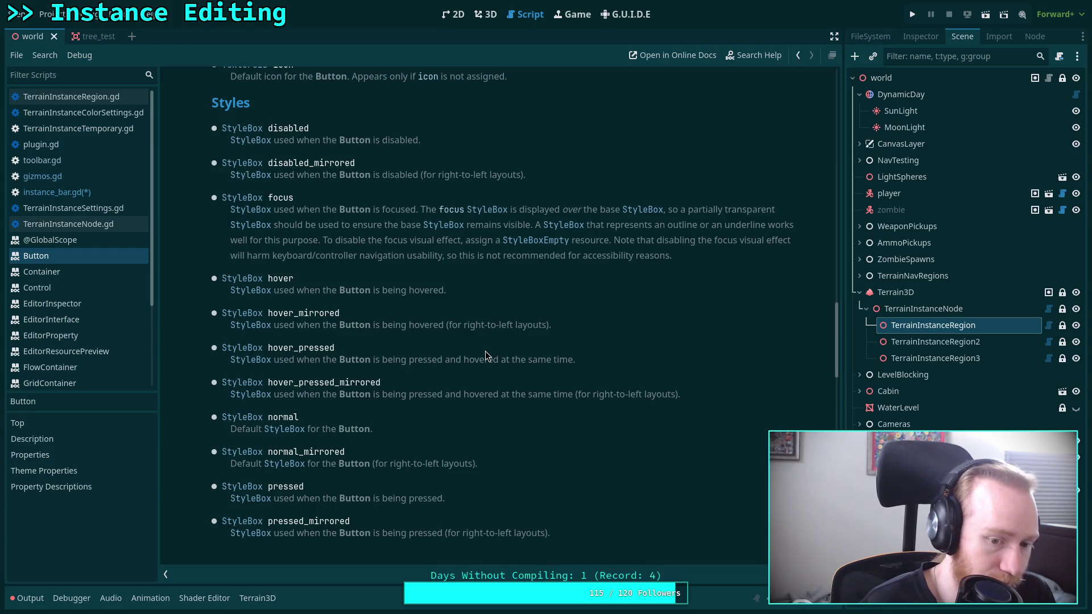
left_click(485, 14)
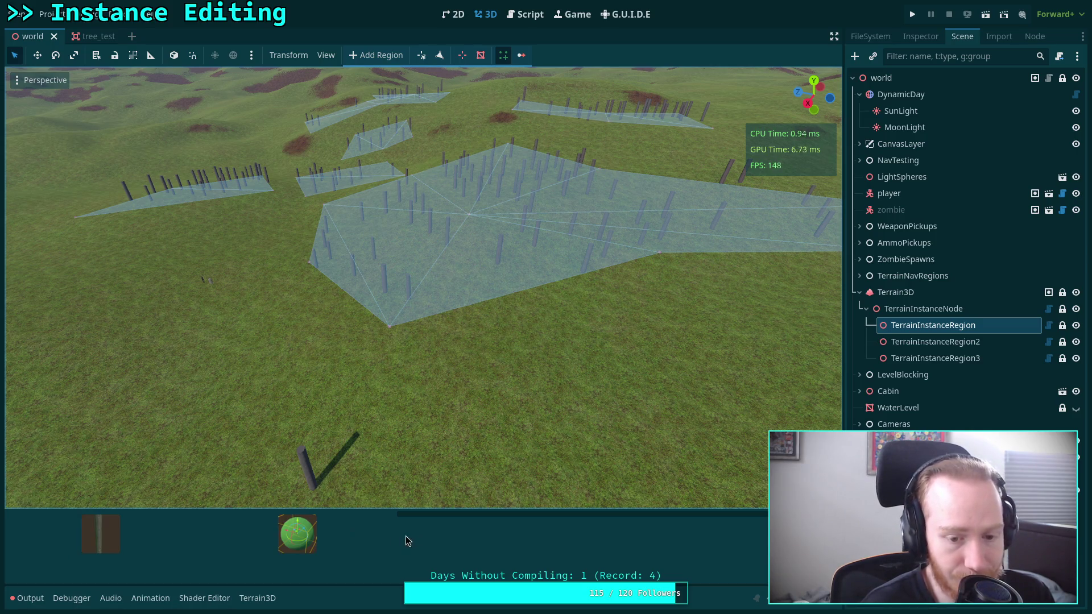
Step: Narrow the thumbnail pane twice to check preview reflow, then reopen instance_bar.gd
mouse_move(397, 542)
left_mouse_down()
mouse_move(96, 544)
mouse_move(108, 542)
left_mouse_up()
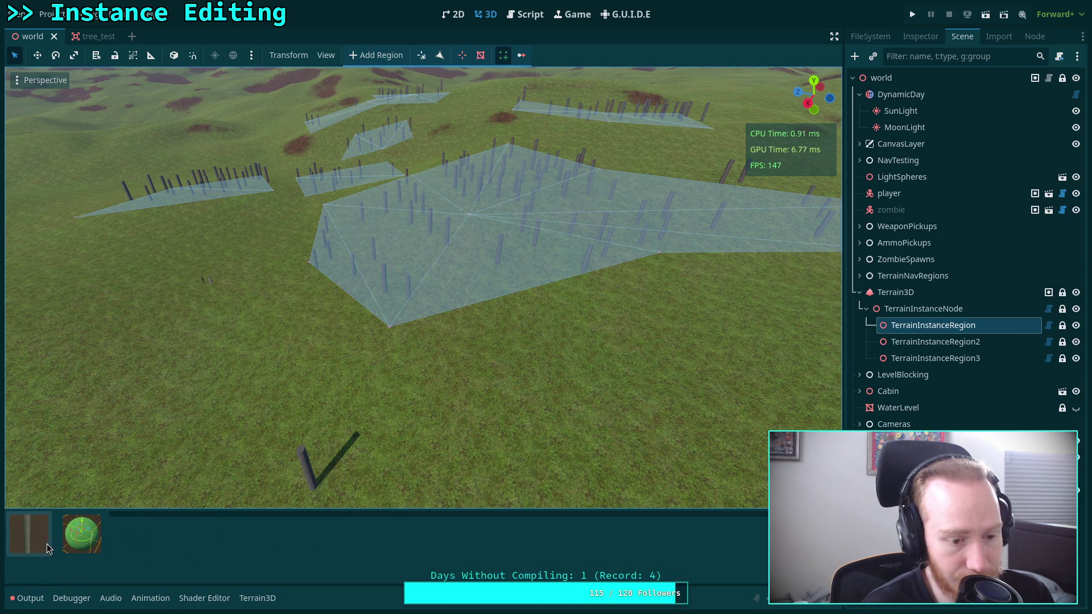
left_click_drag(108, 543, 101, 536)
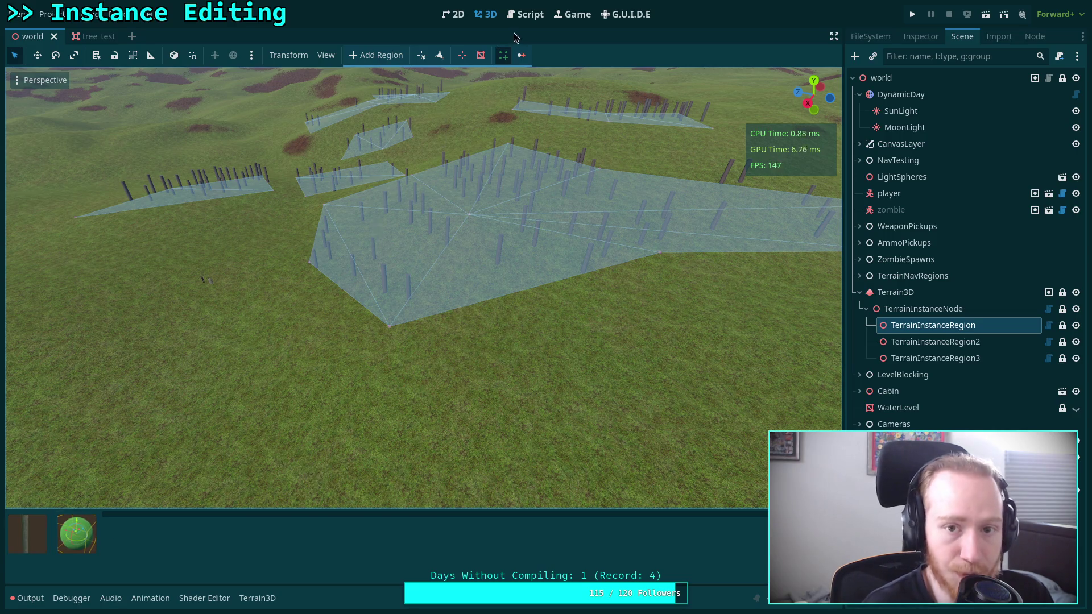
left_click(525, 14)
left_click(103, 192)
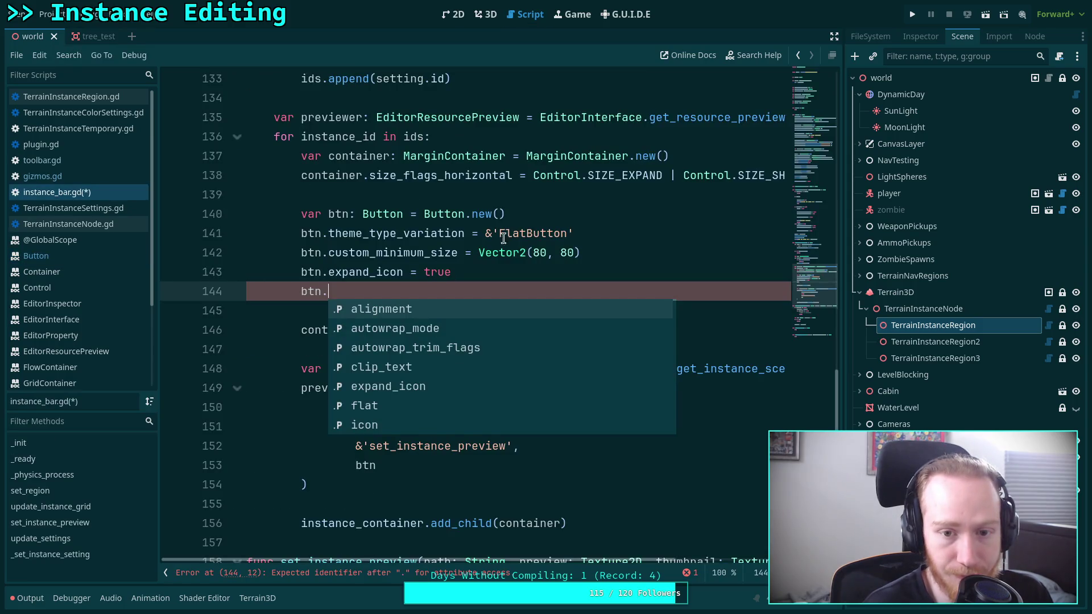
Step: Delete the unfinished 'btn.' line from instance_bar.gd
key("Escape")
left_click_drag(330, 291, 524, 277)
key("BackSpace")
Step: Change h_separation and v_separation on lines 46–47 from 7 to 3 and save the script
scroll(529, 285, "up", 14)
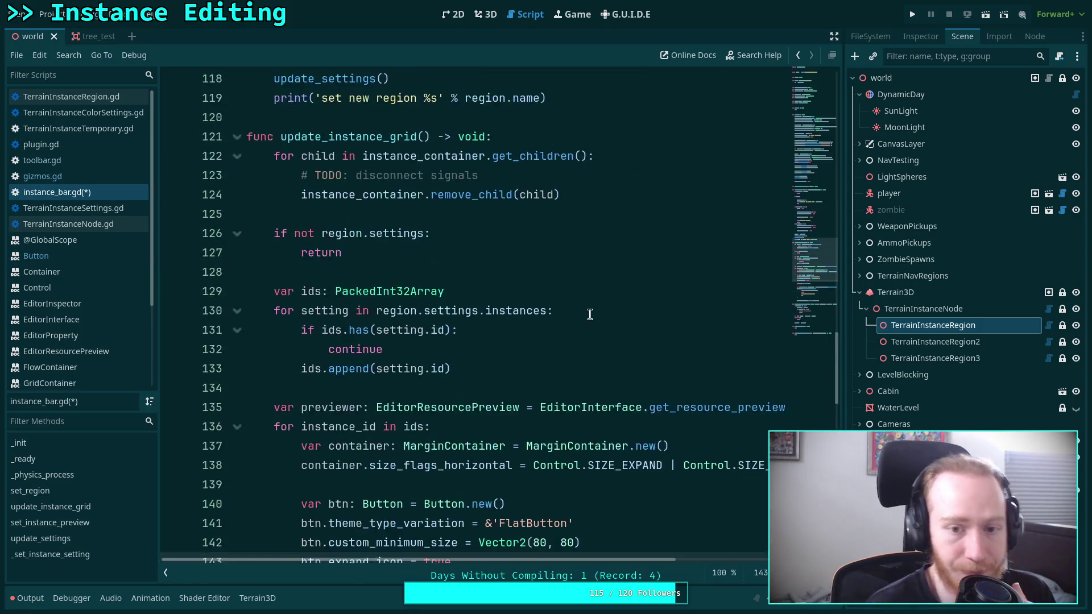
scroll(545, 322, "up", 17)
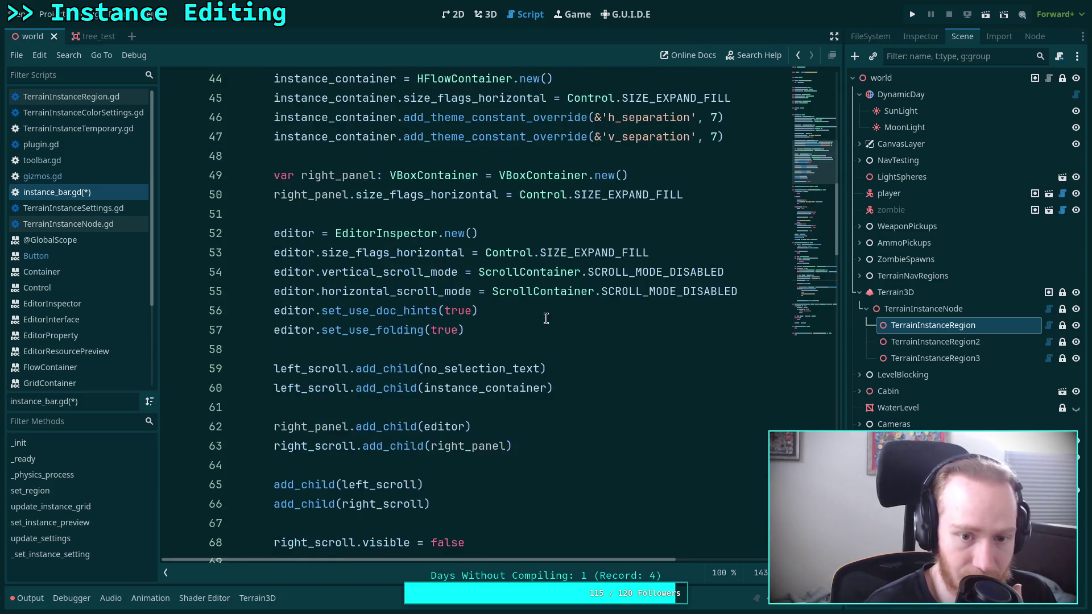
double_click(713, 175)
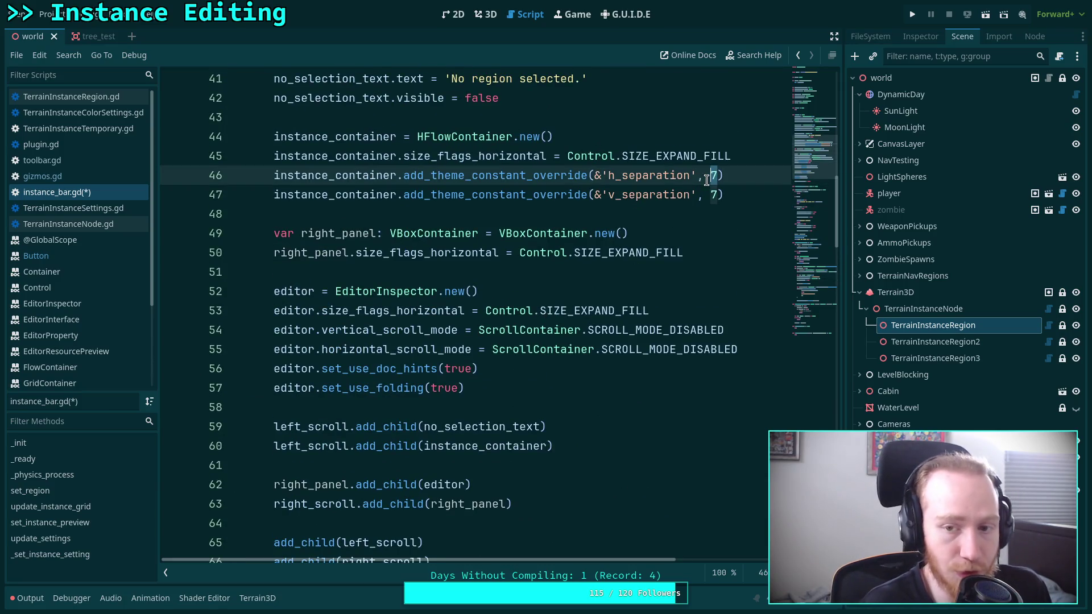
type("3")
double_click(714, 195)
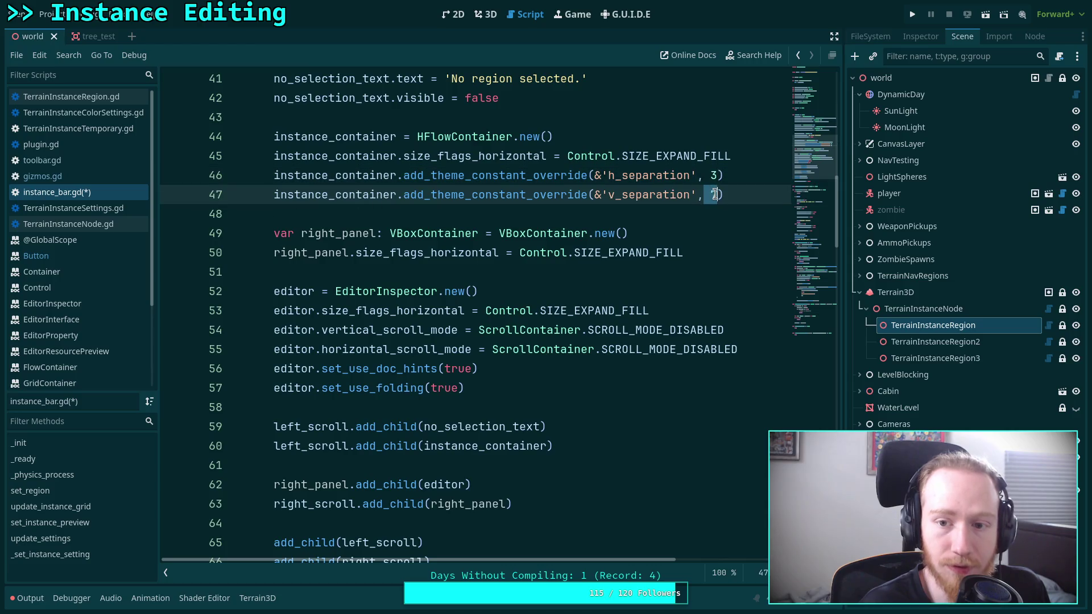
type("3")
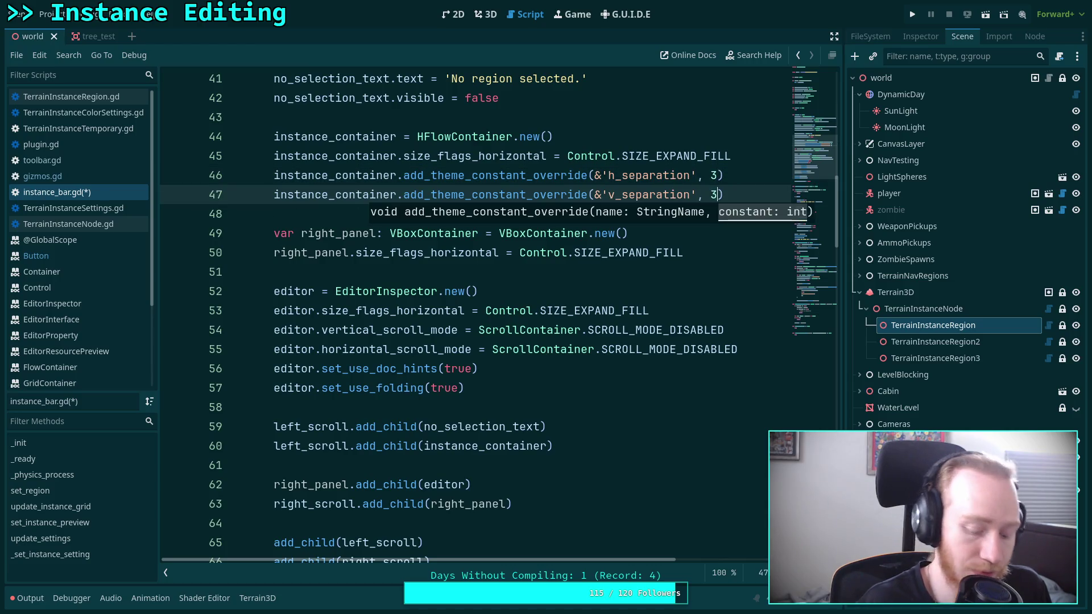
key("ctrl+s")
Step: Toggle the Terrain Instancer plugin off and on, then open the instance bar and narrow its thumbnail pane
left_click(492, 21)
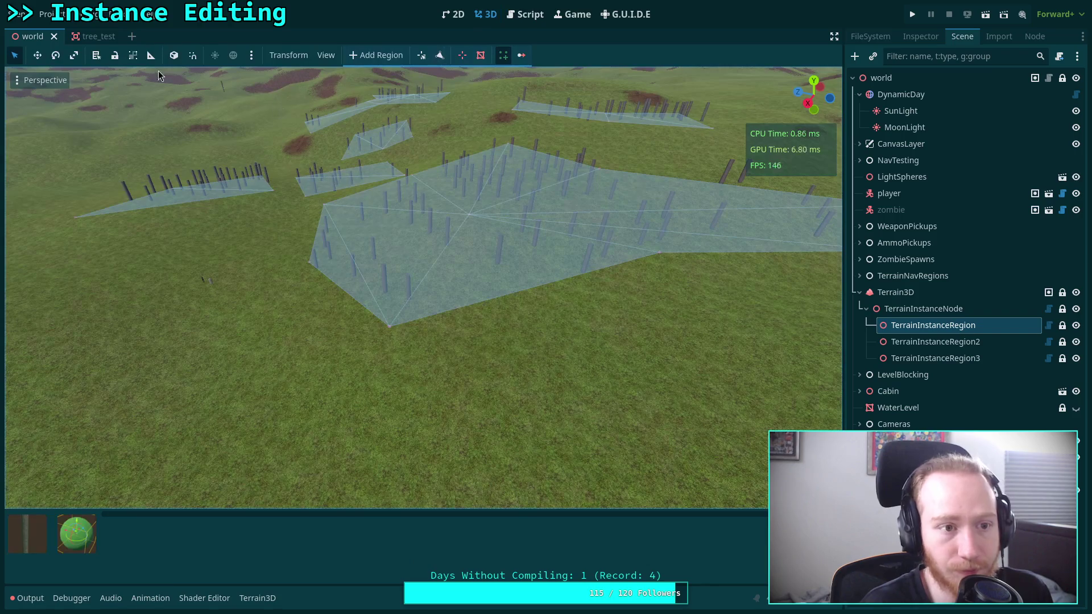
left_click(48, 14)
left_click(89, 37)
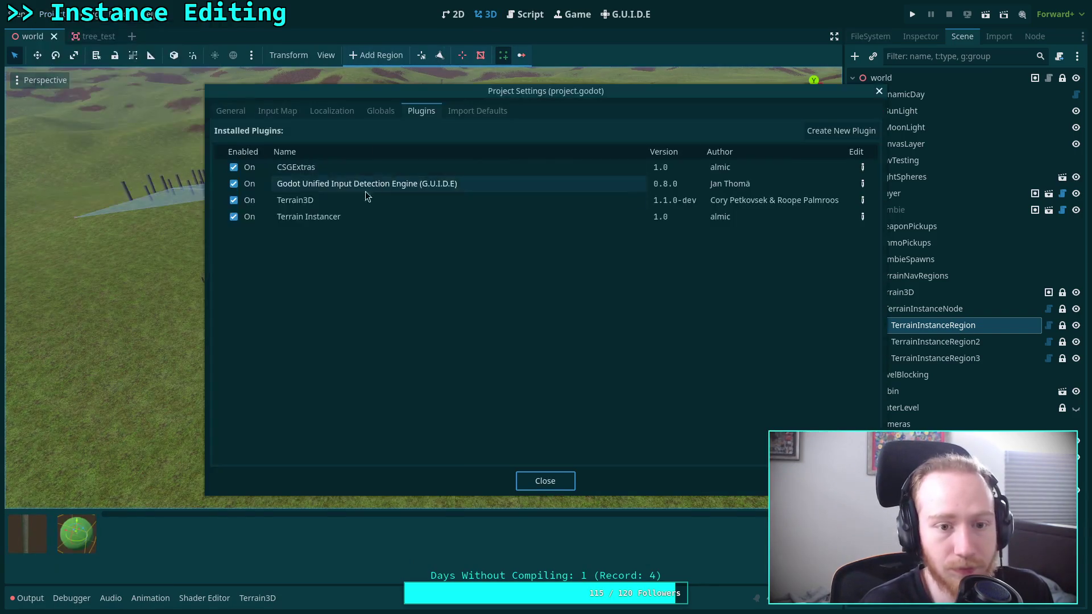
left_click(239, 216)
left_click(239, 216)
left_click(543, 479)
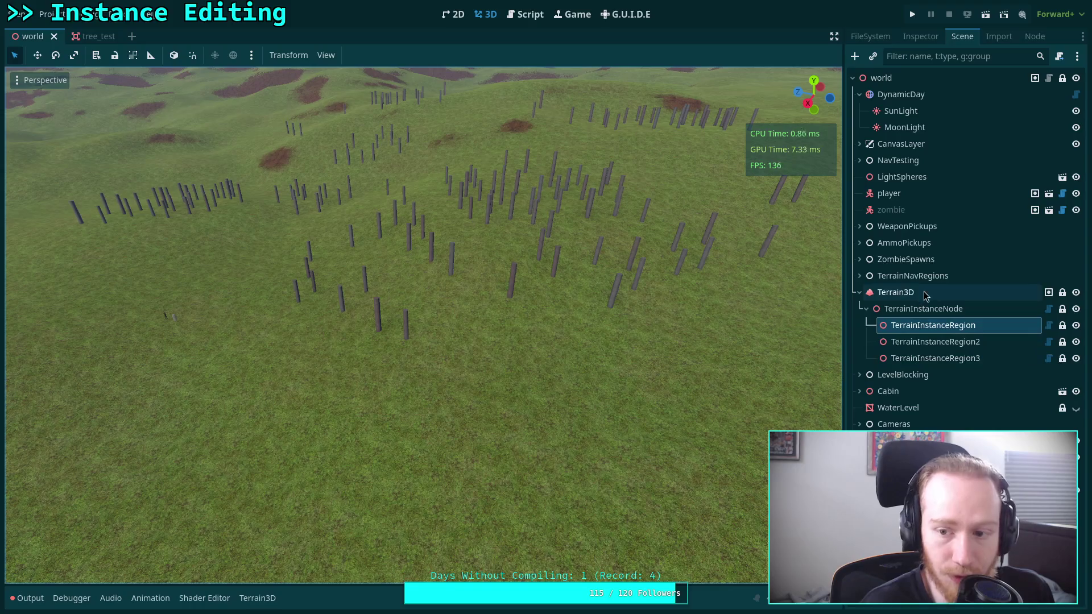
left_click(504, 54)
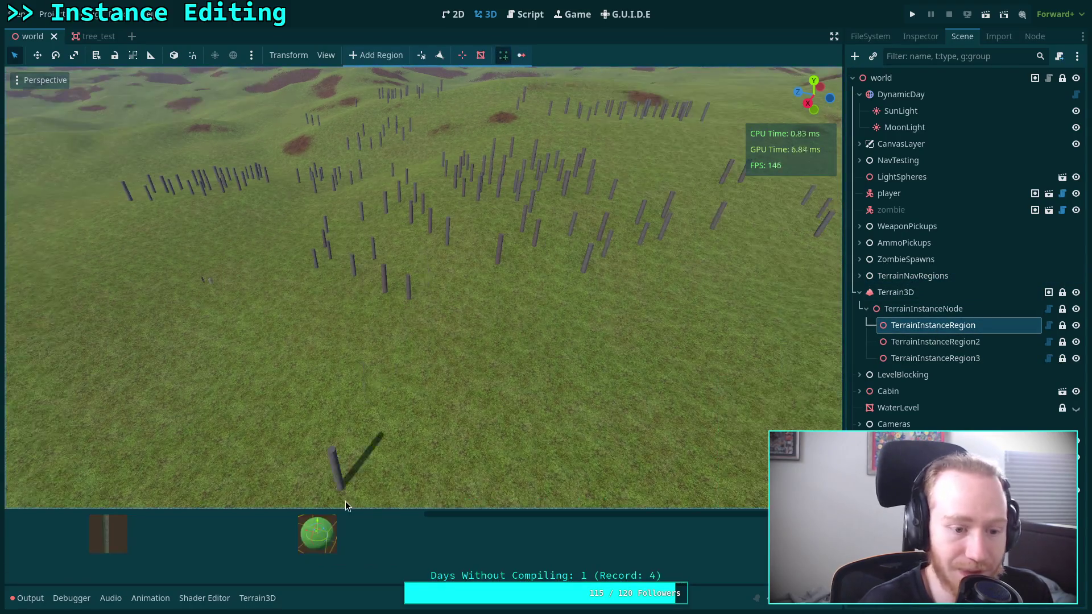
mouse_move(425, 524)
left_mouse_down()
mouse_move(154, 540)
mouse_move(98, 562)
left_mouse_up()
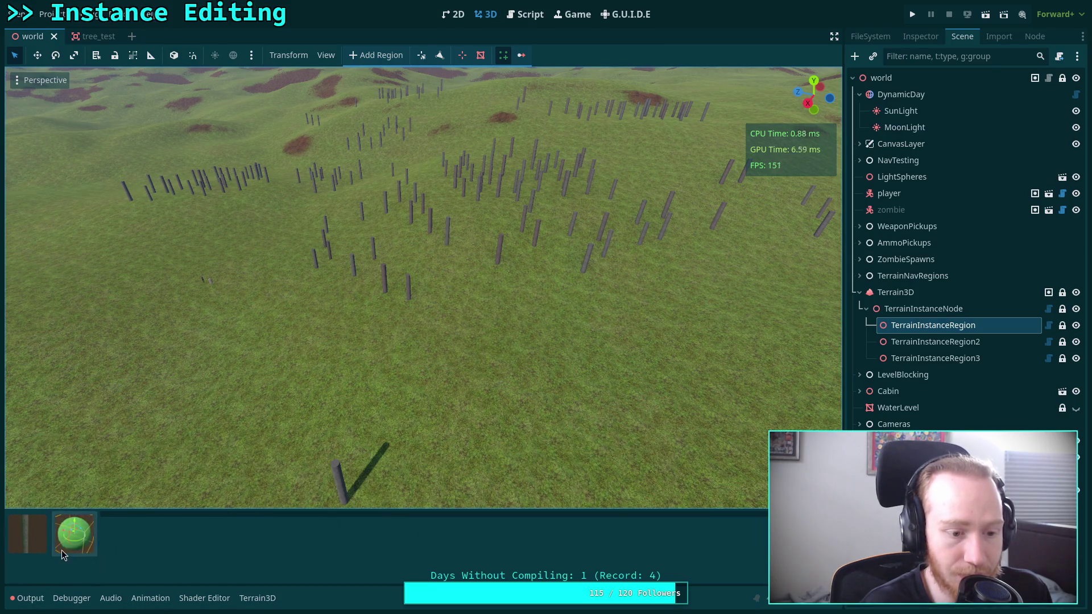
left_click(539, 16)
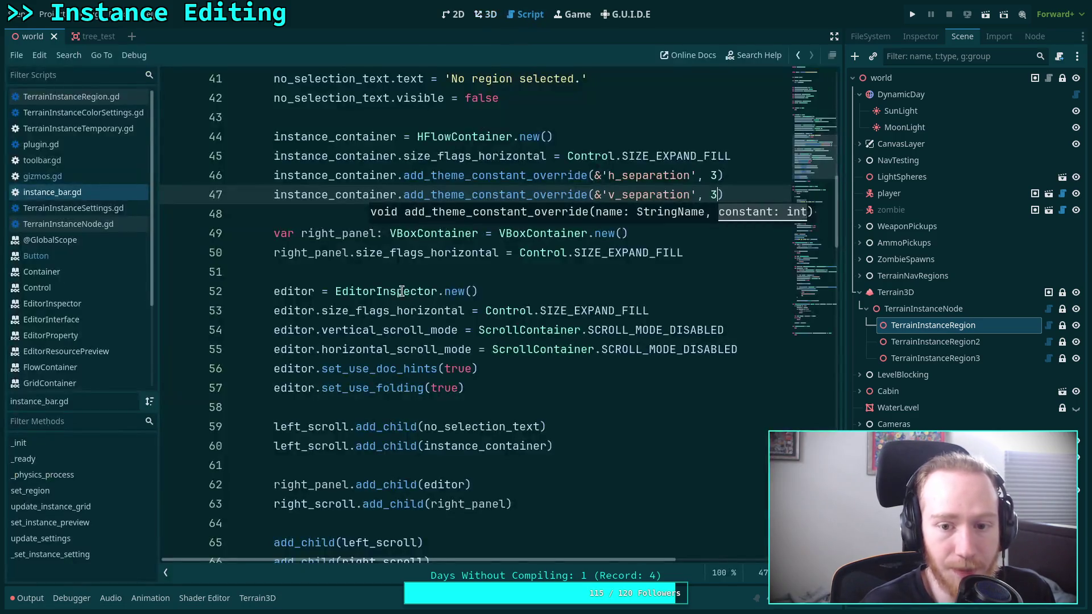
Step: Set h_separation to 1, keep v_separation at 3, and save instance_bar.gd
double_click(713, 195)
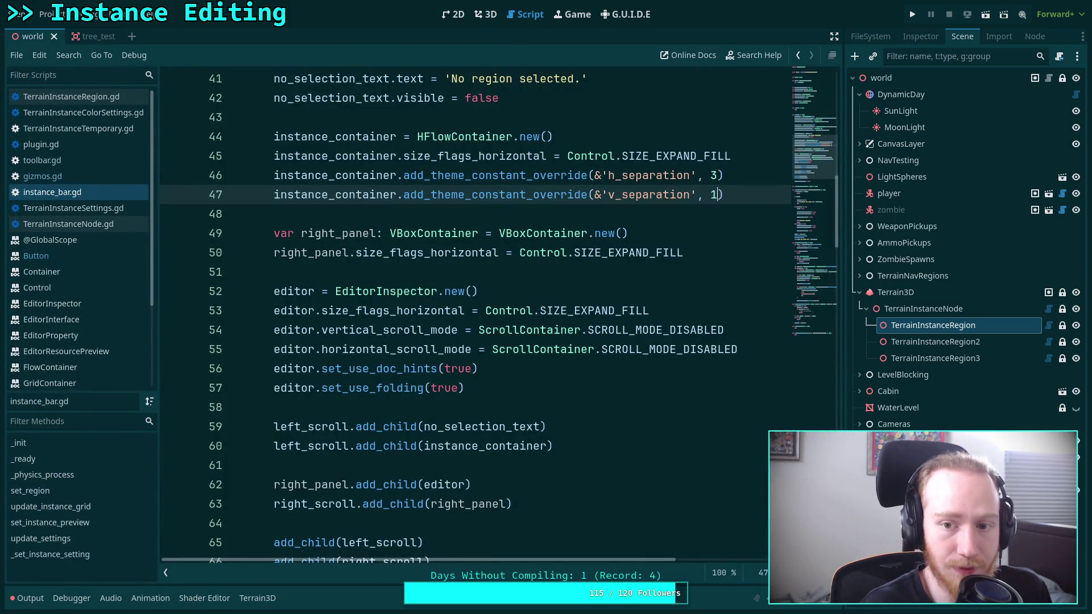
double_click(714, 175)
type("1")
double_click(713, 194)
type("1")
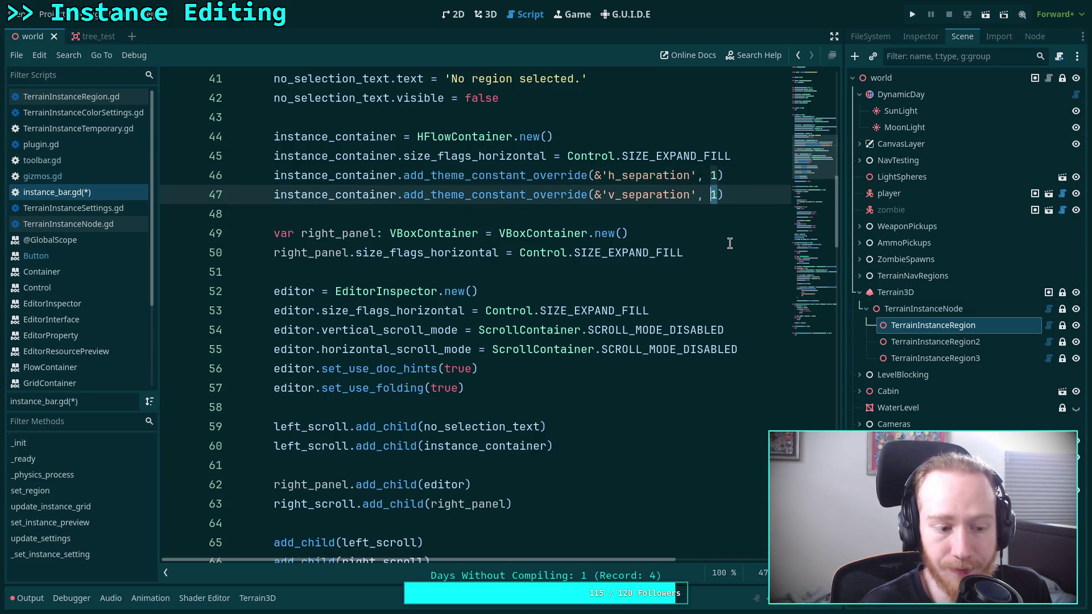
type("3")
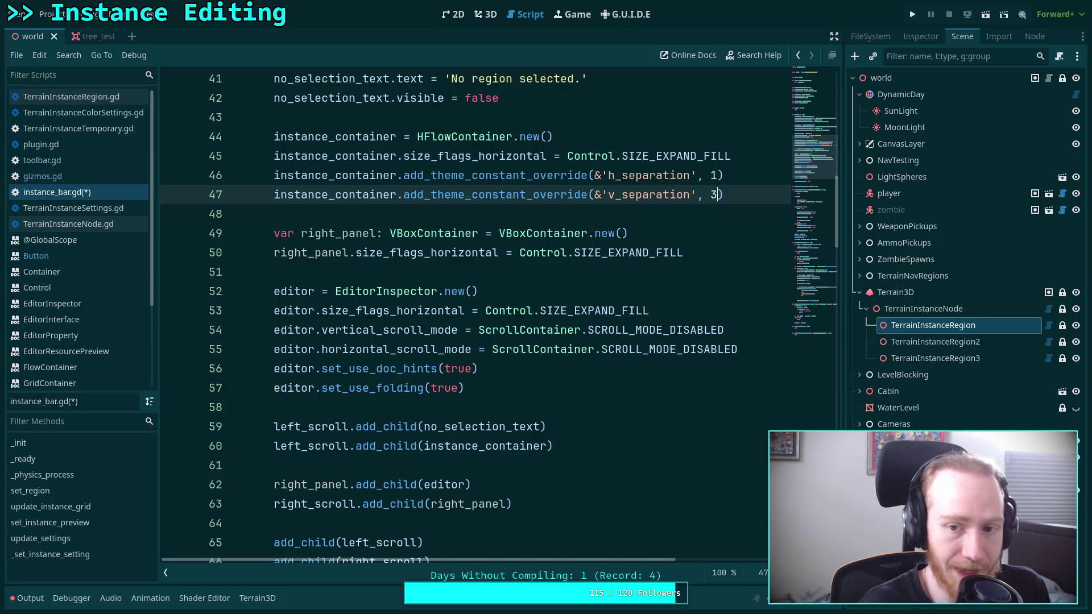
key("ctrl+s")
Step: Reload Terrain Instancer in Plugins, open the instance bar, and narrow then widen the thumbnail pane
left_click(487, 14)
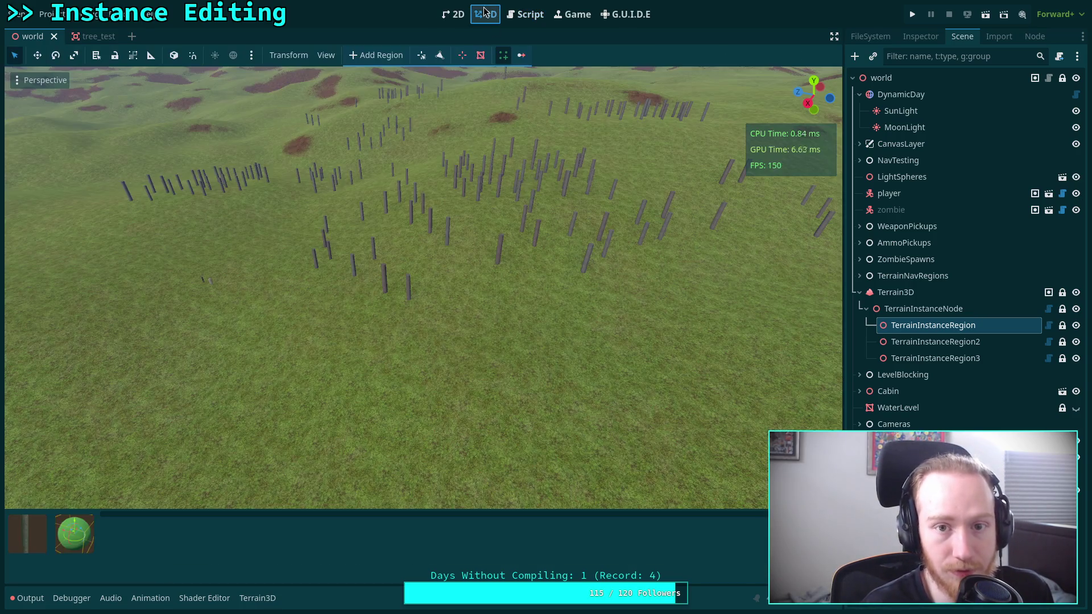
left_click(48, 15)
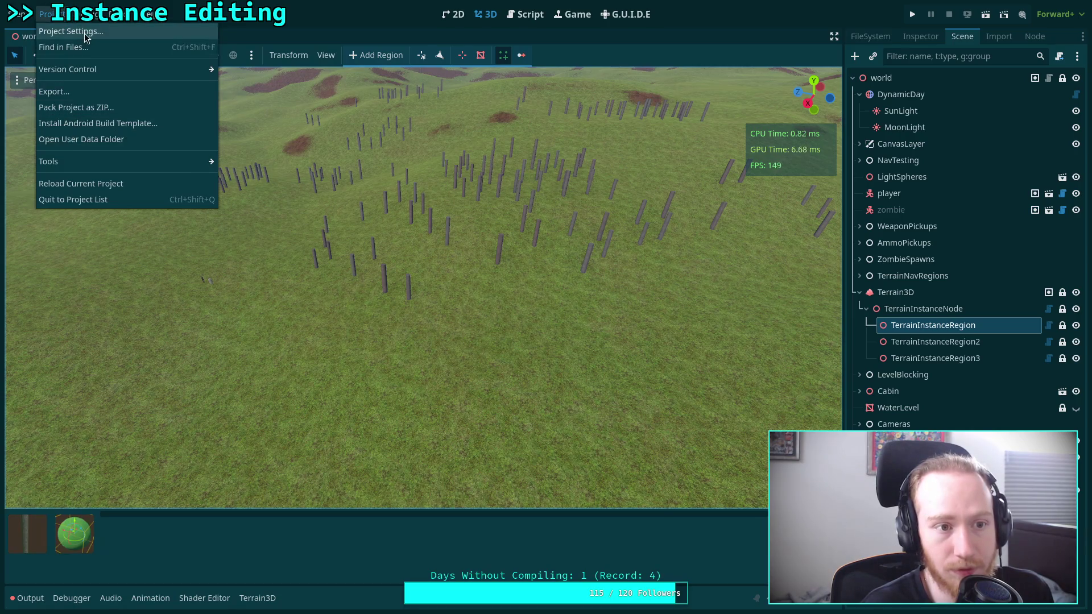
left_click(71, 31)
left_click(233, 217)
left_click(234, 217)
left_click(570, 478)
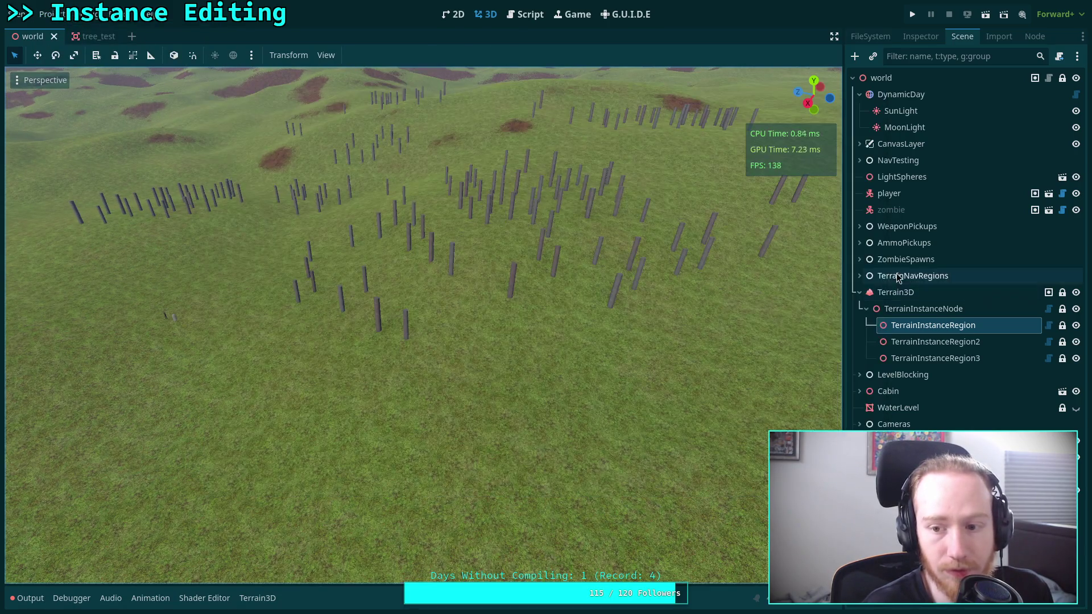
left_click(505, 57)
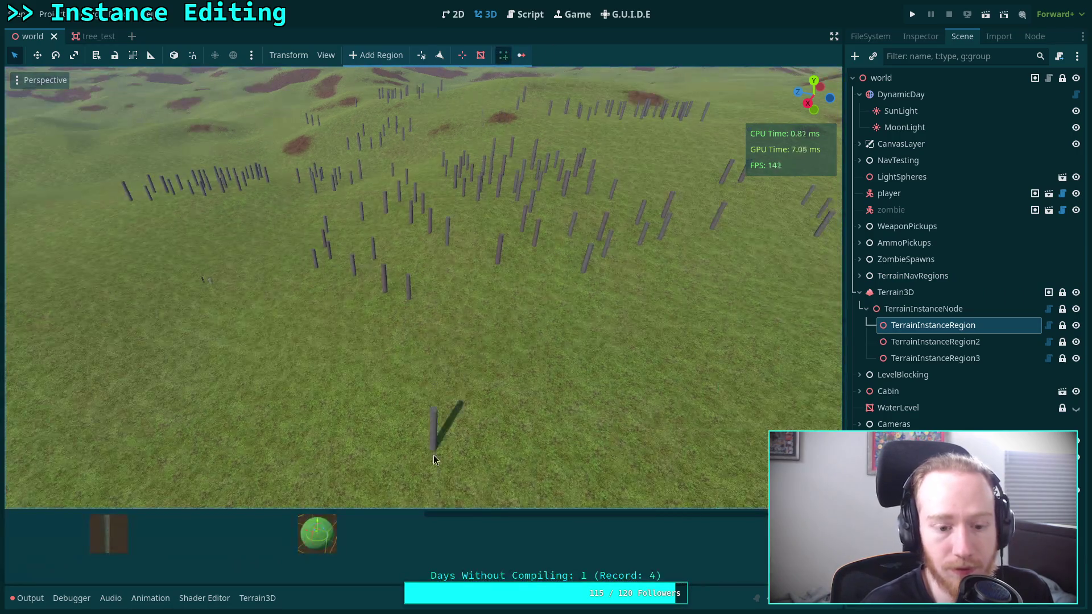
mouse_move(149, 545)
left_mouse_down()
mouse_move(86, 552)
mouse_move(99, 553)
left_mouse_up()
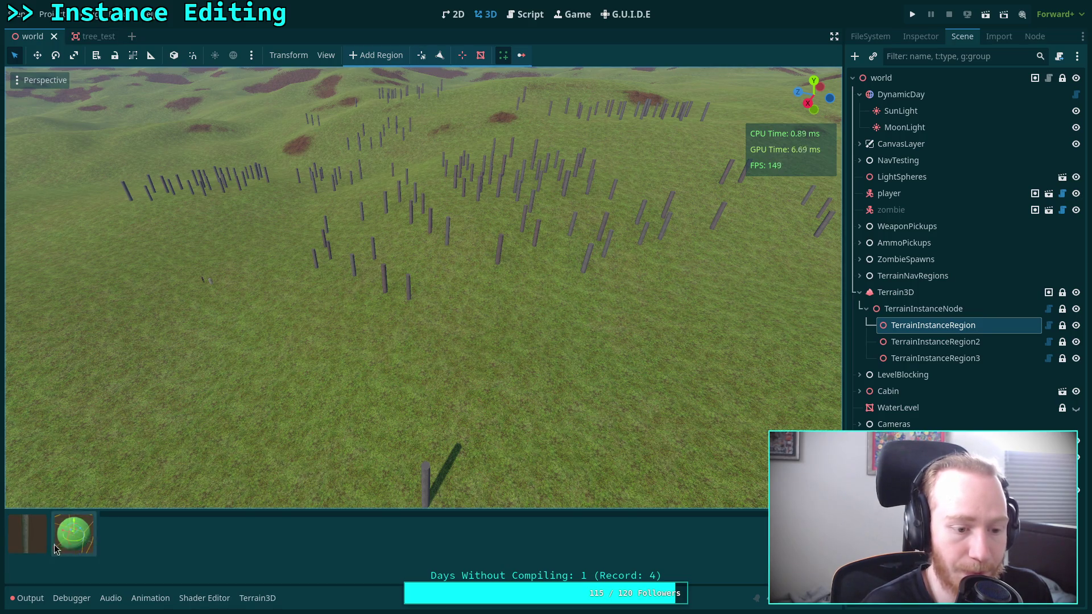
mouse_move(99, 545)
left_mouse_down()
mouse_move(279, 541)
mouse_move(187, 546)
left_mouse_up()
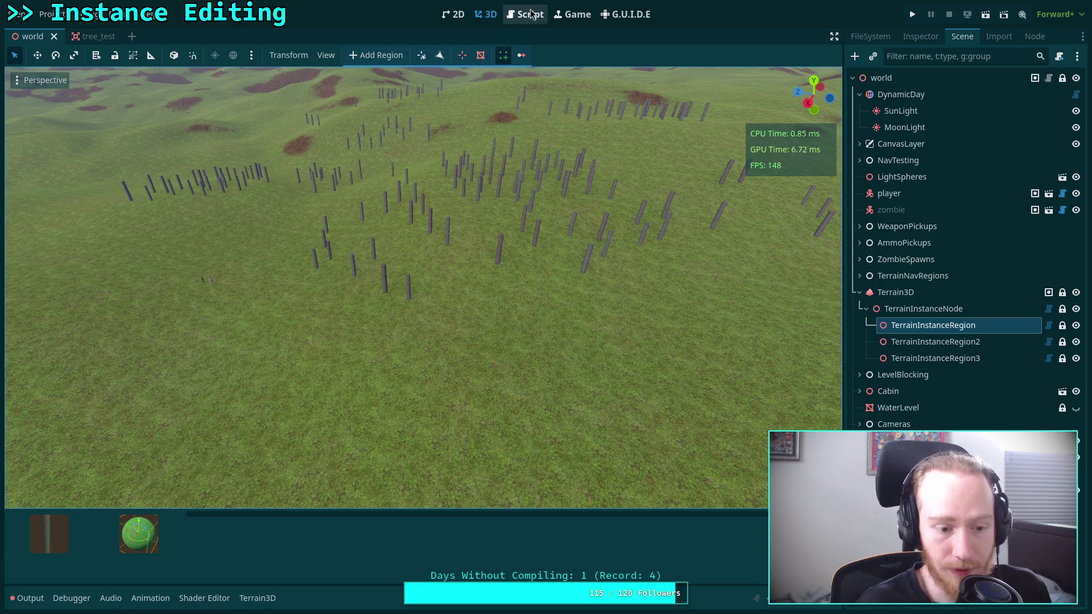
Step: Back in instance_bar.gd, insert a new line right after the _ready() declaration
left_click(530, 13)
scroll(468, 317, "up", 5)
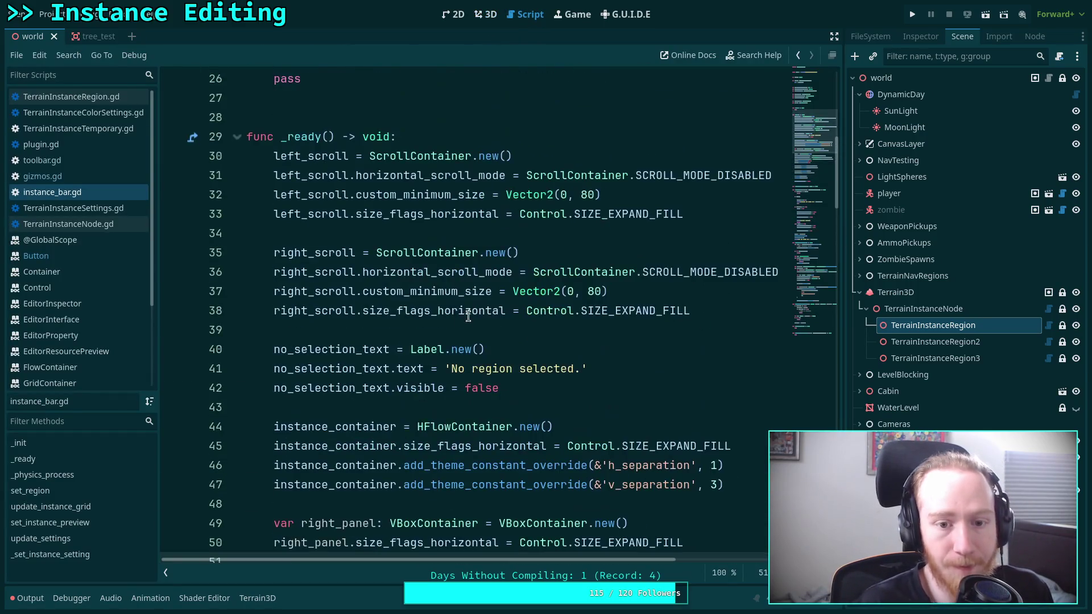
scroll(468, 316, "up", 8)
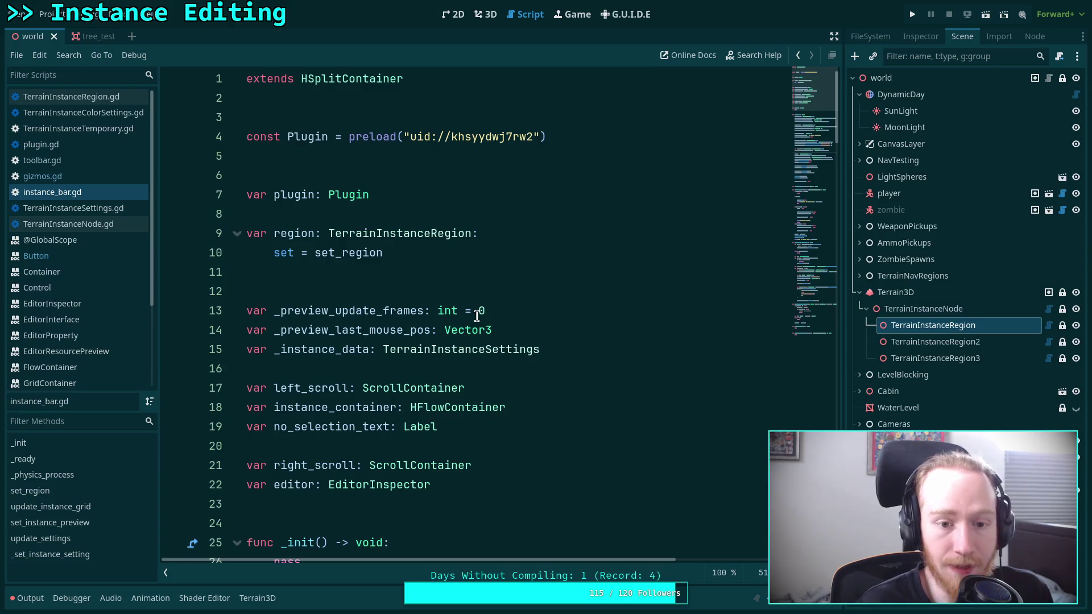
scroll(477, 317, "down", 7)
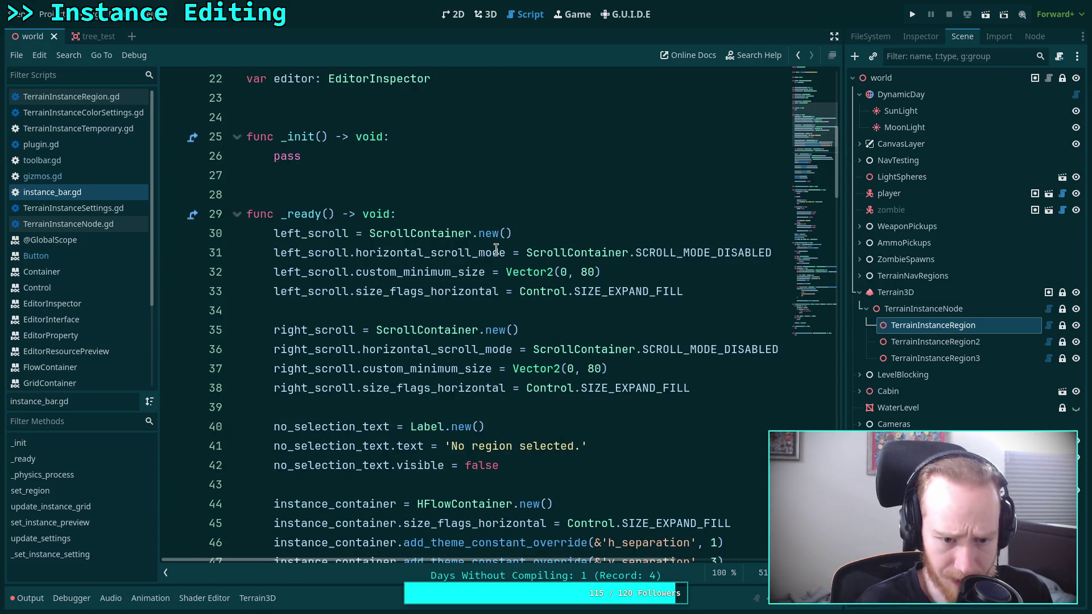
scroll(489, 247, "up", 3)
scroll(433, 242, "down", 7)
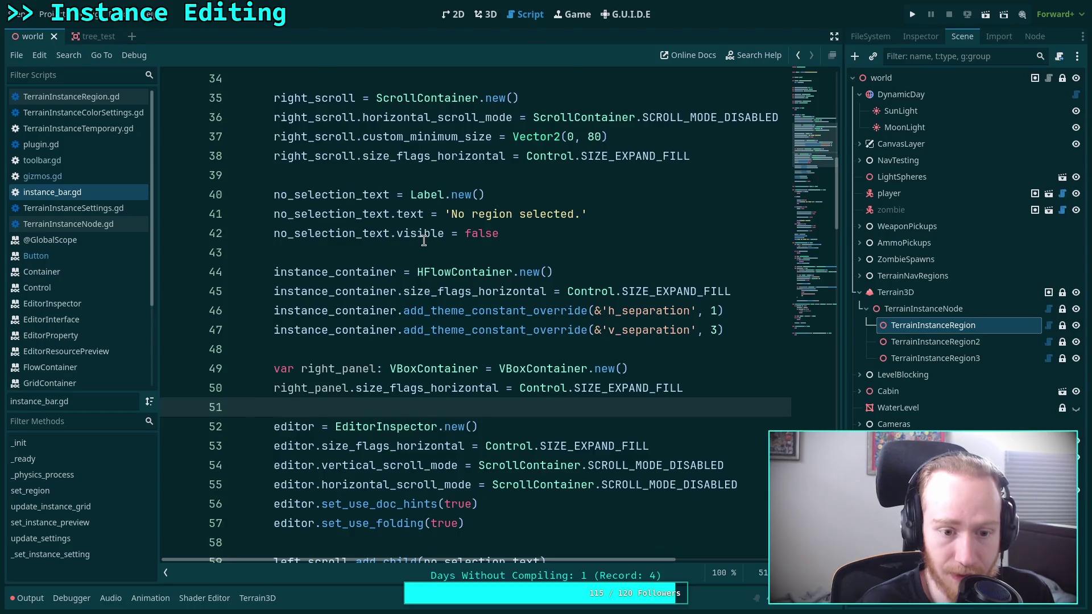
scroll(424, 240, "down", 6)
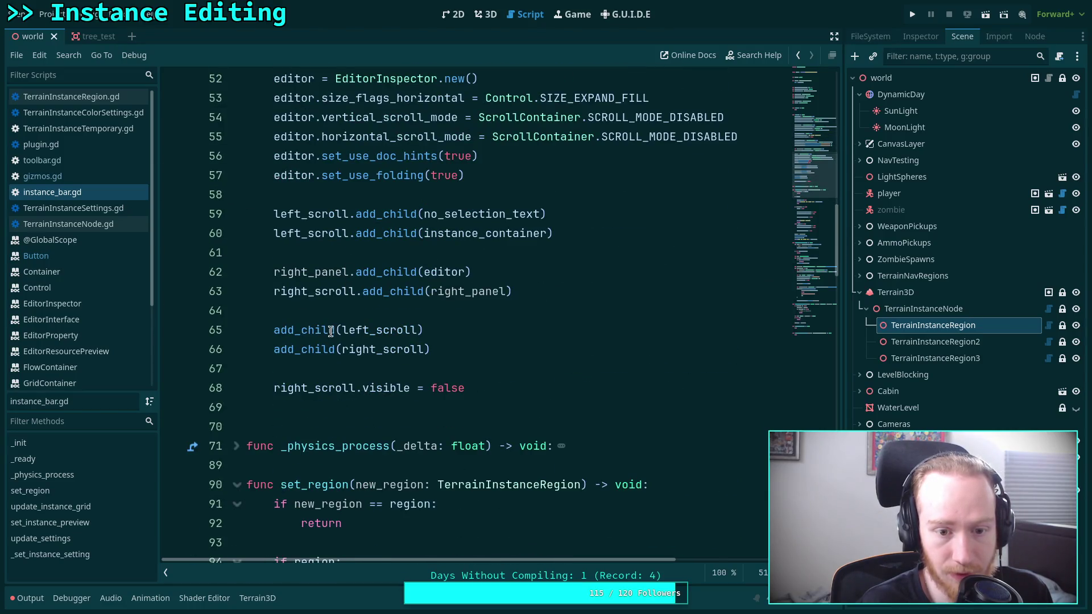
scroll(348, 325, "up", 13)
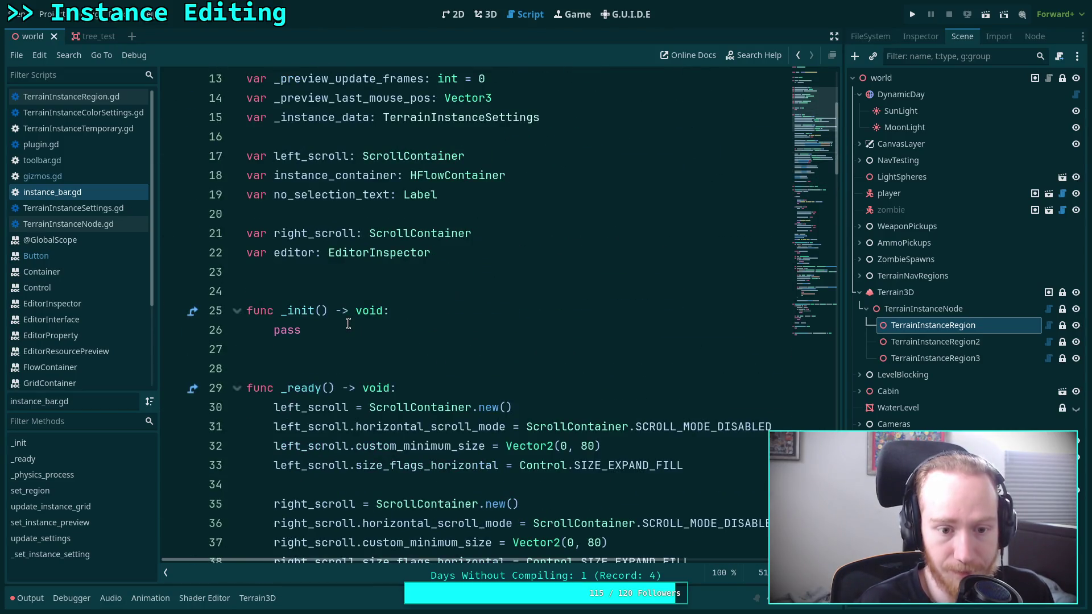
left_click(457, 383)
key("Return")
key("Return")
Step: Type a placeholder 'ratio' on line 30 and bring up the context menu for HSplitContainer
key("Up")
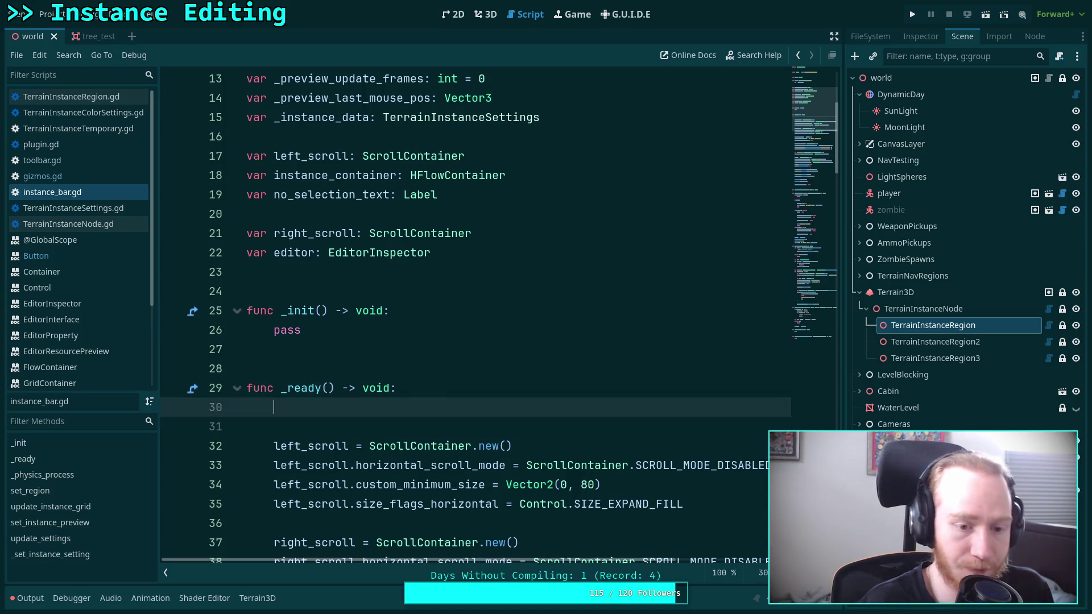
type("rat")
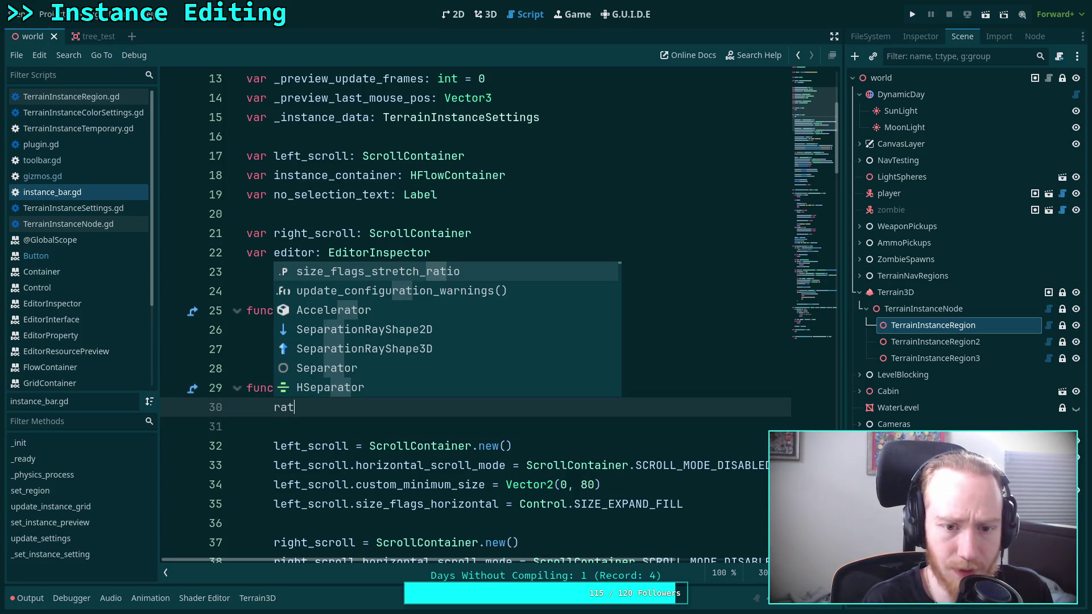
type("iot")
key("BackSpace")
left_click(475, 233)
scroll(313, 216, "up", 4)
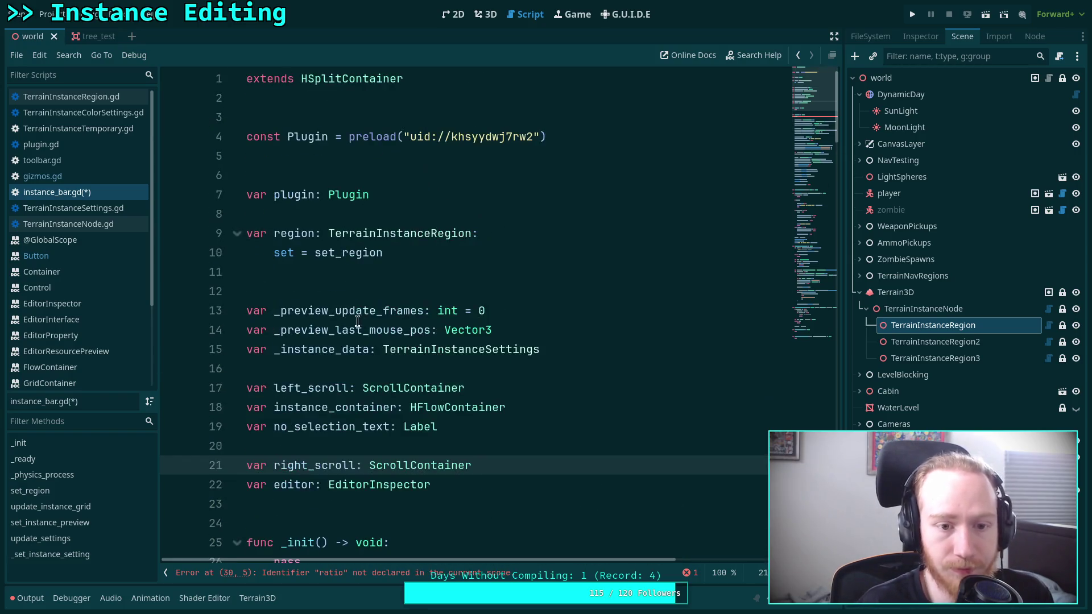
right_click(336, 84)
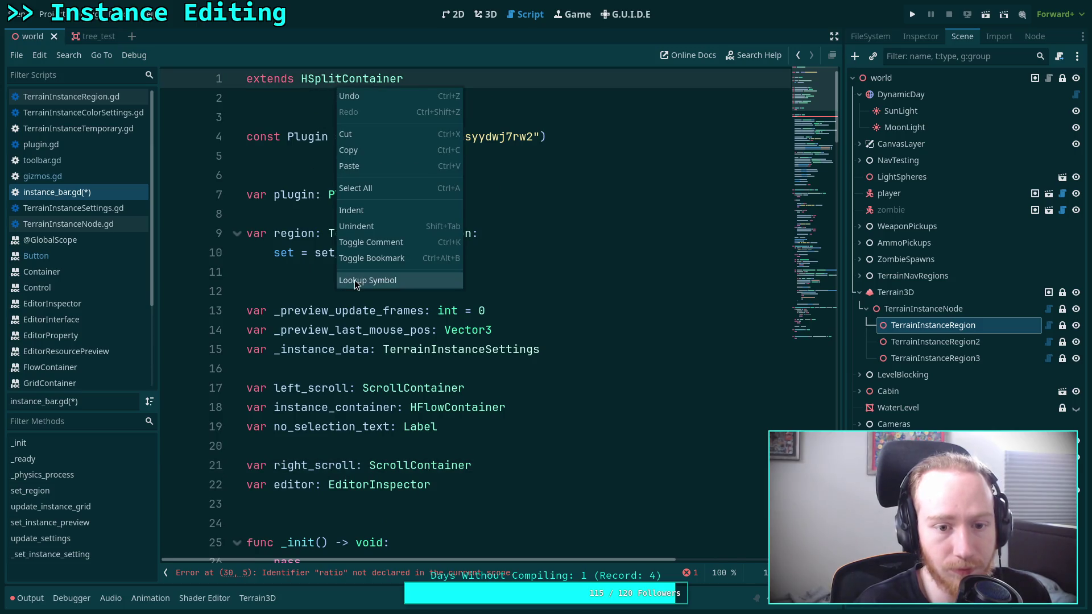
Step: Look up HSplitContainer and follow through to the SplitContainer split_offset description
left_click(354, 281)
left_click(273, 92)
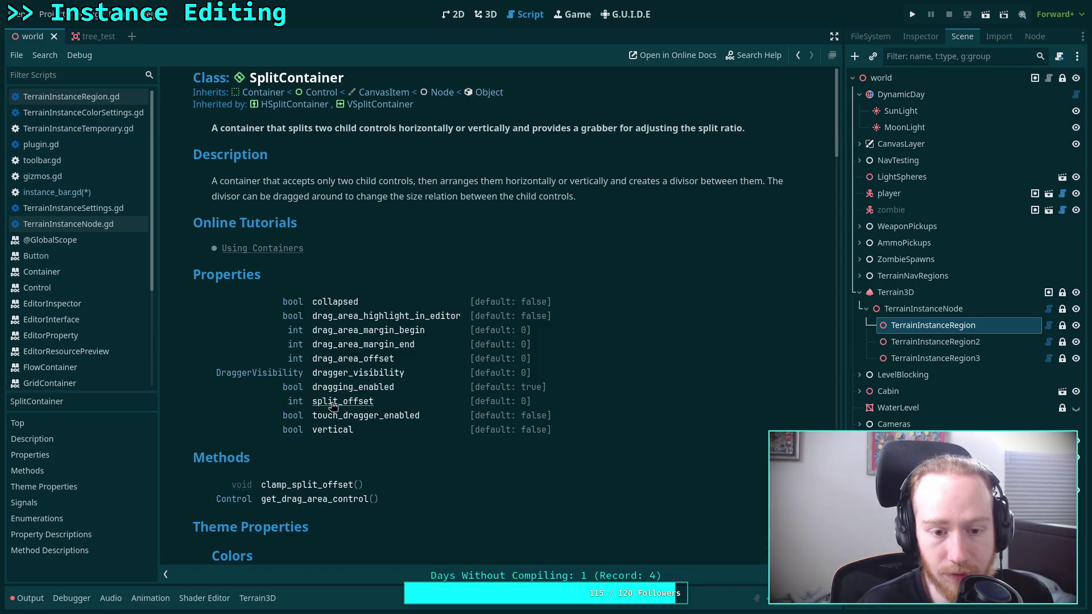
left_click(333, 403)
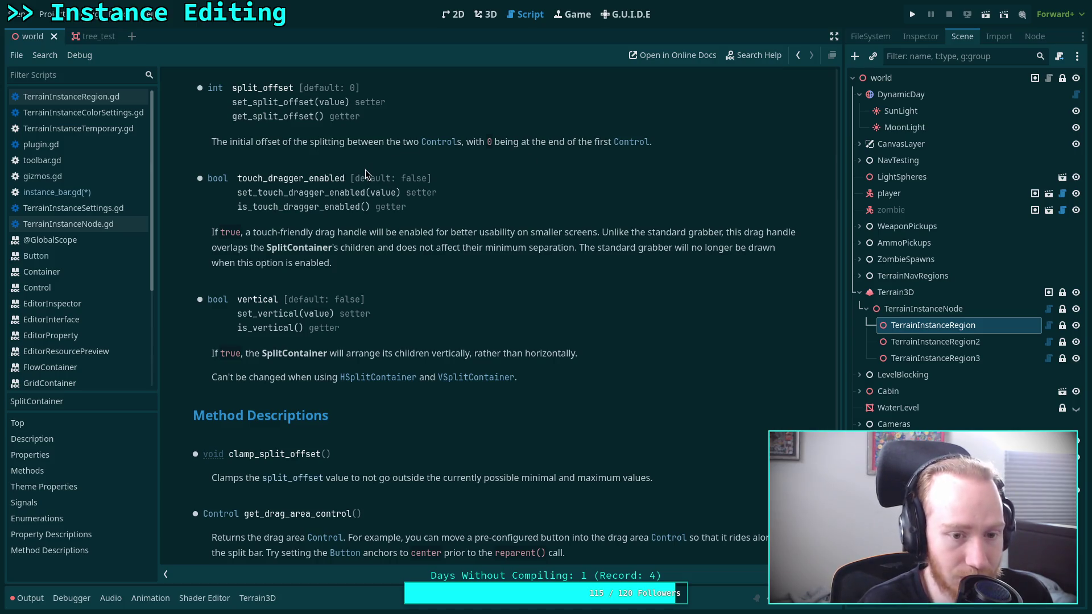
Step: Scroll through the SplitContainer reference reviewing split_offset, collapsed and dragger_visibility properties
scroll(365, 170, "down", 3)
scroll(365, 169, "up", 2)
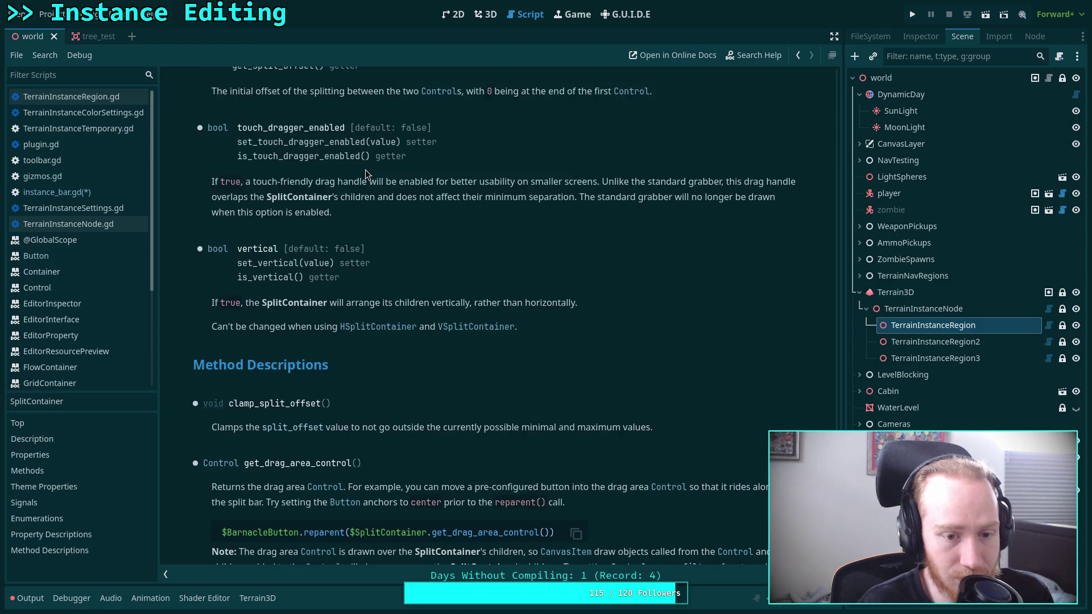
scroll(365, 169, "down", 2)
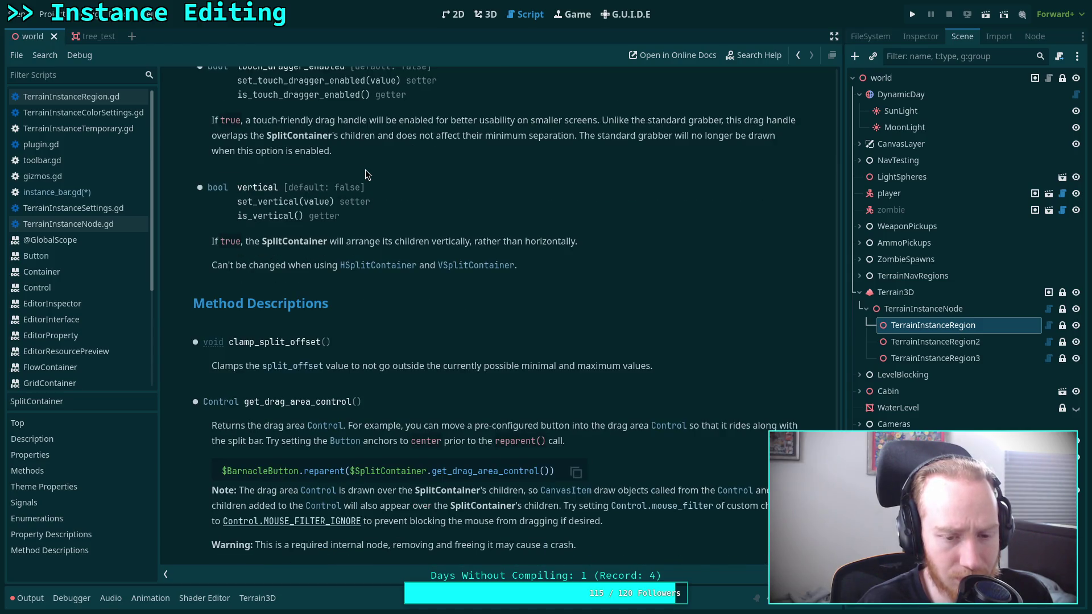
scroll(365, 170, "up", 10)
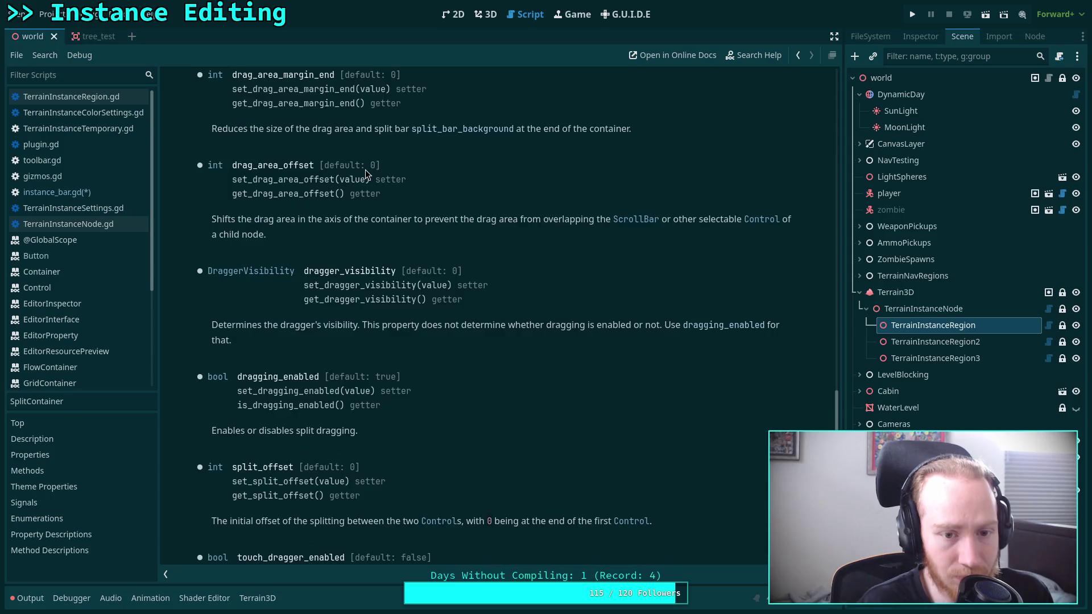
scroll(365, 170, "up", 6)
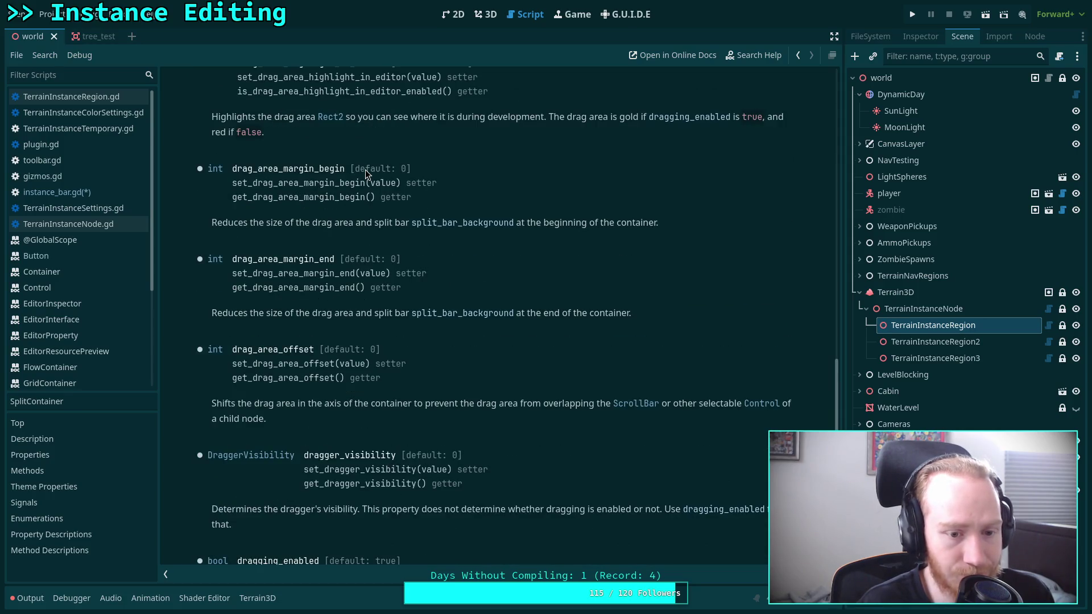
scroll(365, 170, "up", 5)
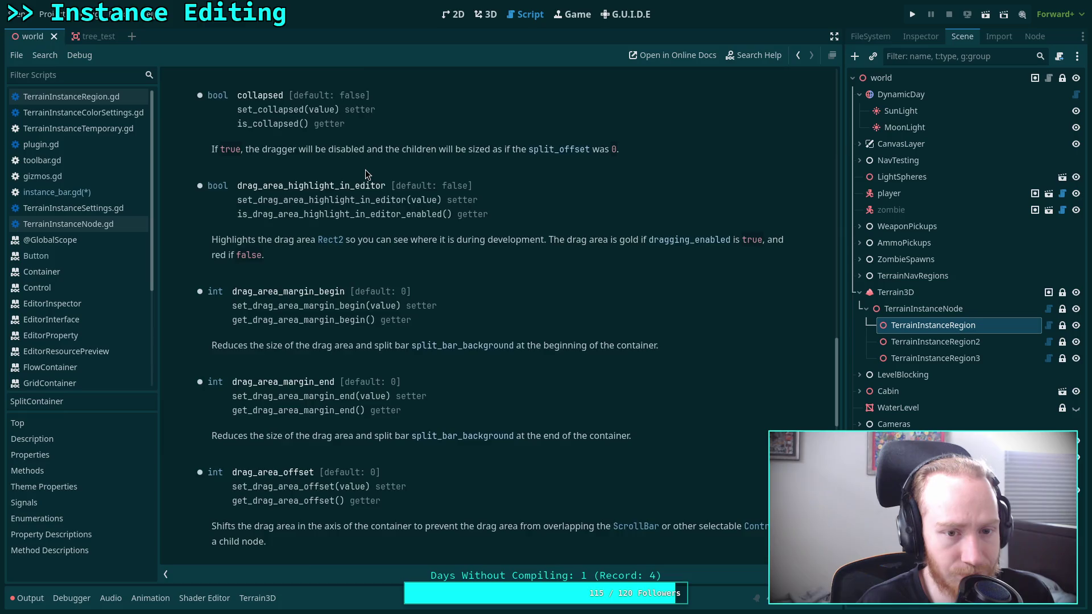
scroll(365, 170, "up", 3)
scroll(365, 170, "up", 10)
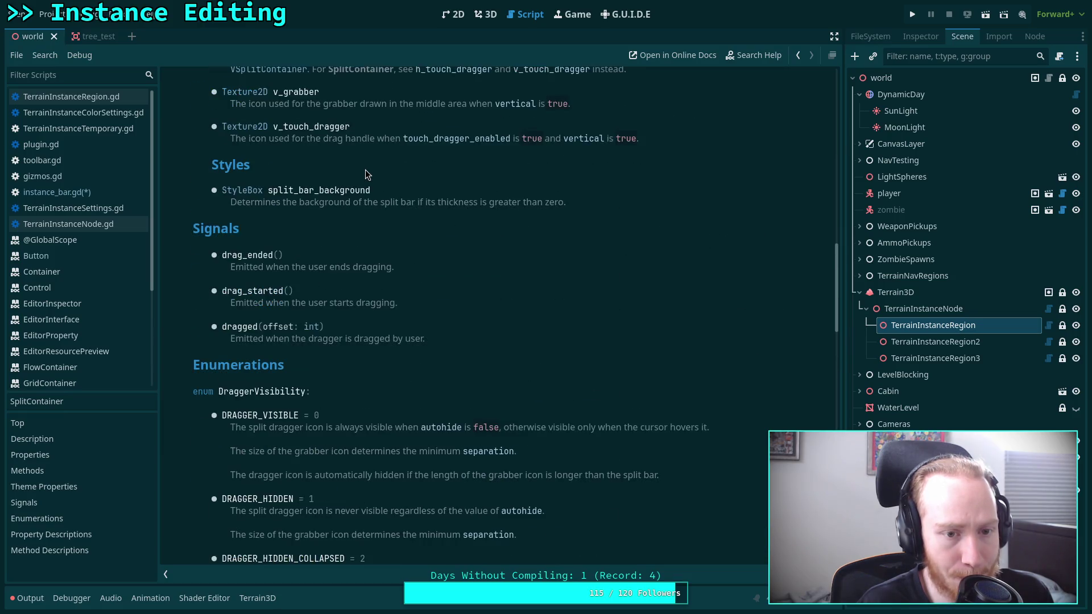
scroll(365, 170, "up", 4)
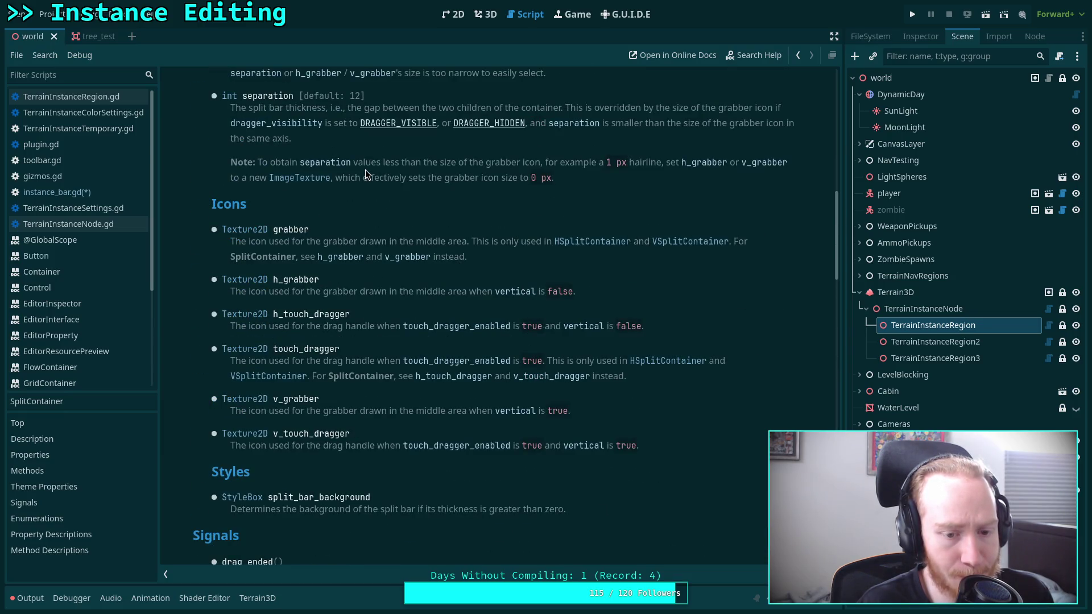
scroll(365, 170, "up", 5)
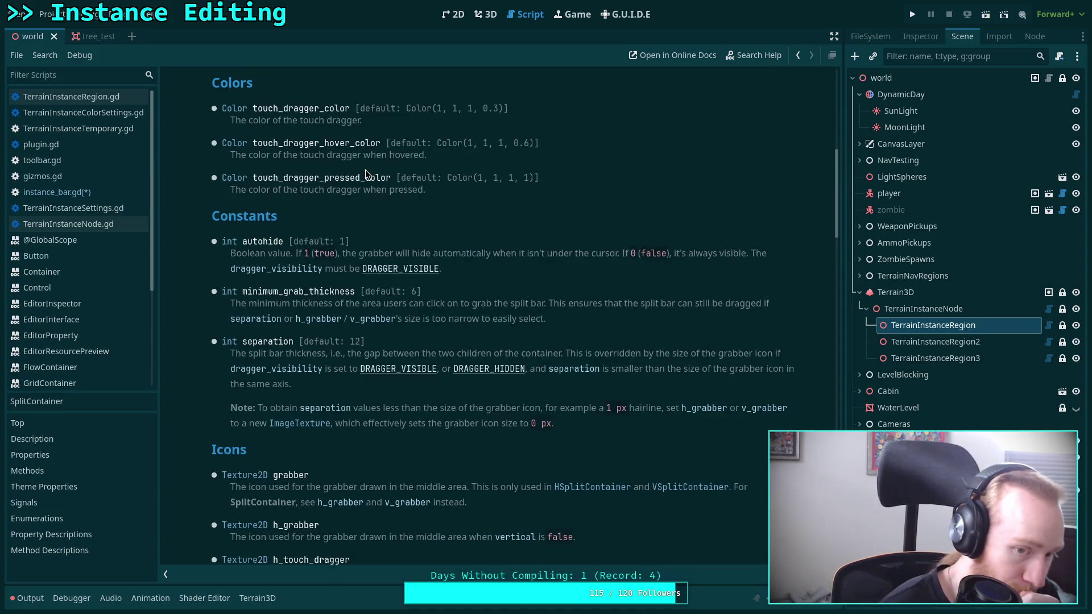
scroll(366, 170, "up", 3)
scroll(365, 170, "up", 6)
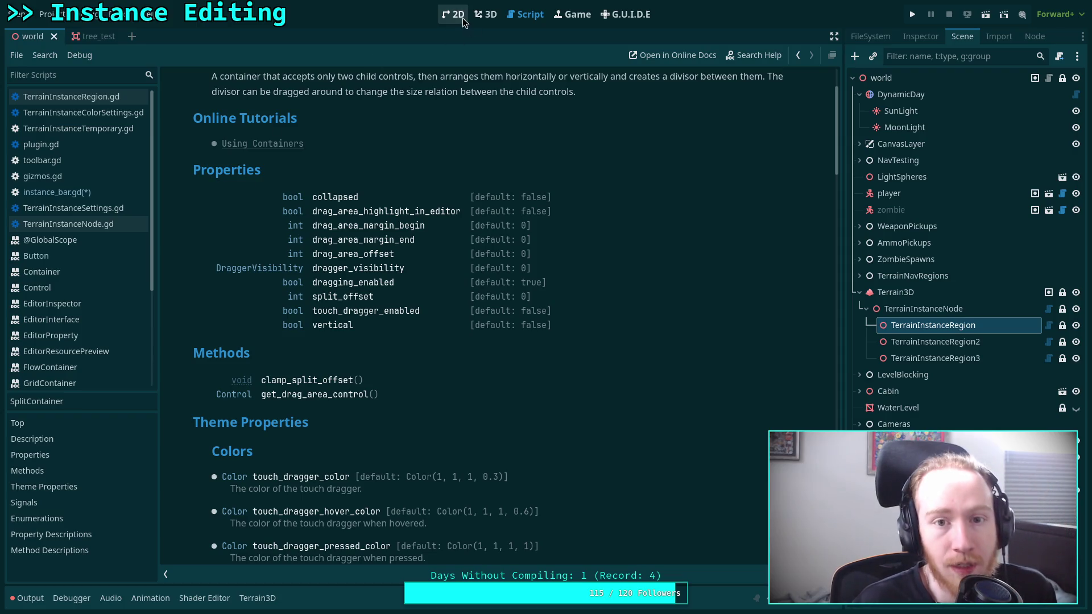
Step: Leave the documentation and reopen instance_bar.gd from the Script workspace's script list
left_click(485, 15)
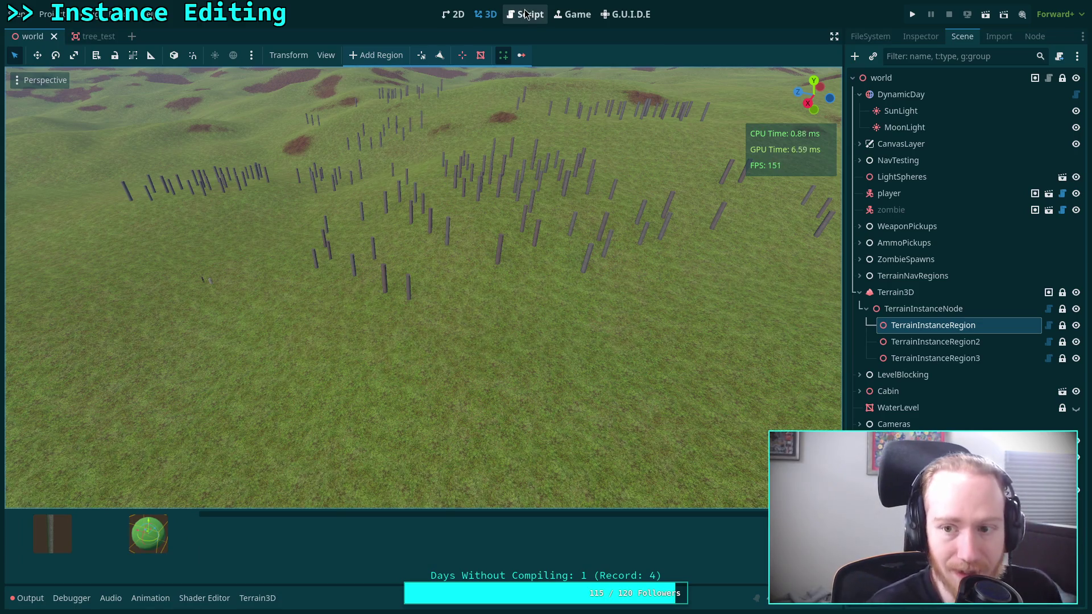
left_click_drag(844, 182, 852, 181)
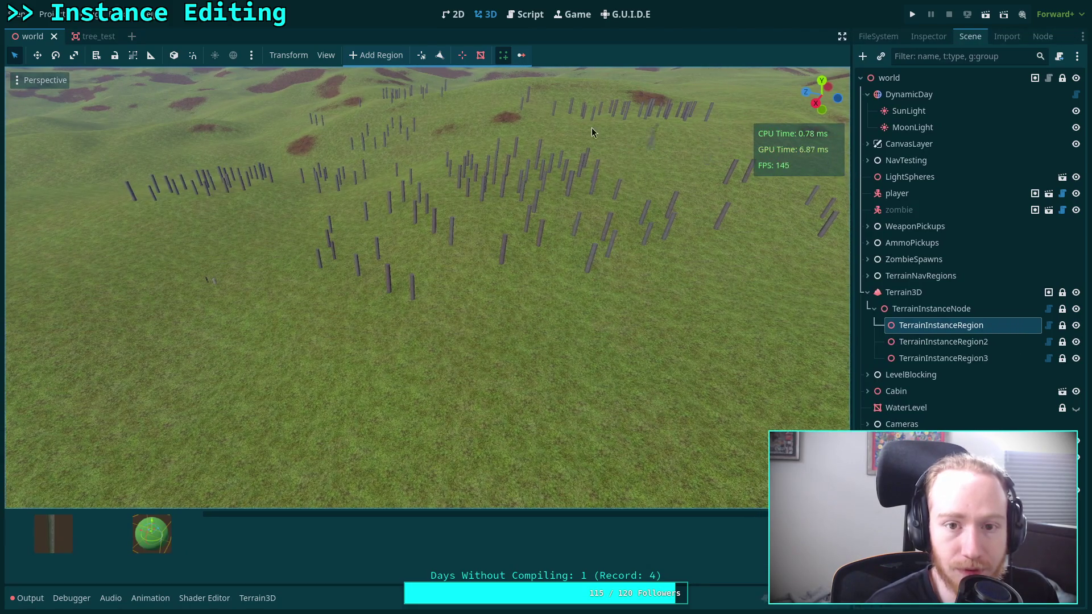
left_click(522, 13)
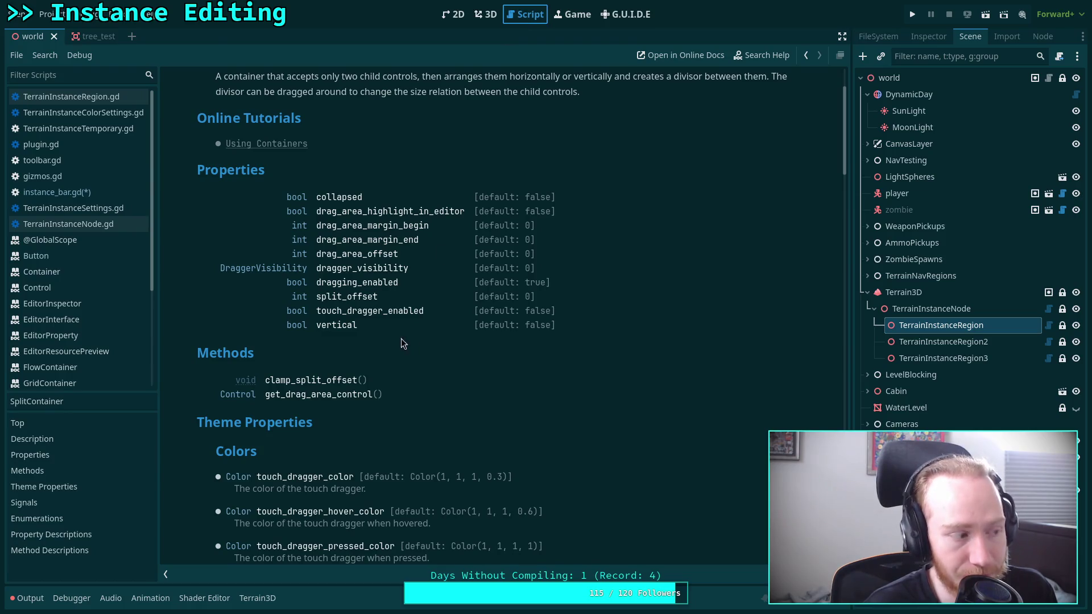
left_click(78, 193)
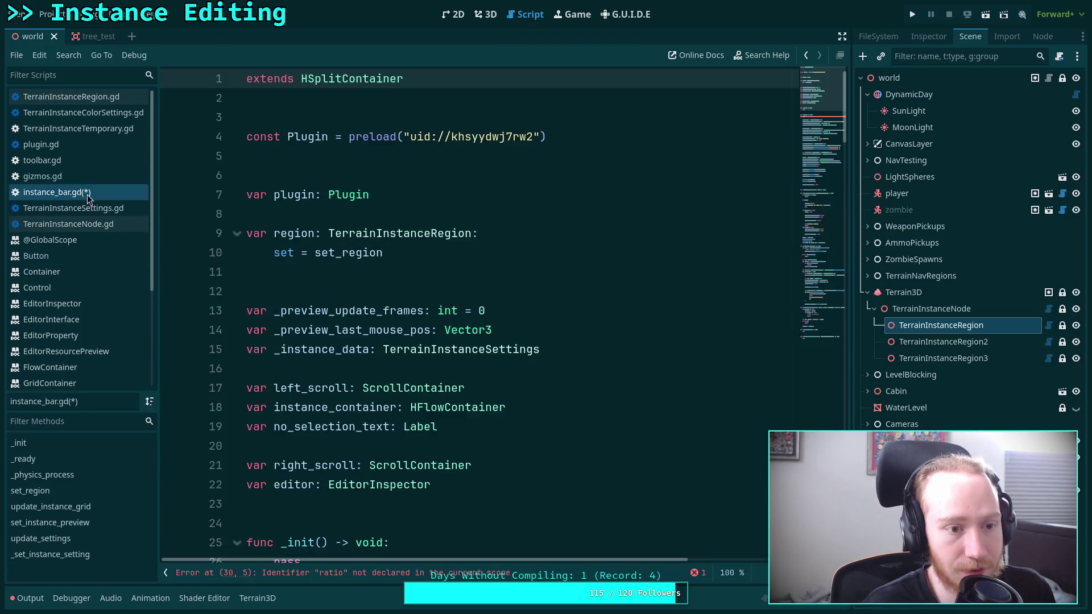
Step: Delete the stray 'ratio' placeholder line and its empty line from _ready
scroll(441, 355, "down", 7)
left_click_drag(485, 234, 478, 216)
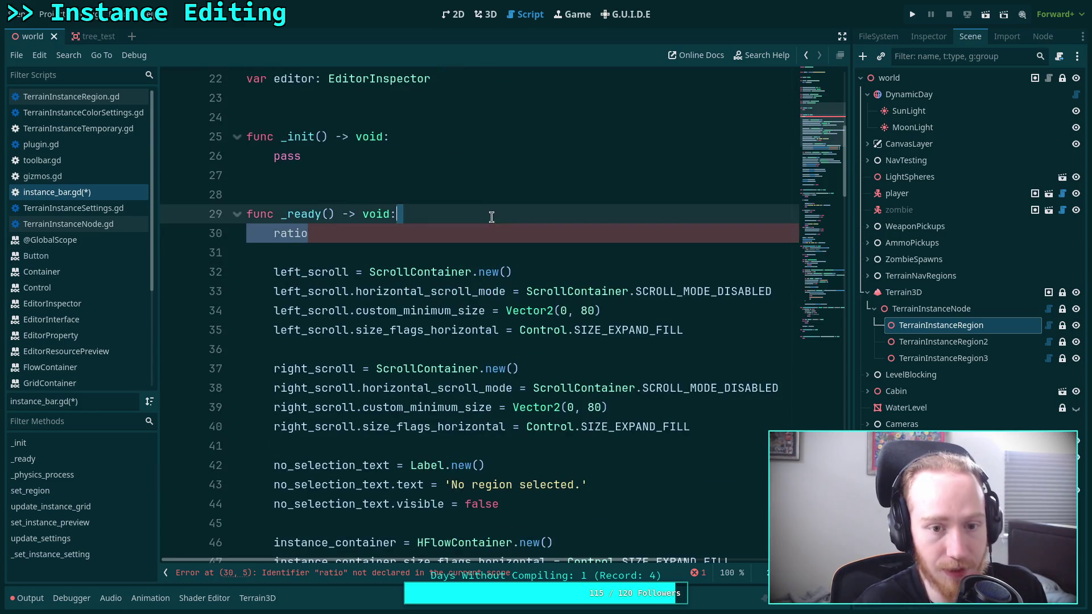
key("BackSpace")
key("Delete")
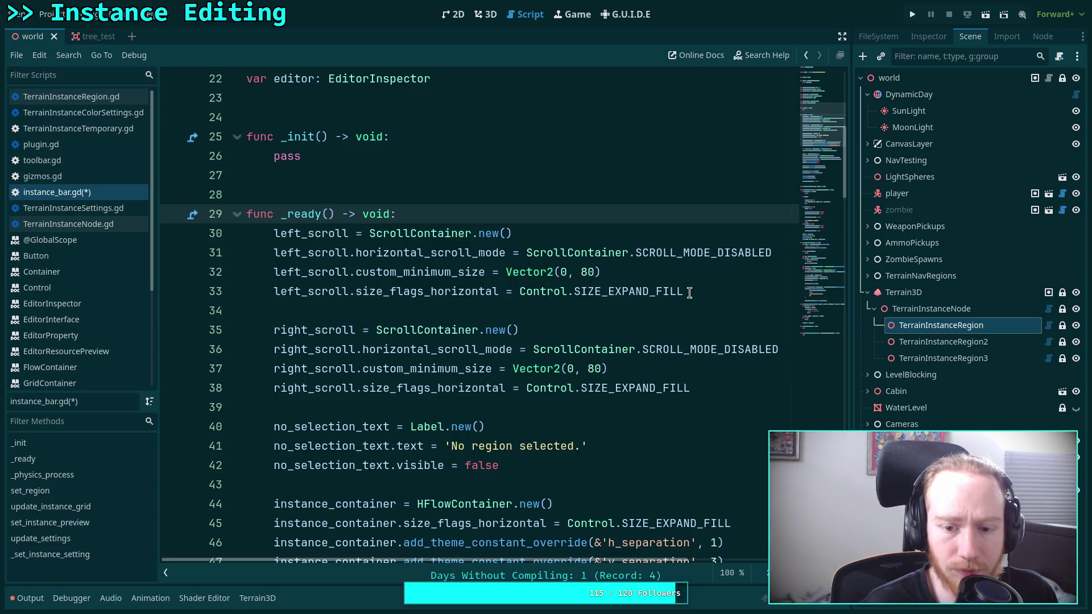
Step: Add a left_scroll.grow_horizontal line after the left size flag setting
left_click_drag(649, 293, 606, 293)
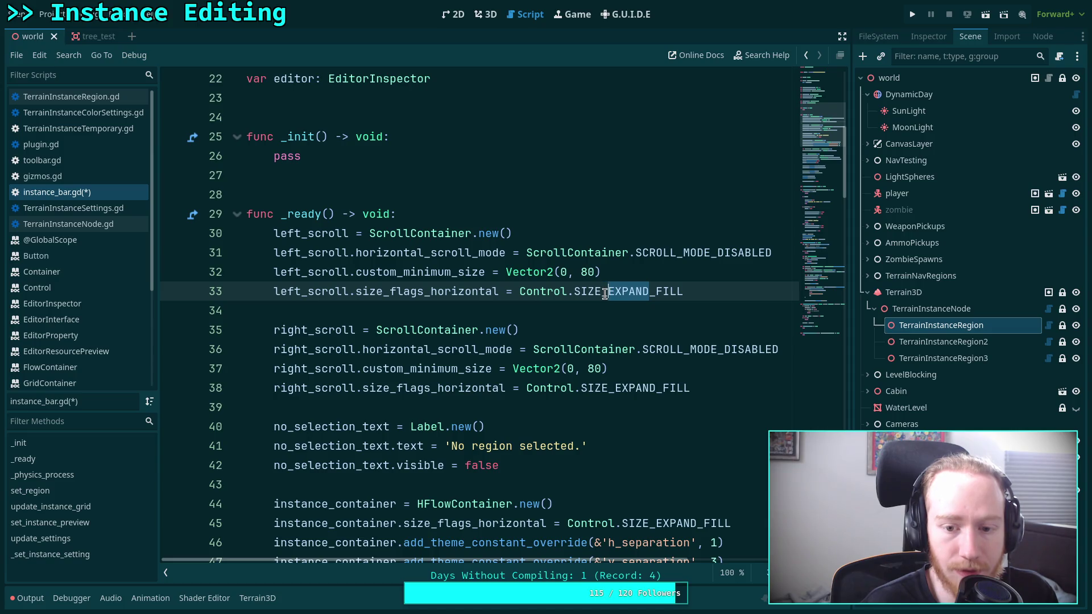
left_click(709, 291)
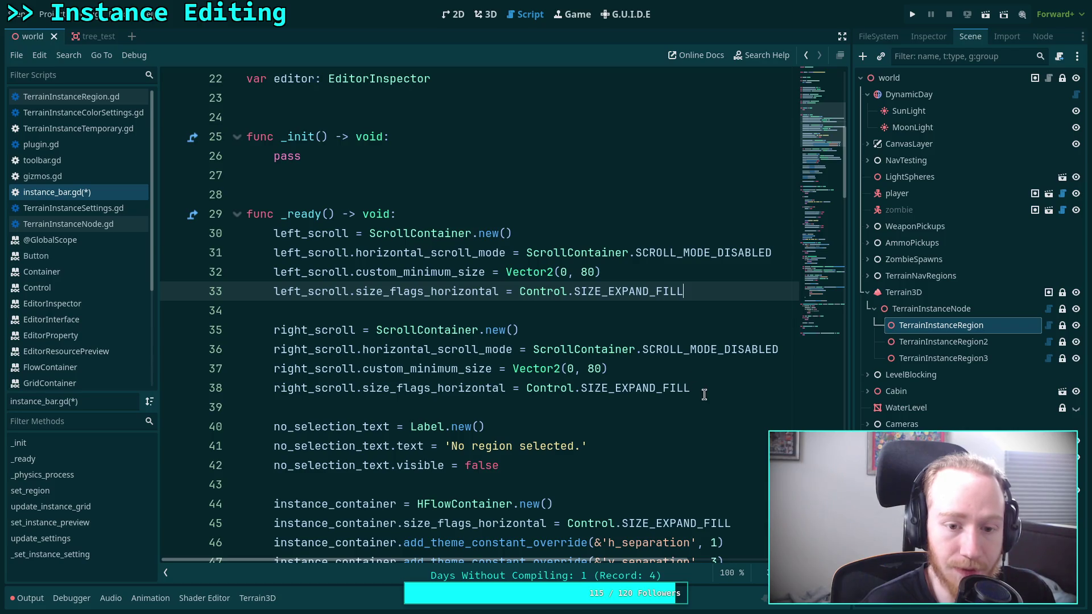
key("Return")
type("left")
key("Return")
type(".grow")
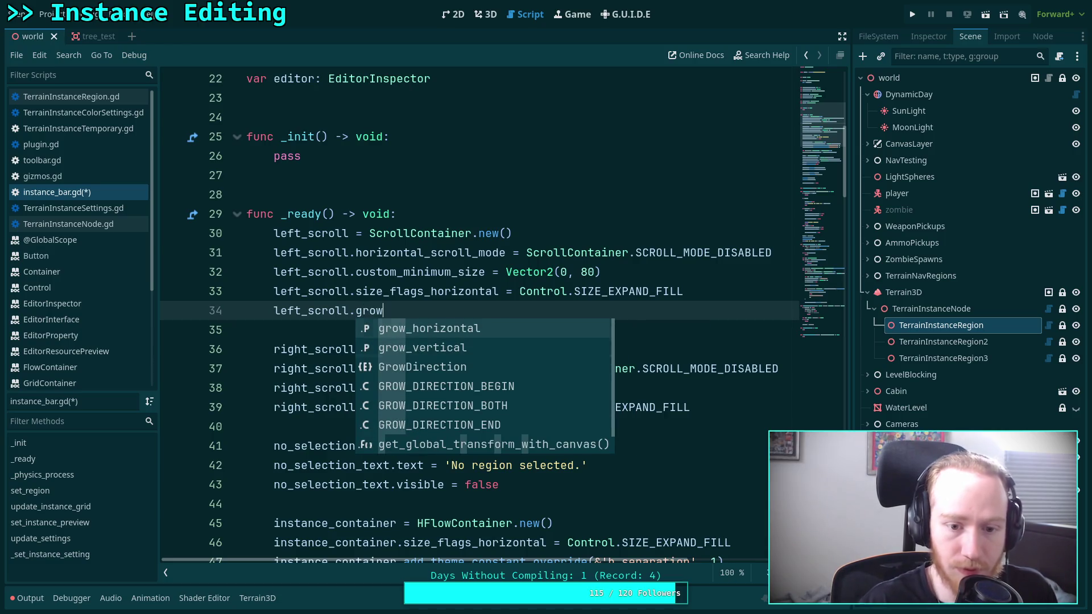
key("Return")
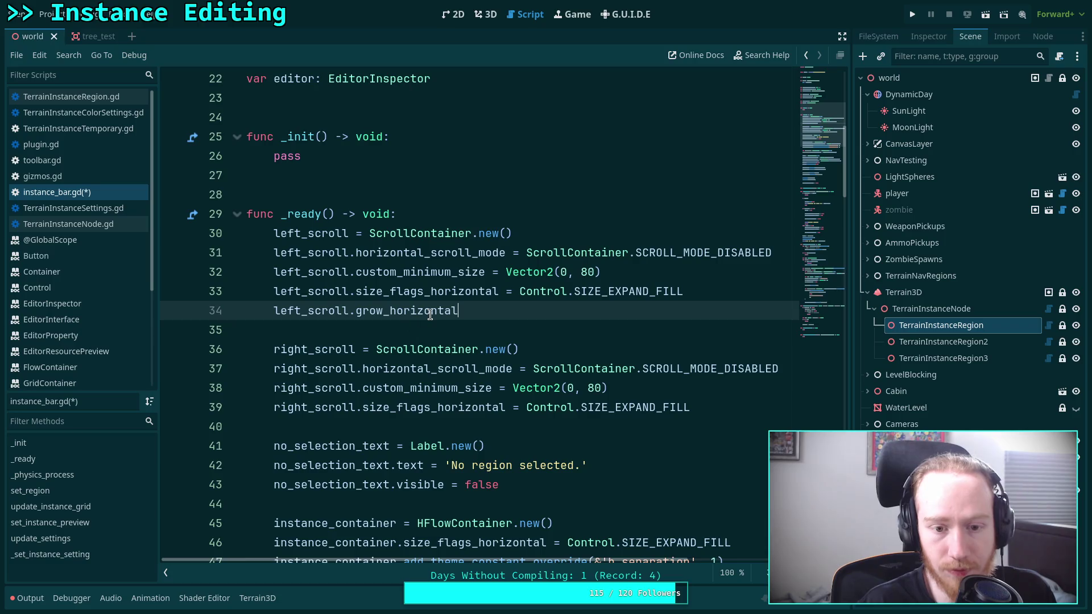
Step: Replace grow_horizontal with a guessed stretch-ratio name, then erase it back to 'left_scroll.'
mouse_move(431, 315)
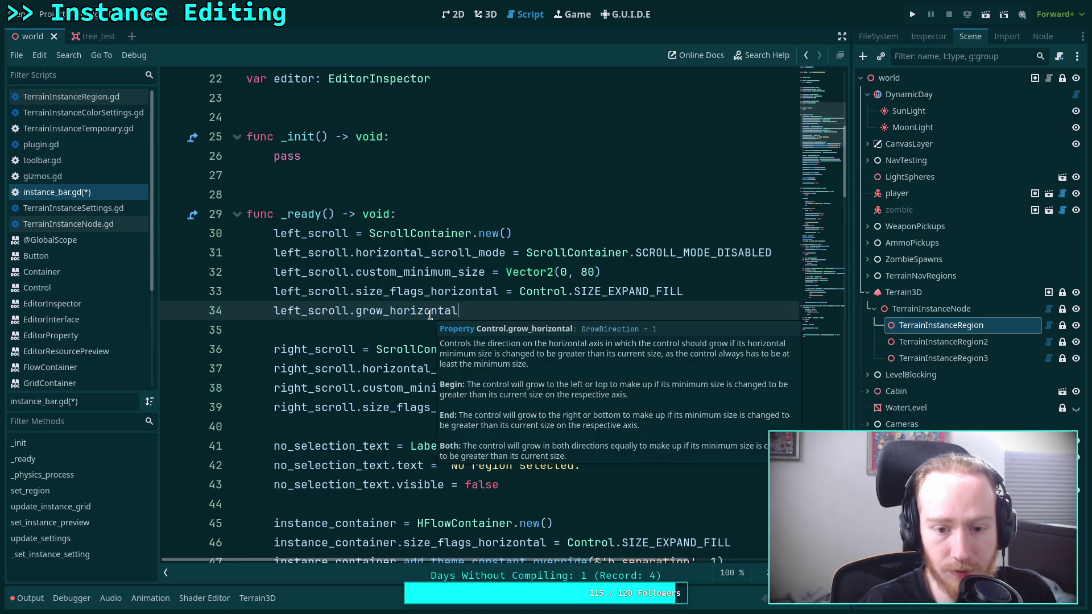
double_click(431, 311)
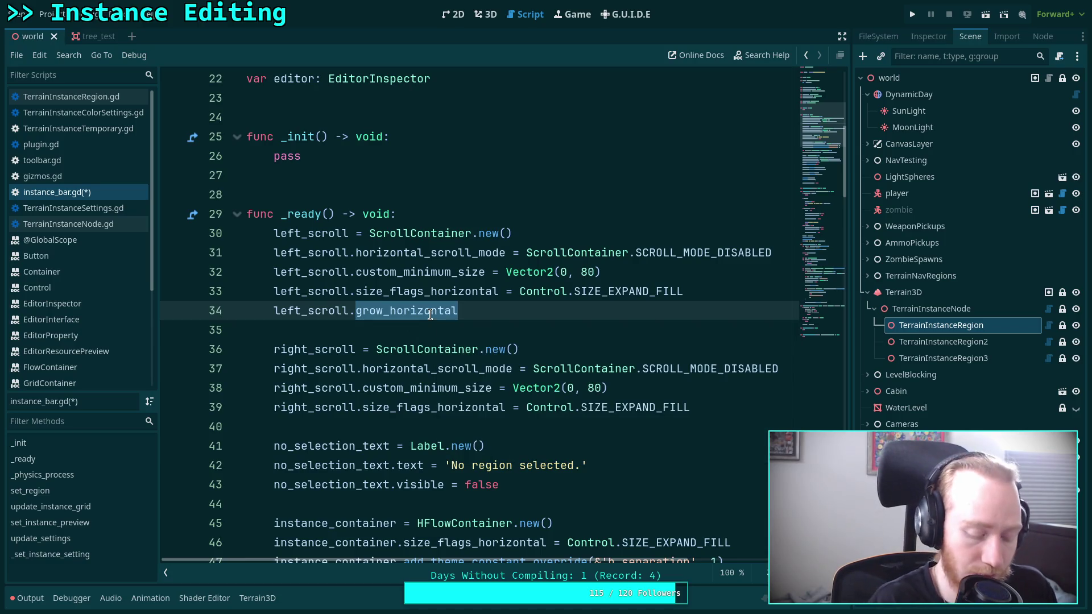
type("rat")
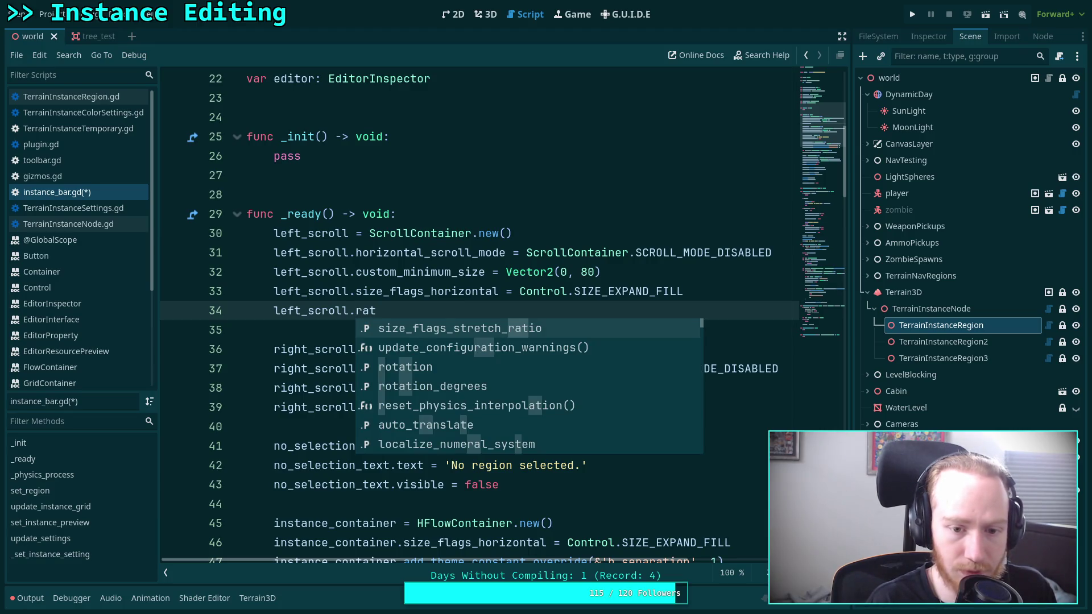
key("BackSpace")
key("BackSpace")
key("BackSpace")
type("rate")
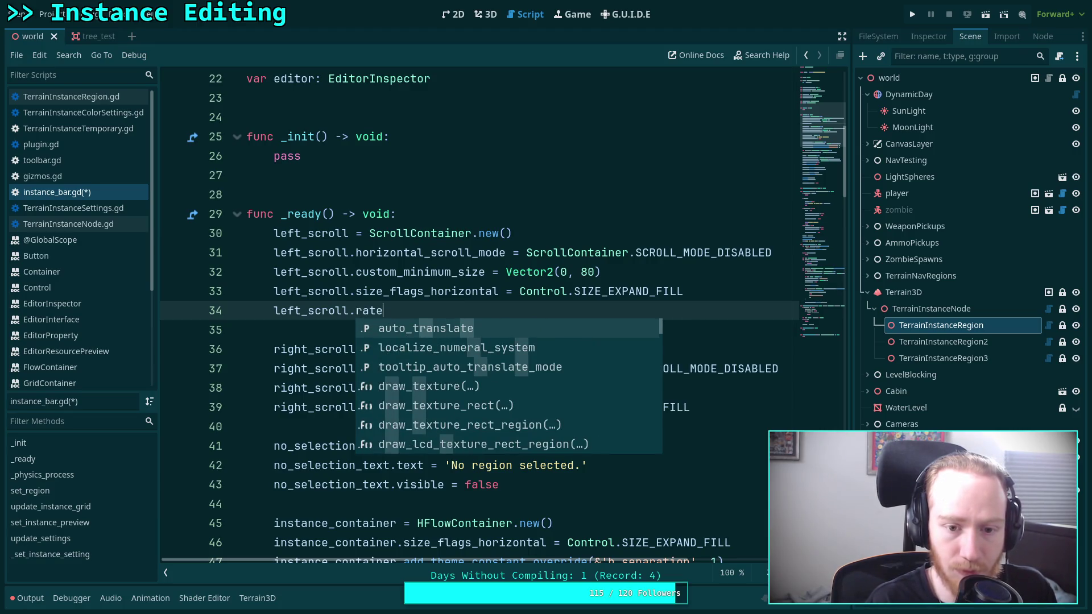
key("BackSpace")
key("BackSpace")
key("BackSpace")
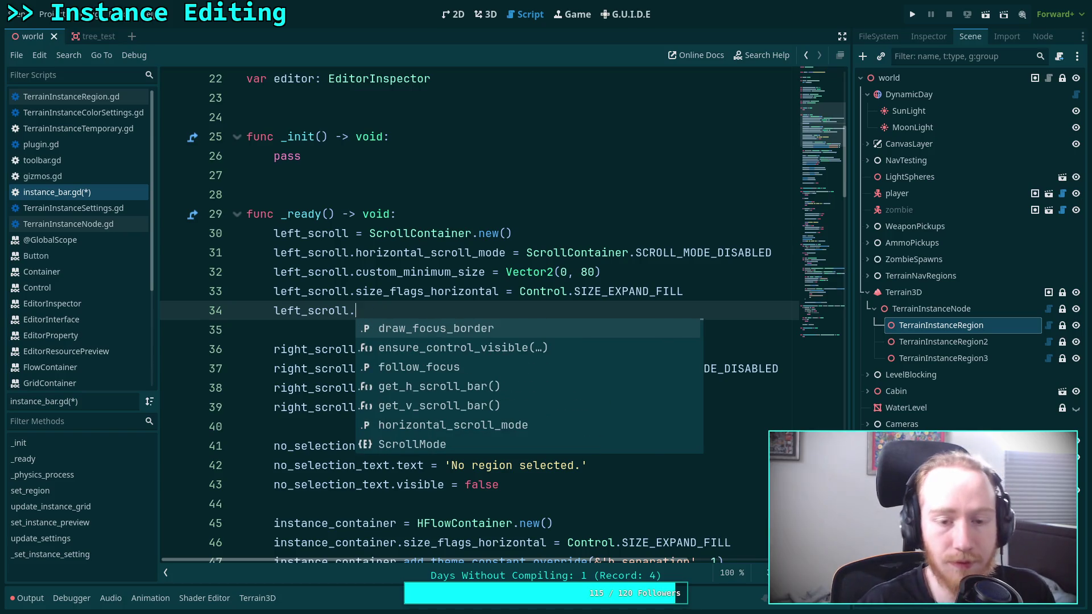
left_click(398, 233)
right_click(398, 234)
left_click(448, 432)
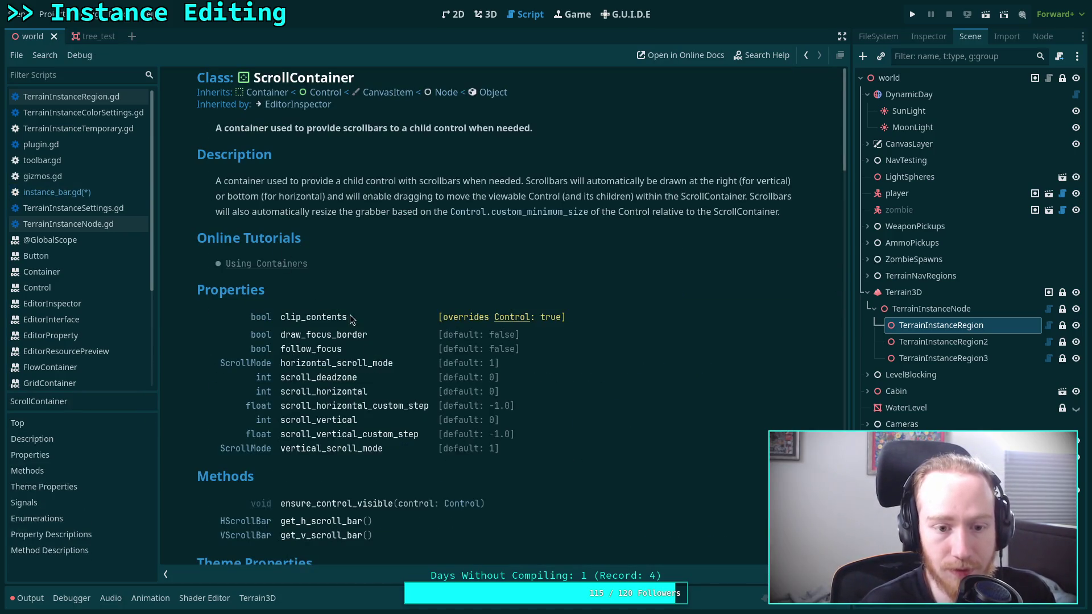
scroll(341, 316, "down", 2)
scroll(340, 372, "up", 2)
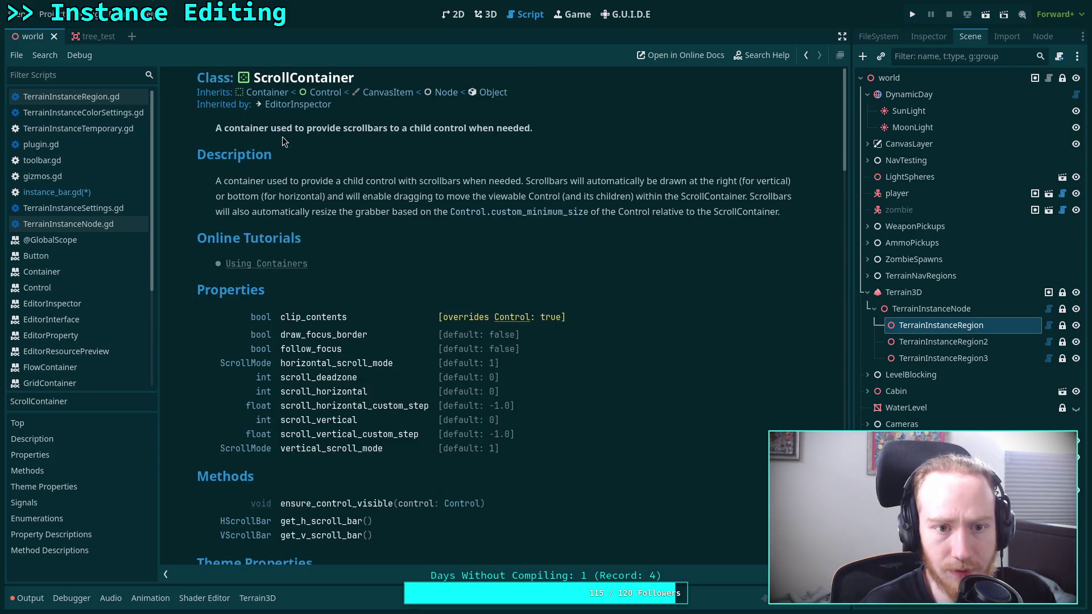
left_click(268, 92)
scroll(384, 293, "down", 7)
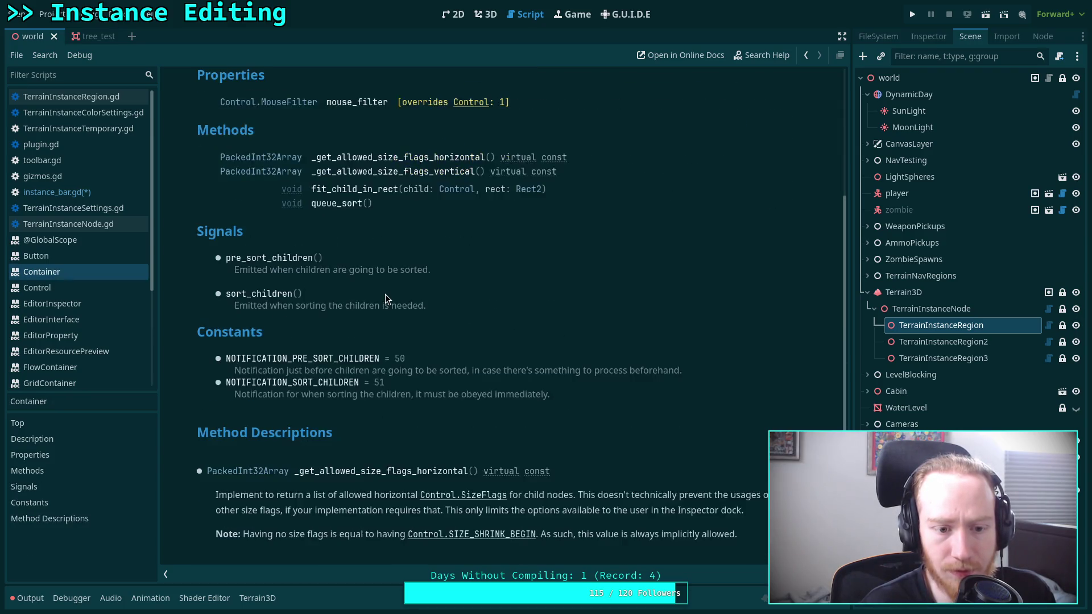
scroll(385, 295, "up", 7)
left_click(261, 98)
scroll(415, 346, "down", 10)
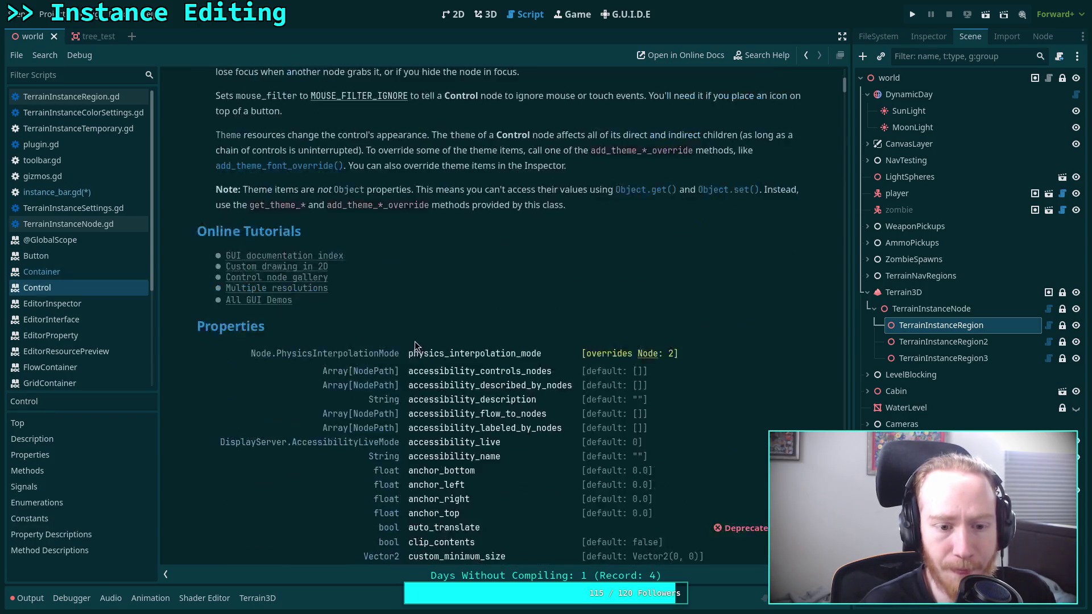
scroll(415, 341, "down", 6)
scroll(501, 338, "down", 2)
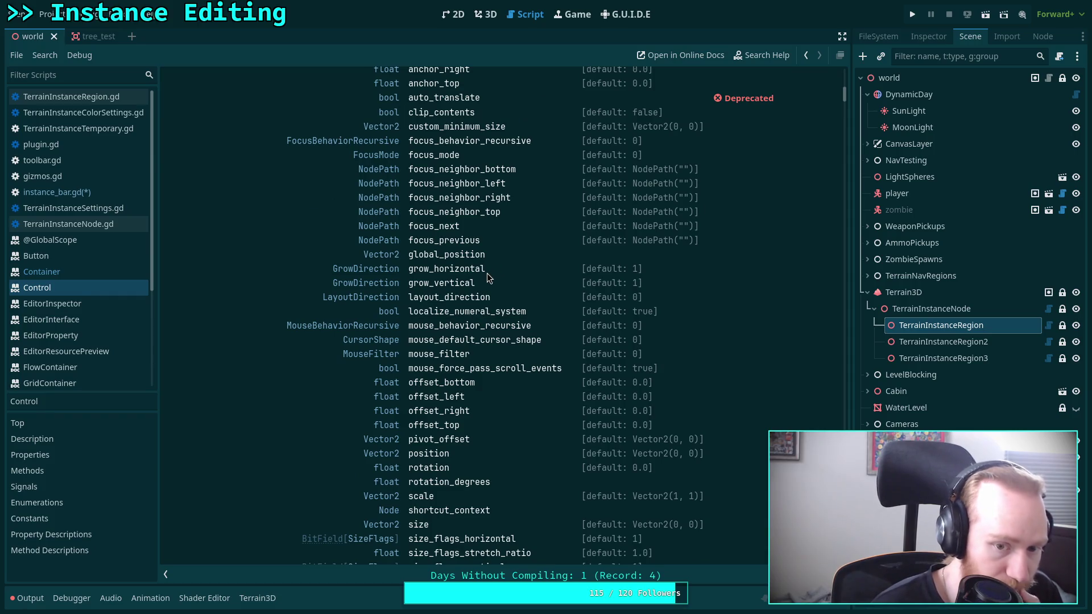
scroll(487, 278, "down", 4)
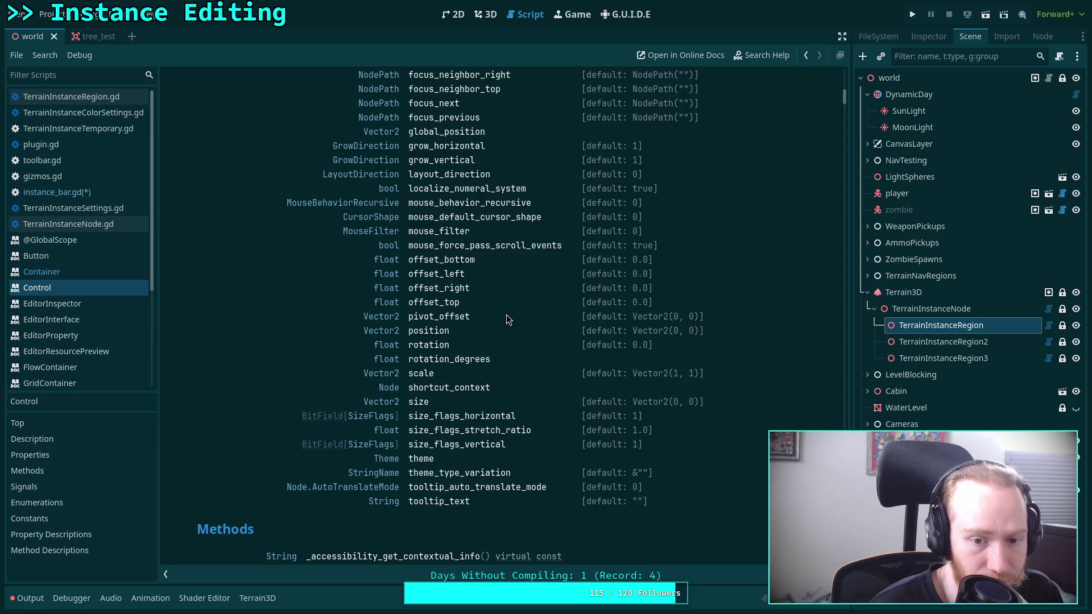
scroll(507, 316, "up", 2)
scroll(507, 315, "up", 2)
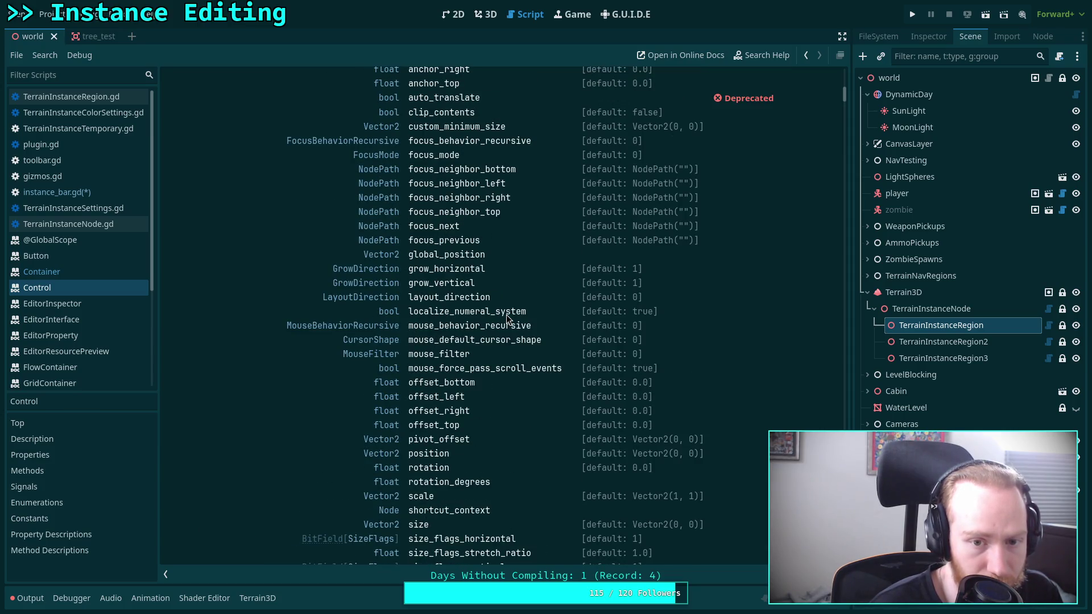
scroll(508, 319, "up", 2)
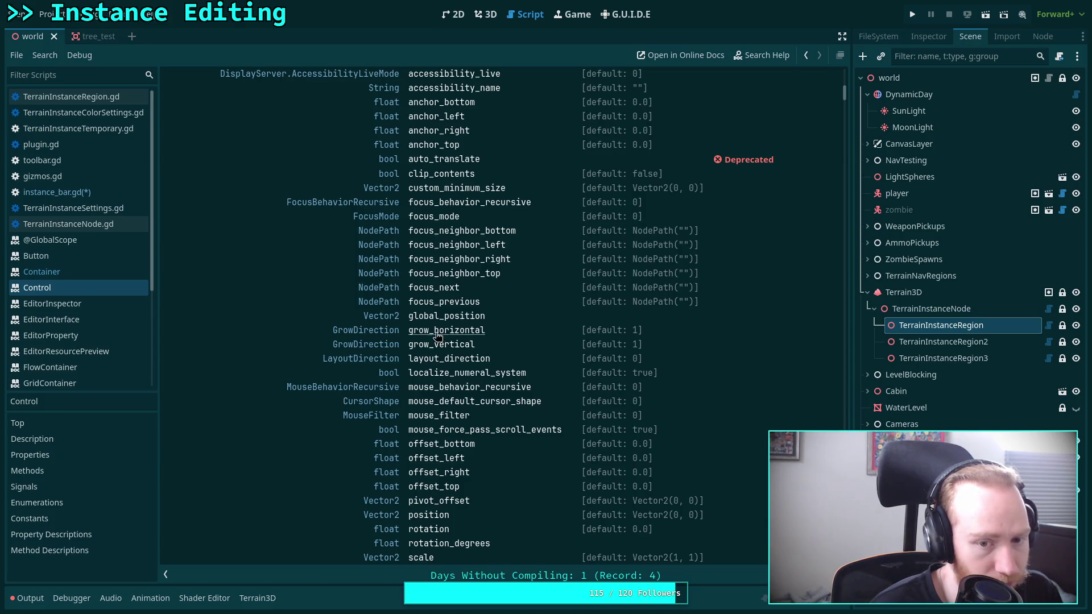
scroll(497, 310, "up", 2)
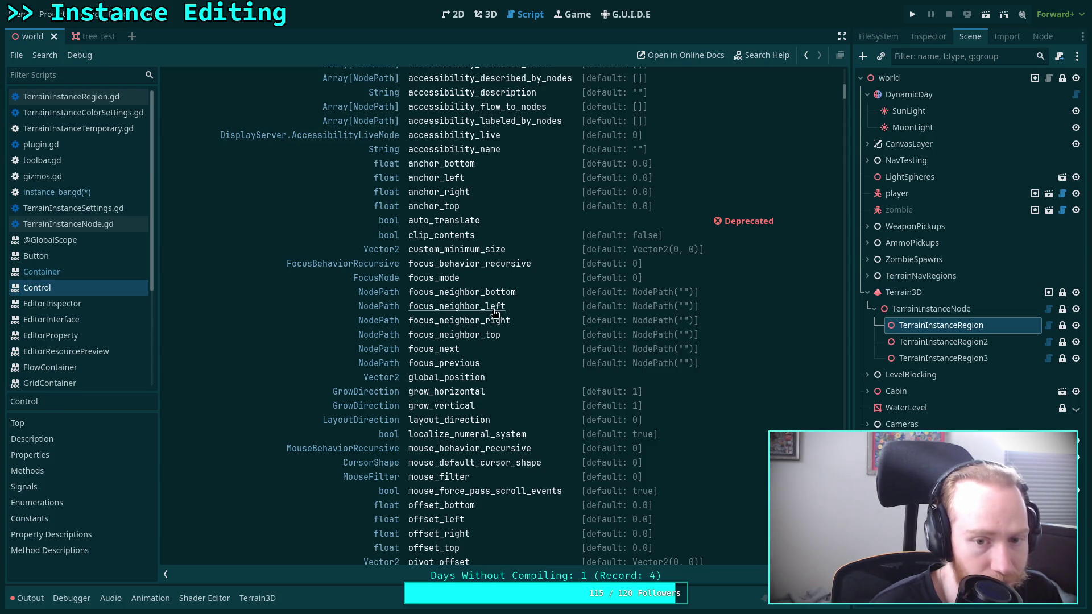
scroll(494, 312, "up", 2)
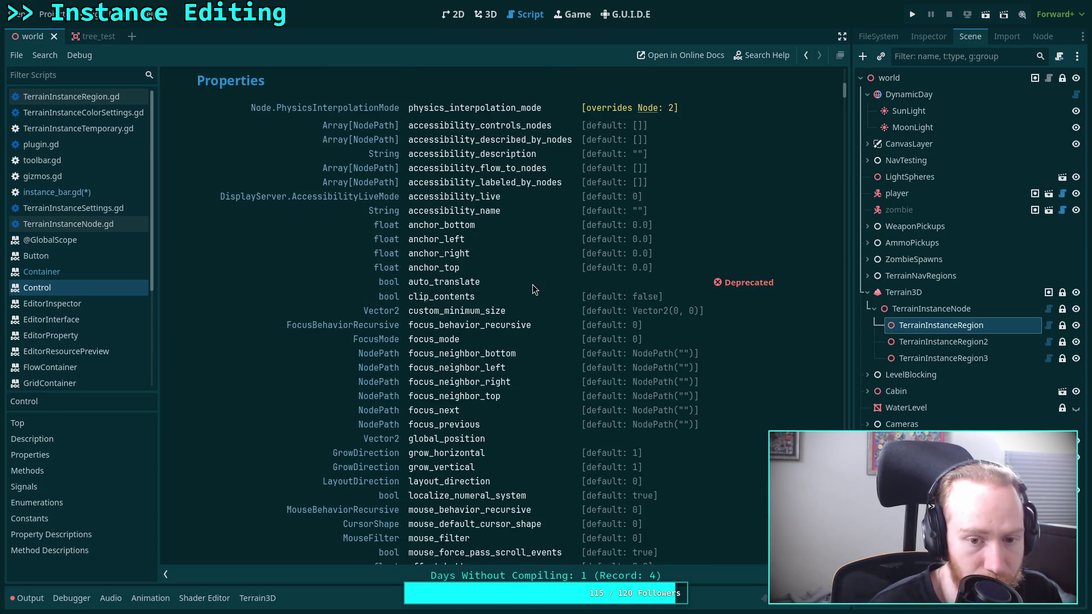
scroll(533, 287, "down", 2)
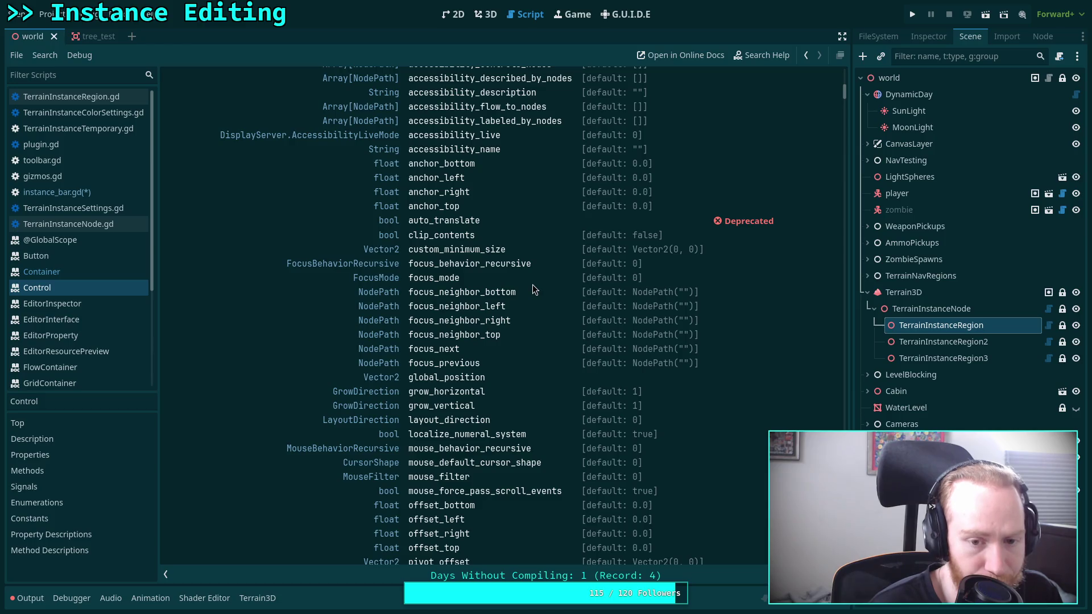
scroll(533, 286, "down", 2)
scroll(533, 287, "down", 2)
scroll(533, 286, "down", 2)
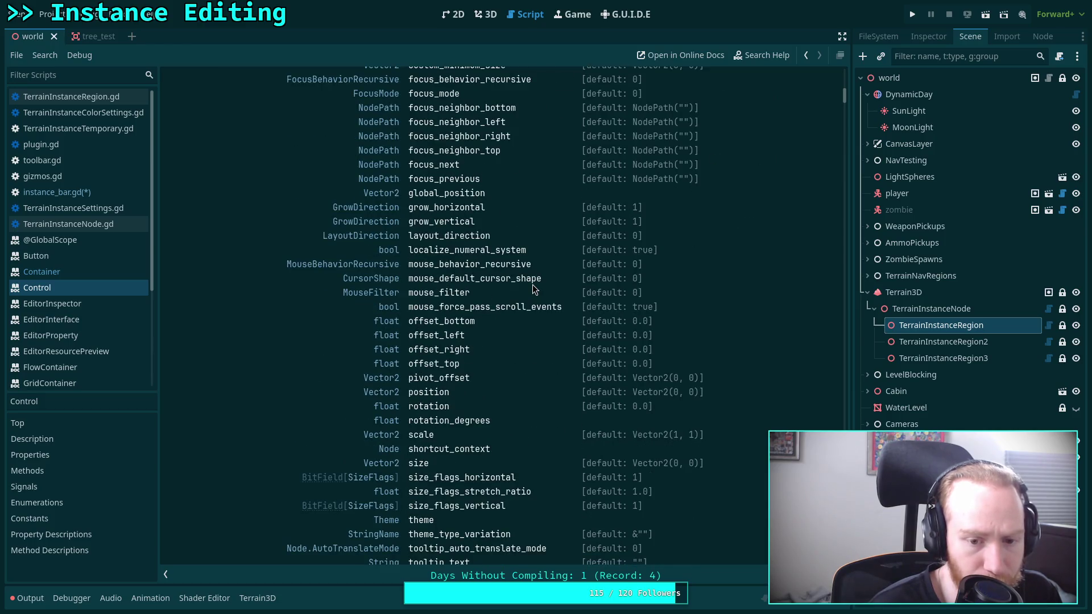
scroll(533, 289, "down", 2)
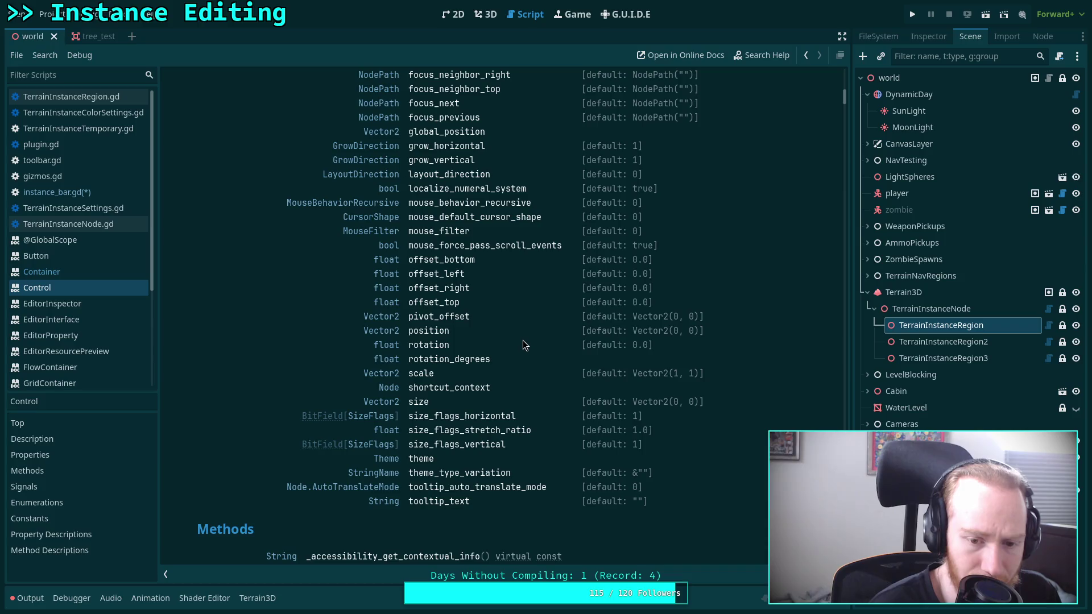
left_click(517, 436)
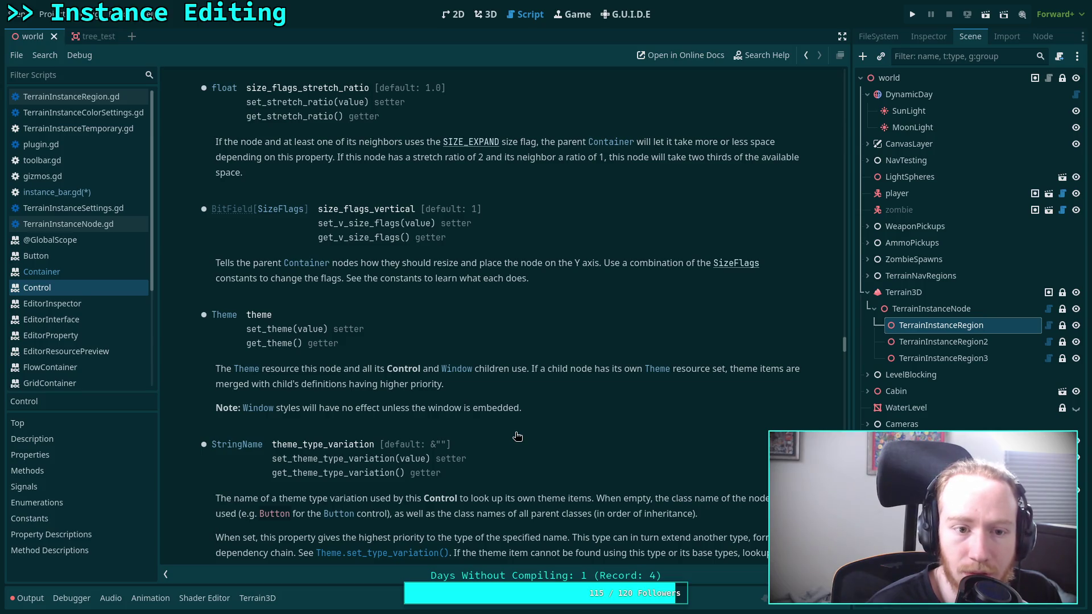
left_click(110, 197)
left_click(398, 303)
Step: Start a left_scroll size_flags_stretch_ratio assignment, then discard the unfinished line
type("size")
key("BackSpace")
type("_fla")
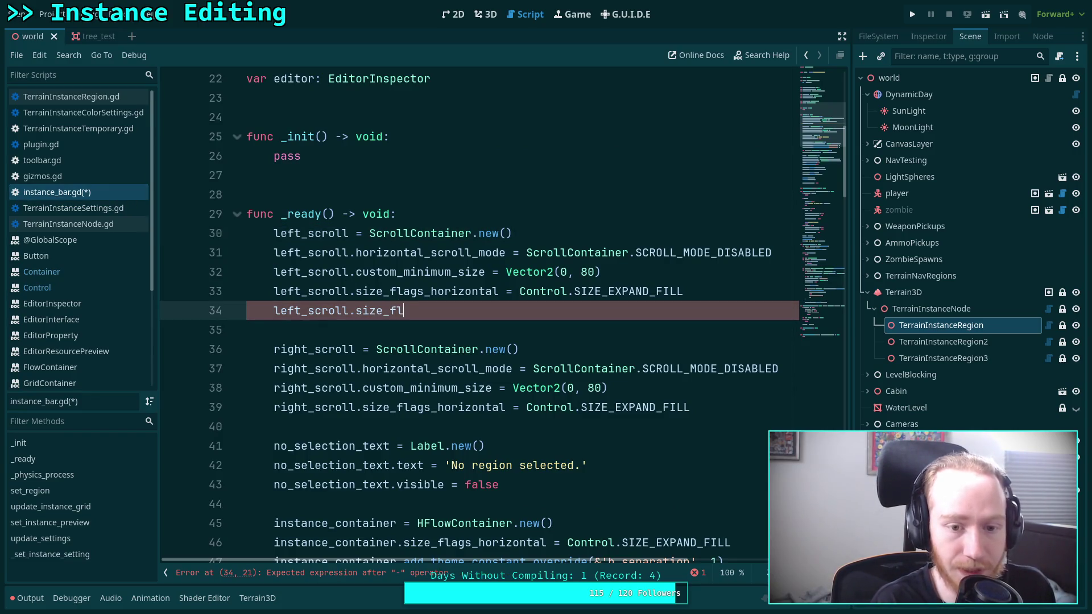
key("Down")
key("Return")
type("=")
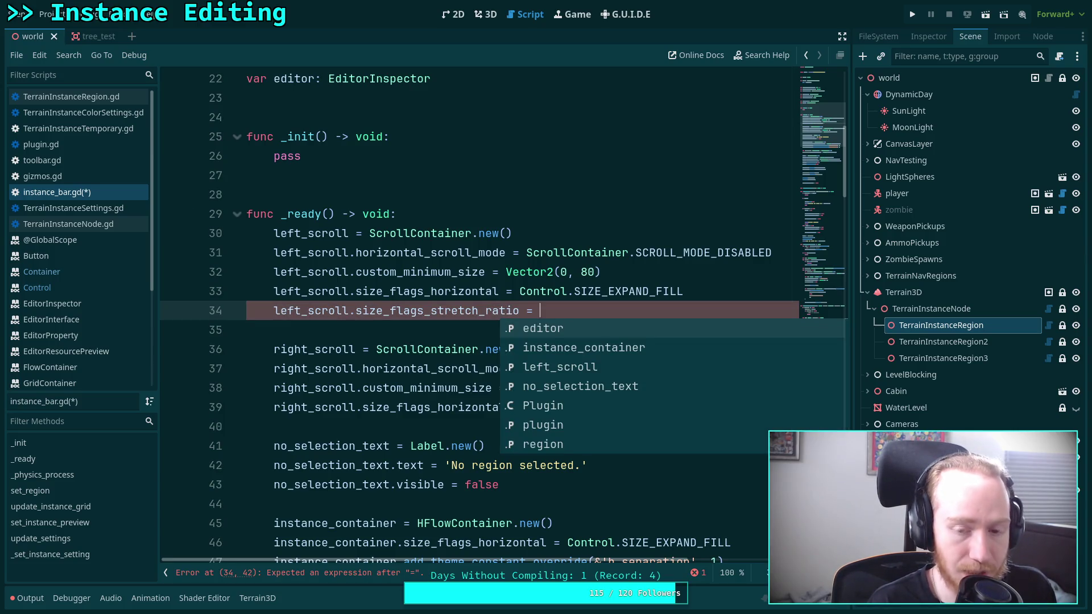
key("BackSpace")
key("BackSpace")
key("BackSpace")
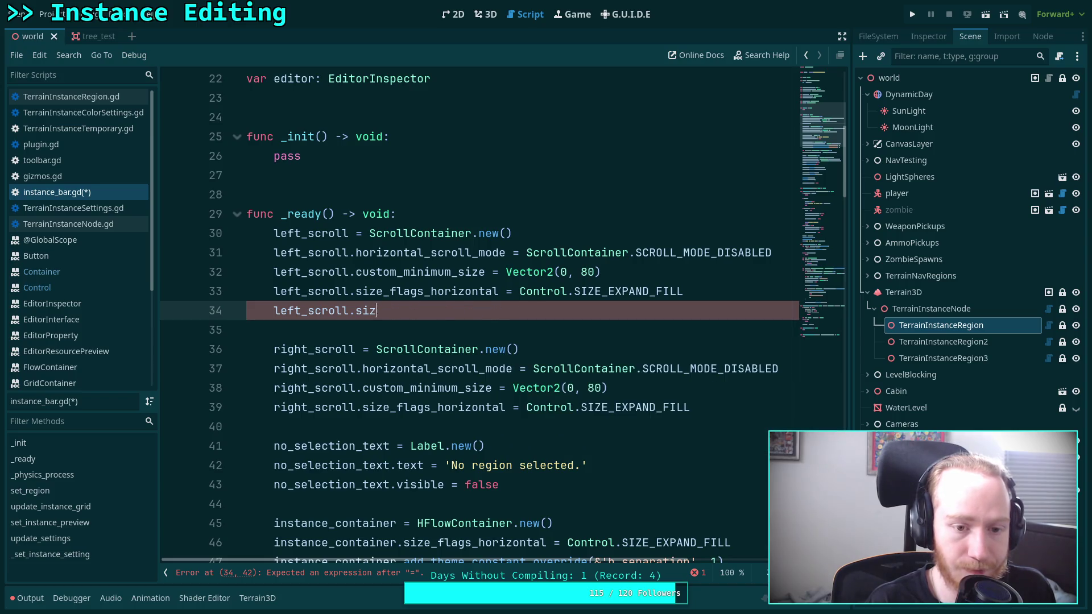
Step: Add right_scroll.size_flags_stretch_ratio = 7 after the right_scroll settings
left_click(712, 381)
key("Return")
type("right_")
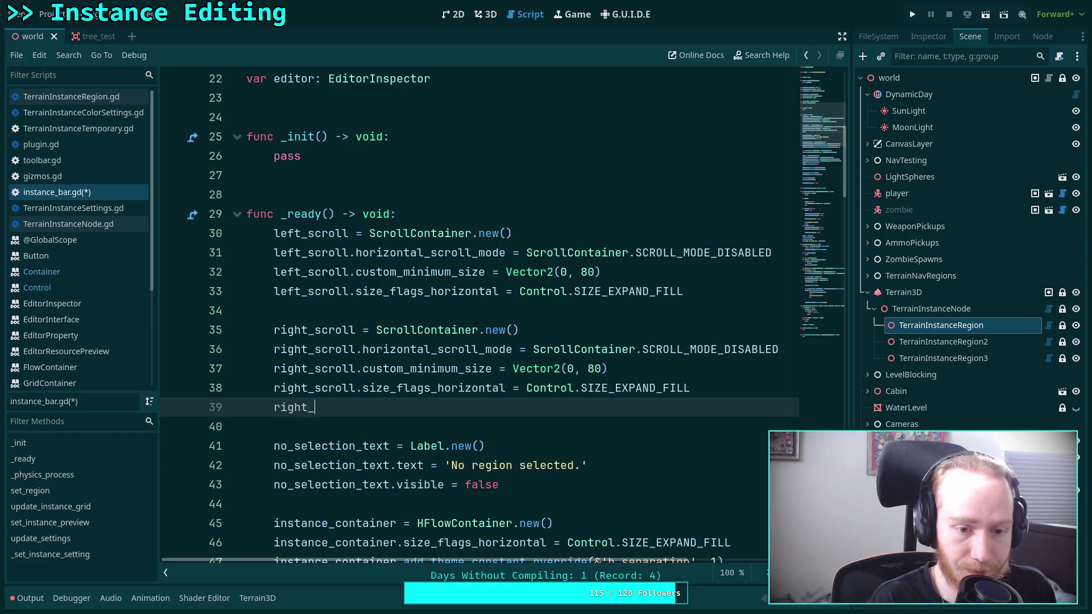
type("scroll")
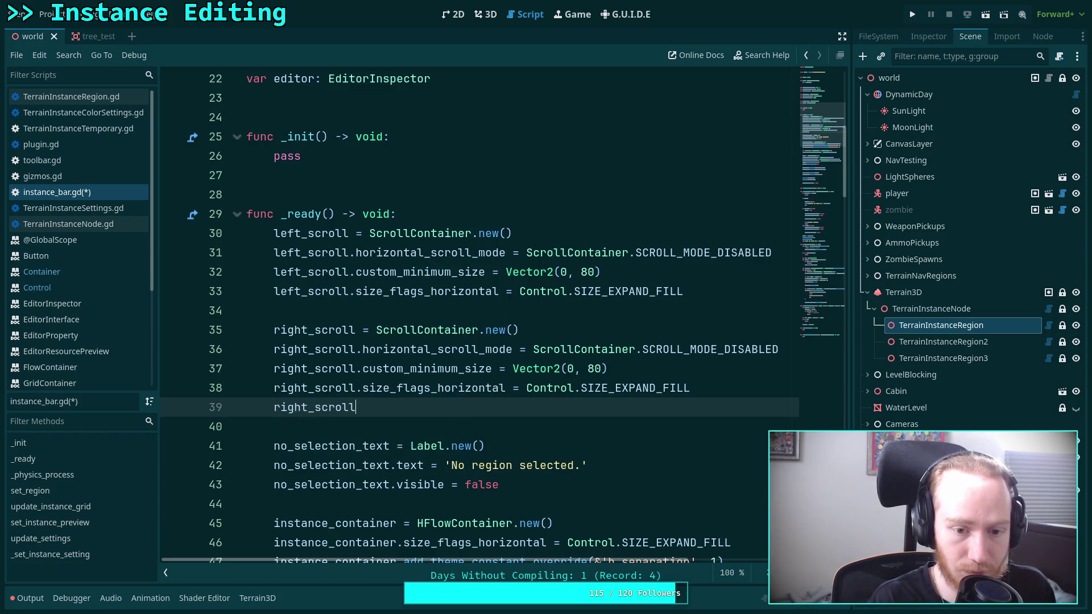
type(".size_fla")
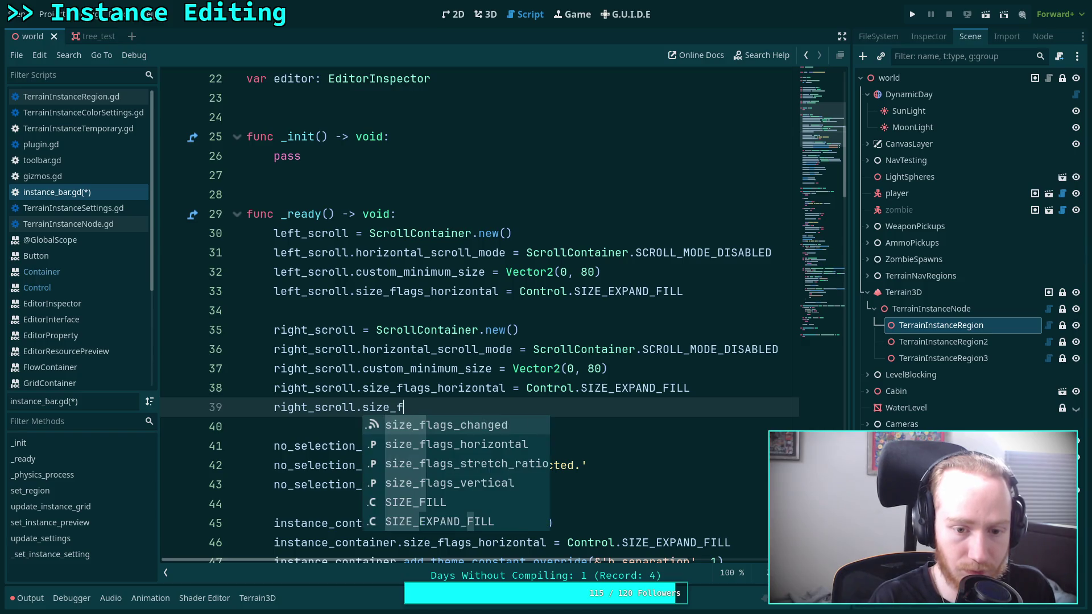
key("Down")
key("Return")
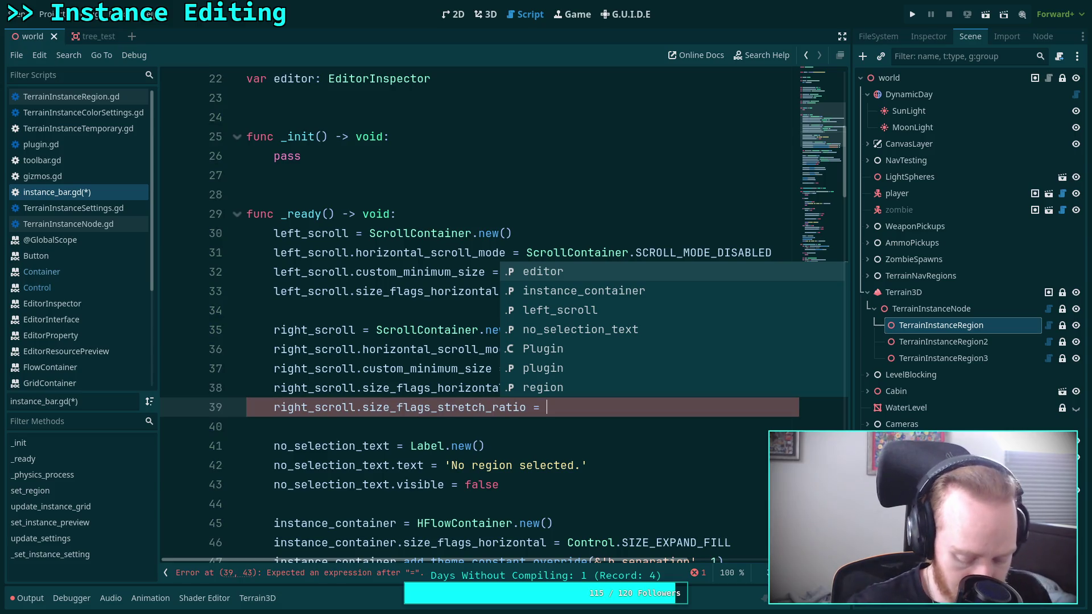
type("7")
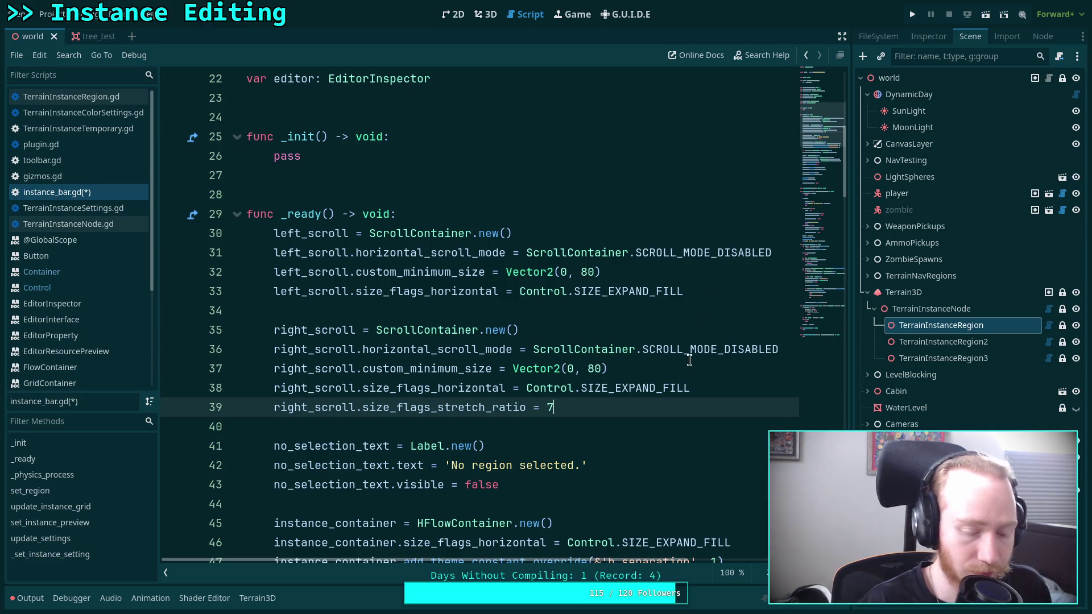
Step: Add left_scroll.size_flags_stretch_ratio = 2 after line 33 and save the script
left_click(711, 294)
key("Return")
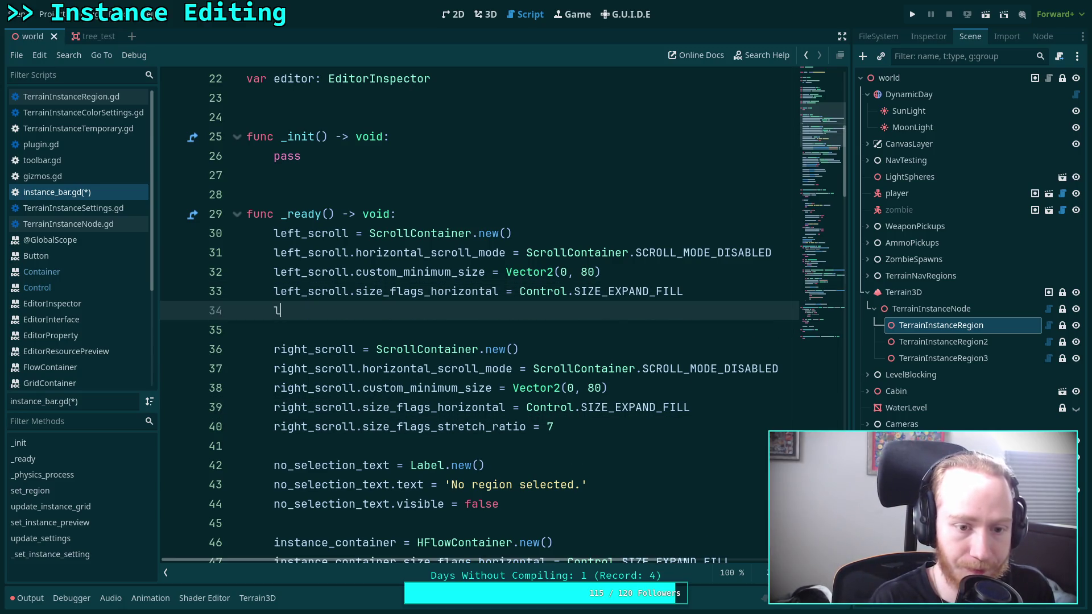
type("leg")
key("BackSpace")
key("Return")
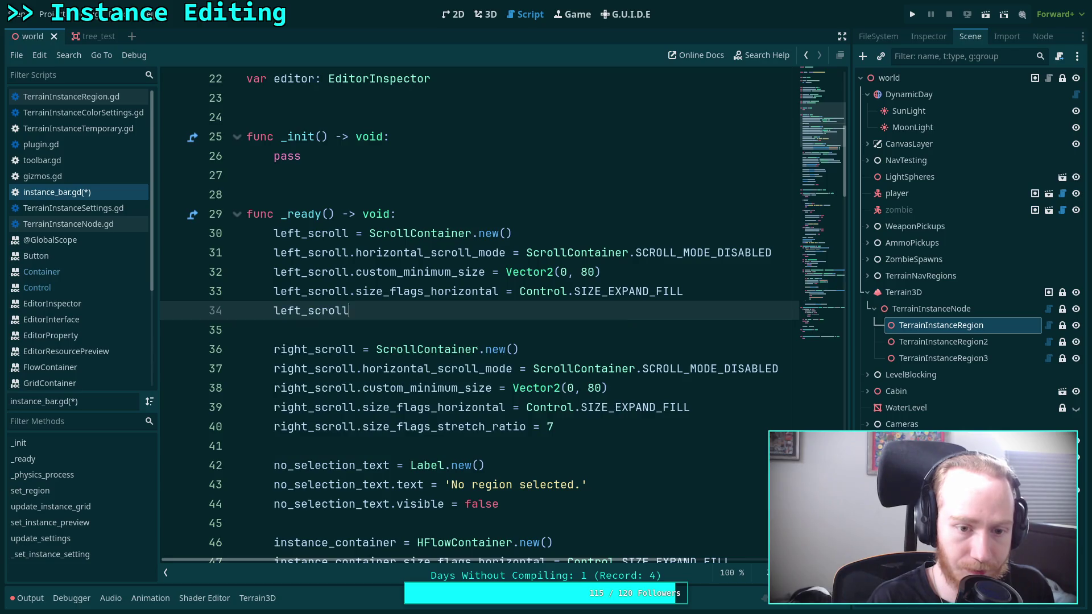
type(".size_")
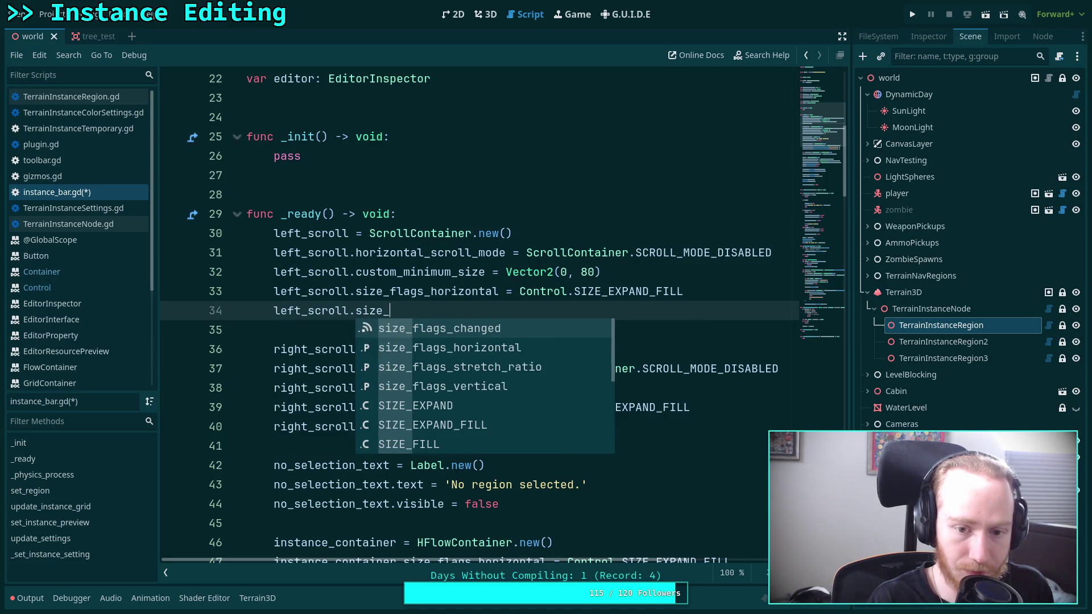
key("Down")
key("Down")
key("Return")
type("2")
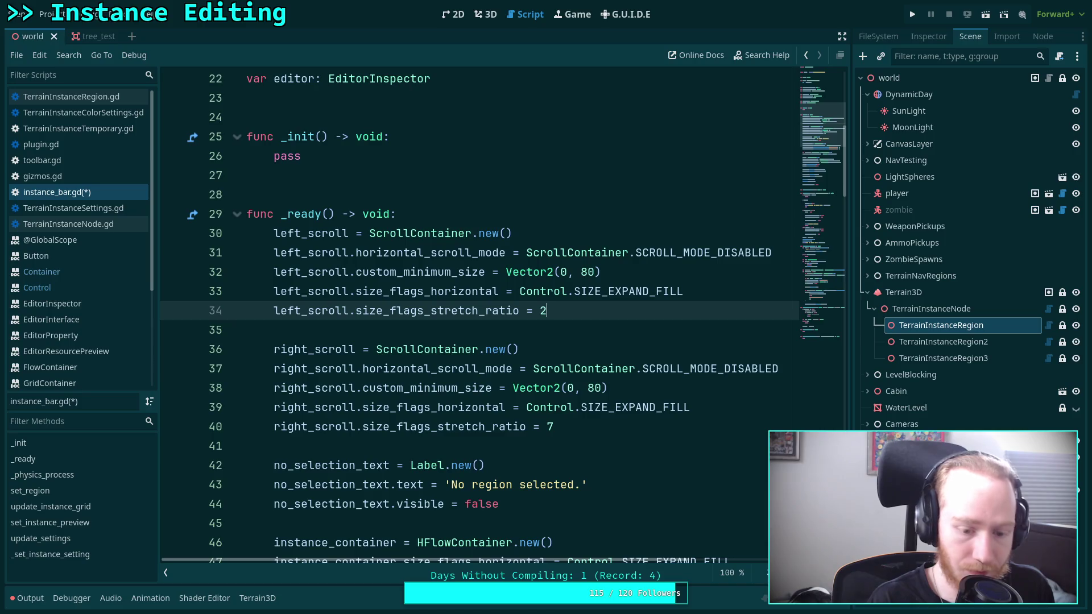
key("ctrl+s")
left_click(487, 15)
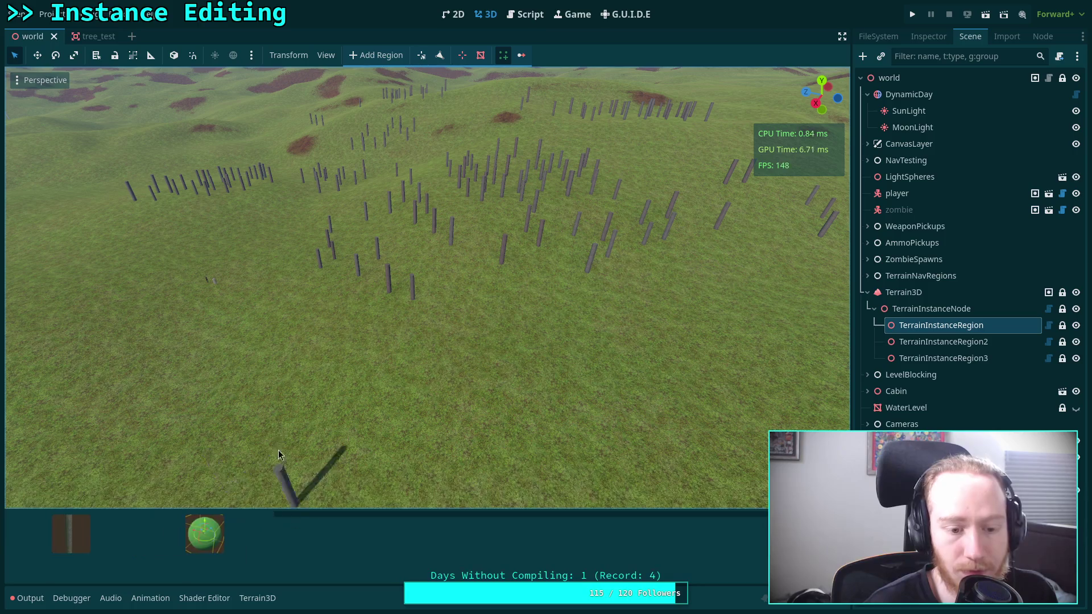
Step: Toggle Terrain Instancer off and on, then reselect TerrainInstanceRegion to view the 2:7 thumbnail layout
left_click(45, 14)
left_click(83, 31)
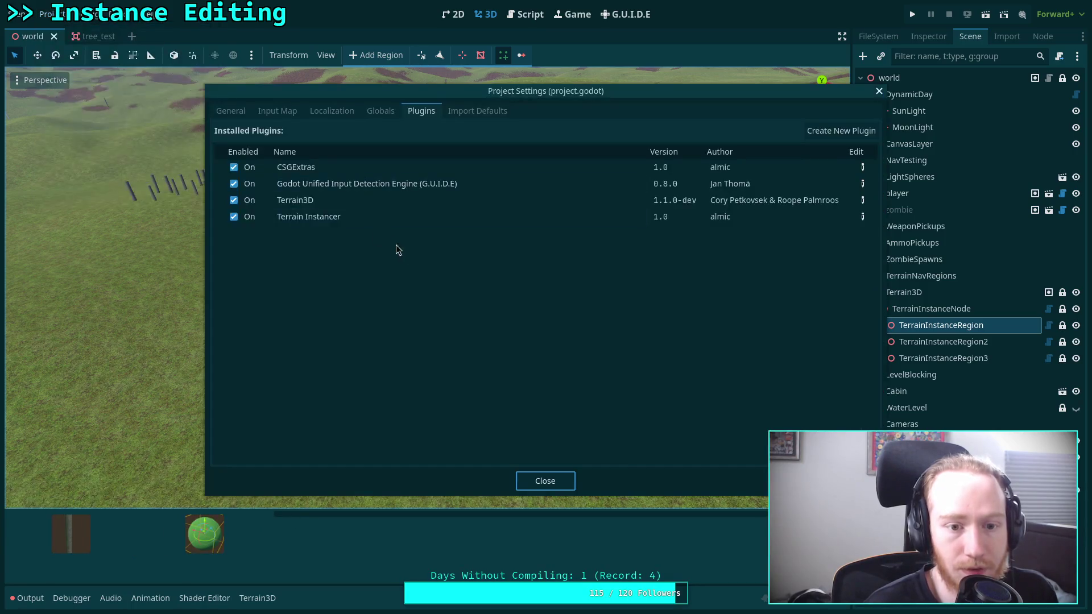
left_click(250, 218)
left_click(253, 222)
left_click(545, 481)
left_click(921, 276)
left_click(949, 326)
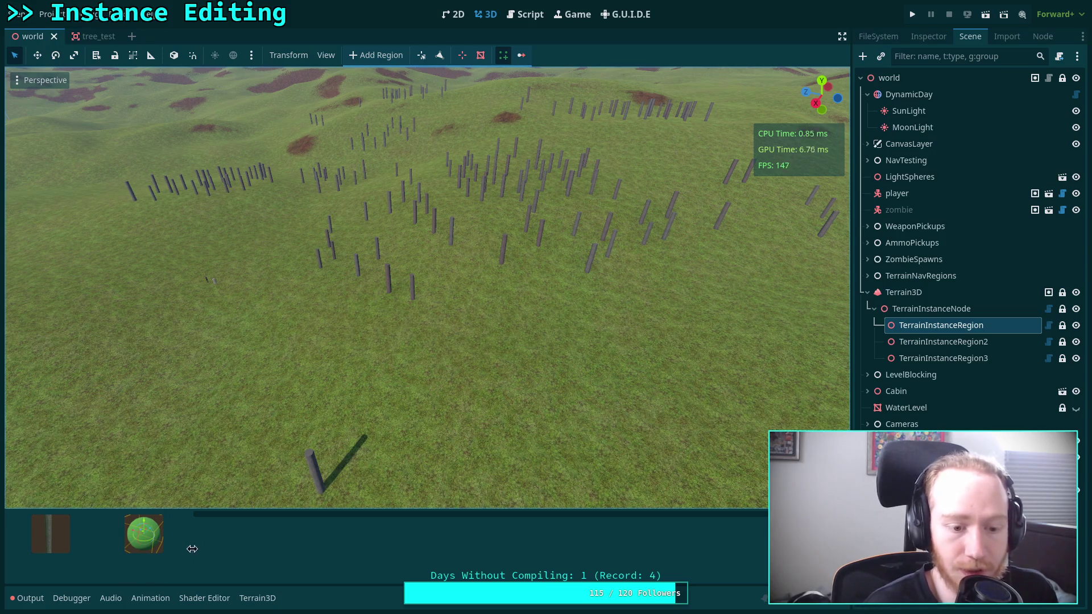
left_click(533, 18)
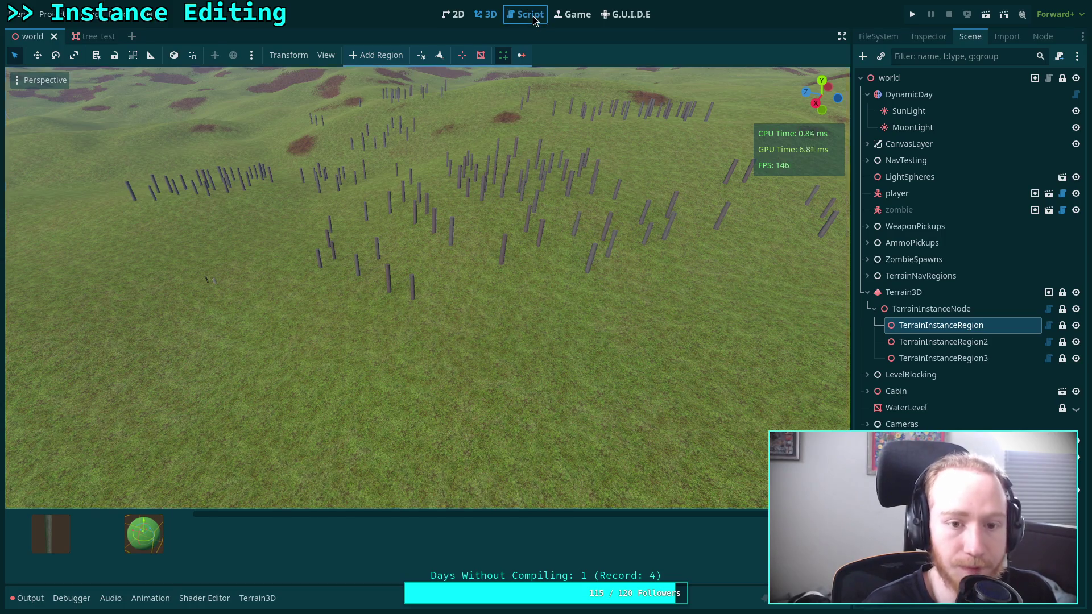
Step: Scroll through instance_bar.gd and place the caret at the right container's stretch ratio on line 40
scroll(510, 341, "down", 1)
scroll(495, 336, "down", 3)
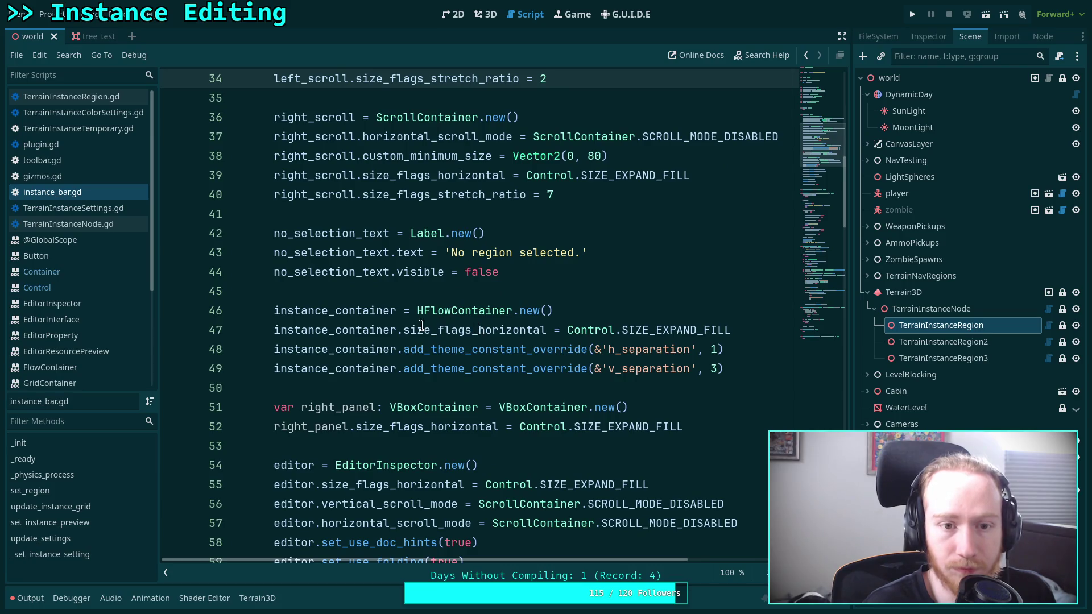
scroll(367, 325, "down", 5)
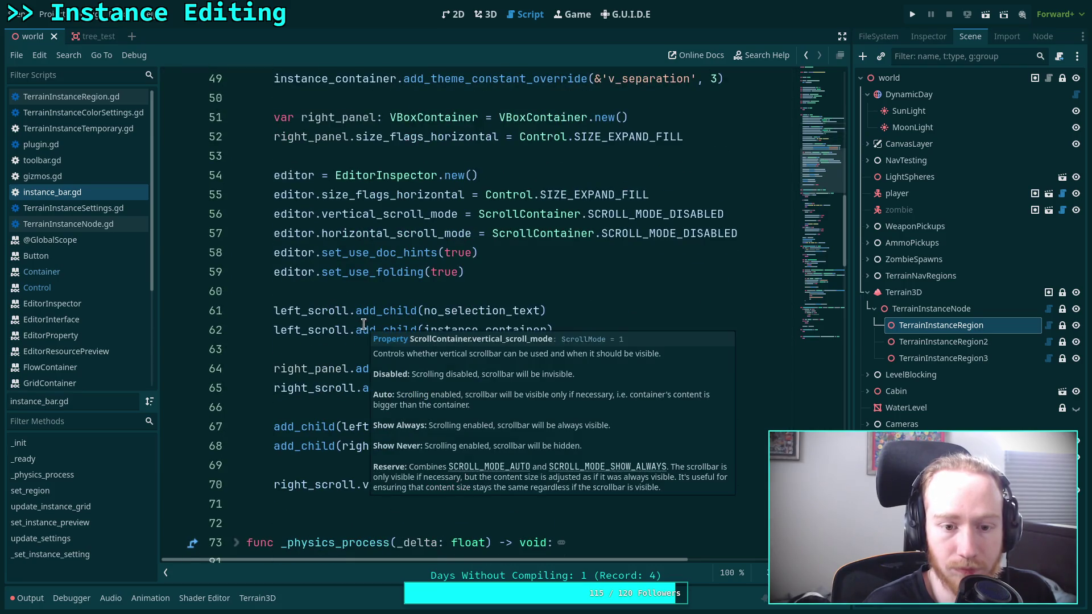
scroll(300, 326, "up", 3)
scroll(295, 327, "down", 2)
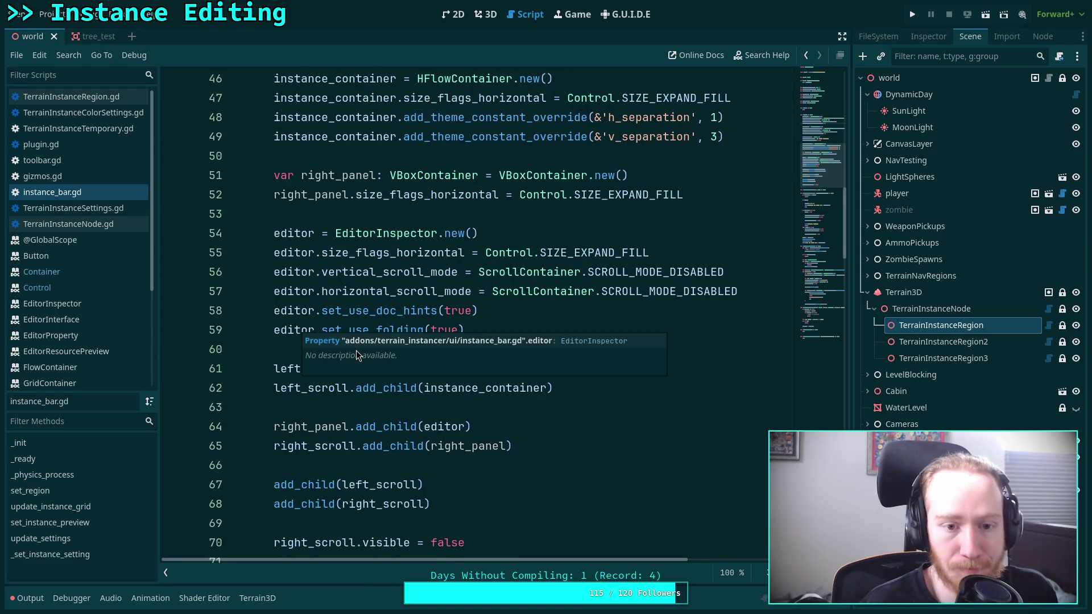
scroll(389, 312, "up", 5)
left_click(664, 261)
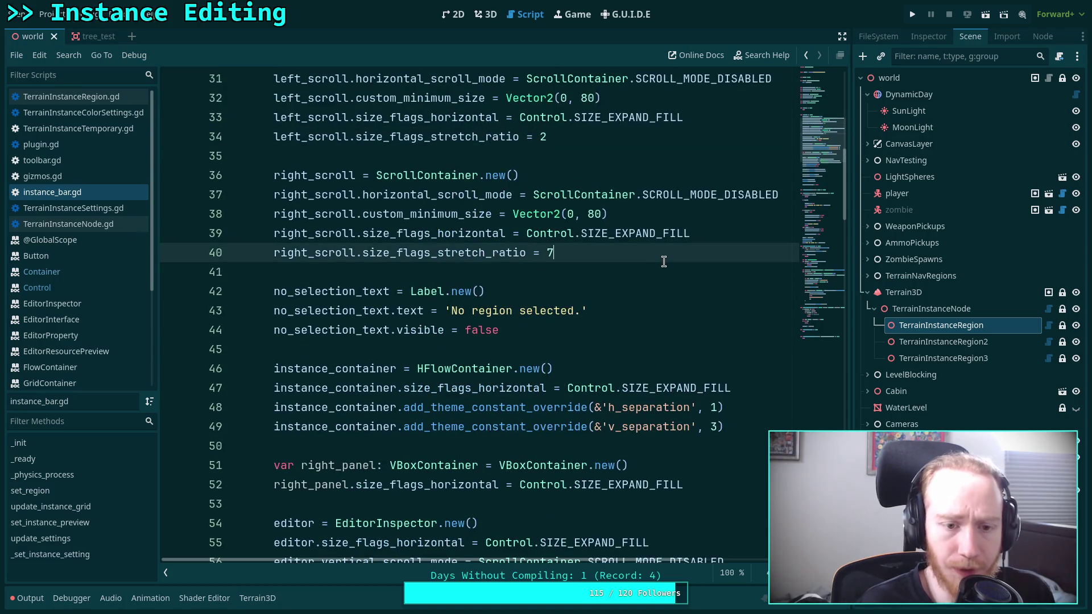
scroll(667, 294, "up", 2)
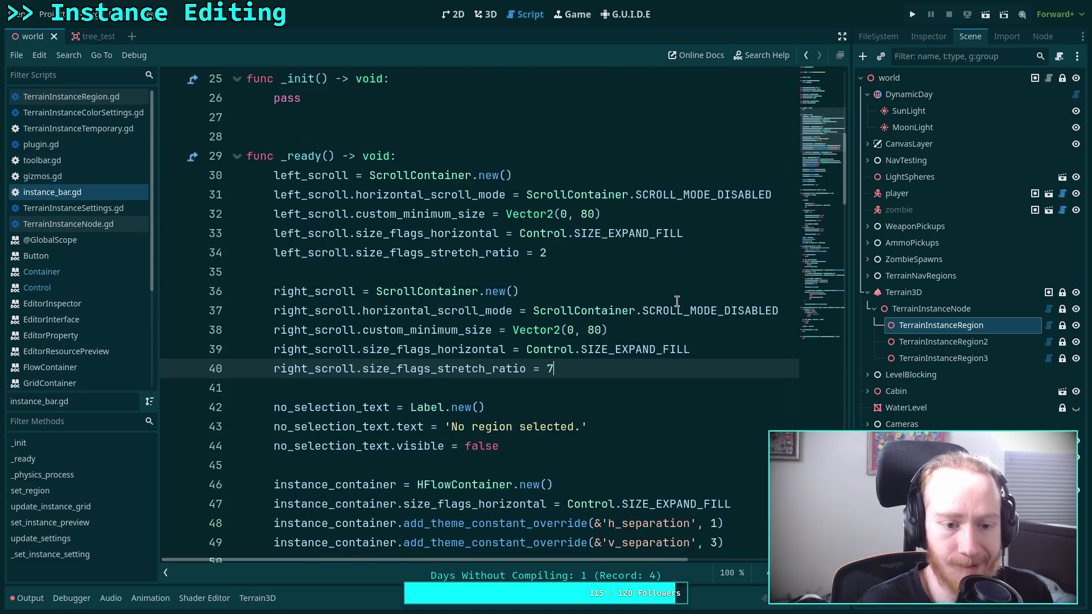
scroll(680, 310, "down", 6)
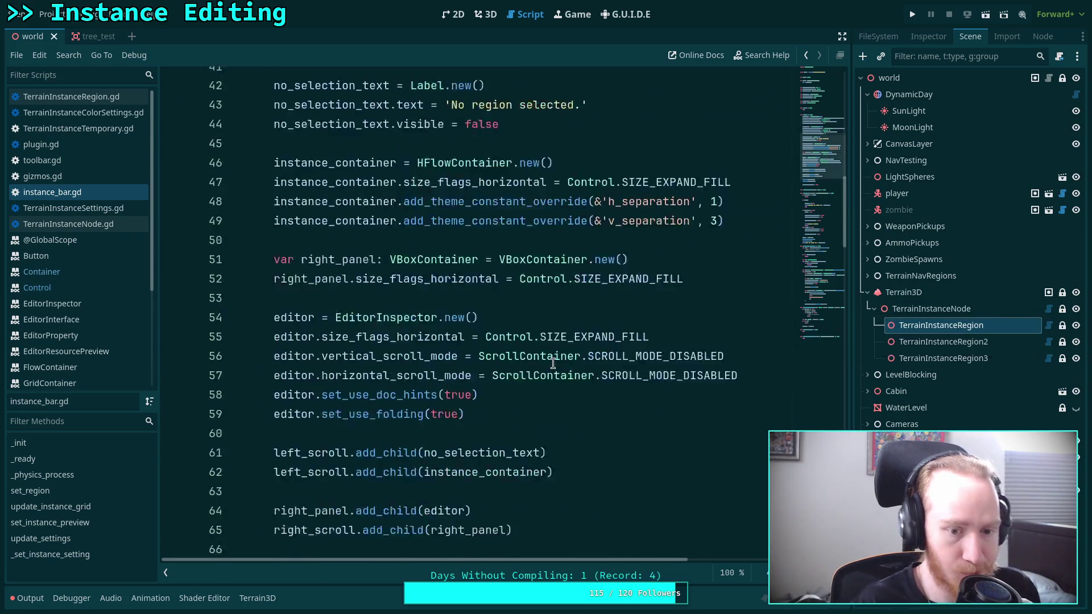
scroll(565, 346, "up", 4)
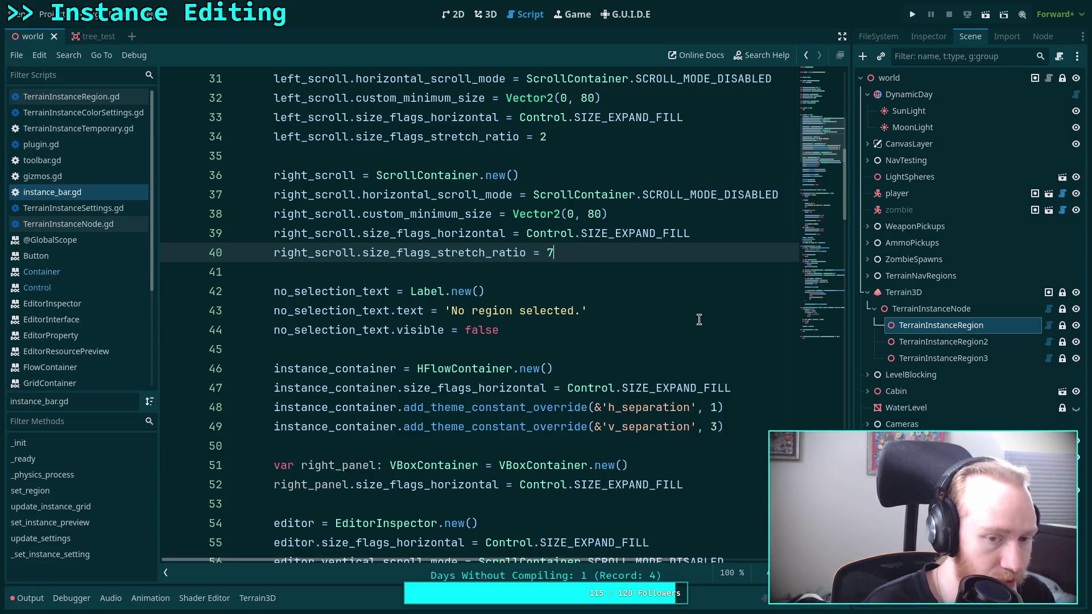
scroll(672, 359, "down", 5)
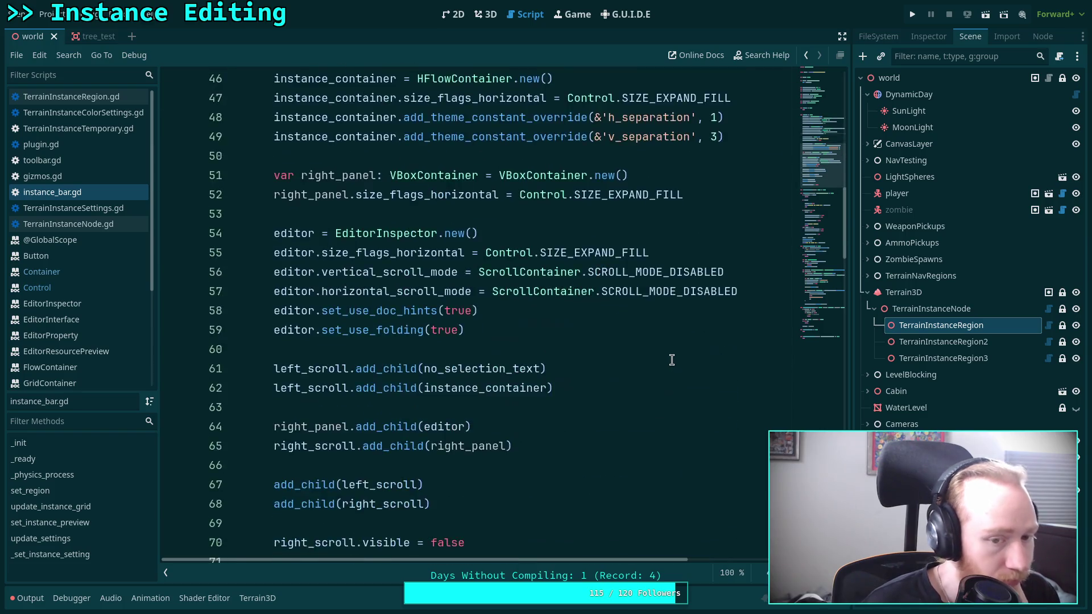
scroll(671, 359, "down", 20)
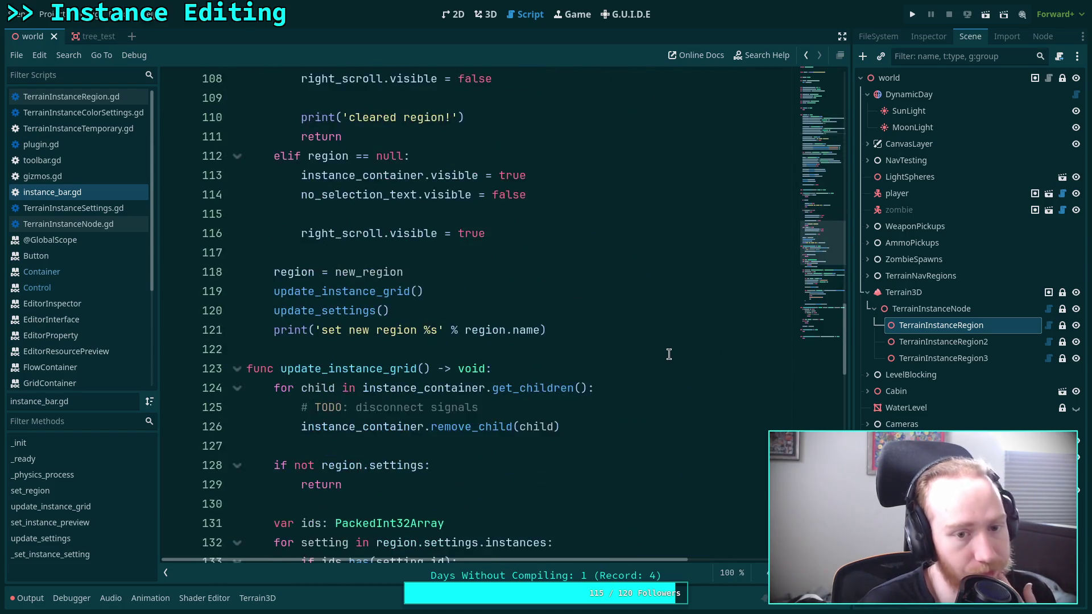
scroll(669, 354, "down", 16)
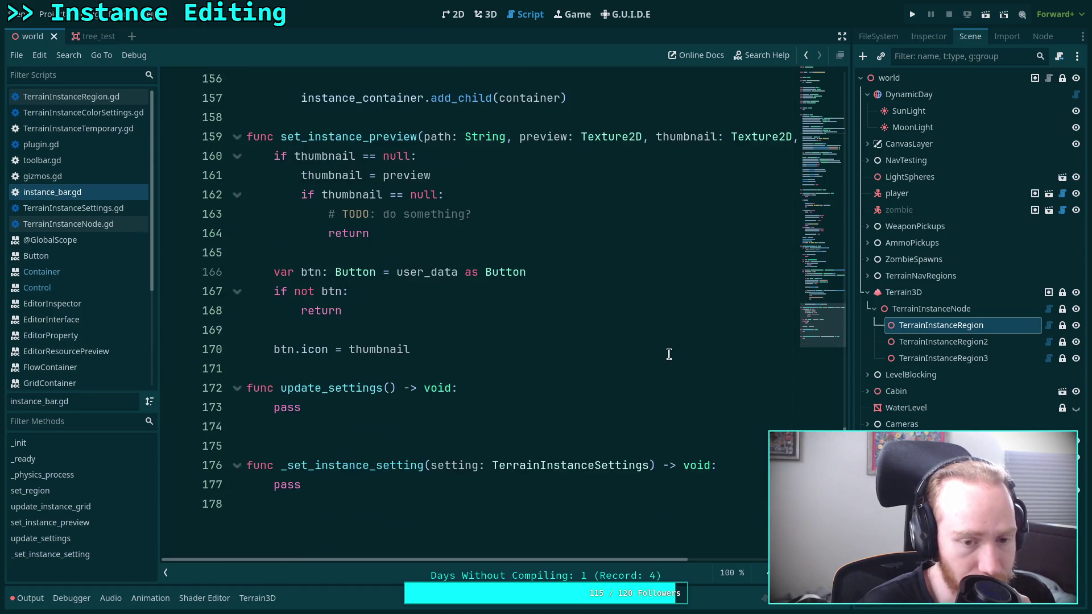
Step: From the 3D view, turn the Terrain Instancer plugin off and back on in Project Settings > Plugins
left_click(486, 14)
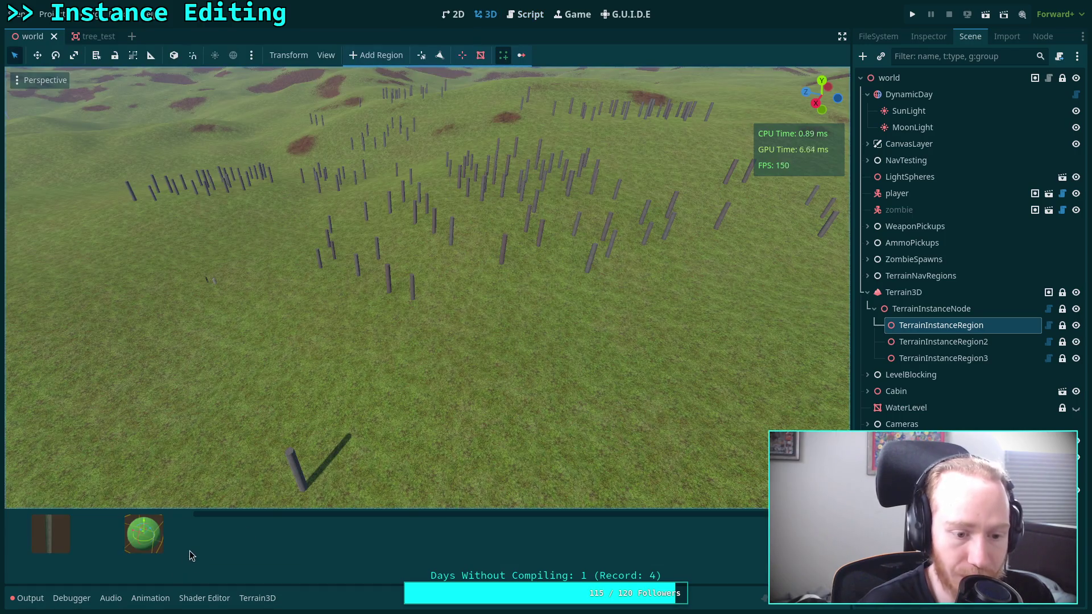
left_click(528, 16)
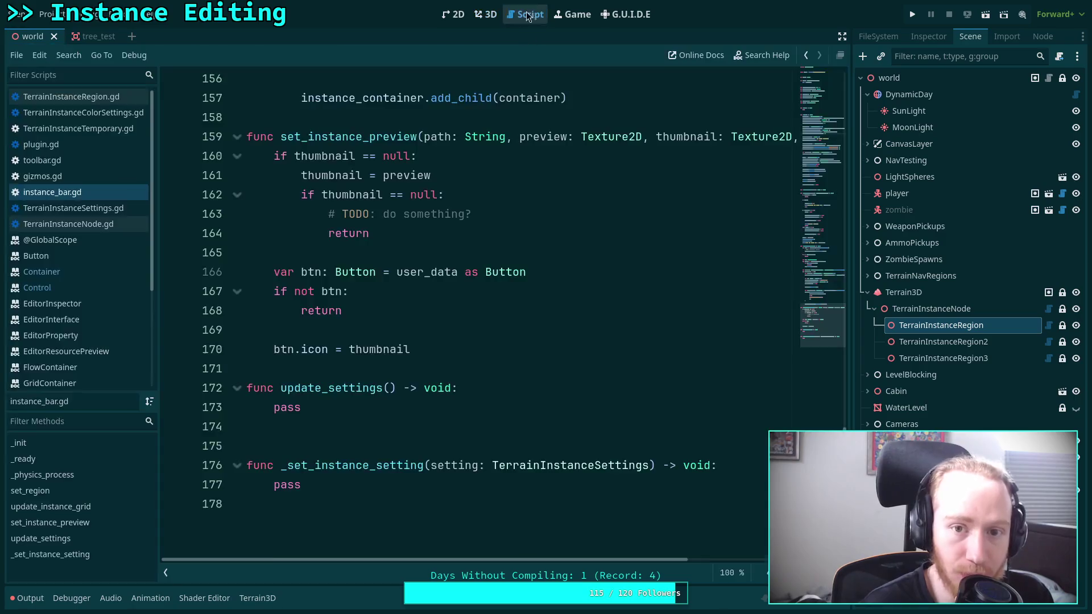
left_click(478, 21)
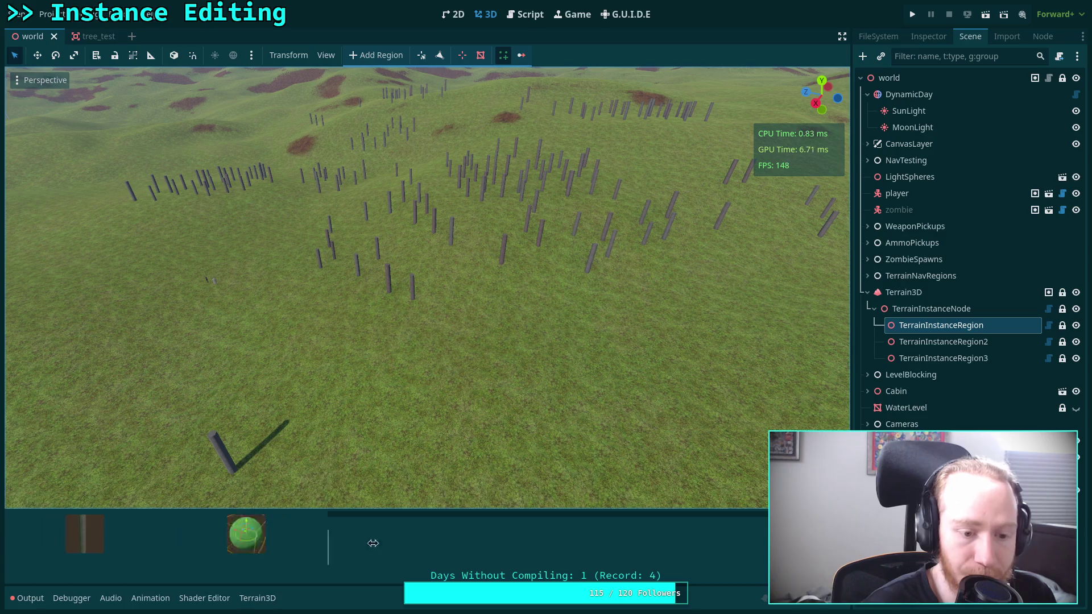
left_click(63, 14)
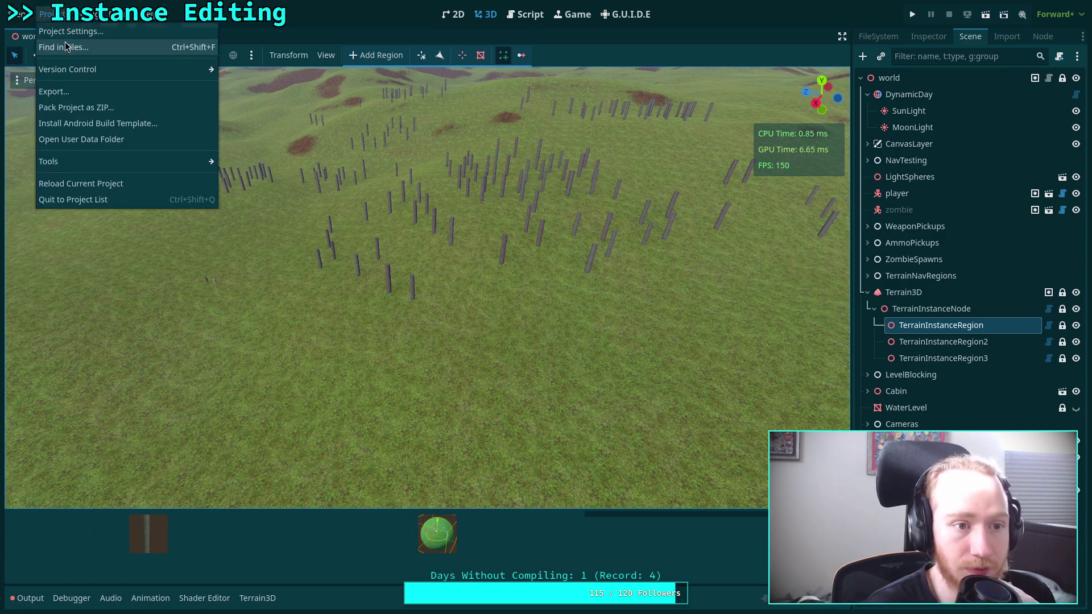
left_click(66, 25)
left_click(234, 217)
left_click(234, 216)
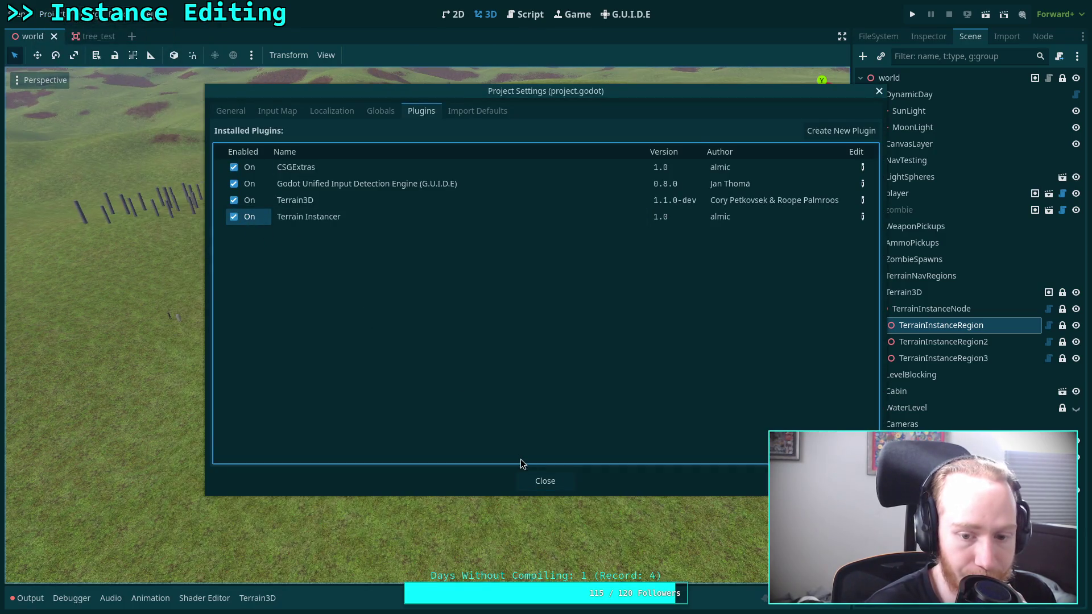
left_click(532, 480)
Step: Select TerrainInstanceRegion to show its instance panel, then go back to instance_bar.gd
left_click(941, 325)
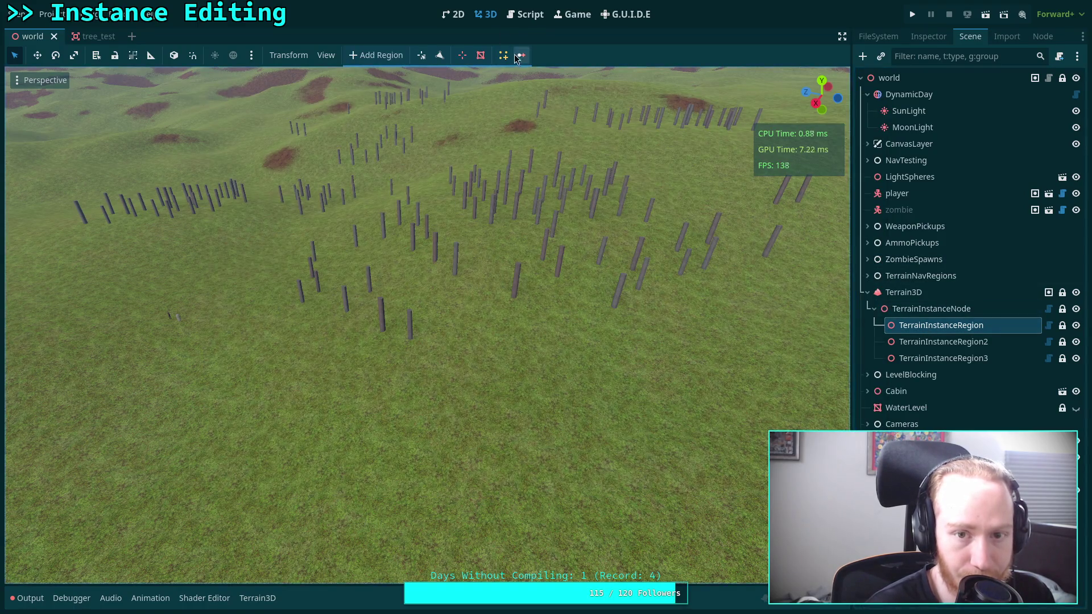
left_click(506, 56)
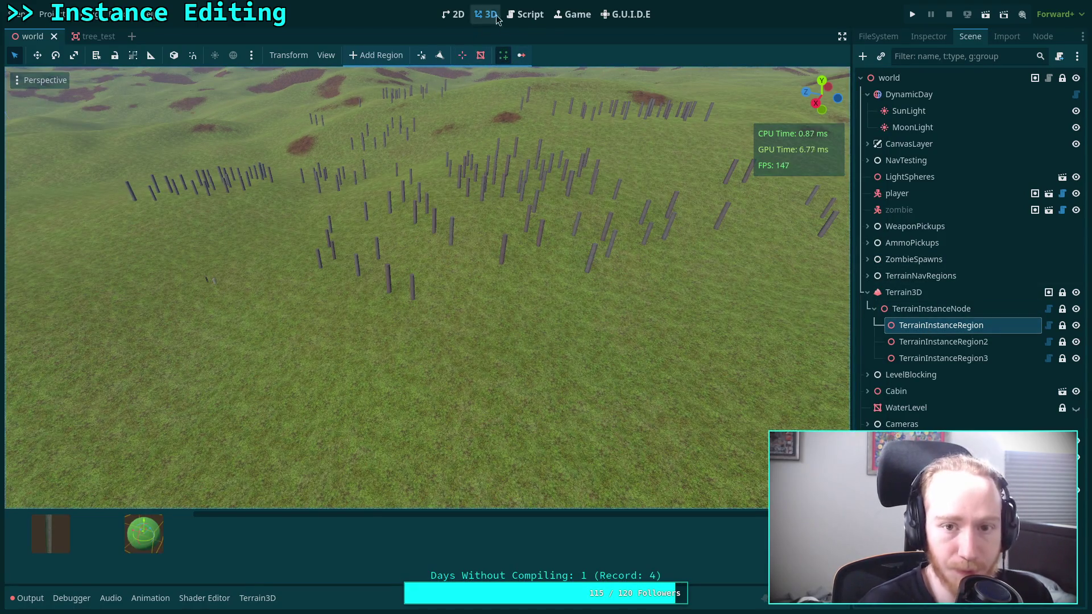
left_click(525, 15)
scroll(478, 358, "up", 7)
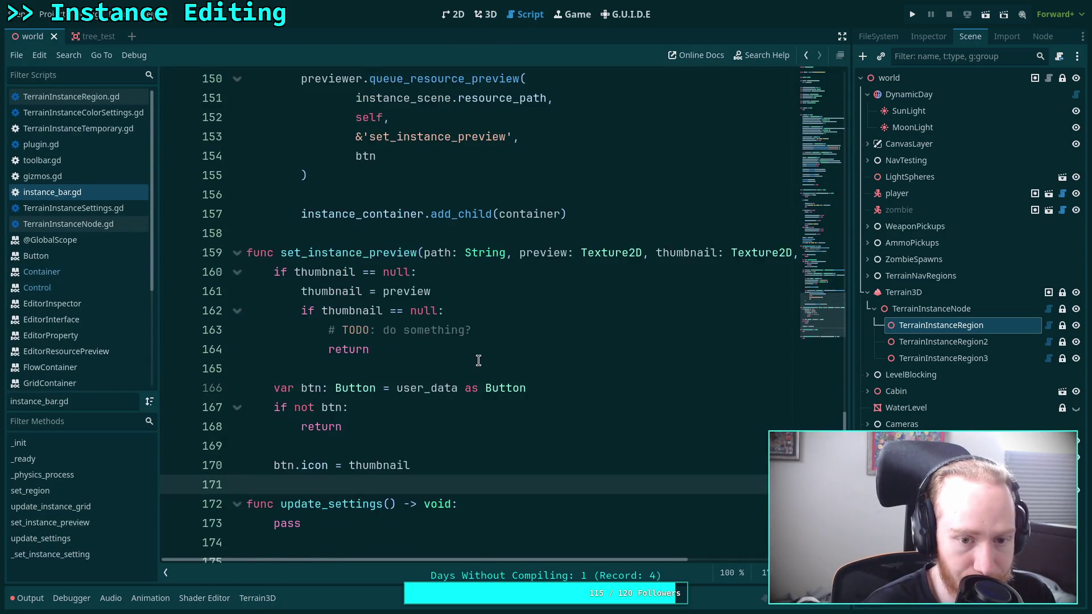
Step: Insert a blank line after btn.expand_icon = true in instance_bar.gd
left_click(469, 323)
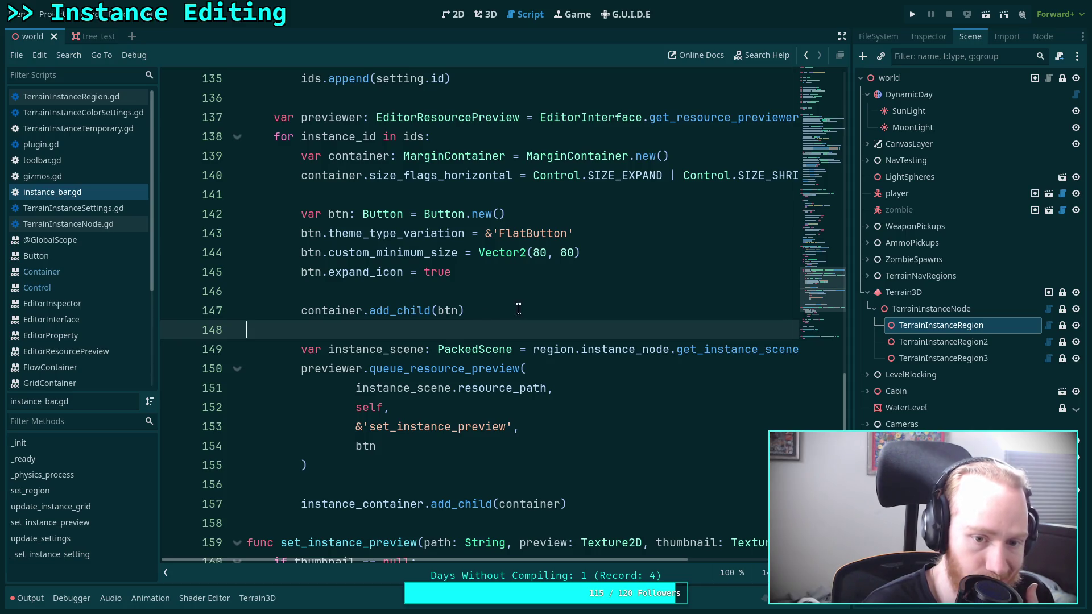
left_click(551, 273)
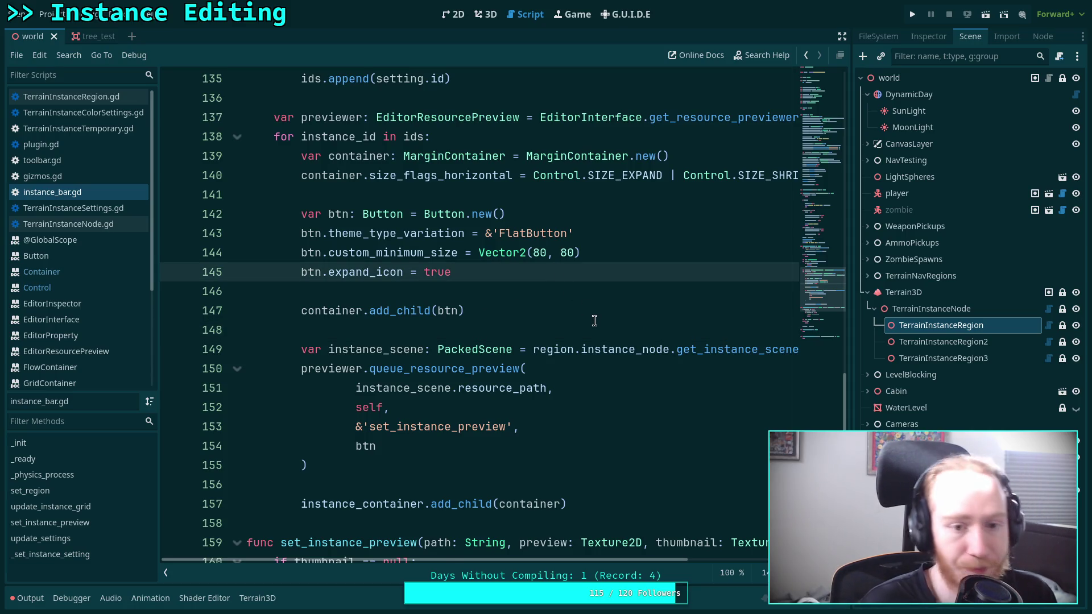
key("Return")
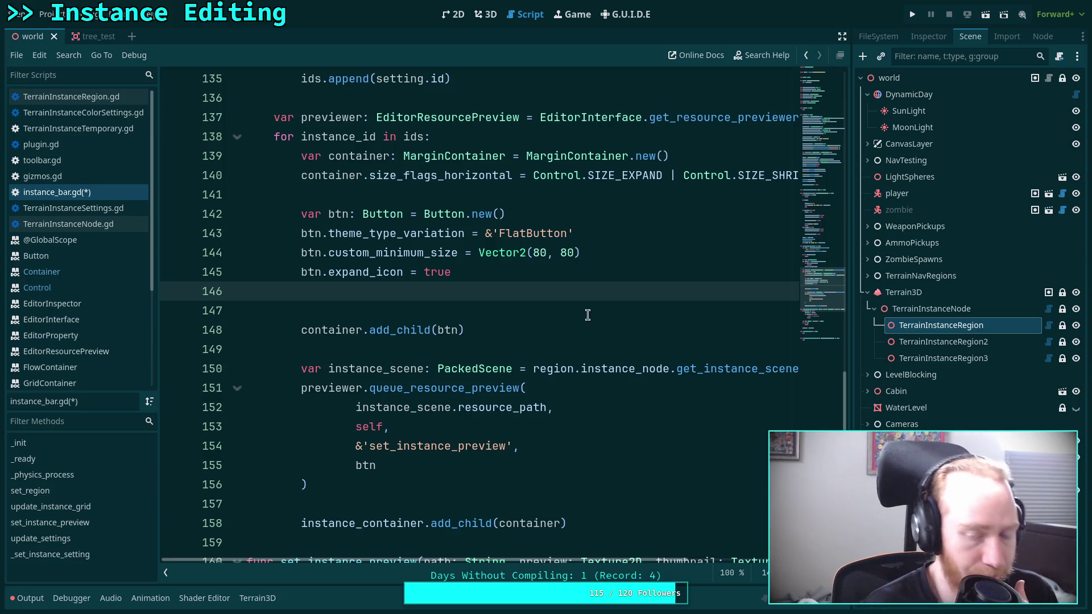
mouse_move(500, 259)
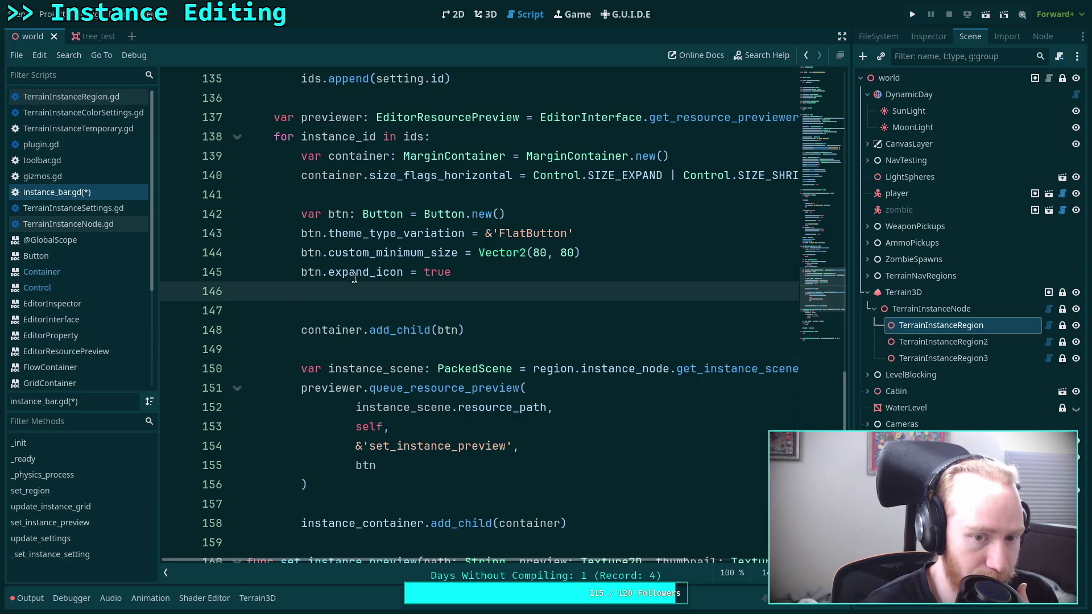
mouse_move(359, 275)
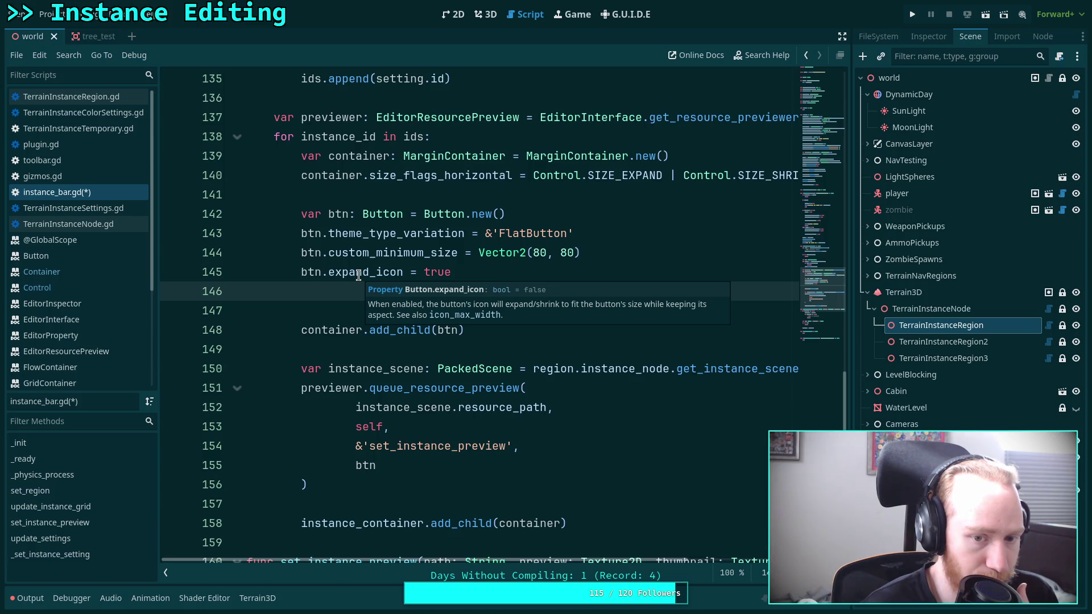
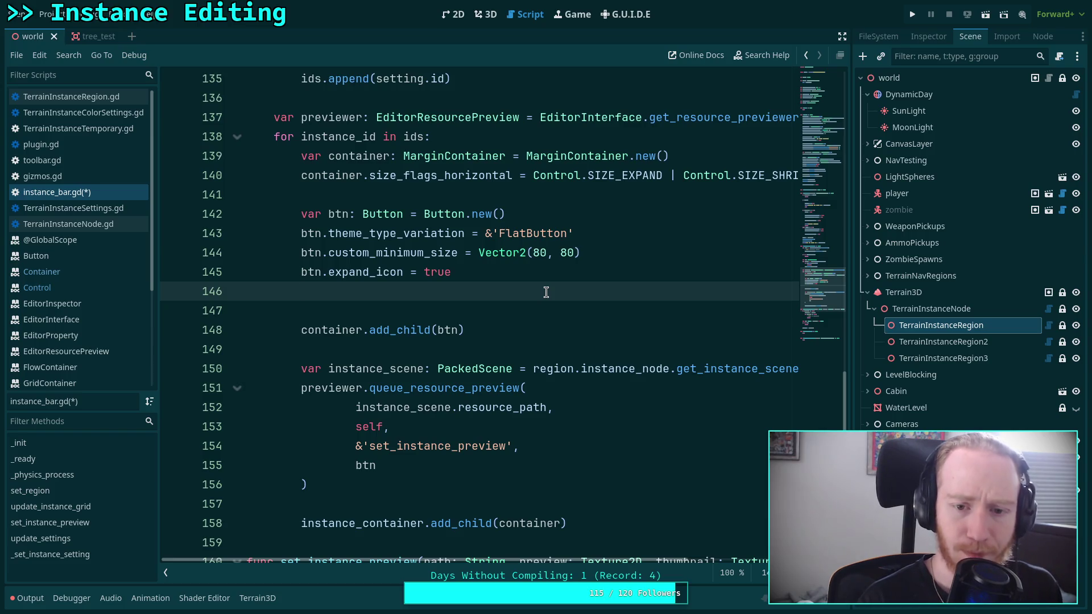
Step: Start a btn.icon line on line 146 and browse the icon member suggestions
type("btn.")
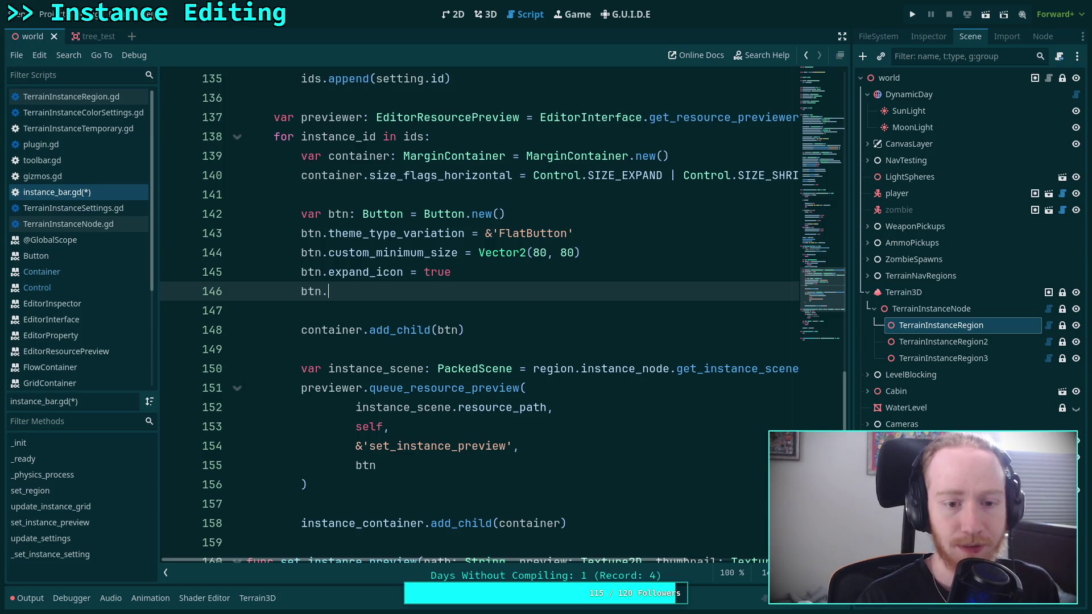
type("icon")
key("Down")
key("Down")
key("Down")
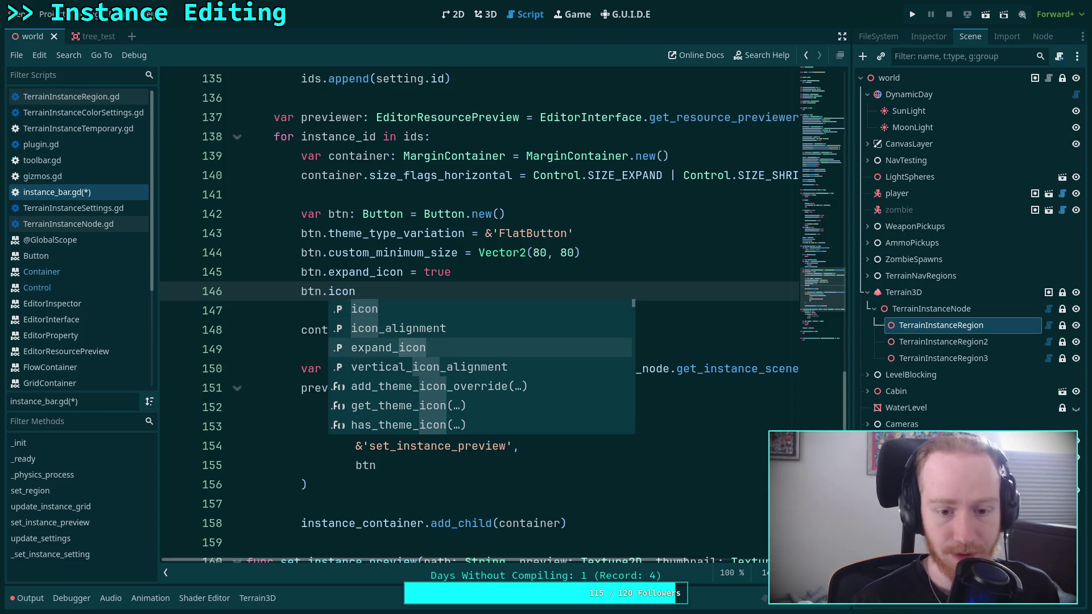
key("Down")
key("Down")
key("Down")
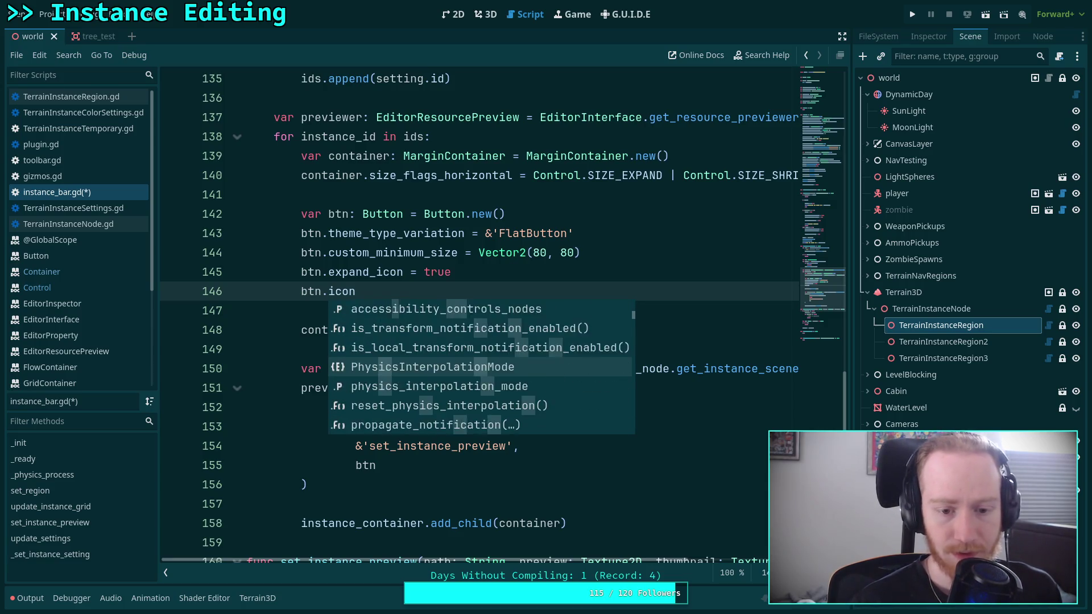
Step: Look up the Button type on line 142 to view its class reference Properties
left_click(392, 248)
right_click(386, 216)
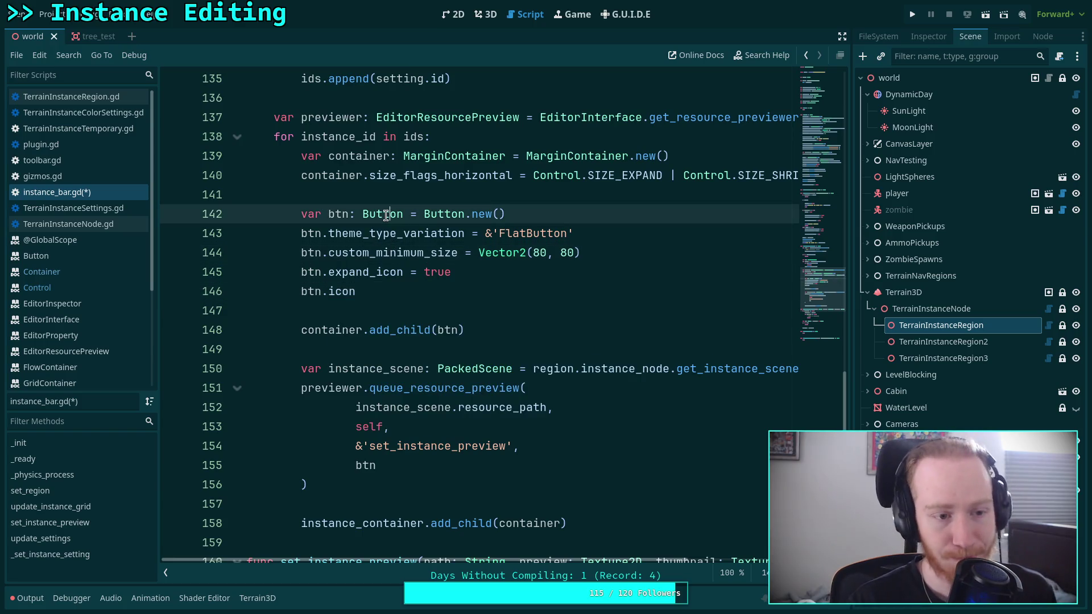
left_click(417, 409)
scroll(400, 370, "down", 5)
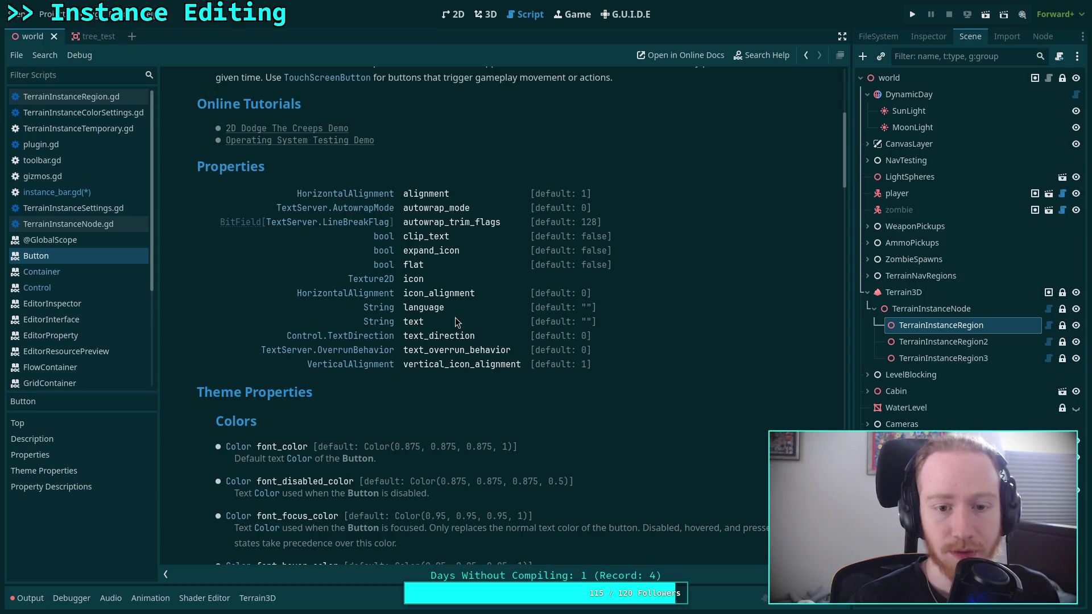
Step: Scroll the Button reference to its theme Constants, then go back to instance_bar.gd
scroll(455, 317, "down", 12)
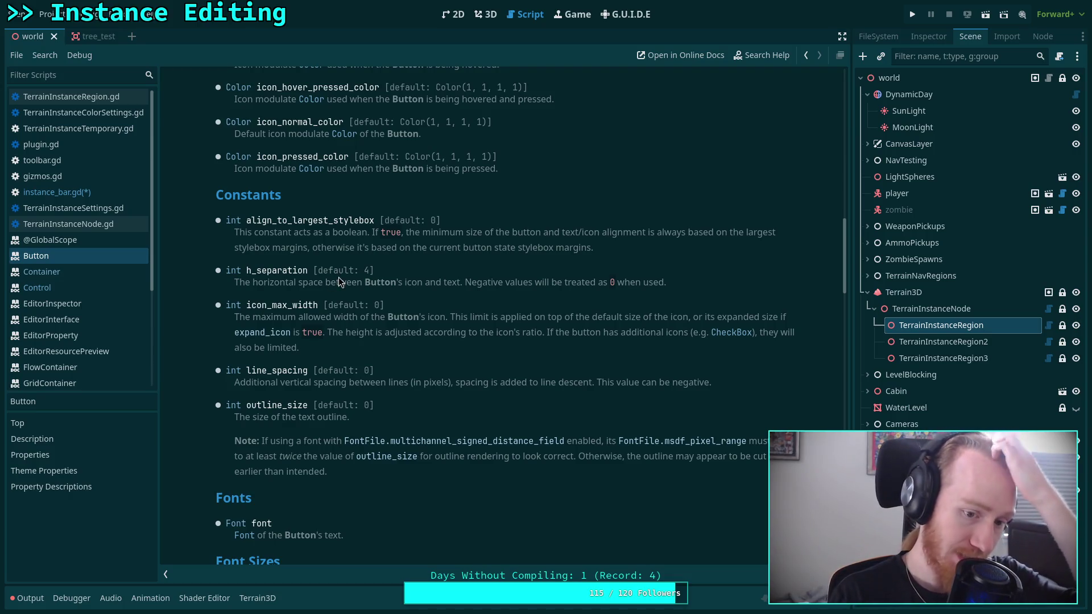
left_click(57, 193)
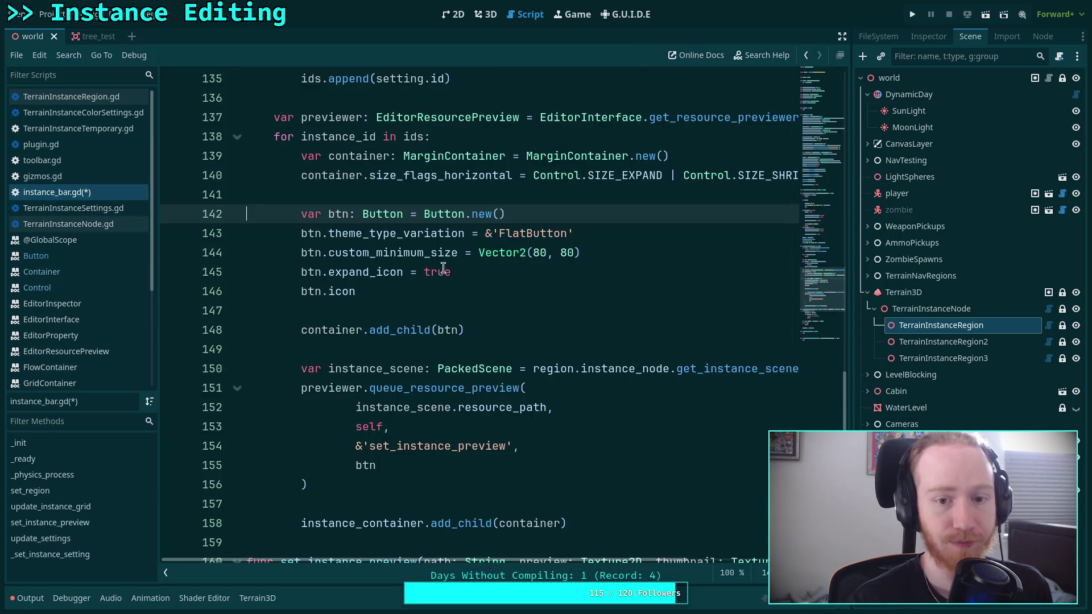
Step: Replace btn.icon with btn.add_theme_constant_override(&'icon_max_width', 80) on line 146
left_click(430, 294)
left_click_drag(386, 294, 328, 294)
key("BackSpace")
type("set_th")
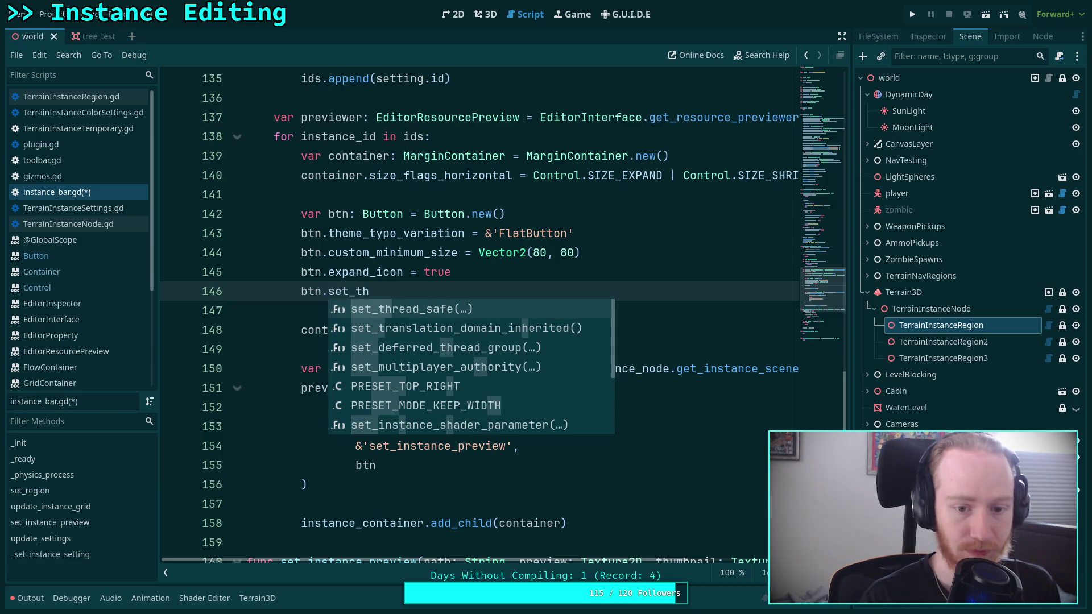
key("BackSpace")
key("BackSpace")
key("BackSpace")
type("add-")
key("BackSpace")
type("_")
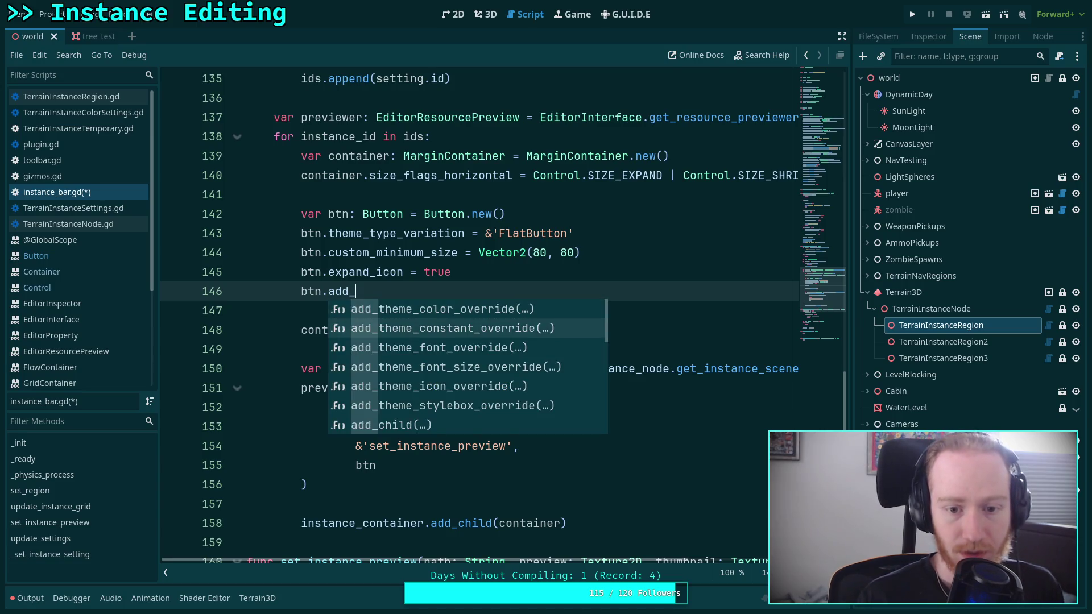
key("Return")
type("&'")
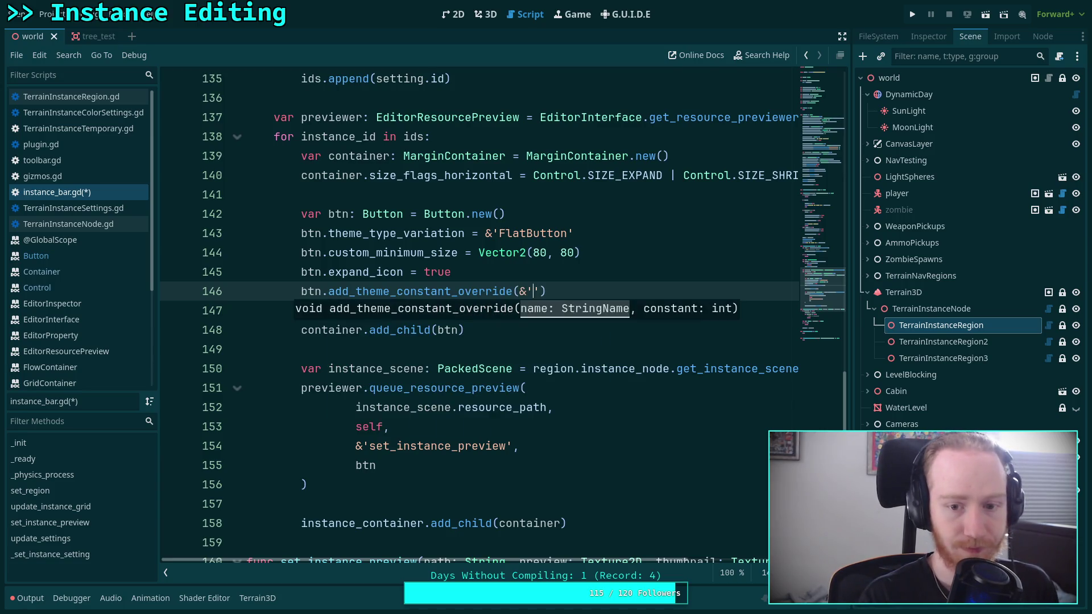
type("icon_max_")
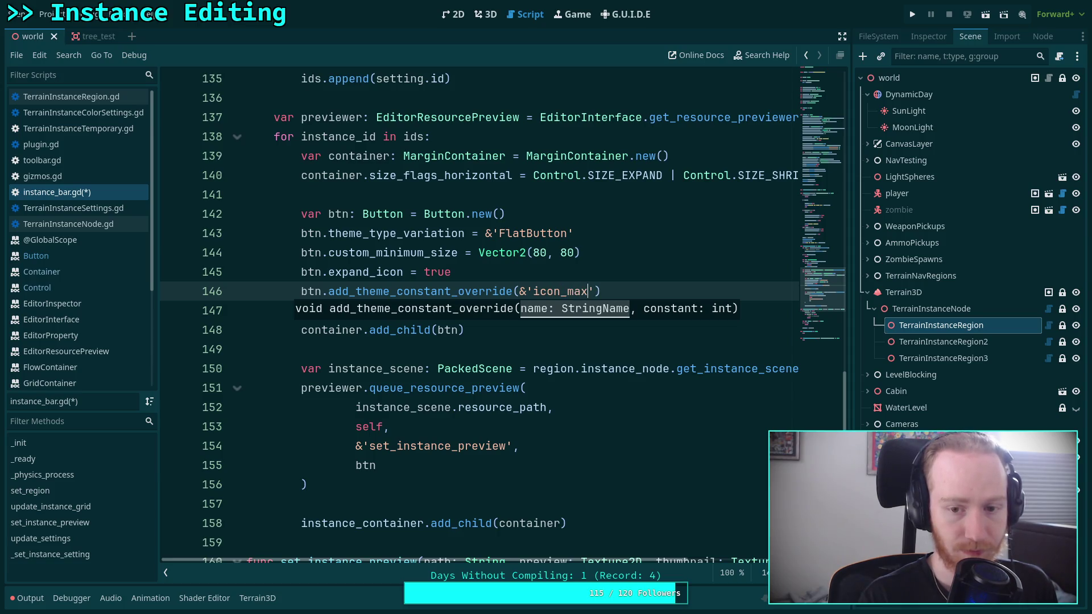
type("width'")
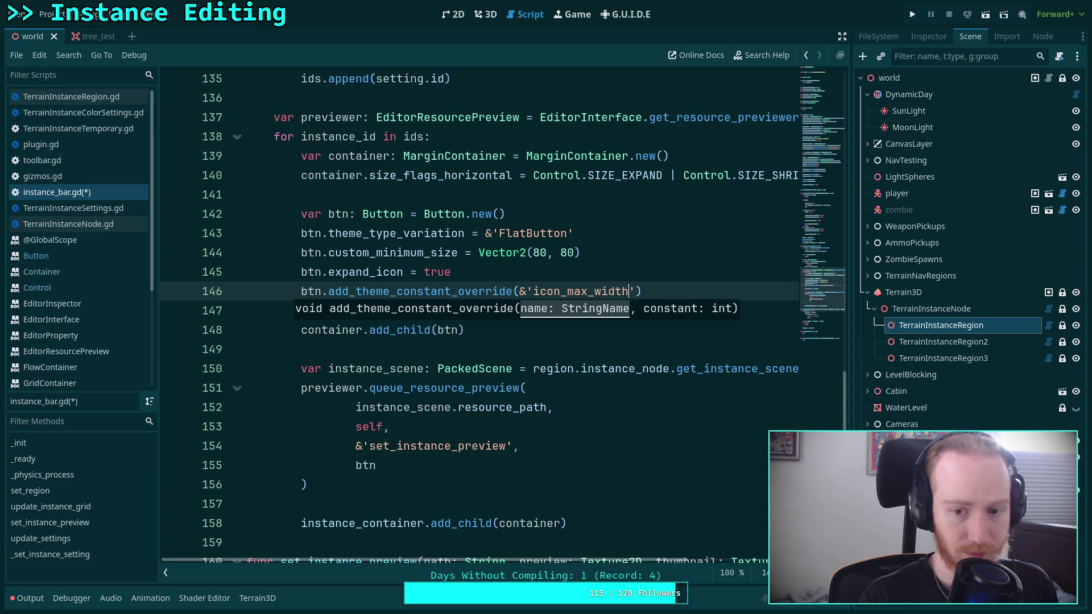
type(", 80")
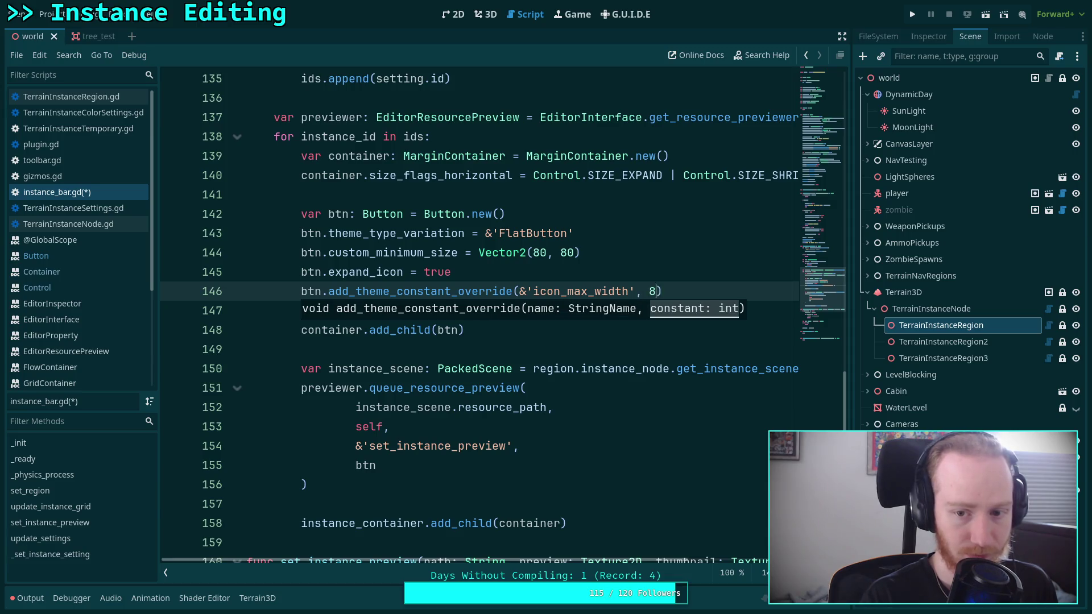
Step: Delete the custom_minimum_size line and save instance_bar.gd
left_click(403, 253)
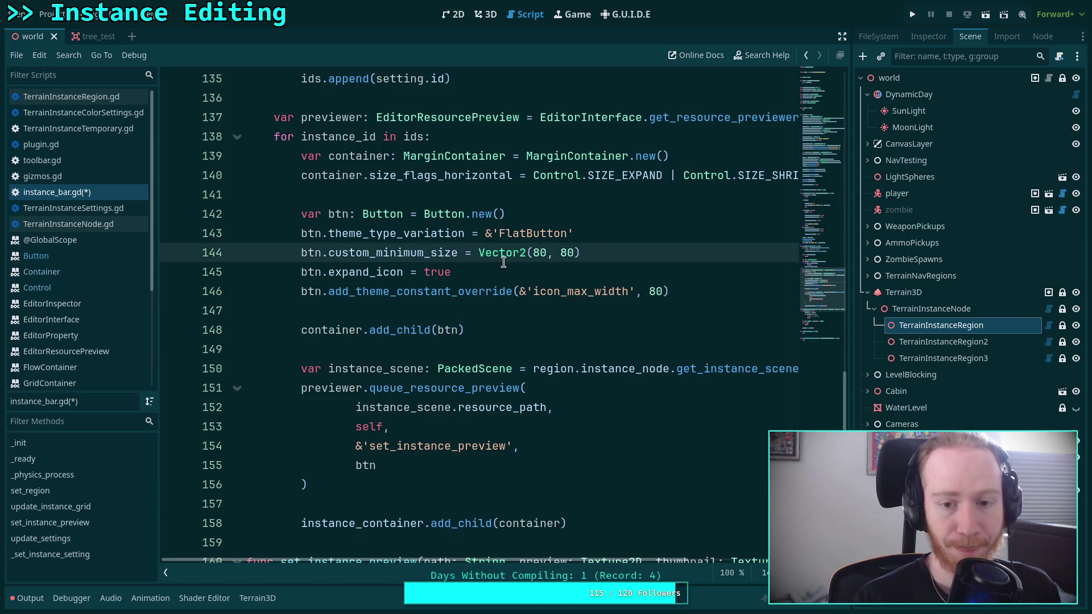
left_click_drag(608, 246, 619, 234)
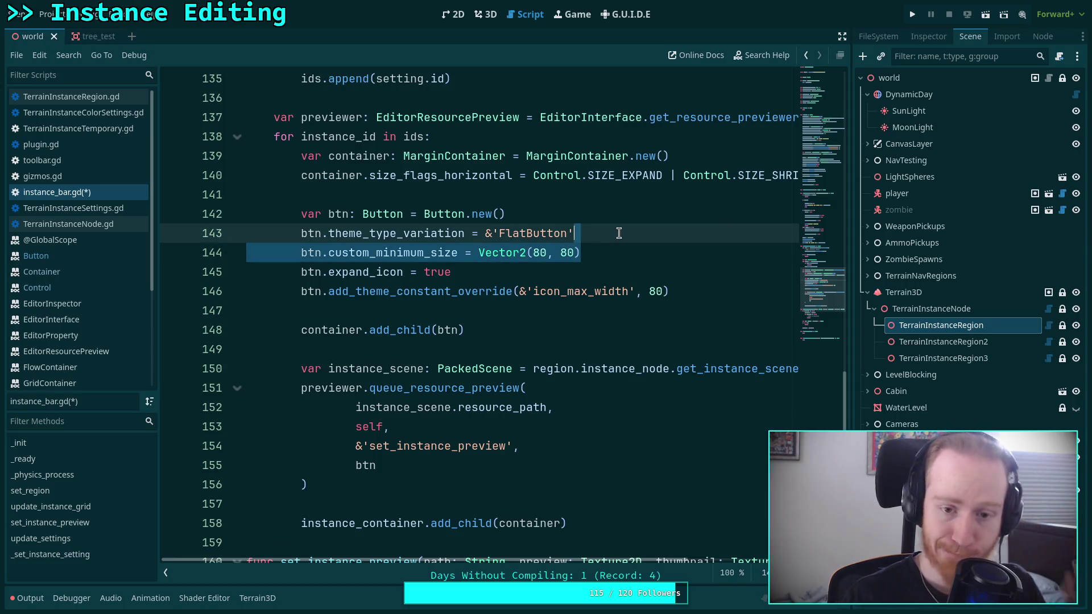
key("BackSpace")
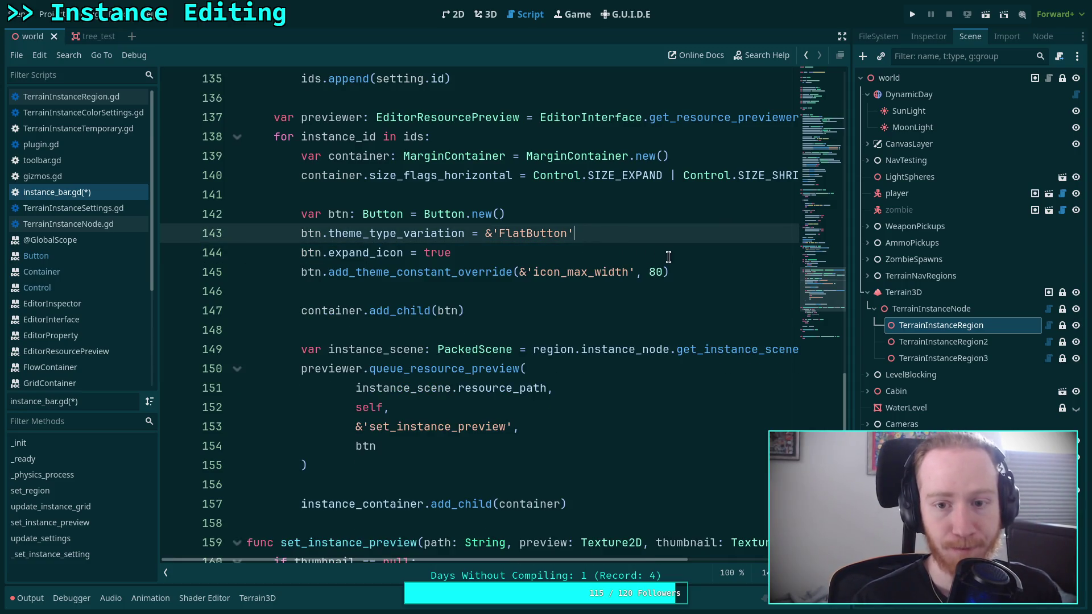
scroll(683, 282, "up", 1)
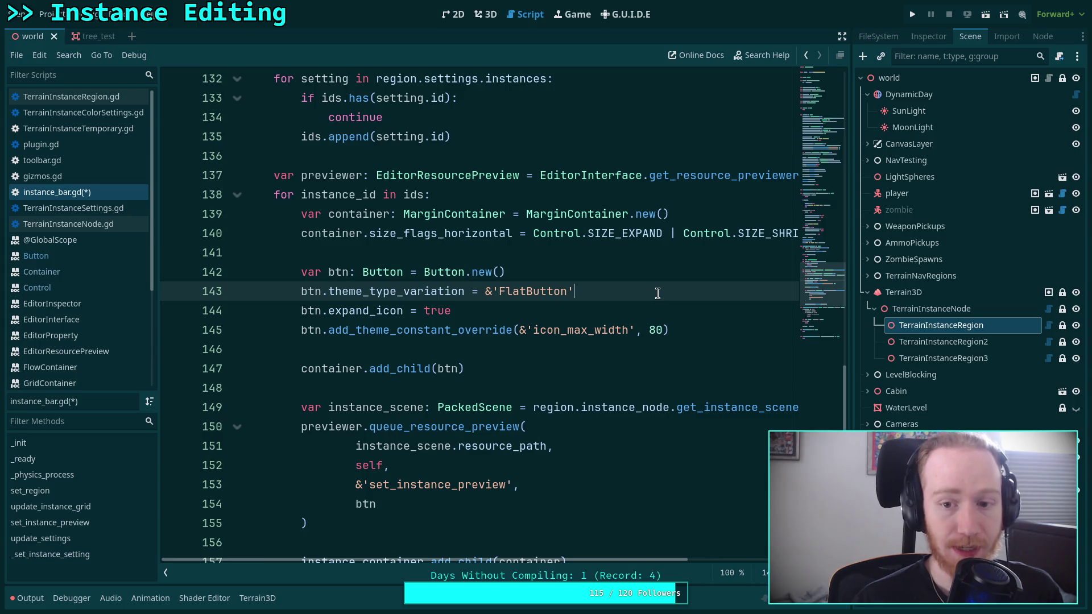
key("ctrl+s")
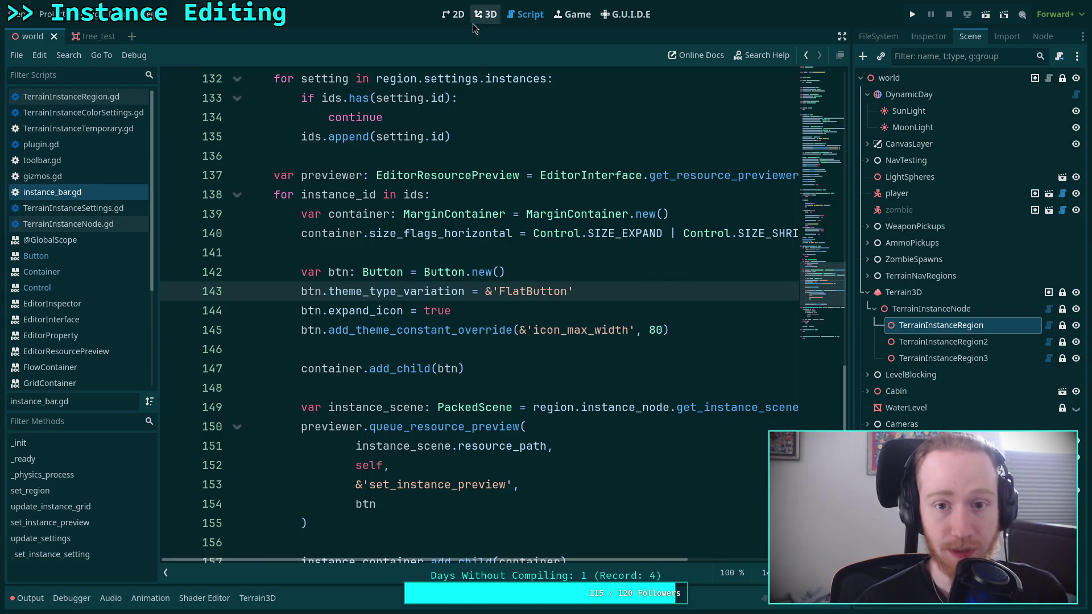
Step: Try placing a post on the TerrainInstanceRegion, then save instance_bar.gd
left_click(486, 14)
left_click(933, 260)
left_click(956, 325)
left_click(349, 490)
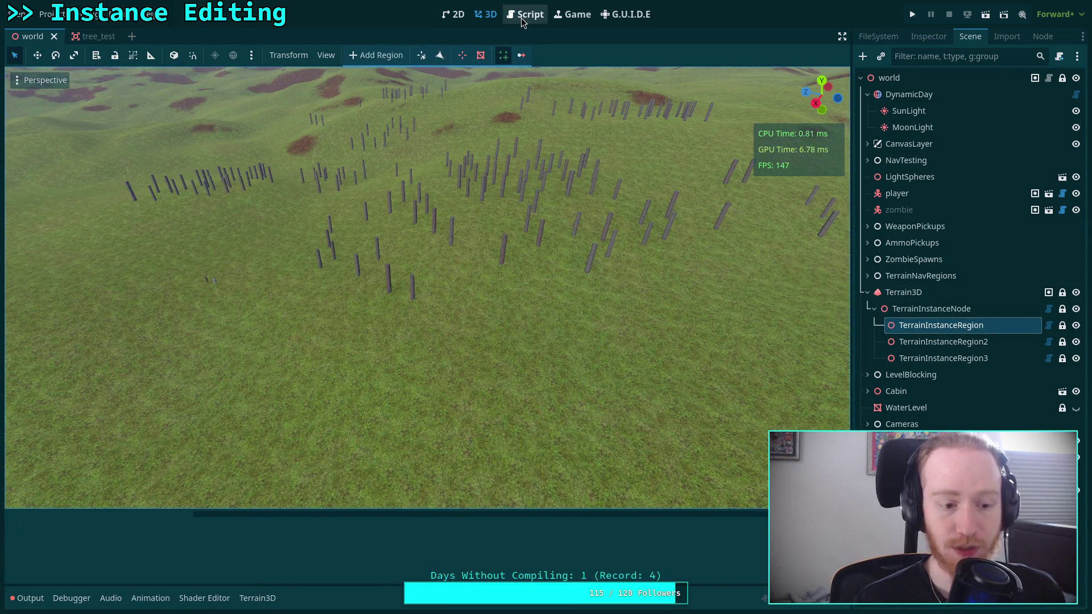
key("ctrl+F3")
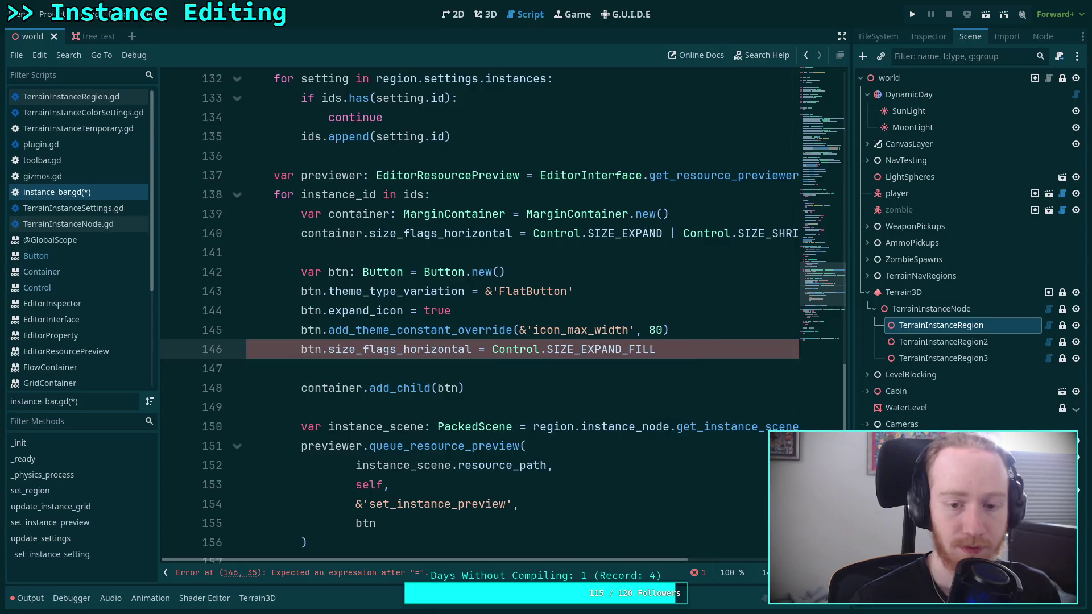
key("ctrl+s")
Step: Restart the Terrain Instancer plugin by toggling it off and on in Project Settings > Plugins
left_click(486, 14)
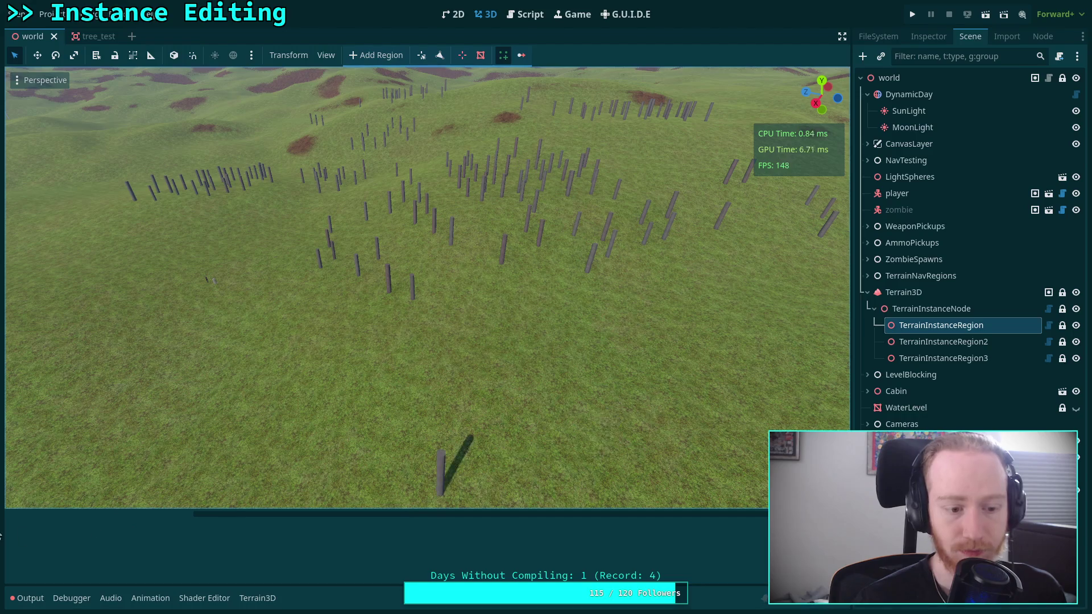
left_click(525, 14)
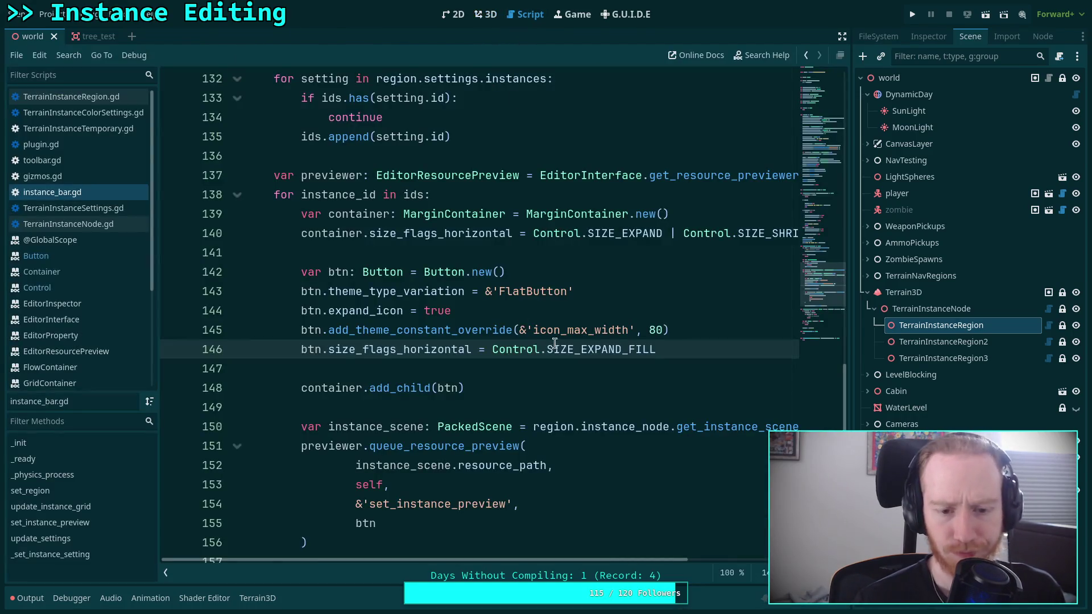
left_click(488, 19)
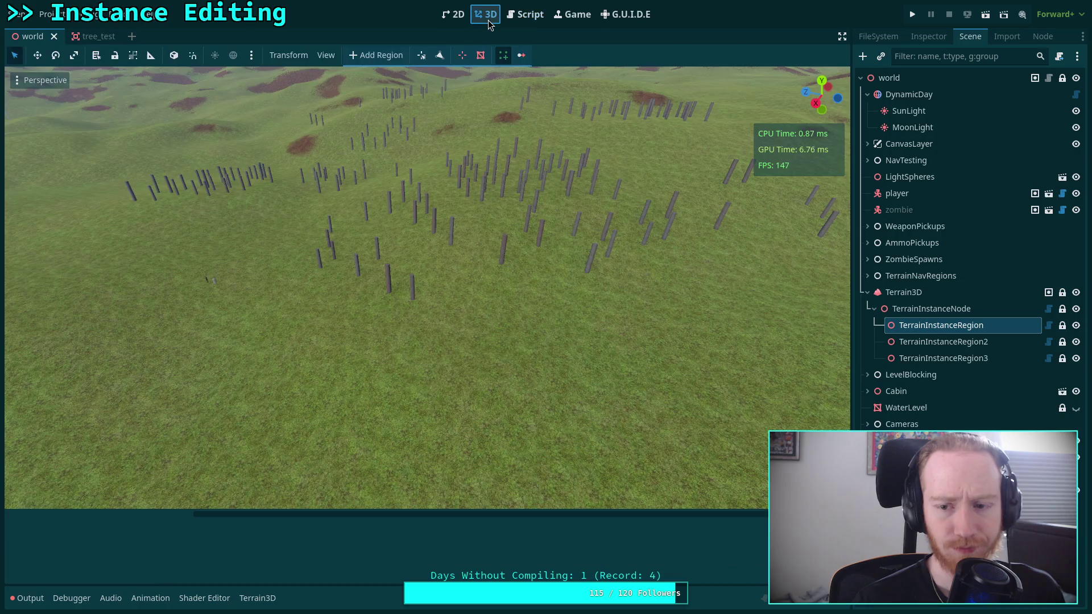
left_click(57, 17)
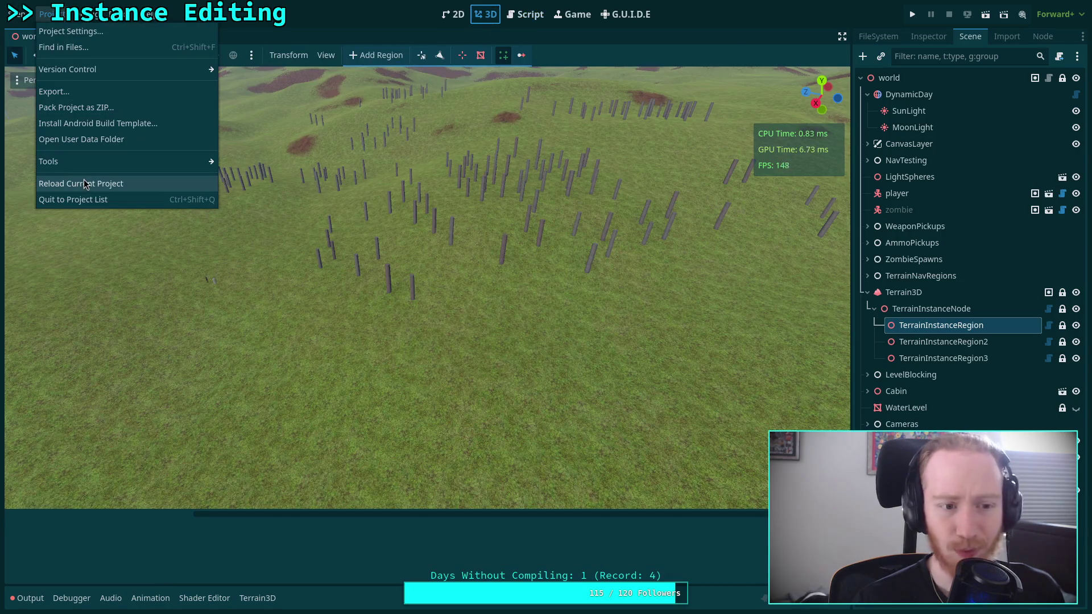
left_click(90, 31)
left_click(234, 216)
left_click(234, 217)
left_click(545, 482)
Step: Test placing a post on TerrainInstanceRegion, then add a new line below the size flag line
left_click(941, 325)
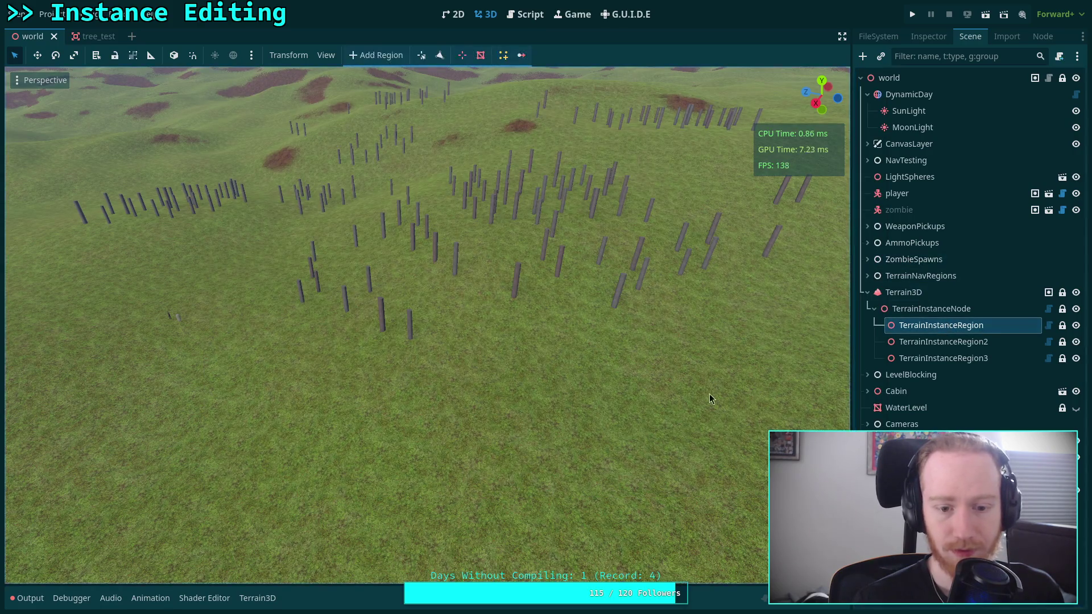
left_click(502, 57)
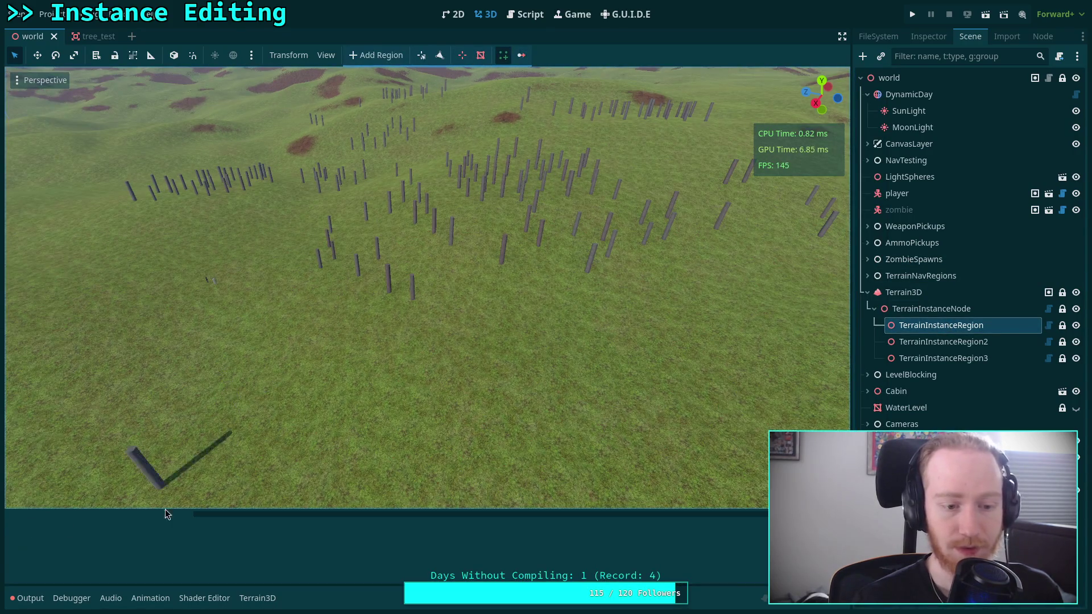
left_click(525, 14)
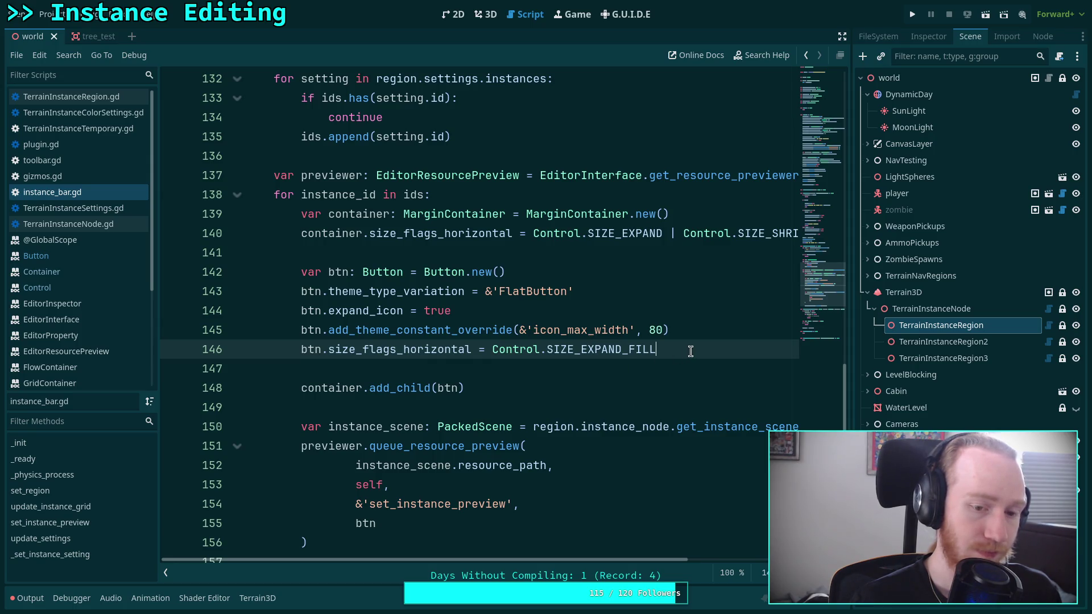
key("Return")
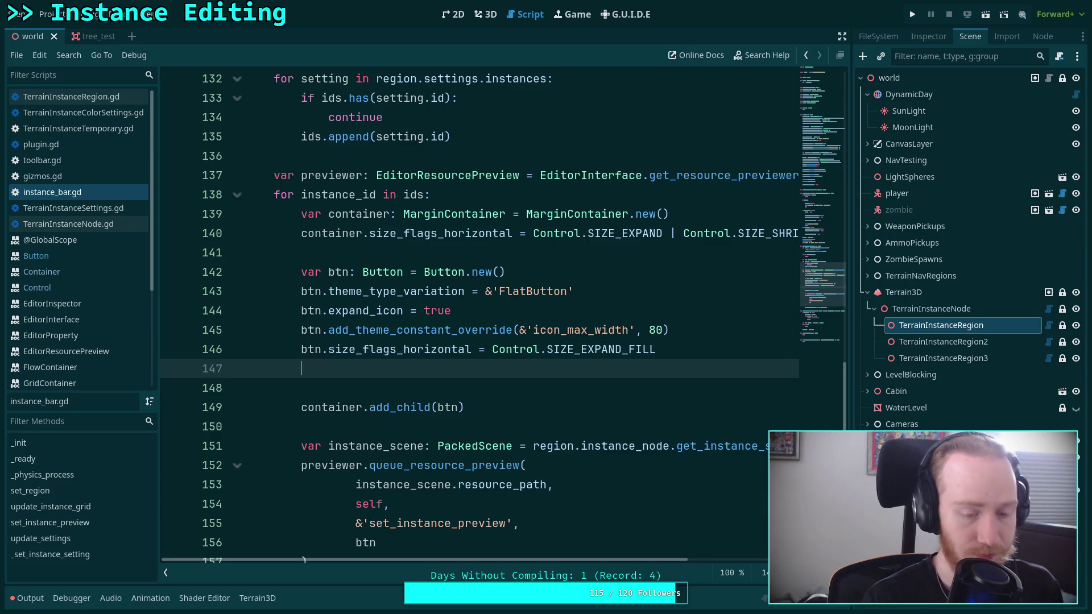
Step: Add btn.size_flags_vertical = Control.SIZE_EXPAND_FILL and save the script
type("btn.si")
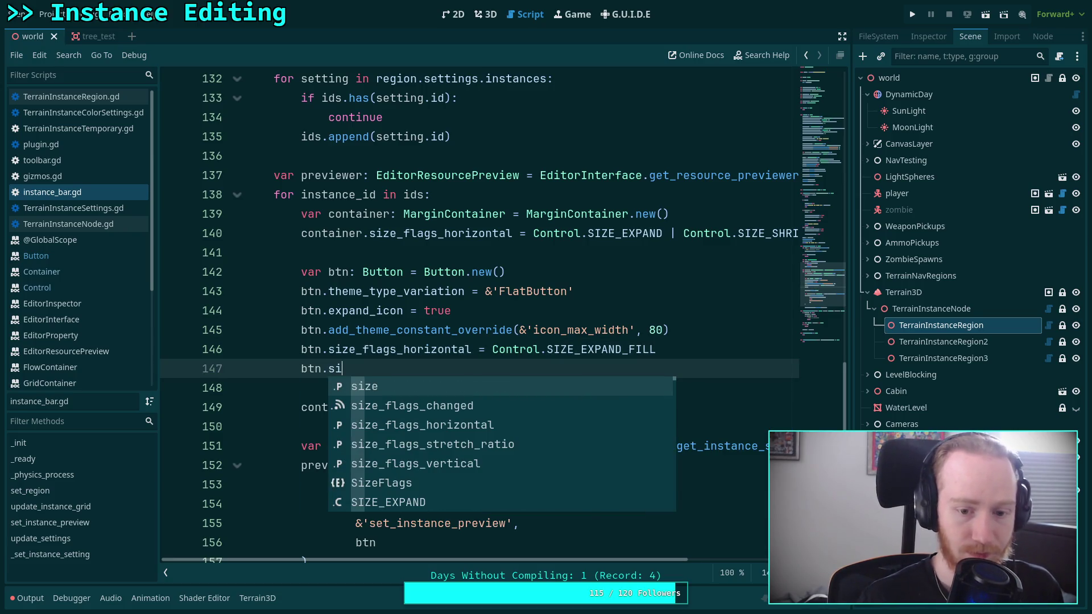
key("Down")
key("Down")
key("Down")
key("Return")
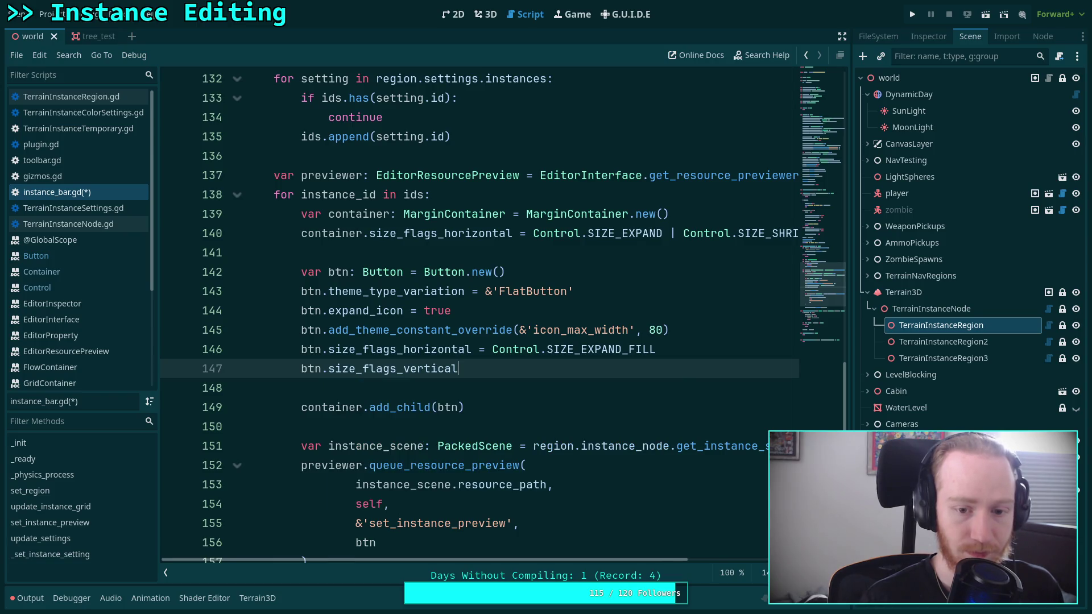
type("=")
key("Down")
key("Return")
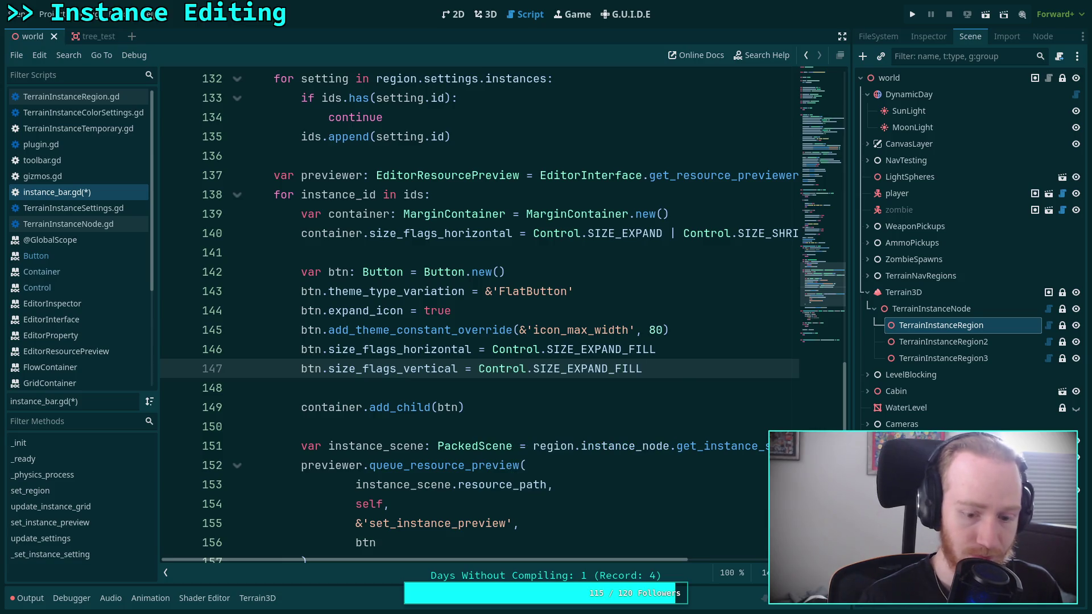
key("ctrl+s")
Step: Place a pole instance in the 3D view, then add a blank line after line 141
left_click(485, 15)
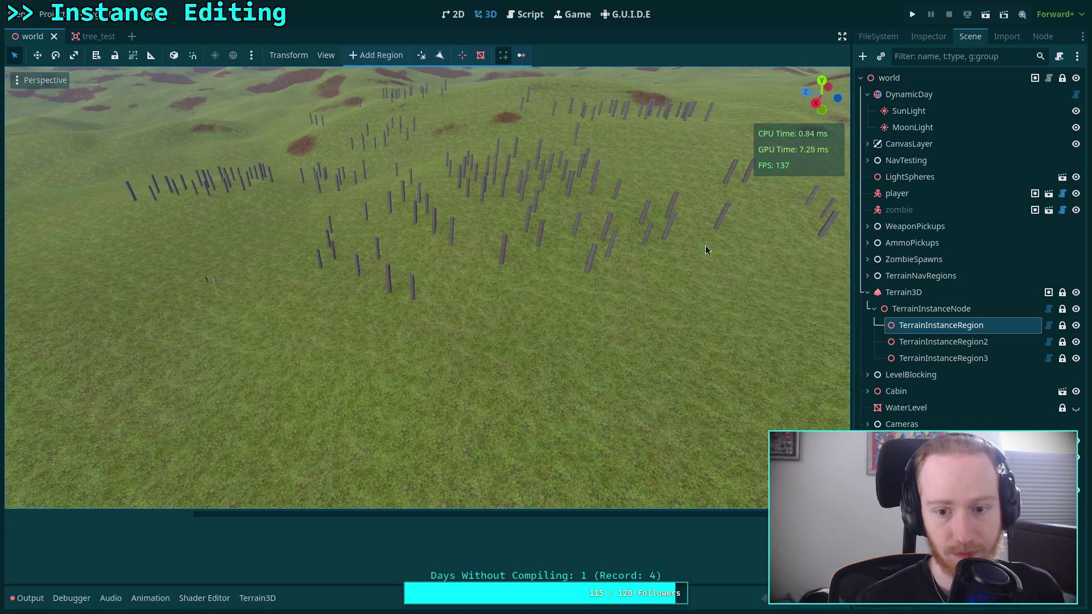
left_click(471, 479)
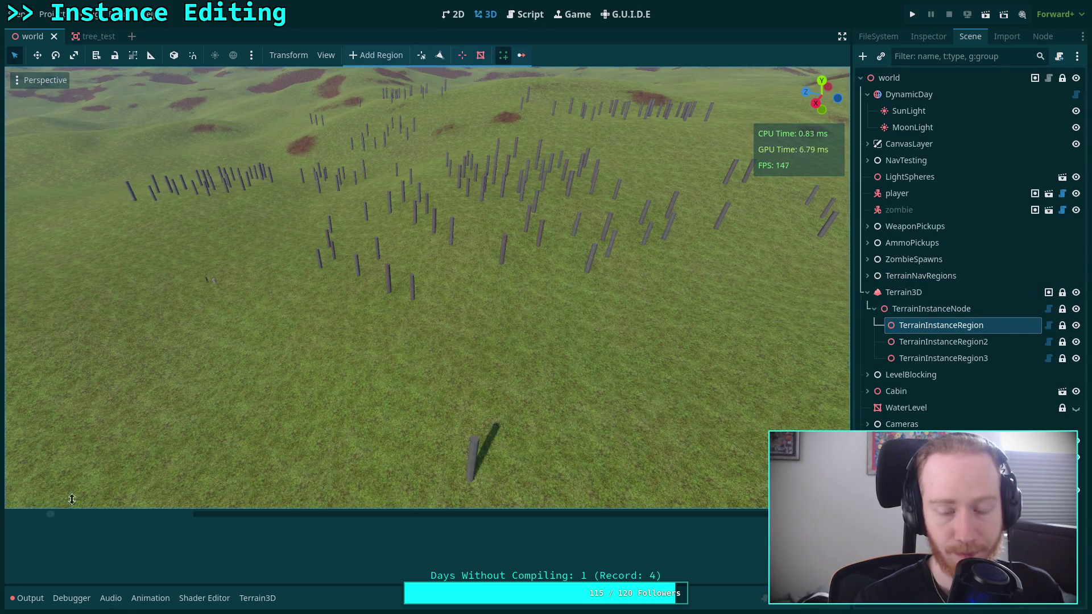
left_click(529, 14)
left_click(408, 251)
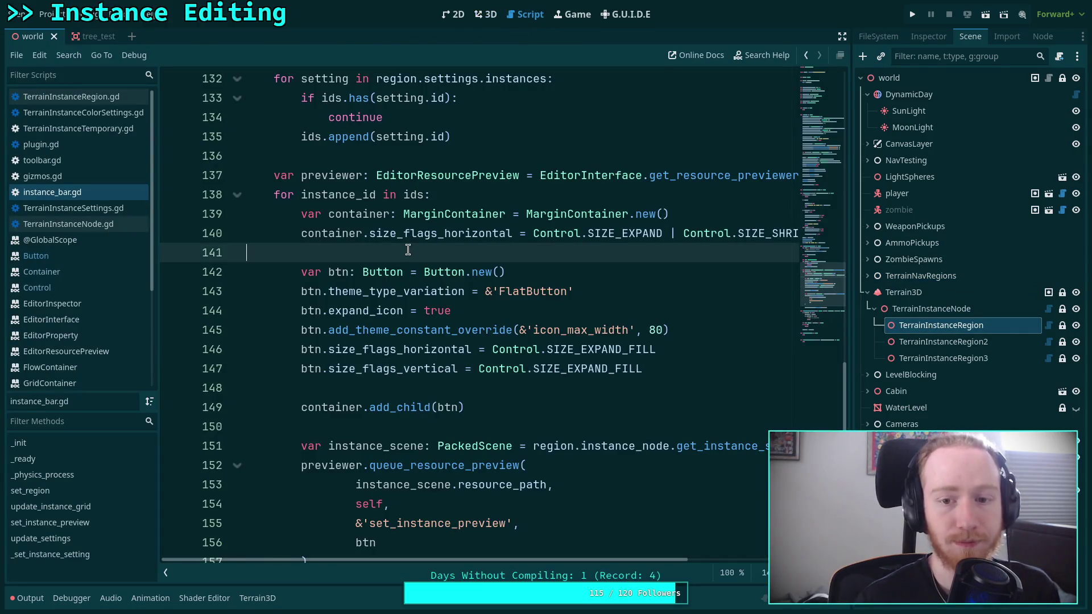
key("Return")
Step: Change the container's horizontal flag on line 140 from SIZE_EXPAND | SIZE_SHRINK_CENTER to SIZE_EXPAND_FILL
key("Tab")
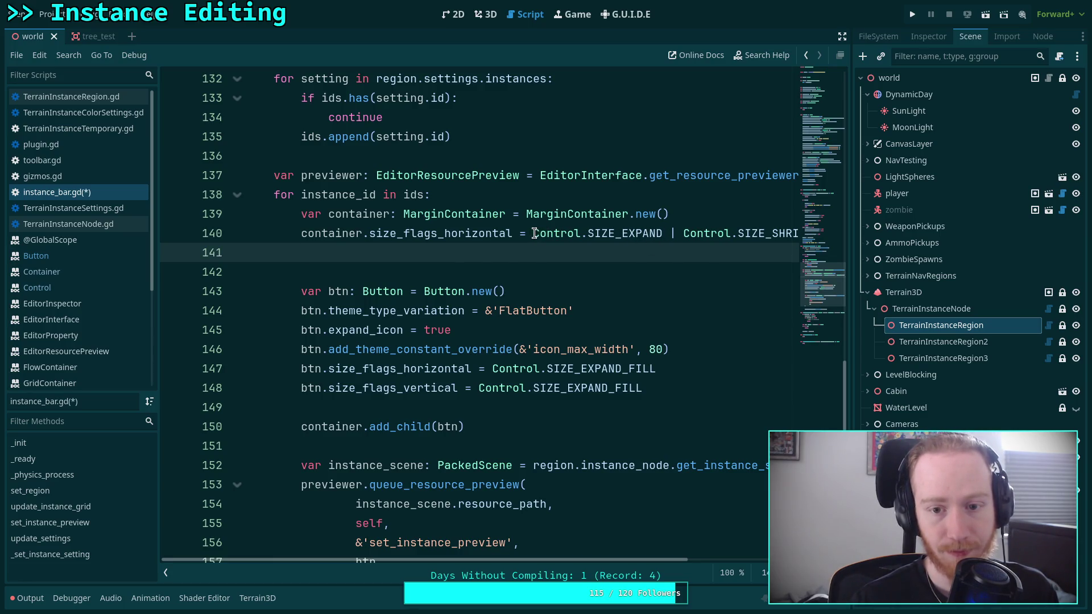
left_click_drag(534, 233, 580, 233)
left_click_drag(664, 233, 850, 233)
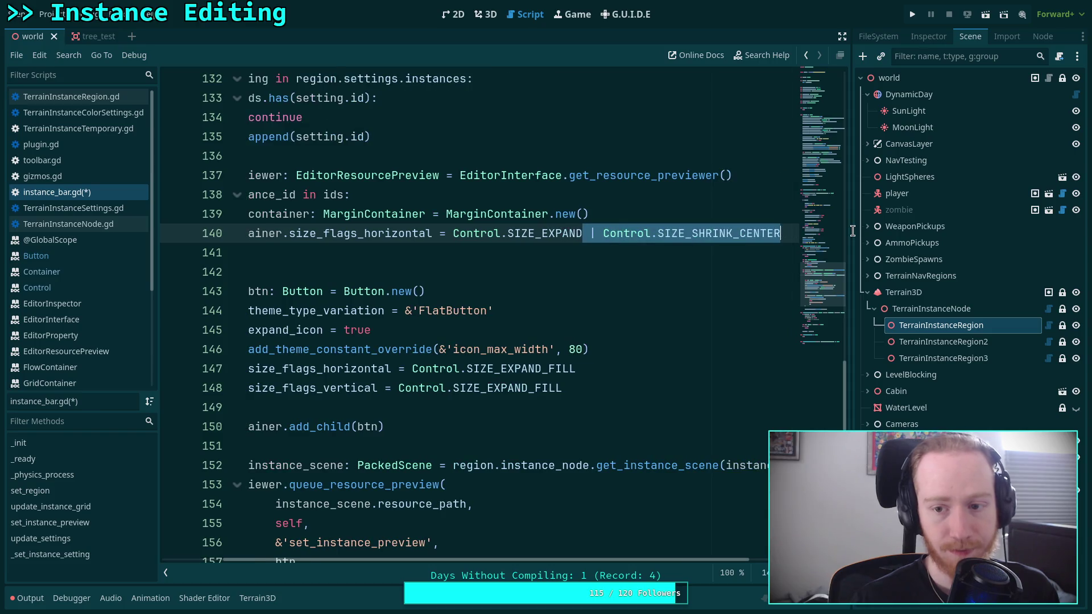
key("BackSpace")
type("_FILL")
key("Return")
Step: Duplicate line 140 into a size_flags_vertical line for the container
key("ctrl+shift+d")
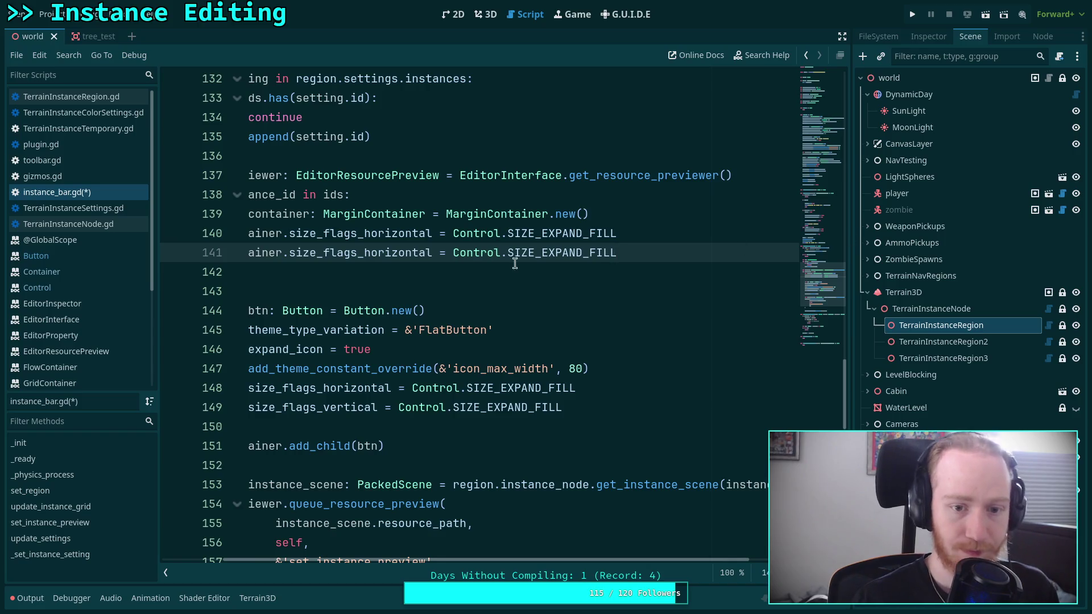
left_click_drag(364, 252, 411, 250)
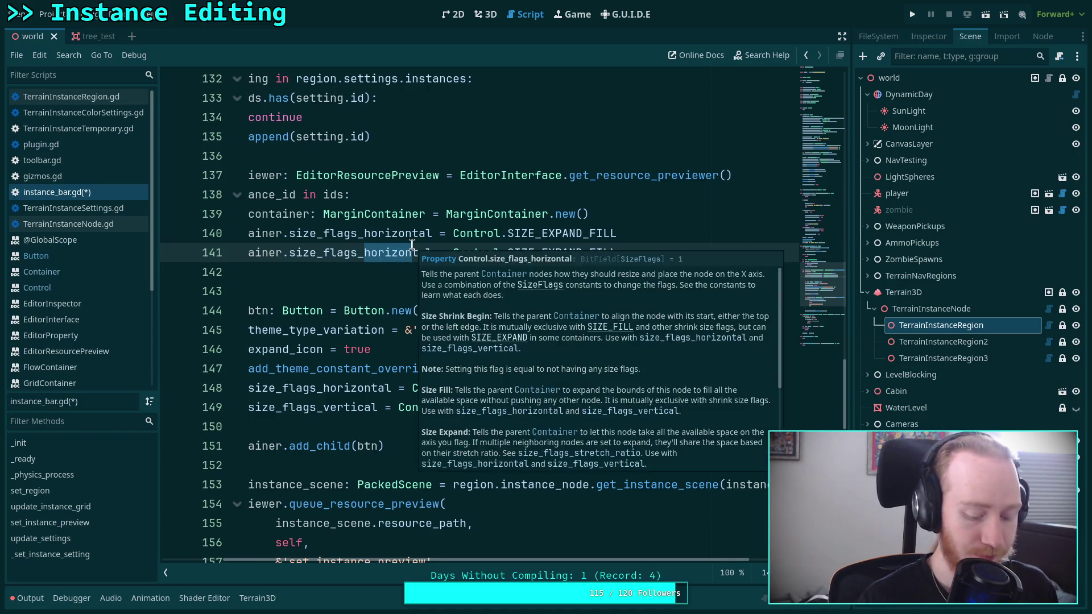
type("vertic")
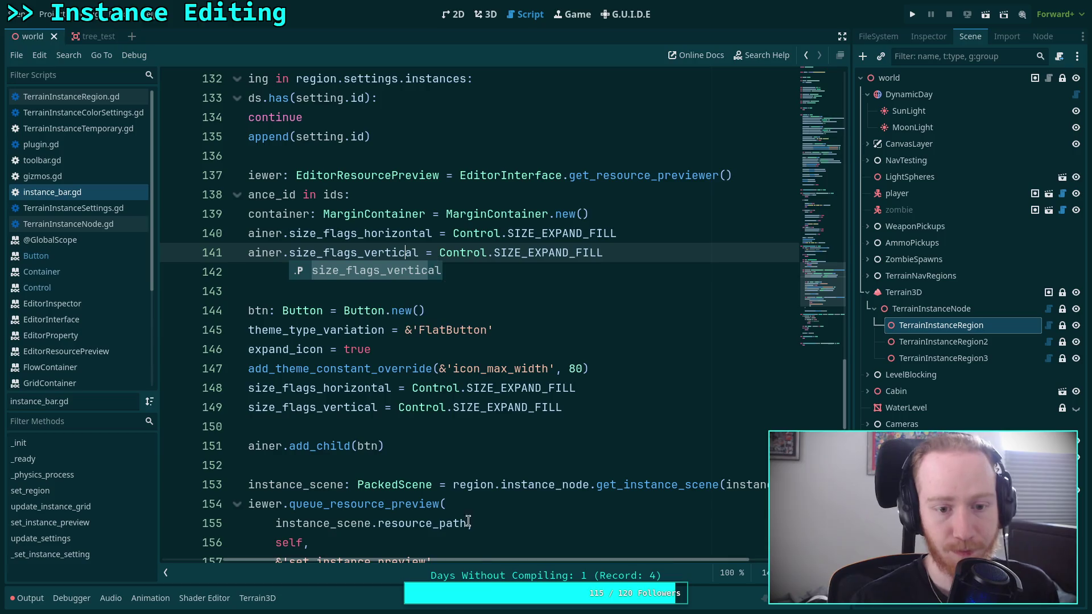
left_click_drag(469, 521, 500, 447)
scroll(495, 426, "up", 6)
left_click(472, 347)
scroll(472, 398, "down", 4)
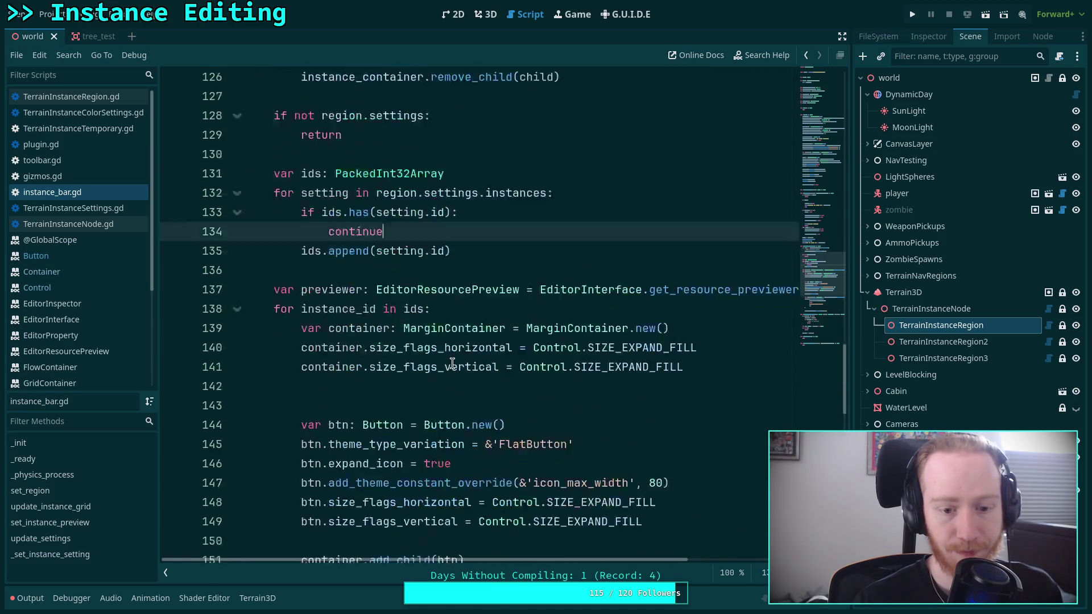
Step: Check the 3D view, then remove the extra empty line 143 in the script
left_click(485, 14)
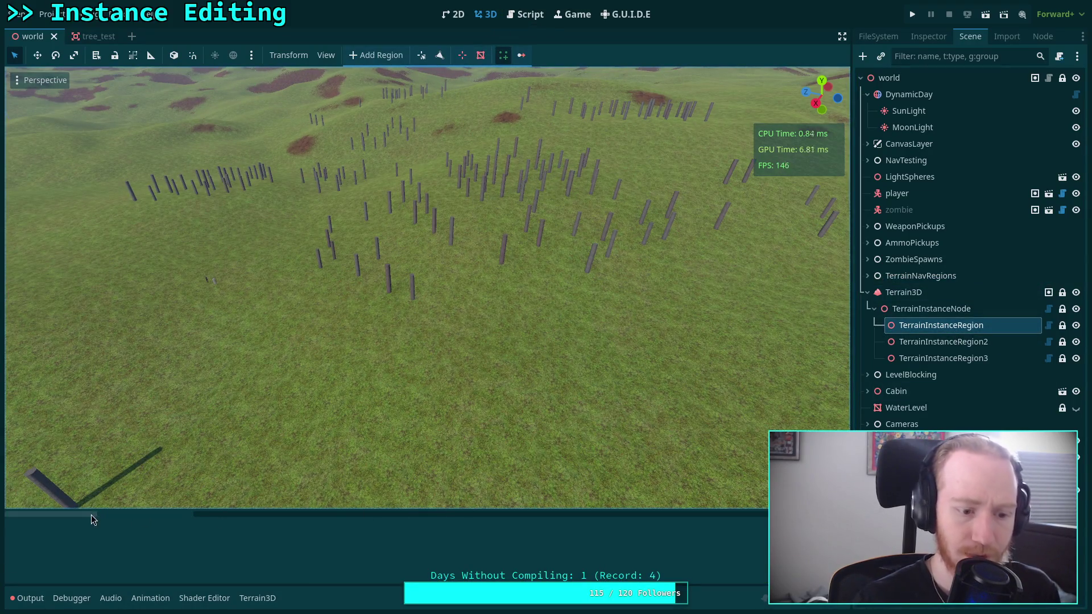
left_click(509, 21)
mouse_move(497, 380)
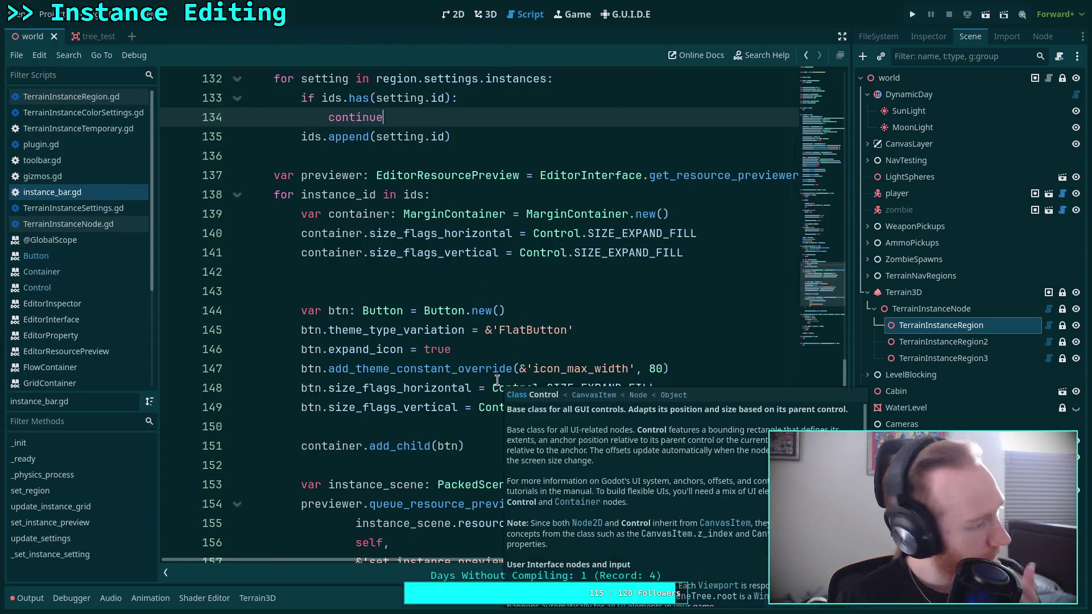
left_click(407, 423)
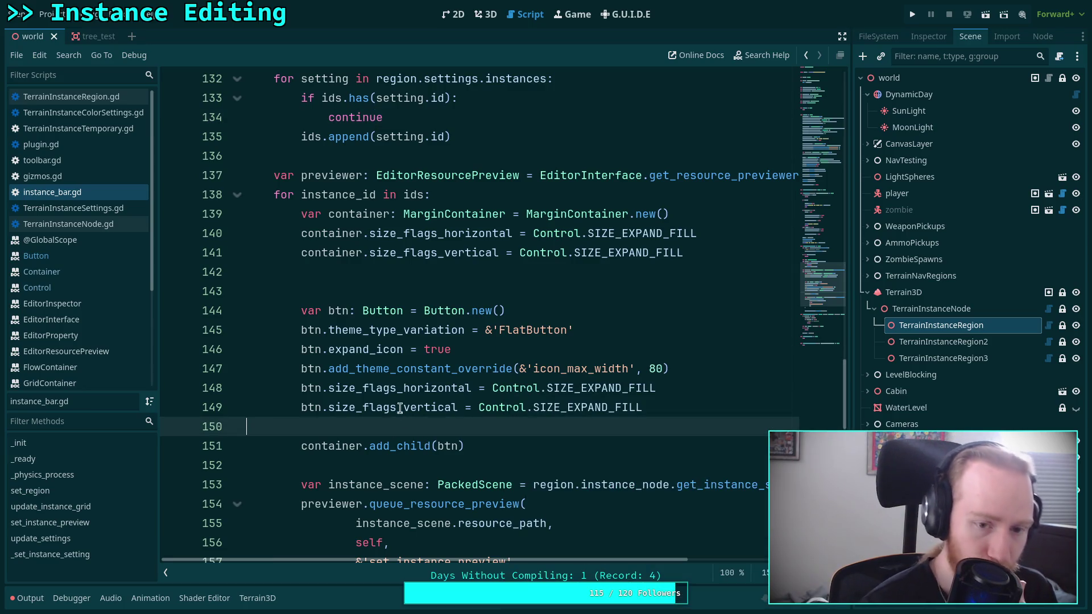
left_click(406, 289)
key("BackSpace")
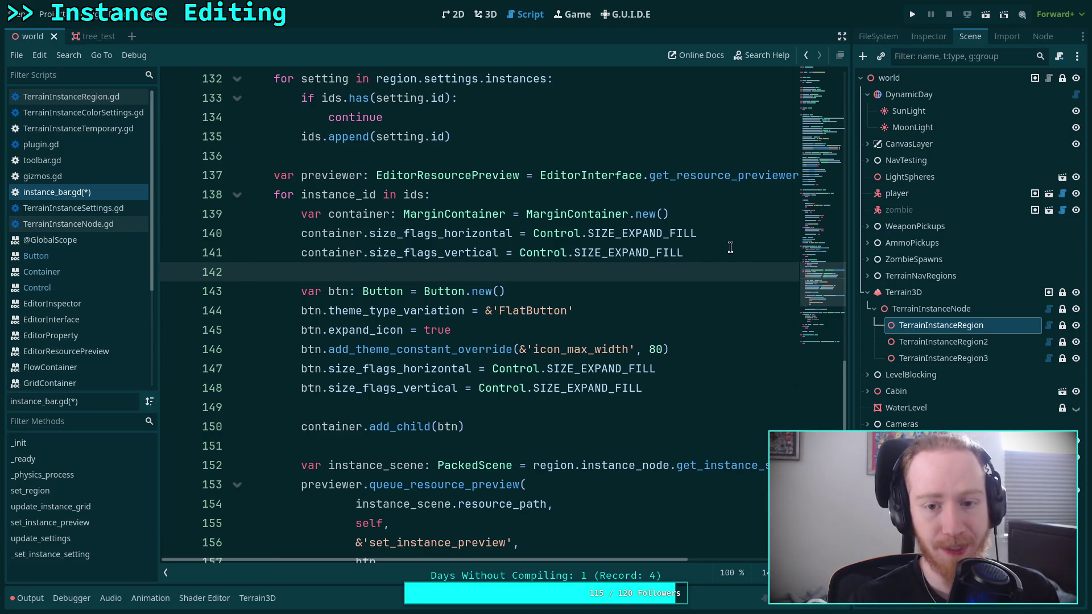
Step: Delete the size_flags_vertical lines for both the container and the button, saving the script
left_click_drag(728, 251, 747, 241)
key("BackSpace")
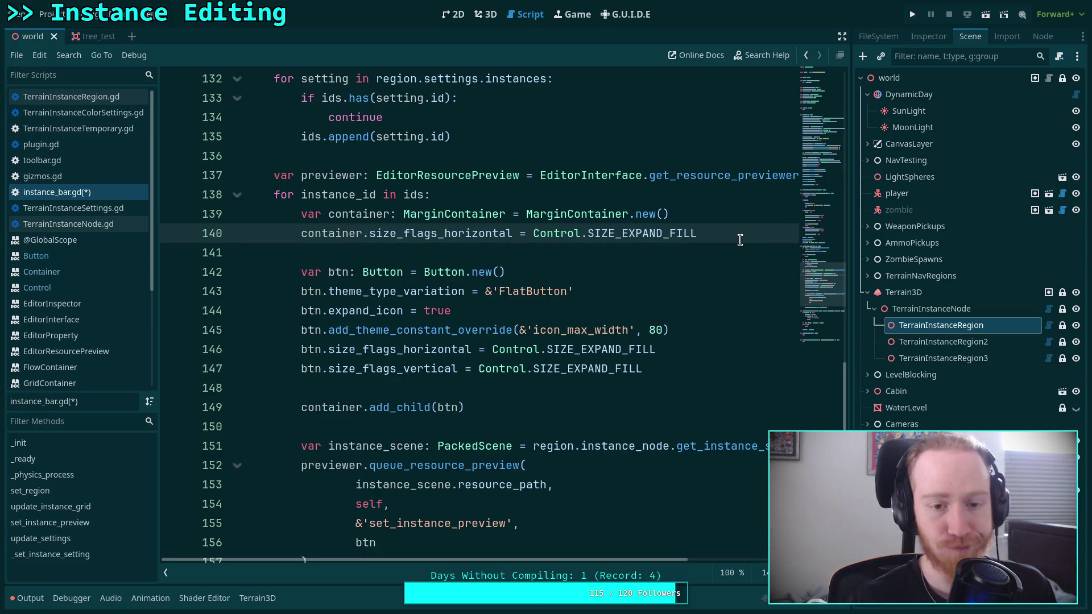
key("ctrl+s")
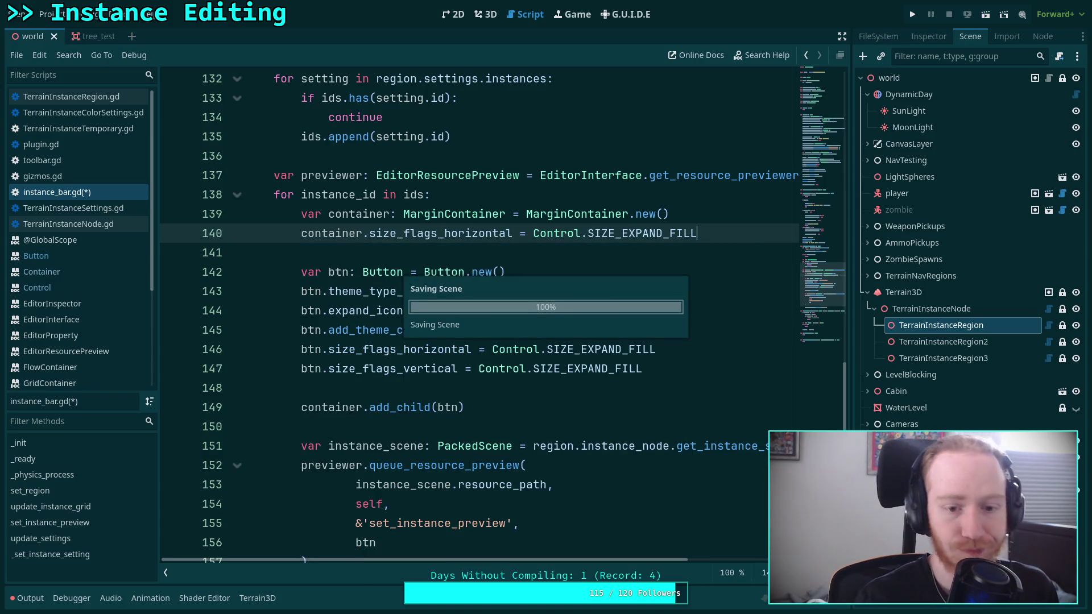
mouse_move(680, 366)
left_mouse_down()
mouse_move(700, 350)
mouse_move(681, 353)
left_mouse_up()
left_click(654, 370)
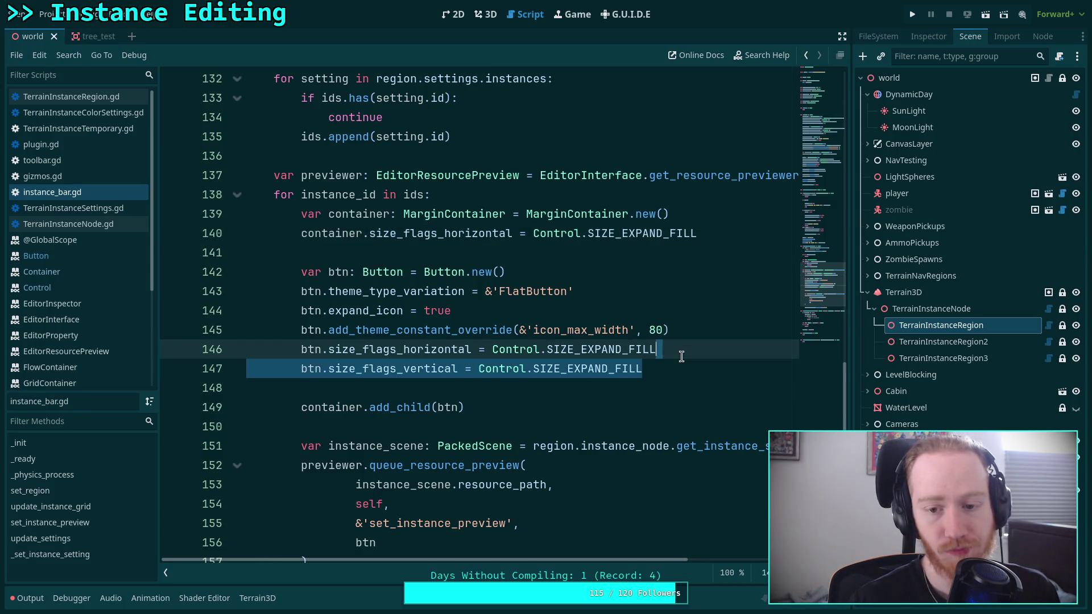
key("BackSpace")
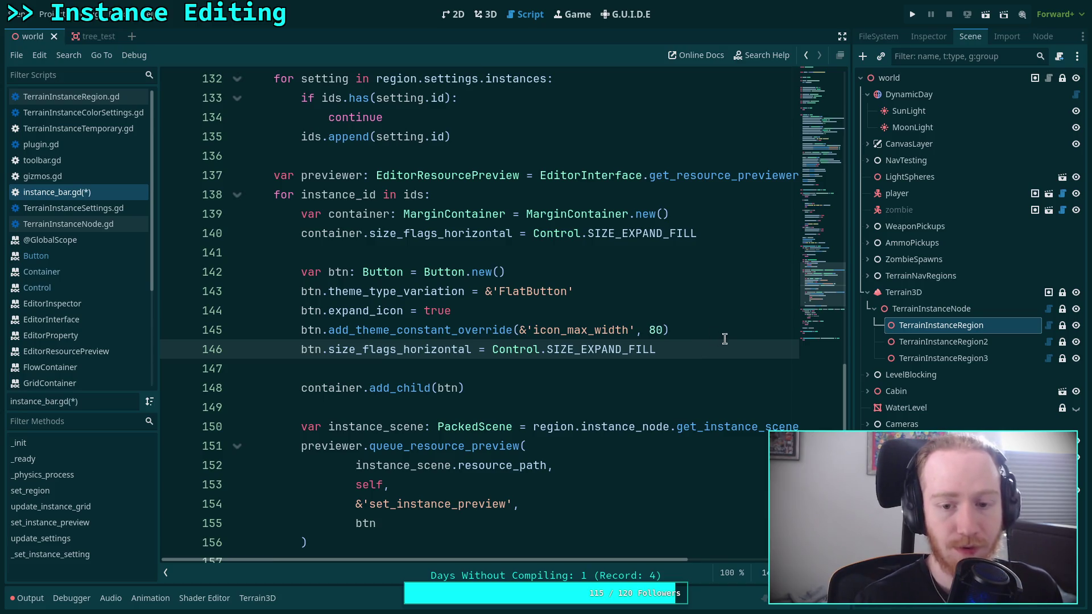
left_click(727, 330)
left_click(696, 311)
Step: Add btn.custom_minimum_size = Vector2(80, 80) after expand_icon and save
key("Return")
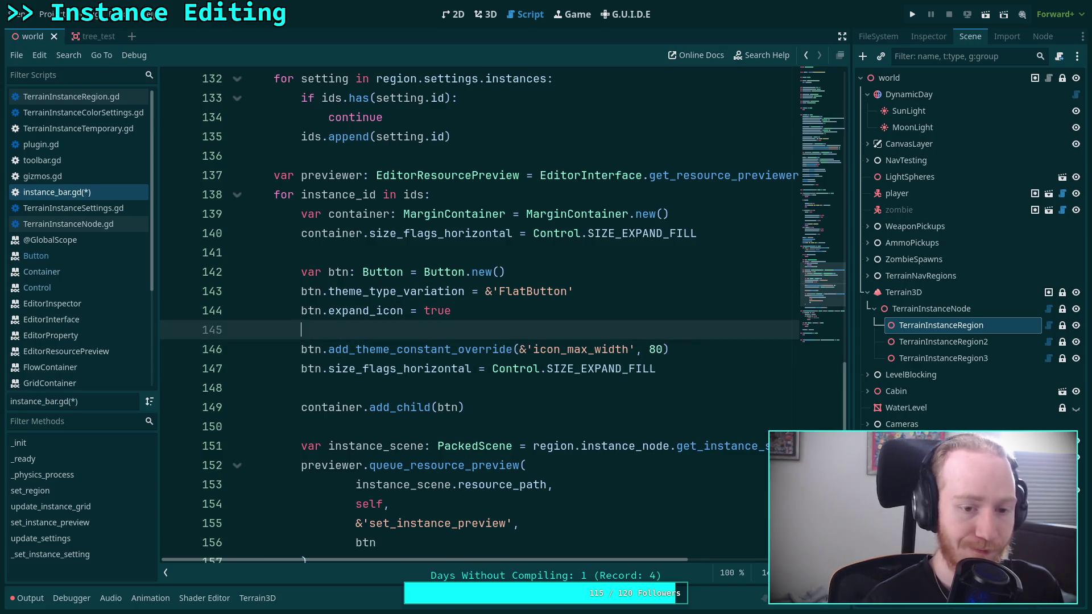
type("btn.")
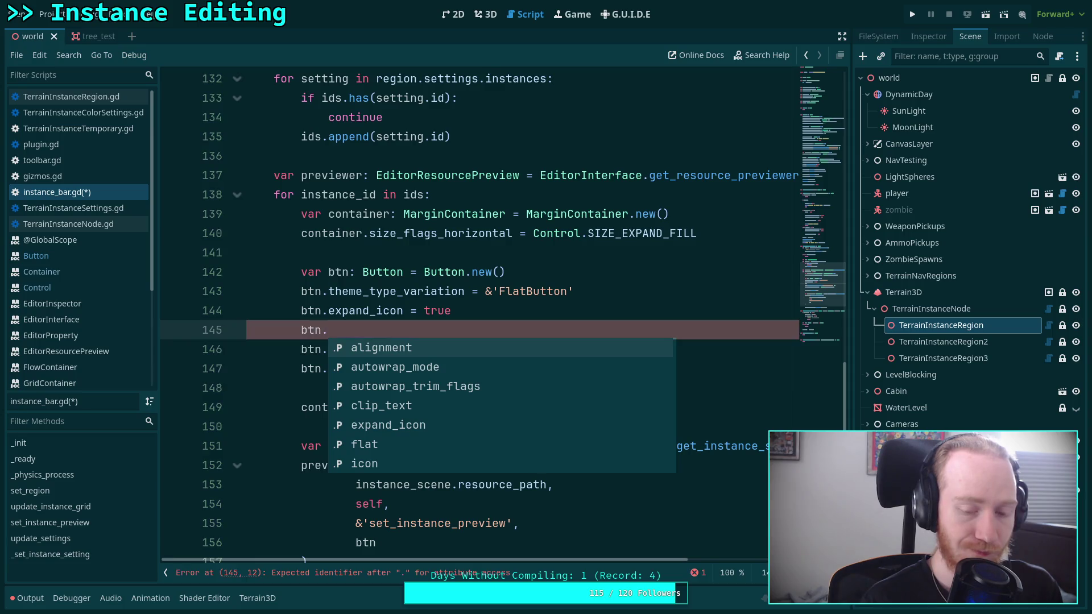
type("custom_min")
key("Down")
key("Down")
key("Return")
type("Vector2(")
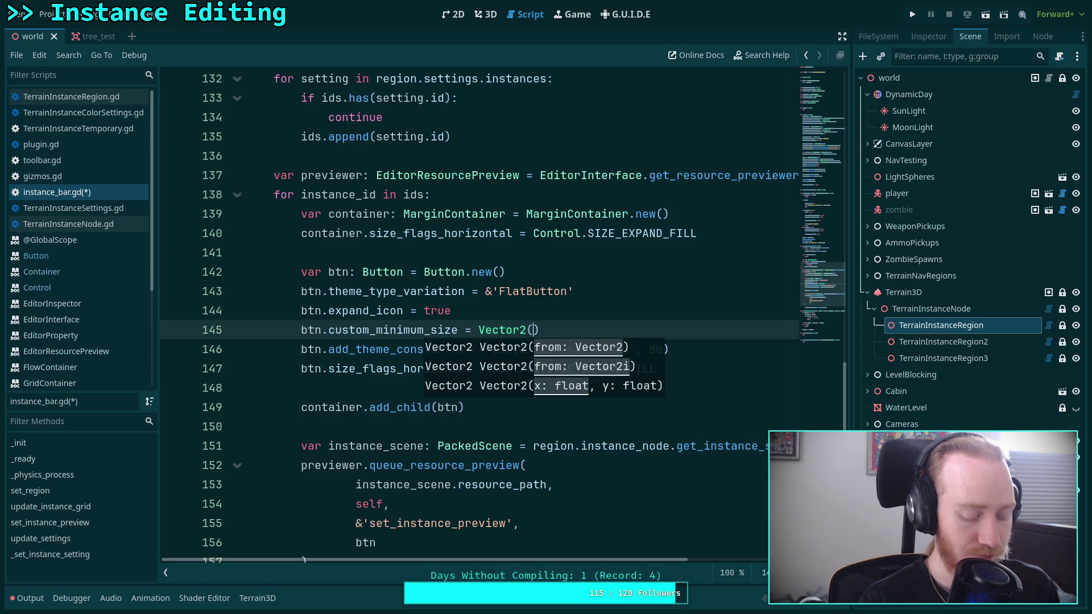
type("0, 80")
key("ctrl+s")
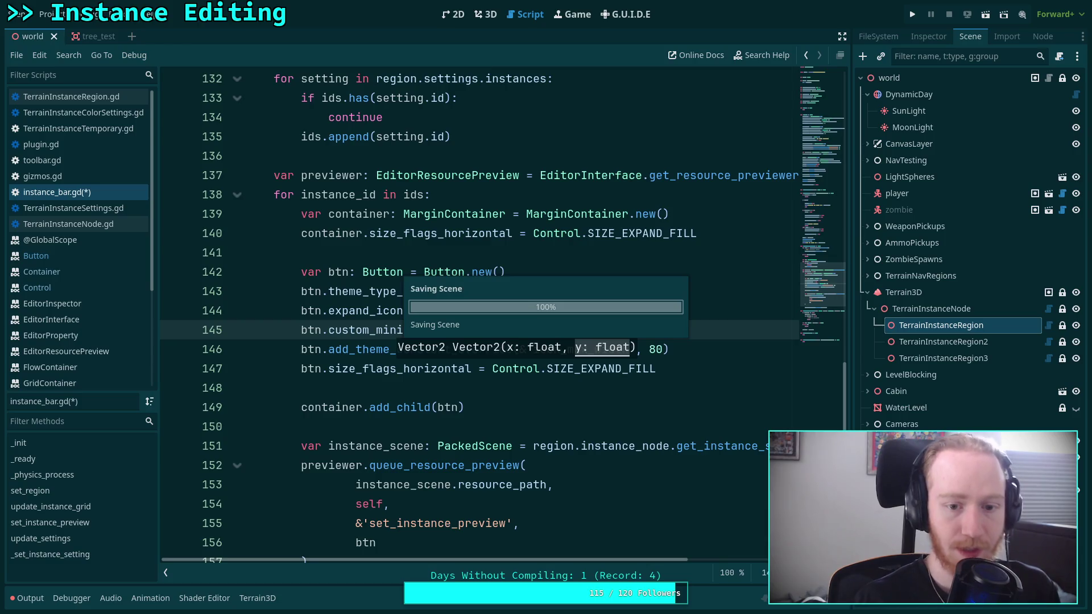
Step: Select TerrainInstanceRegion in the 3D view to check the instance bar, then return to the script
left_click(485, 15)
left_click(949, 330)
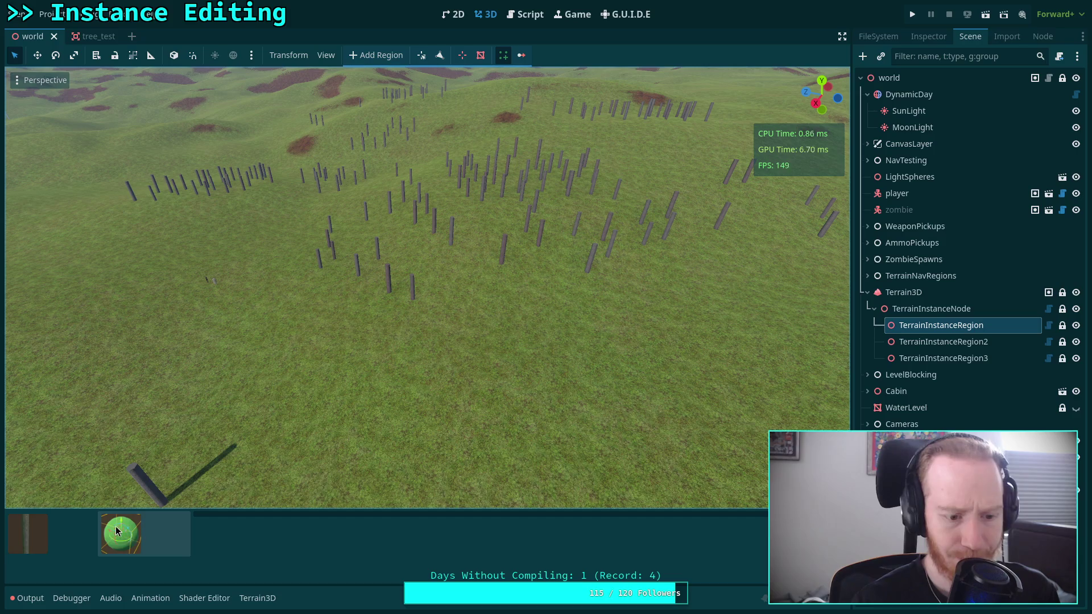
left_click(526, 16)
left_click(561, 309)
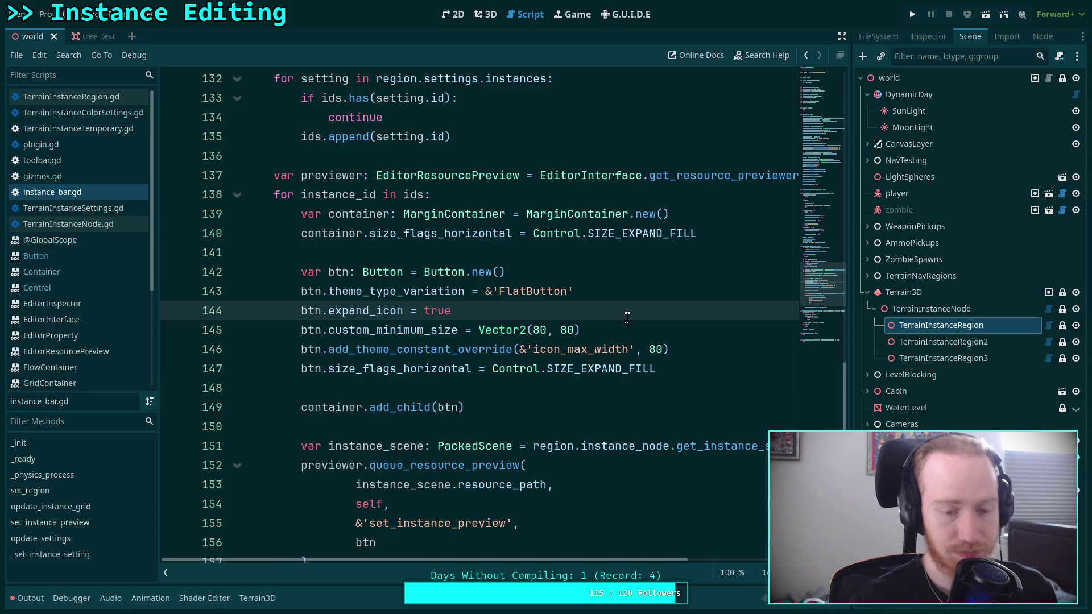
Step: Consult the Button class documentation, then return to instance_bar.gd
left_click(77, 255)
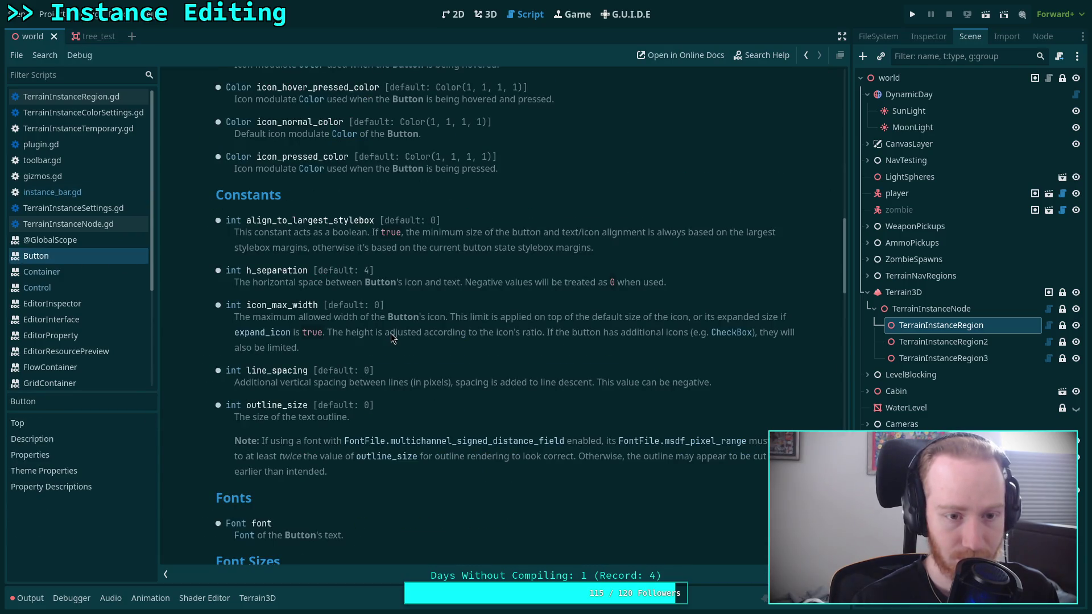
scroll(390, 334, "up", 10)
scroll(391, 333, "up", 4)
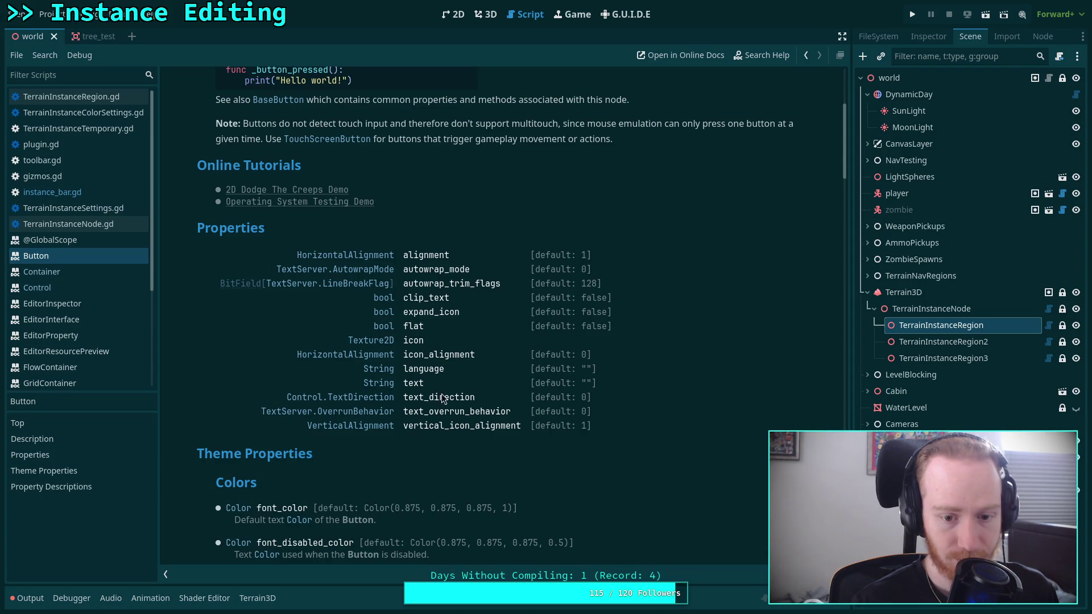
left_click(51, 192)
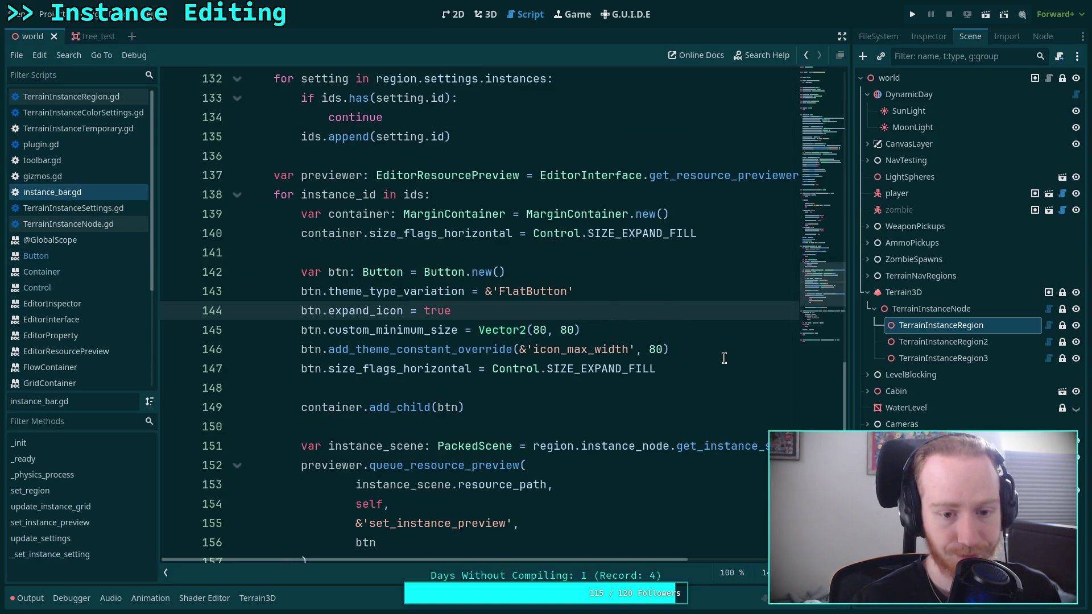
Step: Move the custom_minimum_size line above expand_icon and open a blank line after expand_icon
left_click(701, 336)
key("Up")
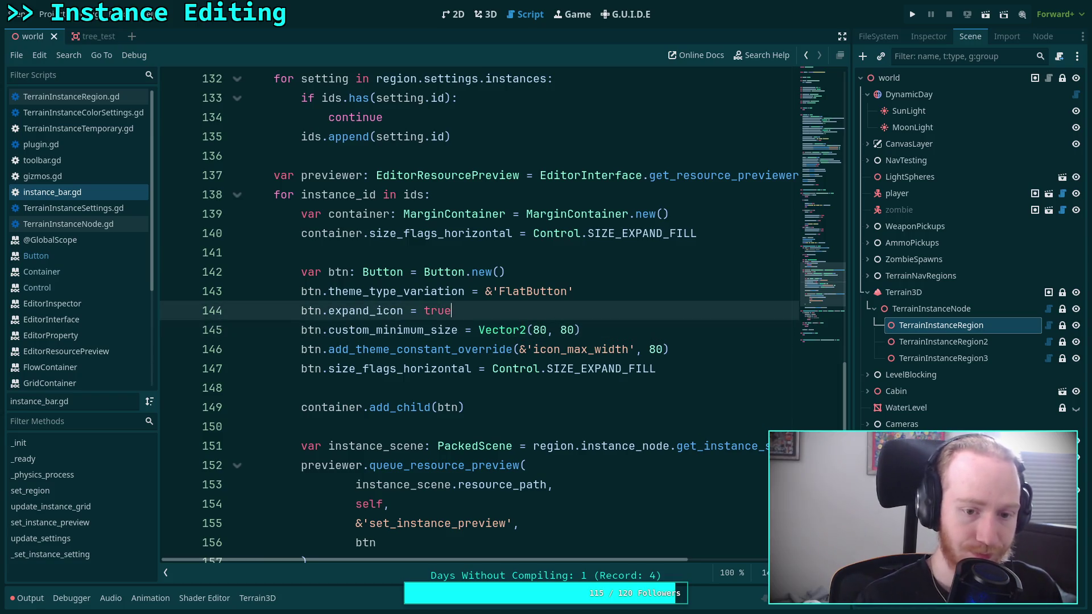
key("Down")
key("alt+Up")
key("Down")
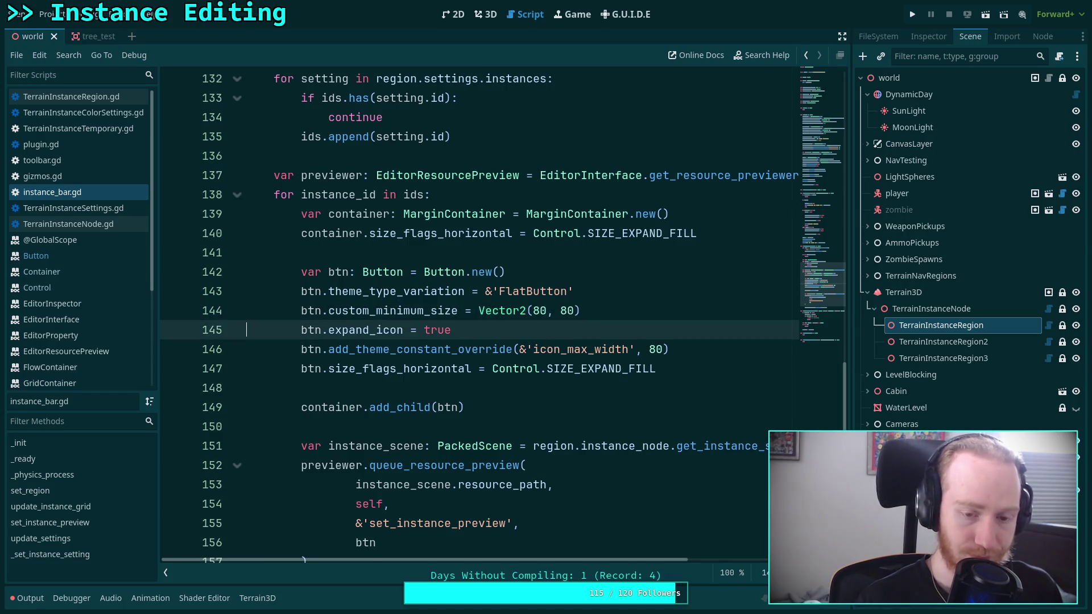
key("Return")
Step: Add btn.icon_alignment = HORIZONTAL_ALIGNMENT_CENTER and save the script
type("n.ica")
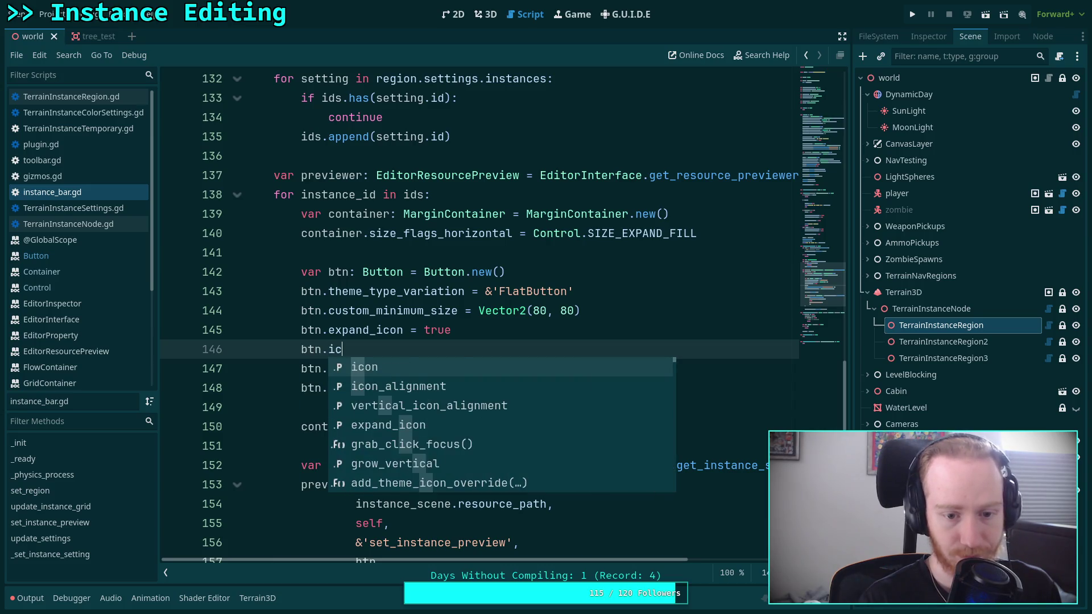
key("BackSpace")
type("on")
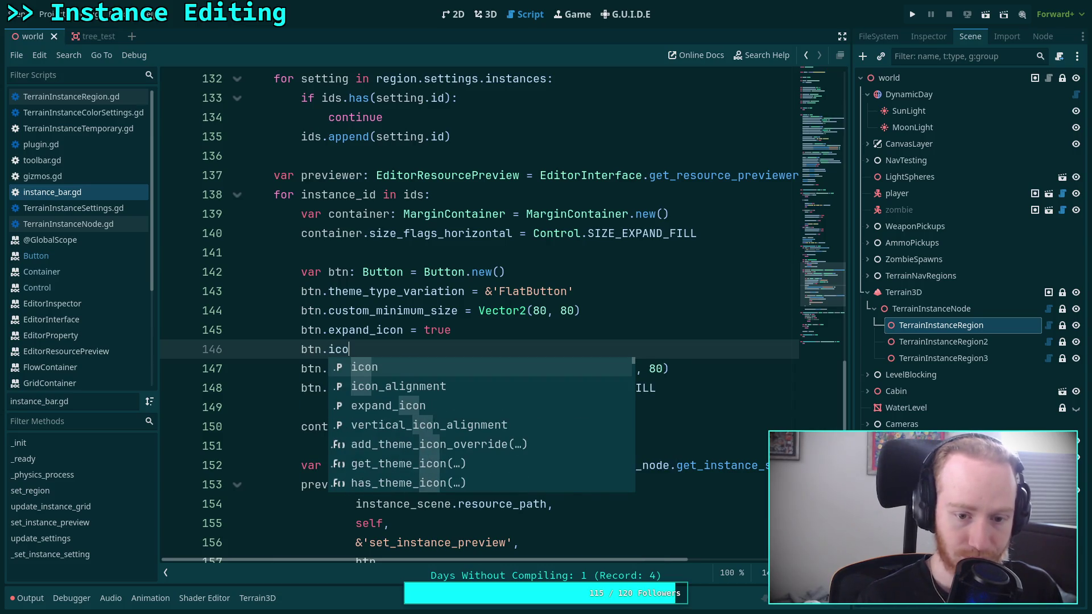
key("Down")
key("Return")
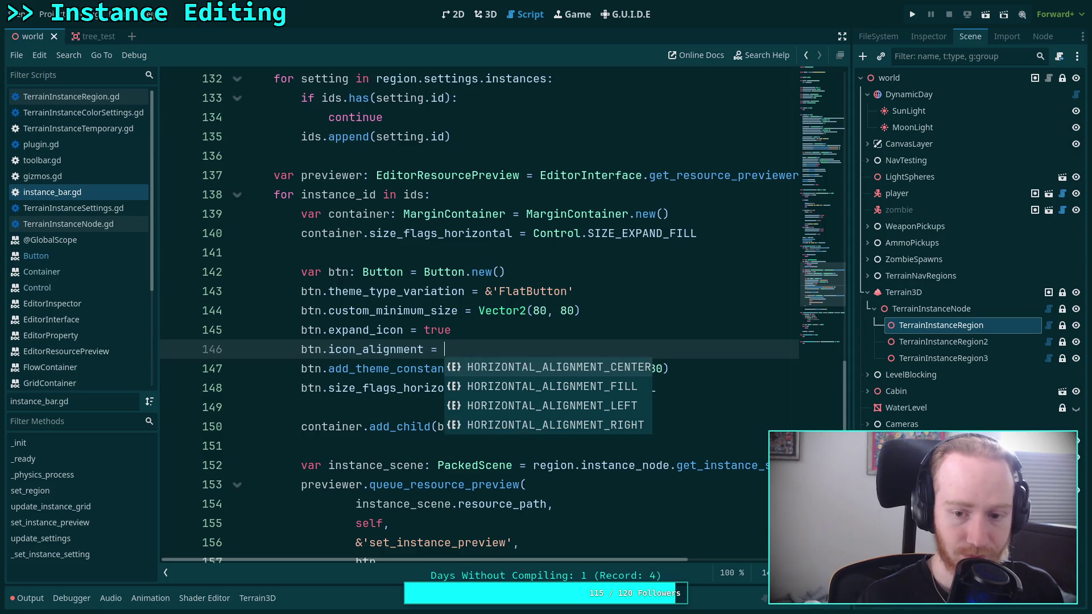
key("Return")
key("ctrl+s")
left_click(488, 16)
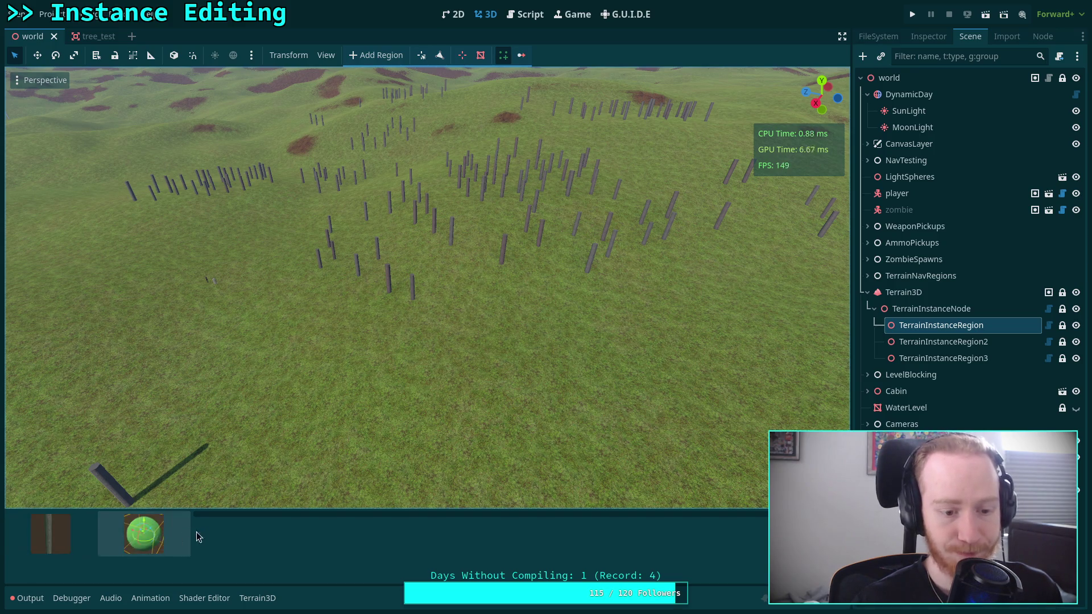
Step: Drag the bottom panel divider to widen the instance thumbnails, then return to the script
mouse_move(193, 533)
left_mouse_down()
mouse_move(86, 535)
mouse_move(349, 542)
mouse_move(161, 546)
left_mouse_up()
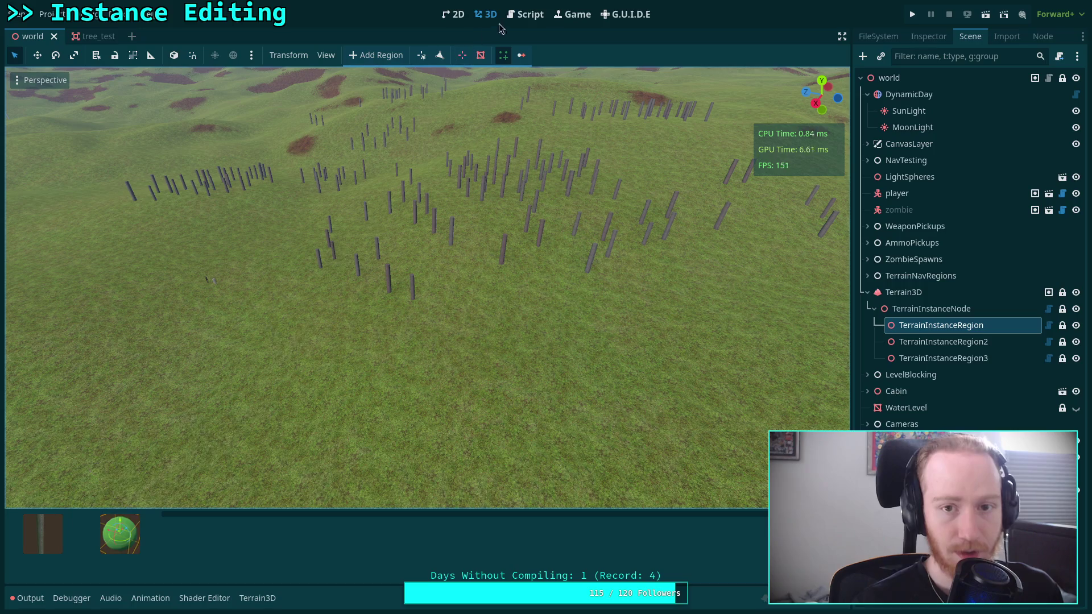
left_click(525, 15)
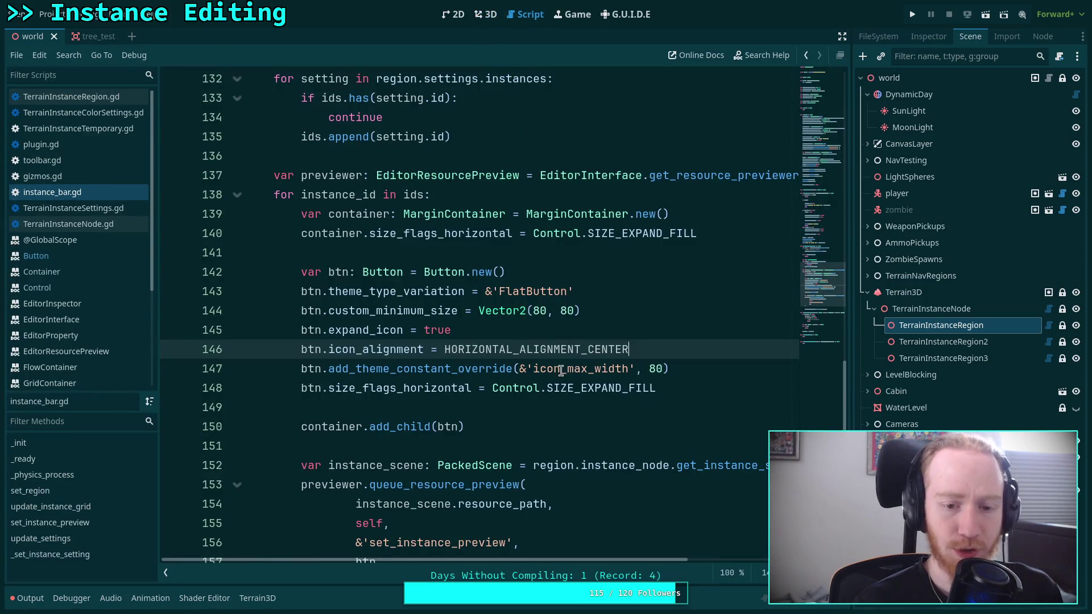
scroll(569, 370, "up", 15)
scroll(563, 365, "up", 8)
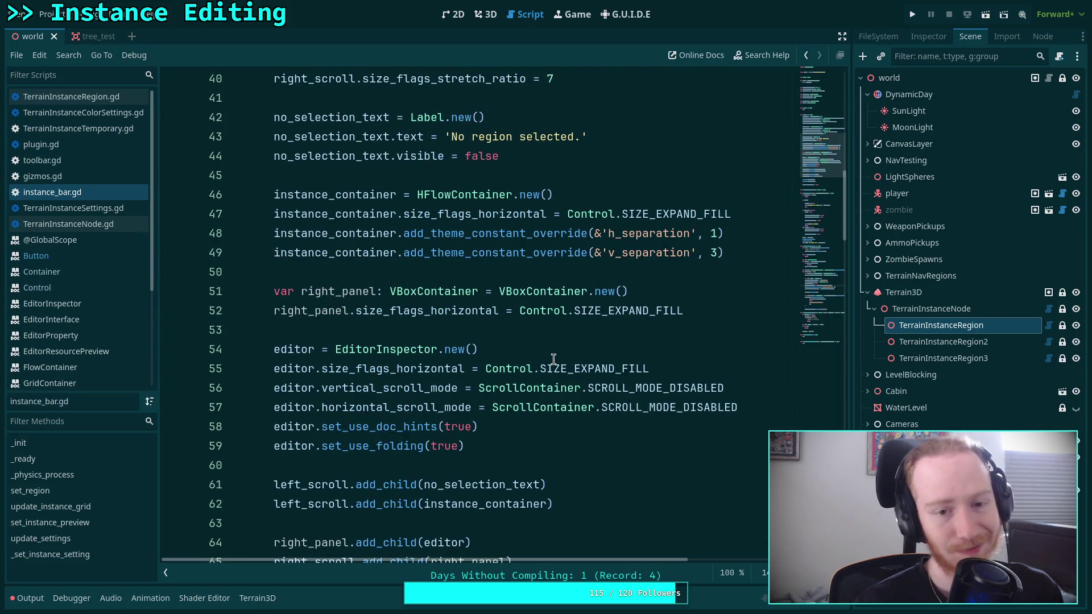
scroll(553, 360, "up", 2)
scroll(554, 360, "up", 5)
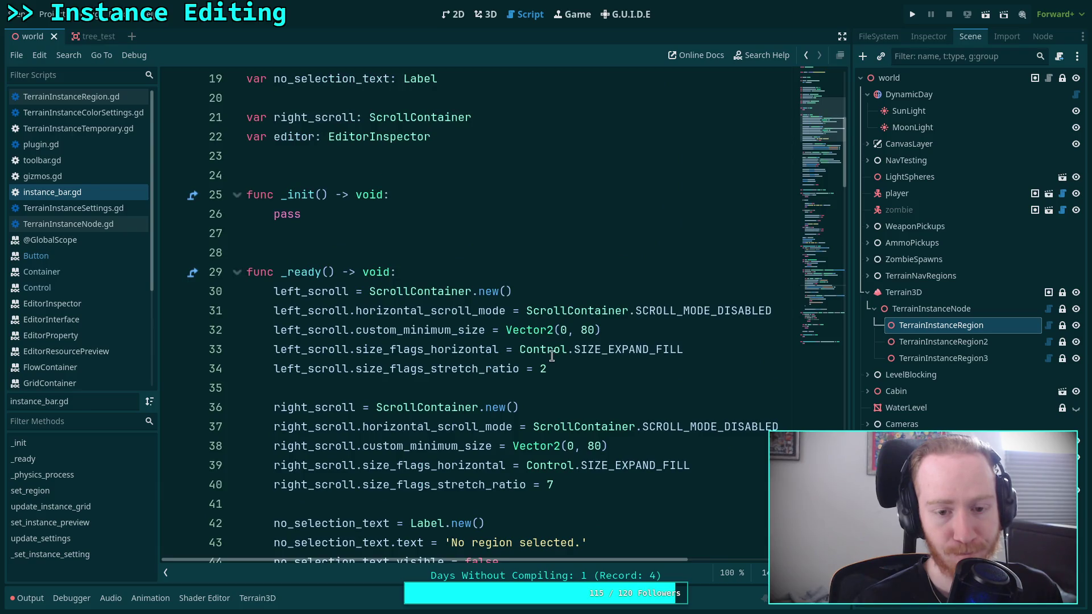
left_click(520, 271)
double_click(333, 288)
left_click(372, 275)
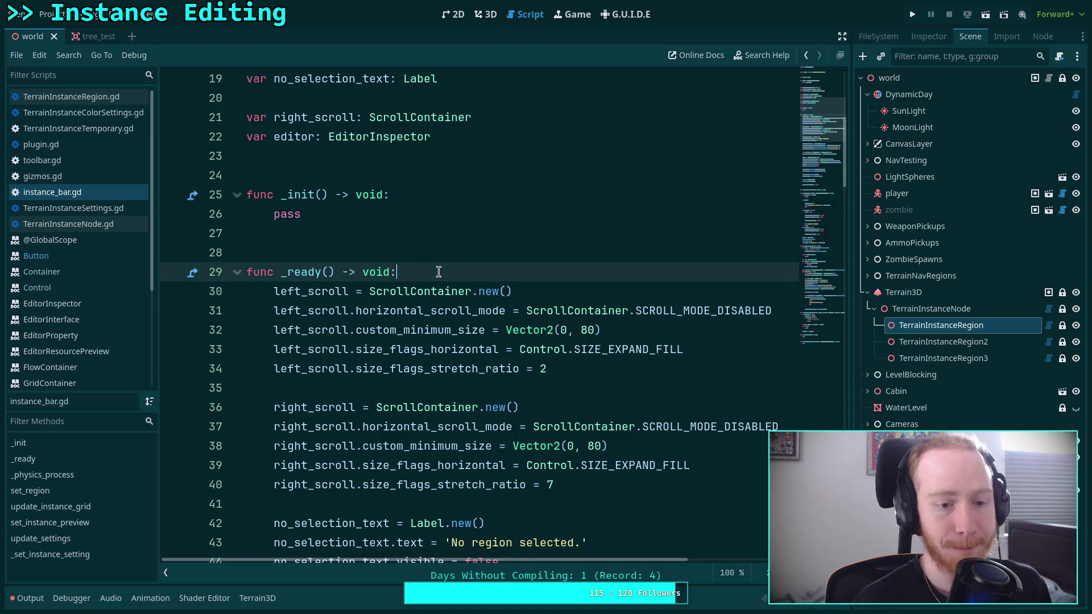
key("Return")
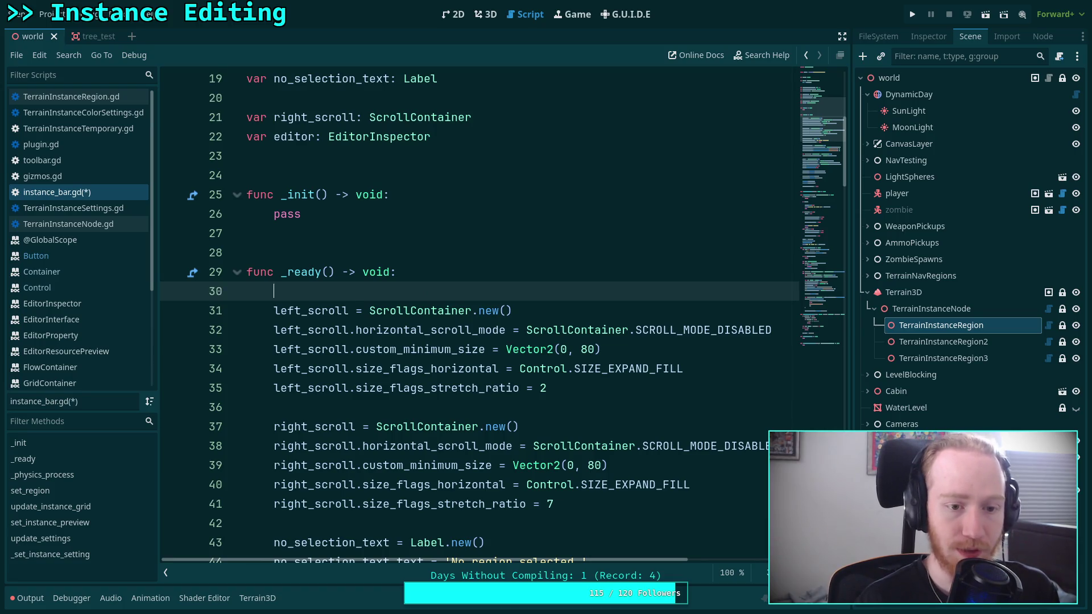
key("BackSpace")
key("BackSpace")
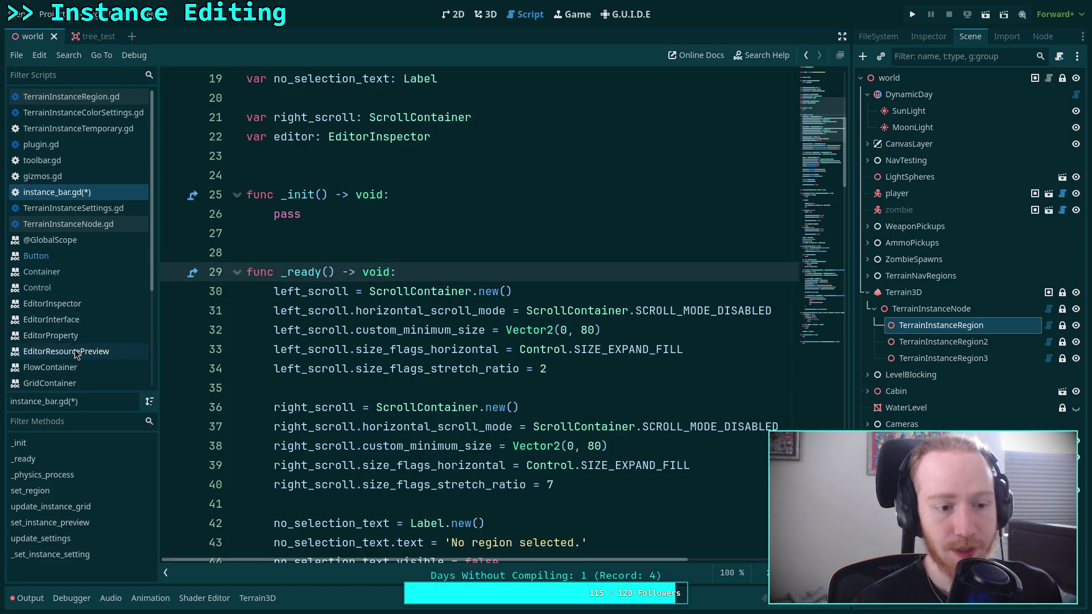
scroll(85, 330, "down", 3)
Step: Scroll through the SplitContainer reference's properties, theme constants and icons
left_click(50, 366)
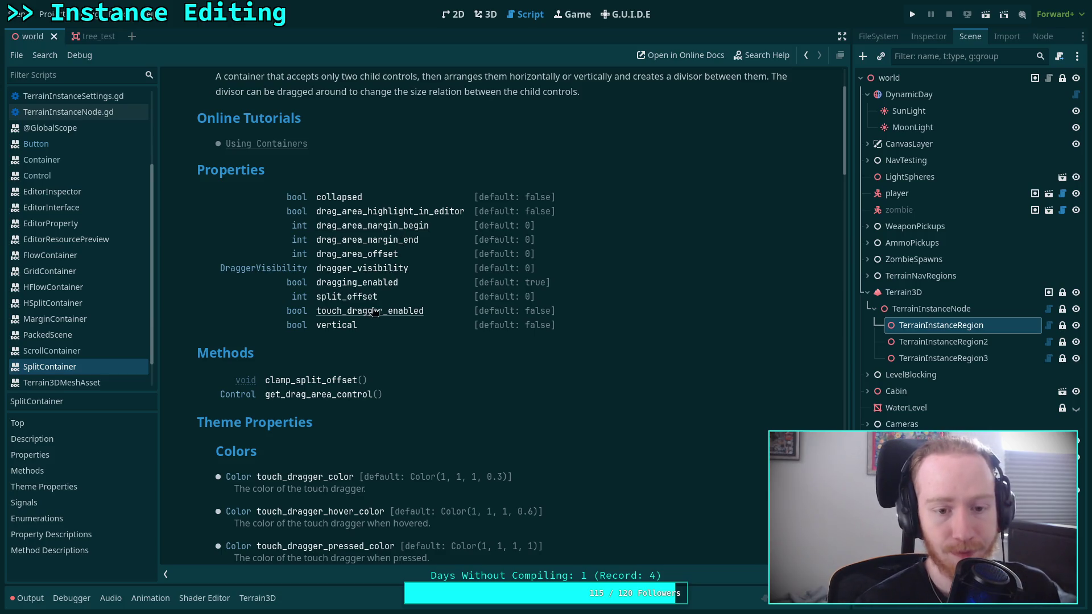
scroll(379, 361, "up", 3)
scroll(379, 361, "down", 10)
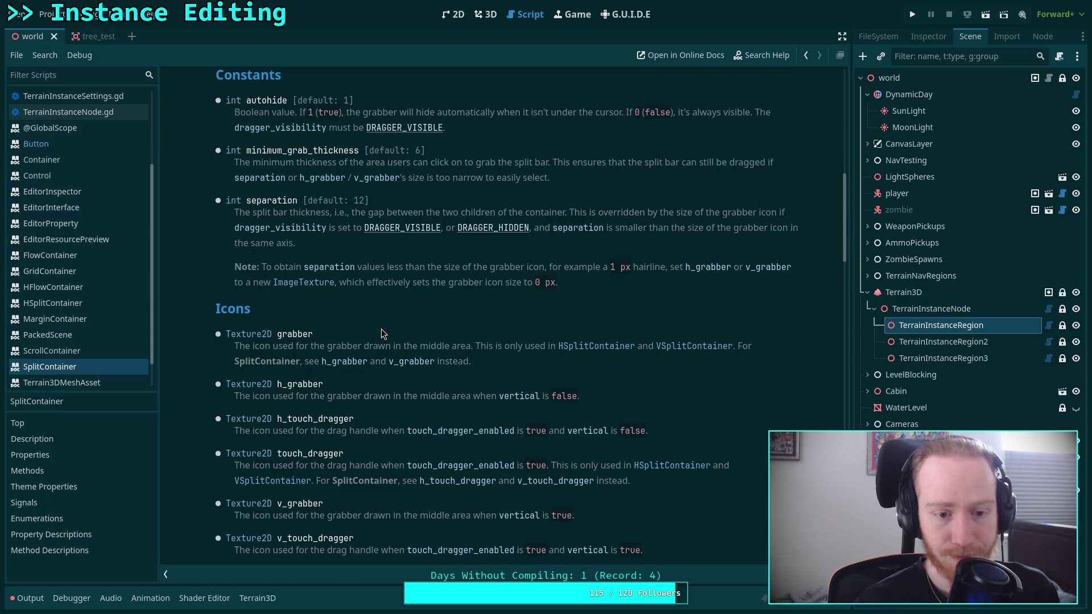
scroll(381, 328, "down", 8)
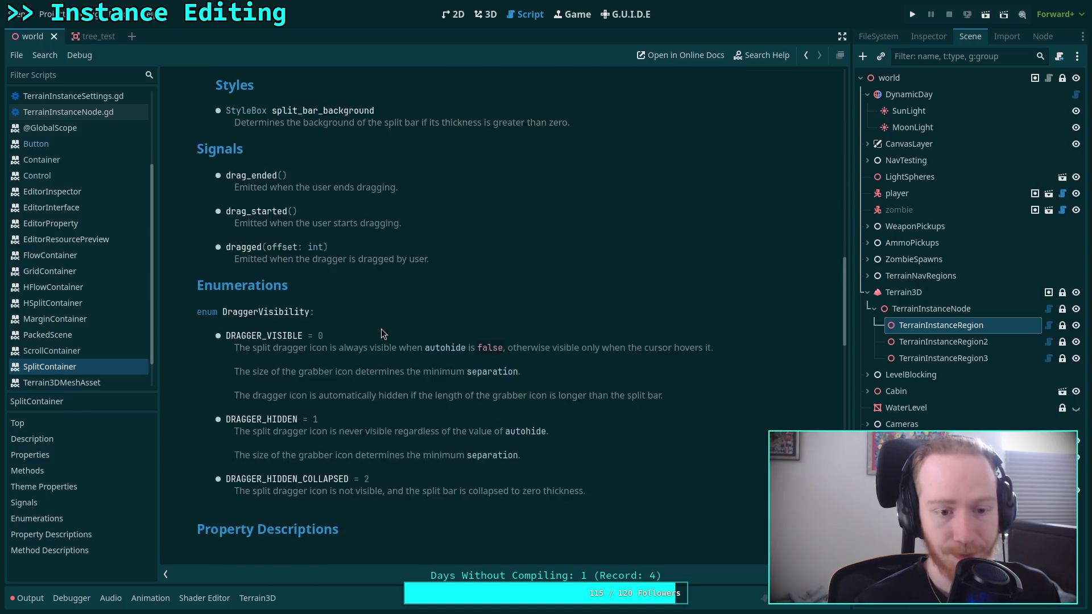
scroll(381, 329, "down", 15)
scroll(381, 328, "down", 5)
scroll(381, 329, "up", 12)
scroll(381, 329, "up", 15)
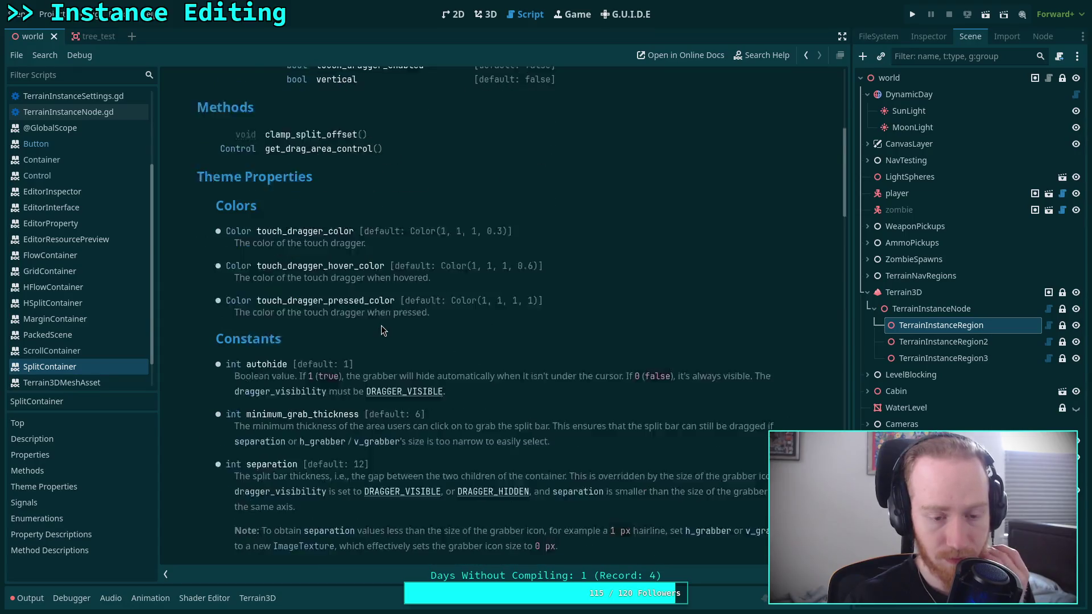
scroll(381, 329, "down", 3)
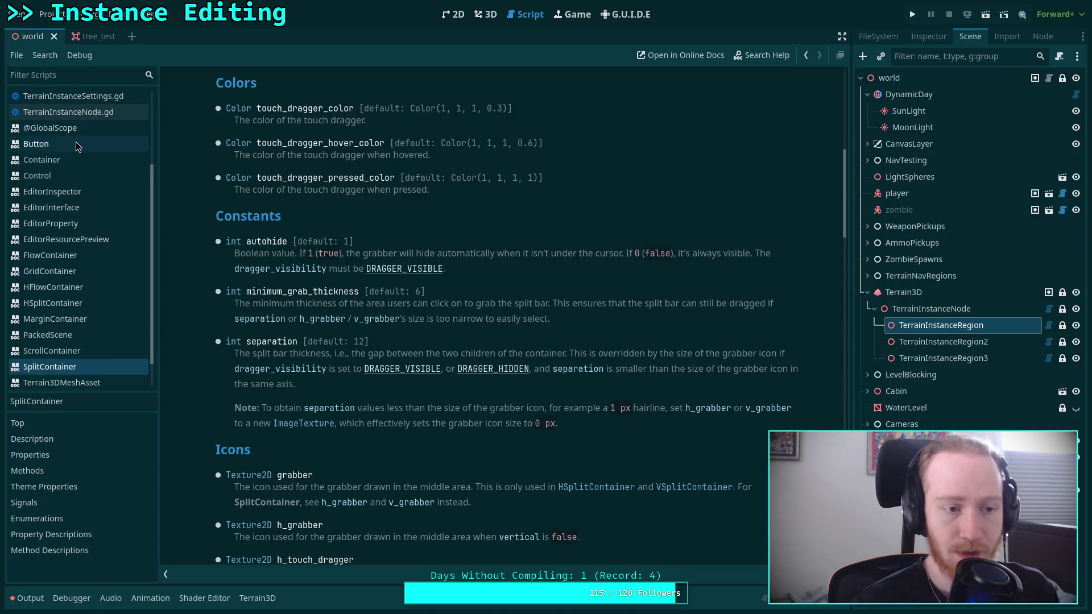
Step: Glance at TerrainInstanceNode.gd, then return to the panel setup code in instance_bar.gd
left_click(95, 111)
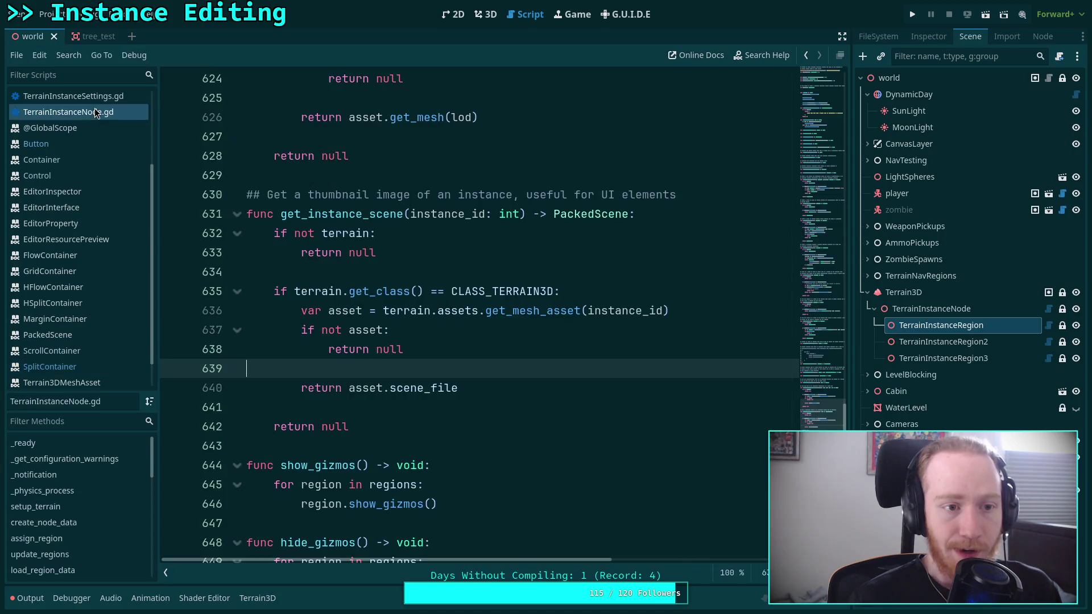
scroll(109, 100, "up", 3)
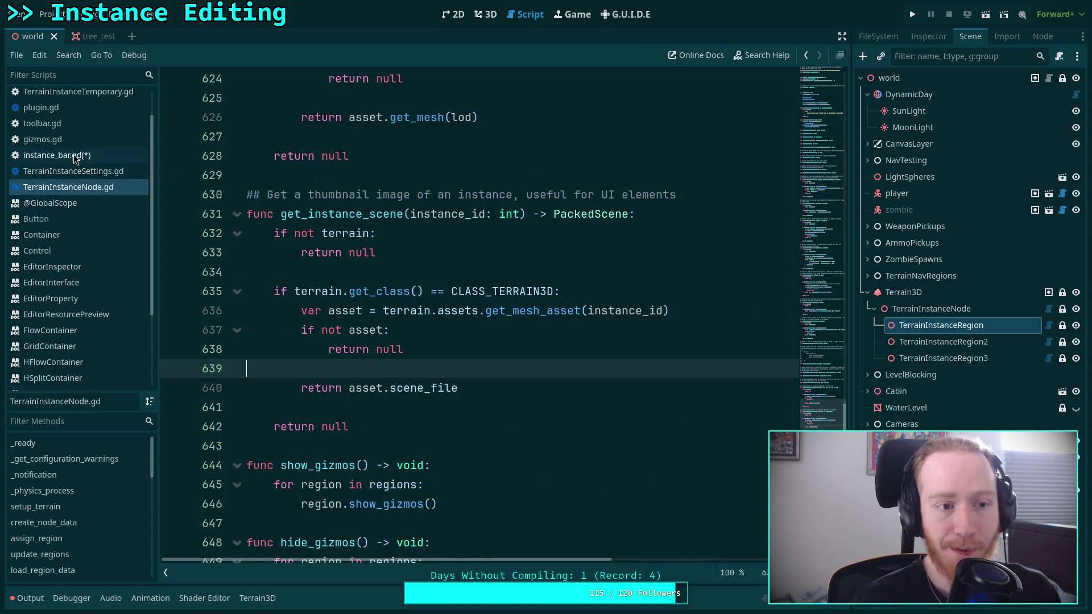
left_click(77, 156)
scroll(398, 302, "down", 2)
scroll(441, 307, "up", 1)
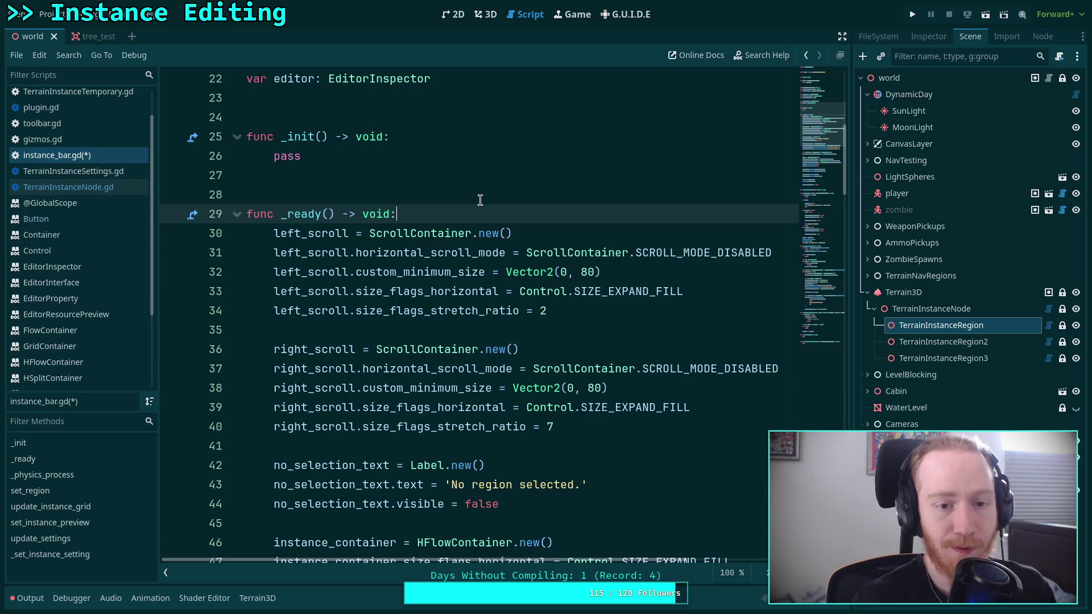
scroll(479, 256, "down", 9)
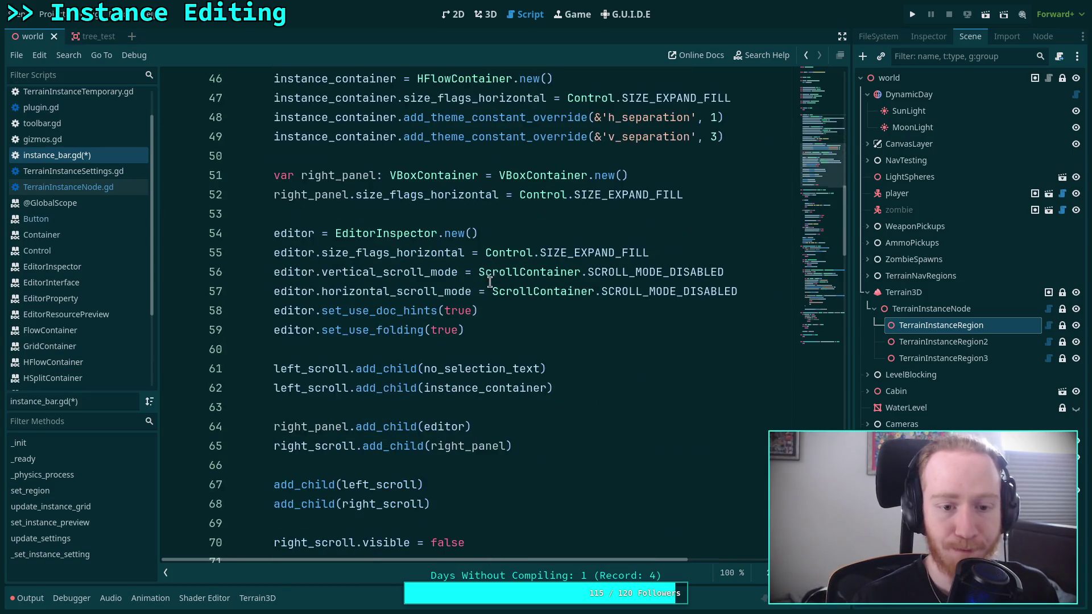
scroll(478, 304, "down", 1)
Step: Declare margin_left as a MarginContainer initialised with MarginContainer.new() after the panel setup
left_click(556, 349)
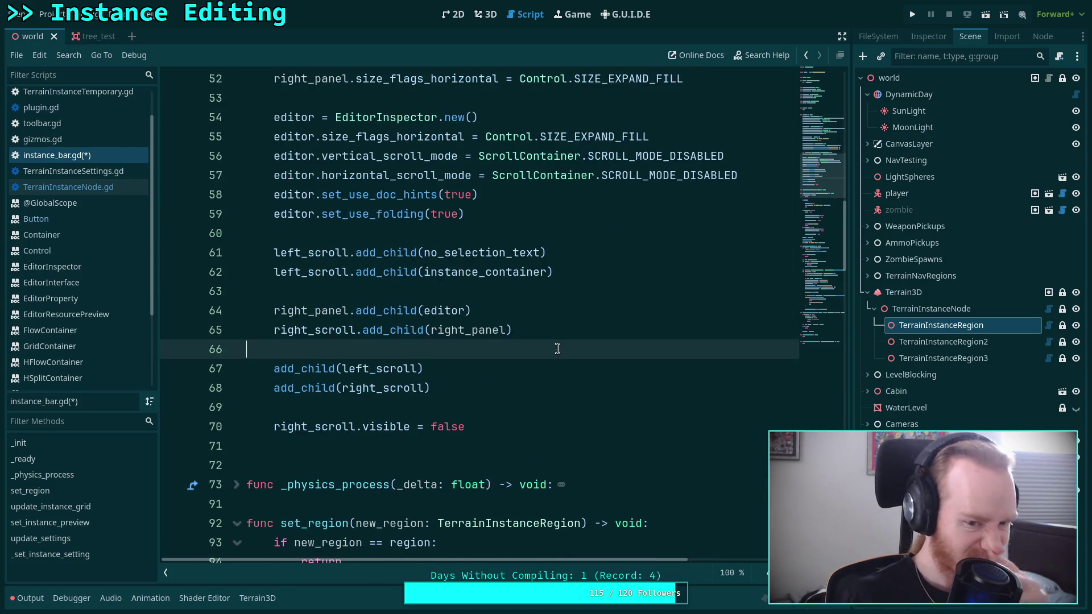
key("Return")
key("Return")
key("Up")
type("var ")
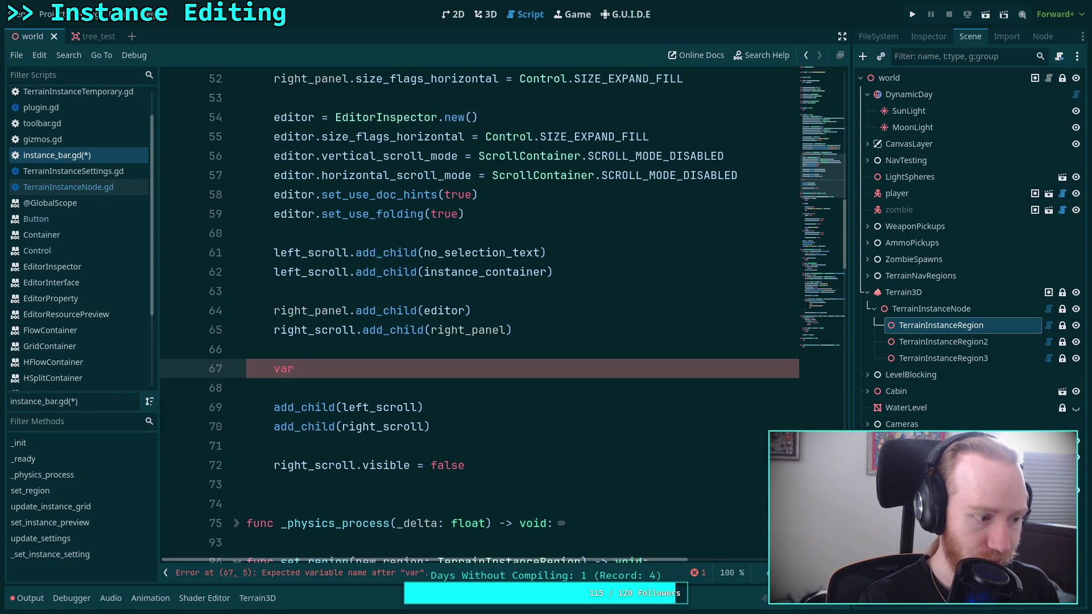
type("margin")
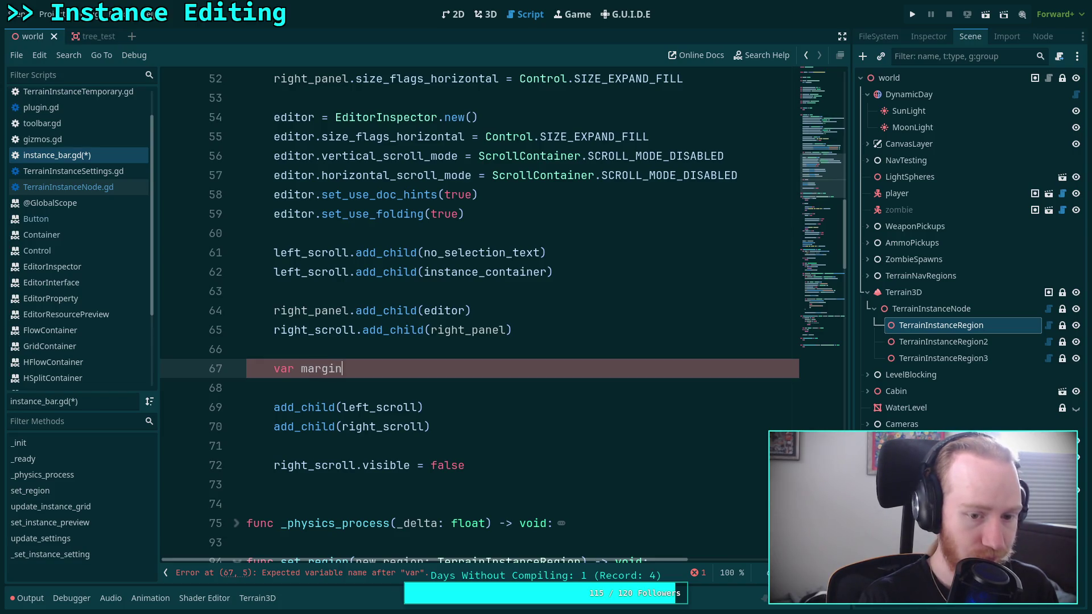
type("_leg")
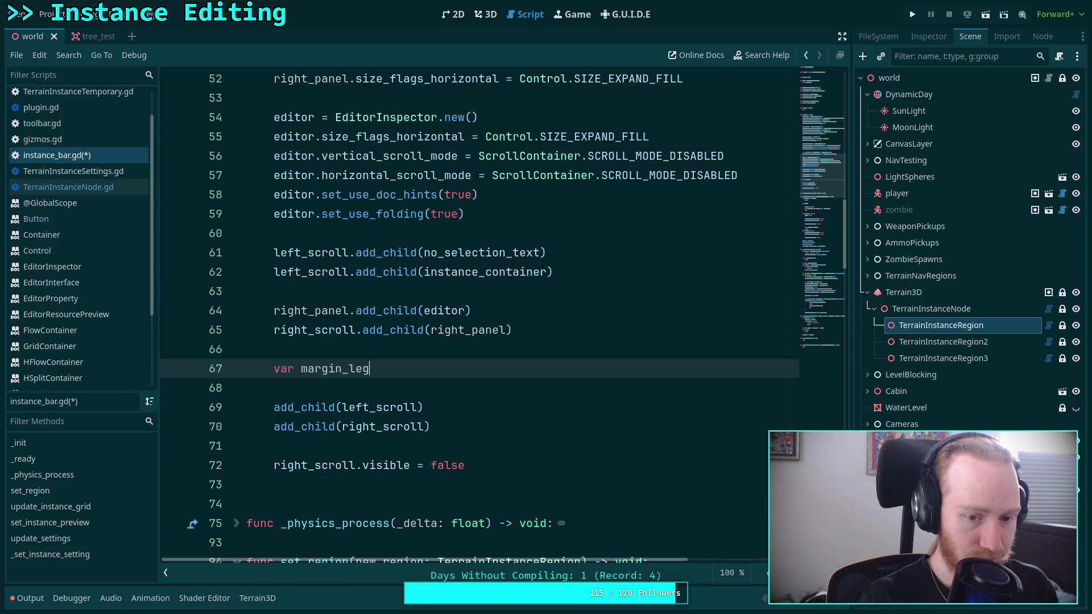
key("BackSpace")
type("ft: MarginC")
key("Return")
type("= Mar")
key("Return")
type(".new")
key("Return")
key("End")
key("Return")
Step: Add a margin_left add_theme_constant_override for 'margin_left', checking the MarginContainer docs
type("mar")
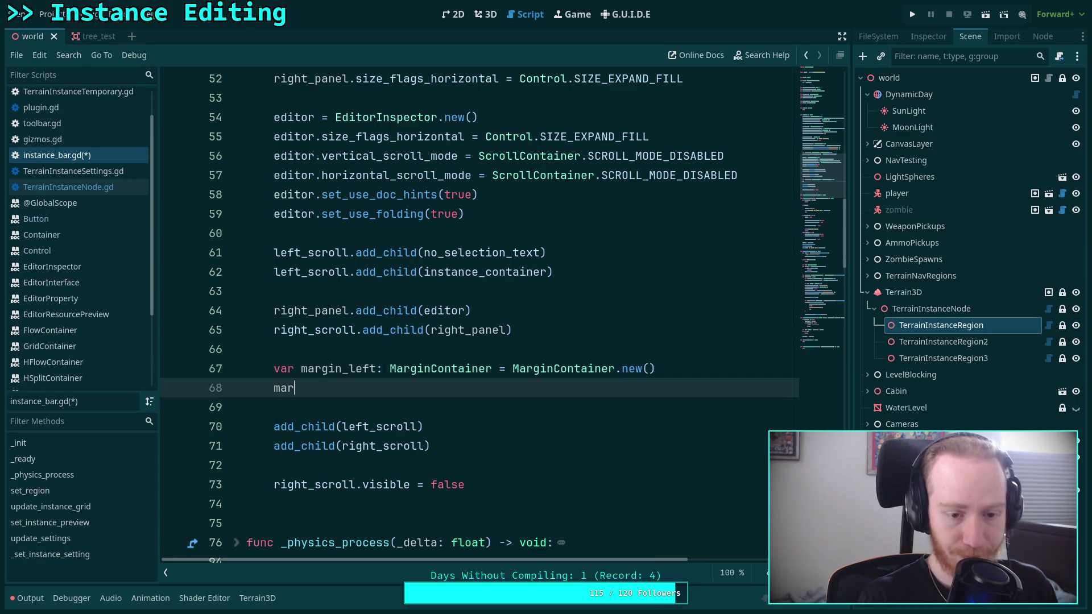
type("gin")
key("Return")
type(".")
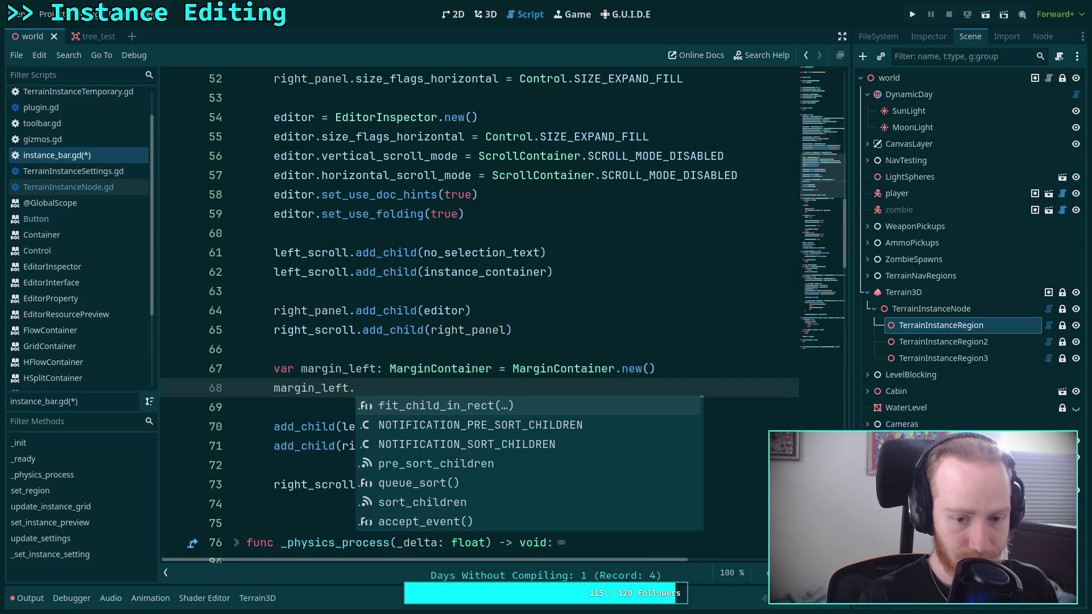
type("add_th")
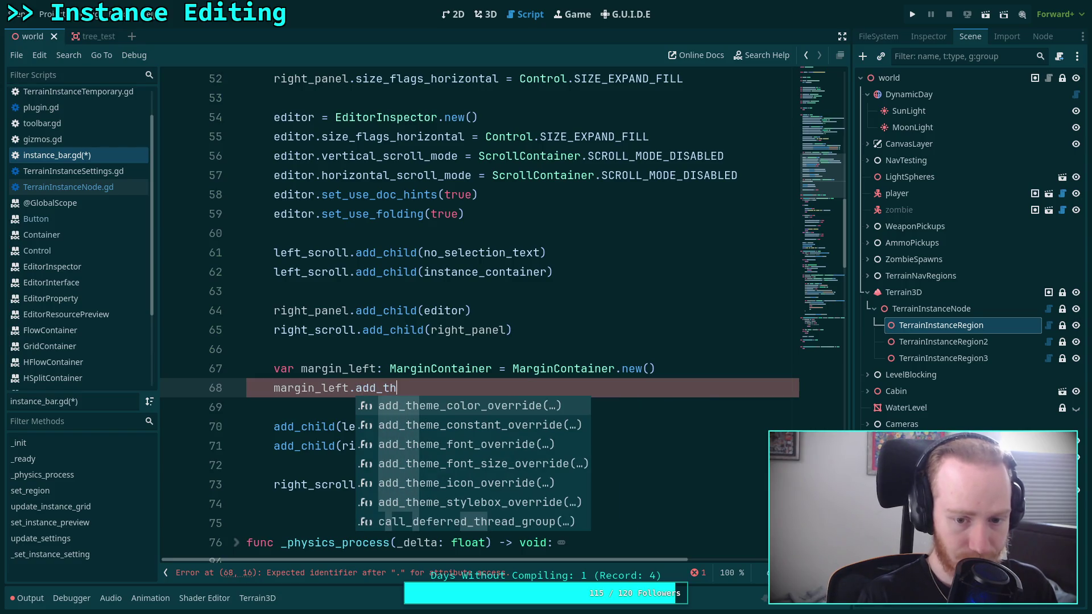
key("Return")
type("'")
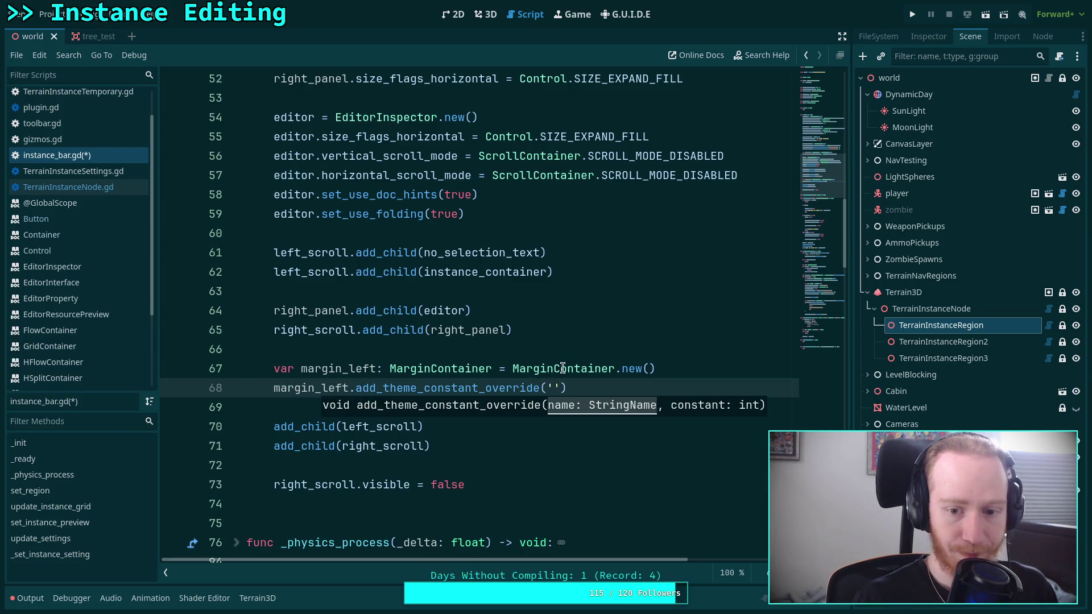
right_click(562, 370)
left_click(601, 558)
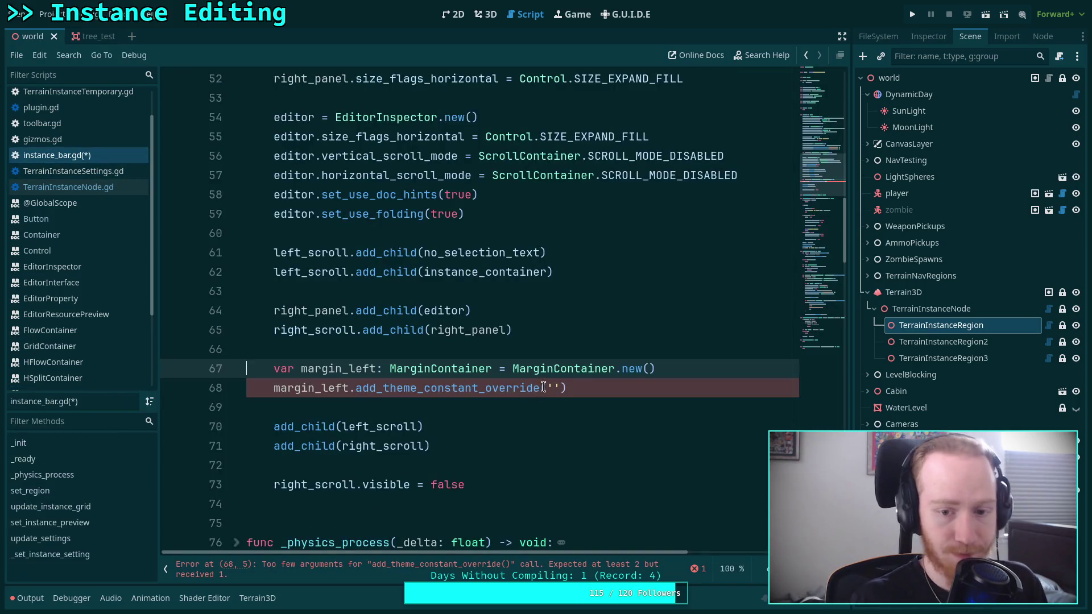
left_click(549, 388)
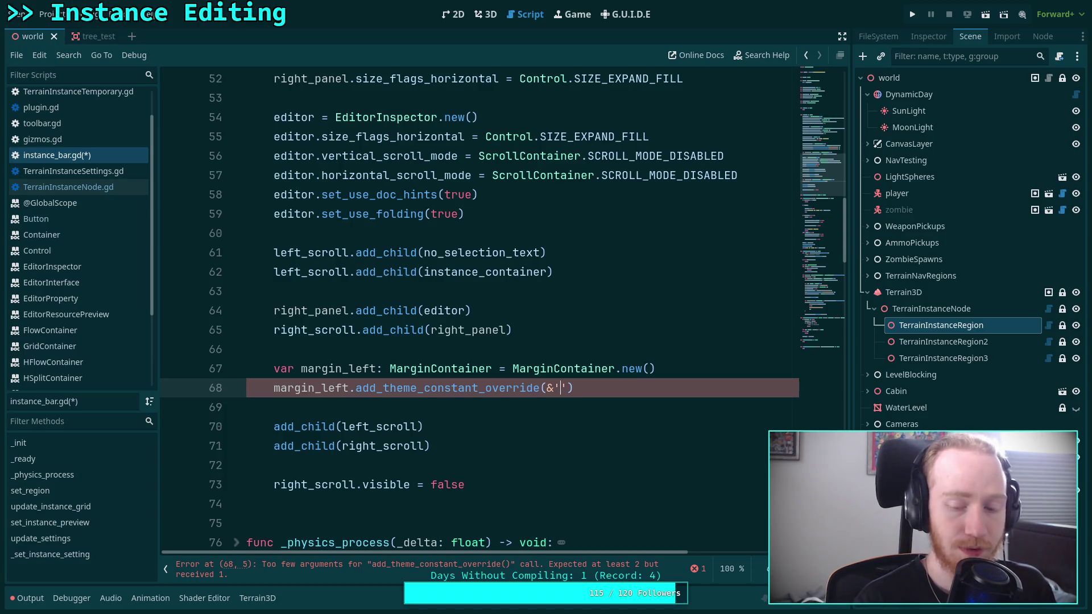
type("_lef")
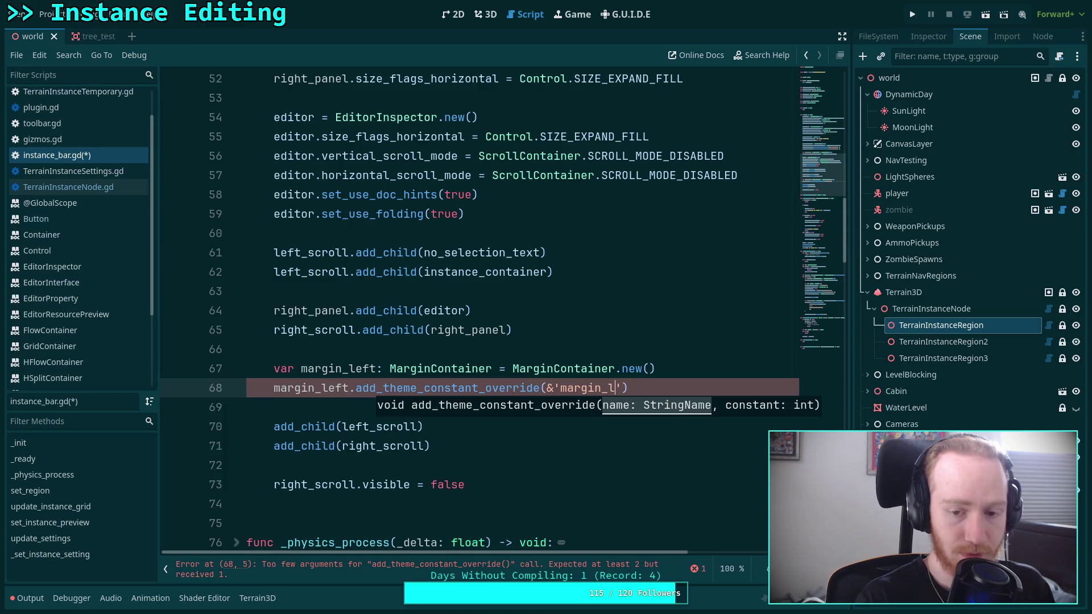
type("t")
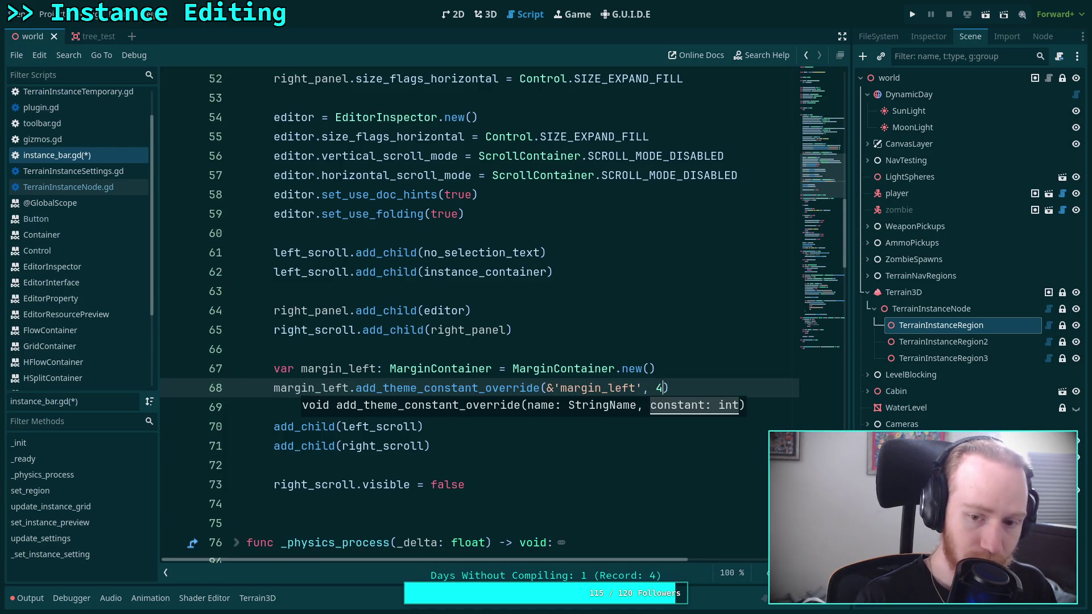
Step: Duplicate the override into margin_top, margin_right and margin_bottom lines, ordered top, left, bottom, right
key("ctrl+shift+d")
key("ctrl+shift+d")
key("ctrl+shift+d")
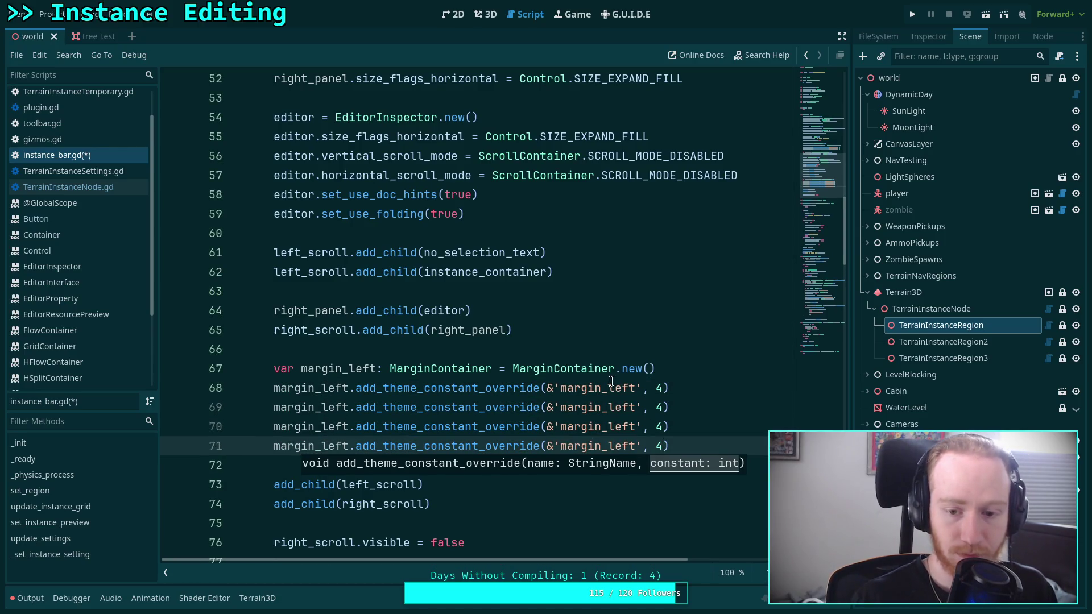
double_click(612, 388)
type("te")
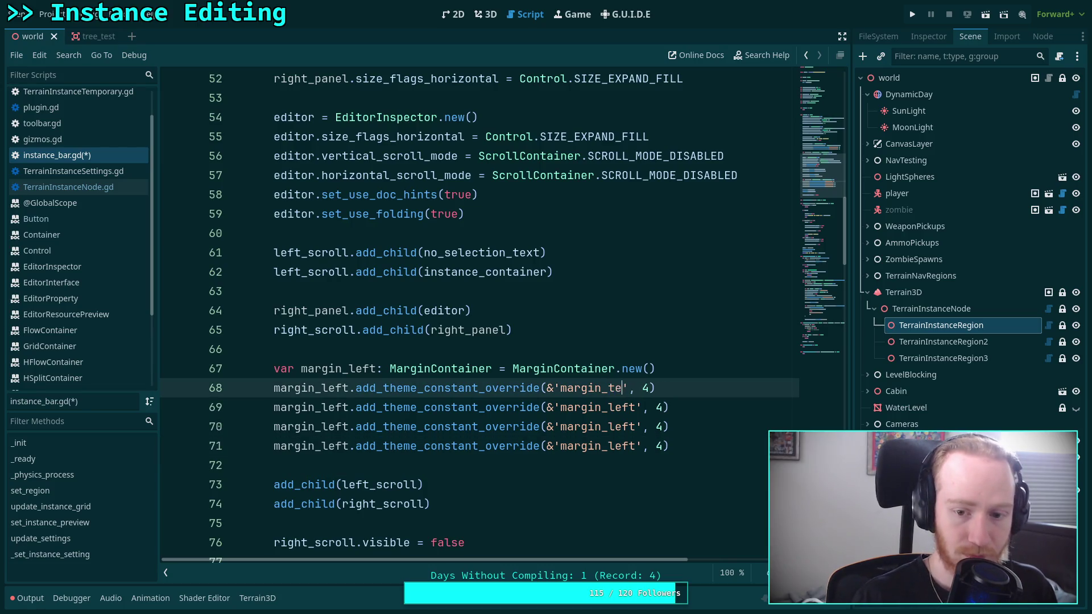
key("BackSpace")
type("oy")
key("BackSpace")
type("p")
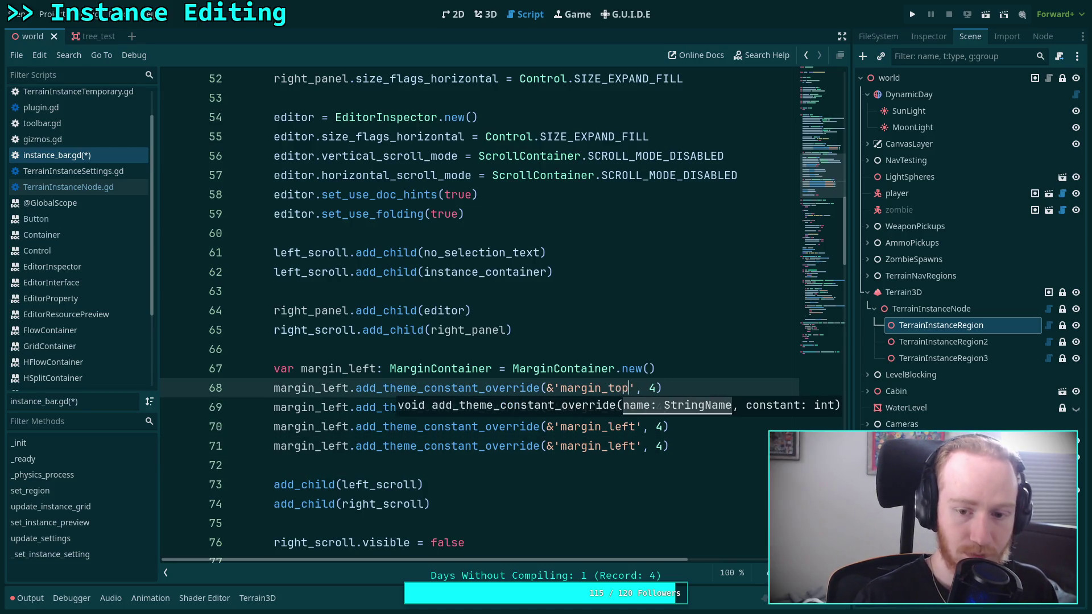
key("Escape")
left_click_drag(609, 428, 637, 428)
type("right")
key("Down")
key("BackSpace")
key("BackSpace")
key("BackSpace")
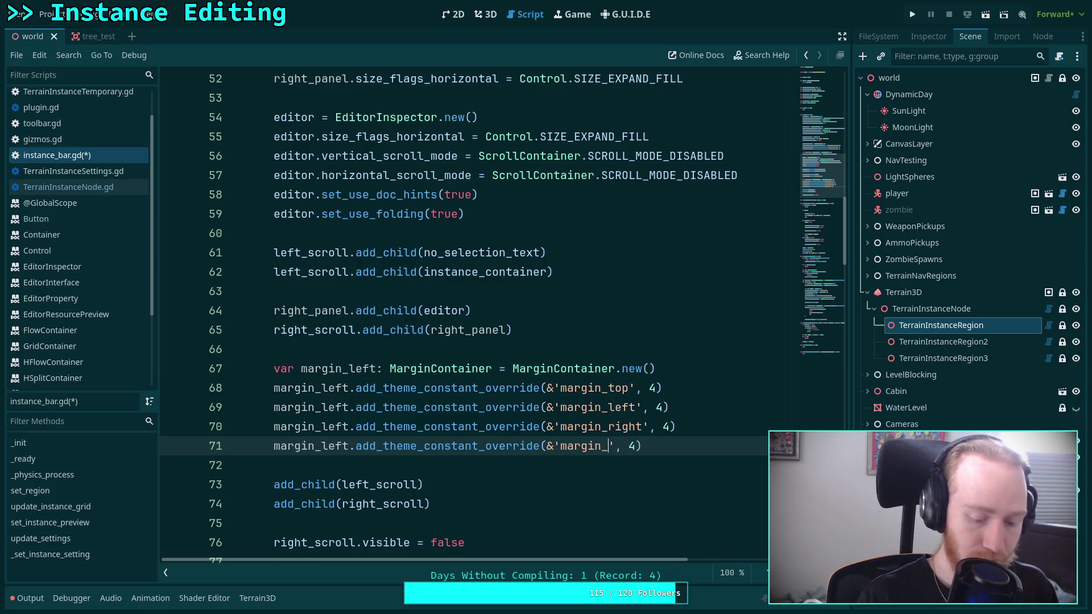
type("bottom")
key("alt+Up")
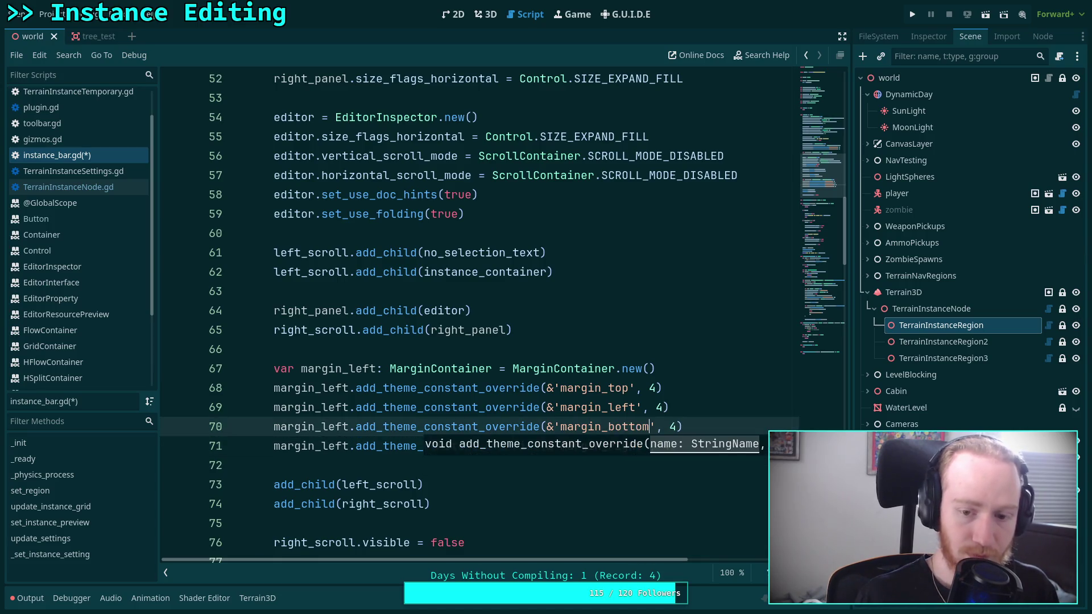
Step: Change the margin_bottom and margin_top values from 4 to 2
scroll(613, 390, "down", 2)
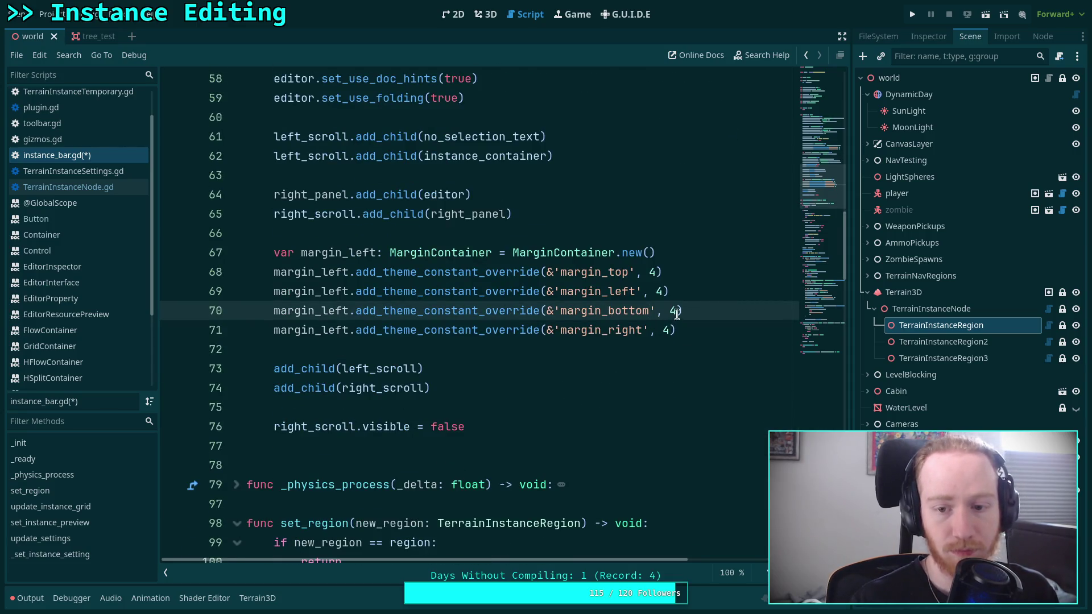
key("BackSpace")
type("2")
key("Up")
key("Up")
key("Left")
key("BackSpace")
type("2")
Step: Select the whole margin_left container block and open blank lines below it
left_click_drag(678, 330, 274, 251)
key("ctrl+c")
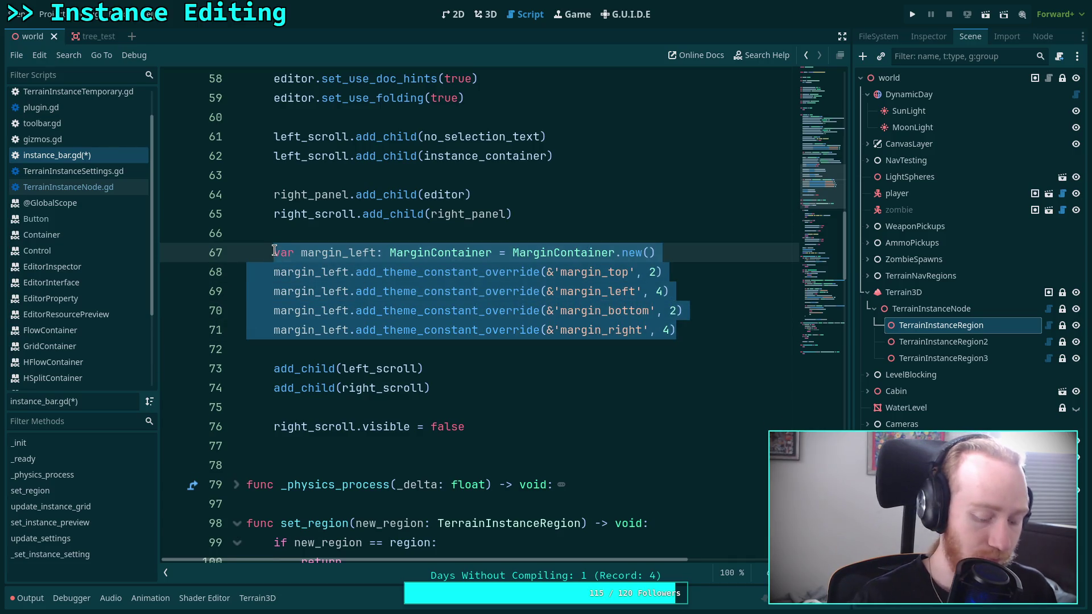
key("Down")
key("Down")
key("Down")
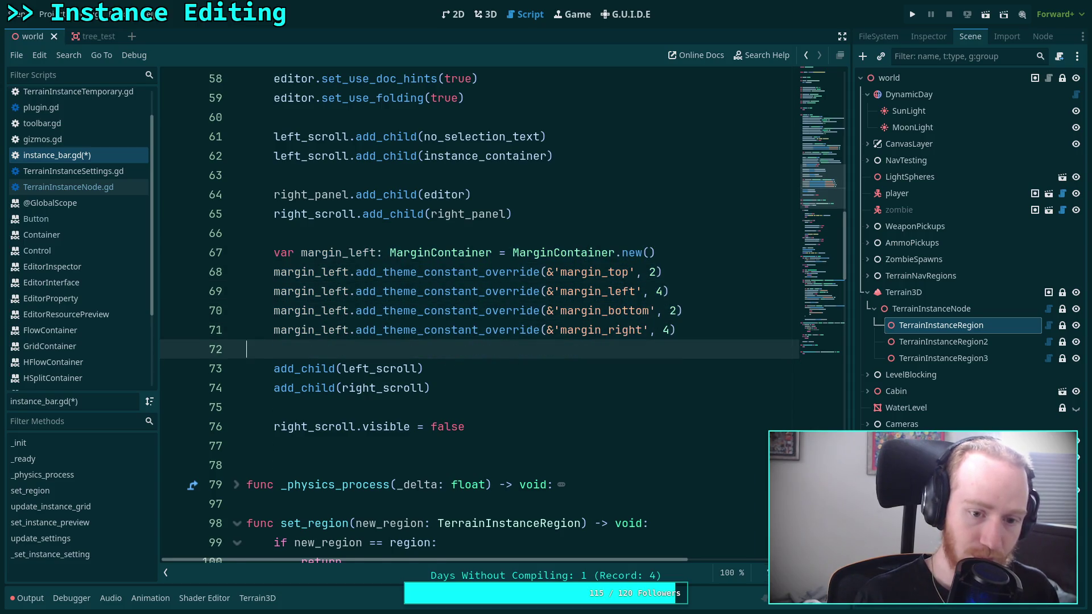
key("Return")
key("Return")
key("Up")
Step: Paste a copy of the margin_left block and name the new container margin_right
key("ctrl+v")
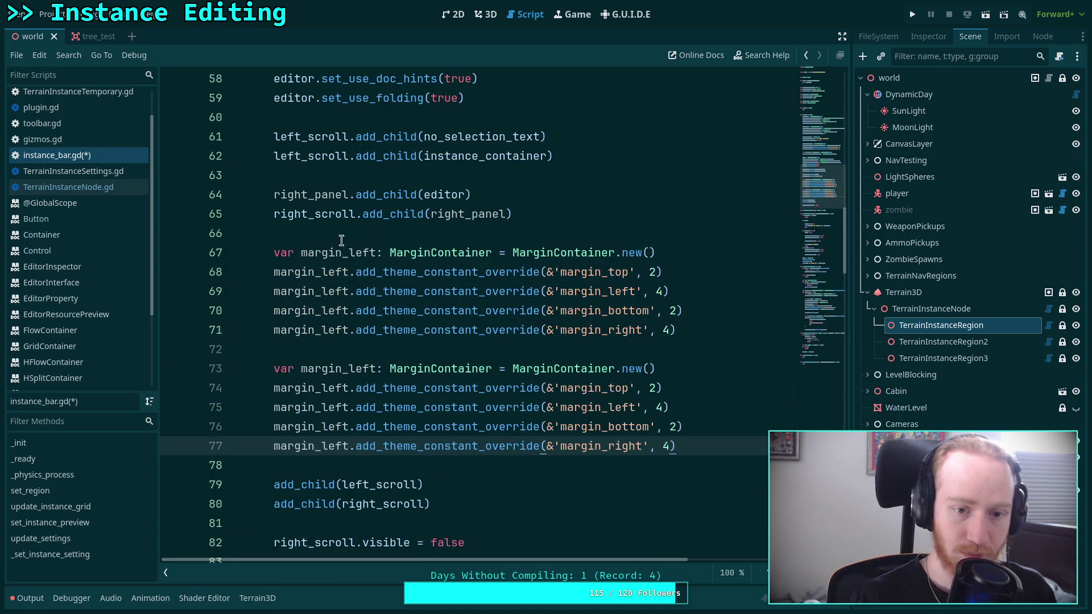
left_click_drag(348, 255, 376, 255)
type("right")
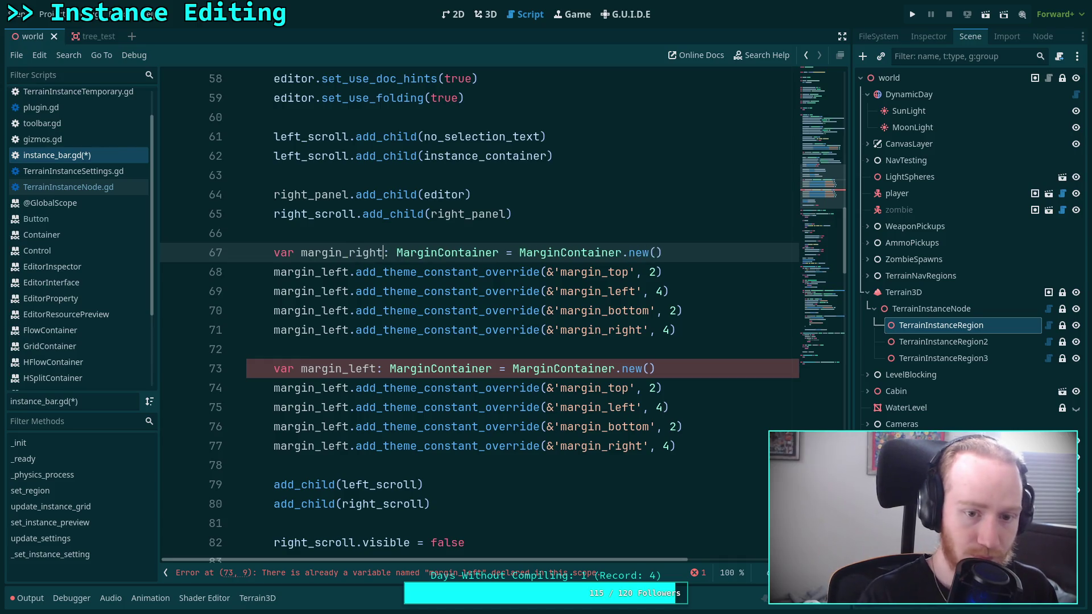
double_click(358, 256)
right_click(348, 259)
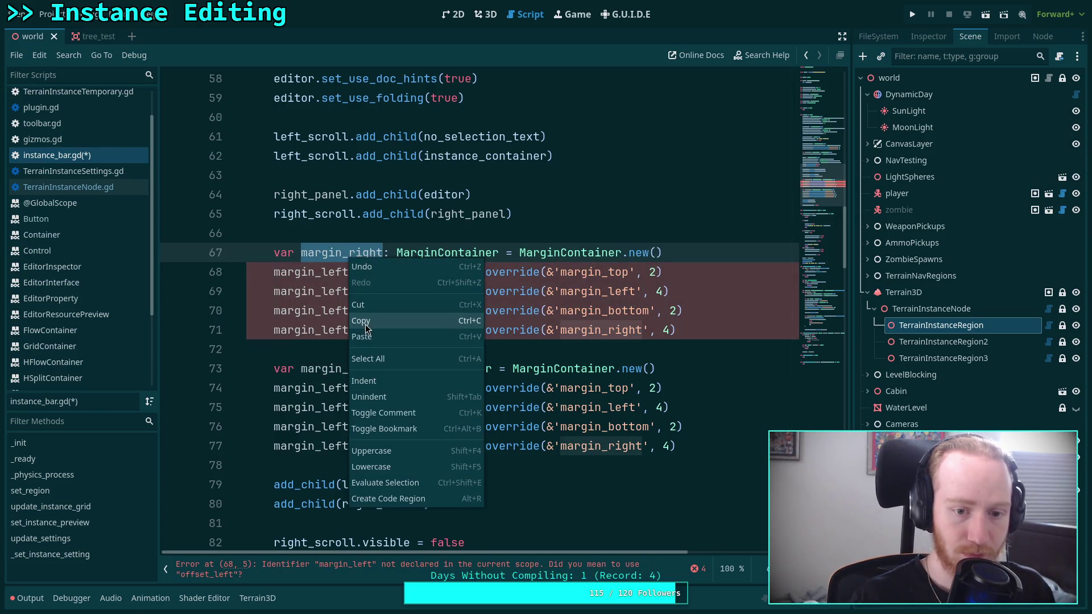
left_click(364, 322)
double_click(329, 368)
right_click(330, 364)
left_click(356, 443)
double_click(330, 388)
right_click(330, 387)
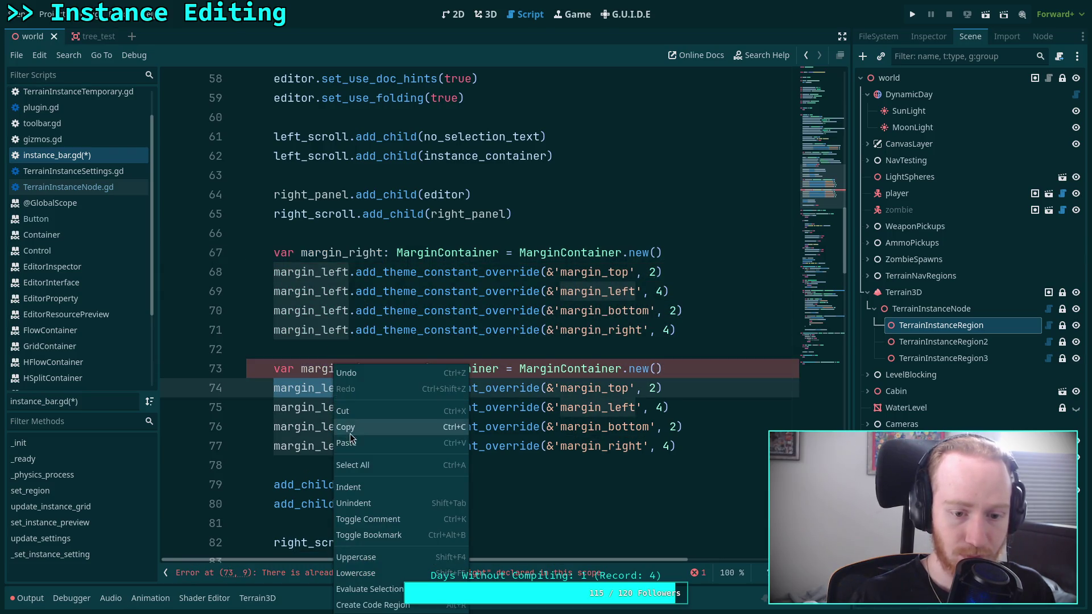
left_click(327, 401)
double_click(338, 254)
right_click(338, 255)
left_click(352, 340)
Step: Replace margin_left with margin_right on each of the copy's override lines and save the script
double_click(336, 368)
right_click(339, 371)
left_click(350, 427)
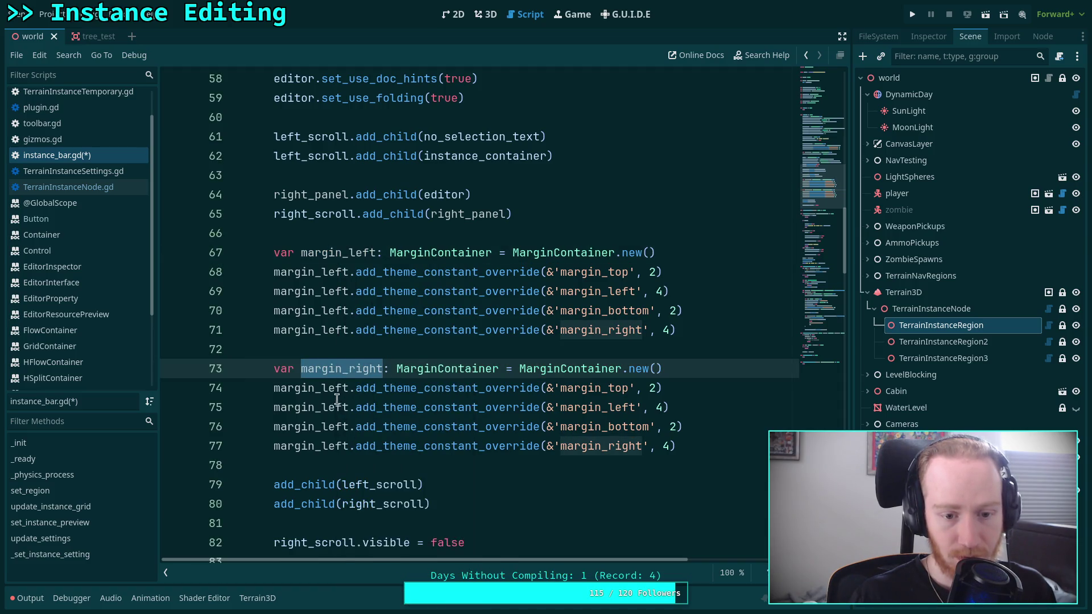
double_click(329, 388)
right_click(336, 364)
left_click(344, 428)
double_click(333, 407)
right_click(336, 407)
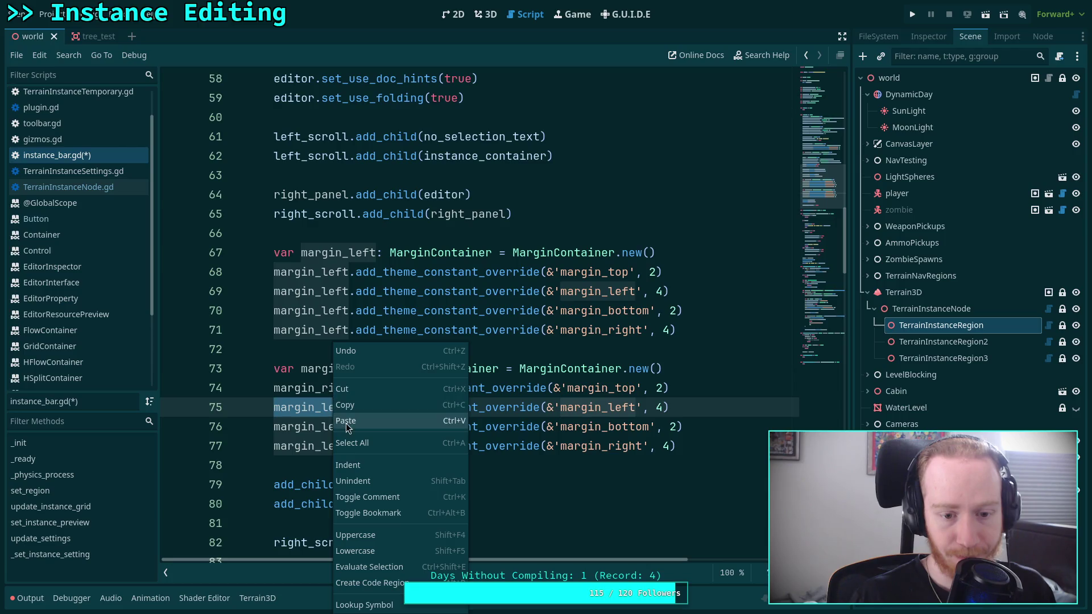
left_click(347, 428)
right_click(341, 421)
left_click(330, 428)
double_click(332, 428)
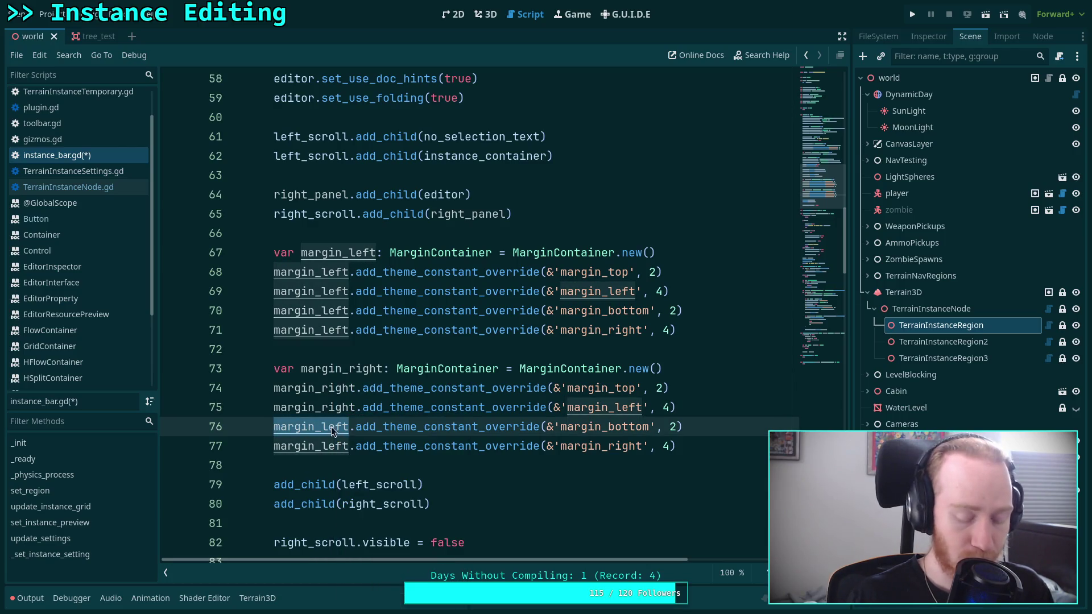
key("ctrl+v")
double_click(323, 439)
key("ctrl+v")
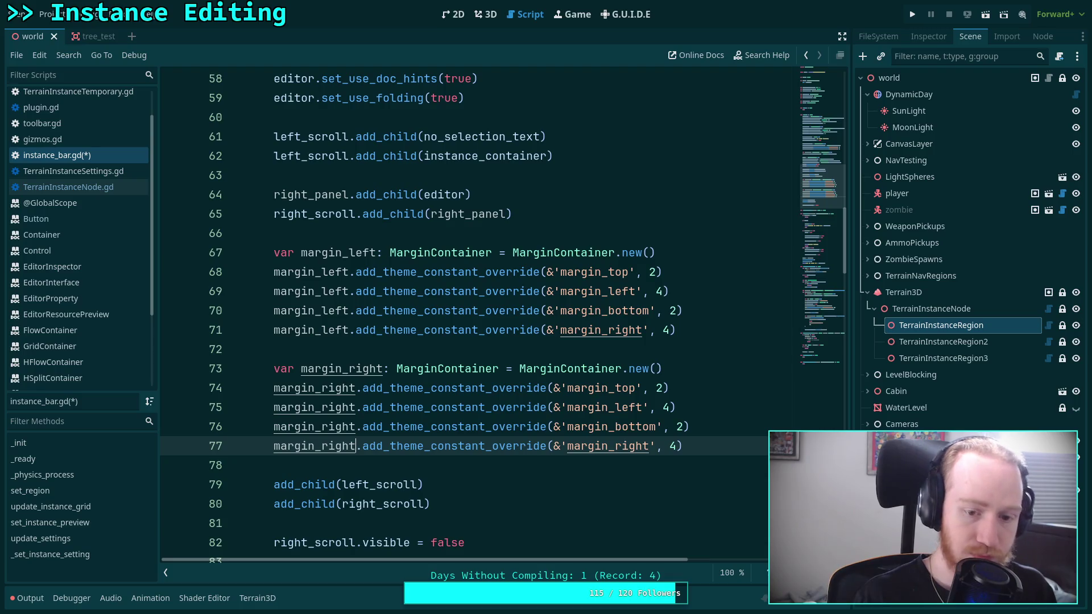
key("ctrl+s")
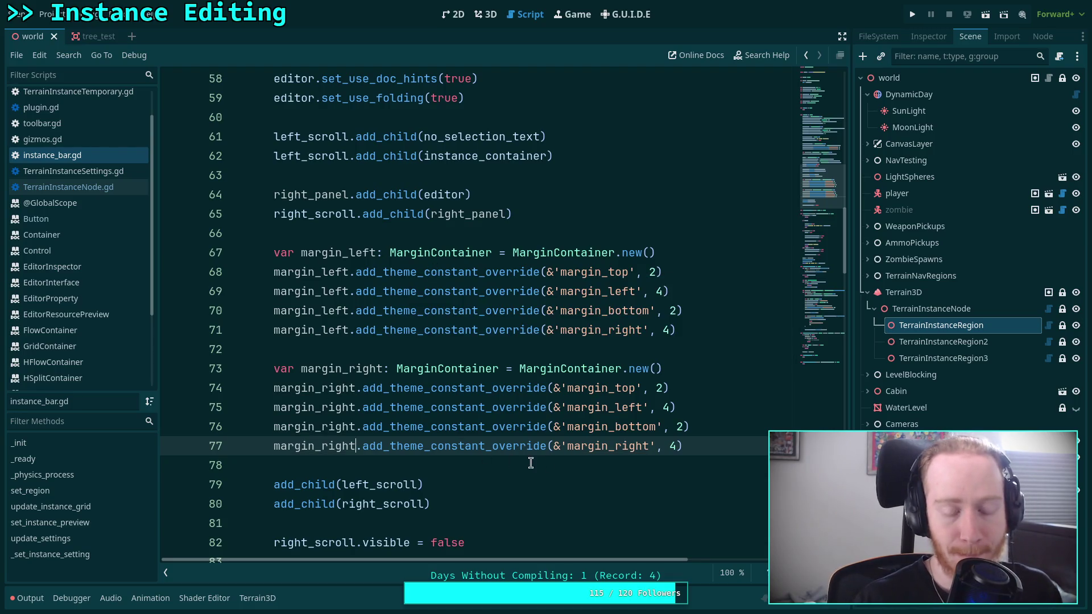
left_click(535, 464)
key("Return")
Step: Add margin_left.add_child(left_scroll) and margin_right.add_child(right_scroll) below the containers
key("Up")
key("Return")
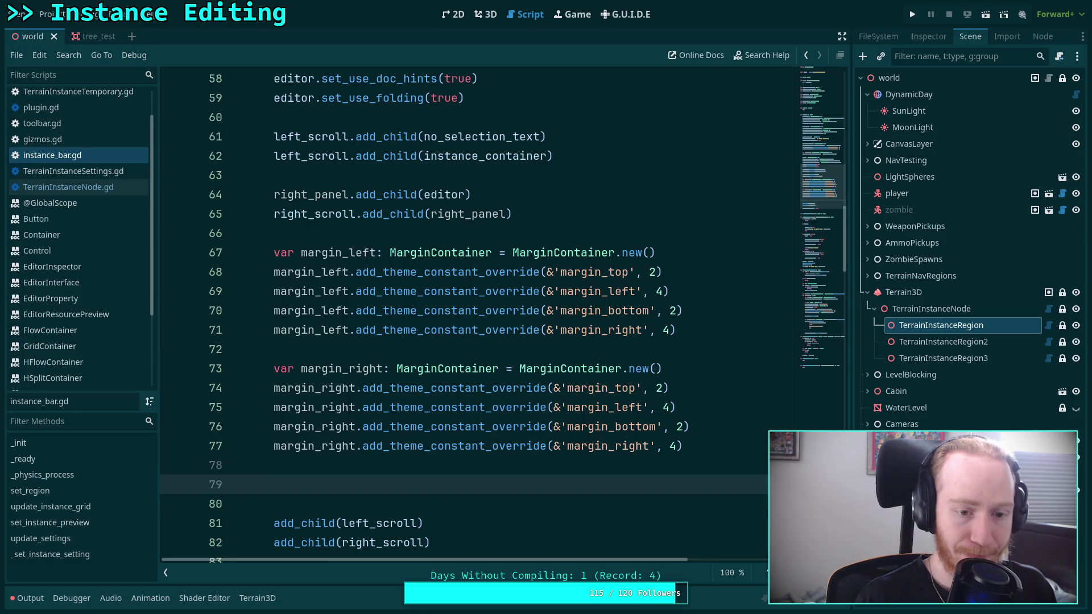
type("margin_l")
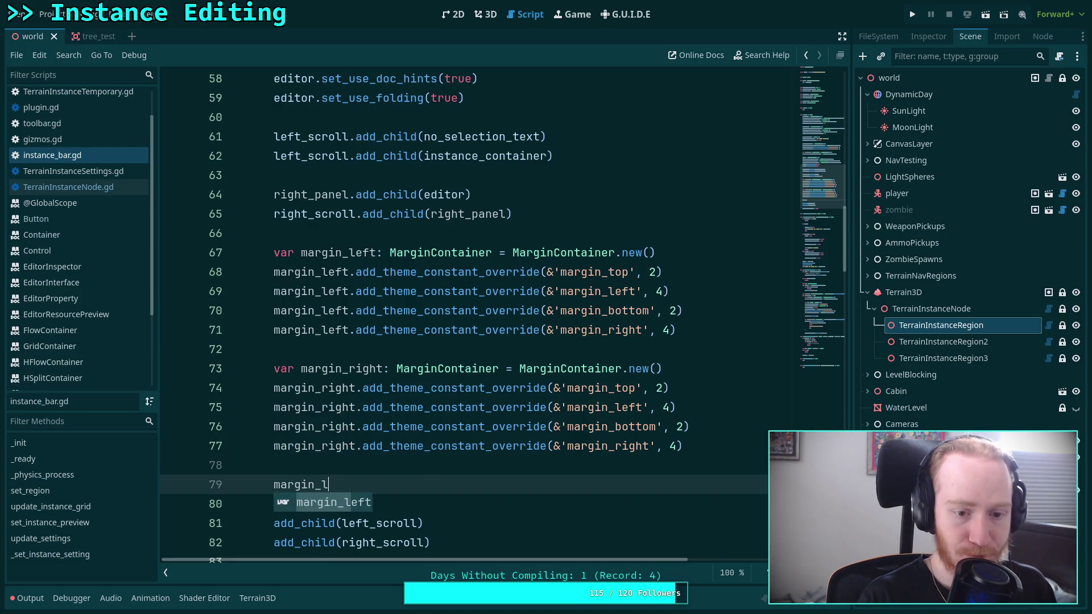
type("eft.add_ch")
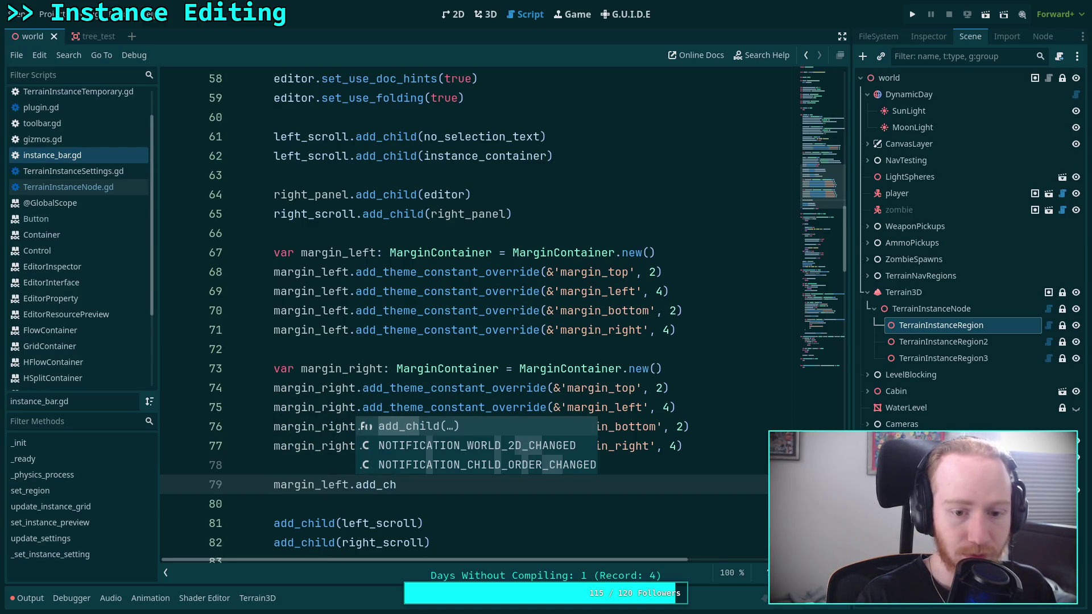
key("Return")
type("ri")
key("BackSpace")
key("BackSpace")
type("ld(lig")
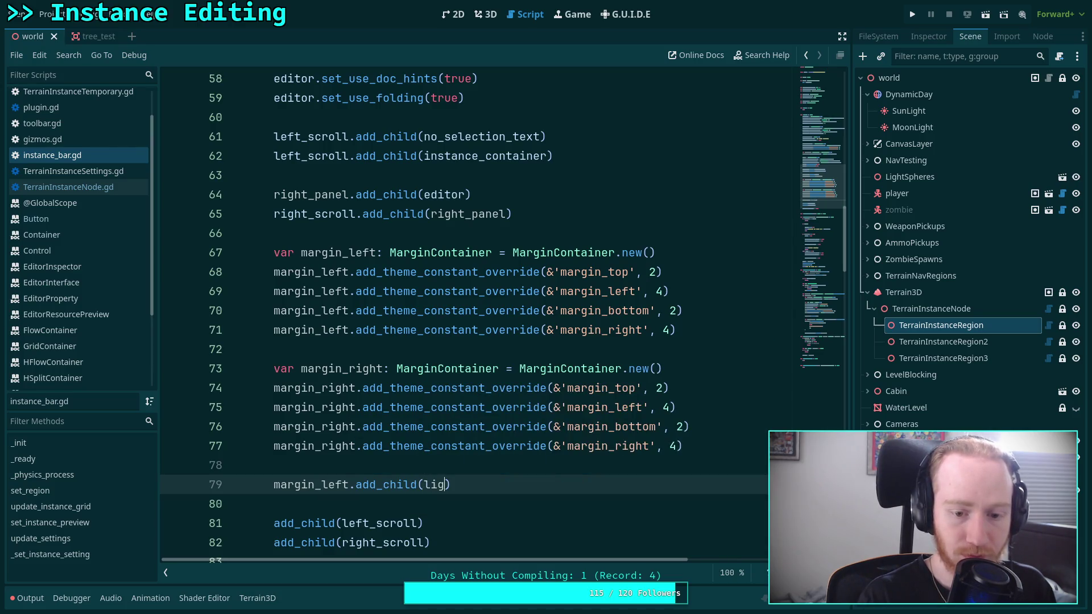
key("BackSpace")
key("BackSpace")
key("Return")
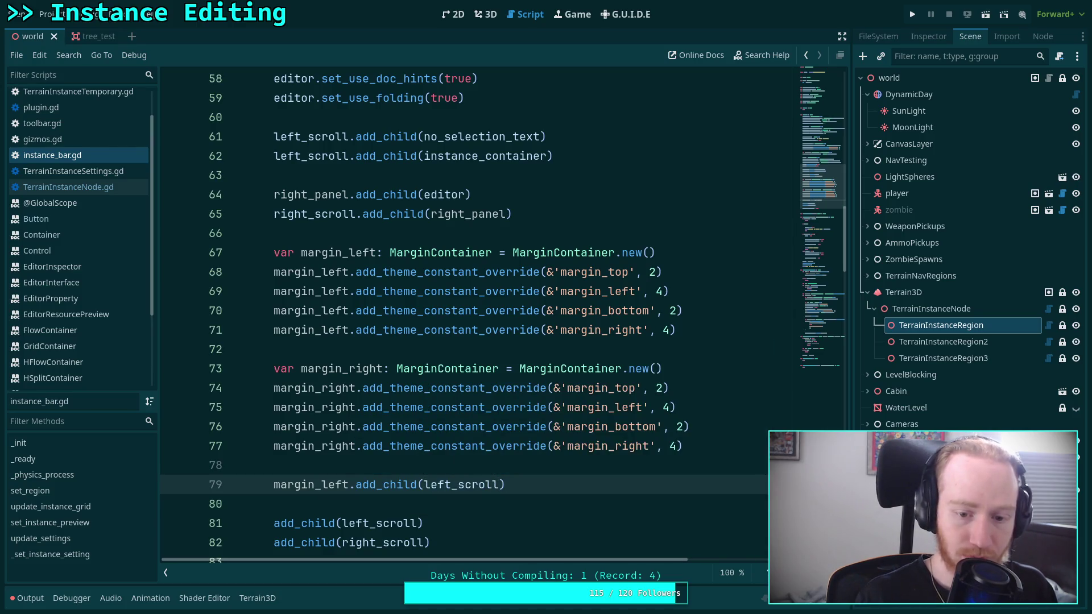
key("Down")
key("Up")
key("Return")
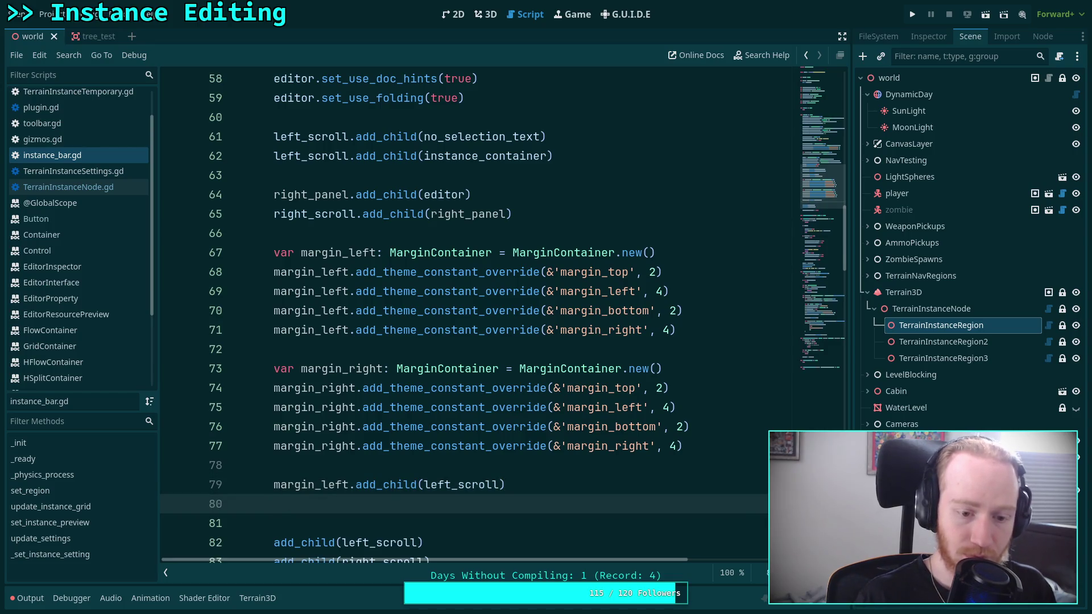
type("margin_right.")
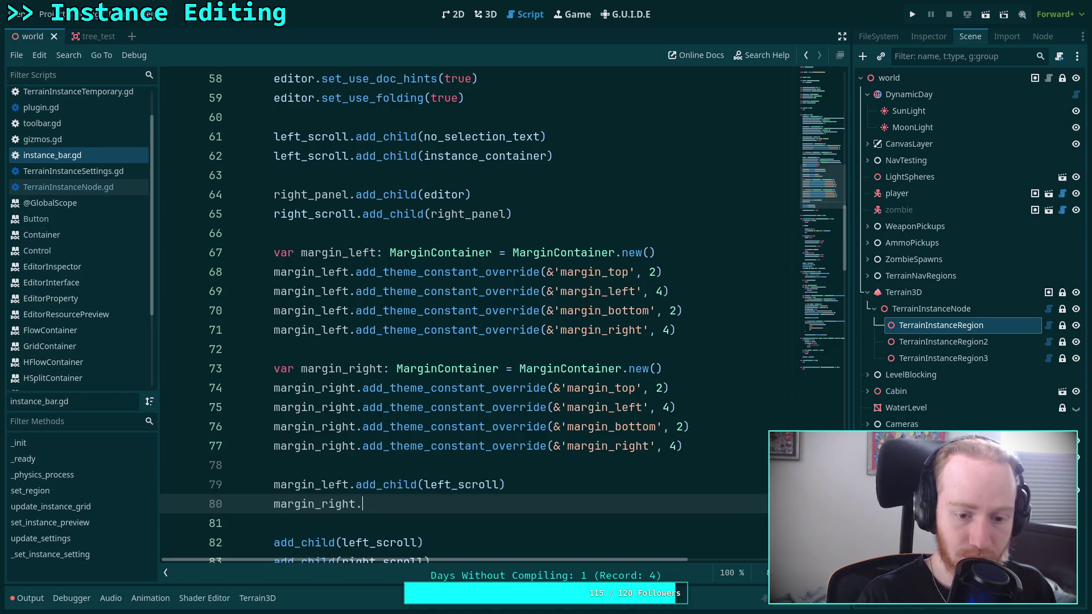
type("add_c")
key("Return")
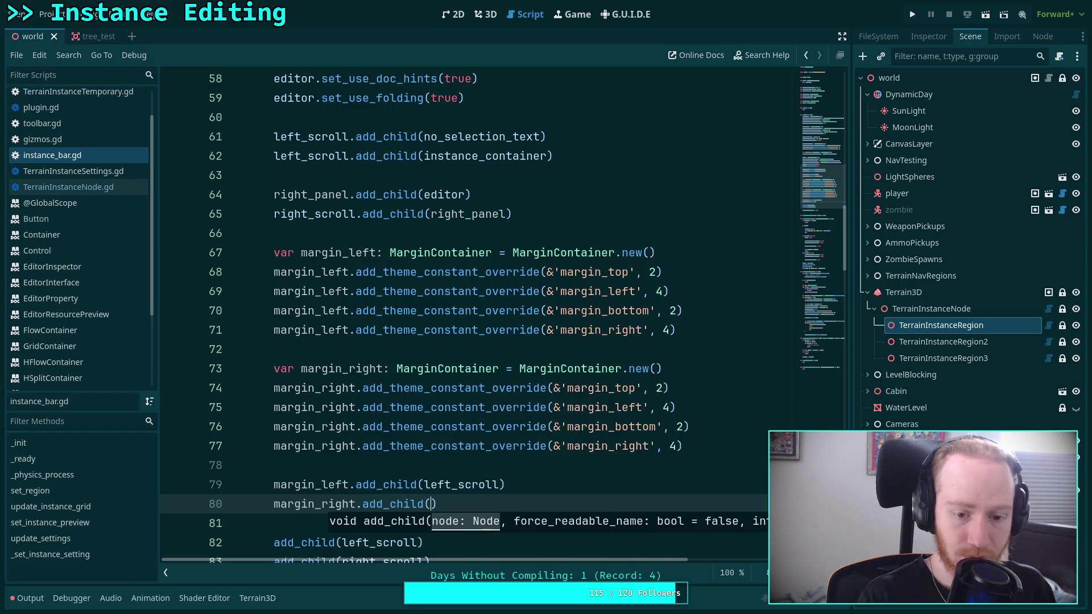
key("BackSpace")
type("right")
key("Return")
key("BackSpace")
key("BackSpace")
key("BackSpace")
type("sc")
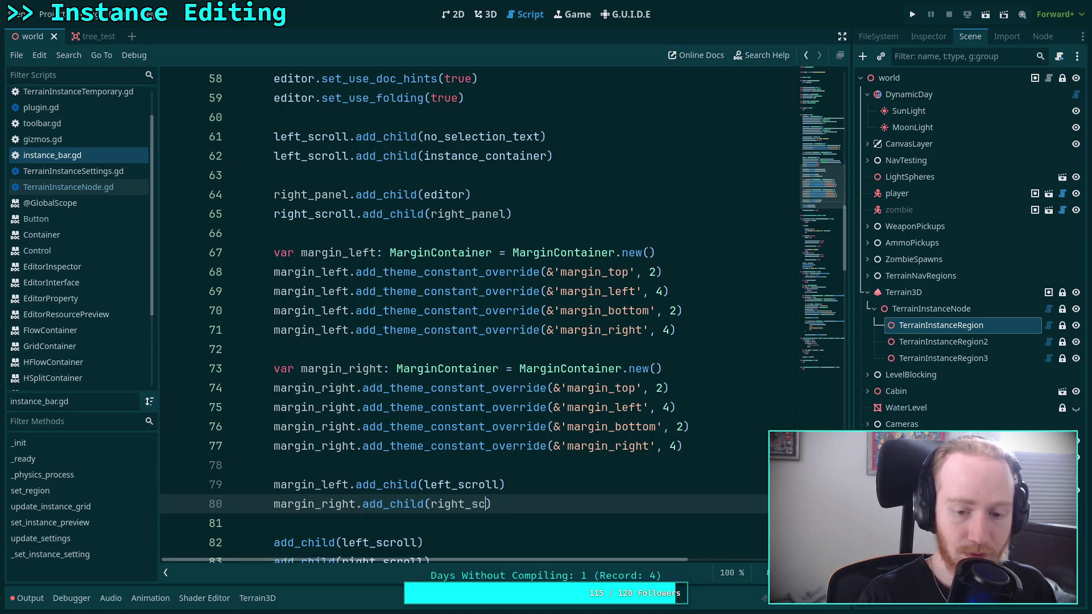
key("Return")
Step: In the instance bar's add_child calls, replace left_scroll and right_scroll with margin_left and margin_right
scroll(697, 338, "up", 15)
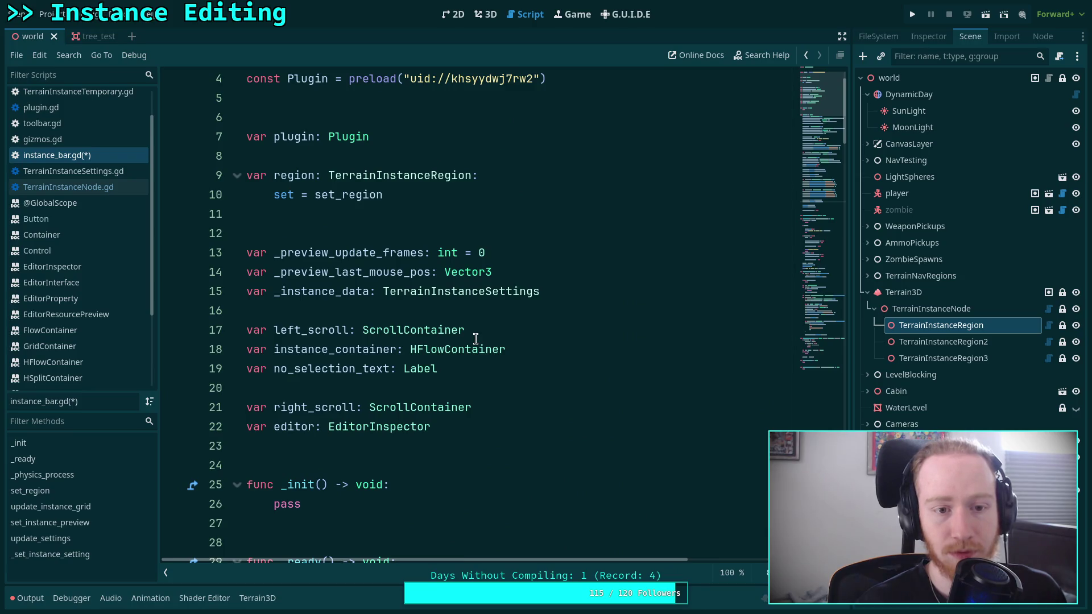
scroll(475, 338, "up", 1)
scroll(476, 338, "down", 3)
left_click(416, 329)
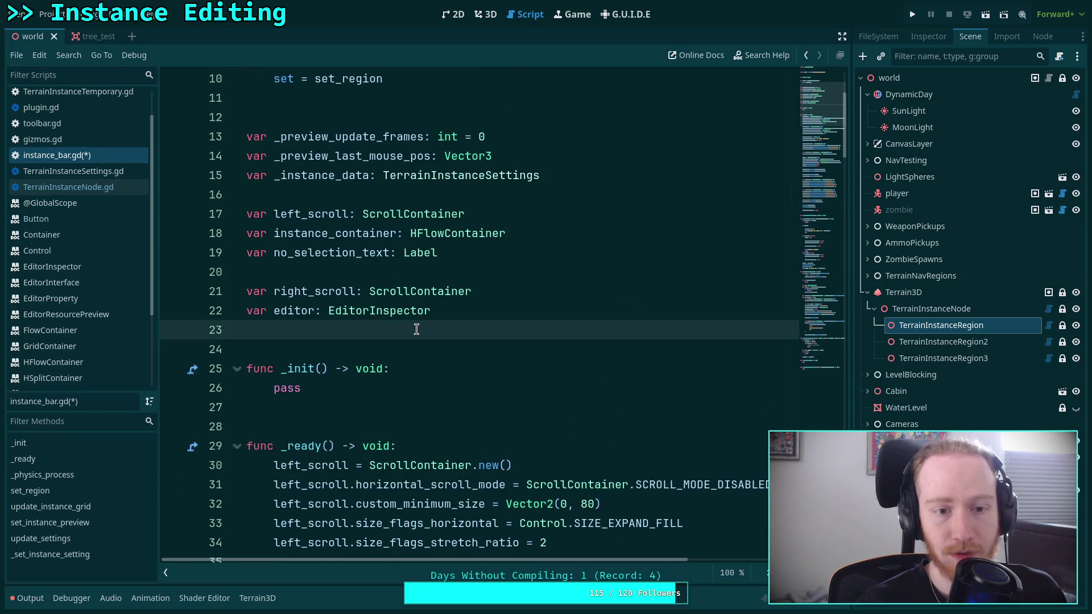
scroll(417, 329, "down", 11)
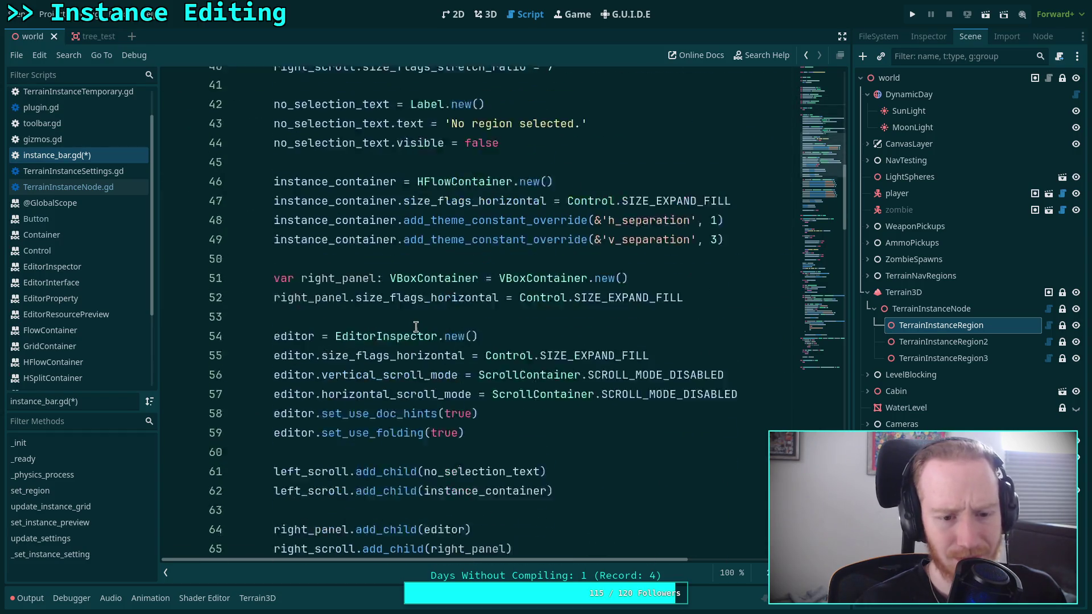
double_click(318, 233)
scroll(290, 299, "down", 5)
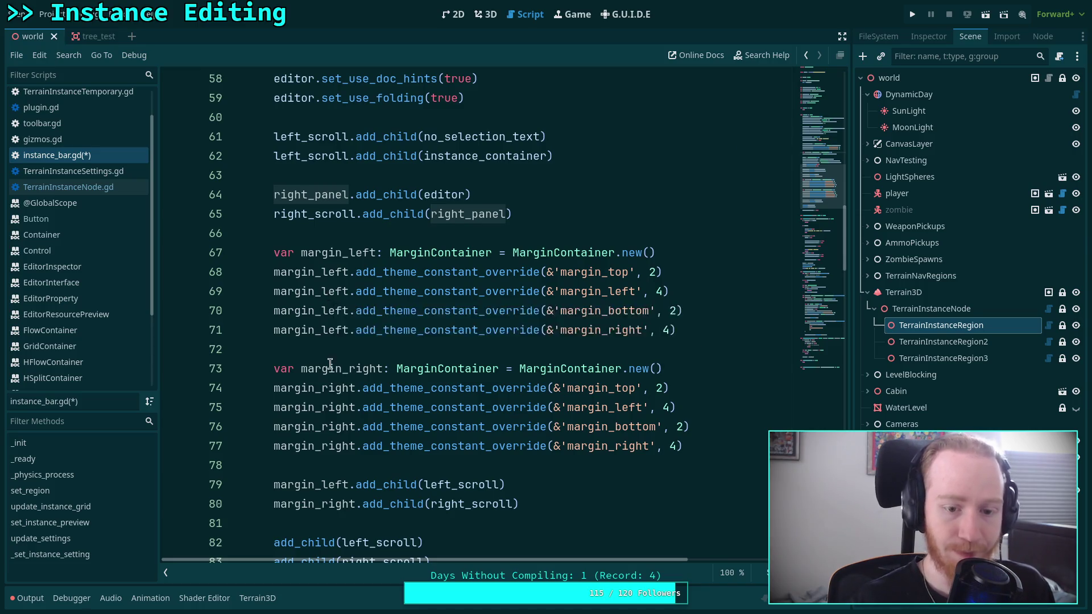
scroll(410, 373, "down", 4)
left_click(491, 332)
double_click(315, 272)
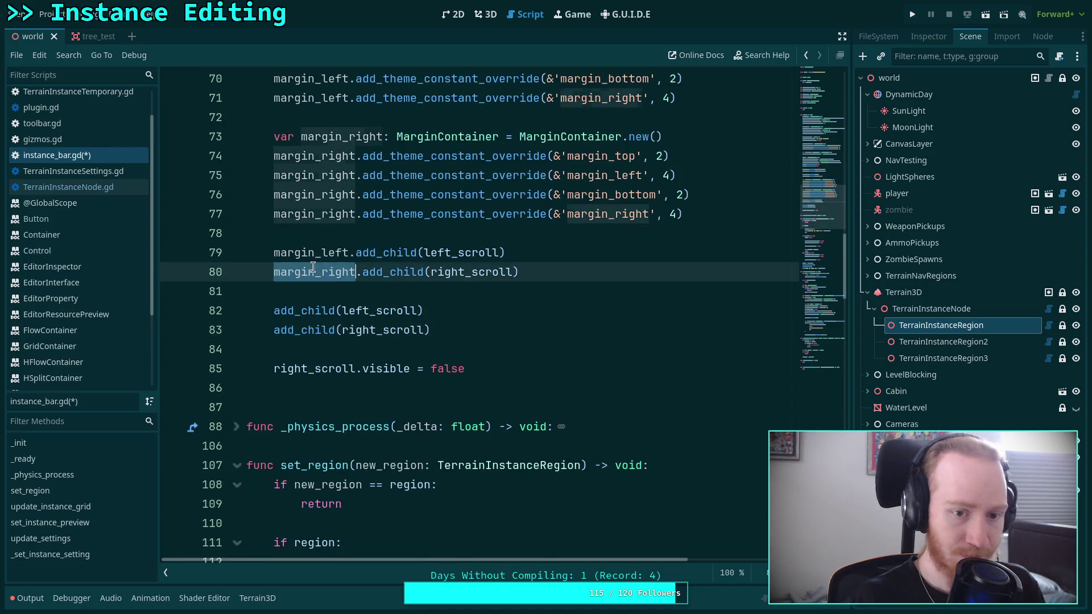
double_click(311, 253)
key("ctrl+c")
double_click(381, 311)
key("ctrl+v")
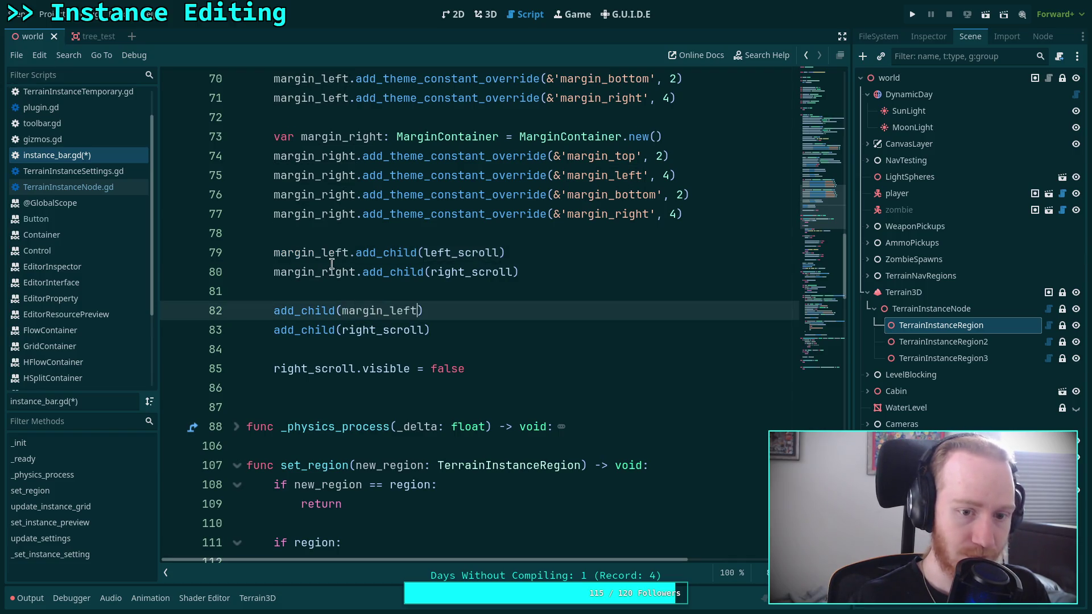
left_click(332, 267)
double_click(332, 272)
double_click(370, 330)
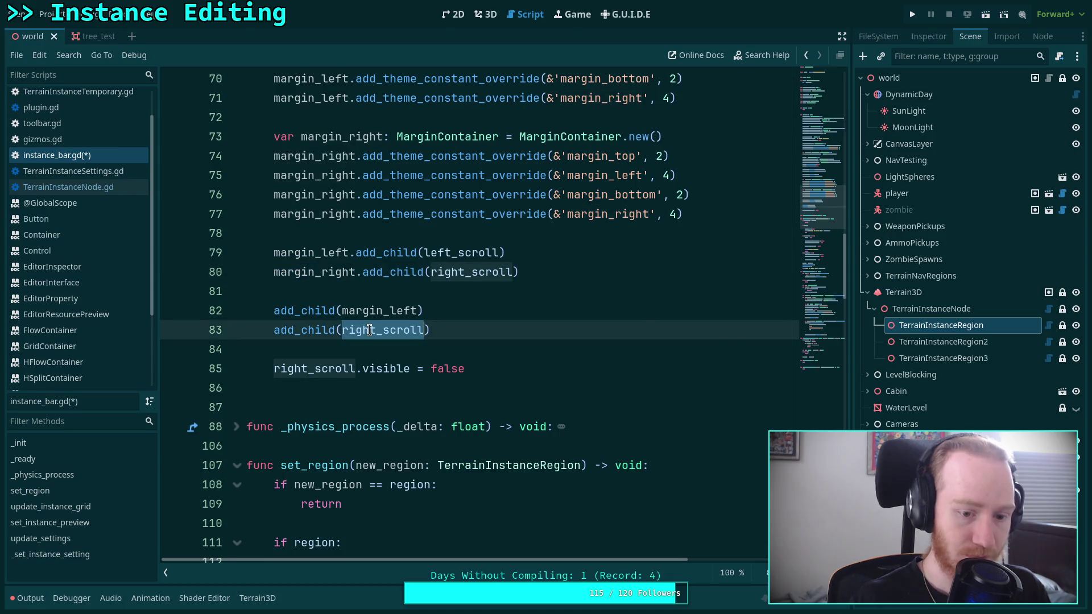
key("ctrl+v")
Step: Save the script, return to the 3D view and reselect the TerrainInstanceRegion node
left_click(553, 358)
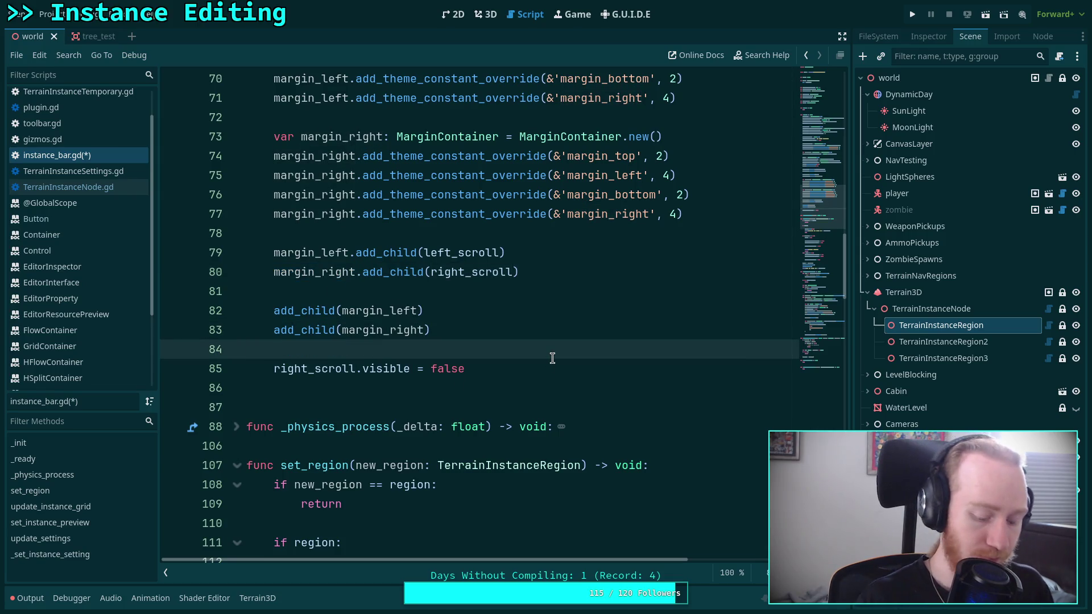
key("ctrl+s")
key("ctrl+F2")
left_click(920, 276)
left_click(942, 325)
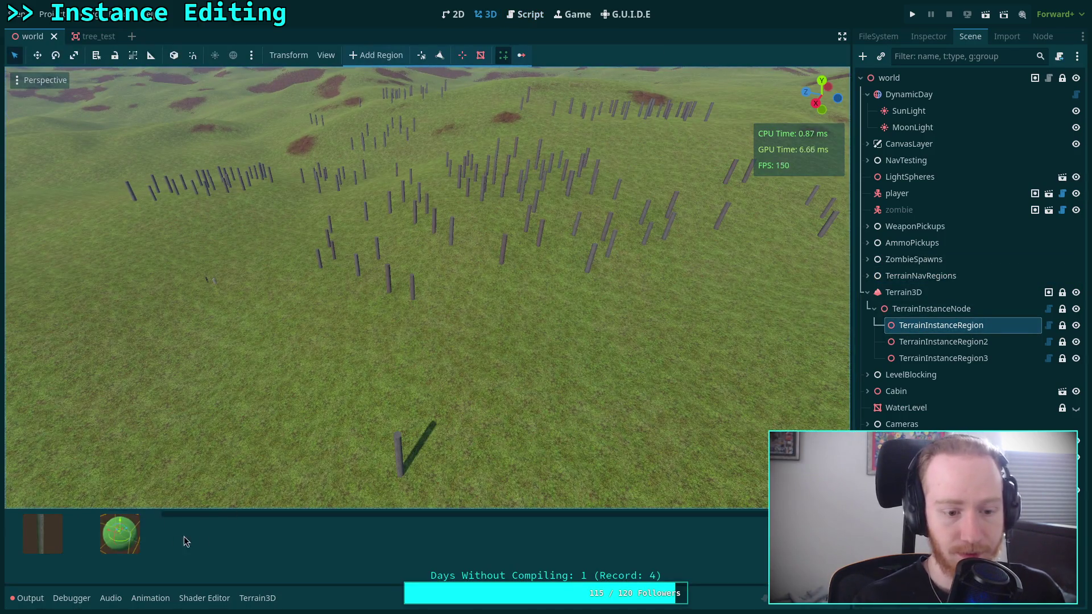
Step: Narrow the thumbnail area and check the Terrain Instancer plugin in Project Settings
mouse_move(160, 539)
left_mouse_down()
mouse_move(90, 539)
mouse_move(112, 541)
left_mouse_up()
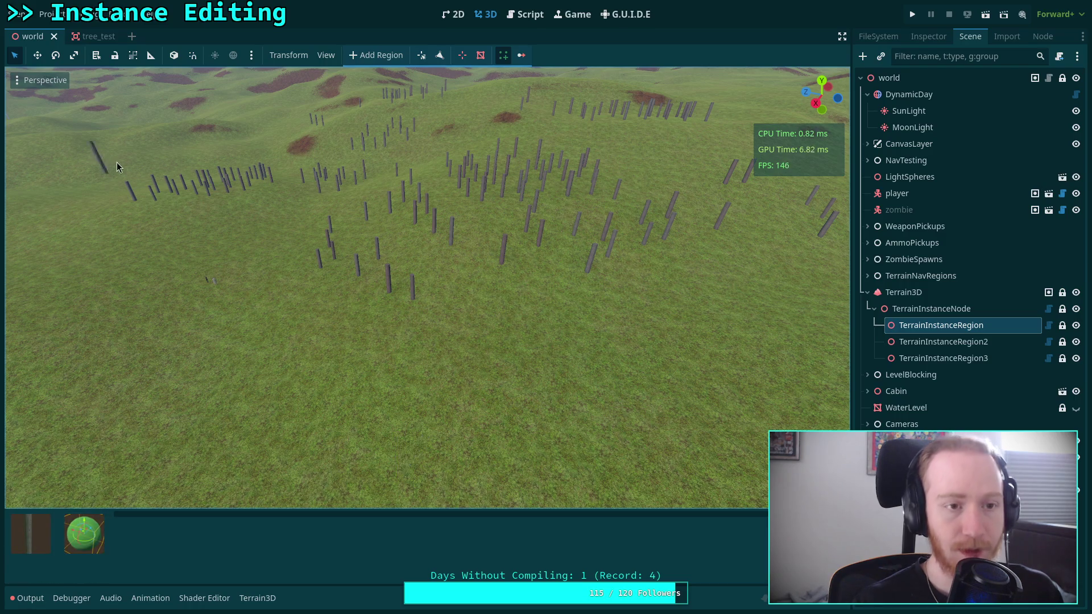
left_click(49, 13)
left_click(71, 31)
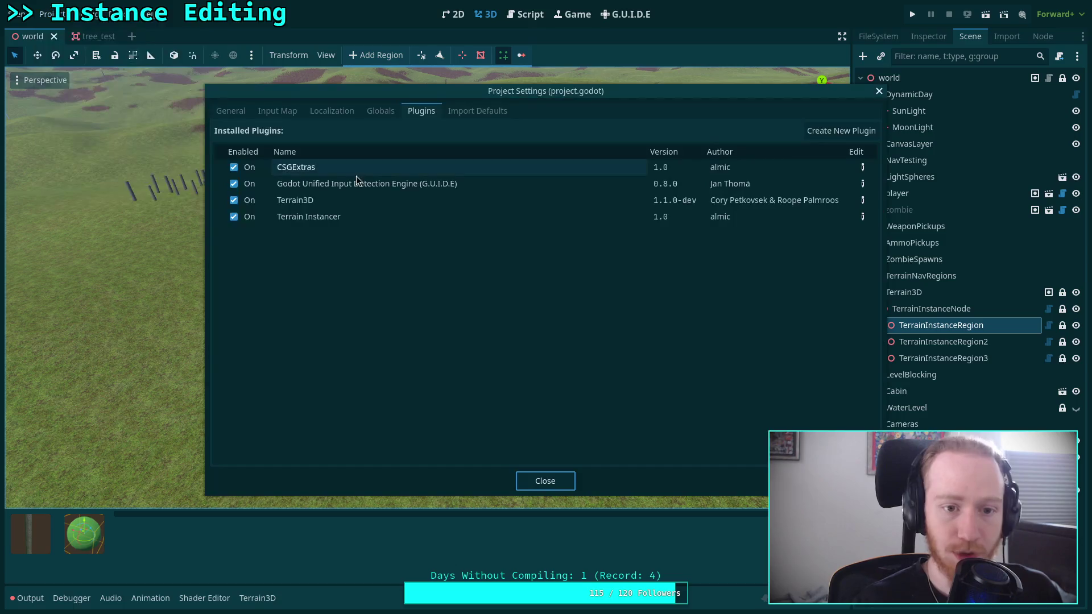
left_click(250, 216)
left_click(561, 477)
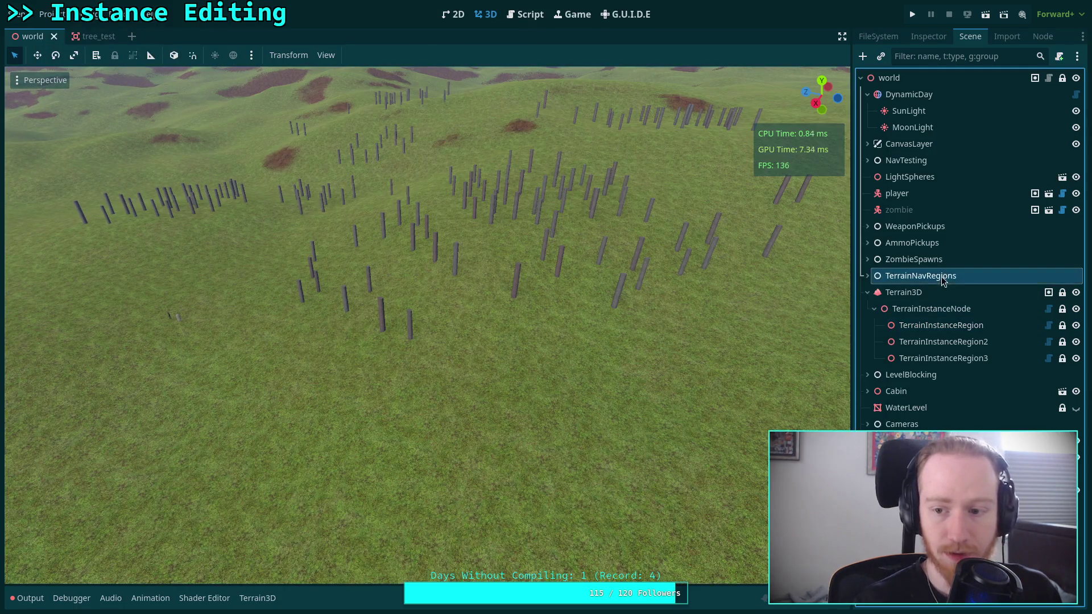
Step: Reselect TerrainInstanceRegion, show the instance bar, widen its thumbnail area, and return to the script
left_click(941, 325)
left_click(504, 55)
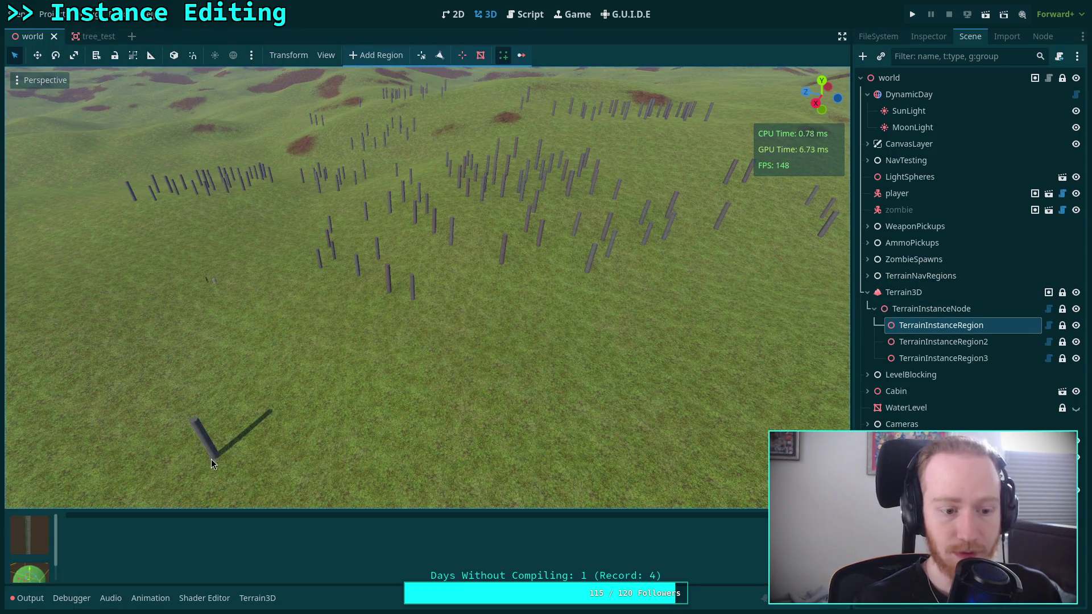
mouse_move(55, 540)
left_mouse_down()
mouse_move(162, 550)
mouse_move(88, 546)
mouse_move(116, 532)
left_mouse_up()
left_click(526, 14)
Step: Copy right_scroll's two size_flags lines and paste them below margin_left's overrides
scroll(406, 279, "up", 10)
scroll(406, 280, "up", 4)
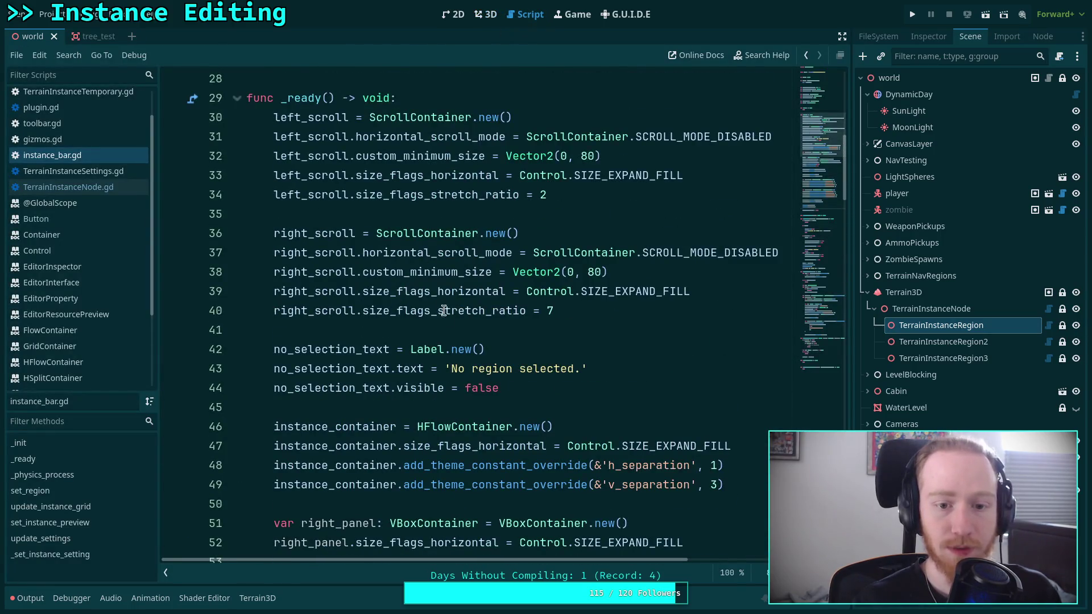
mouse_move(591, 312)
left_mouse_down()
mouse_move(281, 289)
mouse_move(274, 305)
mouse_move(274, 291)
left_mouse_up()
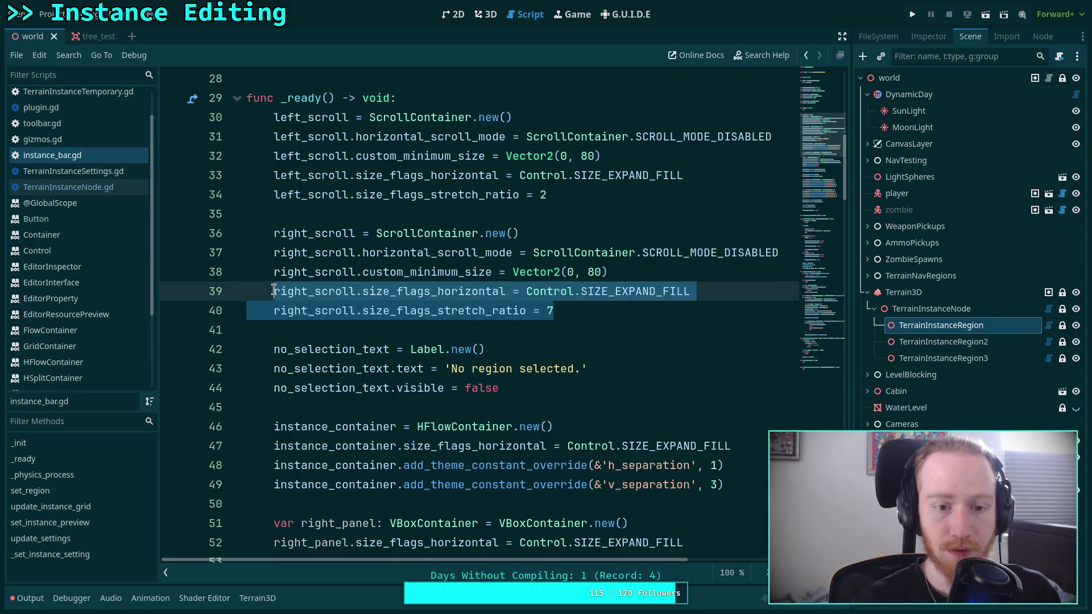
right_click(308, 289)
left_click(346, 345)
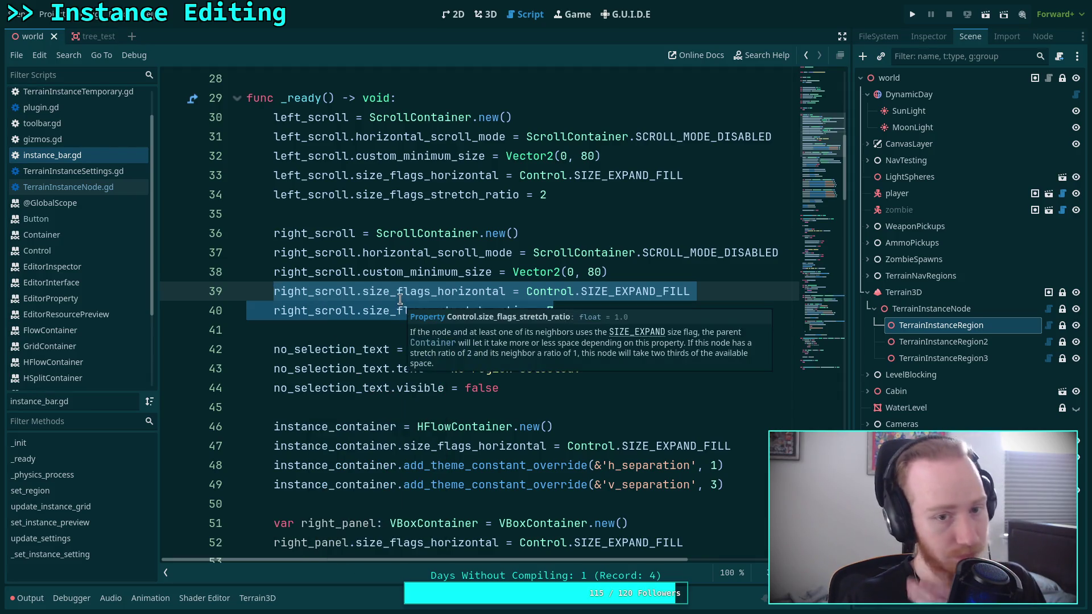
scroll(398, 296, "down", 6)
scroll(397, 293, "down", 8)
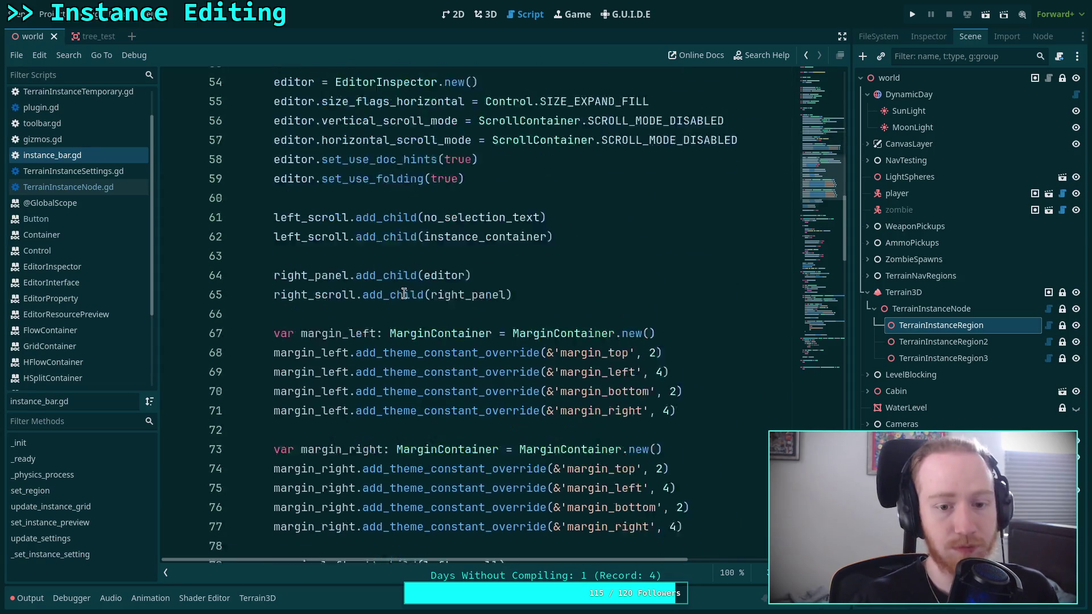
left_click(492, 329)
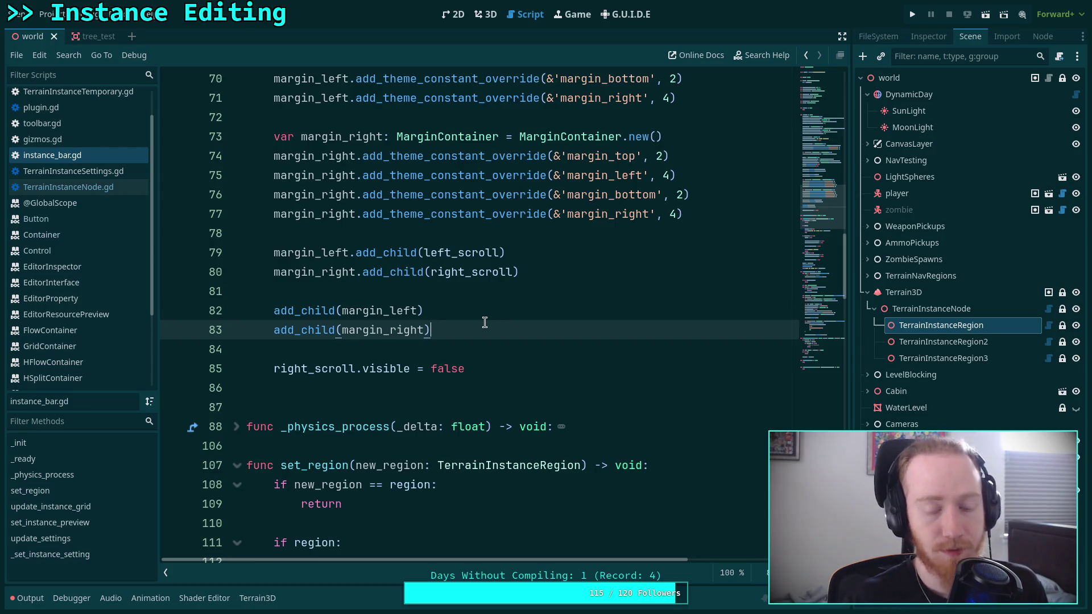
scroll(489, 321, "up", 3)
left_click(717, 272)
key("Return")
key("ctrl+v")
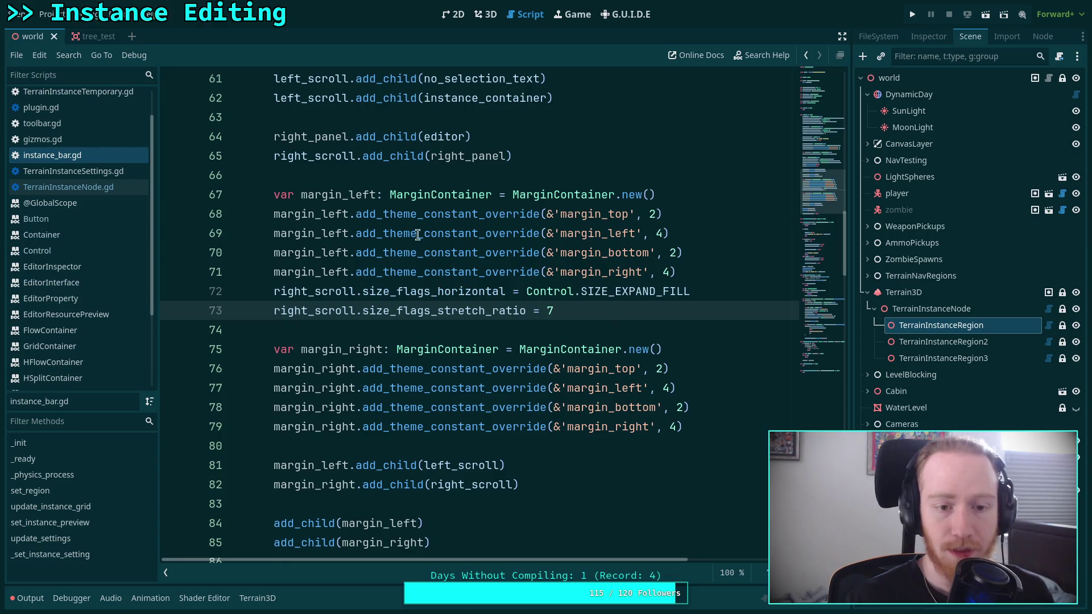
Step: Rename right_scroll to margin_left in both pasted size_flags lines
double_click(334, 195)
right_click(338, 195)
left_click(362, 259)
double_click(315, 293)
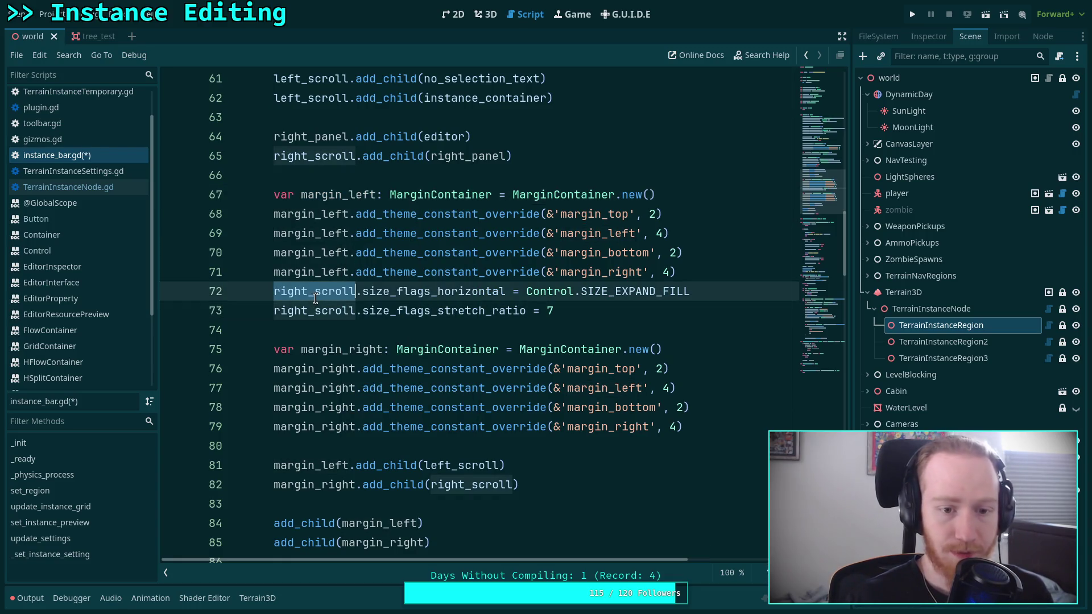
key("ctrl+v")
double_click(316, 310)
key("ctrl+v")
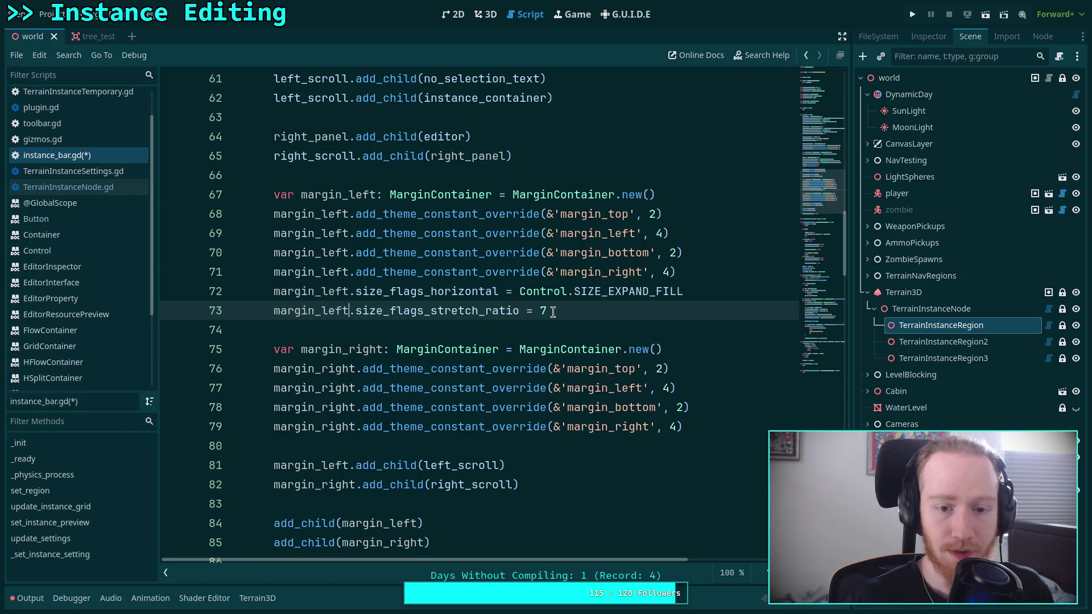
Step: Change the pasted stretch ratio from 7 to 2, matching left_scroll's value
scroll(563, 310, "up", 12)
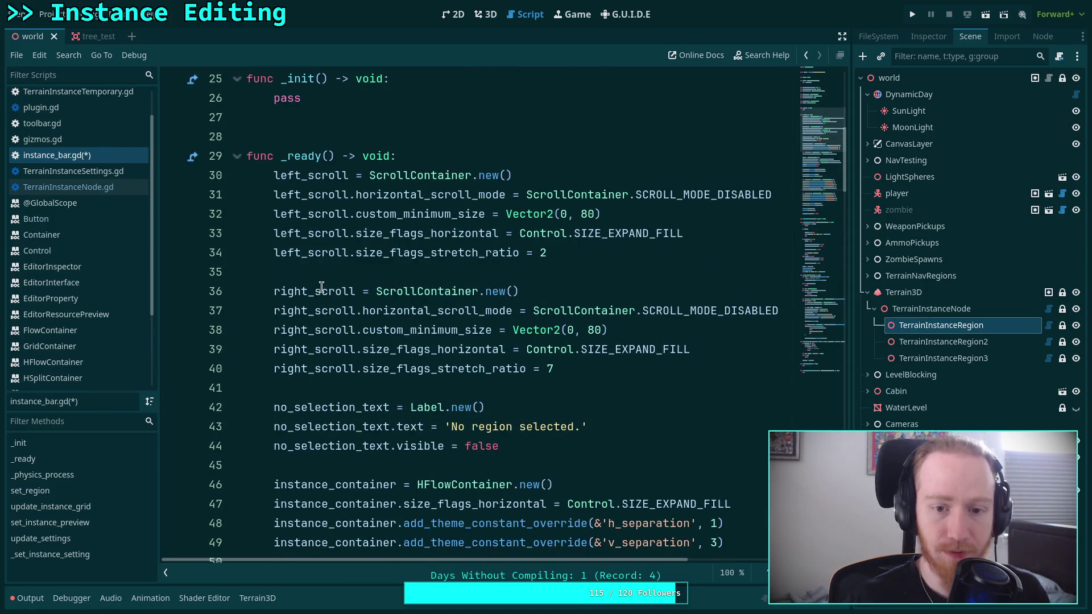
double_click(551, 260)
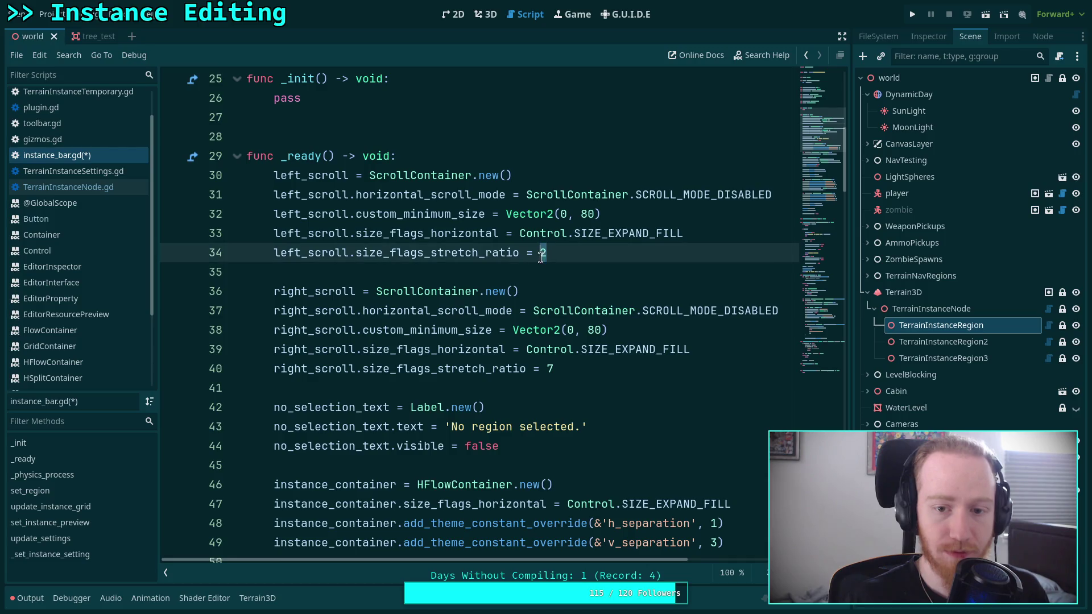
scroll(552, 301, "down", 12)
double_click(544, 311)
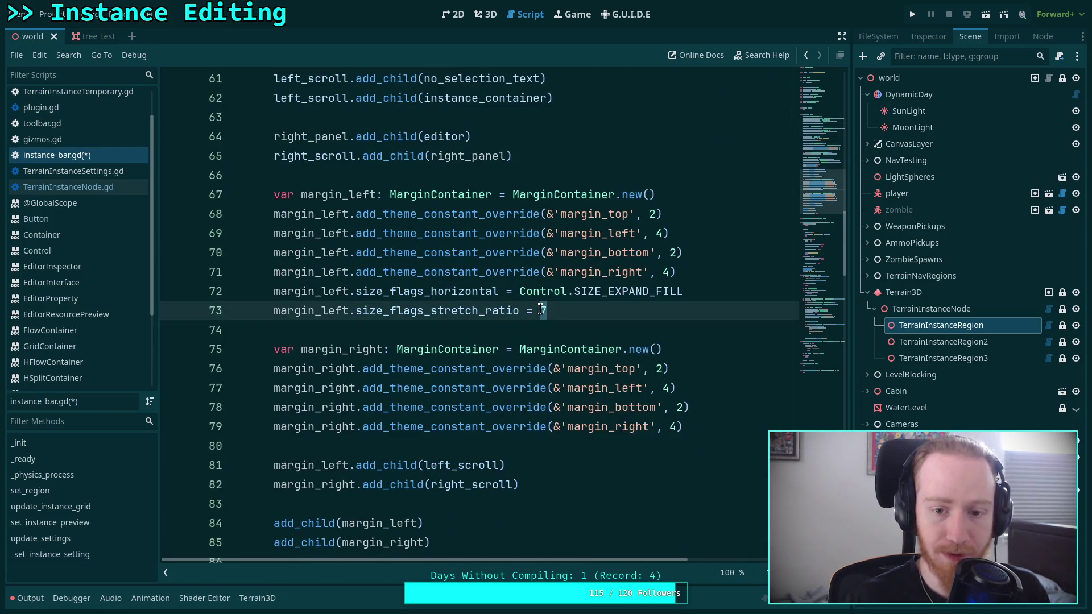
type("2")
scroll(504, 325, "up", 3)
scroll(607, 369, "down", 5)
left_click(727, 311)
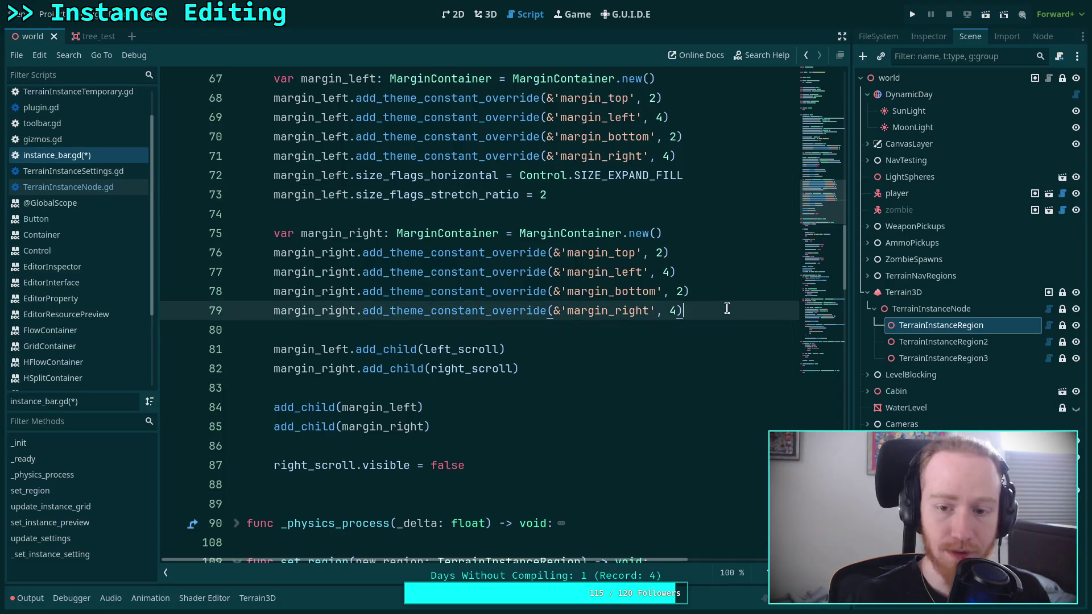
Step: Paste a copy of margin_left's two size flag lines on a new line under margin_right's overrides
key("Return")
type("margin_left")
key("BackSpace")
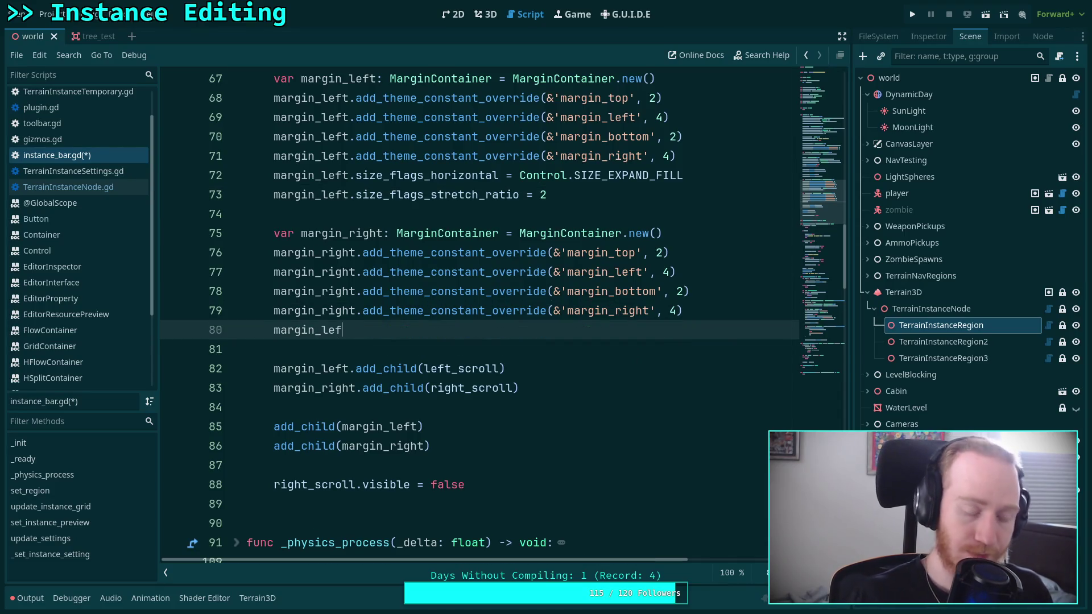
left_click_drag(592, 196, 273, 177)
right_click(277, 180)
left_click(304, 241)
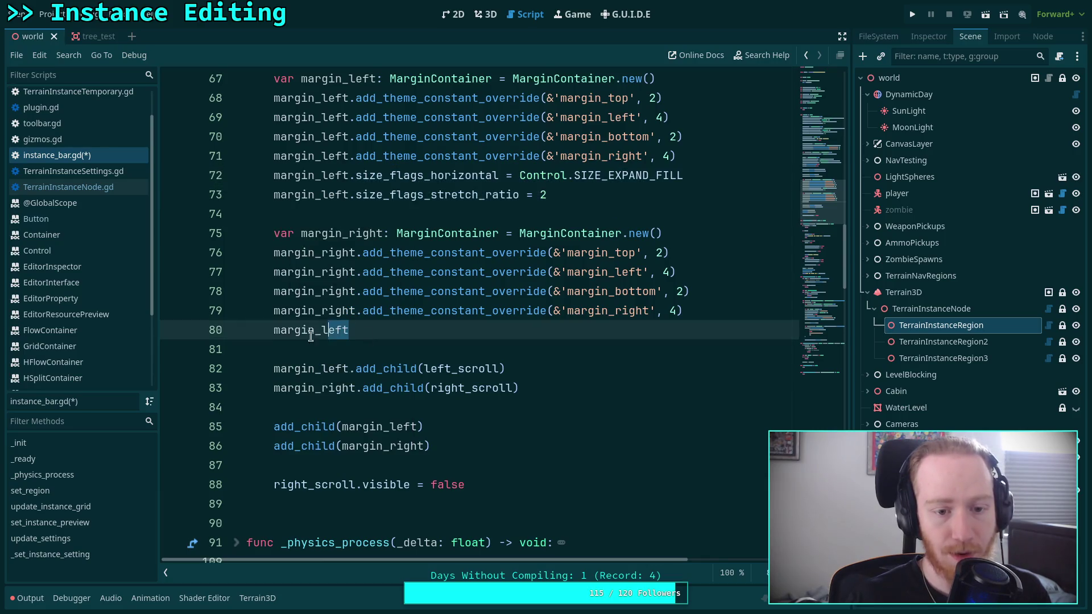
left_click_drag(348, 330, 274, 330)
key("ctrl+v")
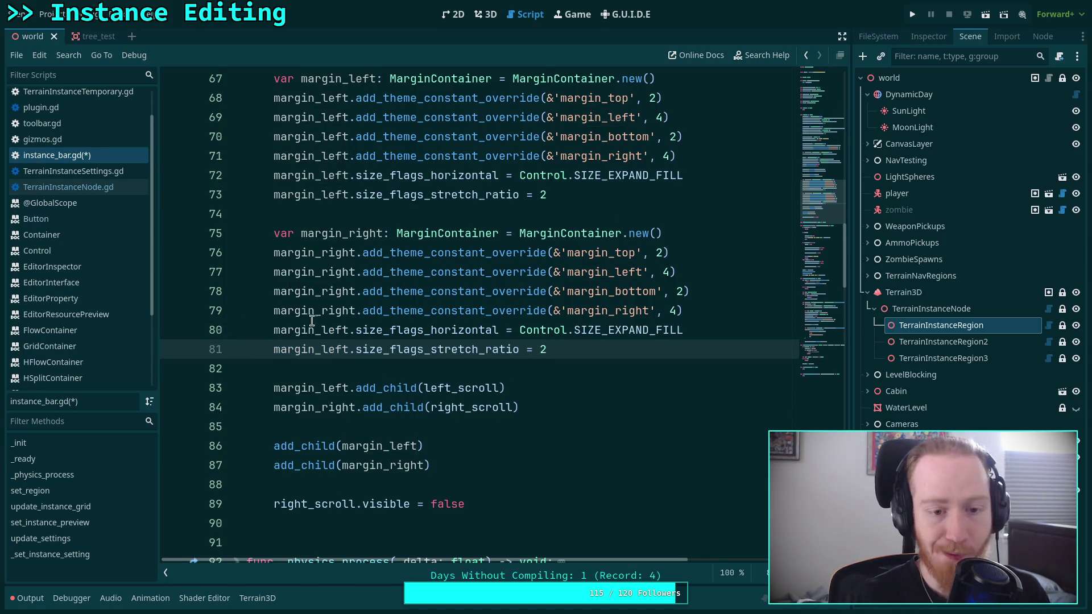
Step: Try putting margin_right in place of margin_left on line 83, then undo that mistaken change
double_click(314, 311)
key("ctrl+r")
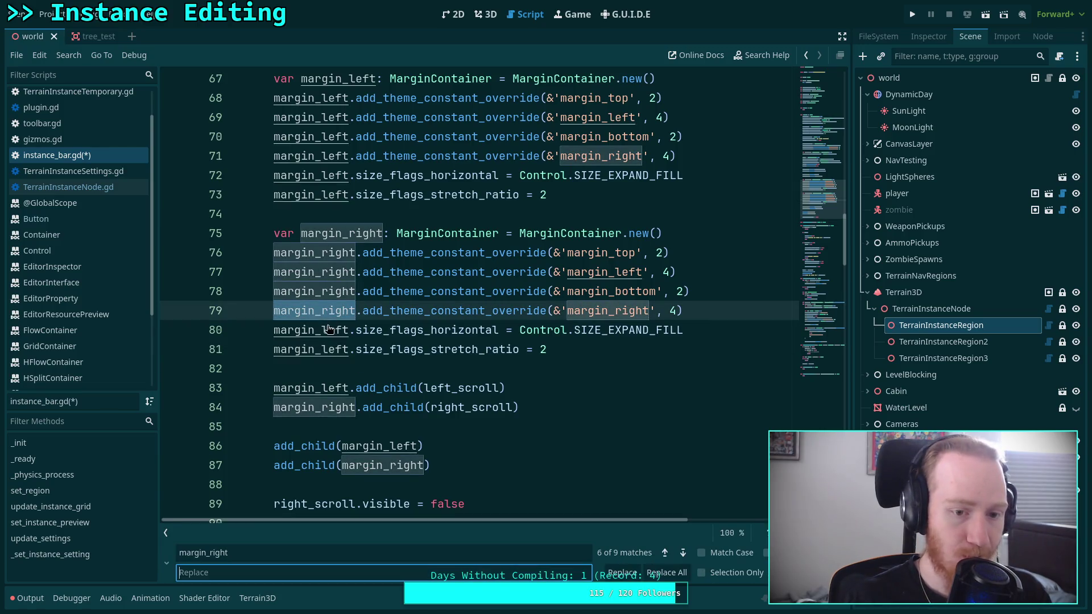
key("Escape")
type("righ")
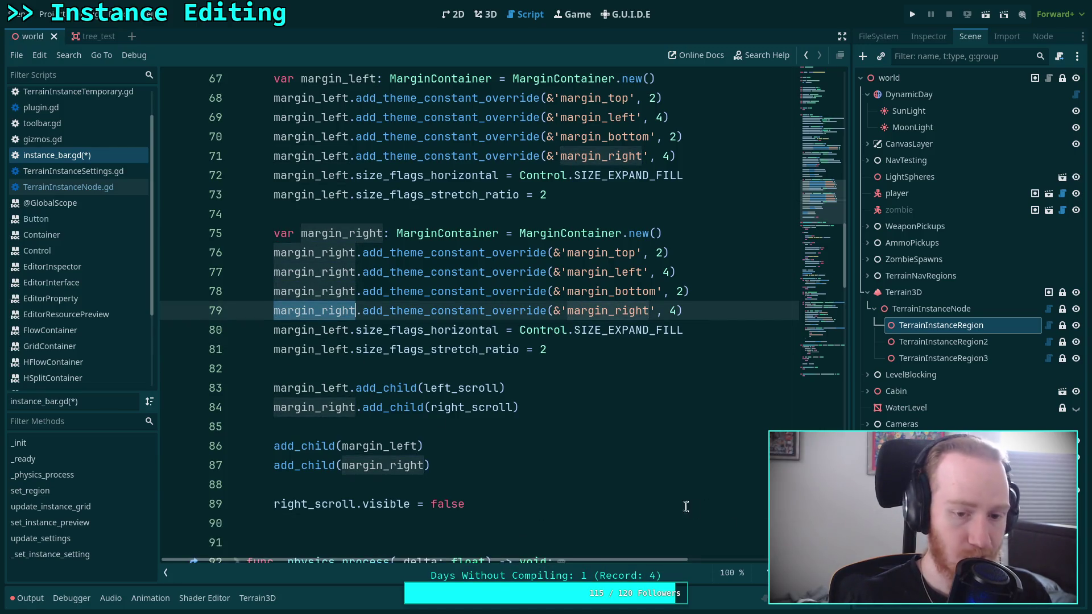
double_click(295, 388)
key("ctrl+v")
key("Down")
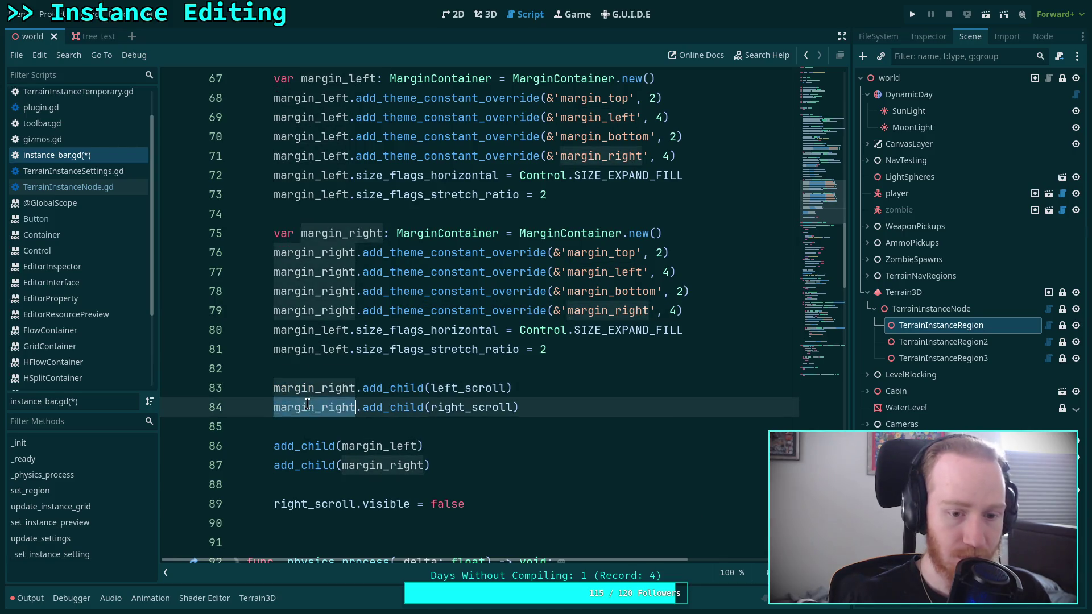
key("ctrl+z")
key("ctrl+z")
Step: Rename lines 80–81 to margin_right, set the stretch ratio to 7, and save instance_bar.gd
double_click(325, 335)
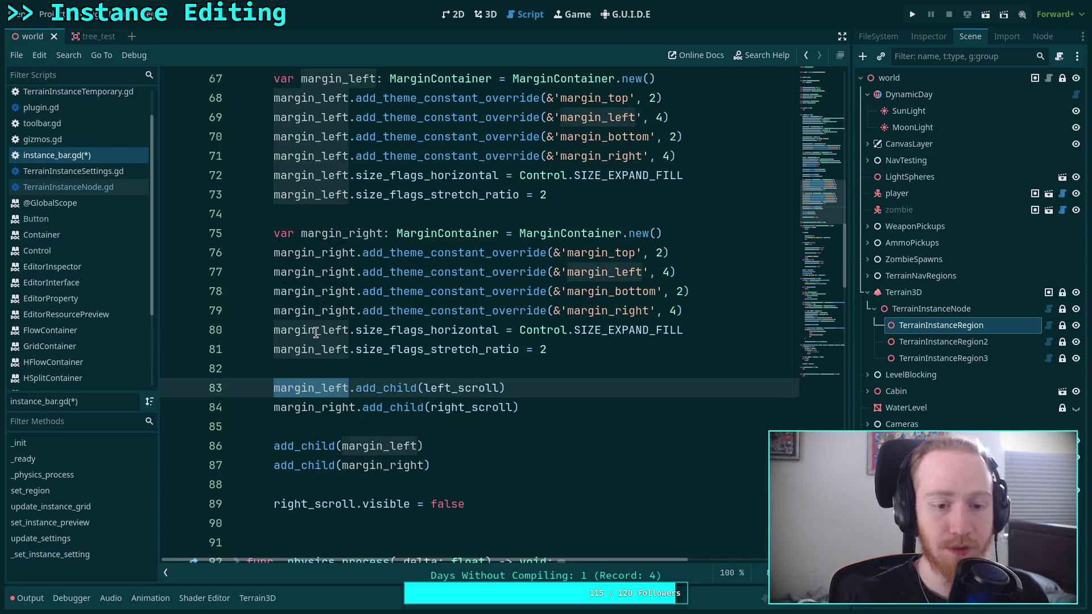
key("ctrl+v")
left_click(323, 350)
double_click(323, 351)
key("ctrl+v")
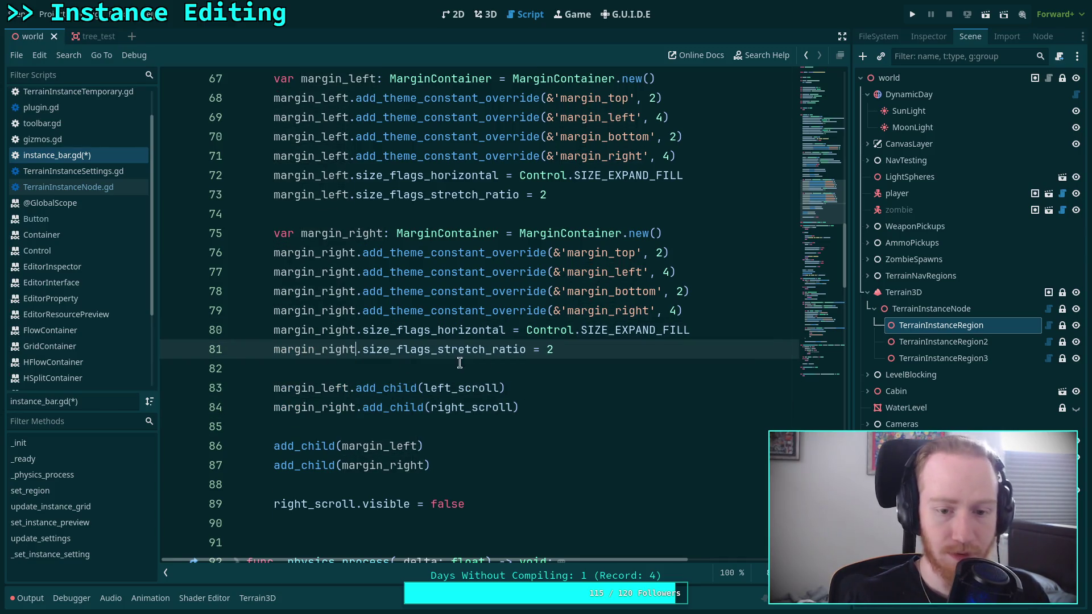
double_click(548, 351)
type("98")
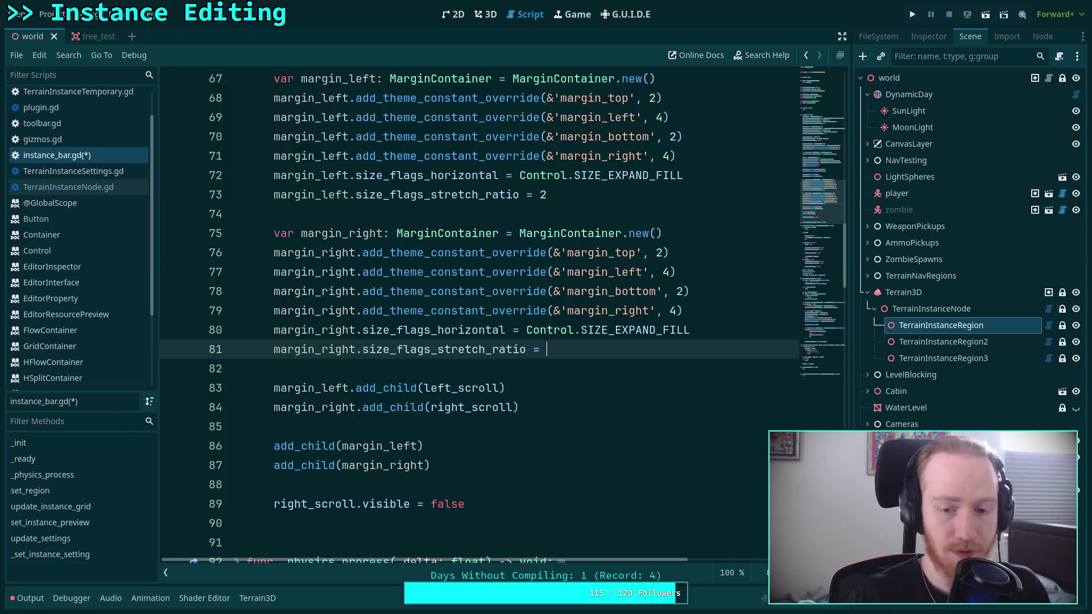
type("7")
left_click(535, 370)
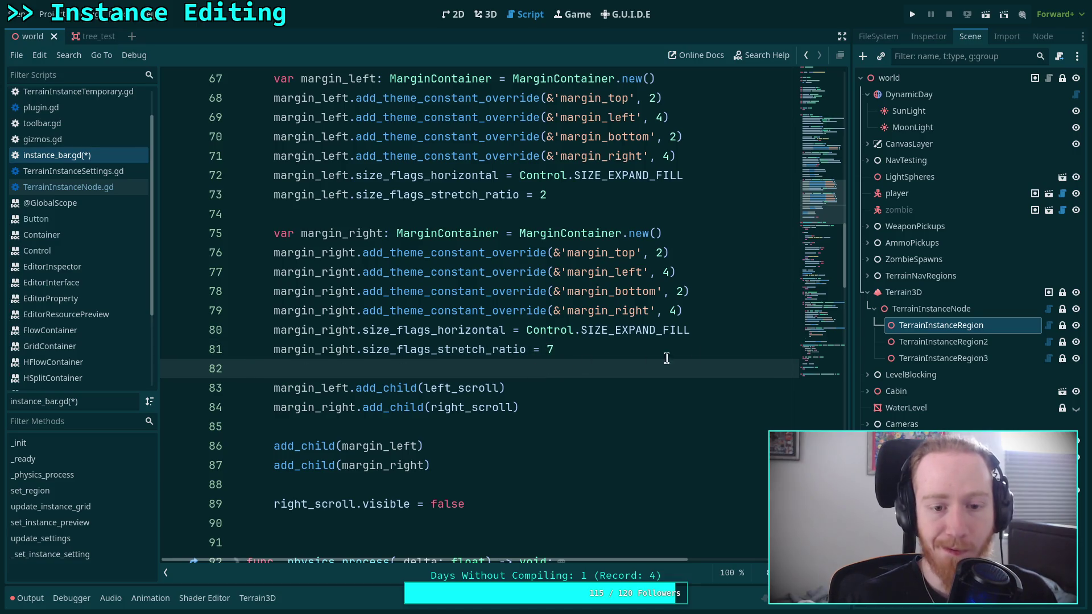
left_click(730, 335)
key("ctrl+s")
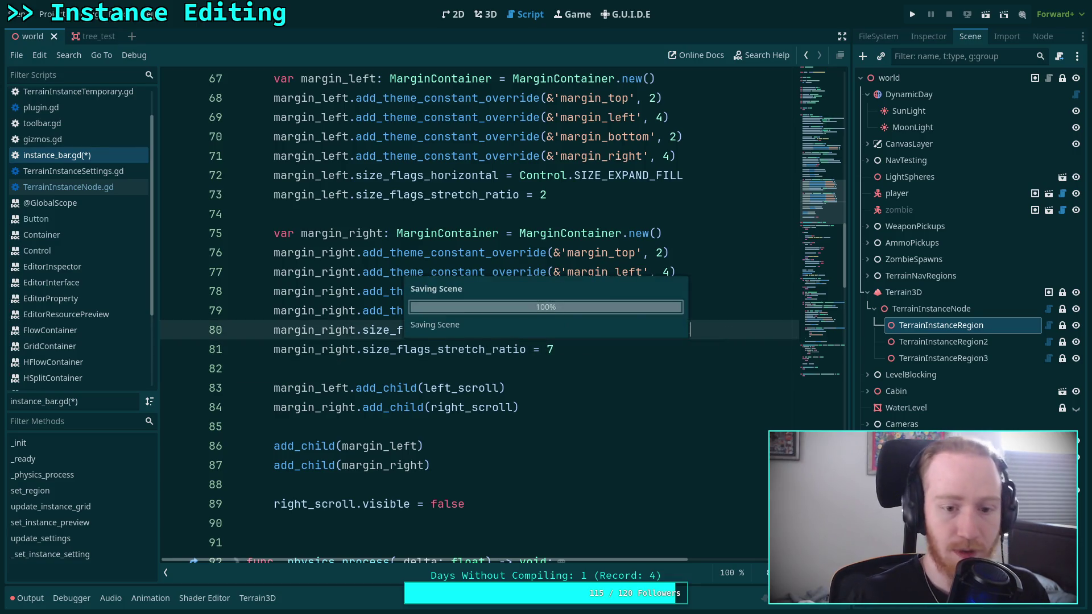
Step: In the 3D view, toggle the Terrain Instancer plugin off and on in Project Settings > Plugins
left_click(486, 14)
left_click(941, 325)
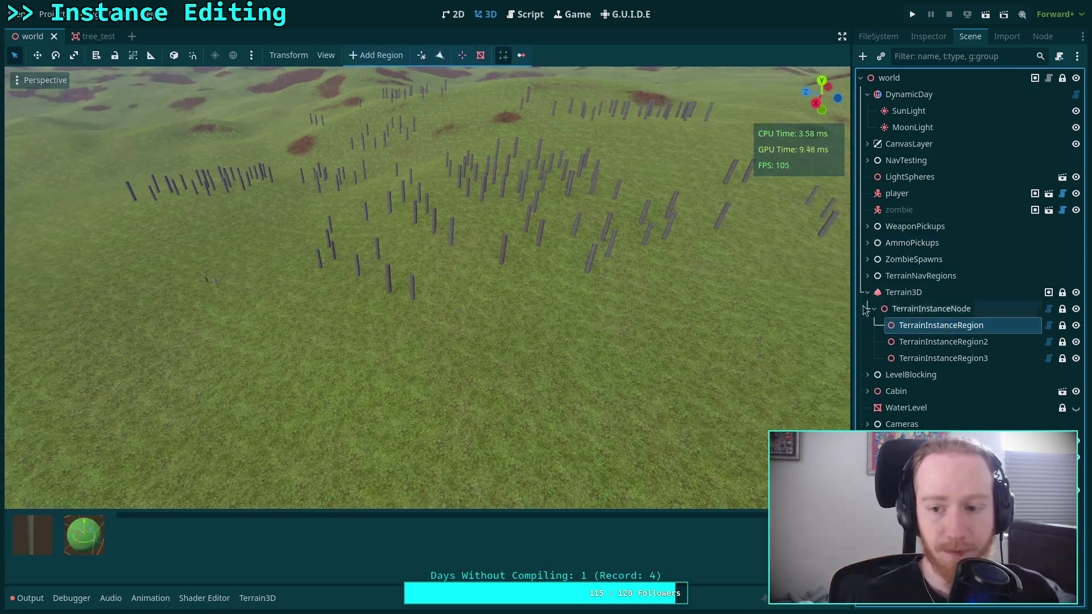
left_click(49, 14)
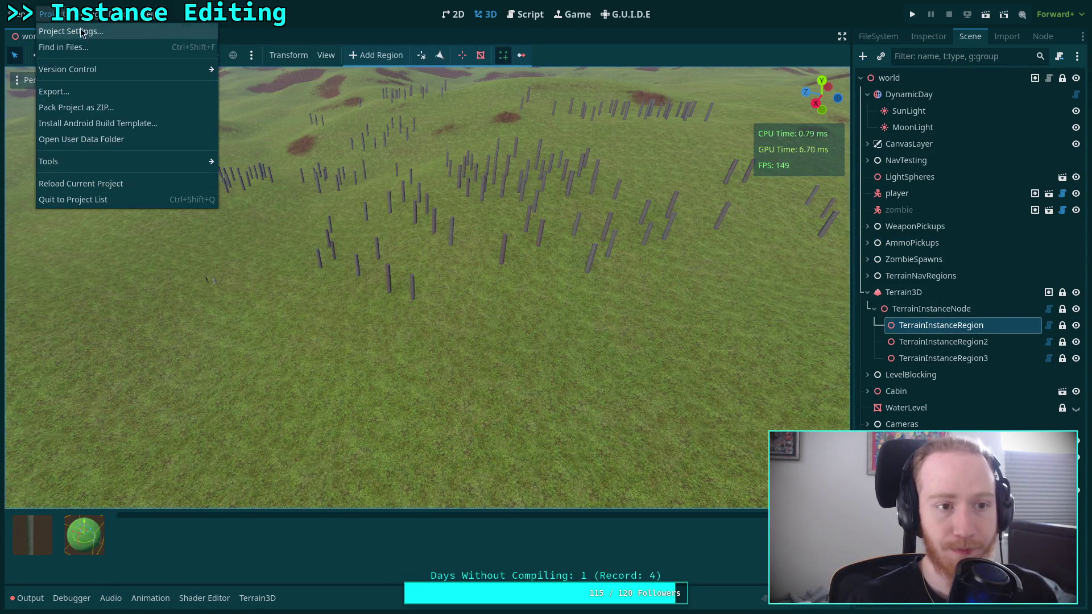
left_click(71, 31)
left_click(250, 217)
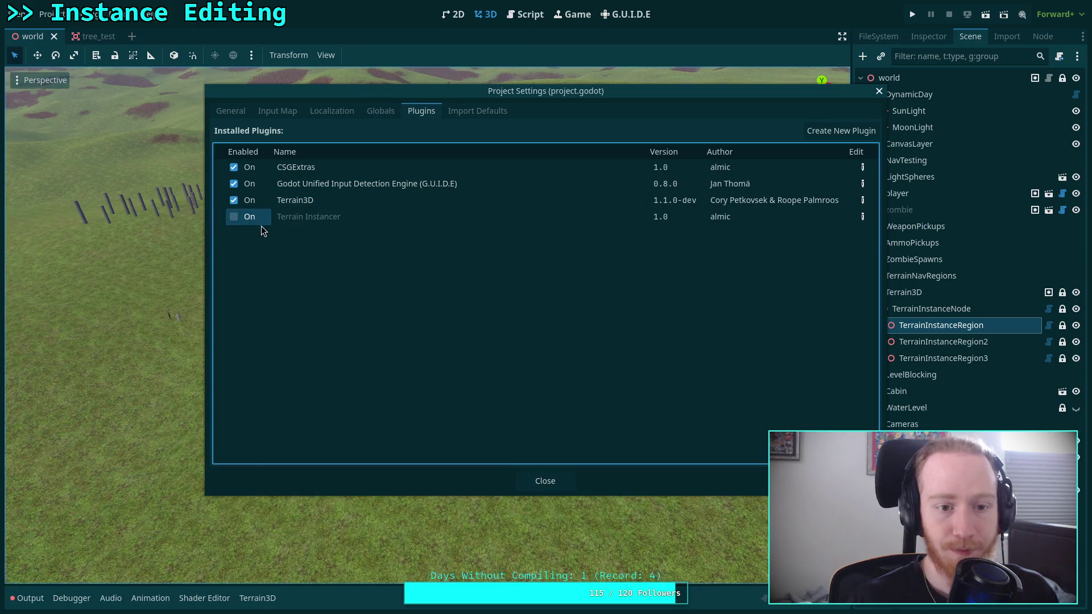
left_click(245, 218)
left_click(545, 480)
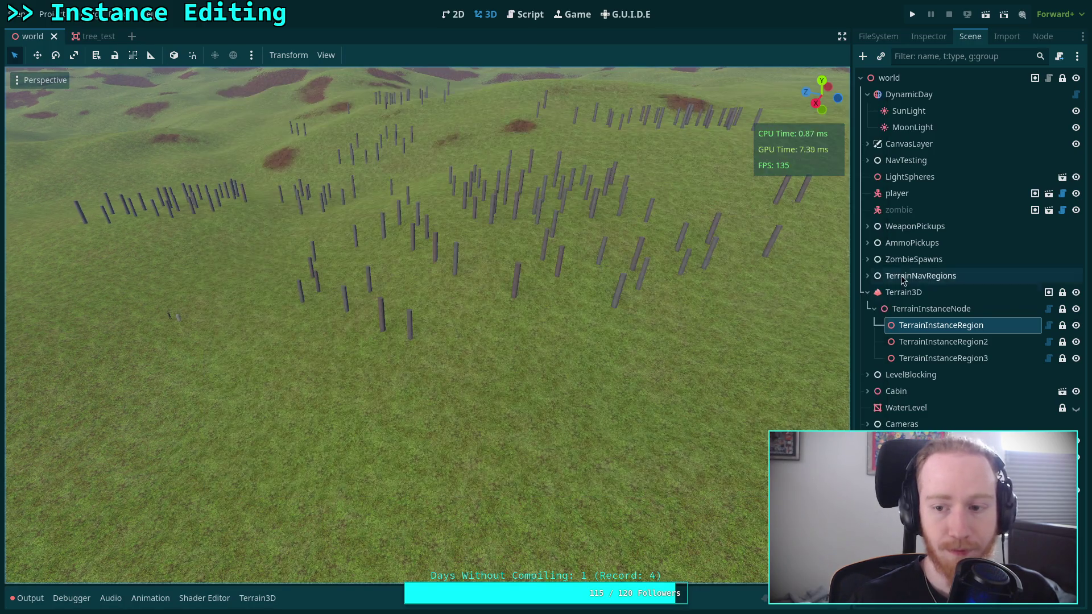
Step: Enable the instancer tool on TerrainInstanceRegion and narrow the instance bar's thumbnail area
left_click(925, 328)
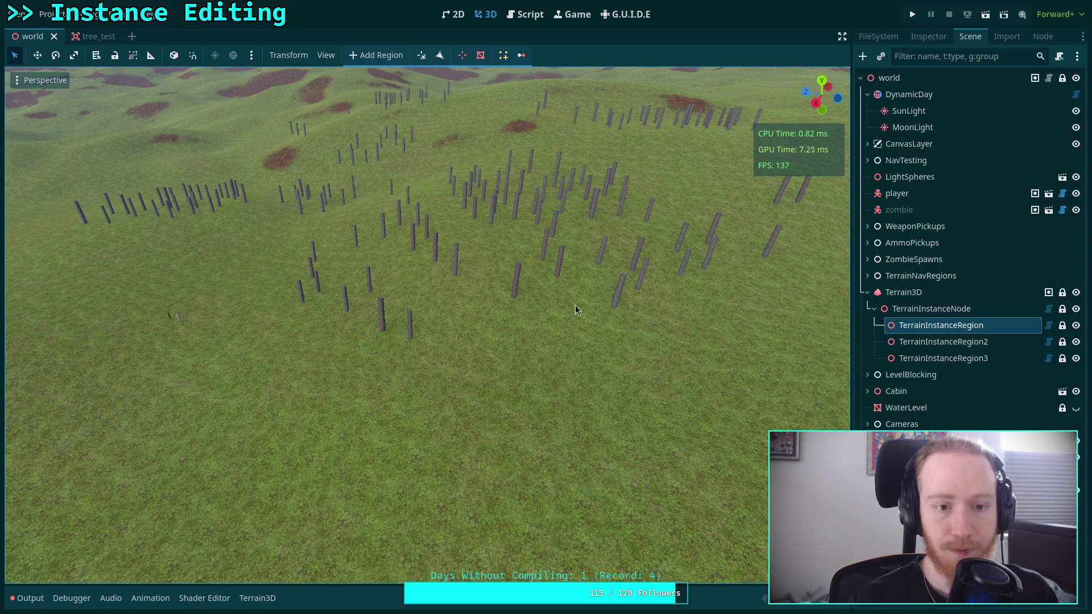
left_click(503, 55)
mouse_move(181, 527)
left_mouse_down()
mouse_move(99, 549)
mouse_move(111, 536)
left_mouse_up()
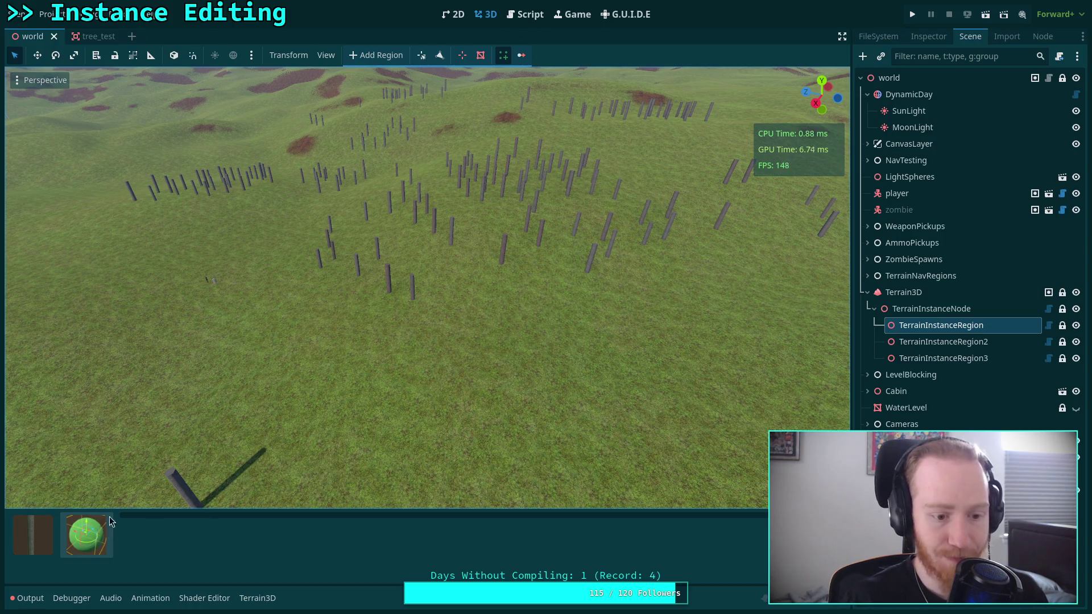
left_click(527, 15)
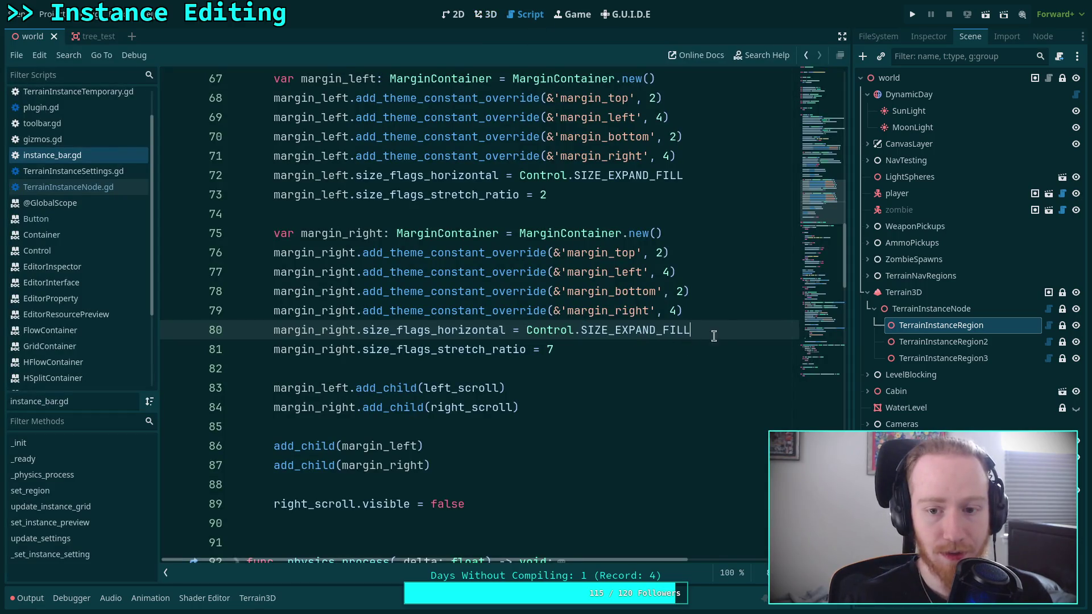
Step: Save instance_bar.gd and move to the blank line 74 above the margin_right declaration
scroll(714, 335, "up", 2)
left_click(707, 332)
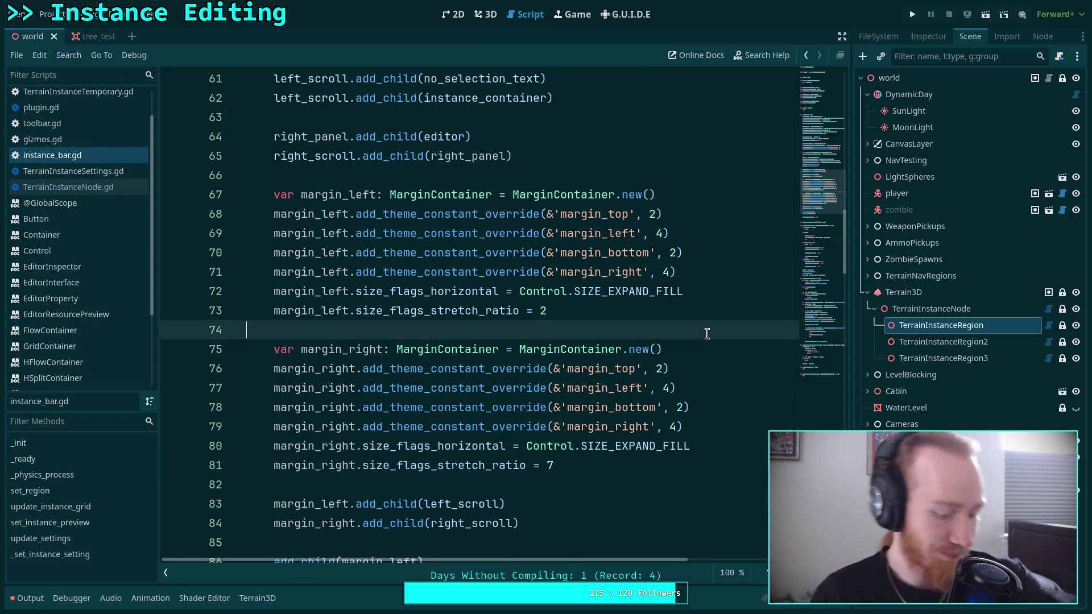
key("ctrl+s")
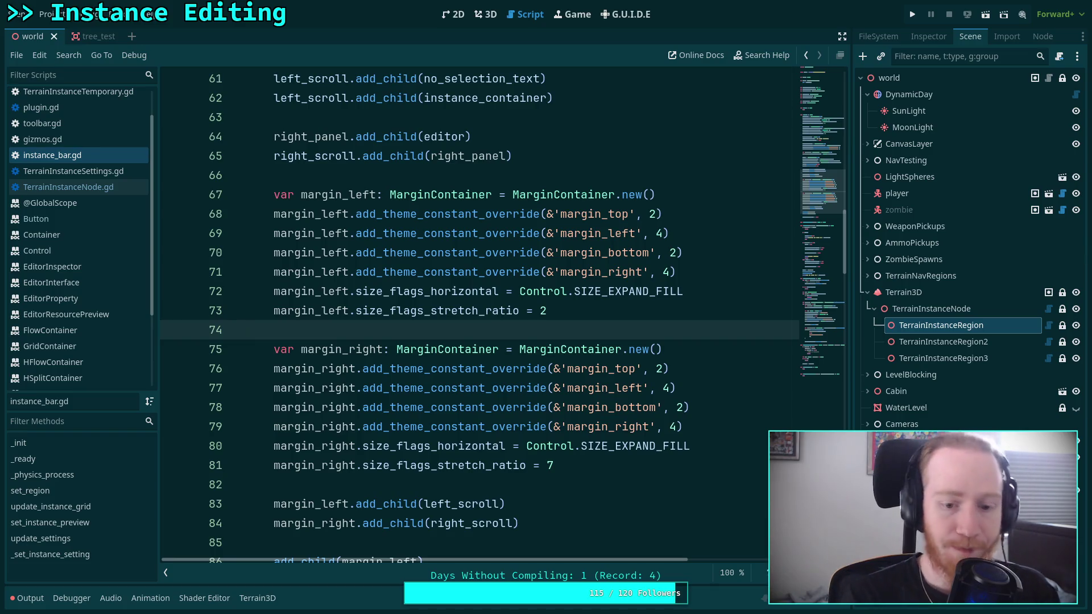
mouse_move(620, 466)
left_mouse_down()
mouse_move(529, 446)
mouse_move(398, 291)
mouse_move(271, 194)
left_mouse_up()
left_click(513, 349)
left_click(588, 331)
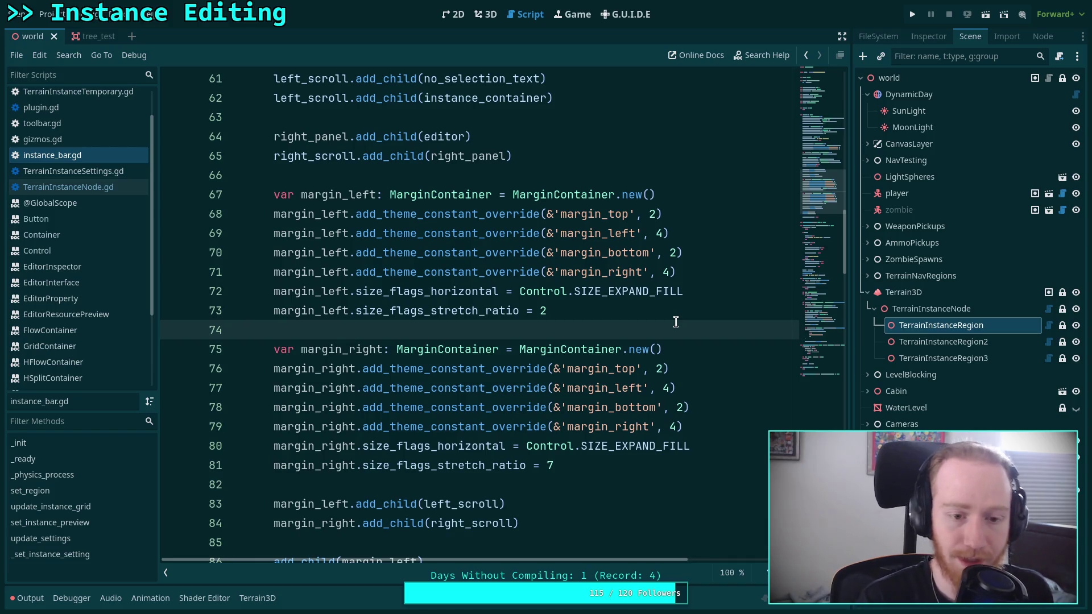
Step: Add a margin_left.duplicate() line via autocomplete and view the DuplicateFlags documentation
key("Return")
key("Return")
key("Up")
type("gin")
key("Return")
type(".du")
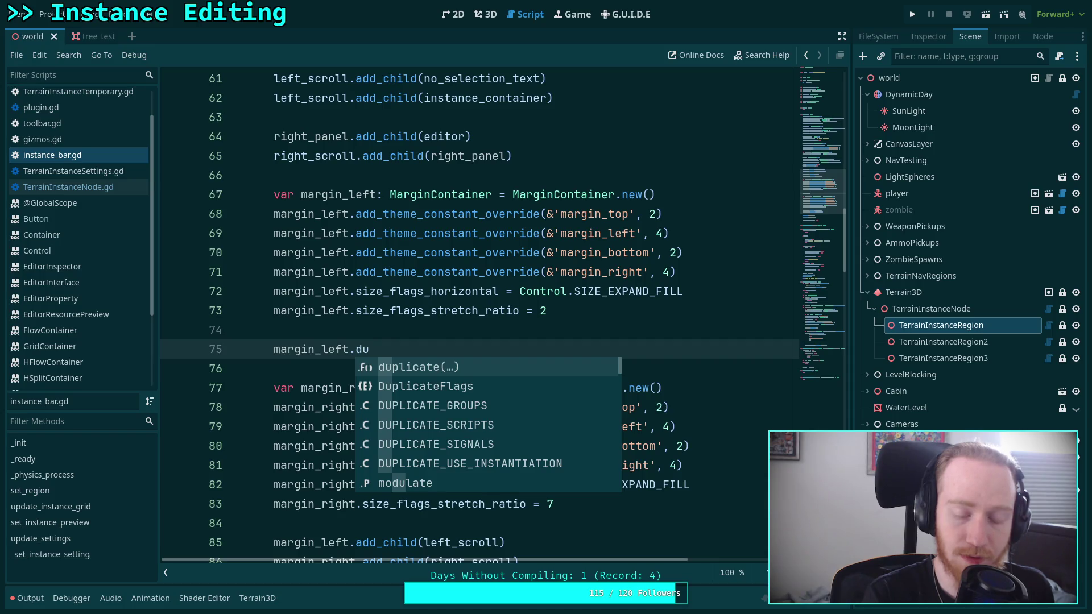
key("Return")
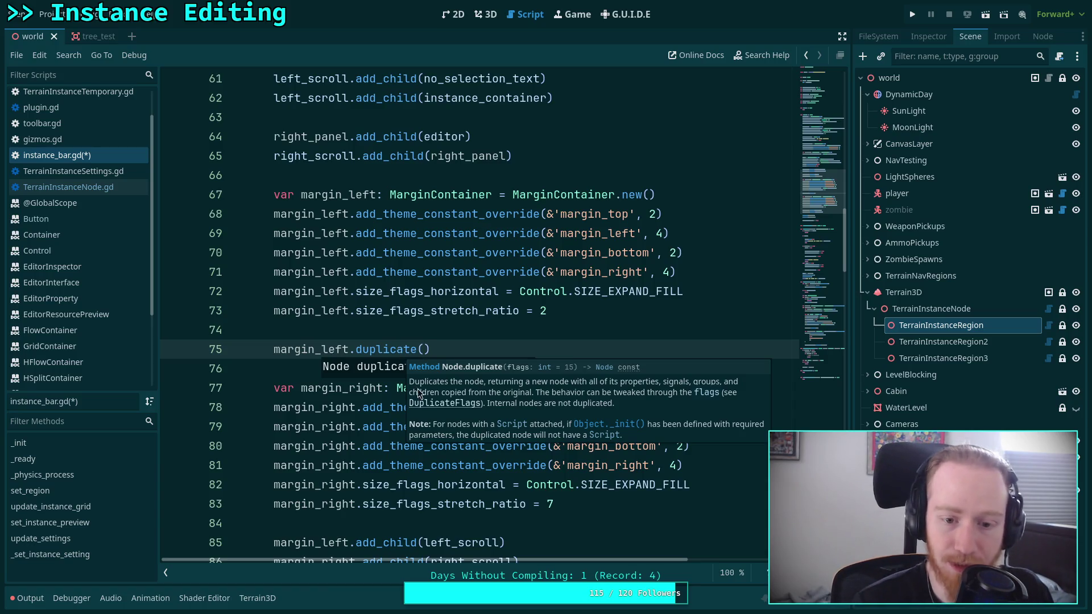
left_click(435, 404)
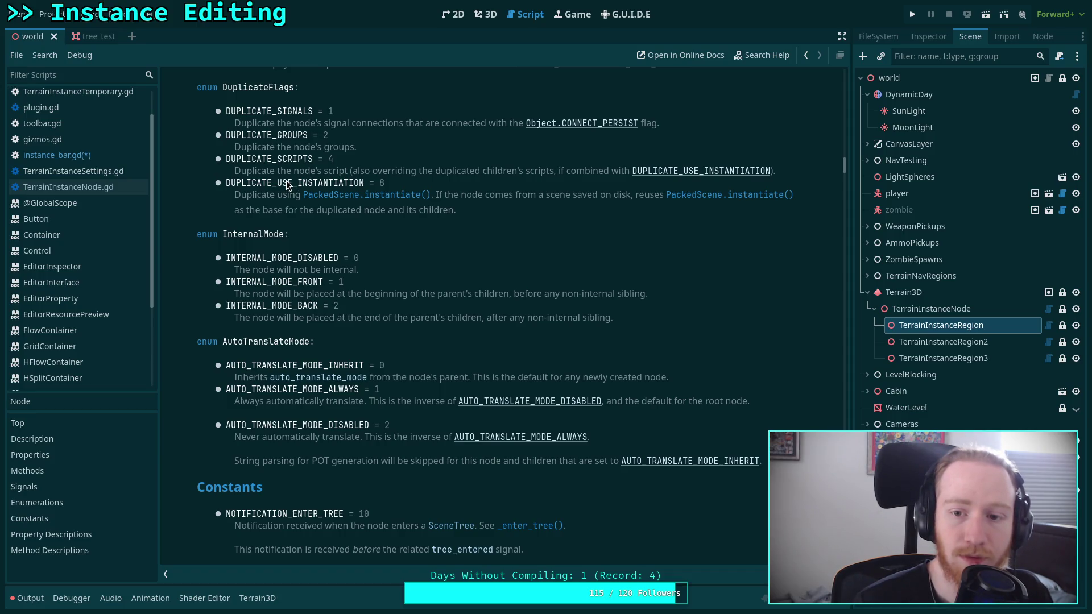
Step: Replace MarginContainer.new() on line 77 with margin_left.duplicate() and delete the standalone duplicate line
left_click(104, 155)
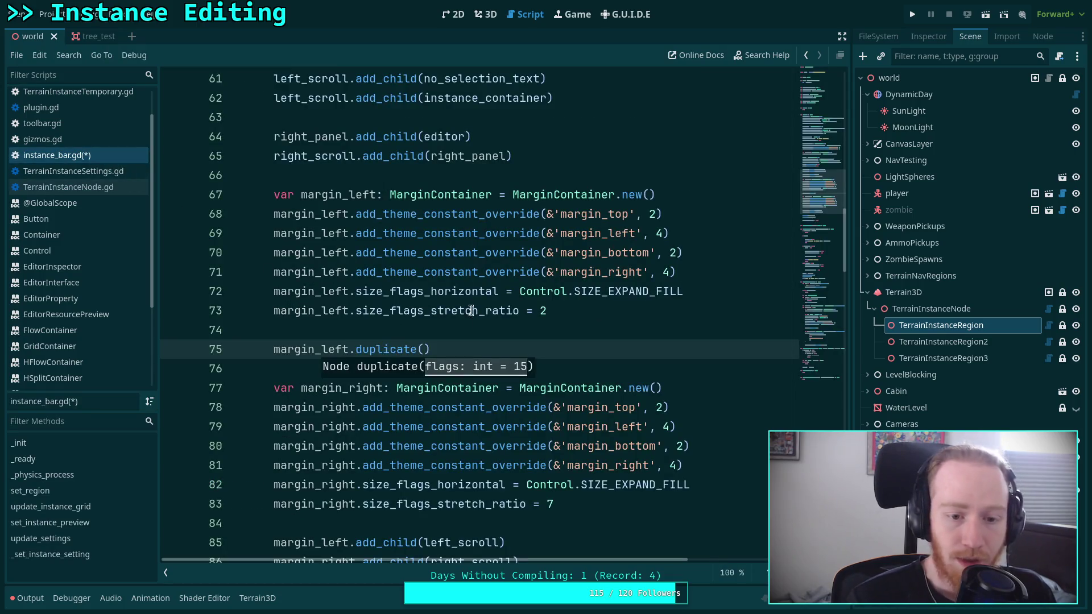
left_click_drag(519, 389, 686, 390)
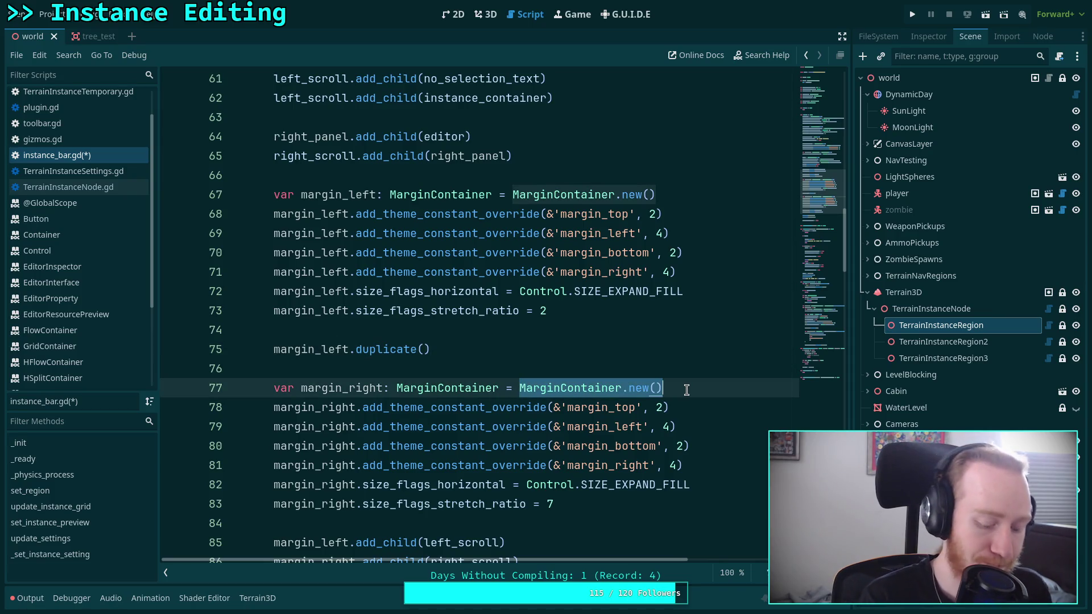
type("mar")
key("Return")
type(".")
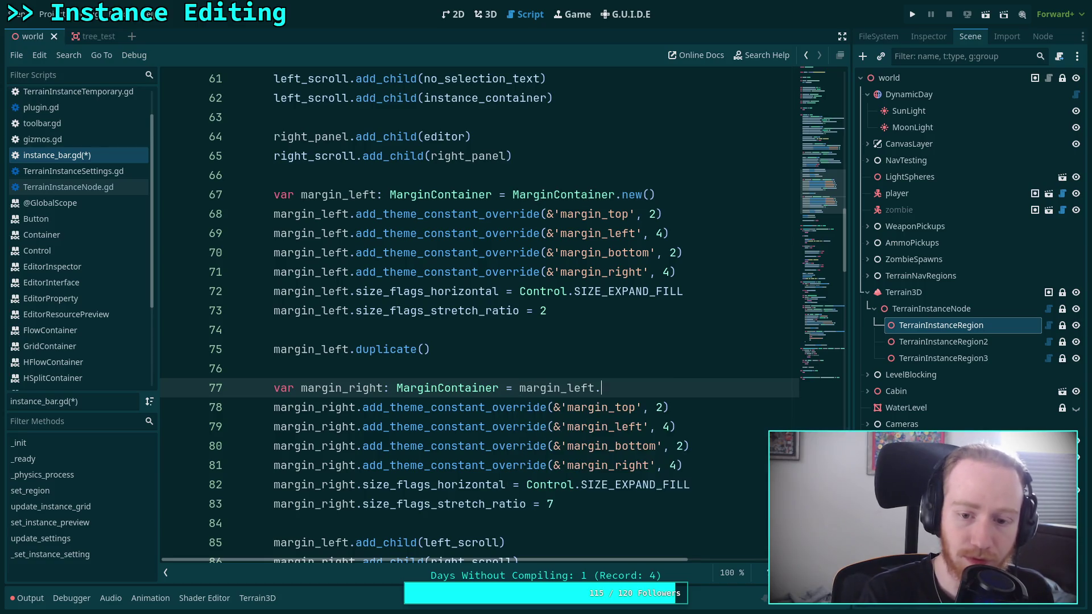
type("dup")
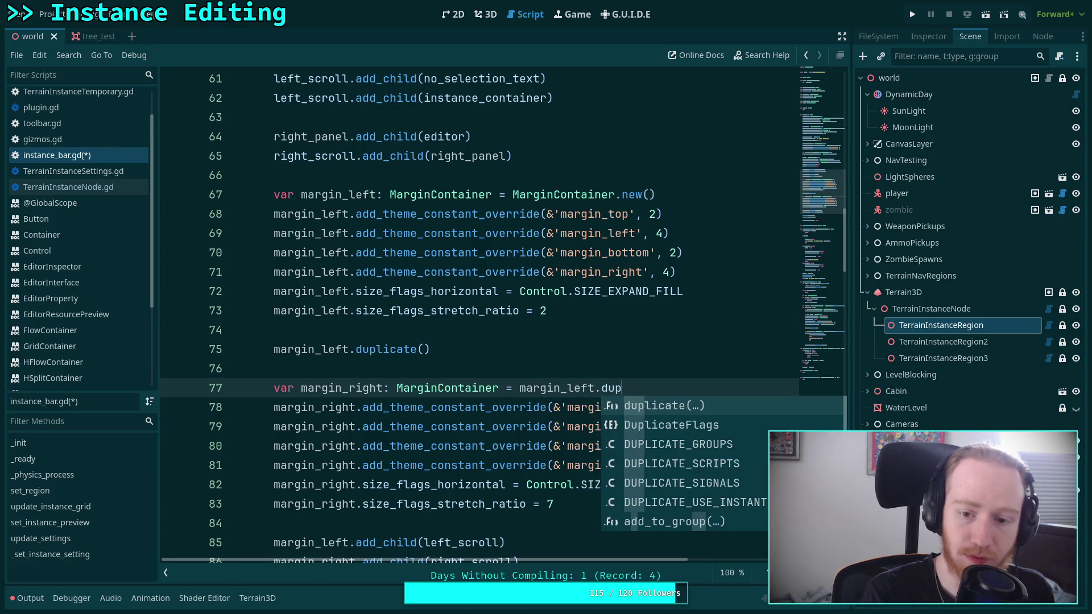
key("Return")
left_click_drag(503, 349, 505, 330)
key("BackSpace")
key("BackSpace")
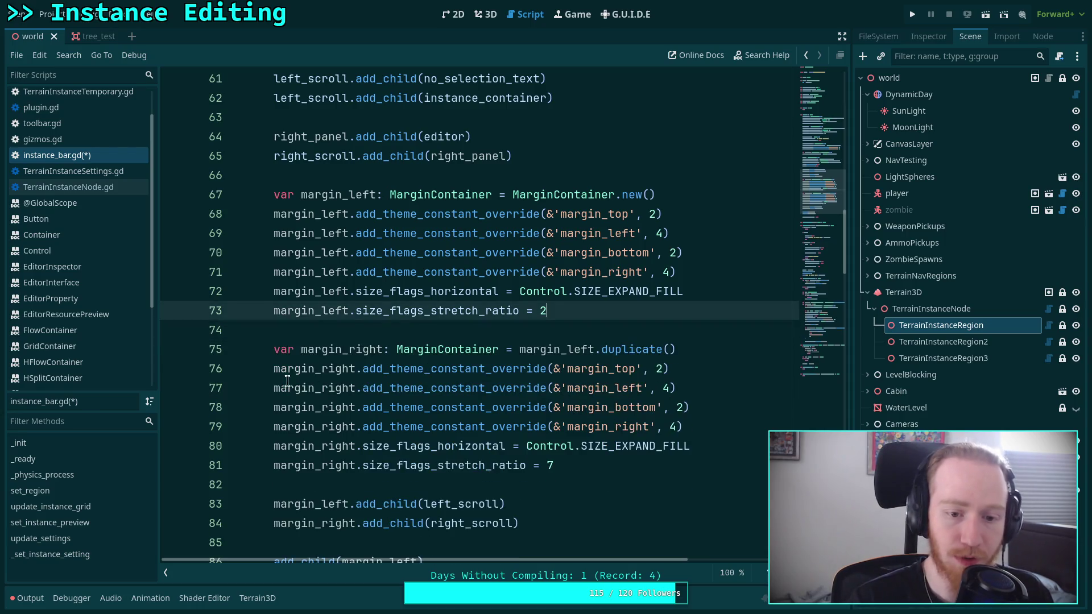
Step: Comment out margin_right's override lines 76–80 and save the script
mouse_move(279, 368)
left_mouse_down()
mouse_move(515, 409)
mouse_move(525, 446)
left_mouse_up()
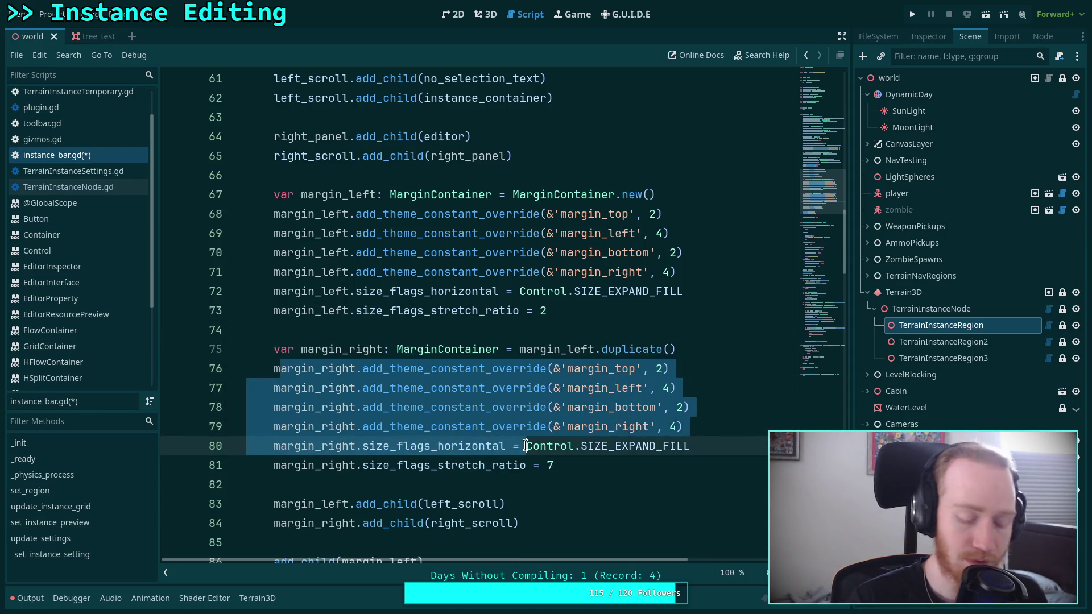
key("ctrl+k")
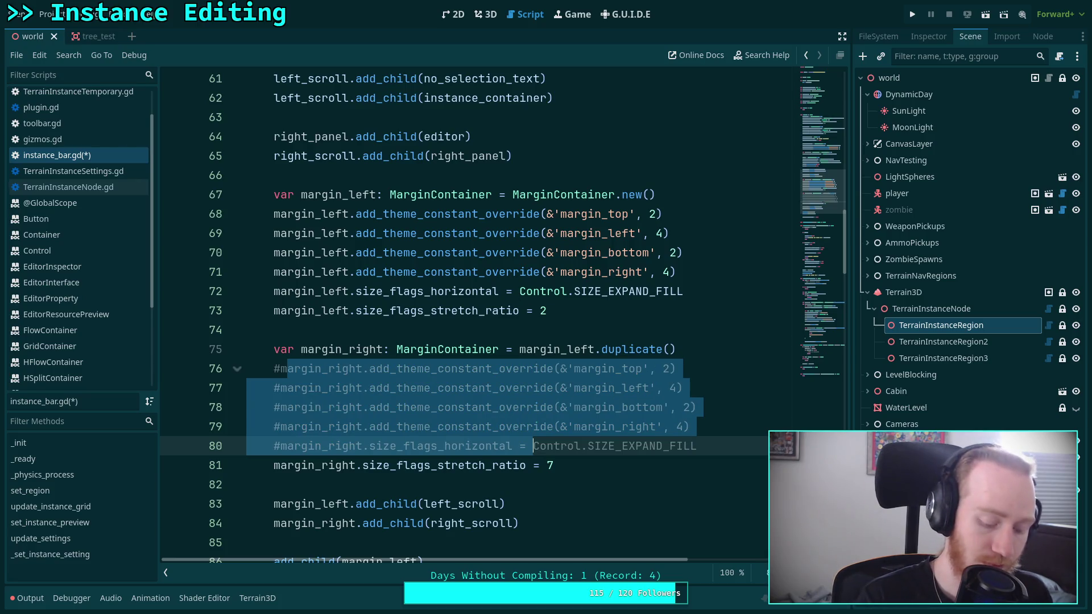
key("Down")
key("Down")
key("ctrl+s")
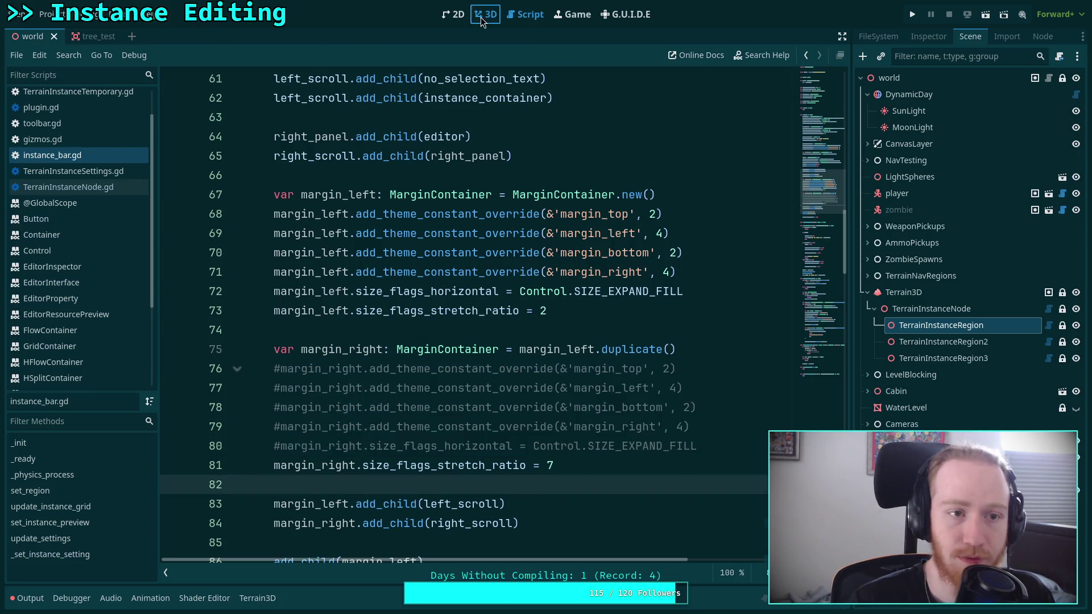
Step: Restart the Terrain Instancer plugin, open the instance bar, and resize its thumbnail area
left_click(485, 14)
left_click(45, 14)
left_click(60, 29)
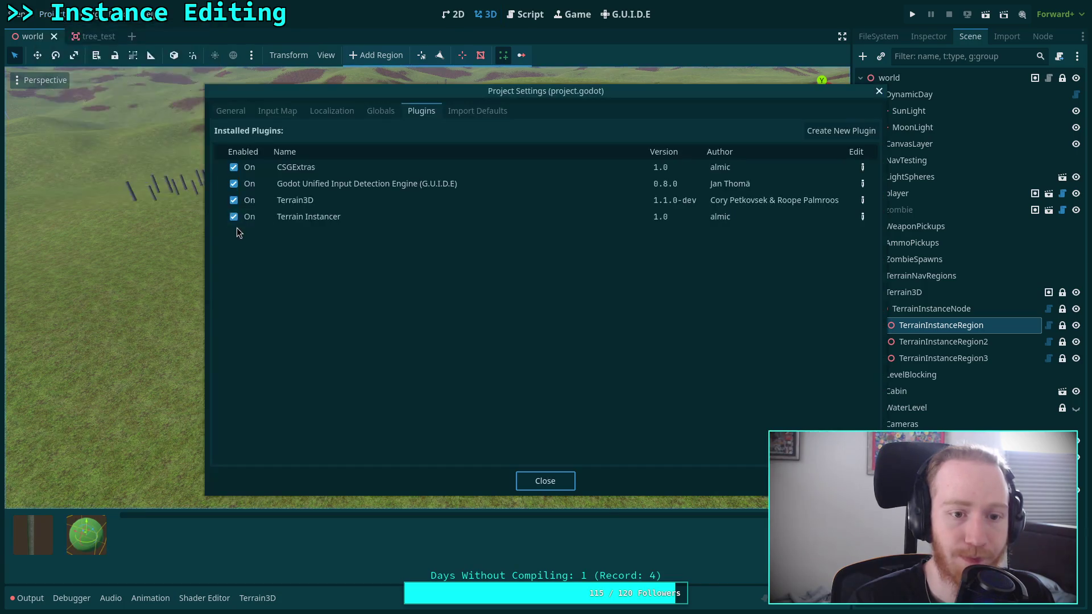
left_click(248, 216)
left_click(248, 217)
left_click(545, 480)
left_click(941, 325)
left_click(502, 55)
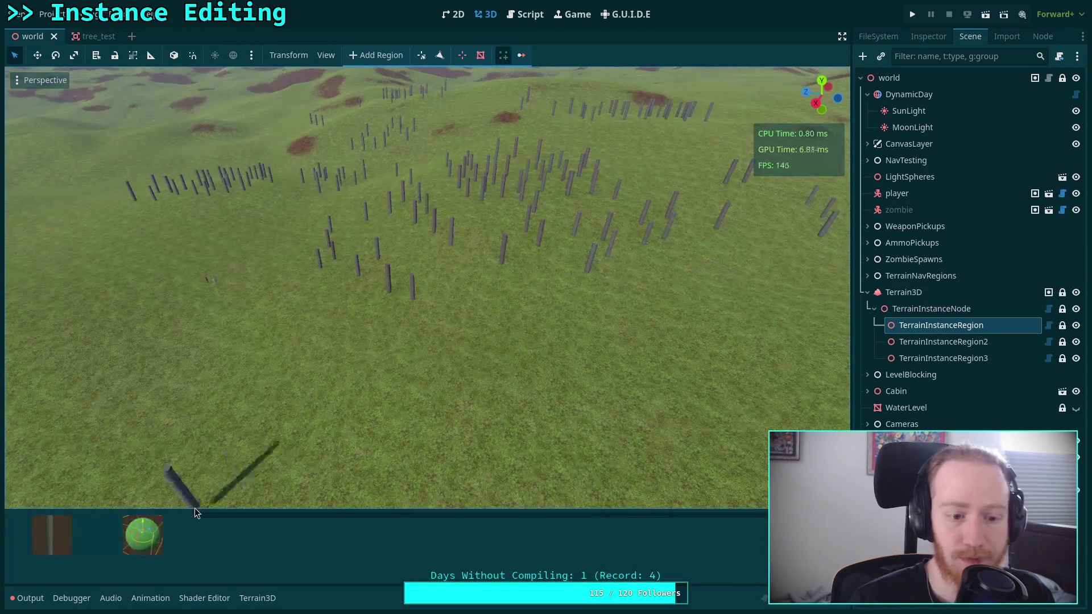
mouse_move(192, 531)
left_mouse_down()
mouse_move(102, 548)
mouse_move(114, 546)
left_mouse_up()
left_click(19, 528)
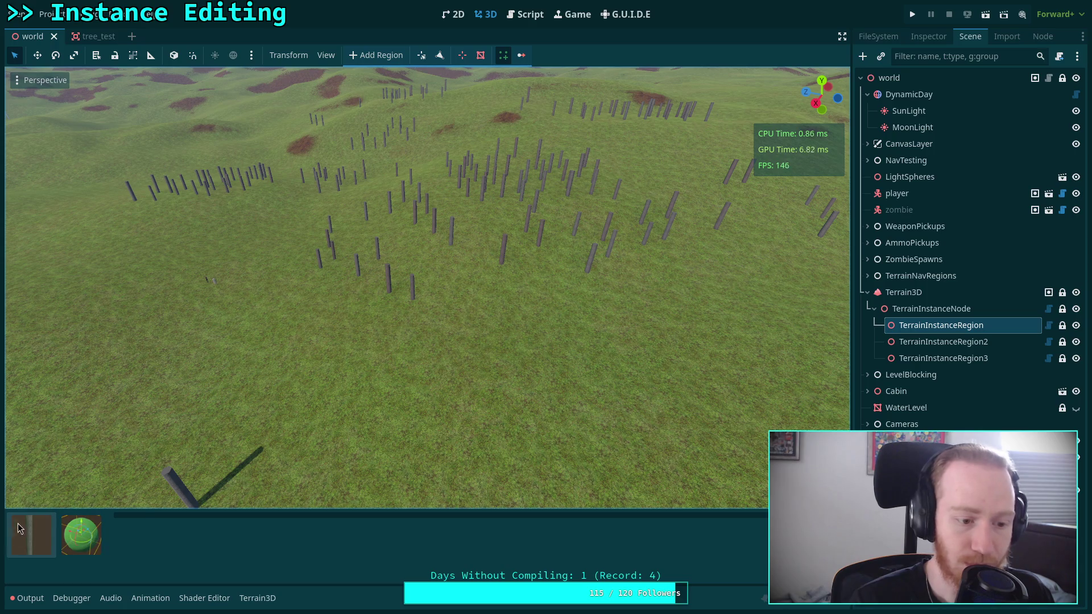
Step: Delete the commented-out lines 76–80 from instance_bar.gd and save
left_click(526, 14)
left_click(738, 437)
key("shift+Up")
key("shift+Up")
key("shift+Up")
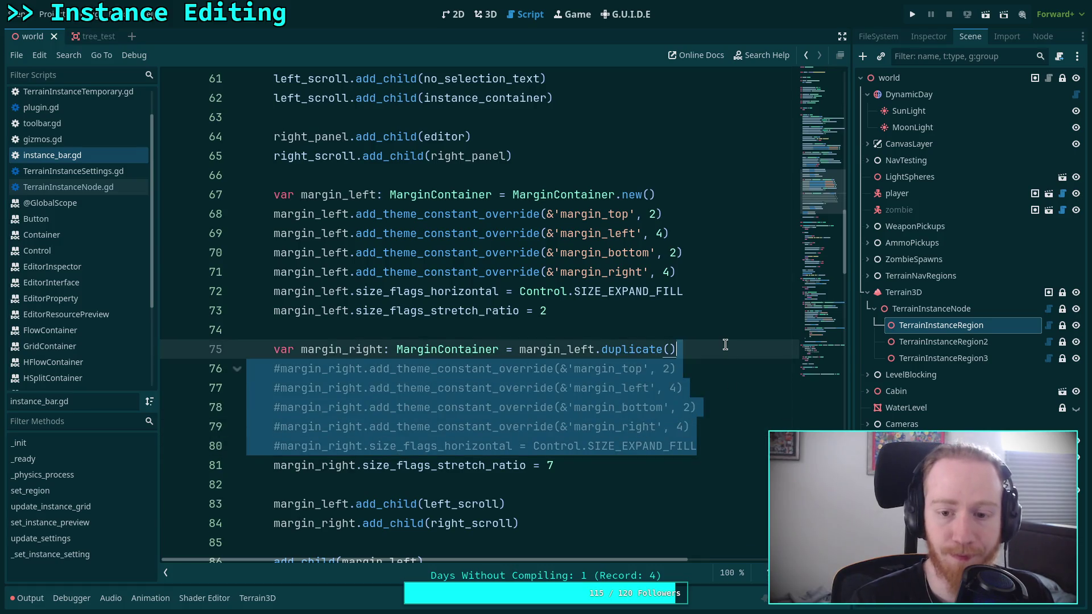
key("BackSpace")
key("ctrl+s")
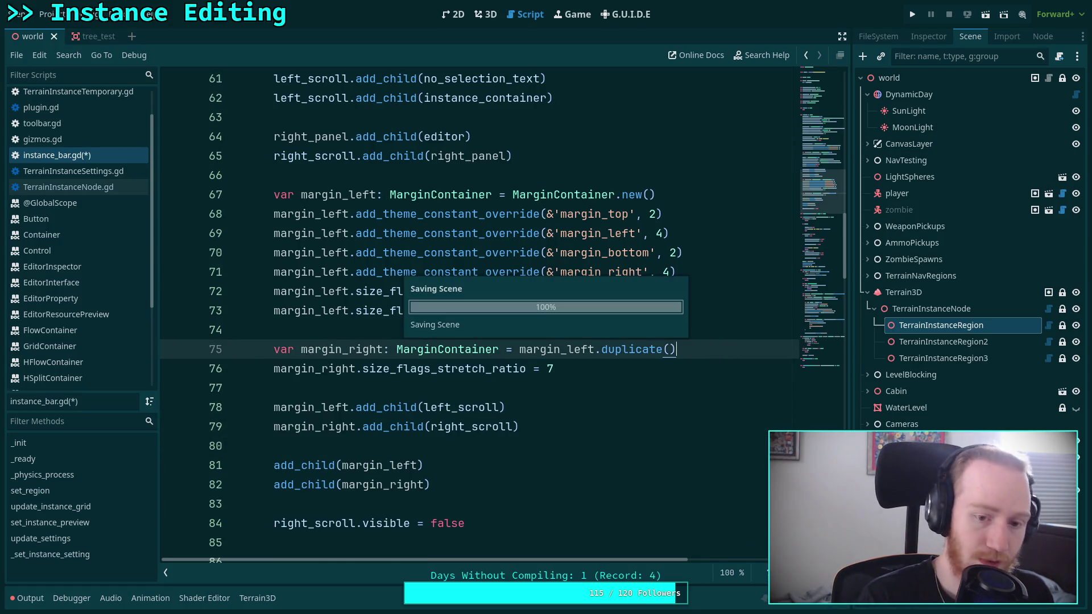
key("Down")
key("Down")
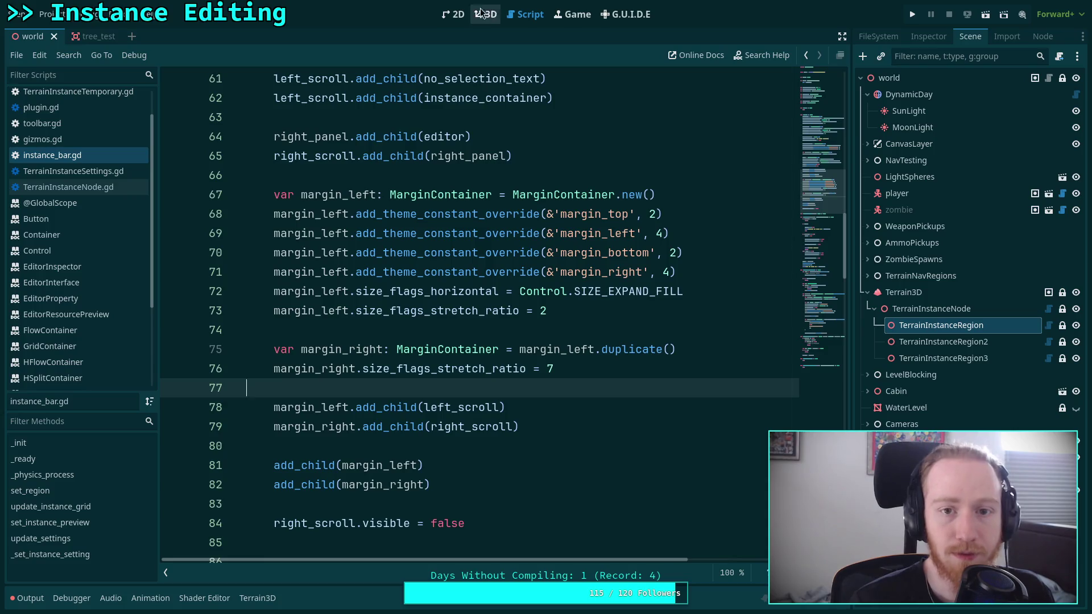
Step: Reload the current project from the 3D workspace via the Project menu
left_click(485, 14)
left_click(47, 15)
left_click(67, 186)
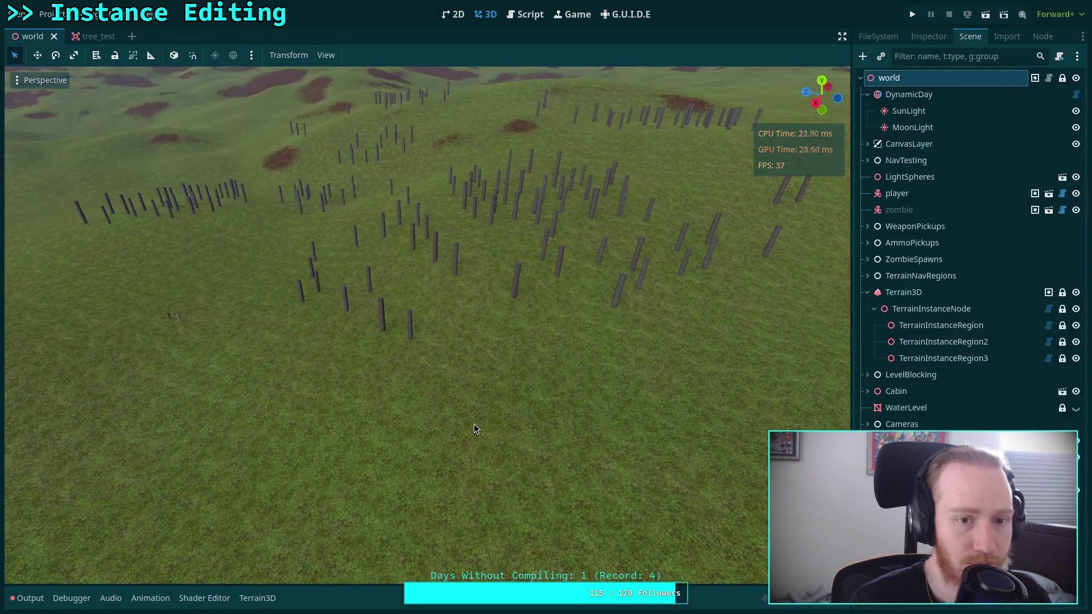
Step: Open the instance bar on TerrainInstanceRegion, make the panel taller, and check the output log
left_click(940, 329)
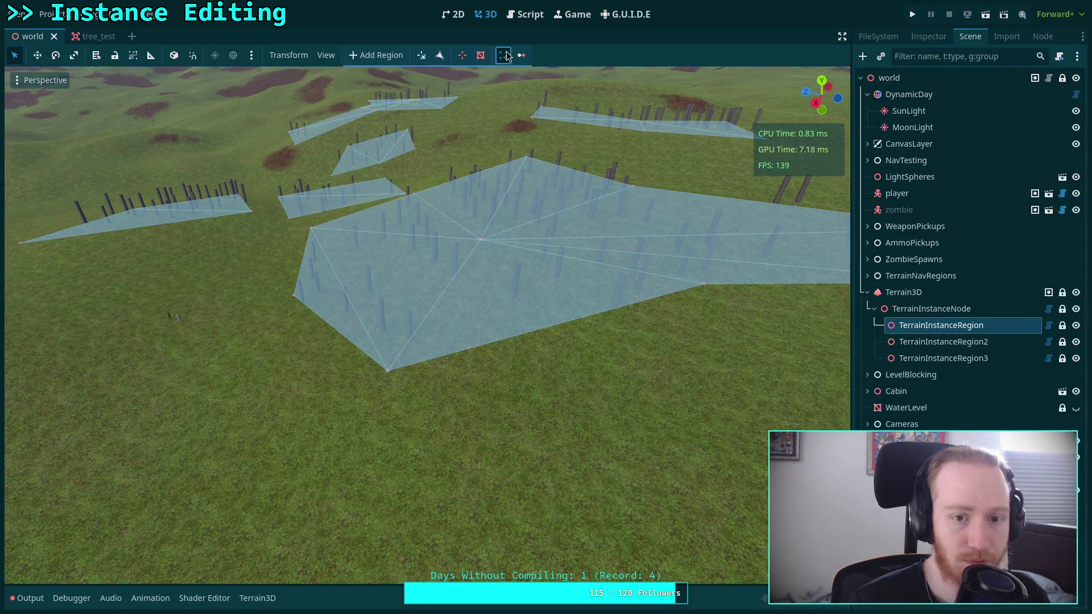
left_click(504, 55)
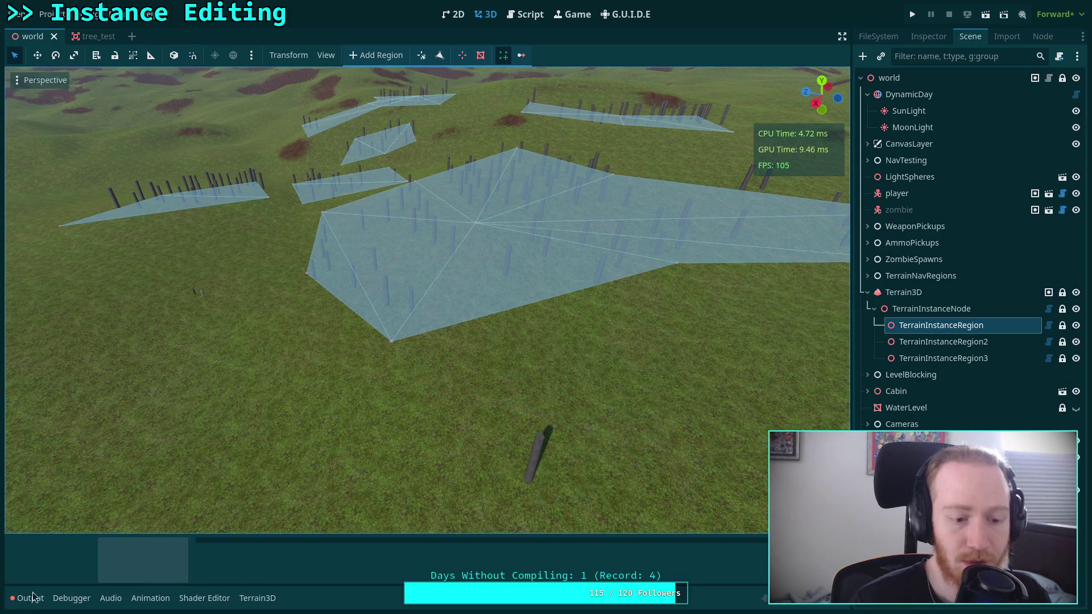
left_click_drag(136, 534, 149, 472)
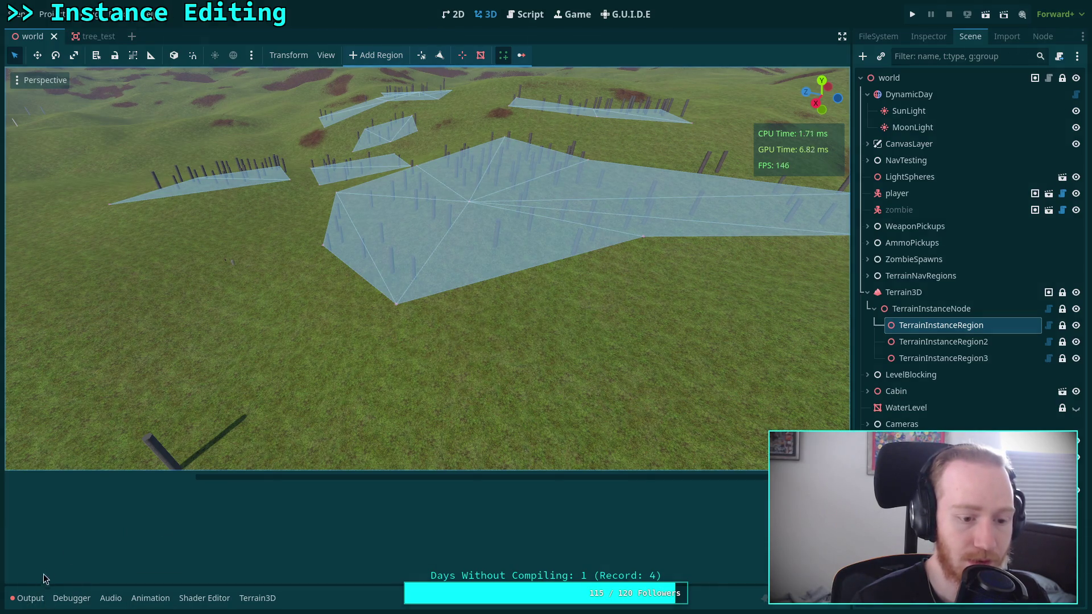
left_click(27, 597)
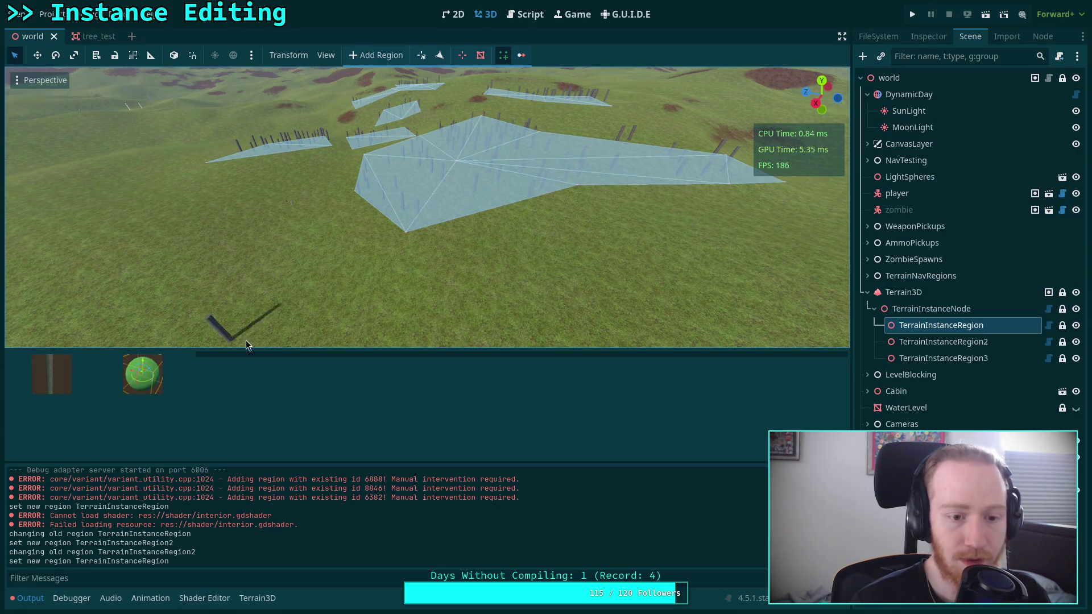
left_click_drag(244, 347, 244, 375)
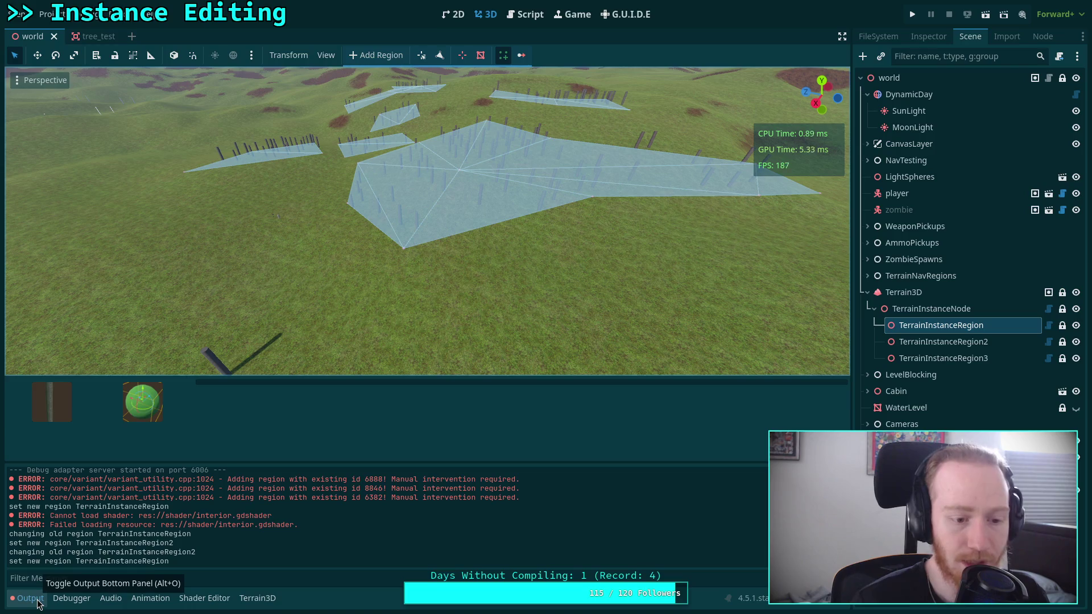
left_click(38, 601)
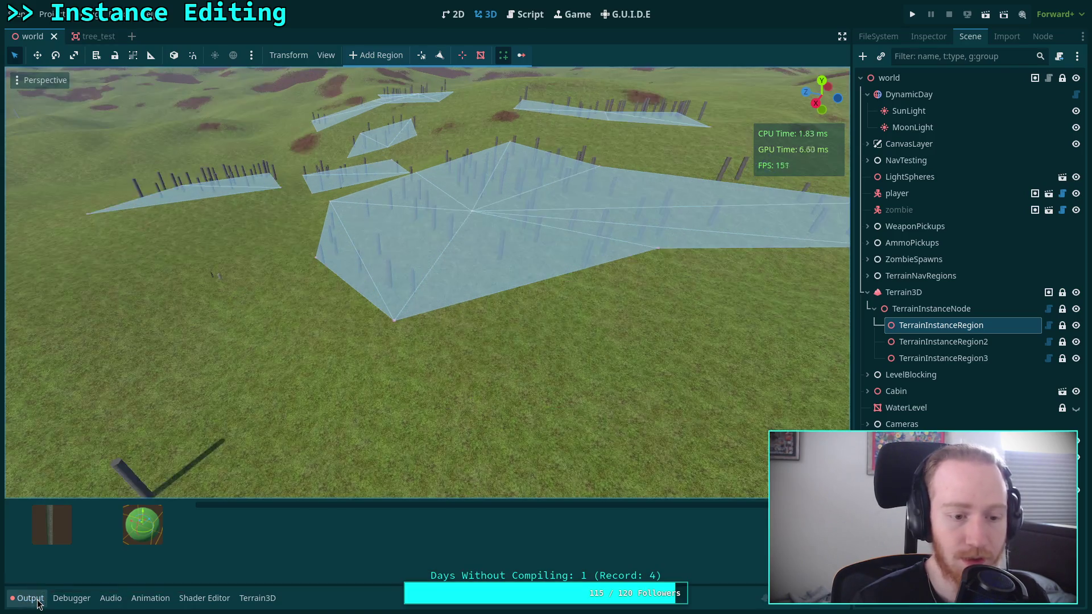
Step: Reload the project again, reopen the instance bar, and try the pole and green sphere choices
left_click(51, 17)
left_click(92, 187)
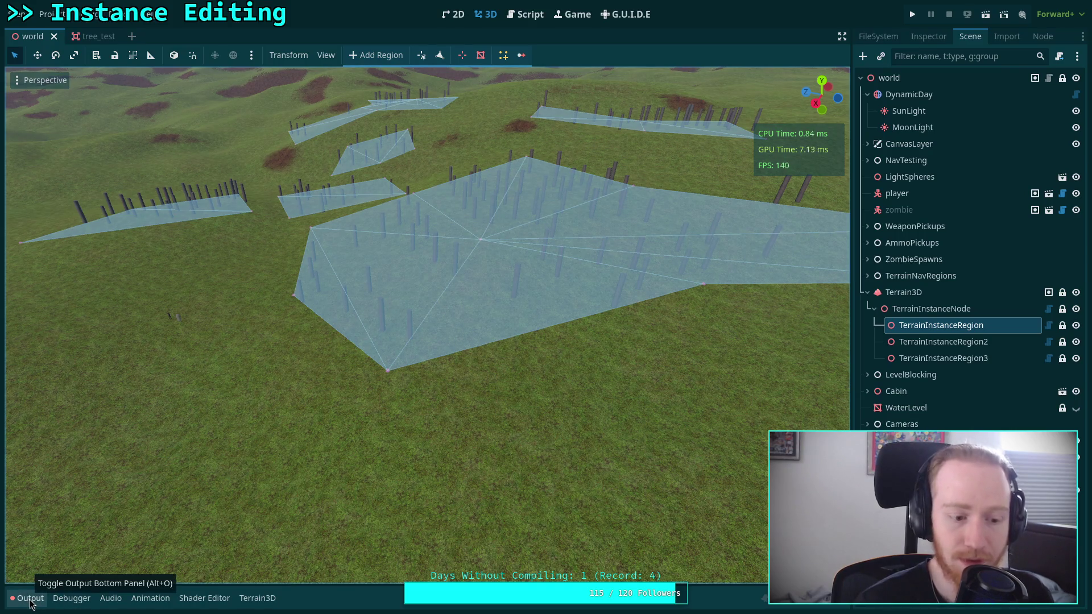
left_click(503, 55)
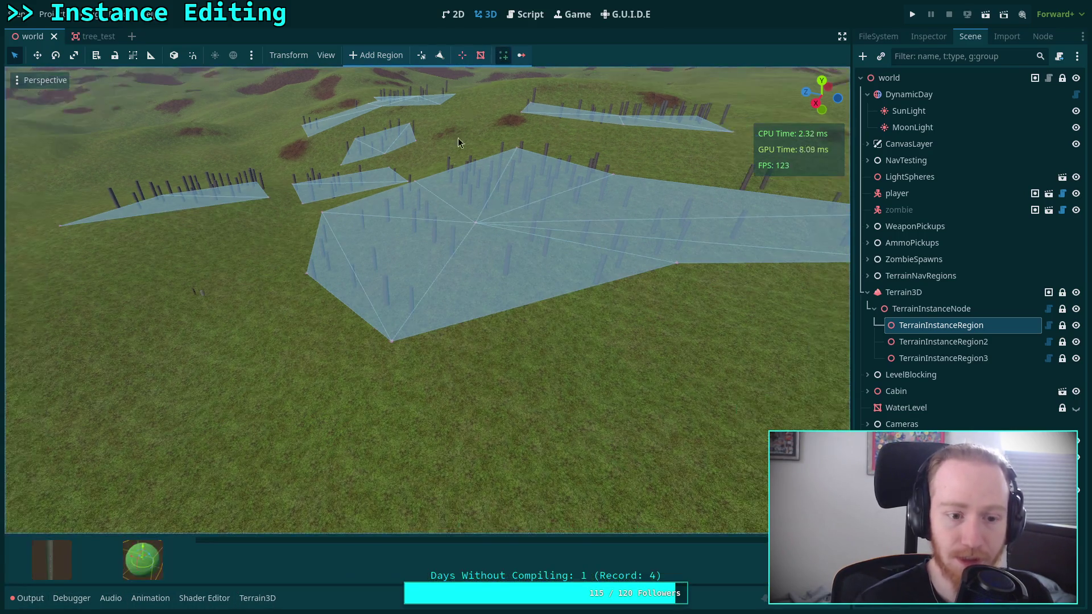
left_click(228, 525)
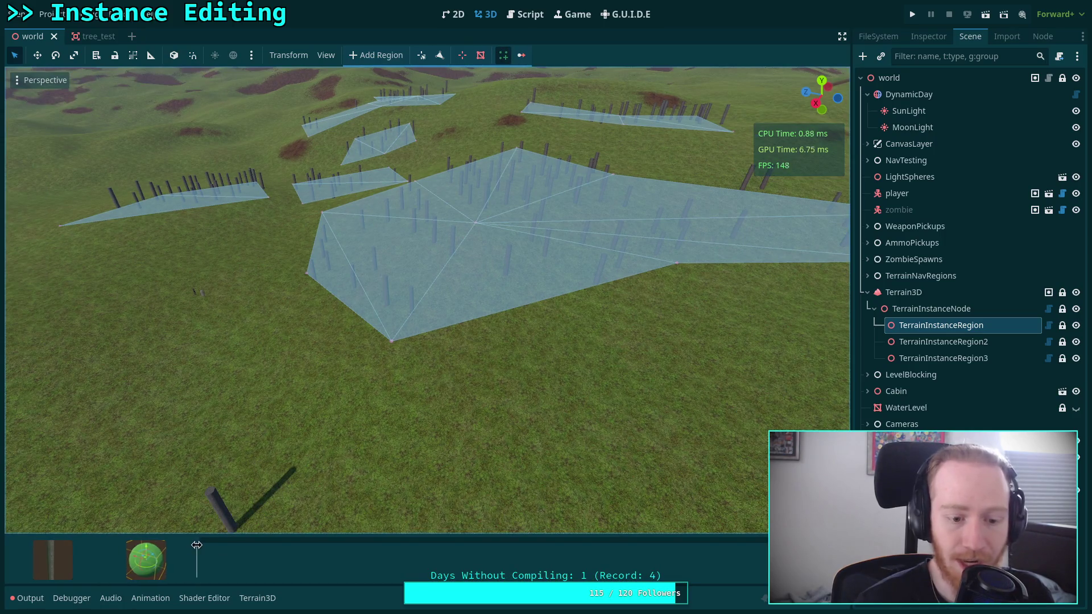
left_click(27, 598)
left_click(26, 598)
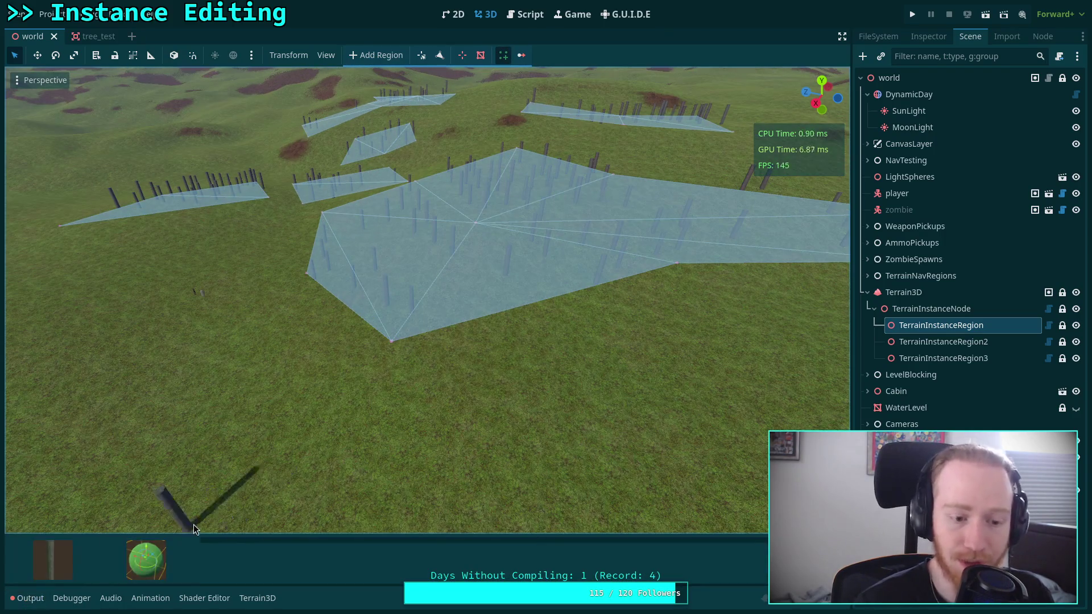
left_click(149, 555)
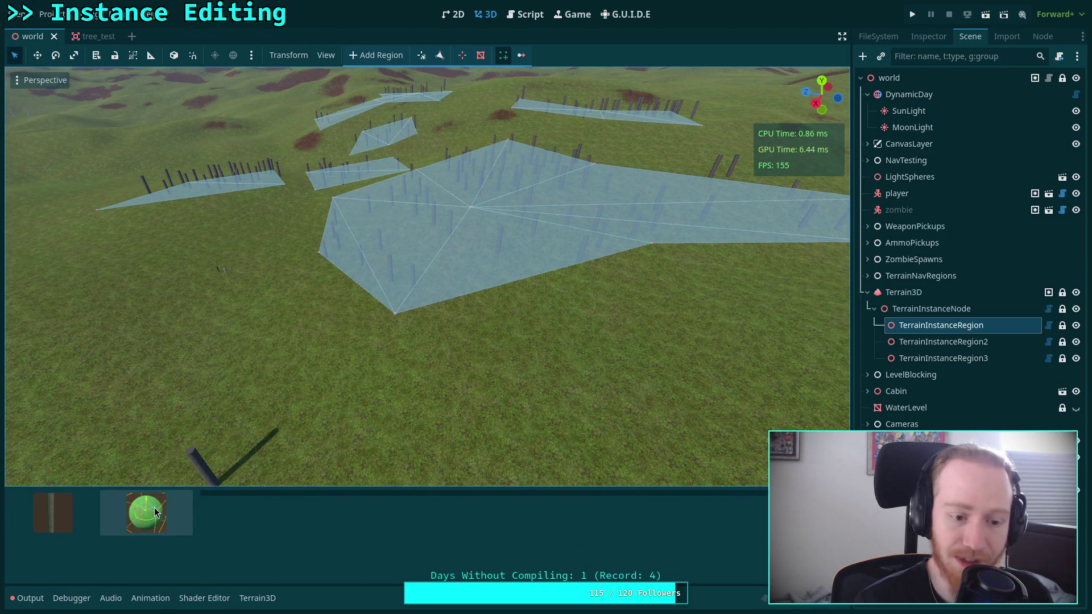
left_click(27, 600)
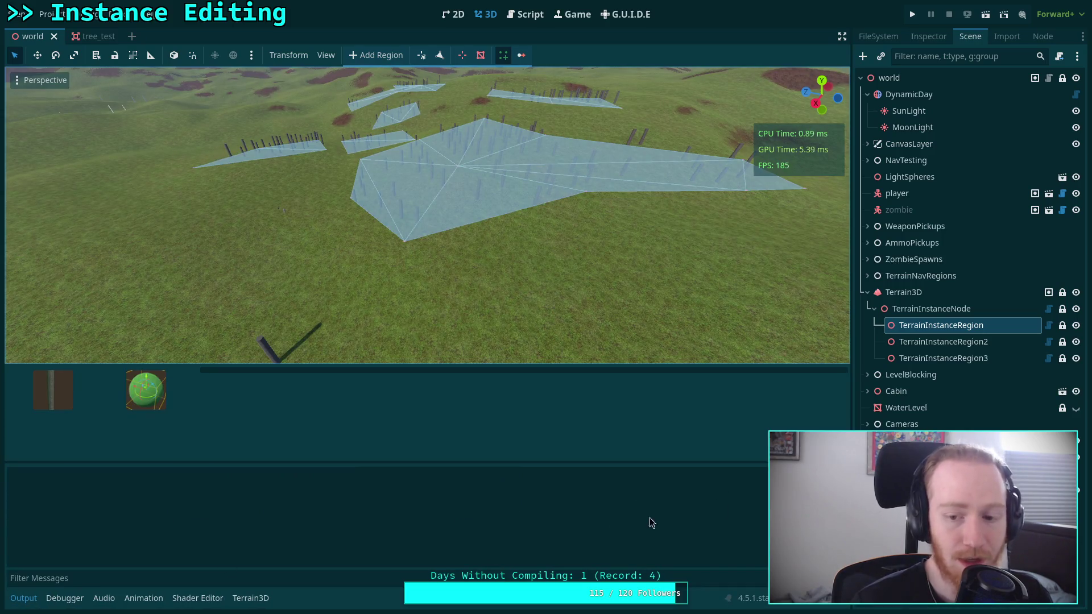
left_click(22, 599)
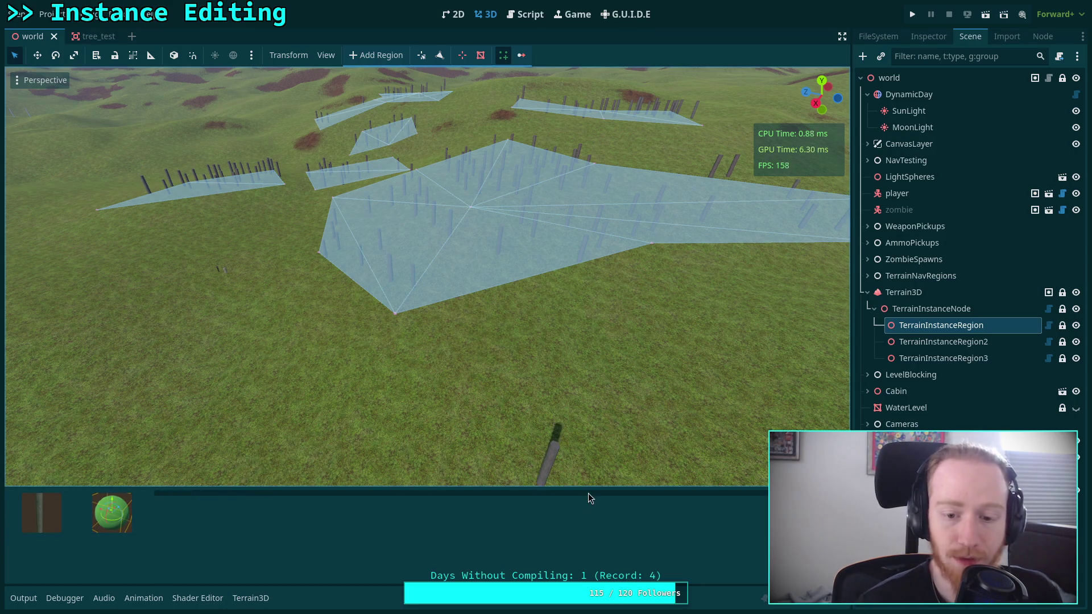
Step: Change margin_left's size_flags_stretch_ratio on line 73 from 2 to 3 and save
key("ctrl+F3")
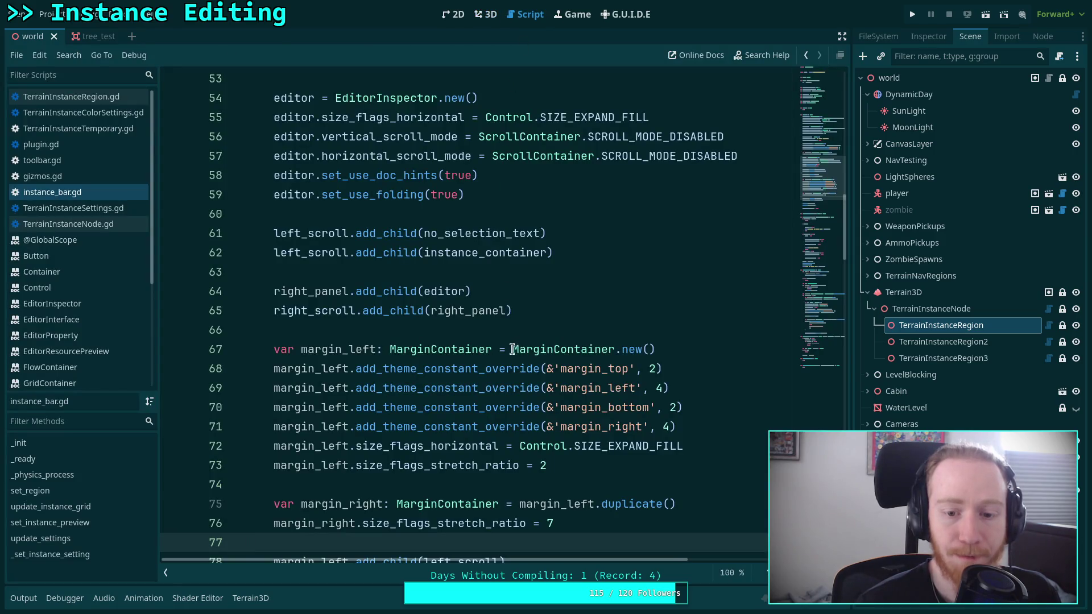
left_click(551, 466)
key("BackSpace")
type("3")
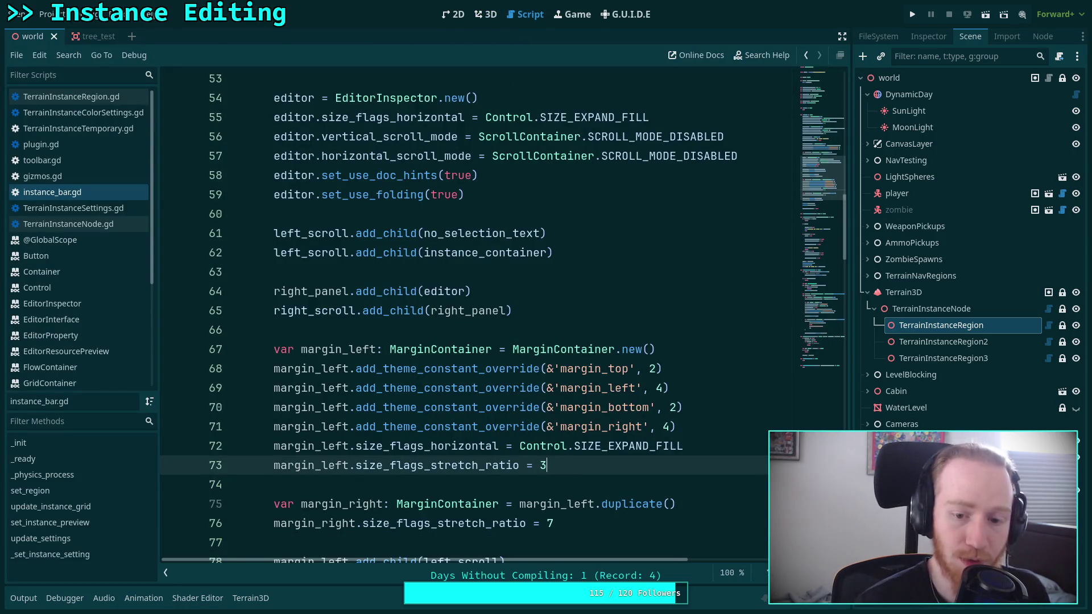
key("ctrl+s")
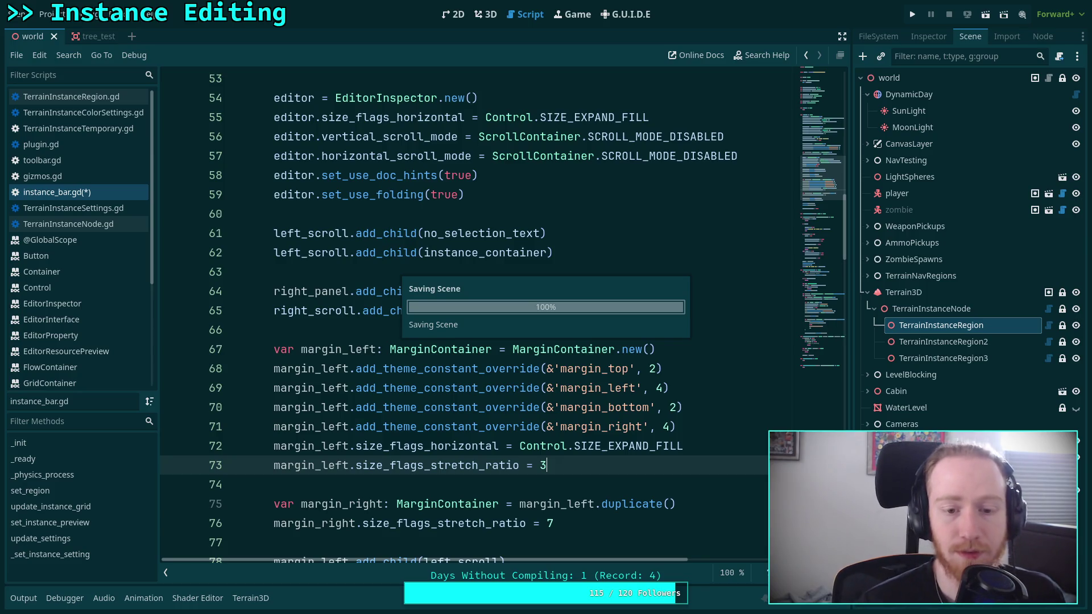
Step: Toggle the Terrain Instancer plugin off and on in Project Settings > Plugins
left_click(485, 14)
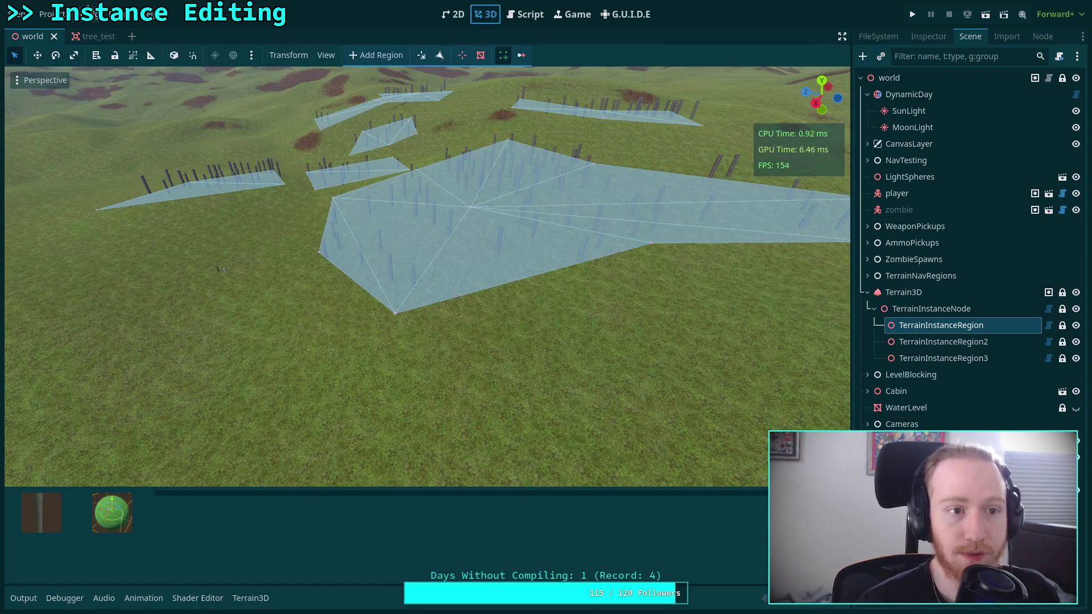
left_click(47, 15)
left_click(63, 29)
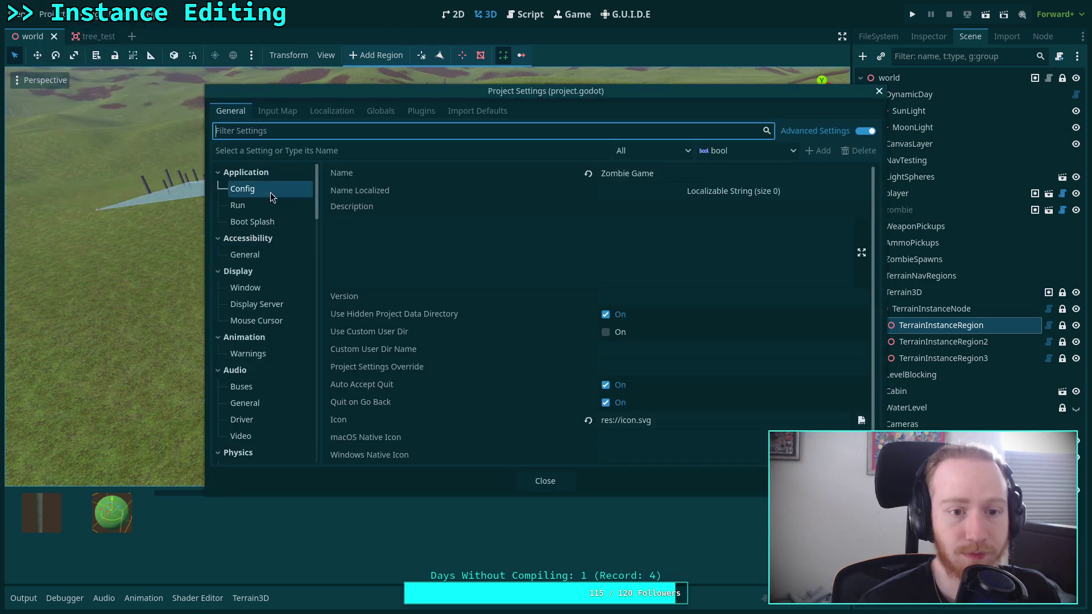
left_click(379, 114)
left_click(414, 114)
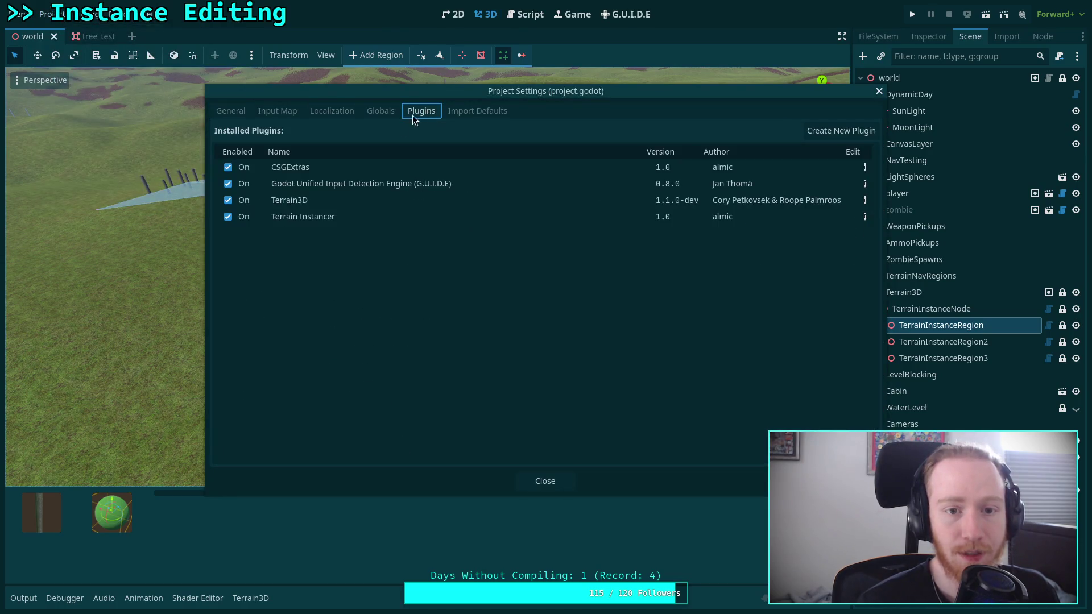
left_click(241, 217)
left_click(242, 216)
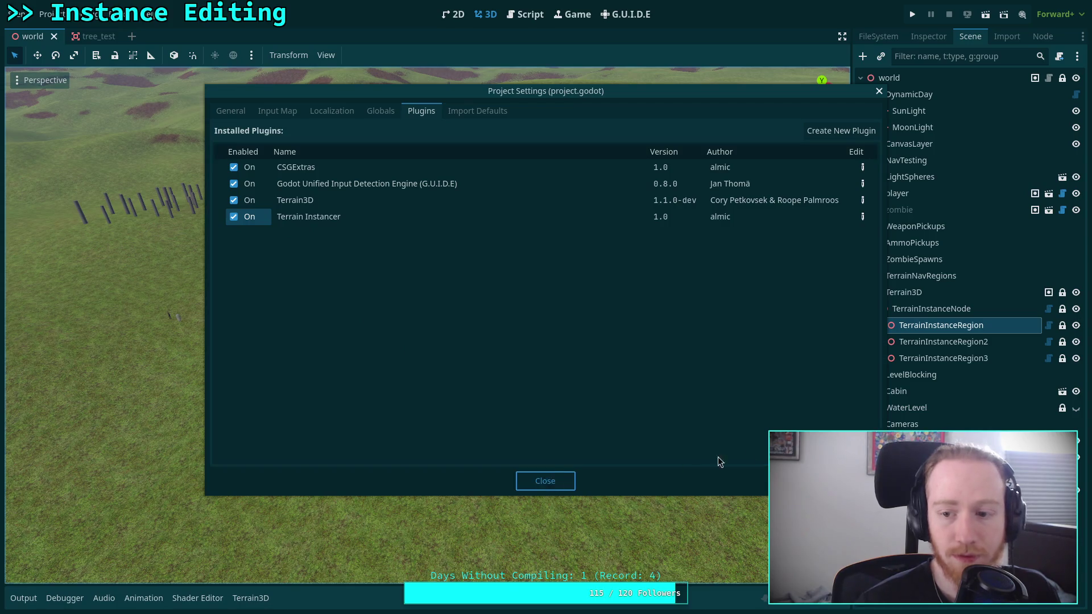
key("Escape")
Step: Reopen the instance bar on TerrainInstanceRegion to check the new layout
left_click(941, 325)
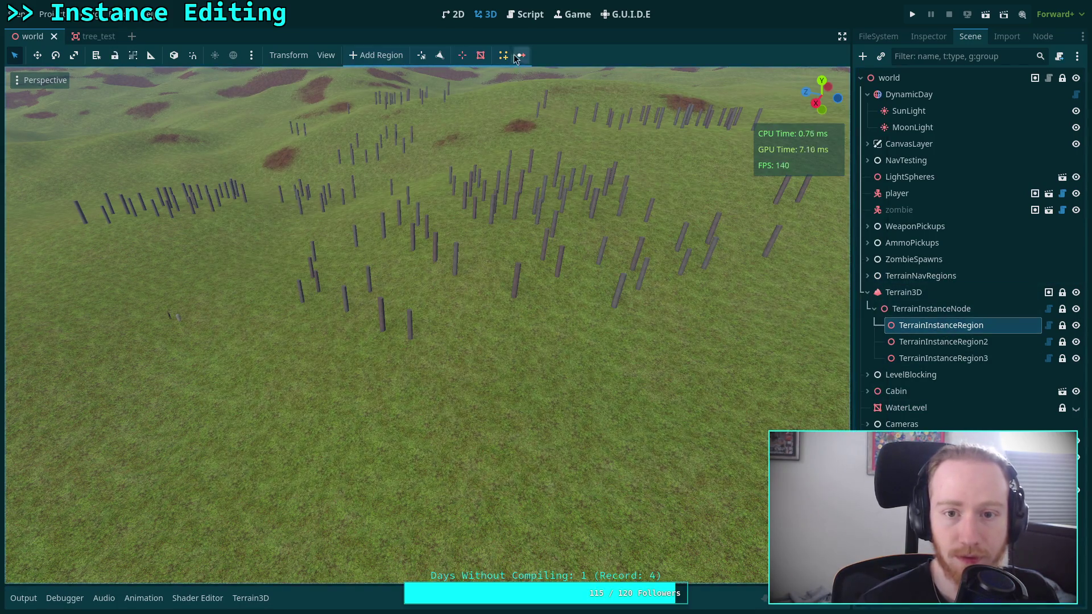
left_click(504, 55)
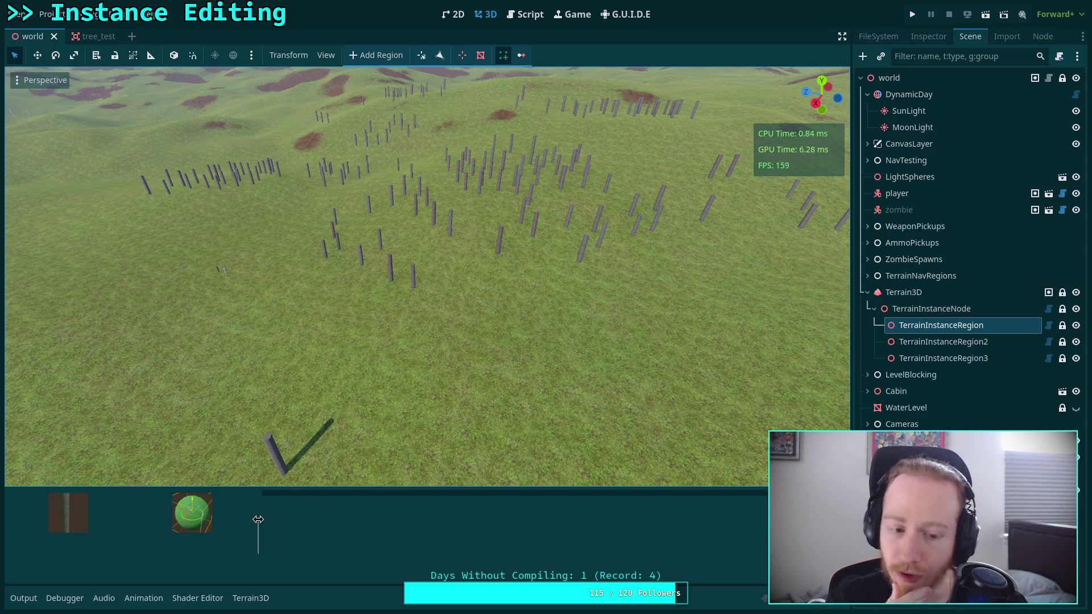
left_click(524, 15)
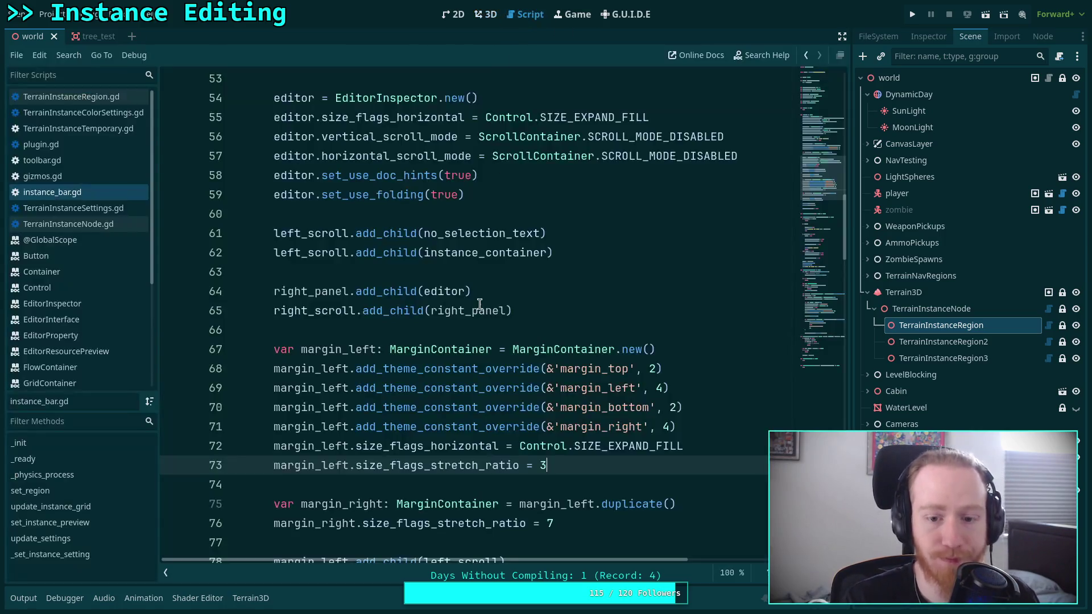
Step: Change the stretch ratio on line 73 to 5 and on line 76 to 14
key("BackSpace")
type("7")
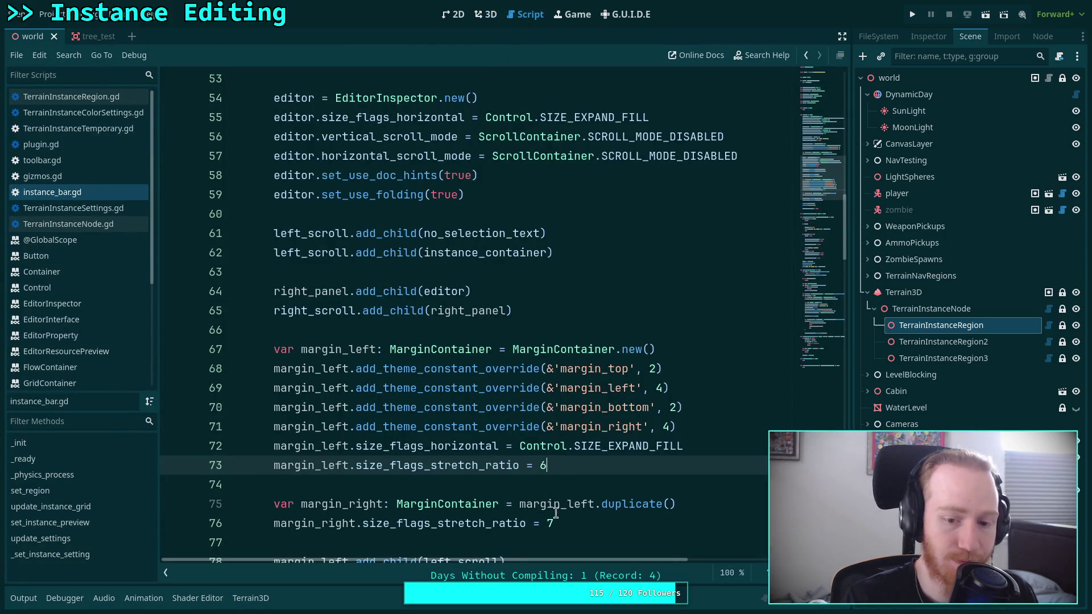
key("BackSpace")
type("5")
left_click(554, 524)
key("BackSpace")
type("14")
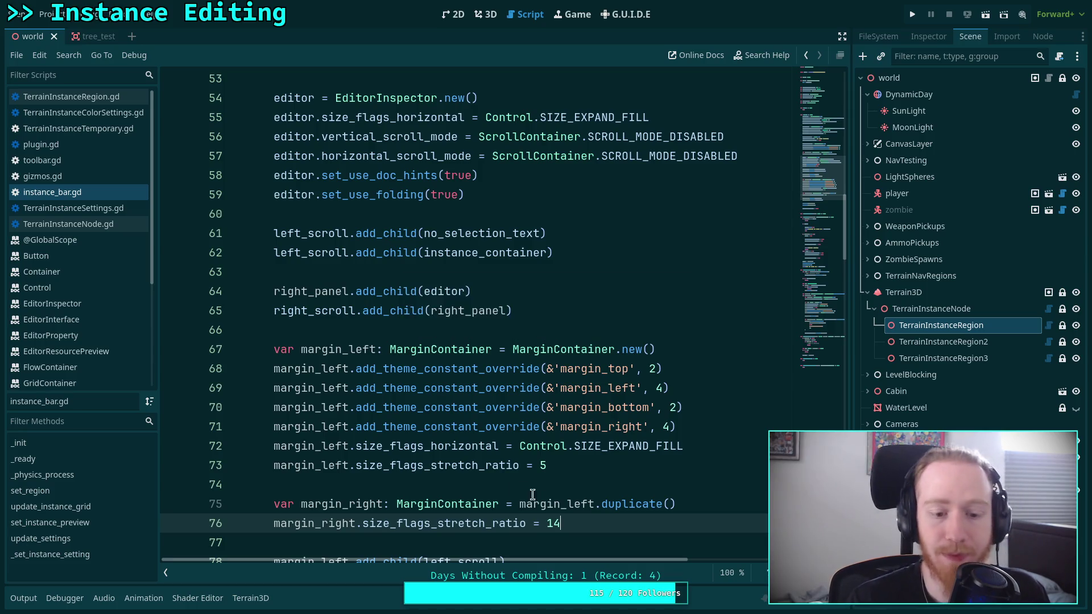
Step: Restart the Terrain Instancer plugin and test placing a pole instance from the instance bar
left_click(469, 22)
left_click(46, 13)
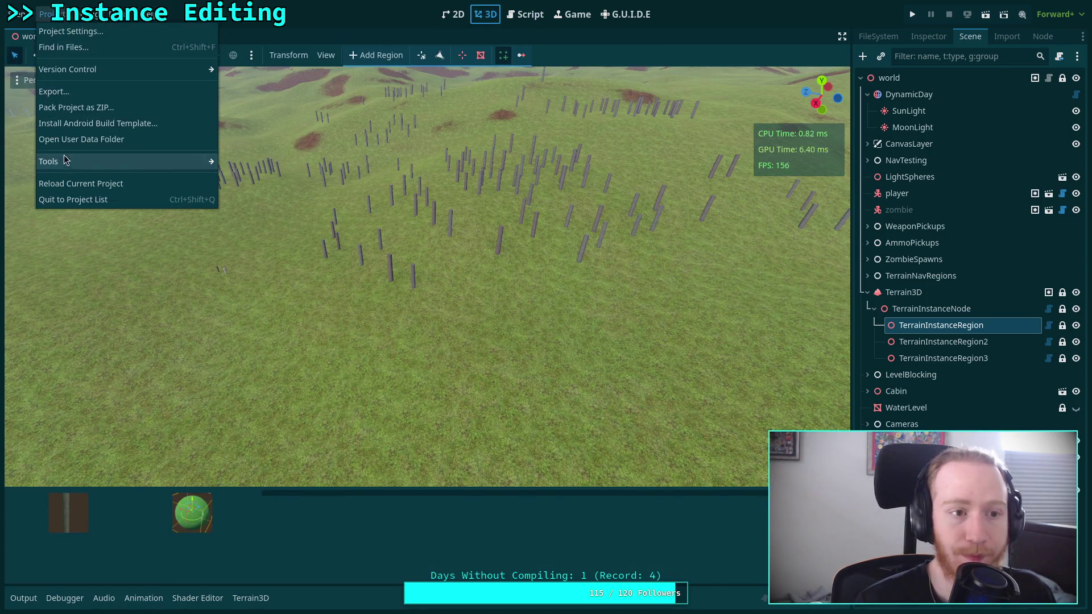
left_click(84, 34)
left_click(244, 219)
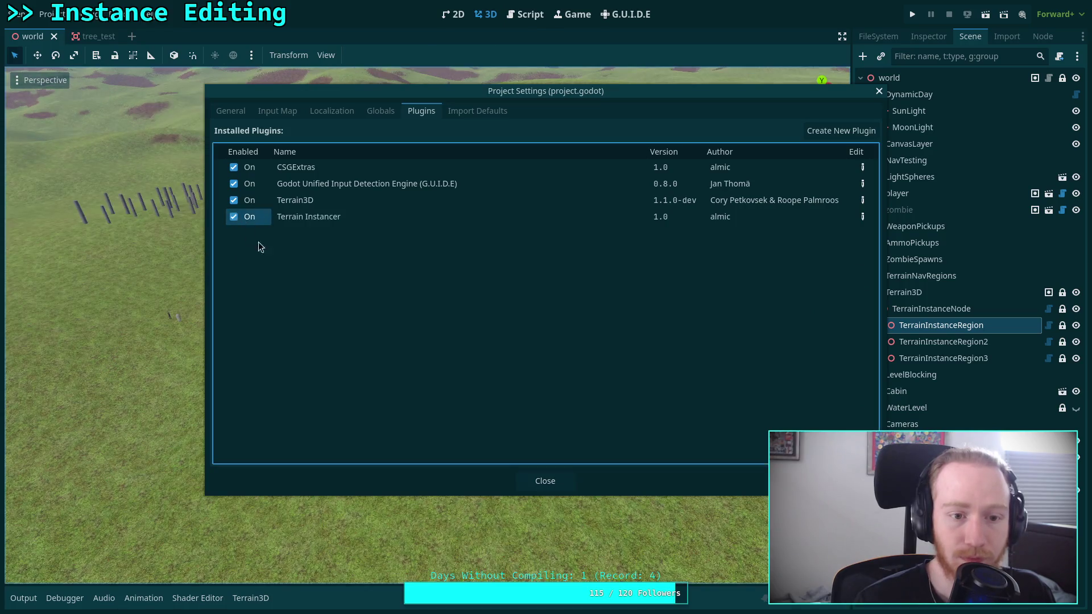
left_click(545, 481)
left_click(933, 329)
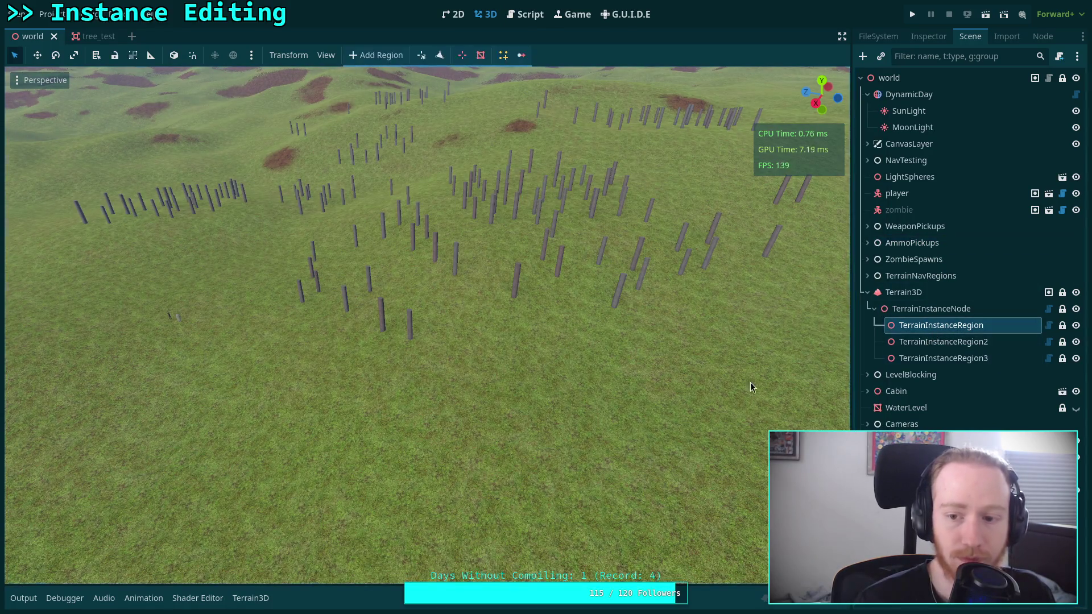
left_click(245, 452)
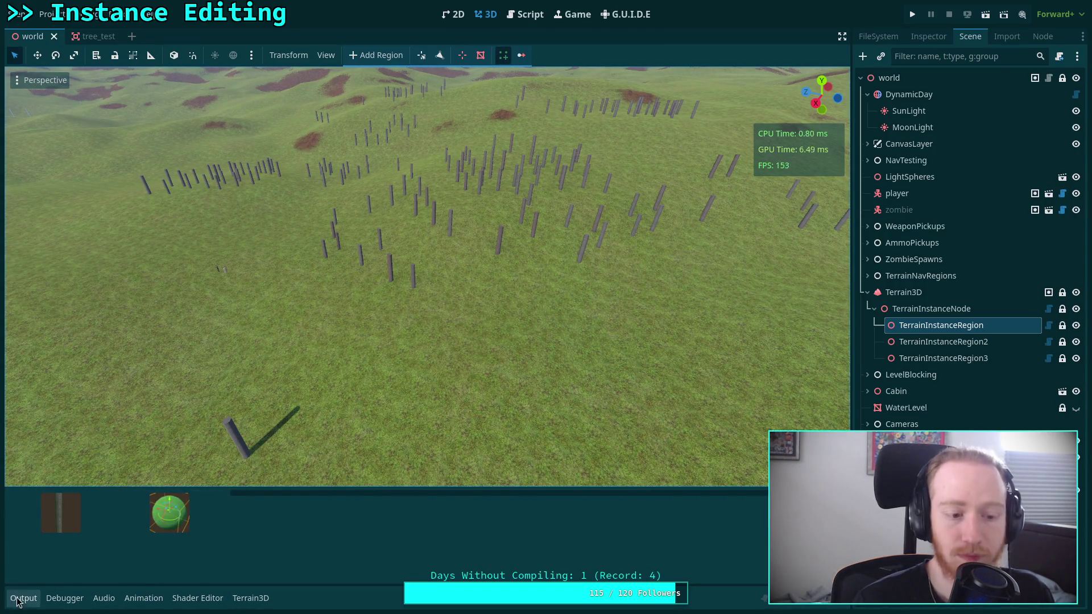
left_click(195, 529)
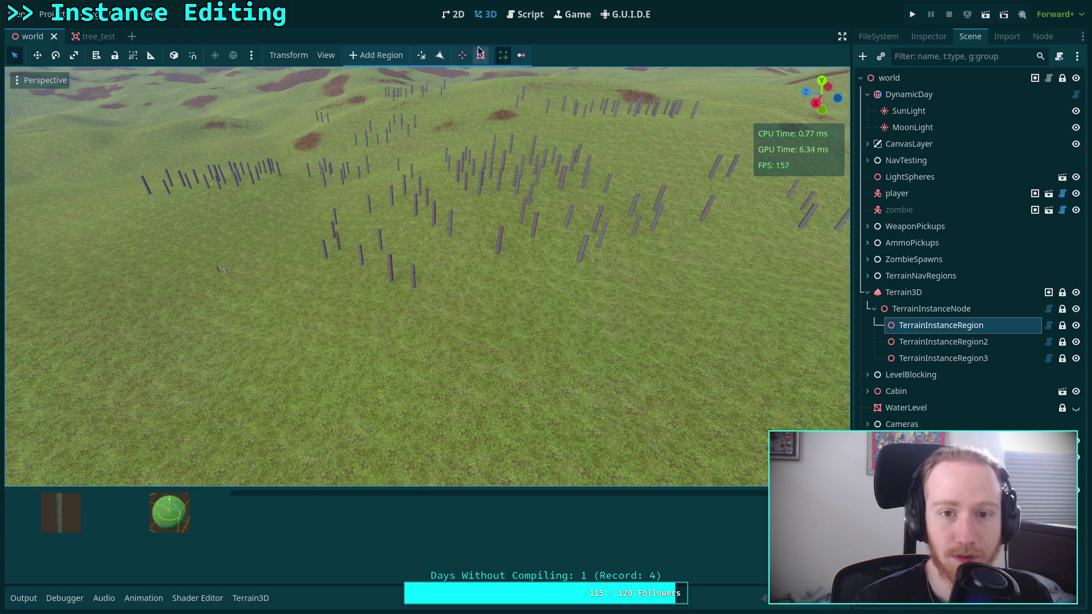
Step: Switch to the Script workspace and review instance_bar.gd's _ready, button setup and _set_instance_setting code
left_click(525, 14)
scroll(499, 370, "down", 5)
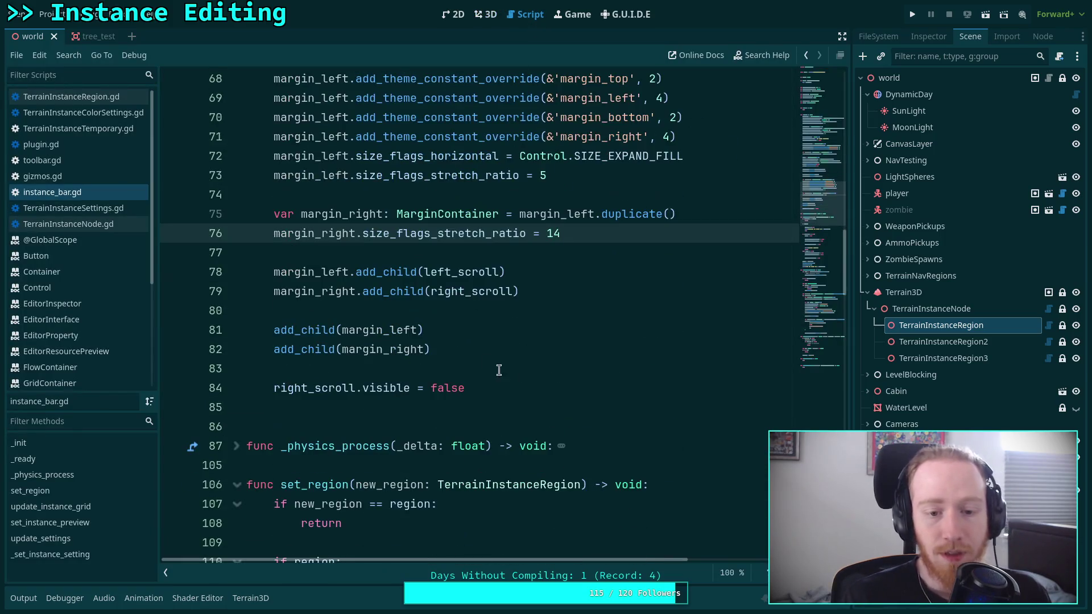
left_click(449, 362)
scroll(449, 362, "down", 13)
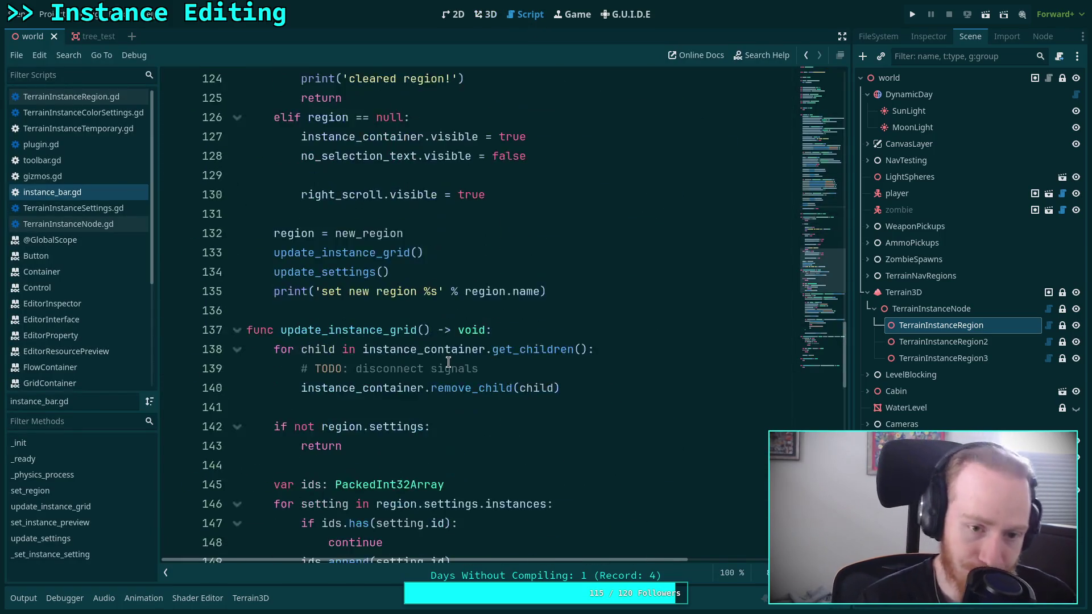
scroll(449, 362, "down", 11)
left_click(408, 388)
scroll(409, 380, "down", 3)
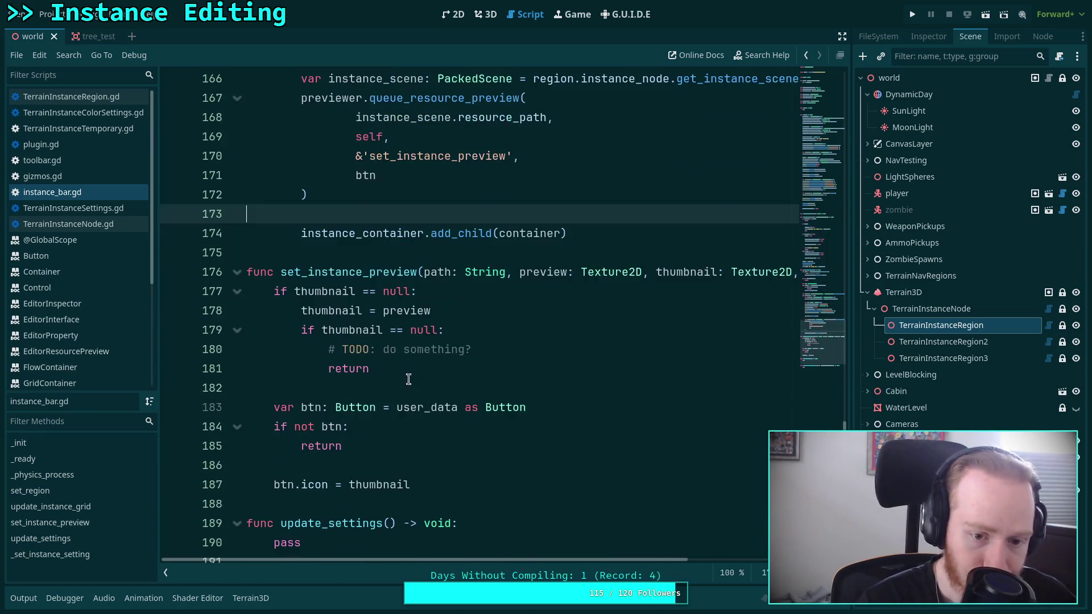
scroll(427, 341, "down", 2)
scroll(427, 342, "up", 5)
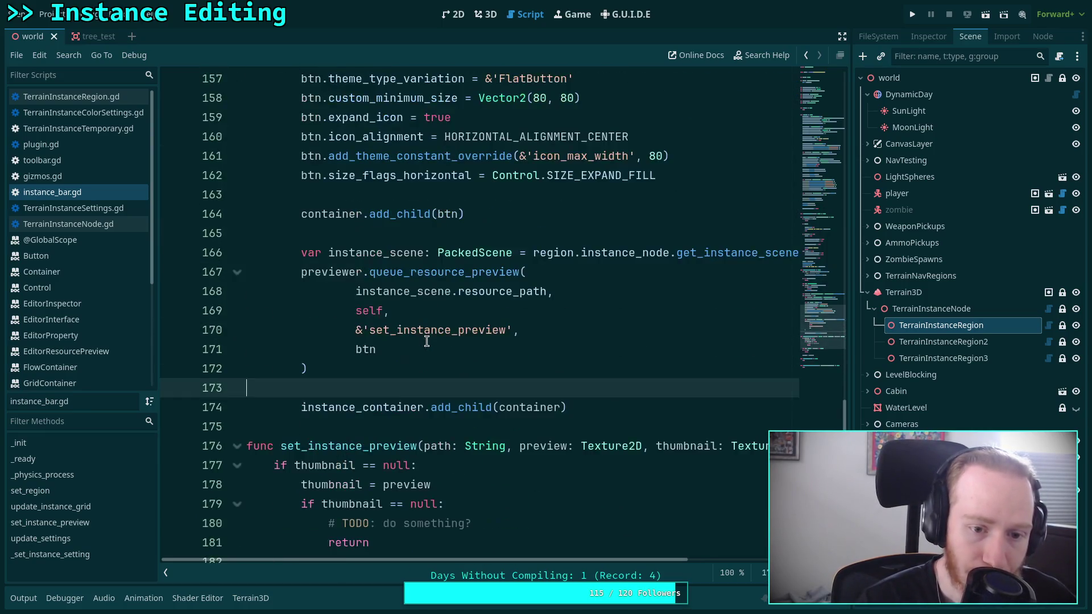
scroll(426, 342, "up", 2)
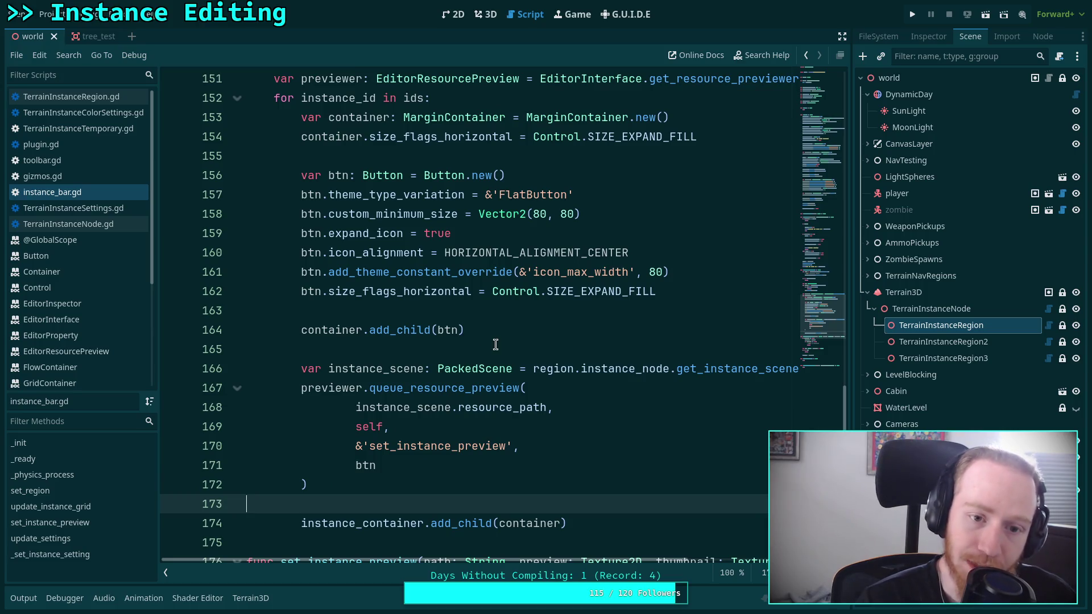
left_click(693, 291)
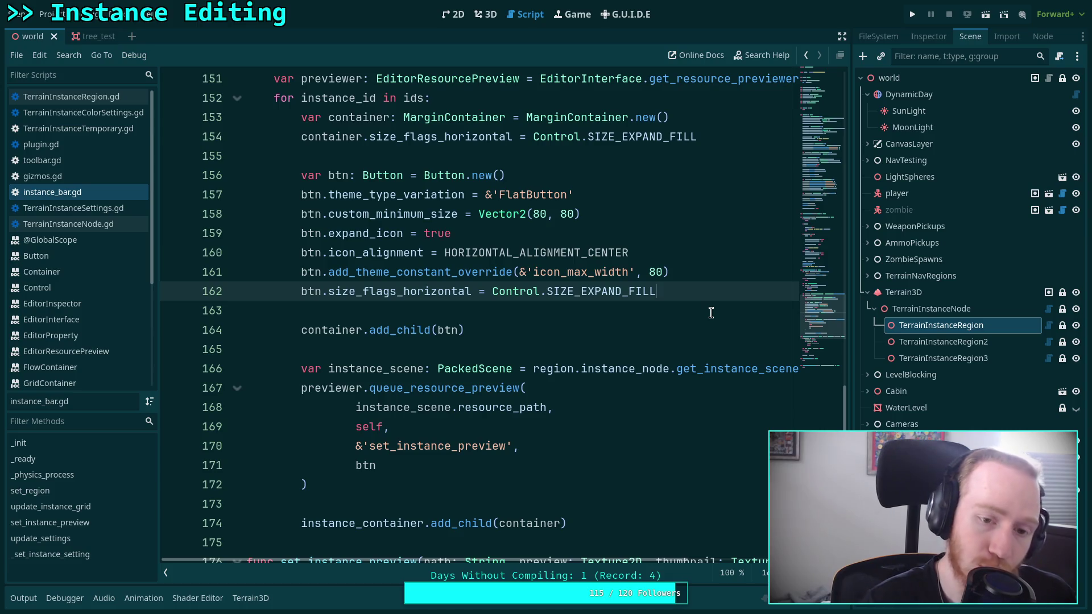
scroll(479, 336, "down", 7)
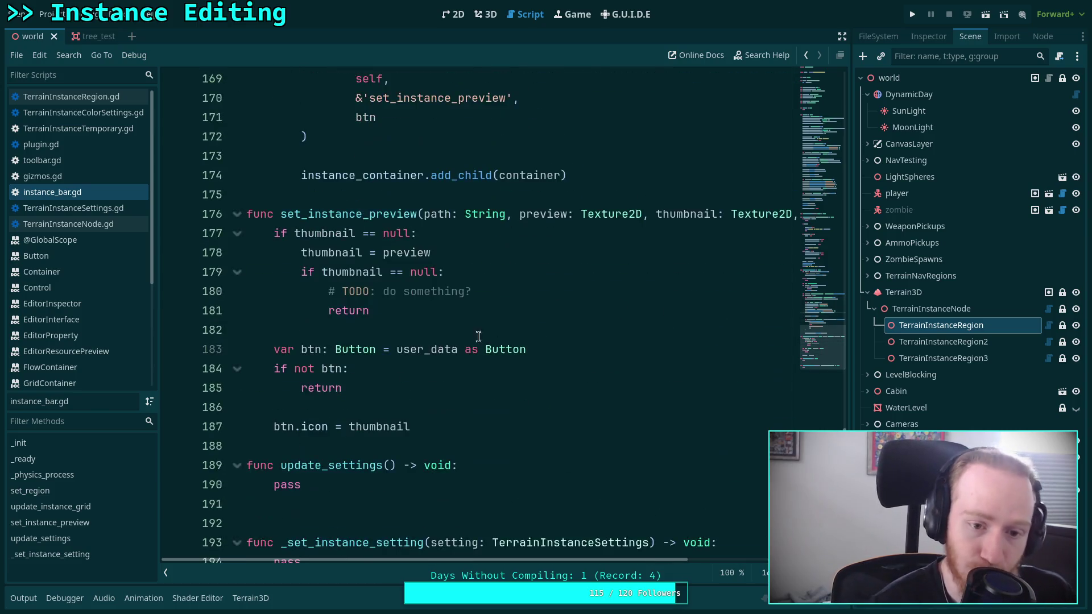
left_click(424, 485)
double_click(438, 484)
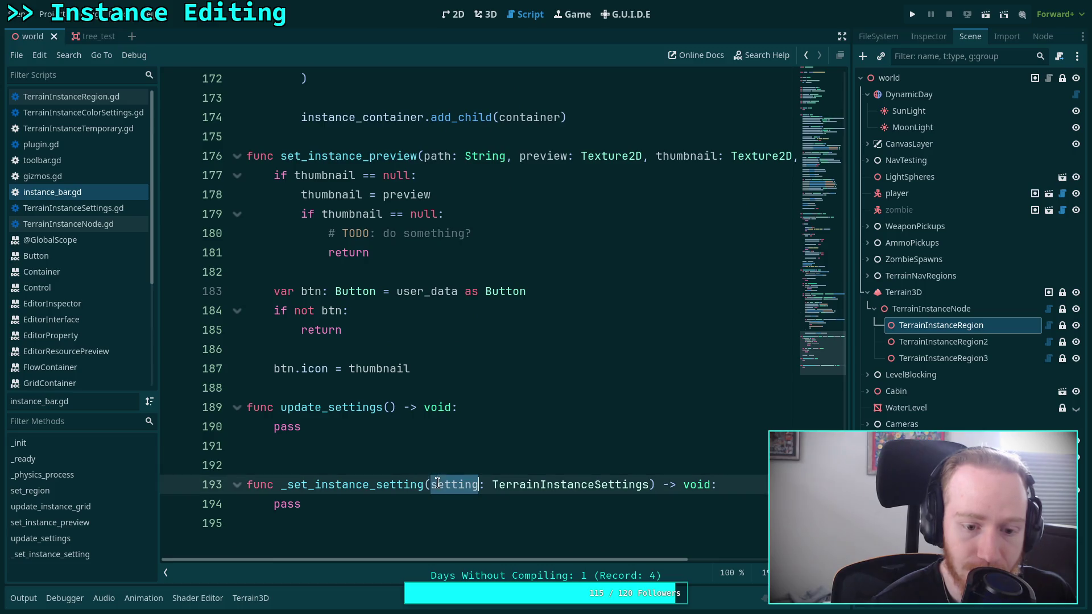
Step: Review the update_settings function and the FlatButton theme lines in instance_bar.gd
scroll(313, 432, "up", 2)
scroll(328, 417, "up", 10)
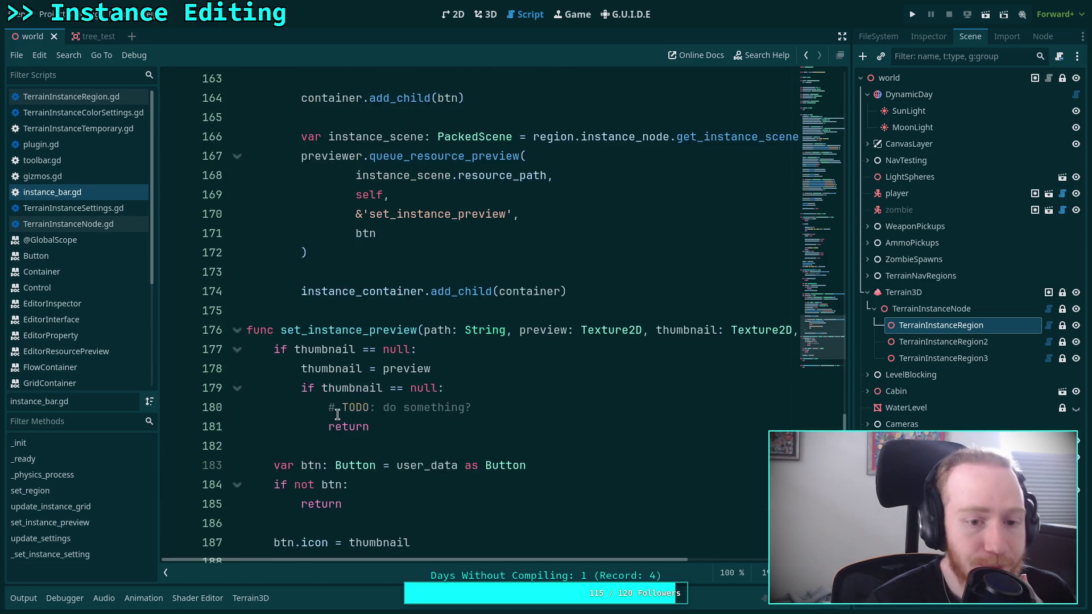
scroll(397, 390, "up", 3)
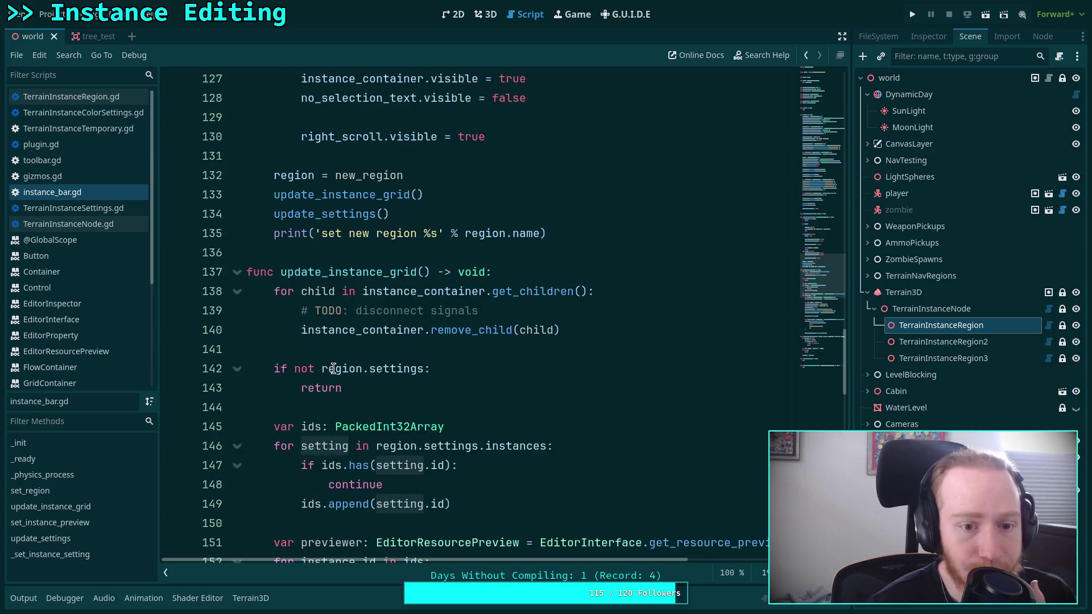
scroll(333, 369, "down", 14)
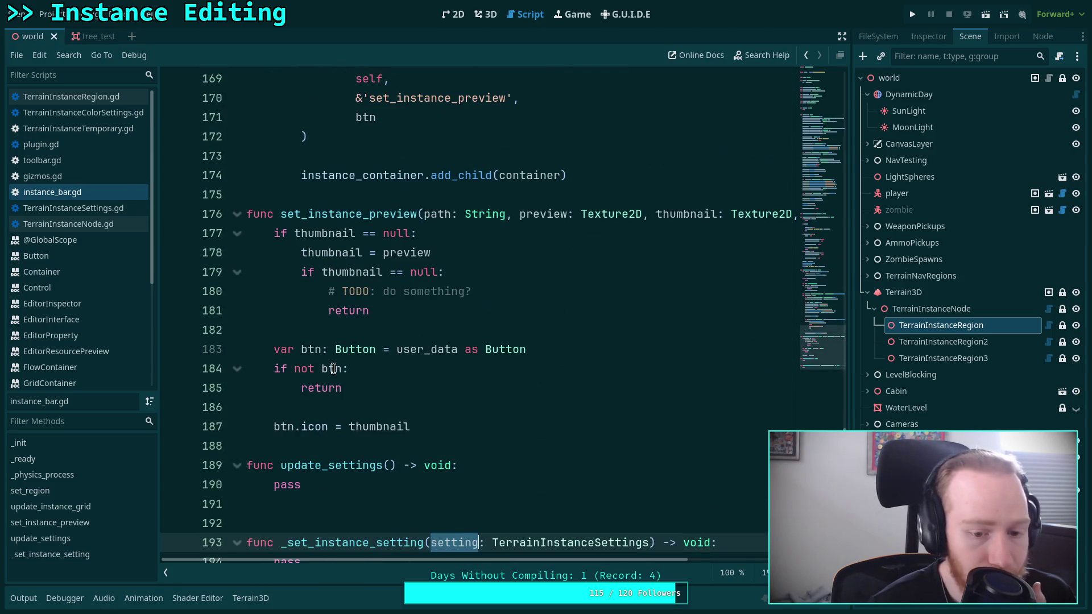
scroll(333, 368, "down", 1)
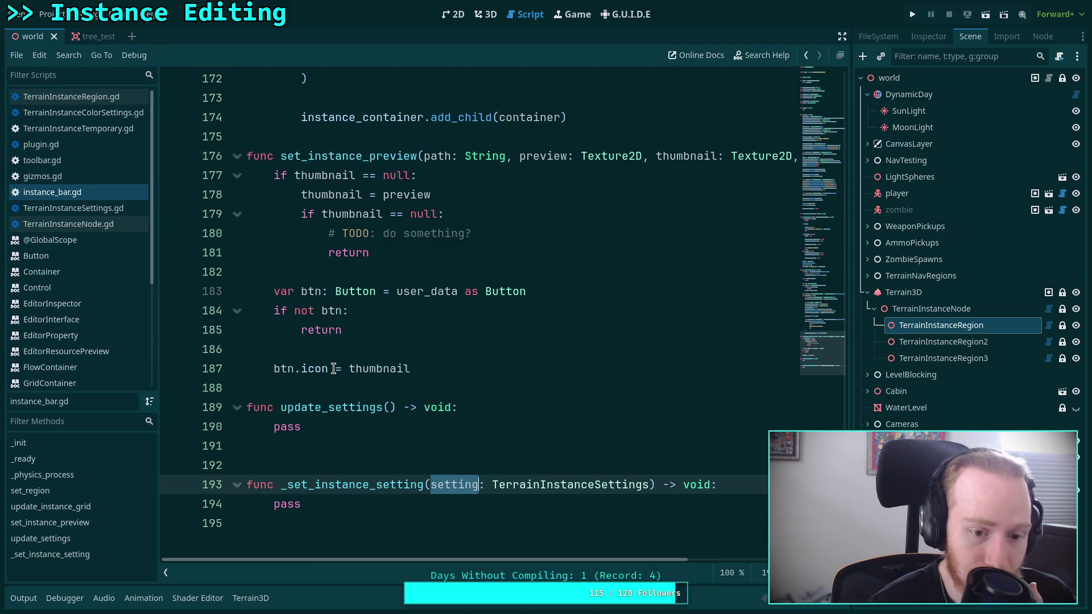
double_click(366, 407)
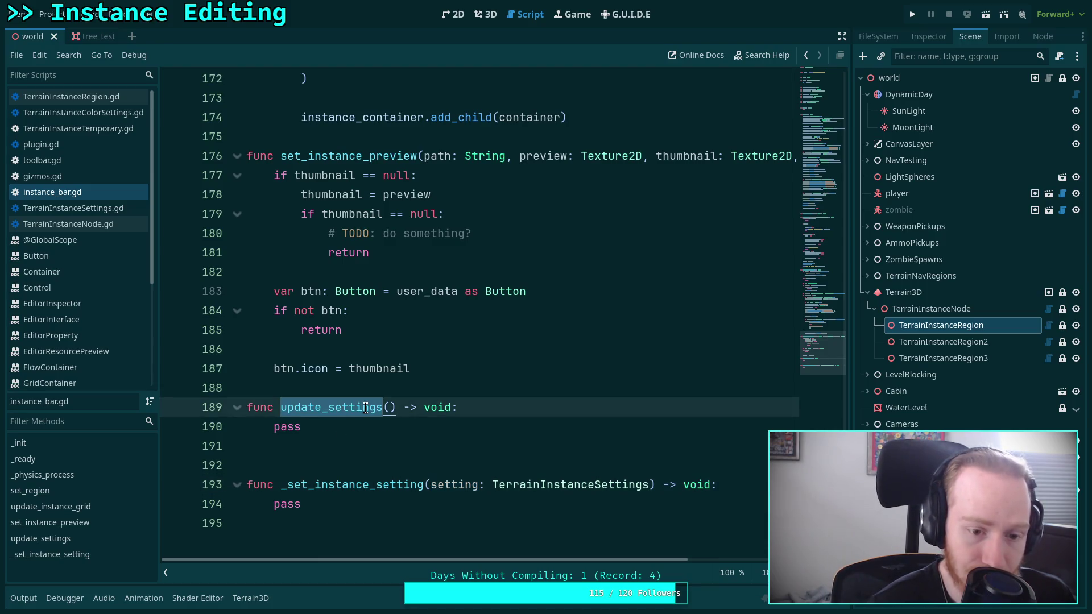
scroll(461, 391, "up", 5)
scroll(461, 391, "up", 2)
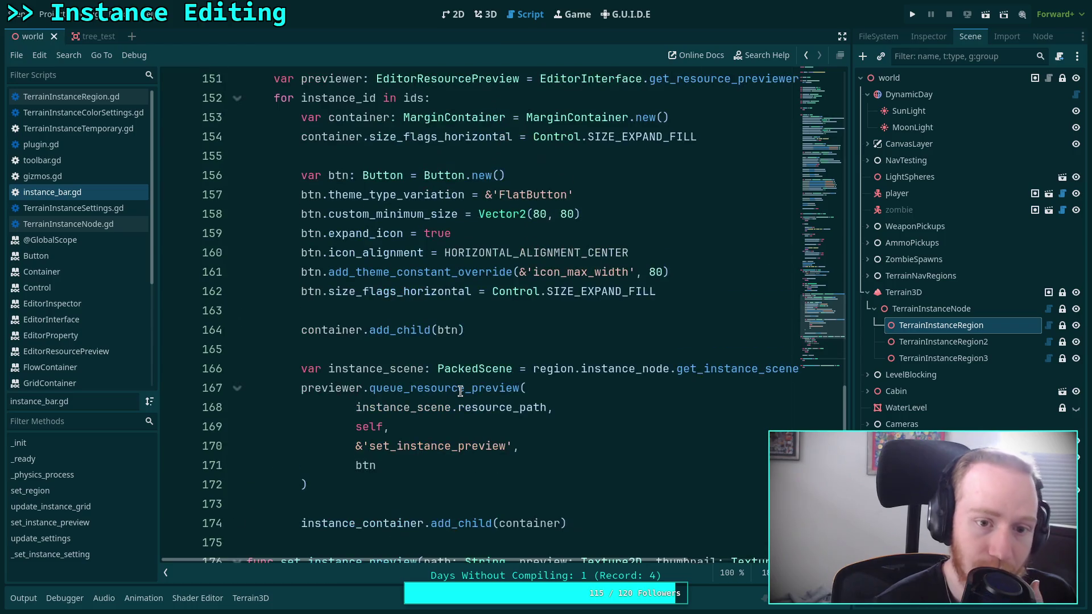
scroll(461, 392, "up", 3)
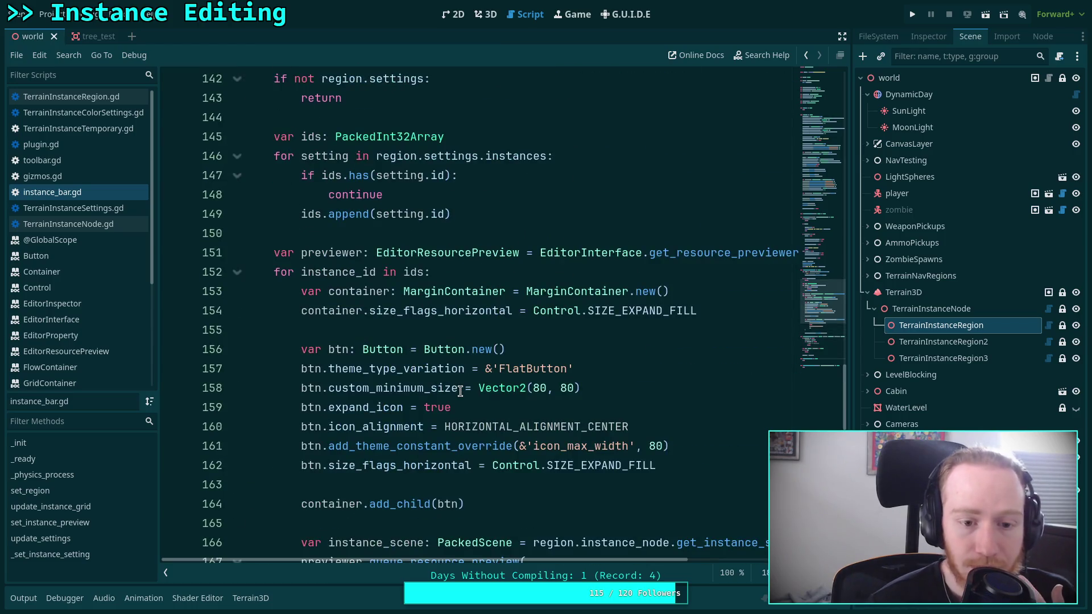
left_click(623, 364)
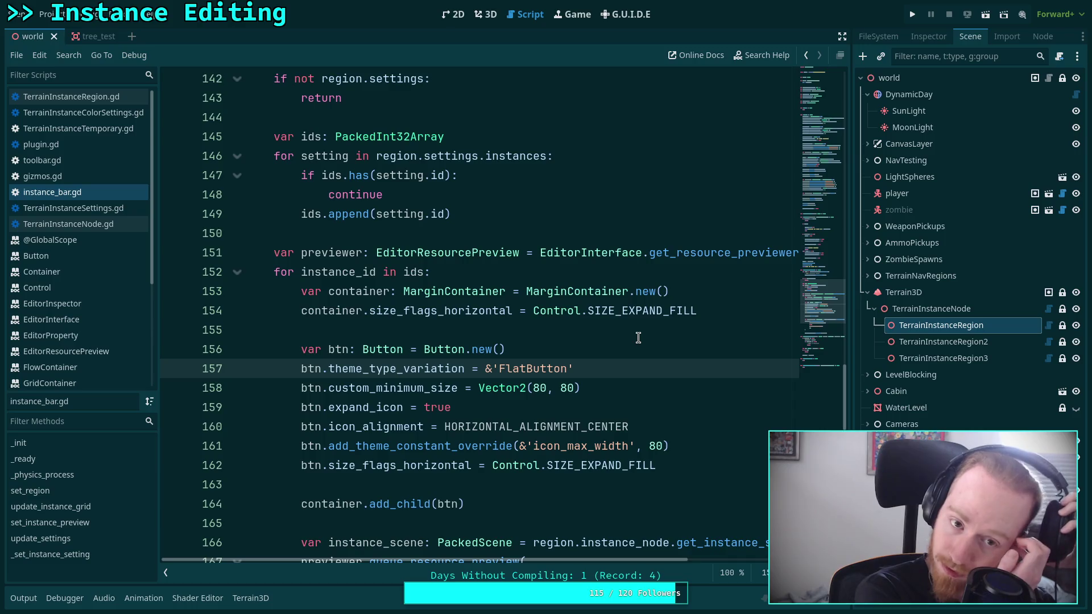
left_click_drag(822, 301, 834, 104)
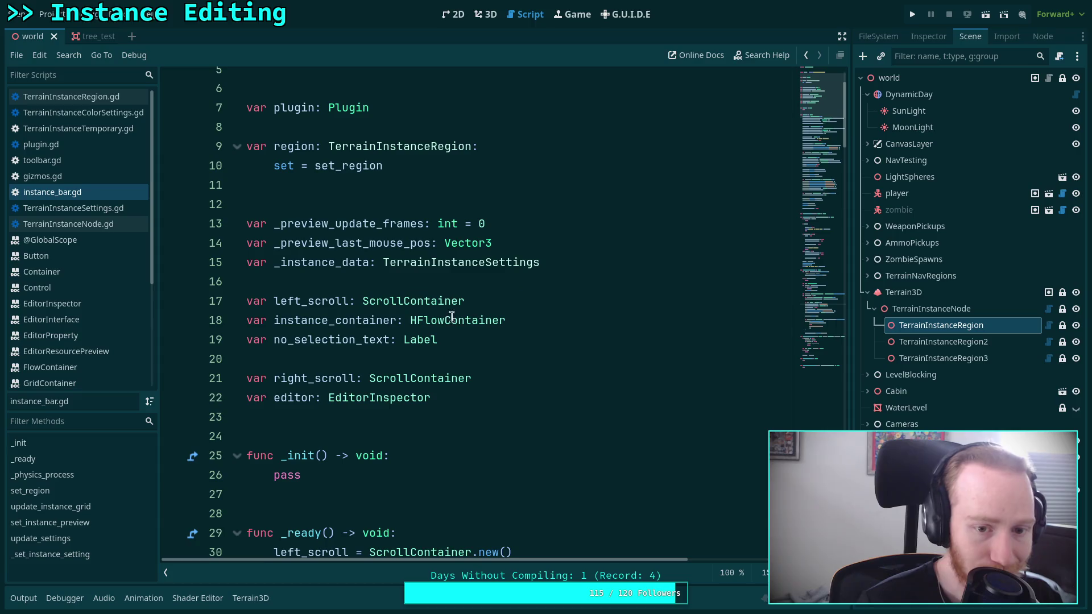
Step: Declare 'var instance_btn_group: ButtonGroup' below the left_scroll variable
left_click(541, 299)
type("\\")
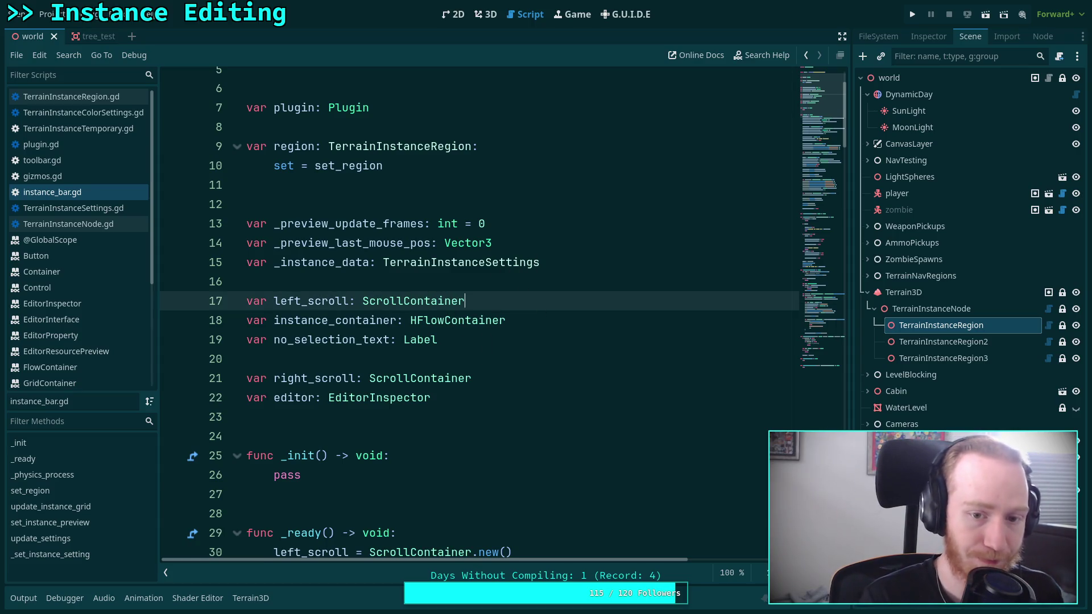
key("Return")
type("r instanc")
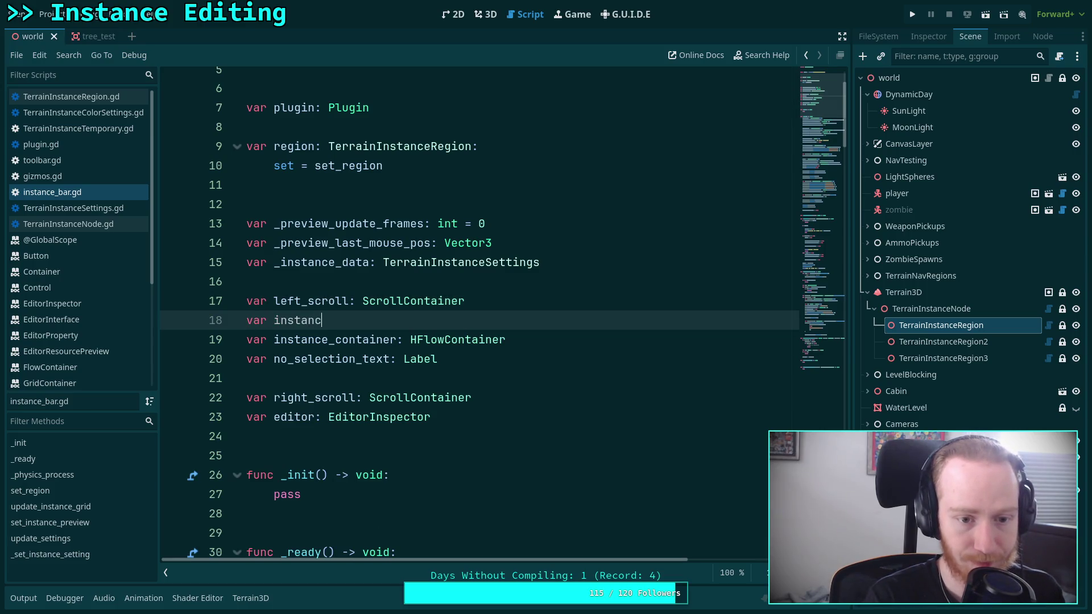
type("e_btn_group: Bu")
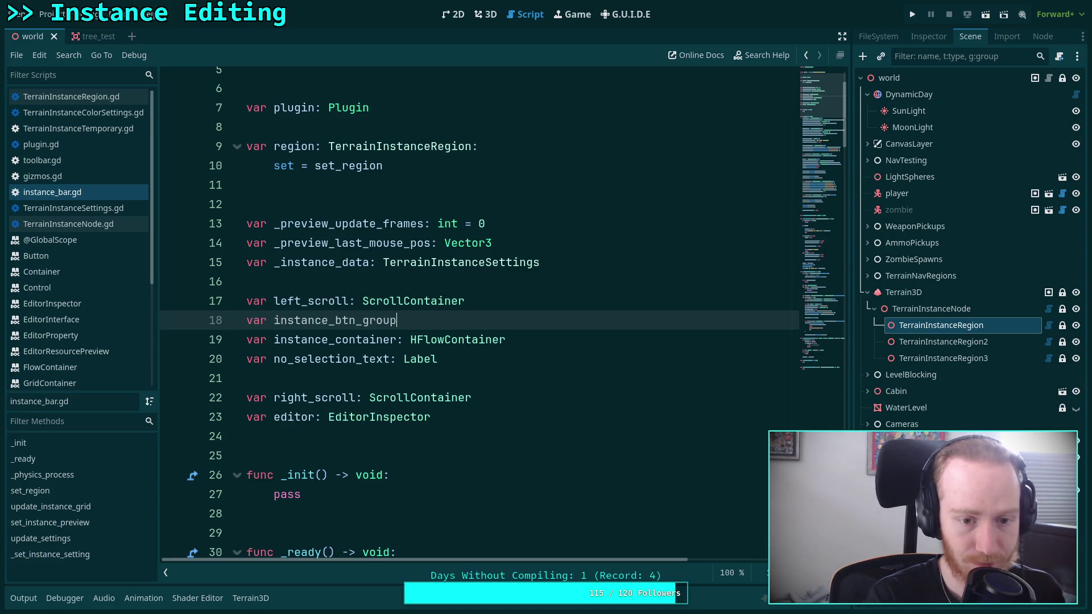
type("ttonG")
key("Return")
Step: In _init, replace pass with 'instance_btn_group = ButtonGroup.new()'
scroll(489, 314, "down", 3)
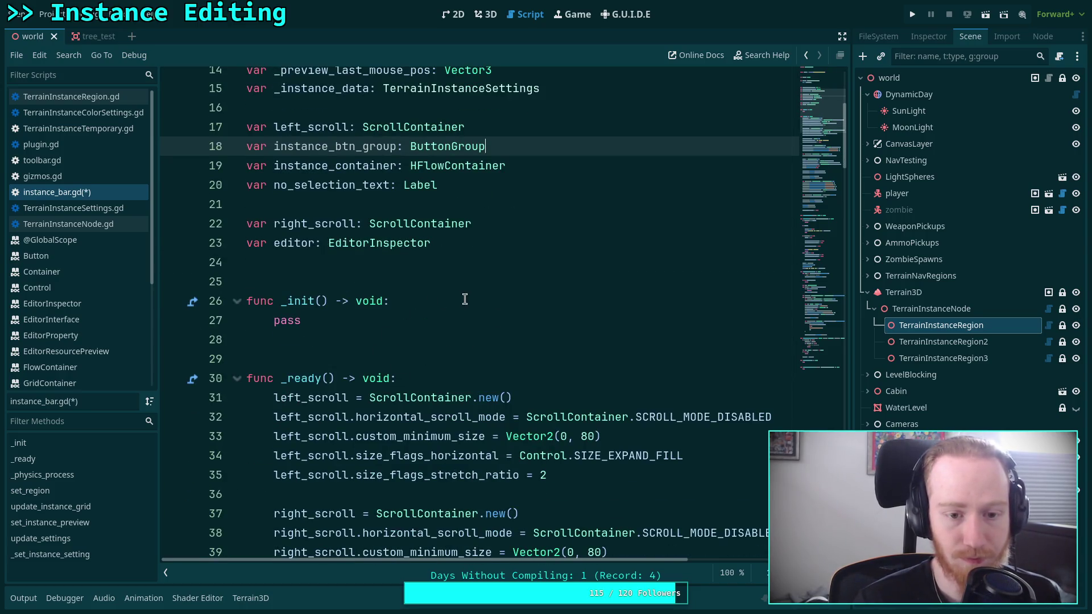
left_click(463, 299)
key("Return")
type("instance_b")
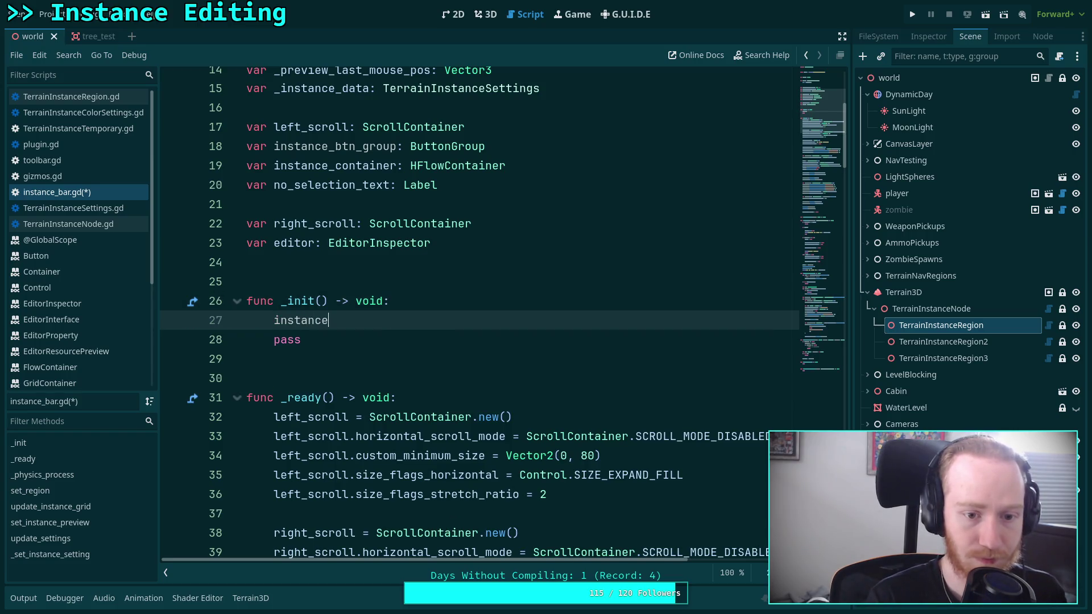
key("Return")
type("Bu")
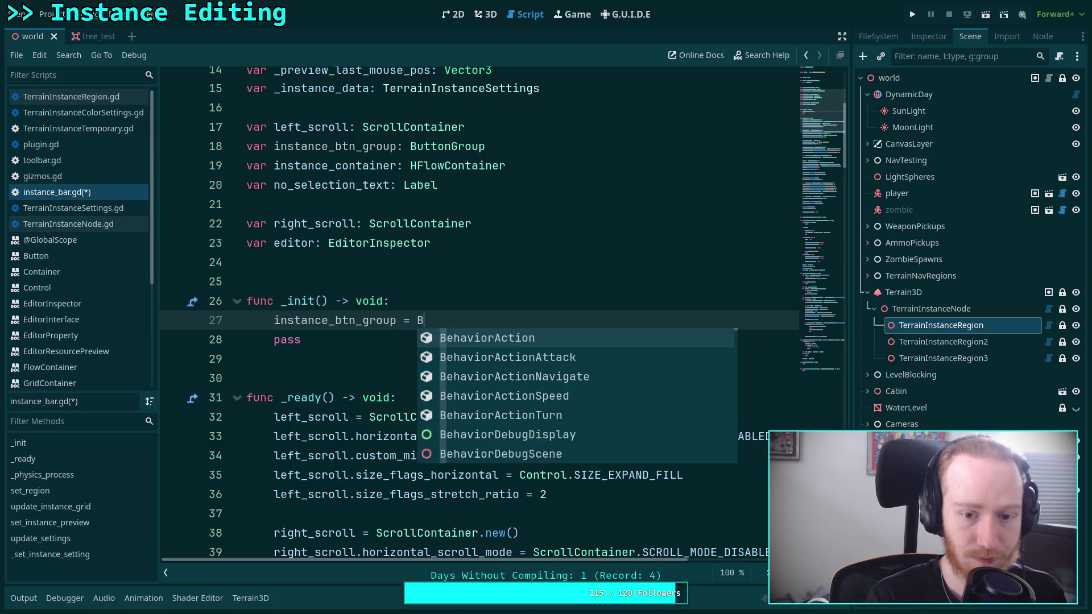
key("Down")
key("Return")
type(".new")
key("Return")
key("shift+Down")
key("BackSpace")
key("Down")
scroll(639, 319, "down", 19)
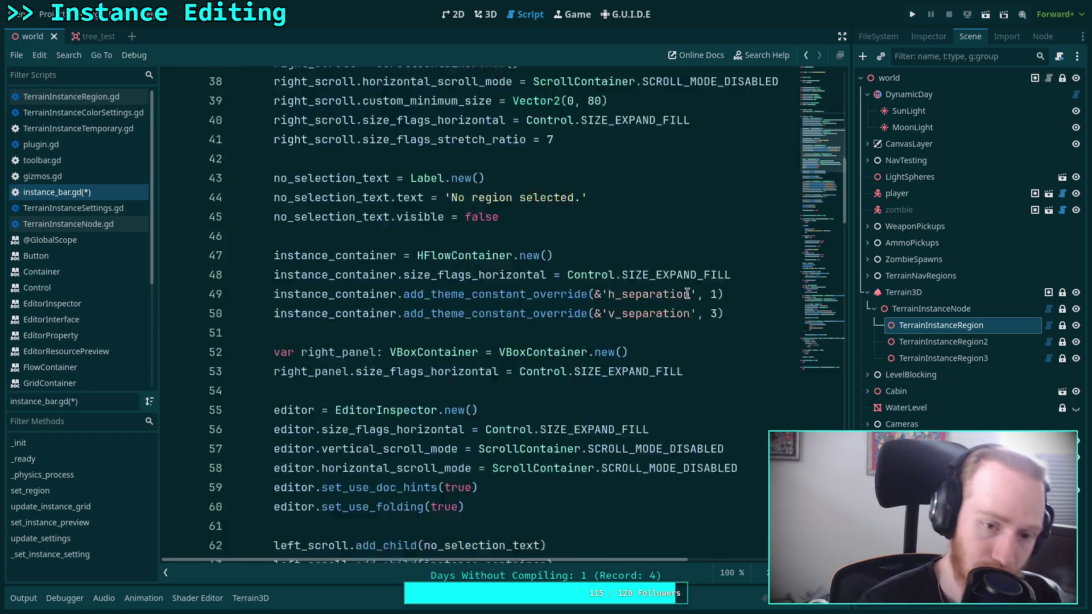
scroll(690, 289, "down", 18)
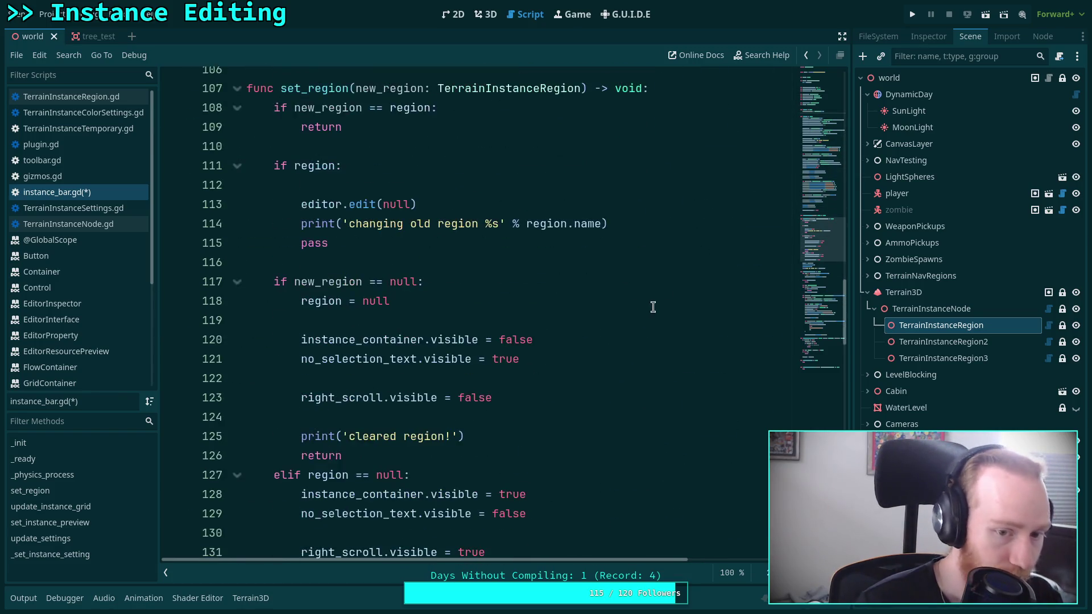
scroll(640, 314, "down", 2)
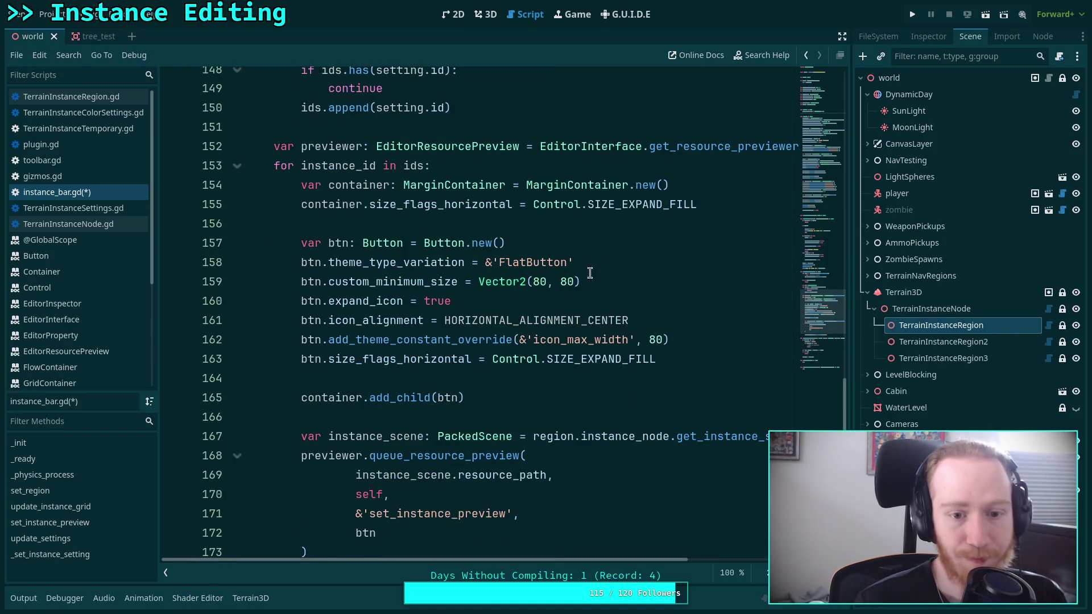
Step: Add 'btn.button_group = instance_btn_group' after the button's size flags line
left_click(641, 302)
key("Return")
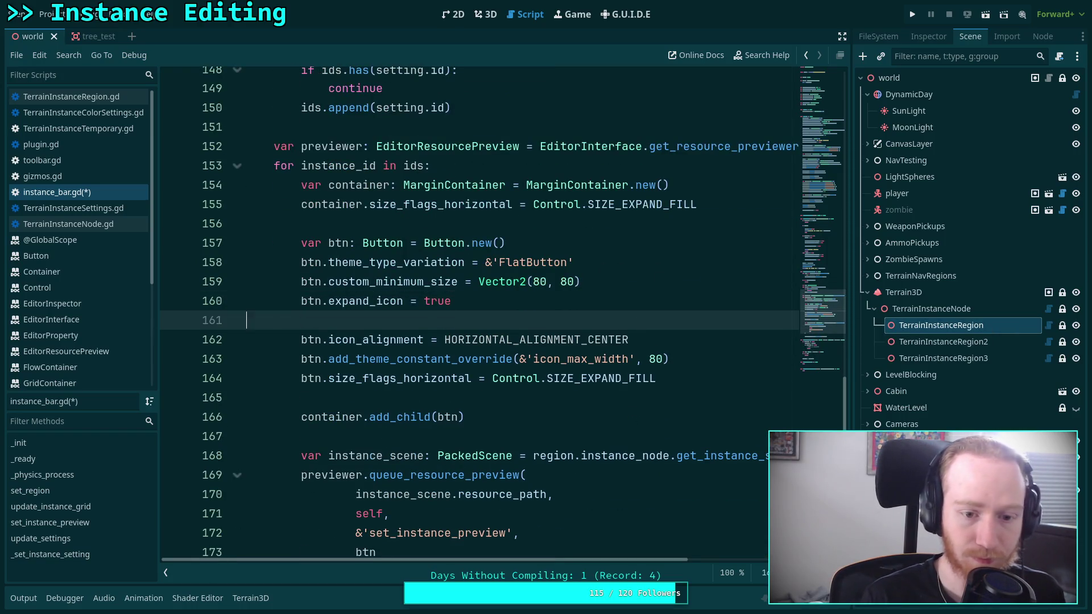
key("BackSpace")
left_click(704, 357)
key("Return")
key("Return")
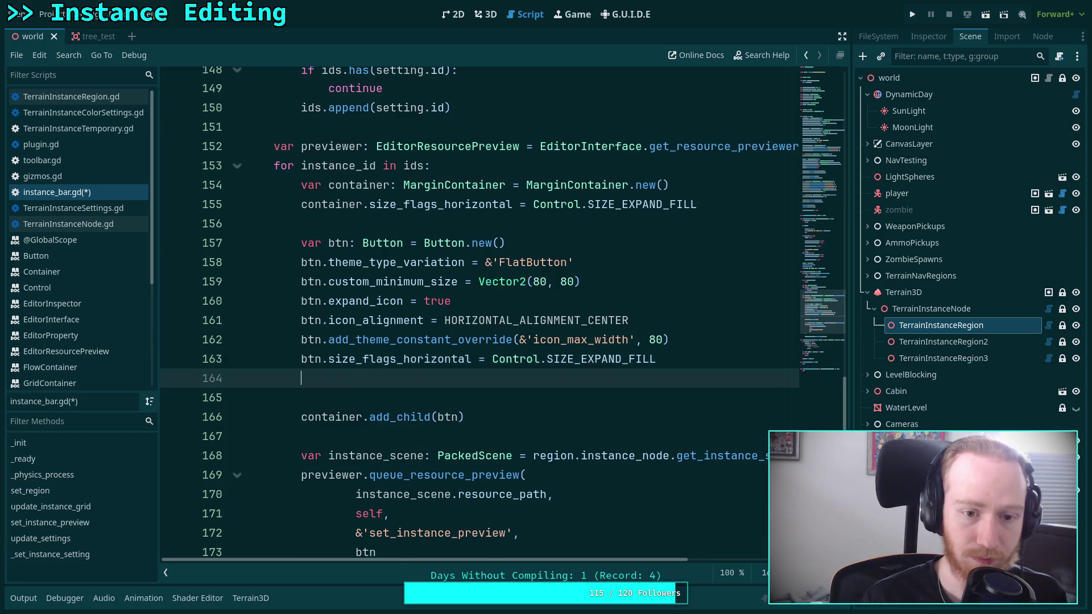
type("btn.")
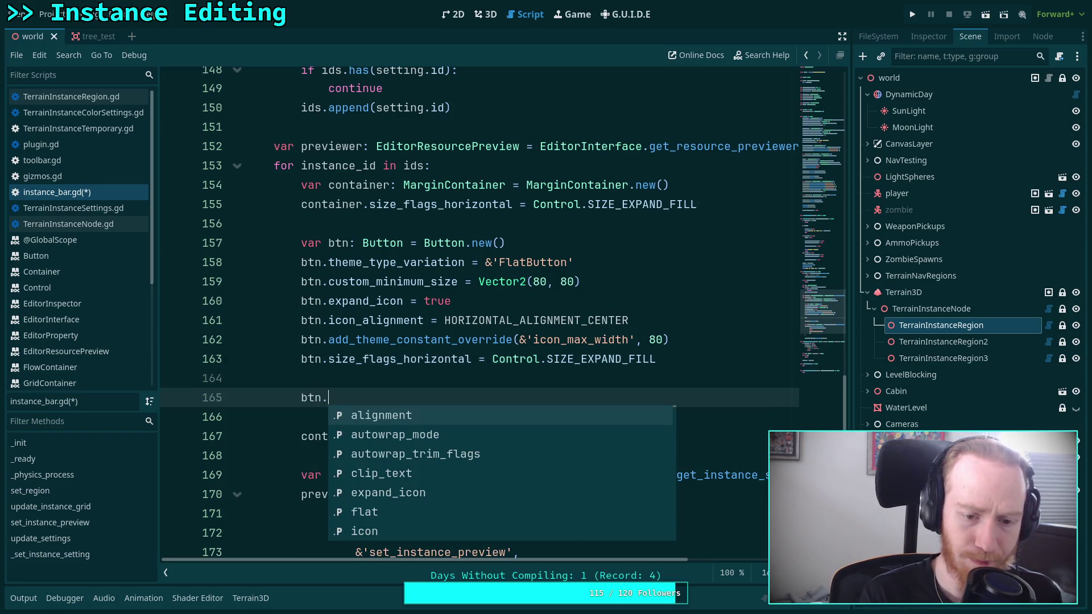
type("bu")
key("Down")
key("Return")
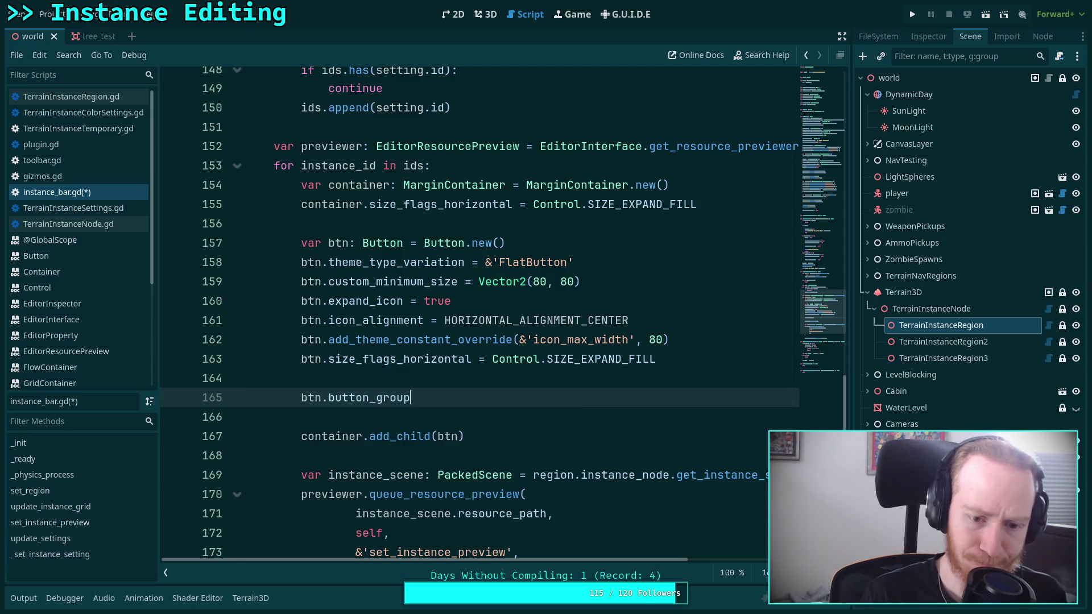
type(" = in")
key("Return")
key("Return")
Step: Set 'btn.toggle_mode = true', checking toolbar.gd's button setup for reference
type("b")
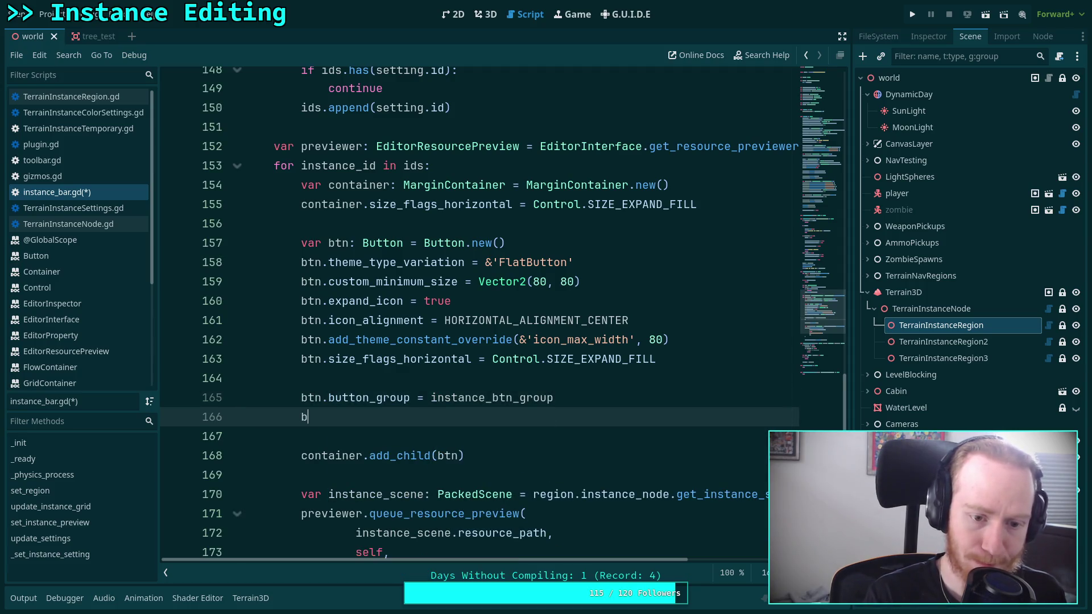
type("tn.to")
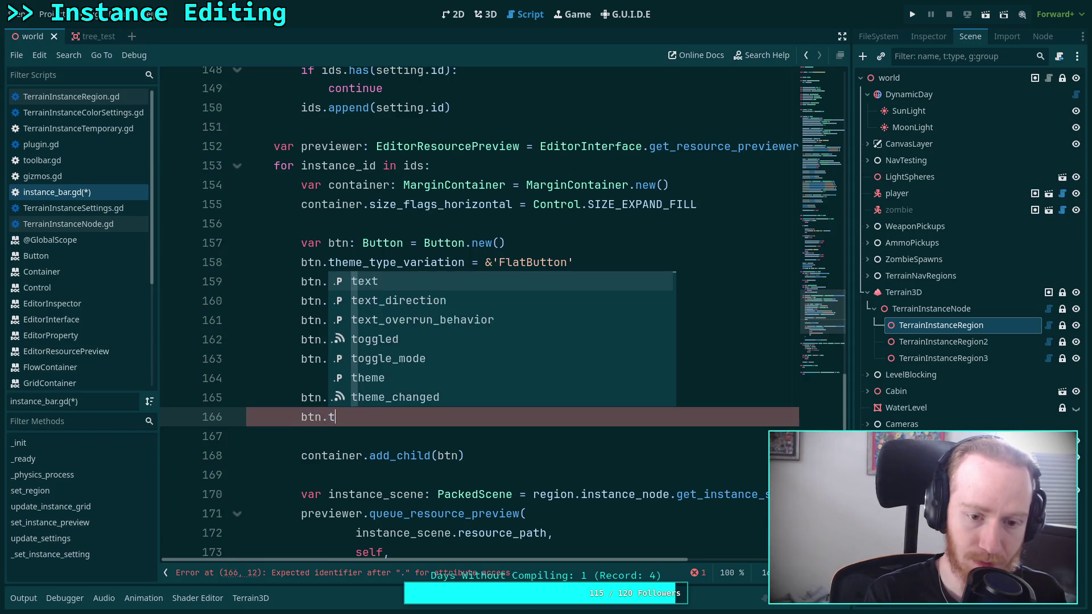
key("Down")
key("Return")
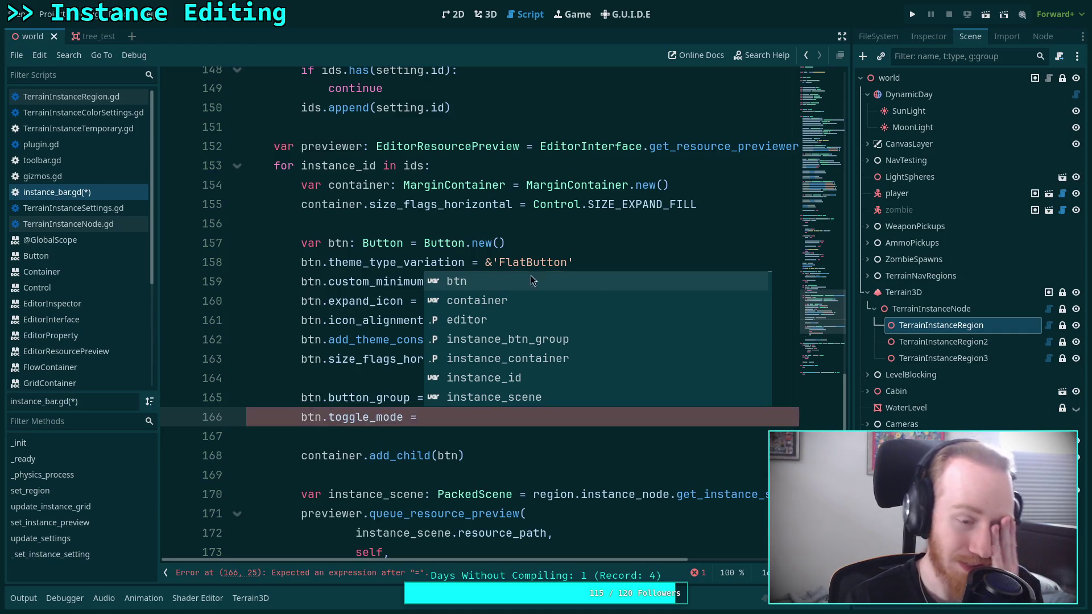
left_click(107, 159)
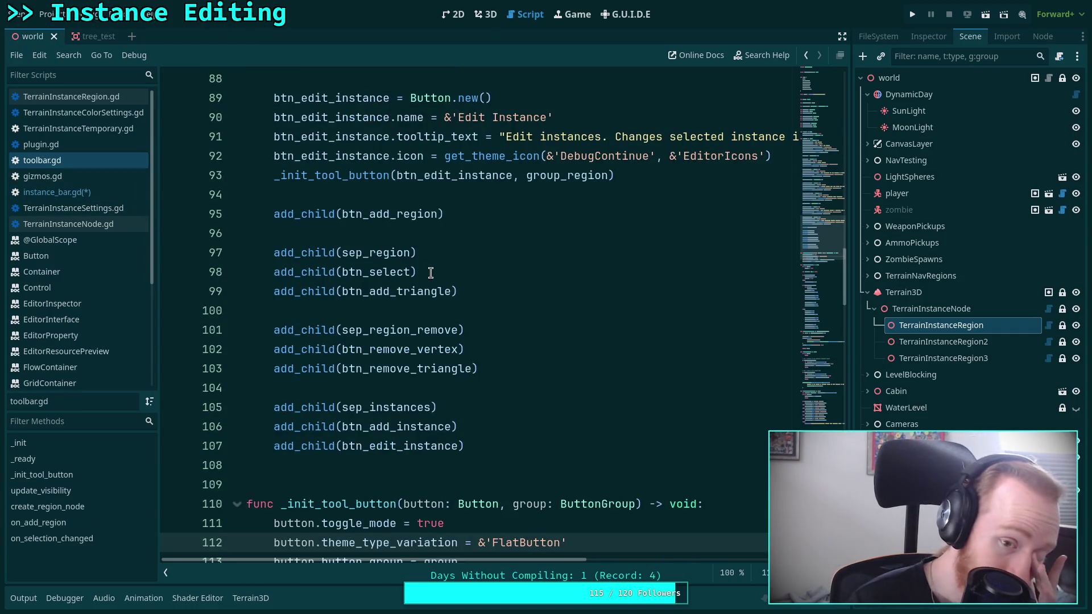
scroll(430, 273, "down", 3)
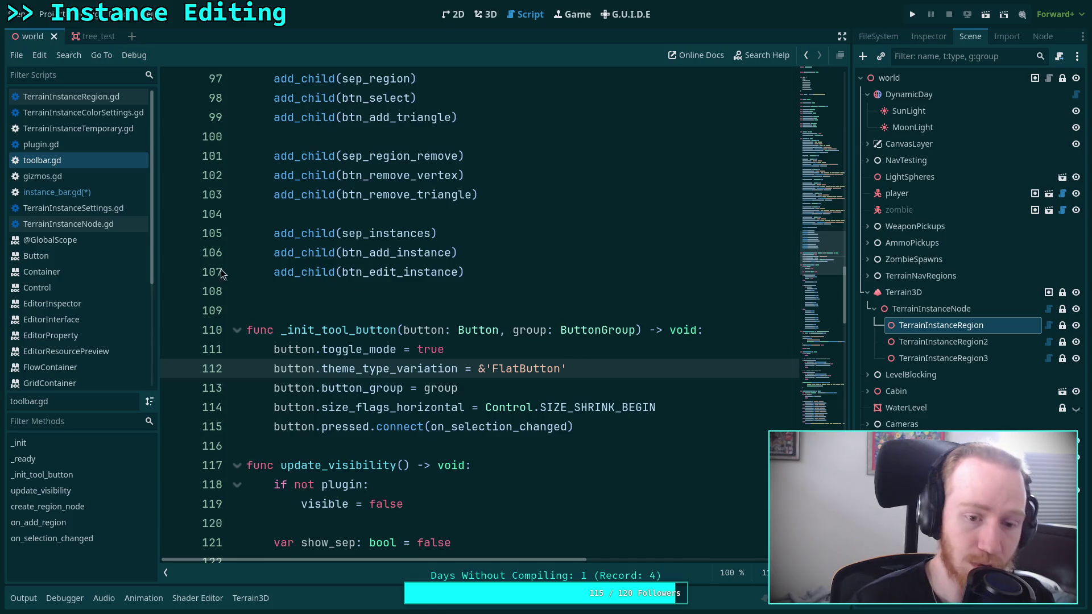
left_click(57, 193)
type("true")
key("Return")
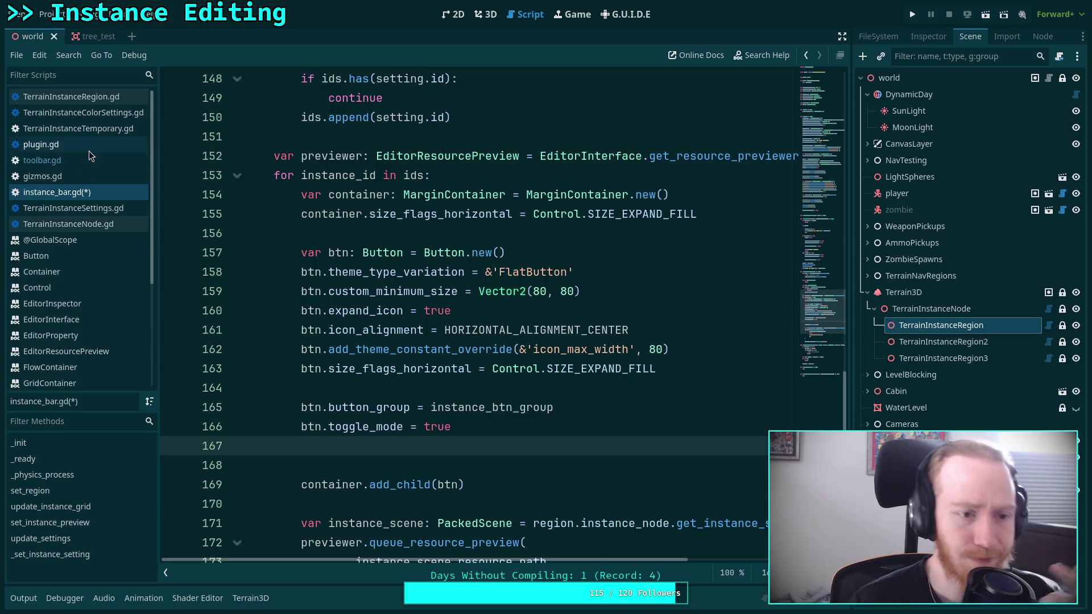
Step: Connect each button's pressed signal to update_settings, comparing against toolbar.gd
left_click(98, 190)
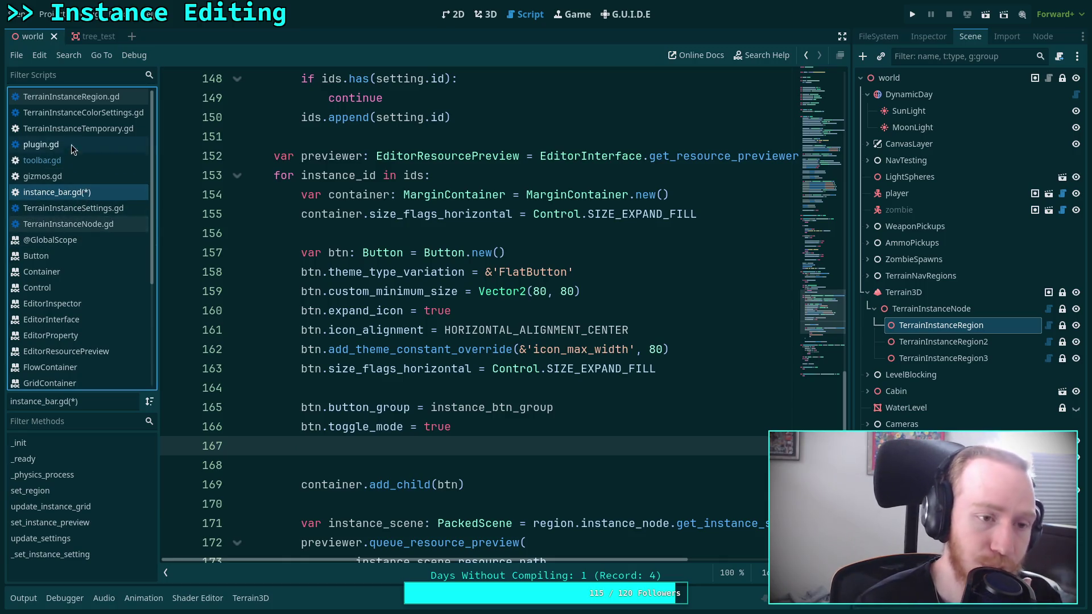
left_click(70, 160)
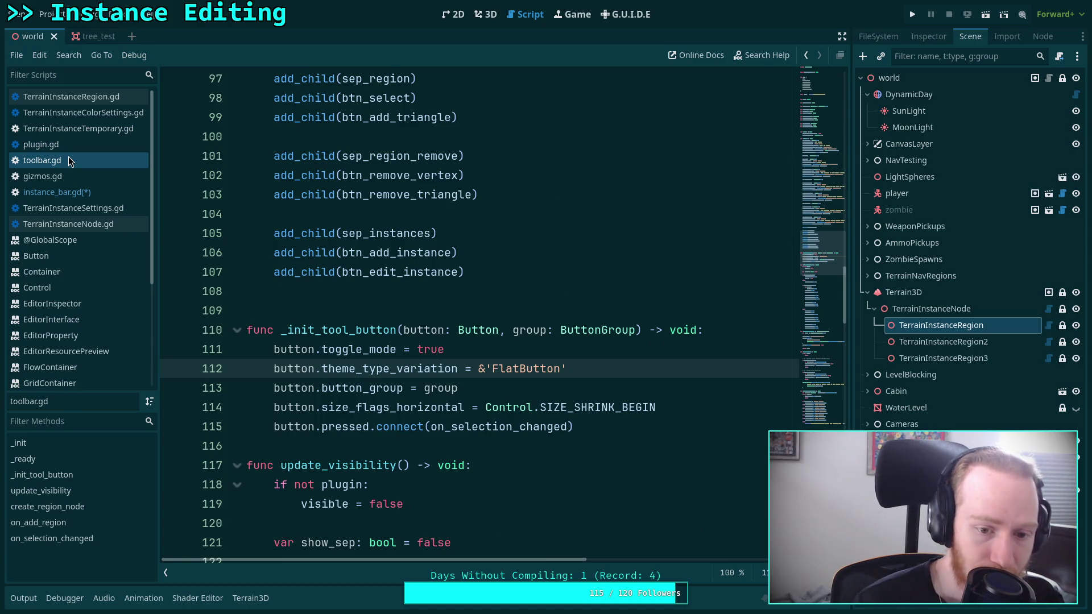
left_click(87, 196)
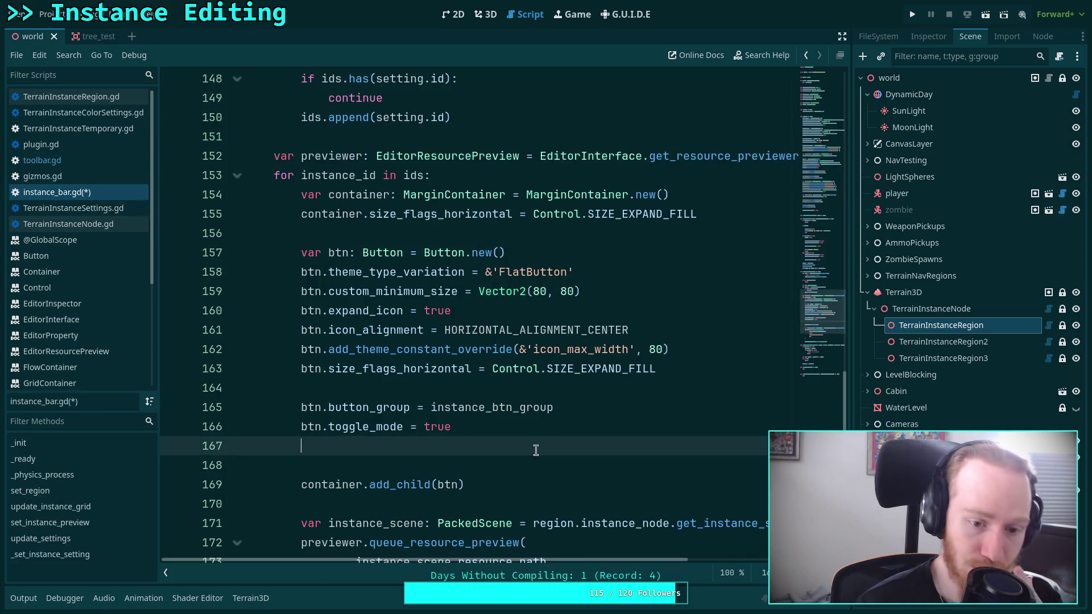
type("btn.p")
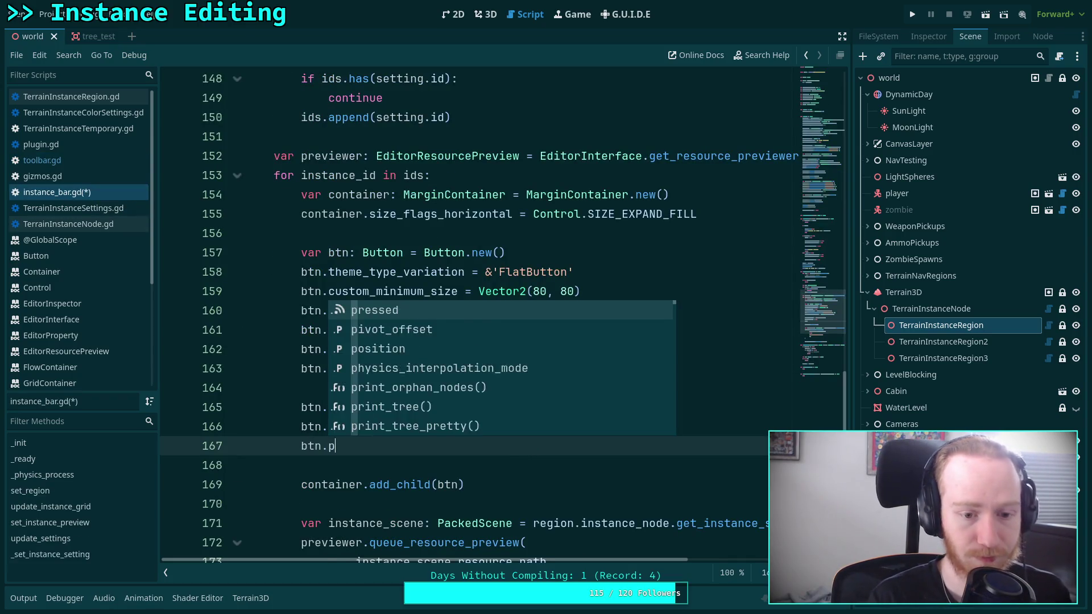
type("ressed.con")
key("Return")
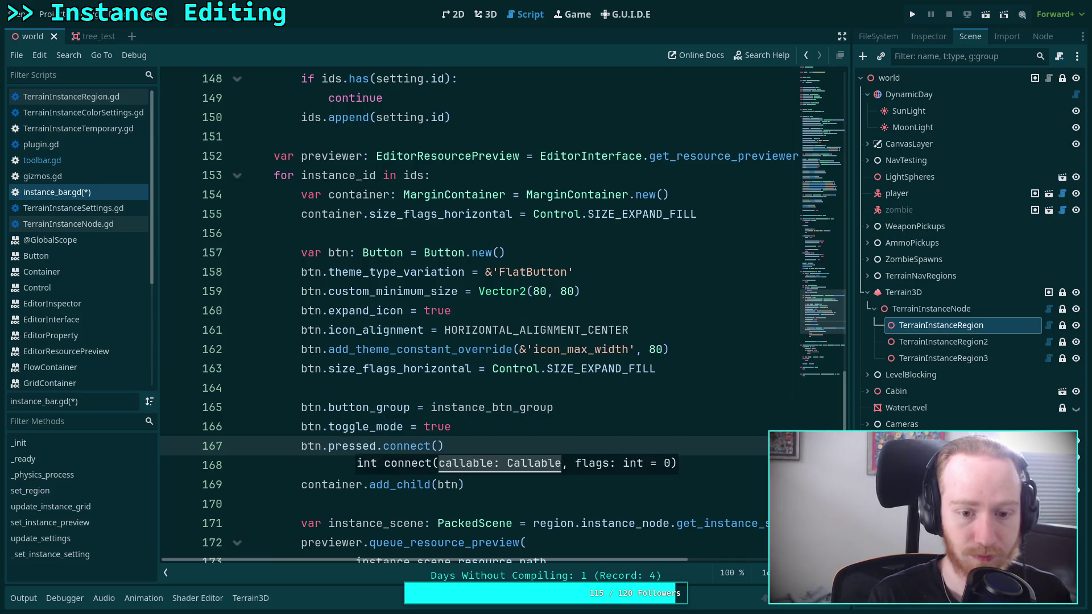
scroll(511, 399, "down", 7)
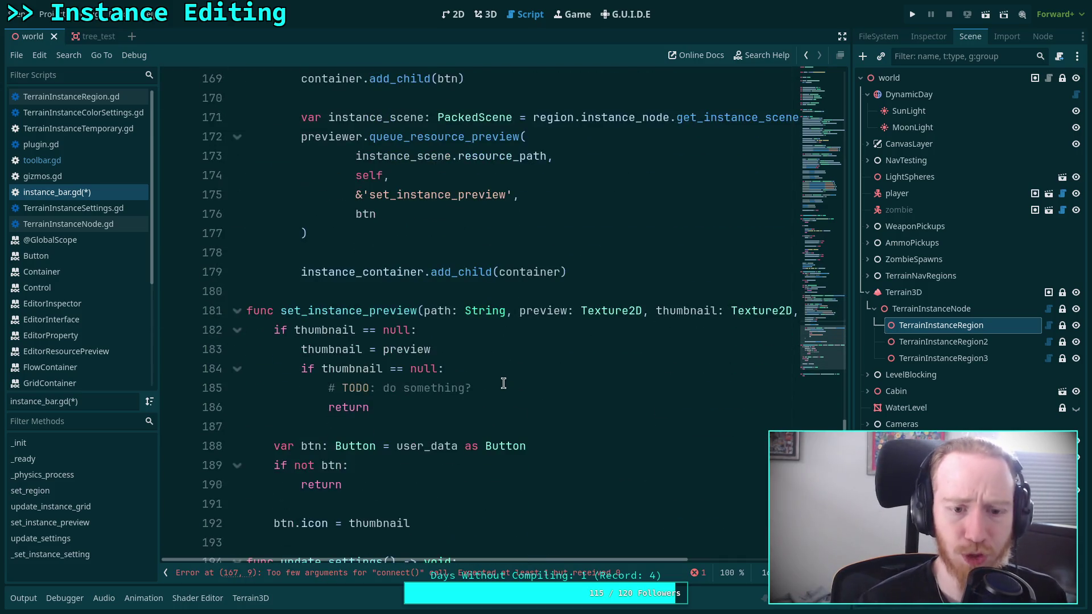
scroll(501, 381, "down", 5)
scroll(500, 382, "up", 8)
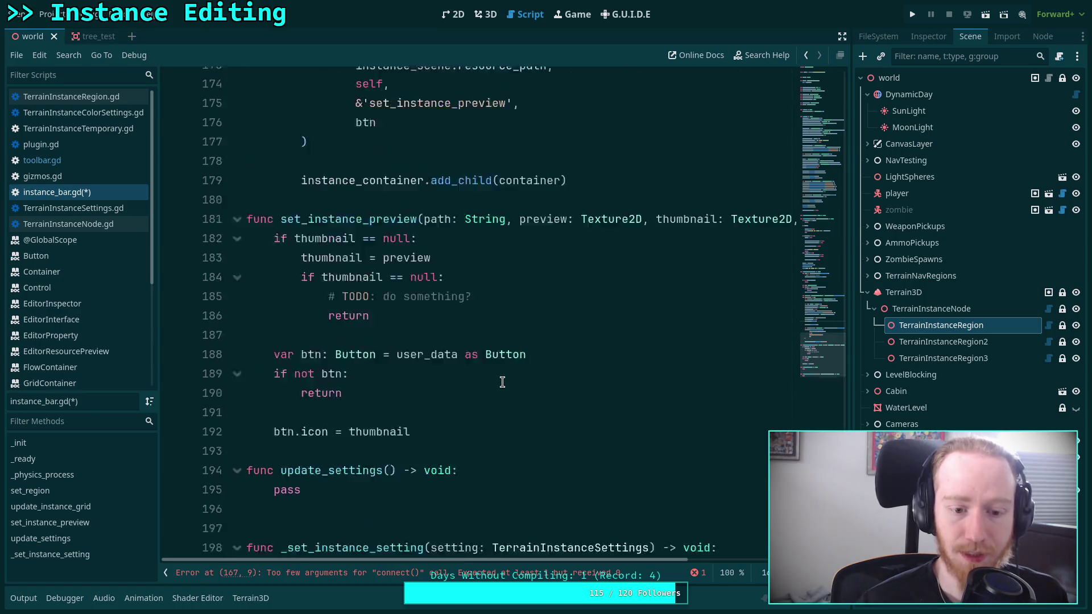
scroll(556, 346, "up", 1)
type("up")
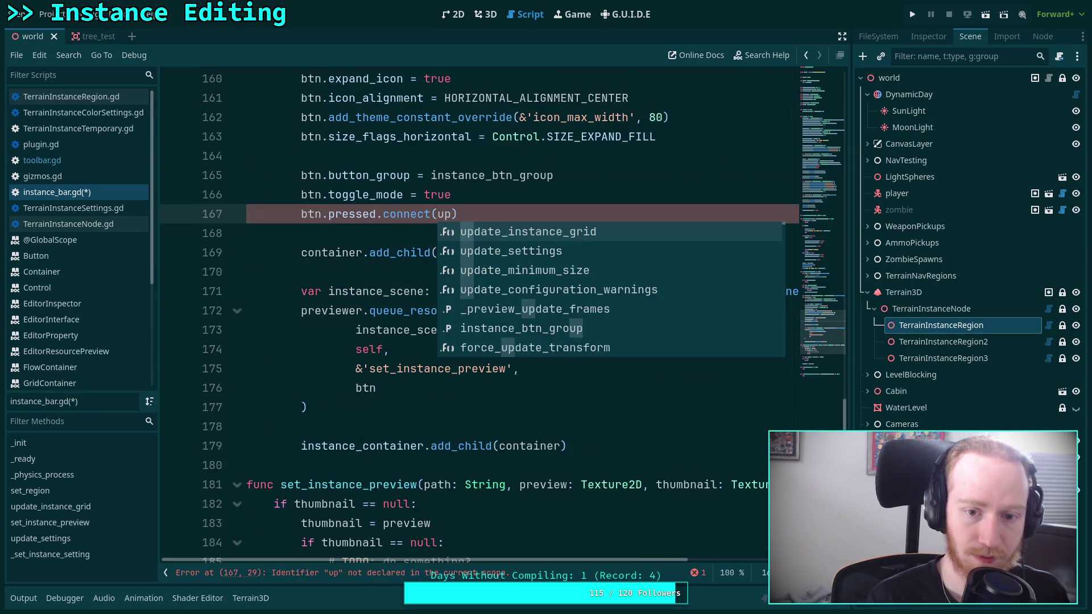
key("Down")
key("Return")
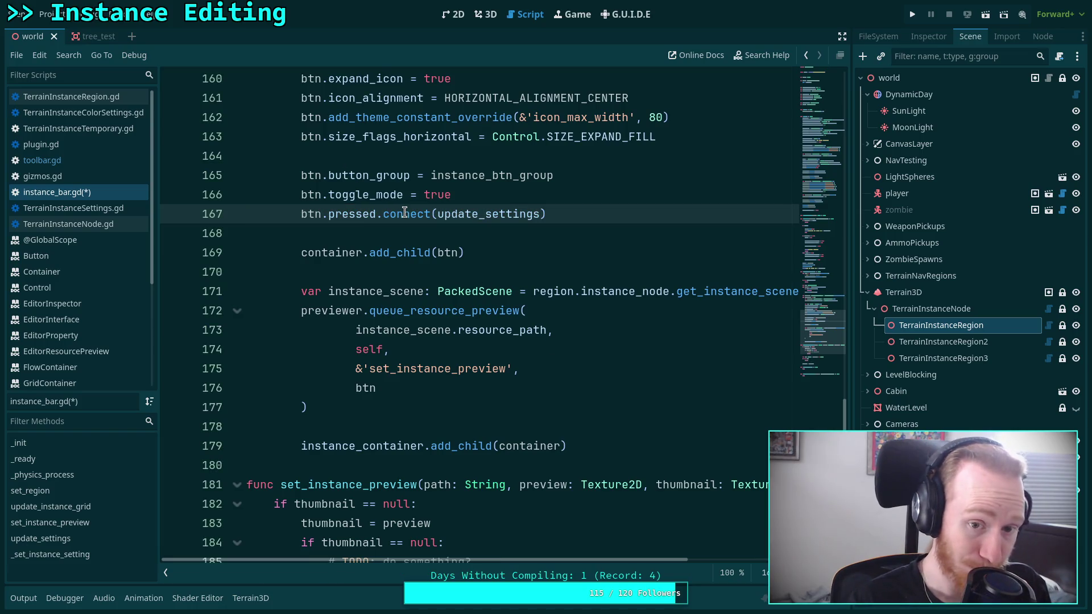
mouse_move(346, 215)
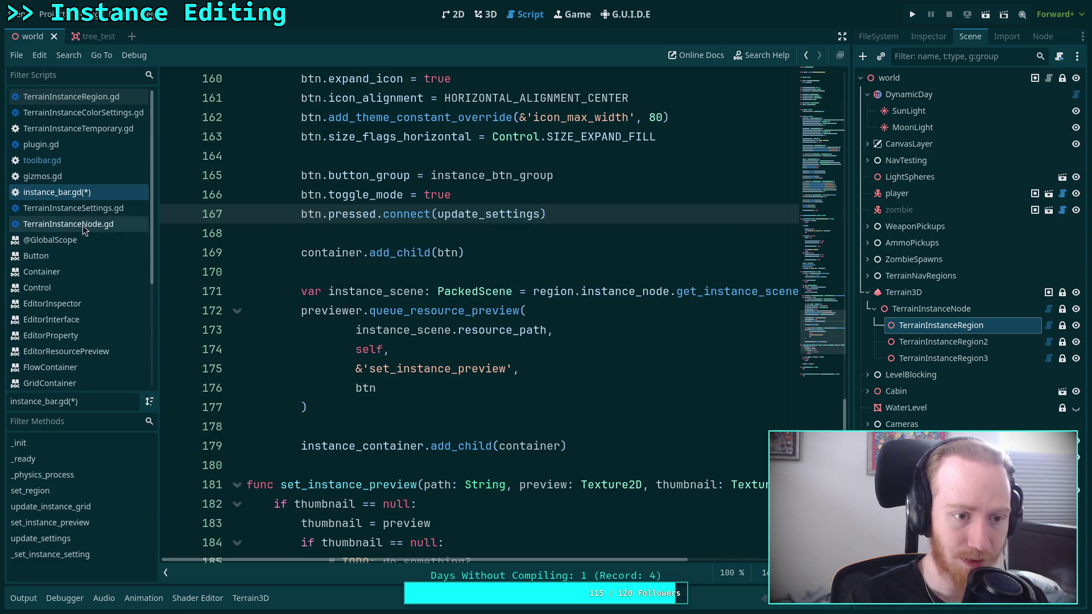
left_click(42, 161)
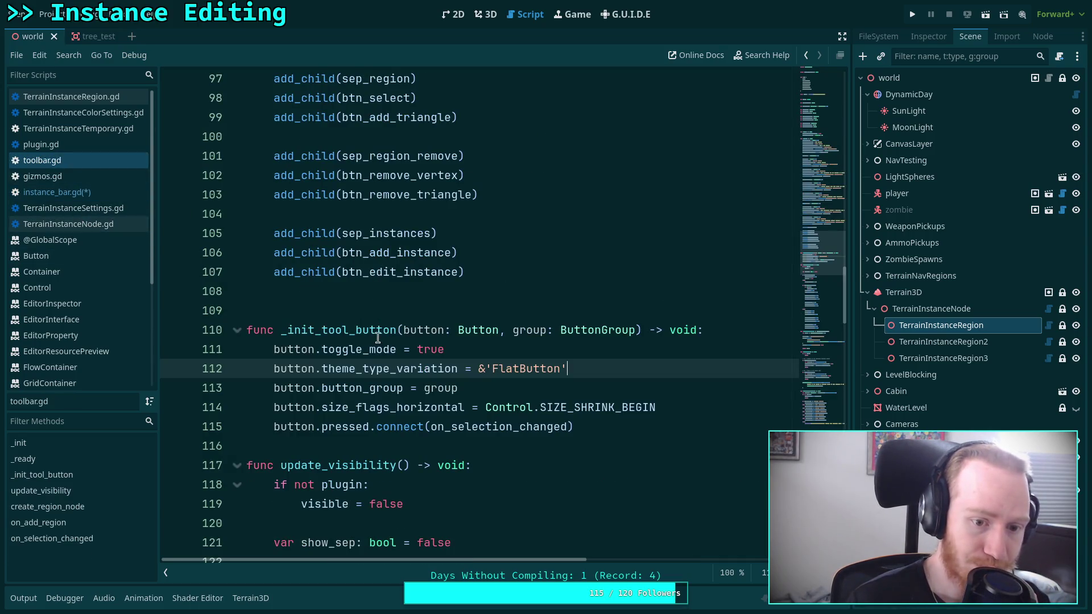
scroll(378, 338, "down", 3)
double_click(489, 252)
scroll(460, 351, "down", 19)
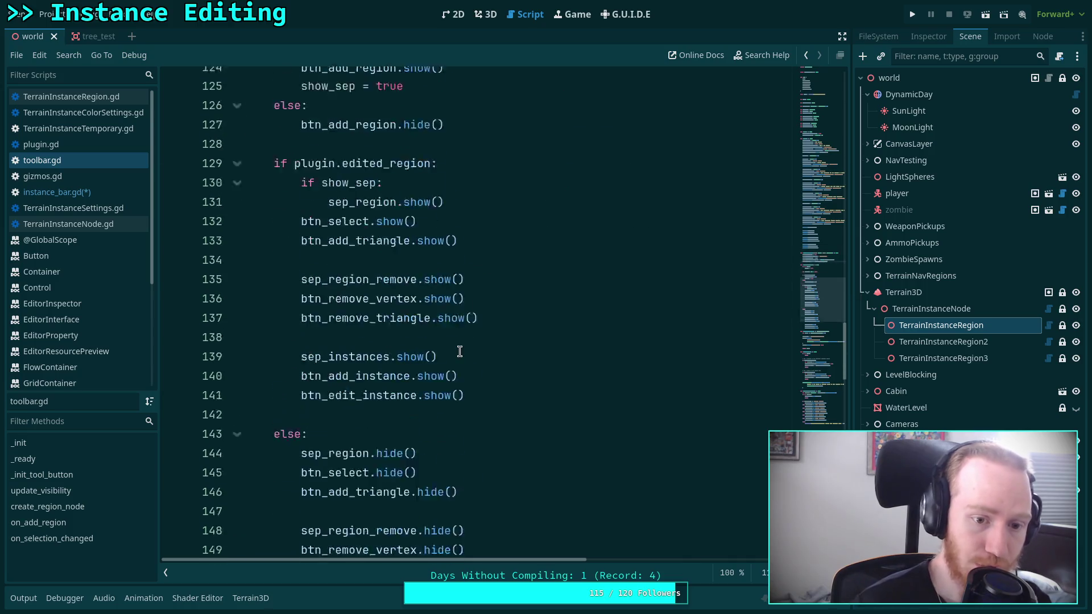
scroll(459, 351, "down", 7)
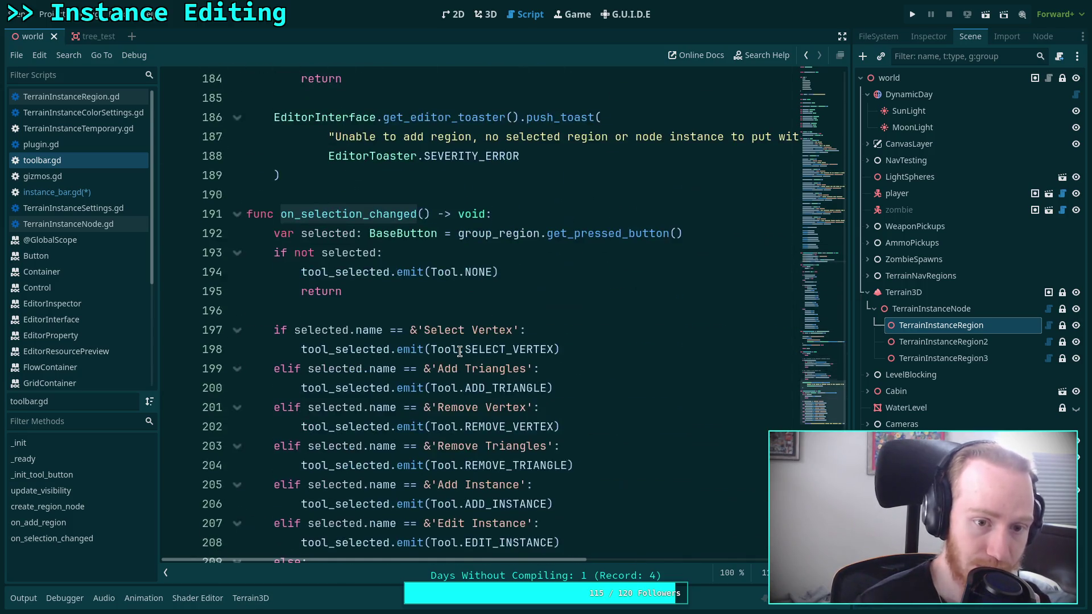
scroll(460, 351, "down", 1)
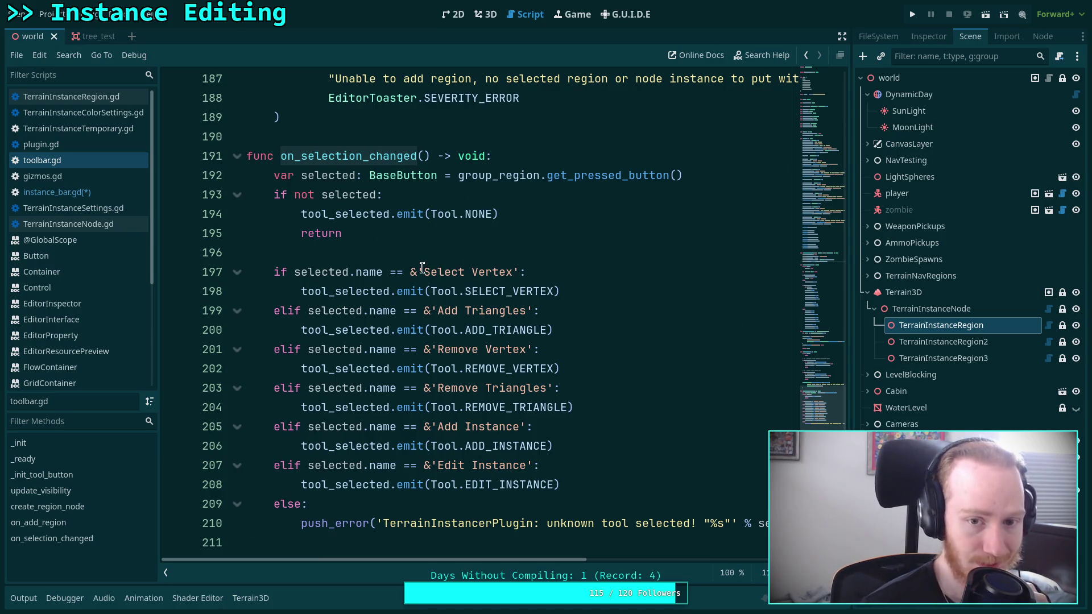
left_click(87, 193)
Step: In update_settings, replace pass with a variable set to instance_btn_group.get_pressed_button()
scroll(520, 316, "down", 4)
scroll(505, 330, "down", 3)
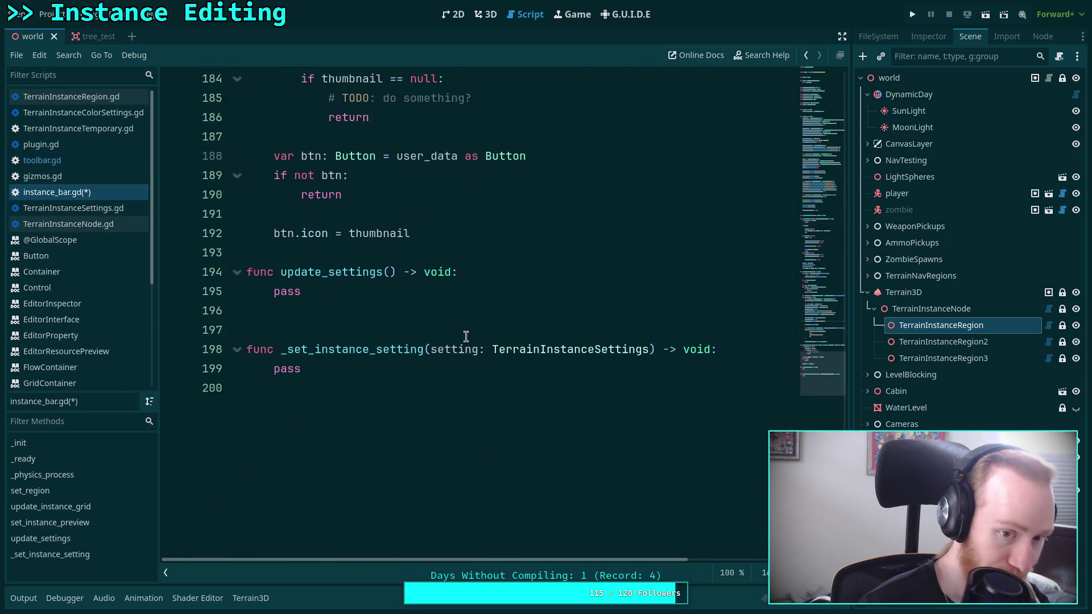
scroll(335, 365, "up", 3)
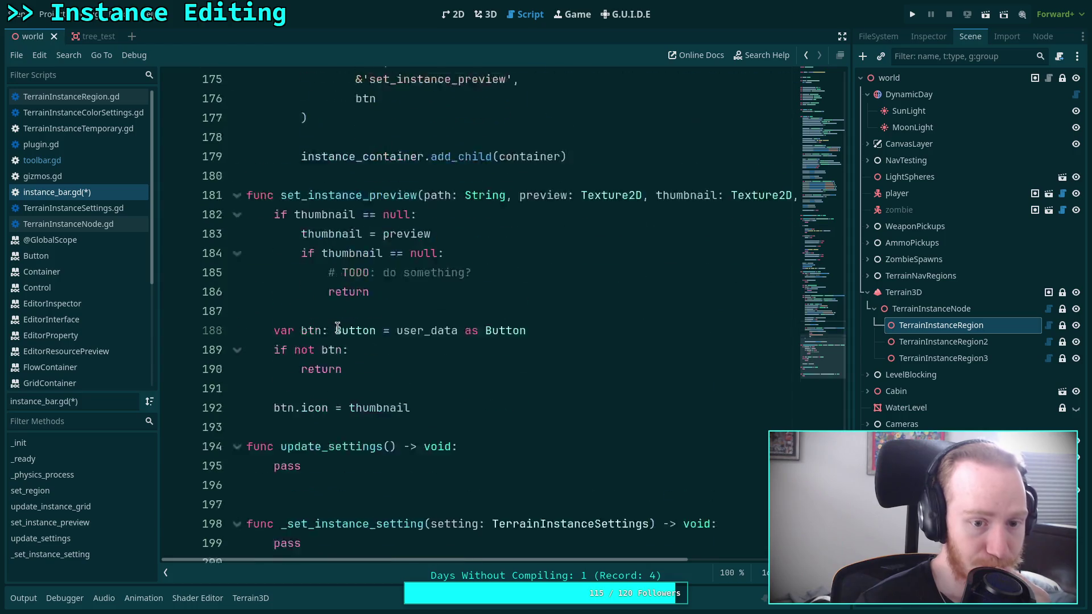
scroll(335, 342, "down", 2)
double_click(322, 358)
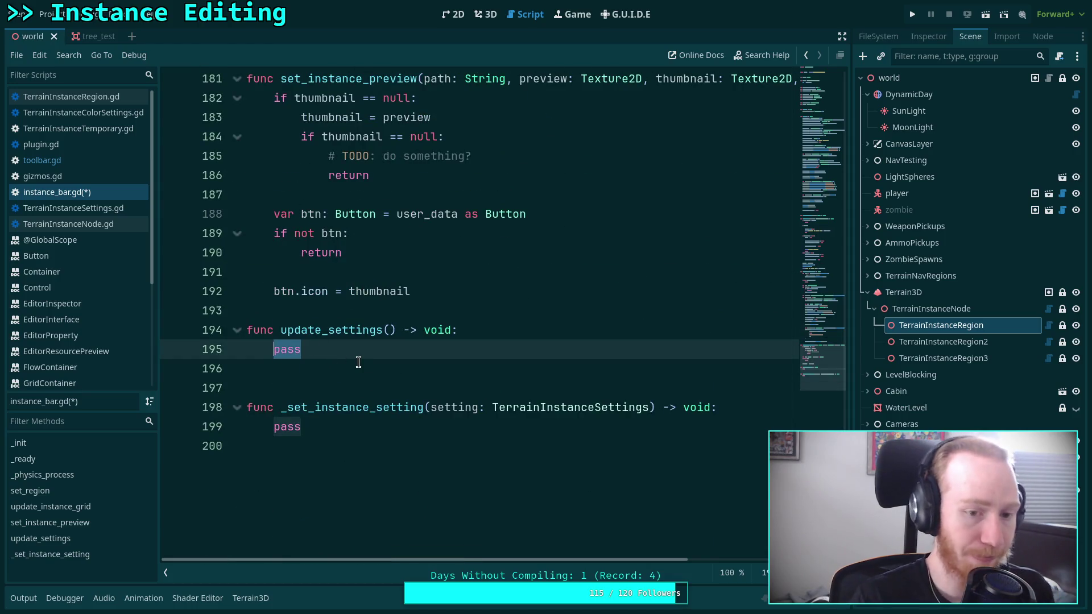
type("var")
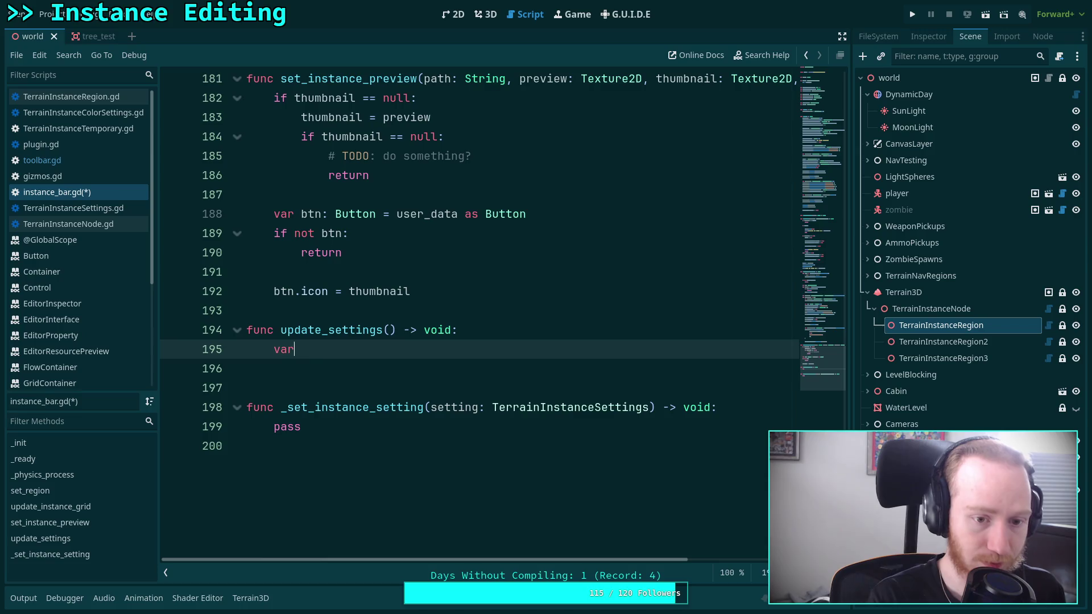
type(" selectte")
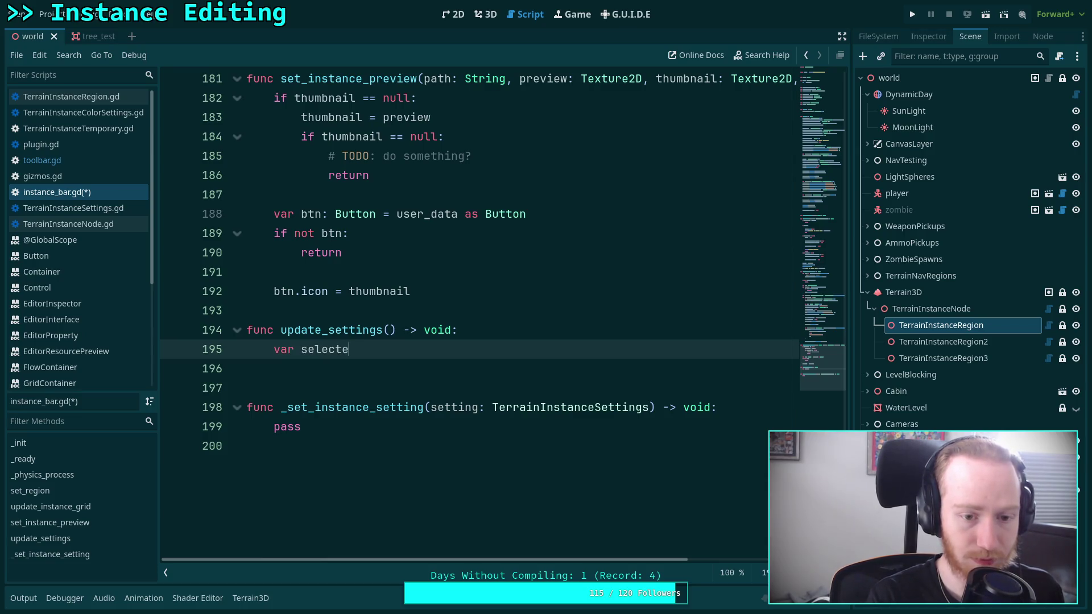
type("BaseButt")
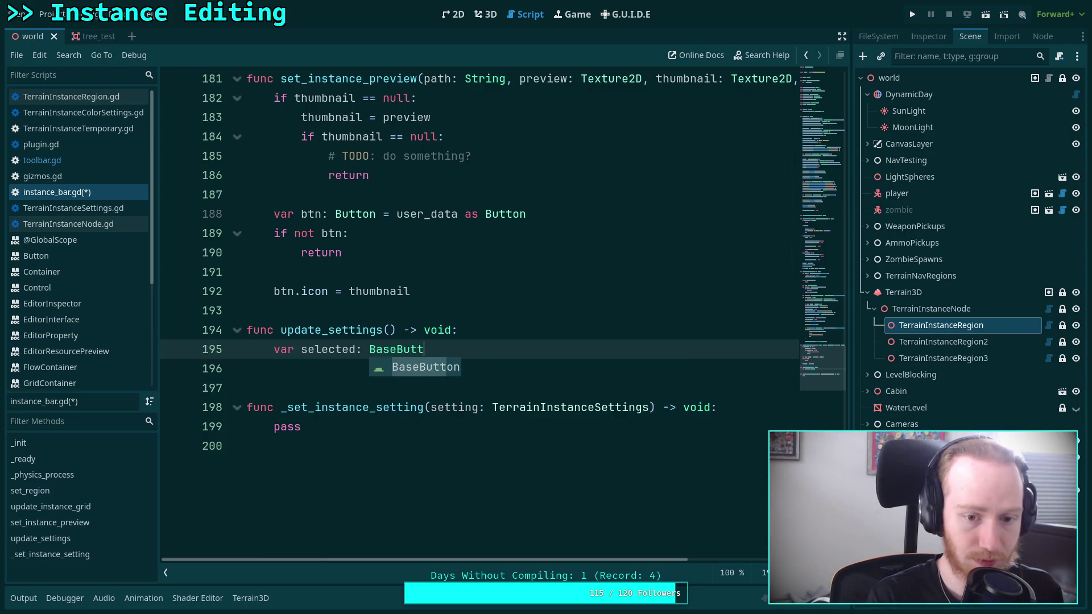
type("on =")
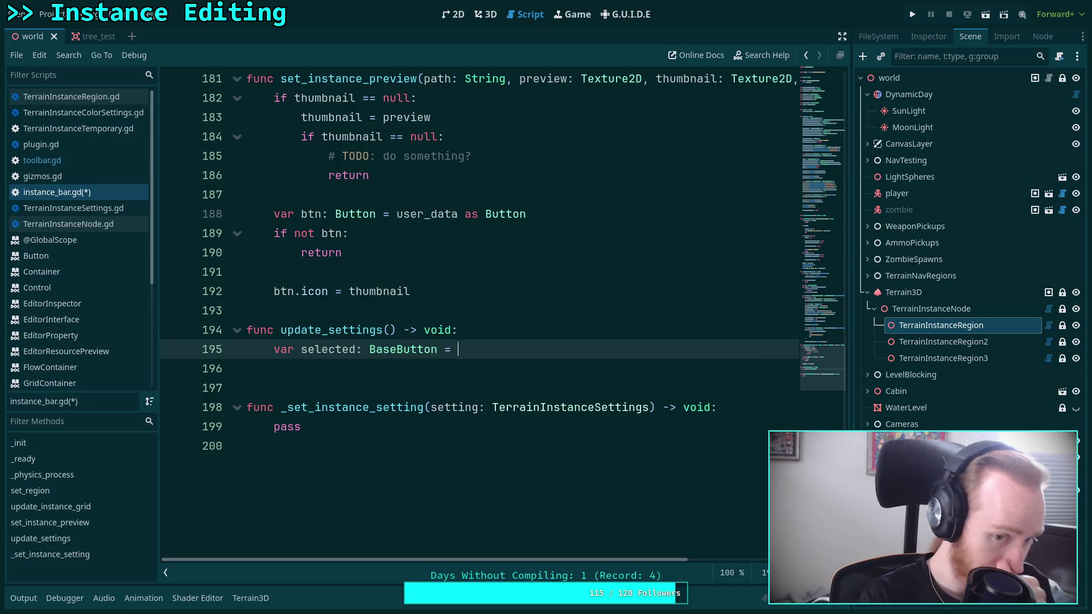
type("ins")
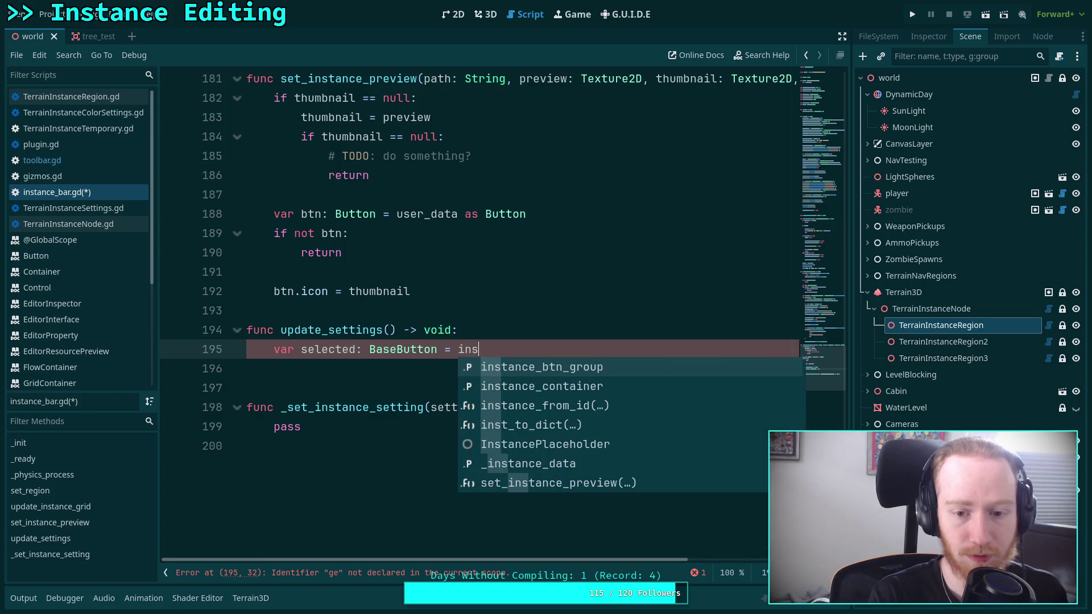
key("Return")
type(".get")
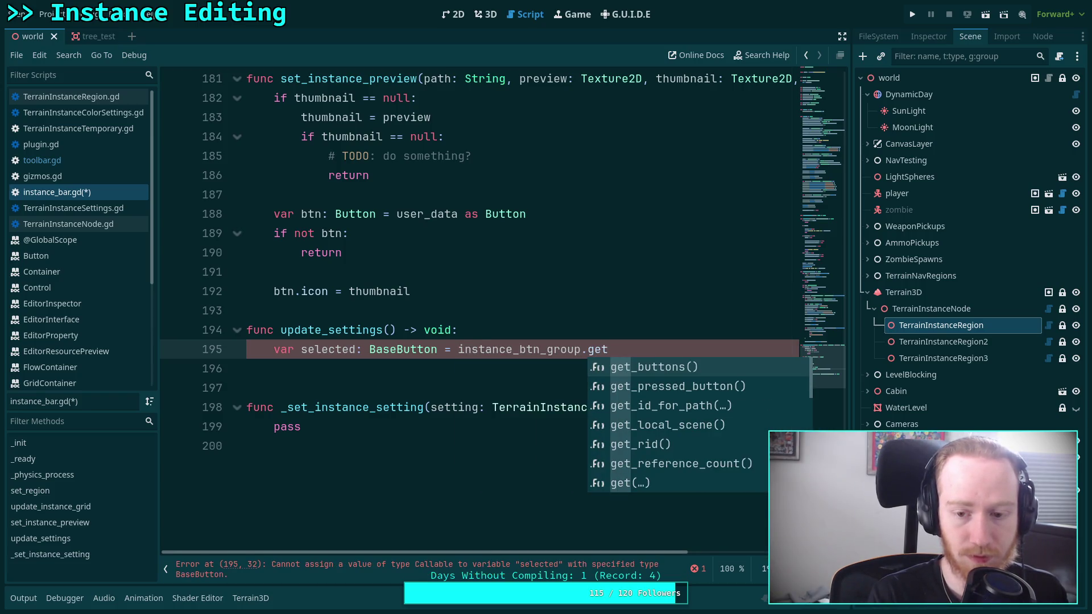
key("Down")
key("Return")
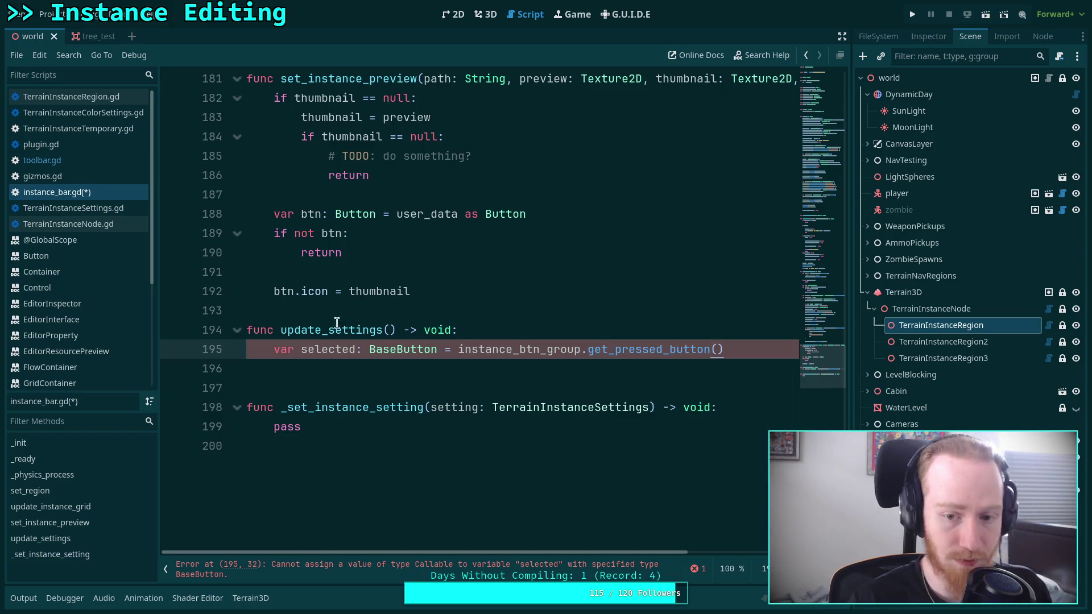
Step: Start a btn.name line above btn.pressed.connect and look up the Button class documentation
scroll(546, 334, "up", 8)
scroll(543, 331, "up", 1)
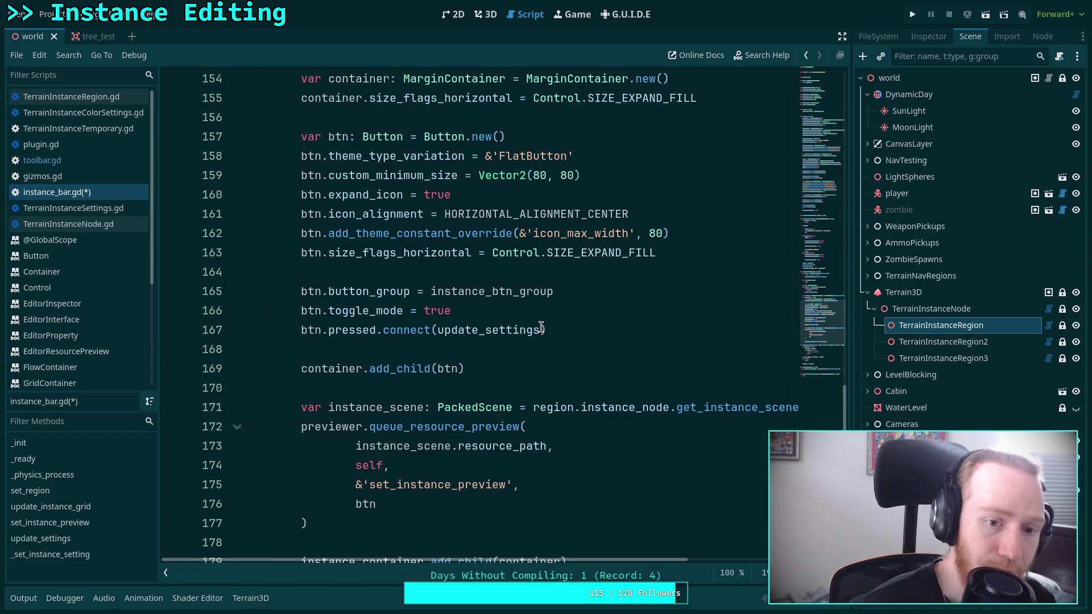
scroll(510, 332, "up", 1)
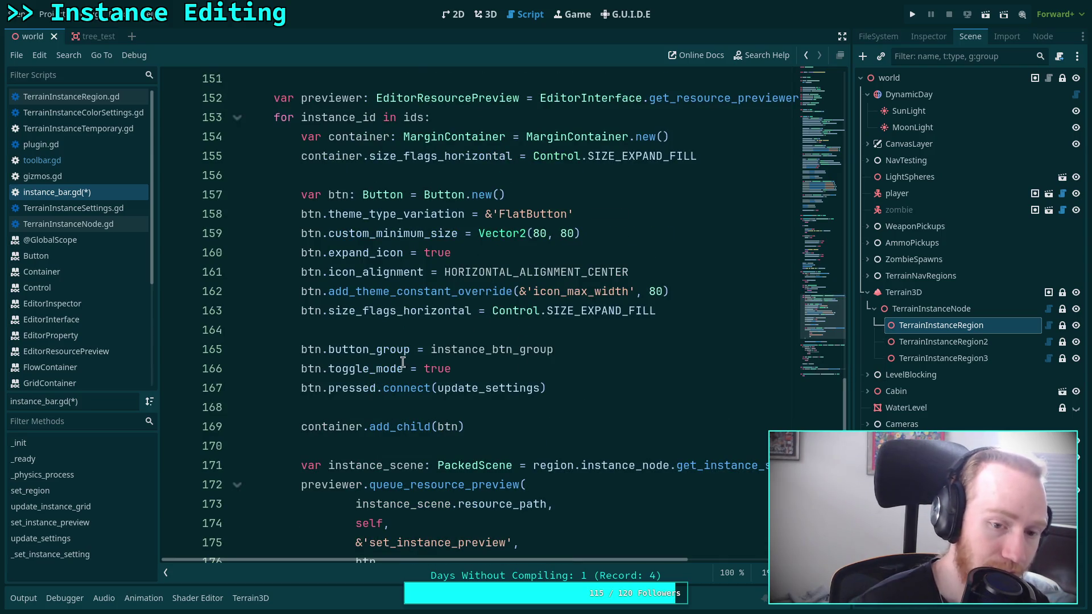
left_click(592, 387)
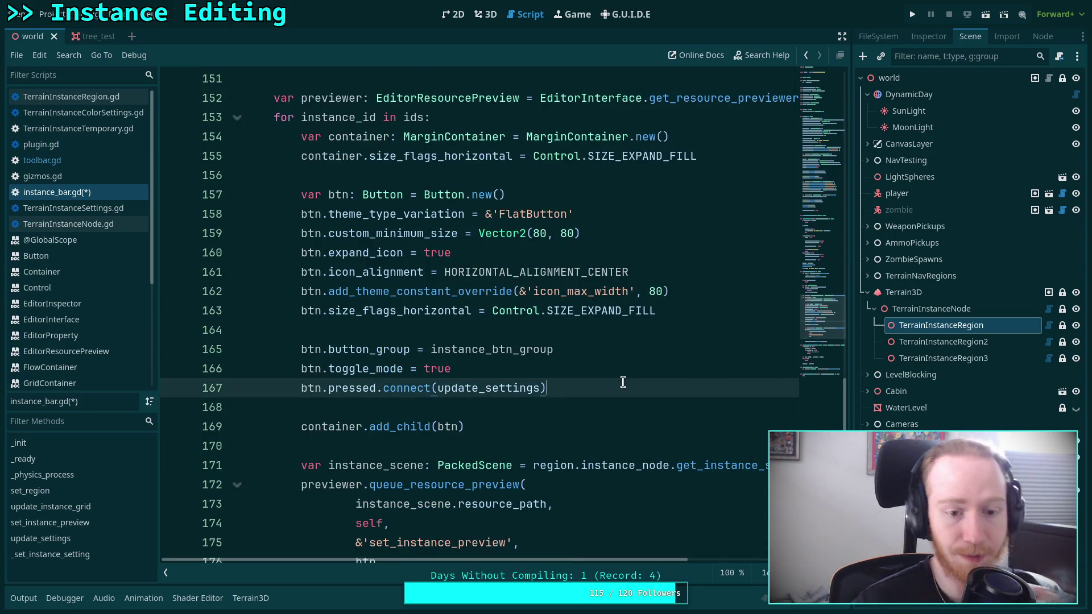
key("ctrl+shift+Return")
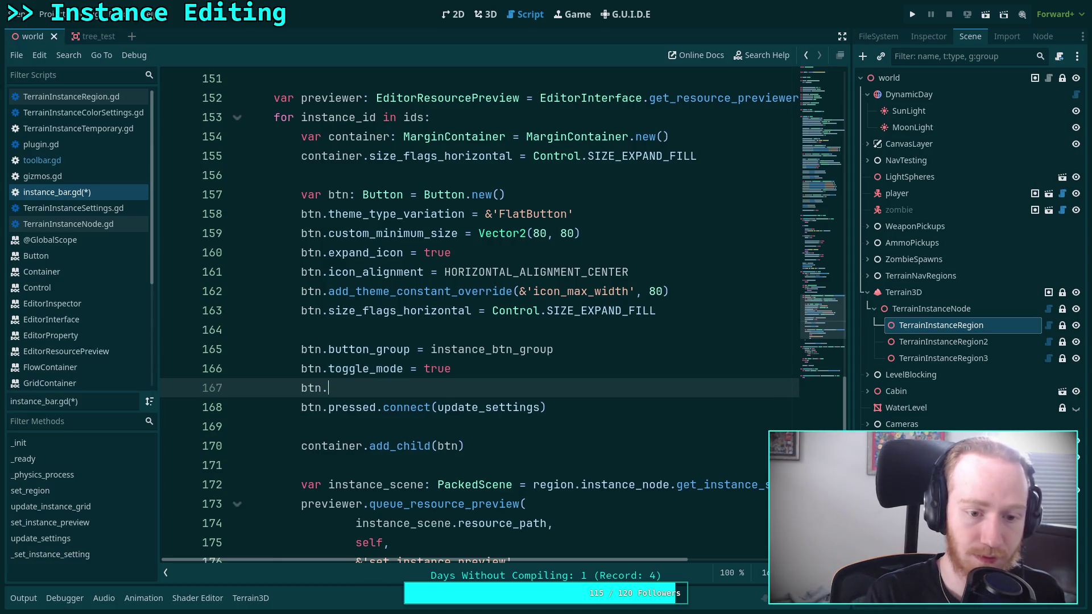
type("nam")
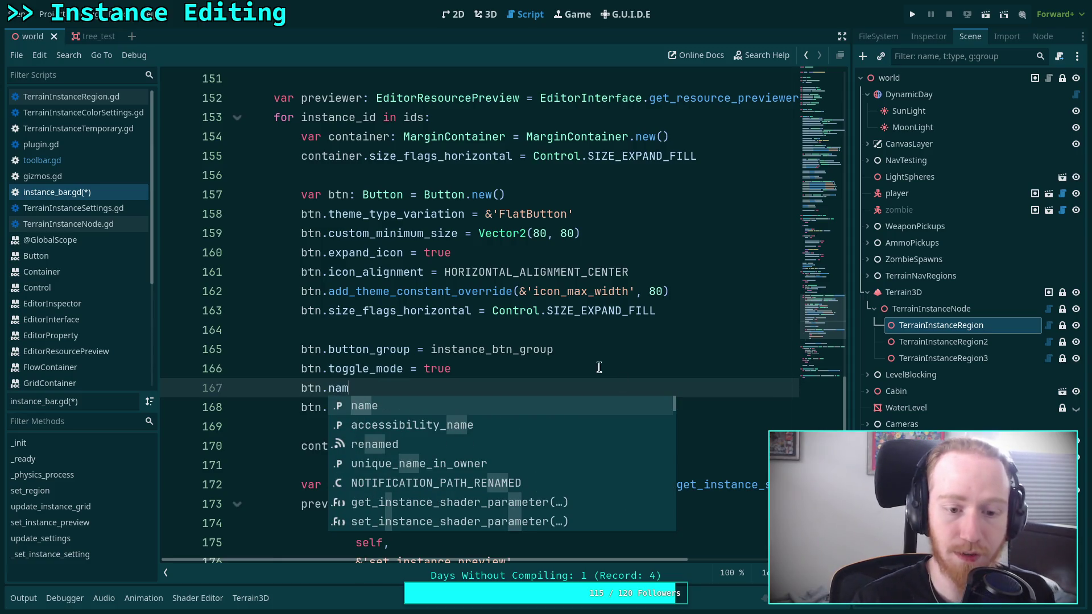
type("e")
right_click(436, 197)
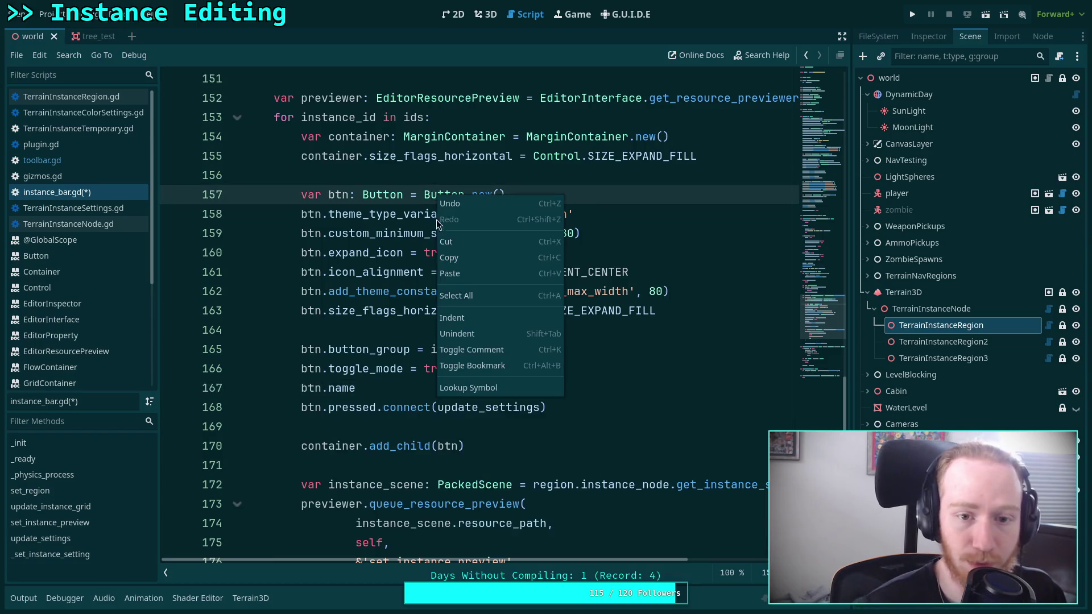
left_click(463, 389)
left_click(277, 93)
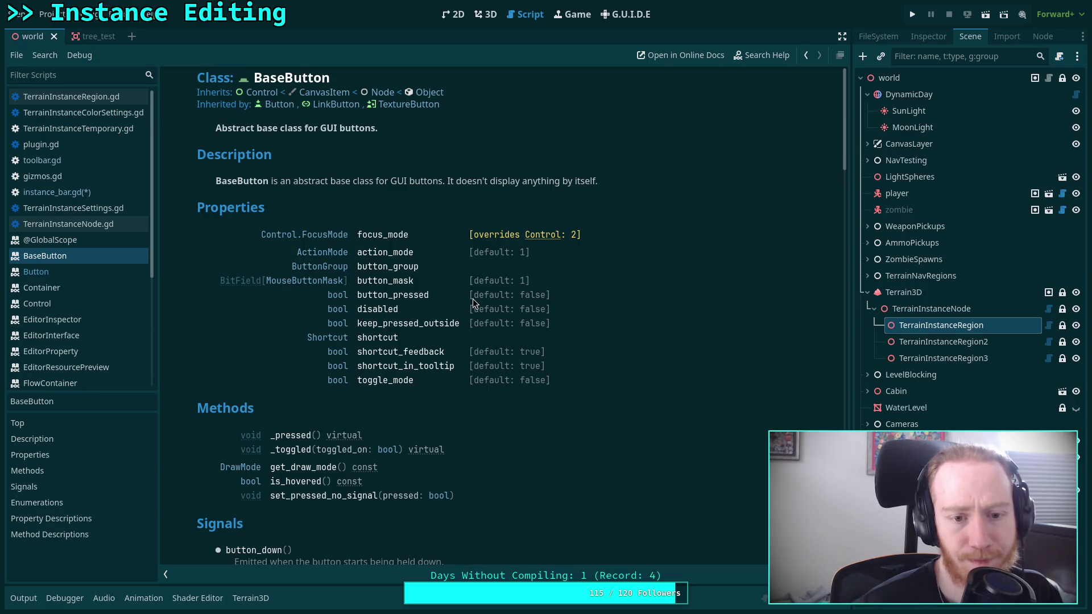
left_click(260, 94)
scroll(511, 289, "down", 5)
scroll(512, 290, "down", 15)
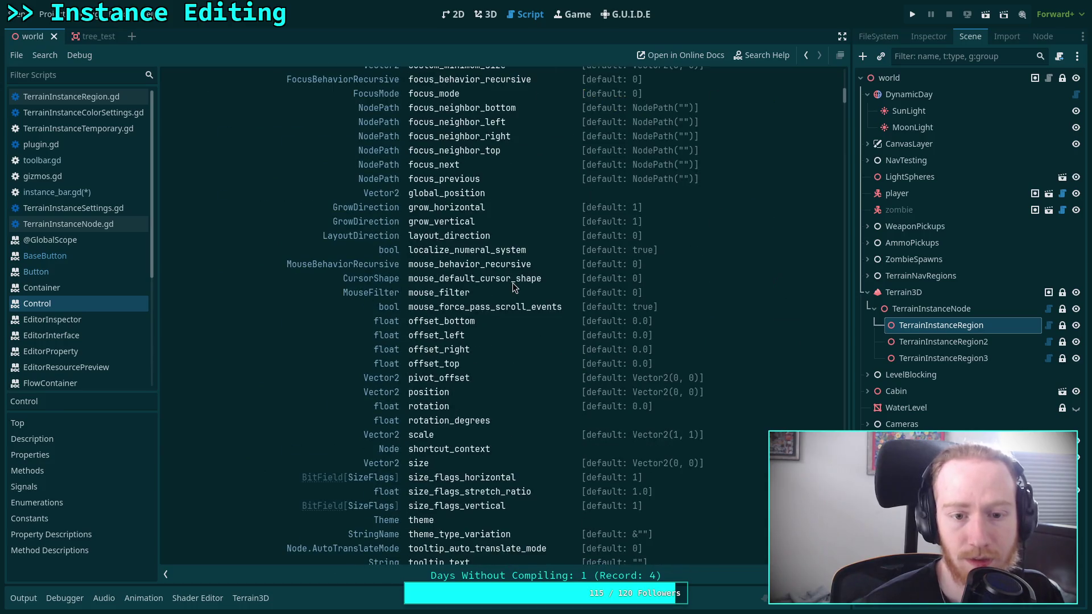
scroll(514, 283, "down", 2)
scroll(513, 282, "up", 2)
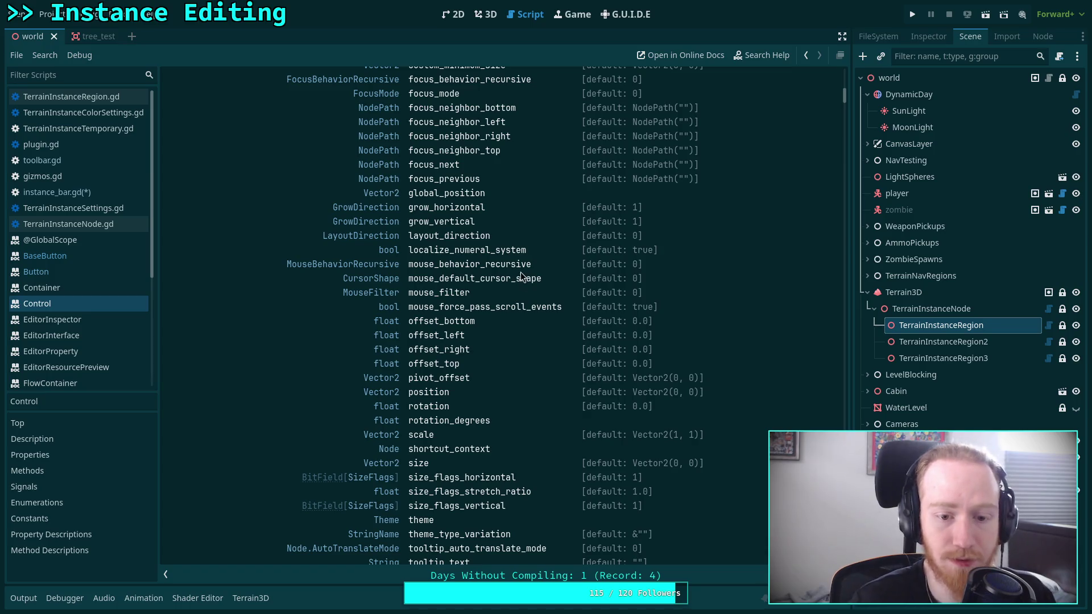
scroll(520, 277, "up", 15)
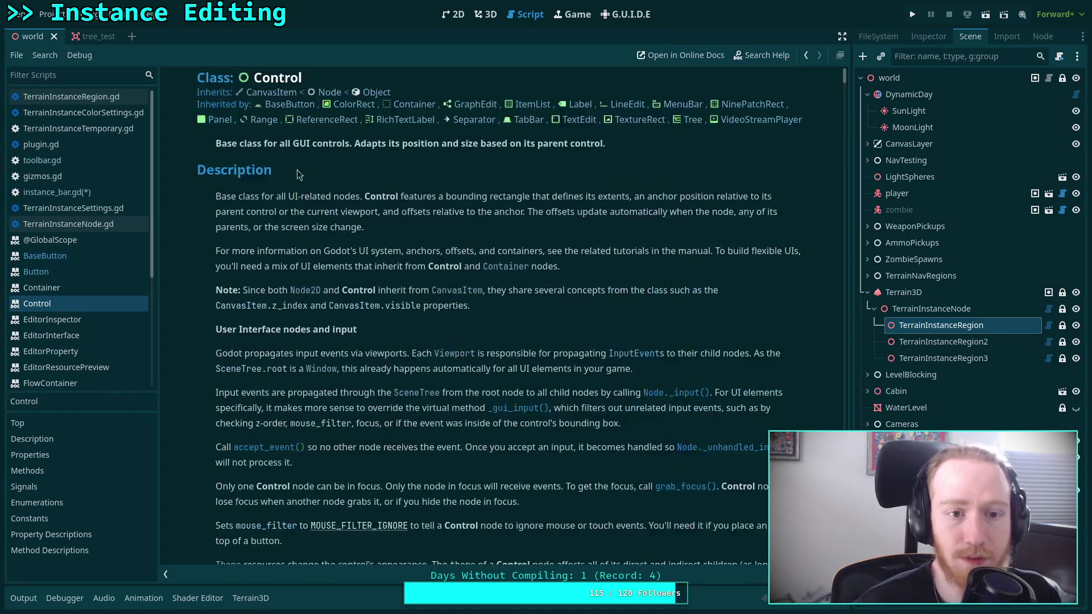
left_click(285, 93)
scroll(473, 305, "down", 5)
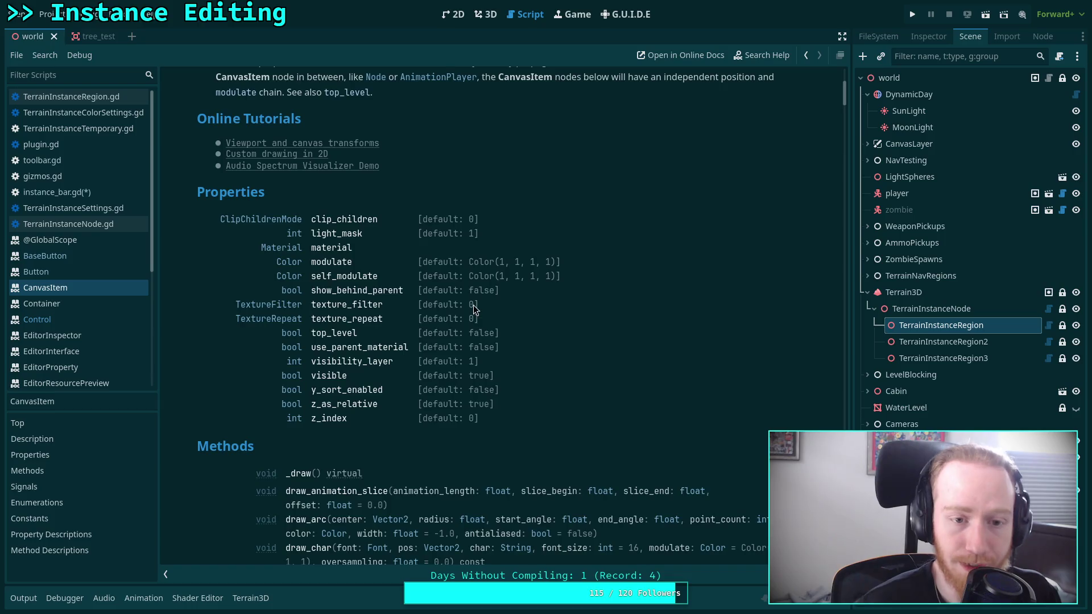
scroll(473, 304, "up", 5)
left_click(259, 92)
scroll(508, 269, "down", 10)
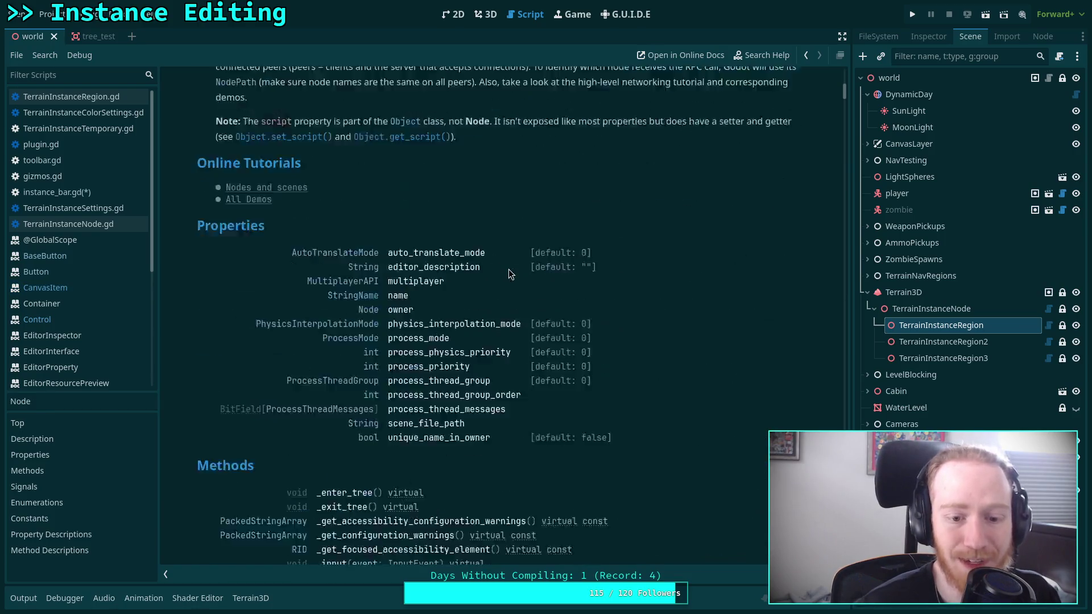
left_click(100, 188)
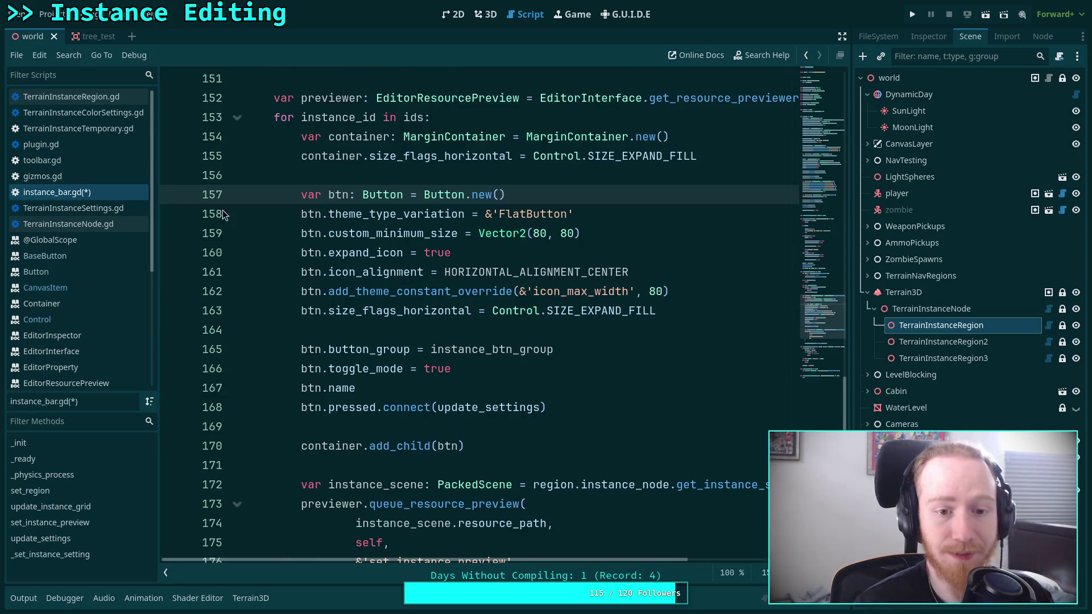
Step: Finish the name line as 'btn.name = str(instance_id)'
left_click(477, 387)
type("= ")
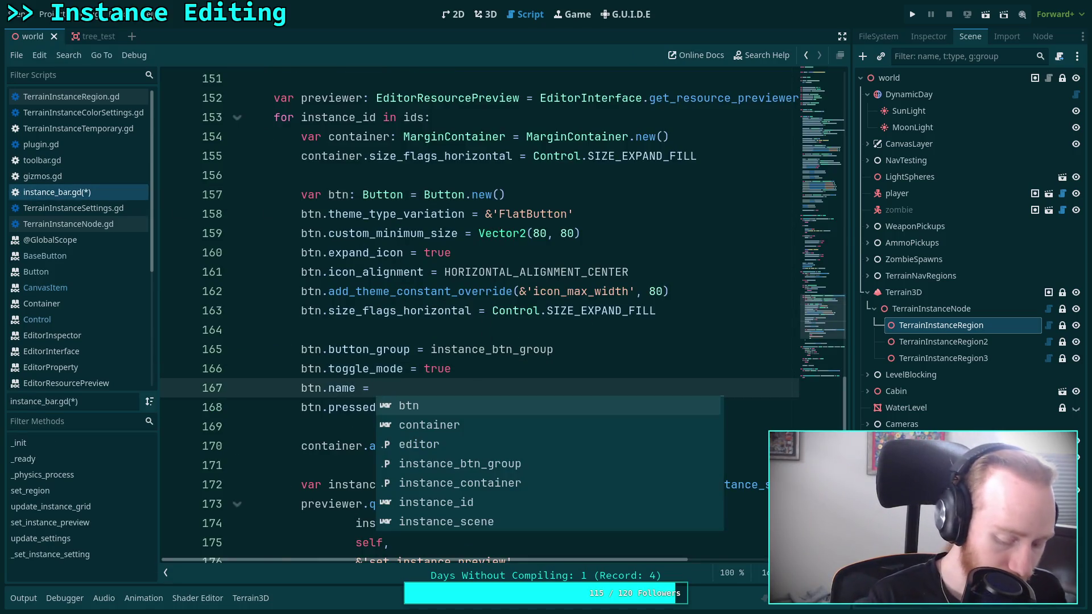
type("s")
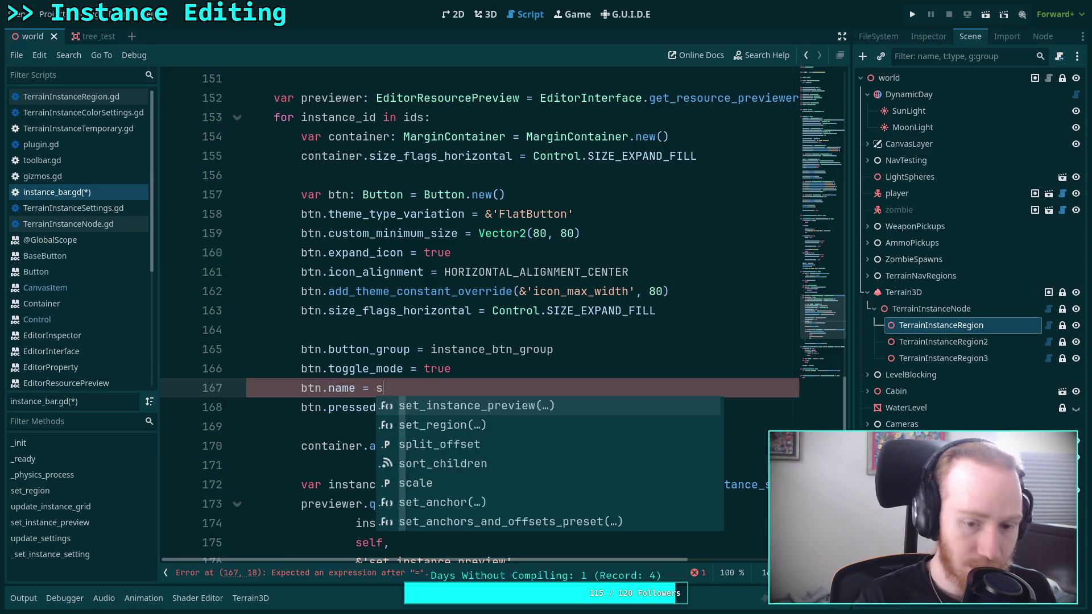
type("tr(instance_id")
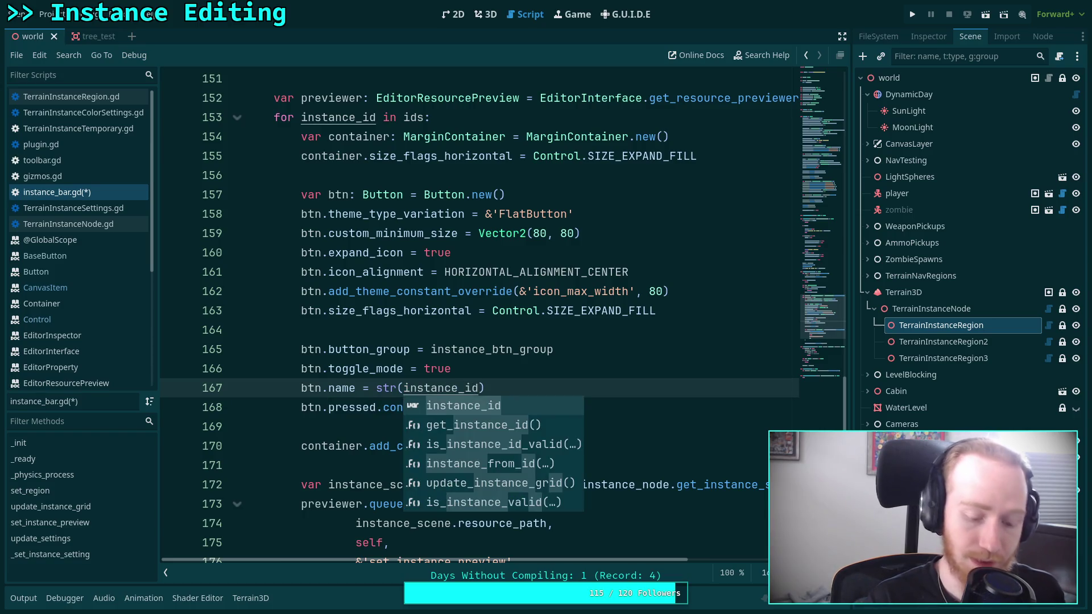
left_click(515, 370)
Step: Add an 'if not selected:' block after fetching the pressed button in update_settings
scroll(515, 370, "down", 1)
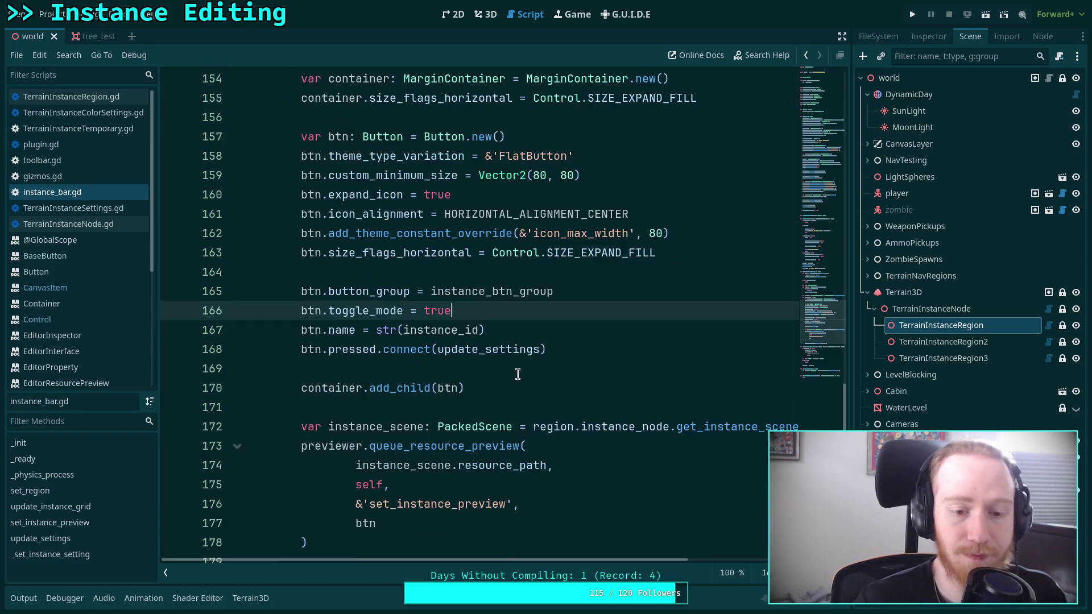
scroll(515, 348, "down", 11)
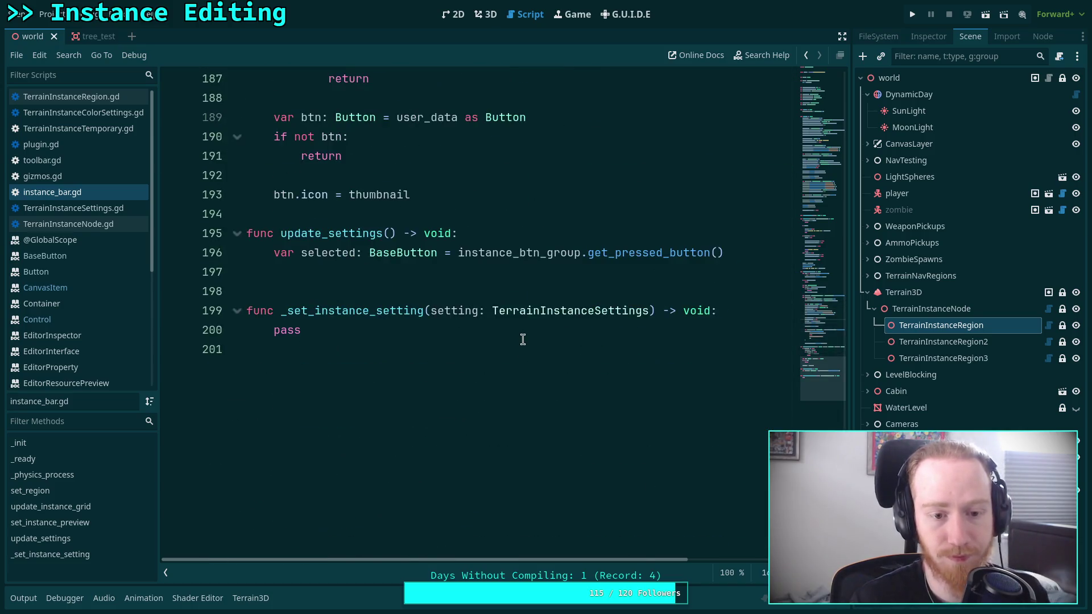
left_click(414, 272)
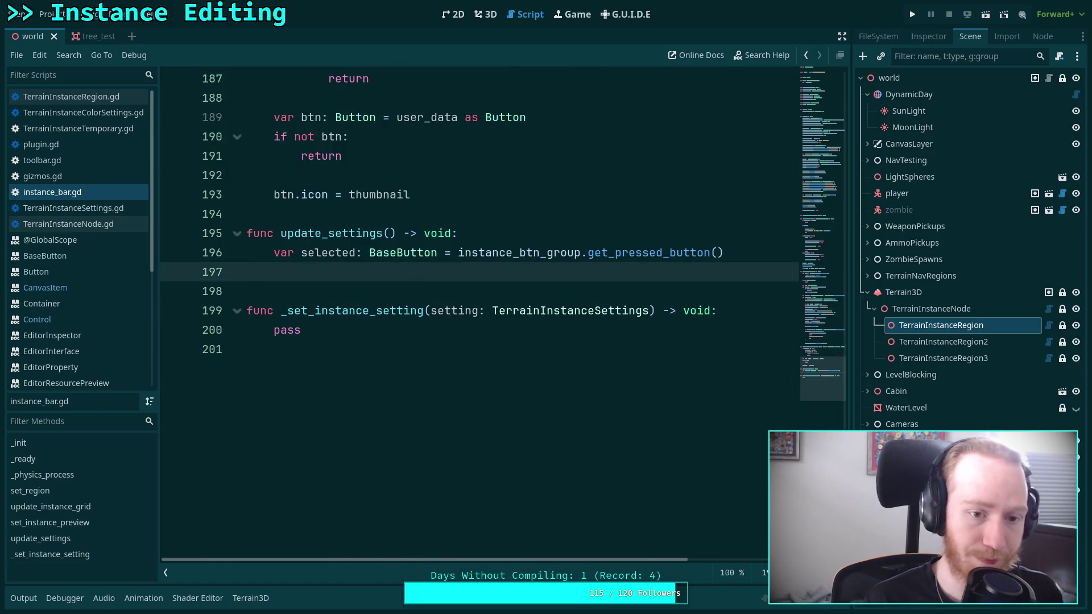
key("Tab")
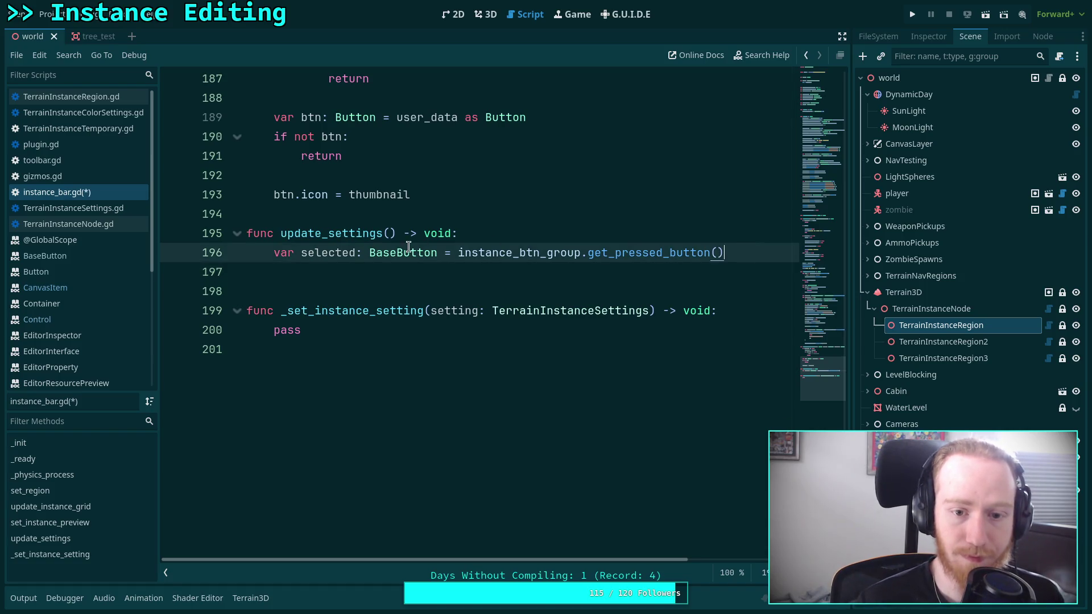
type("if n")
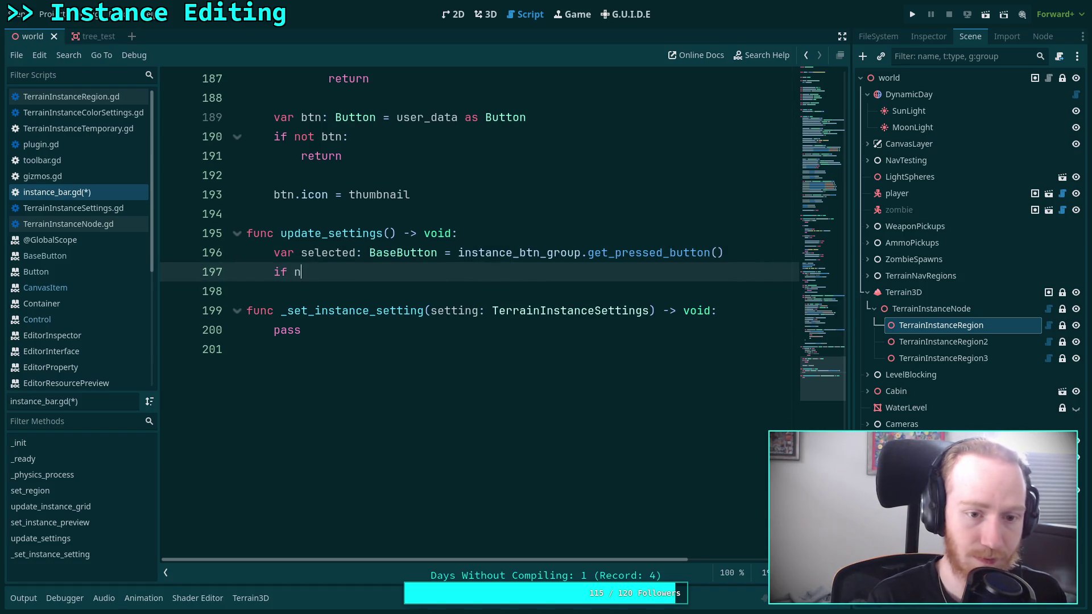
type("ot selected:")
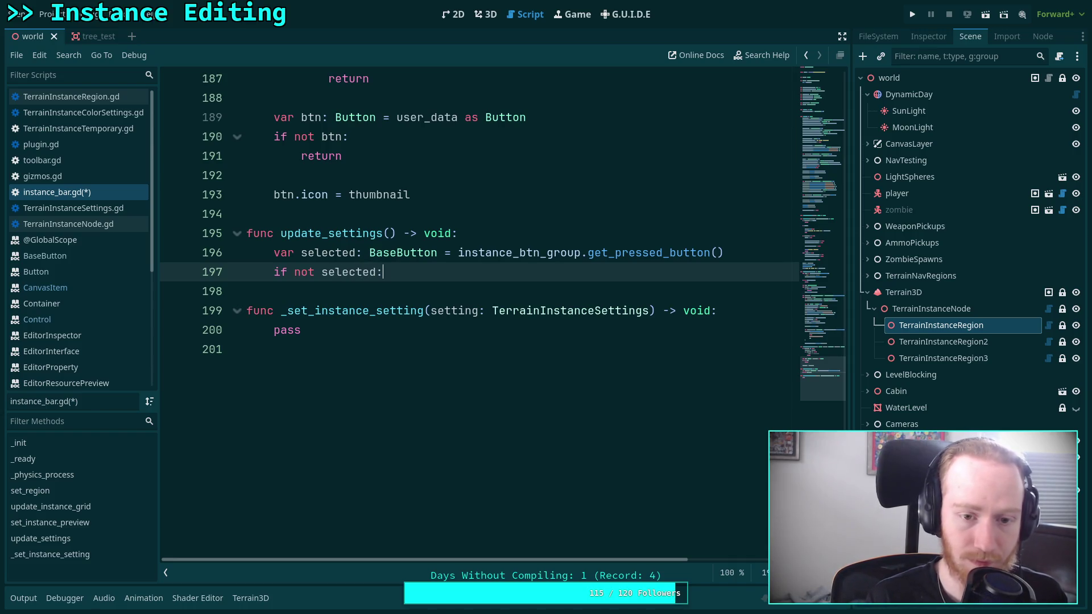
key("Return")
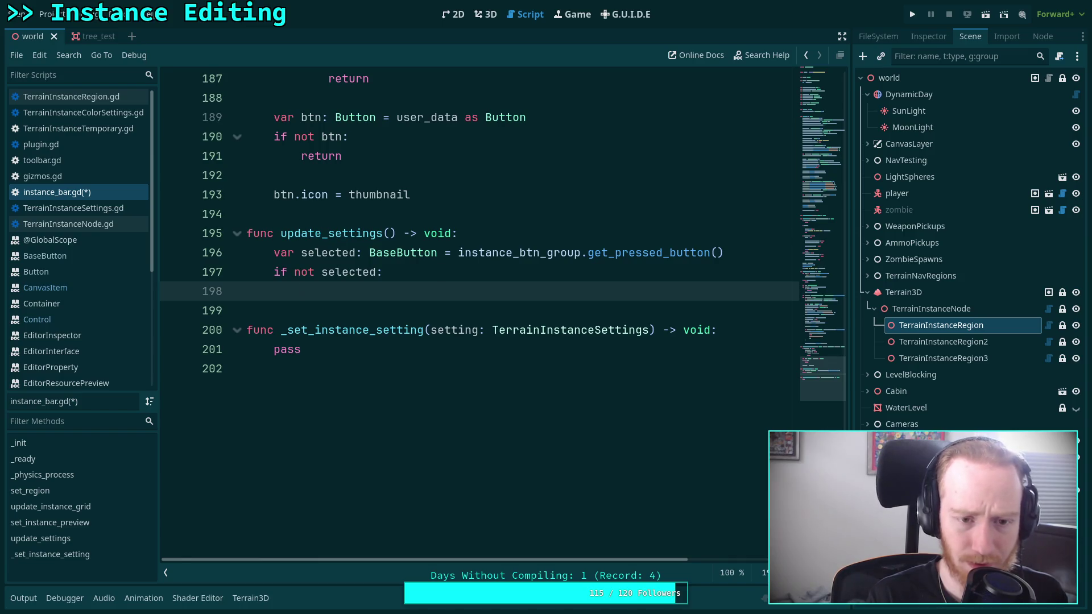
left_click(499, 233)
left_click(519, 272)
left_click(488, 297)
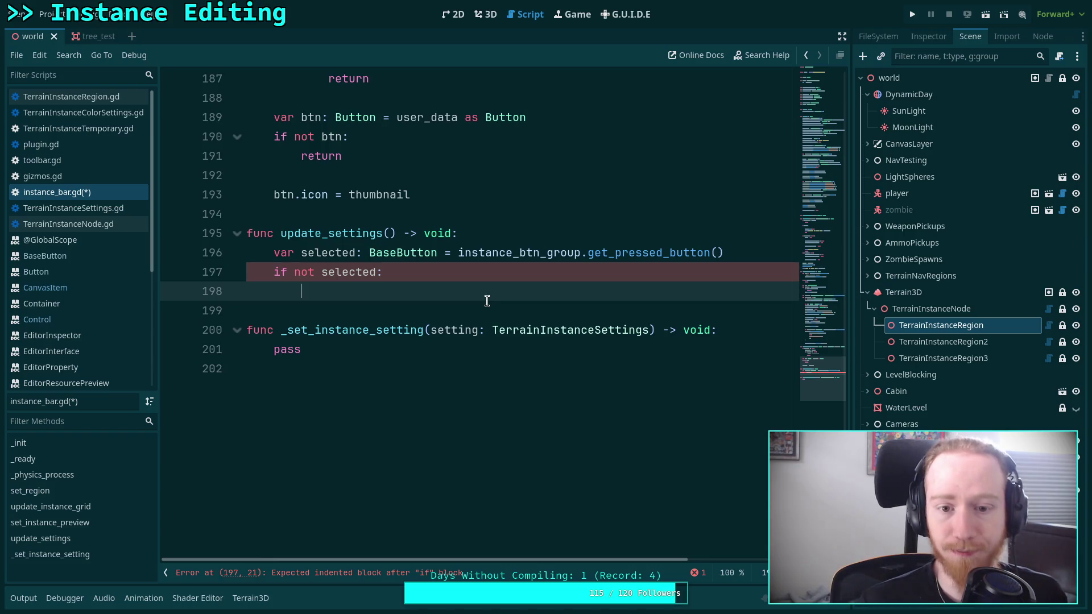
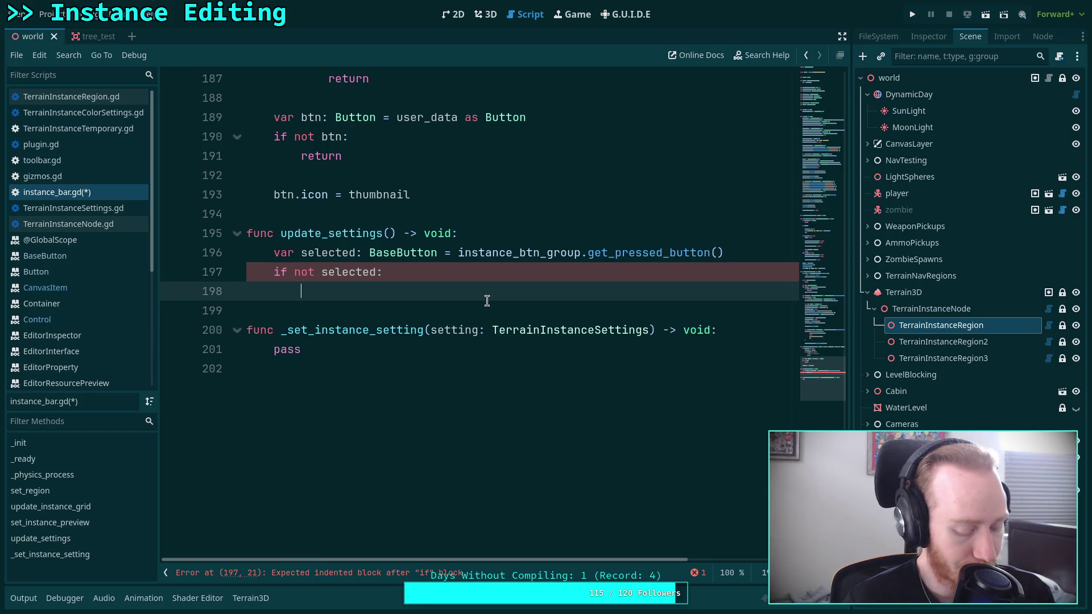
Step: Add 'var id: int = -1' on a new line below line 196 in update_settings
left_click(775, 250)
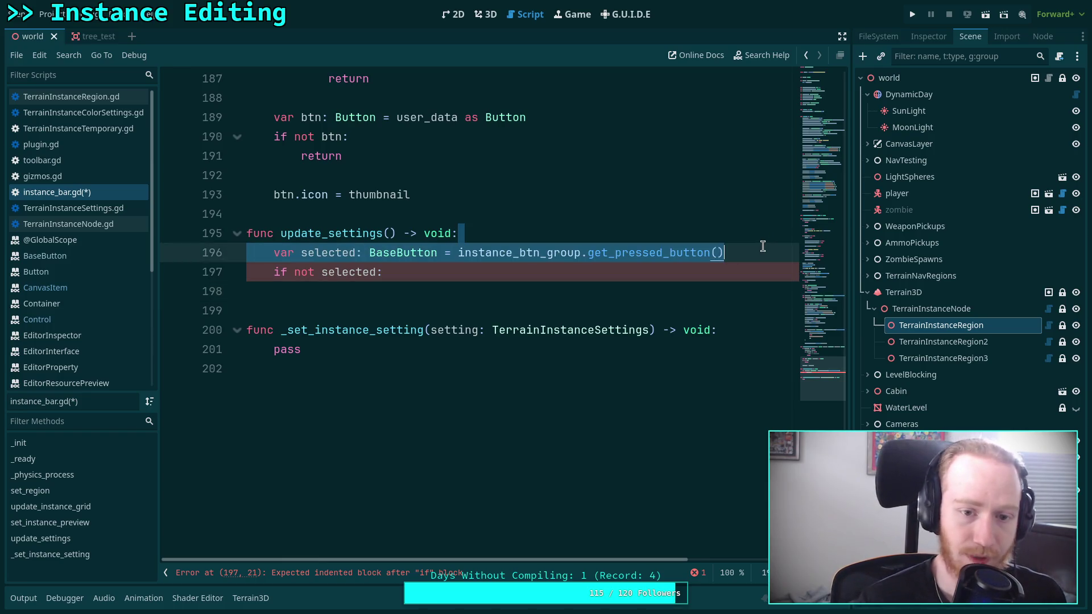
key("Return")
type("var id")
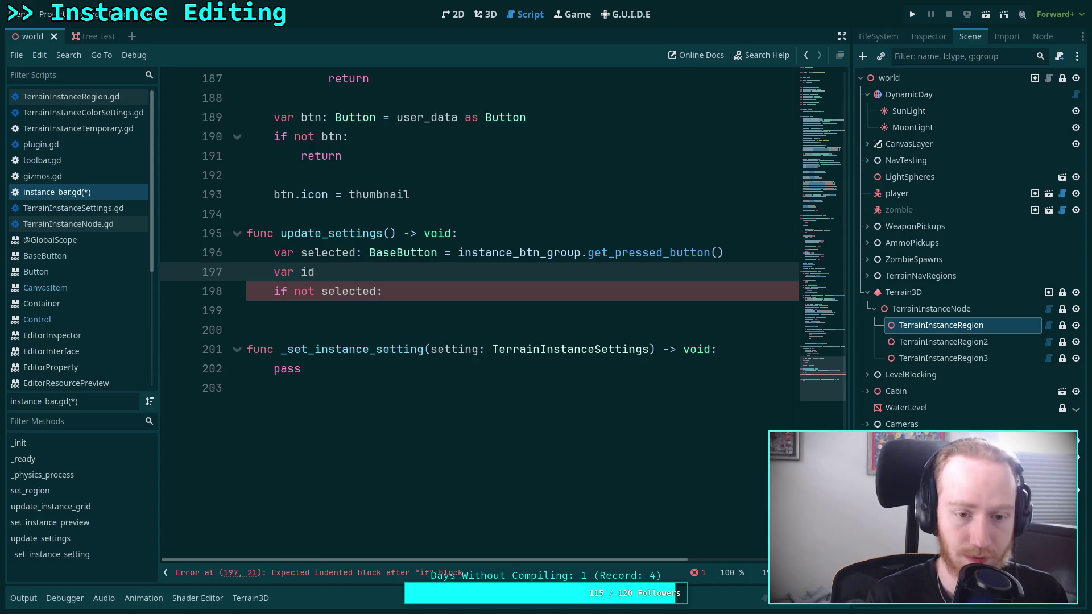
type(": int = edit")
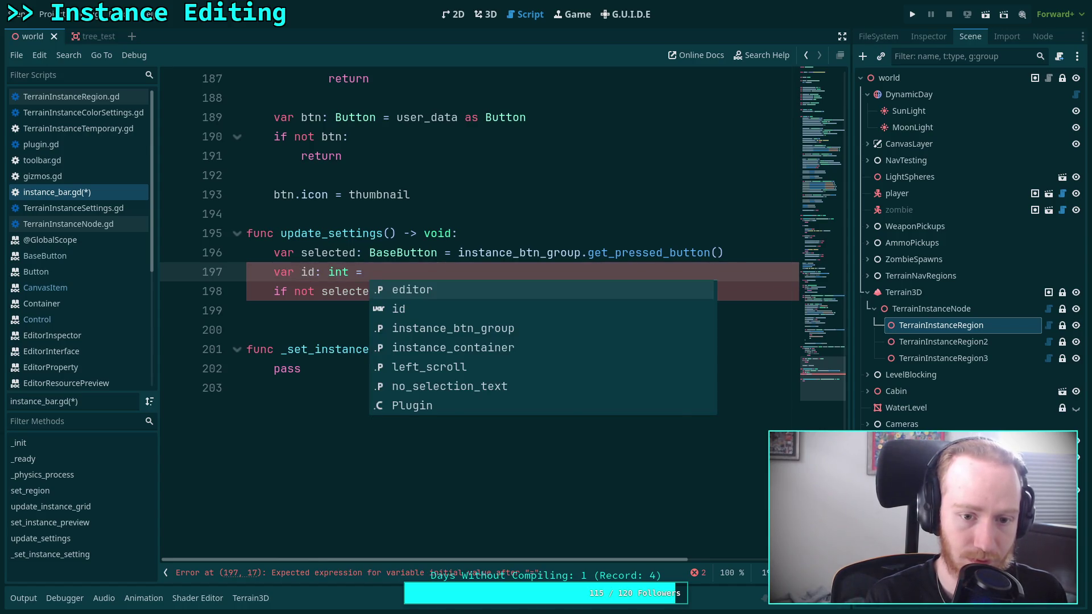
key("BackSpace")
key("BackSpace")
key("BackSpace")
type("-2")
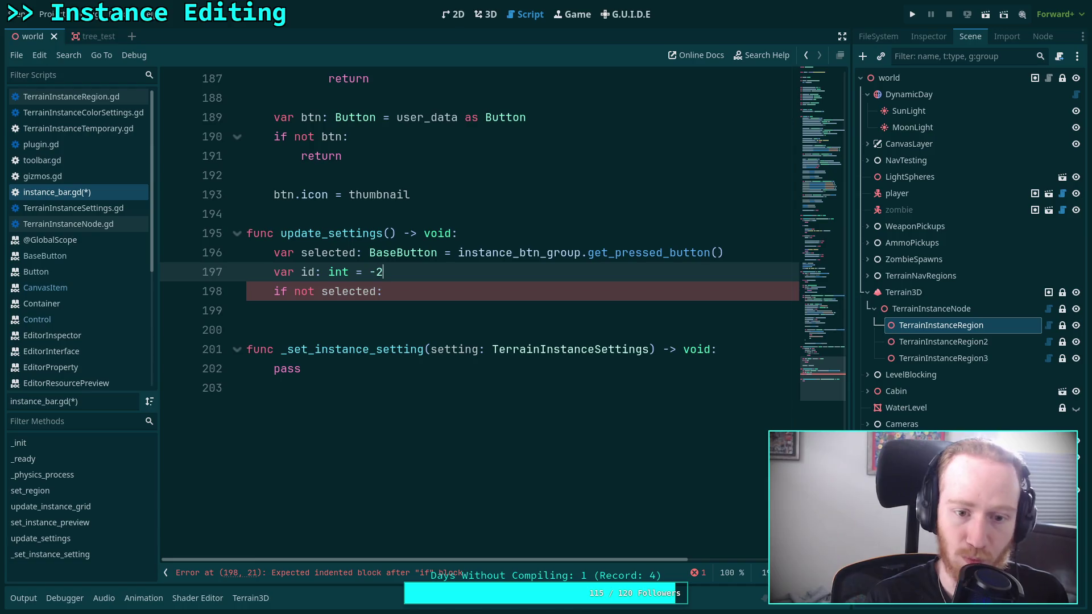
key("BackSpace")
type("1")
Step: Change 'if not selected:' to 'if selected:' and move the id declaration above the selected line
double_click(303, 291)
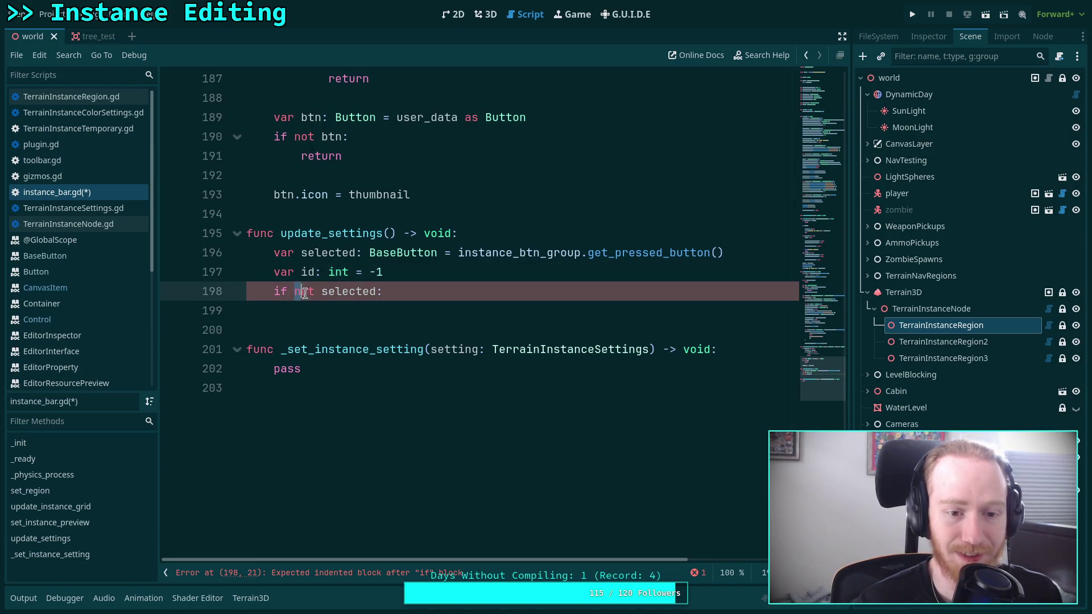
key("BackSpace")
key("BackSpace")
left_click(455, 304)
left_click(413, 270)
left_click(452, 253)
key("alt+Down")
Step: Write 'id = int(selected.name)' on line 199 inside the selected check
left_click(400, 307)
type("id = int")
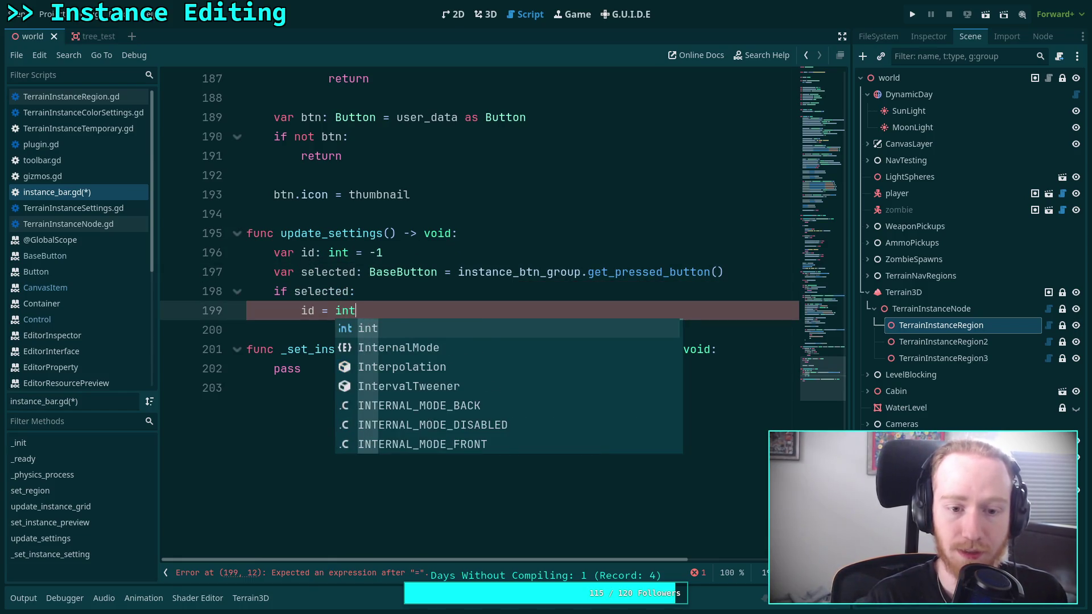
type("(selected.name")
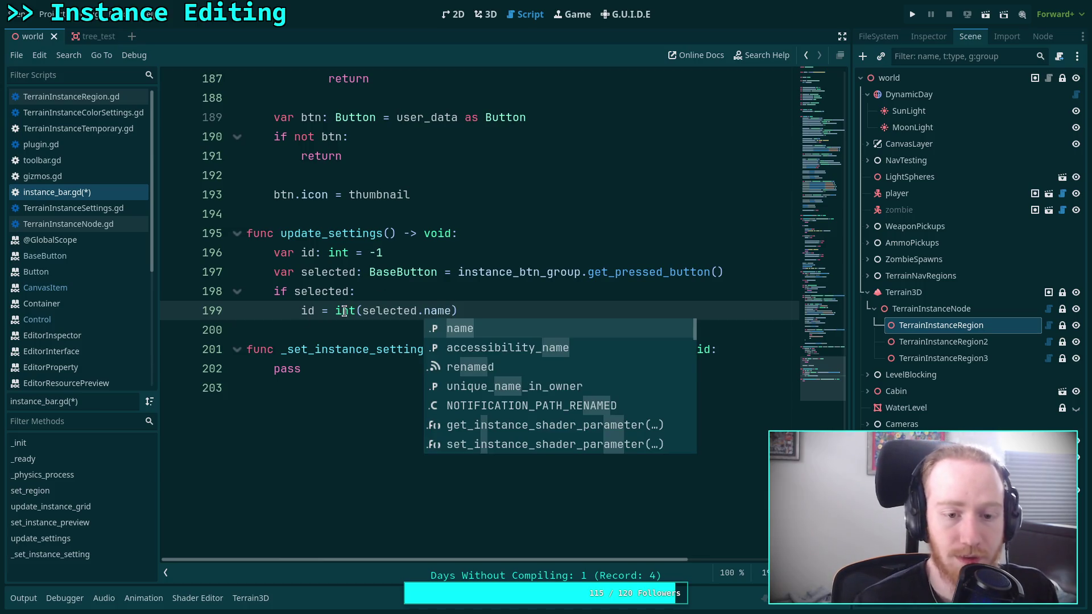
key("Escape")
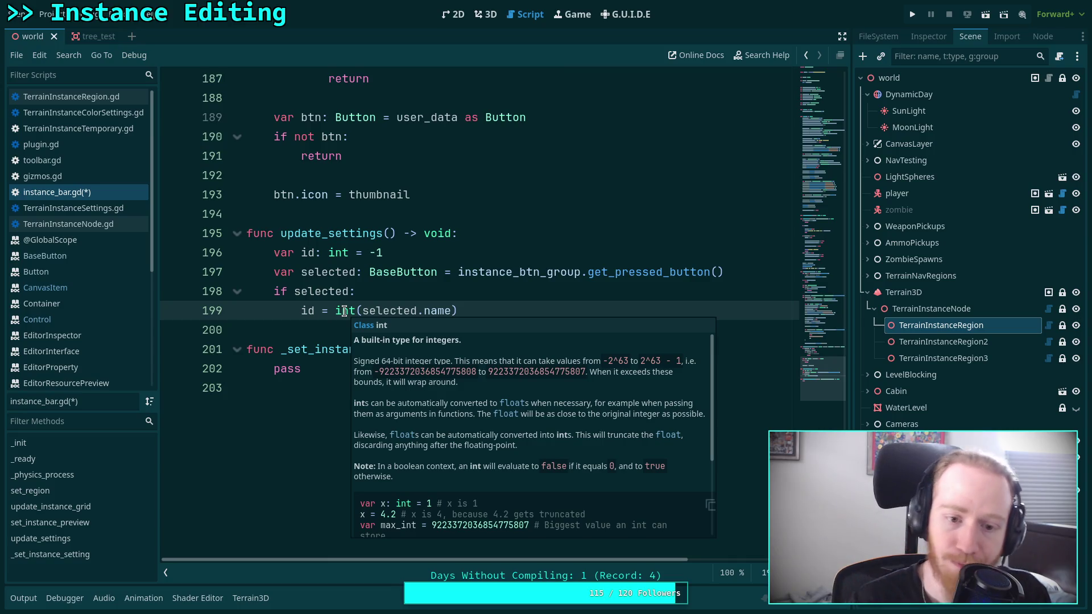
scroll(328, 359, "up", 1)
mouse_move(353, 370)
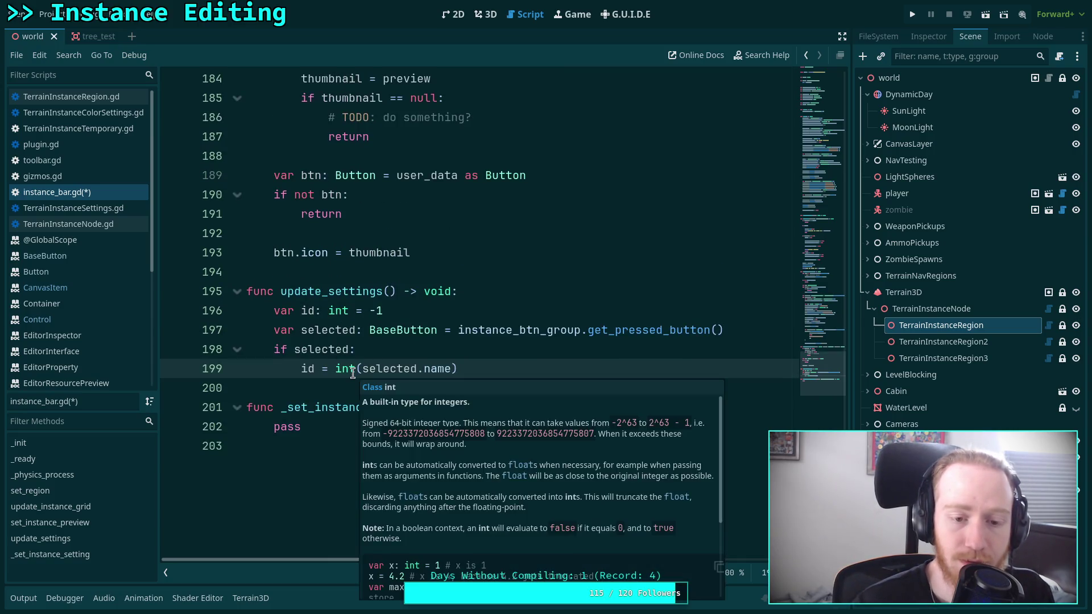
scroll(470, 480, "down", 3)
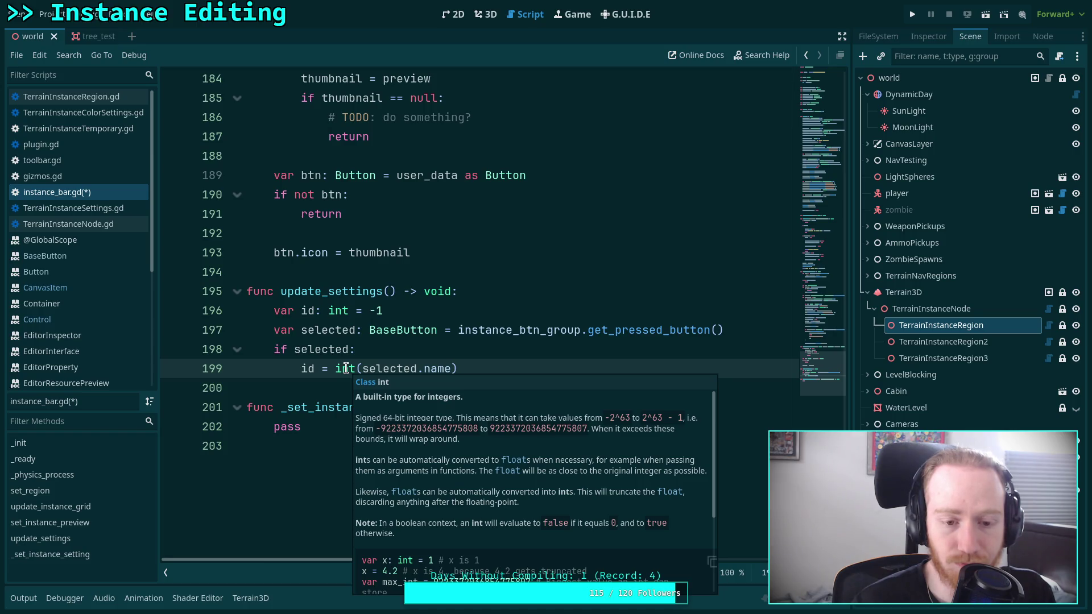
left_click(363, 369)
key("BackSpace")
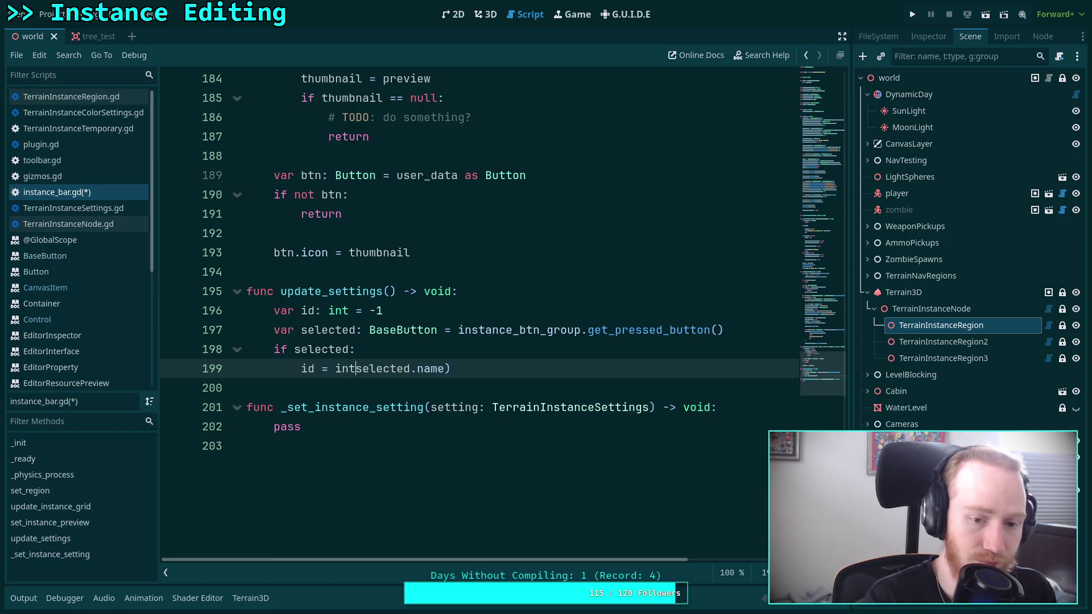
type("(")
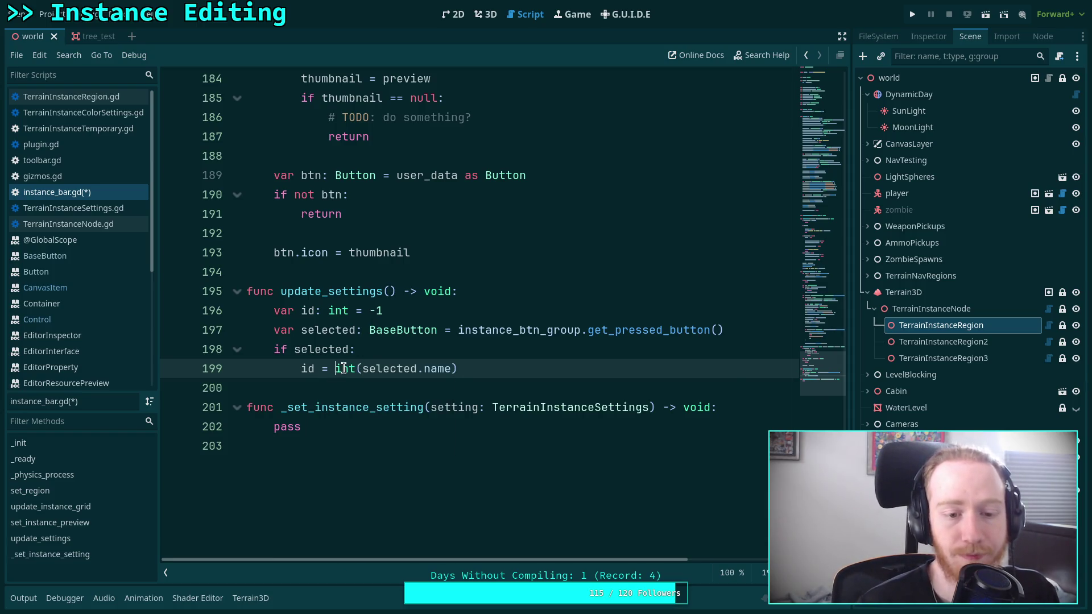
right_click(345, 370)
left_click(376, 561)
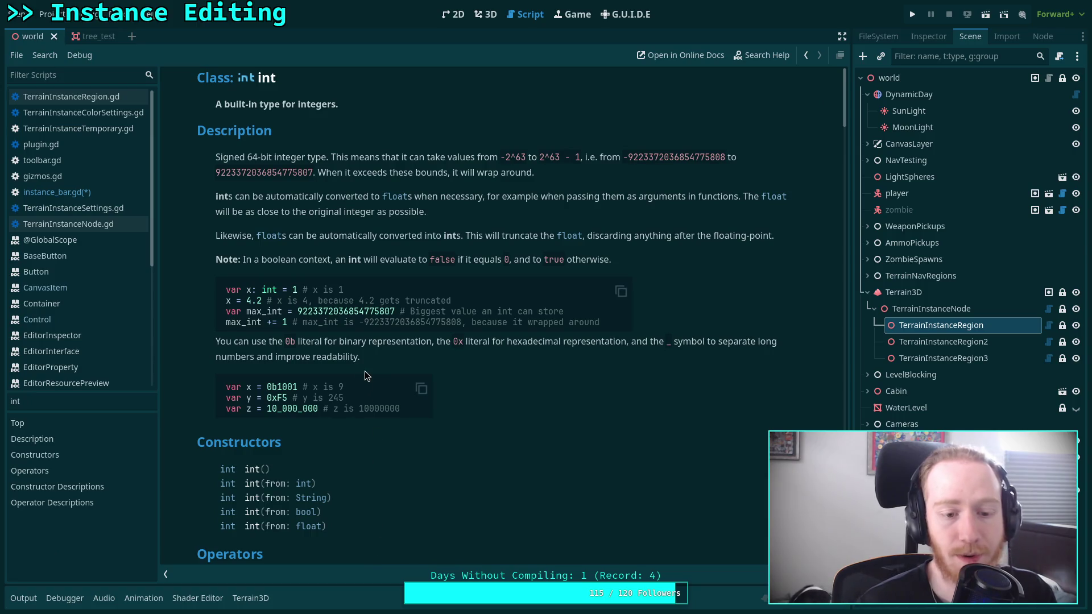
scroll(317, 424, "down", 3)
scroll(386, 335, "down", 5)
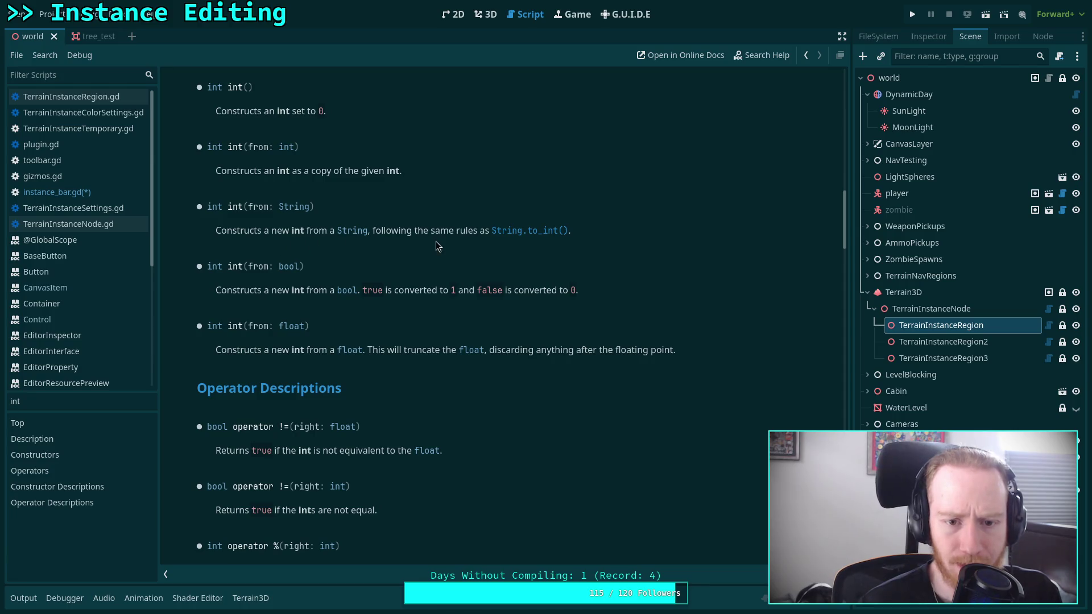
left_click(538, 239)
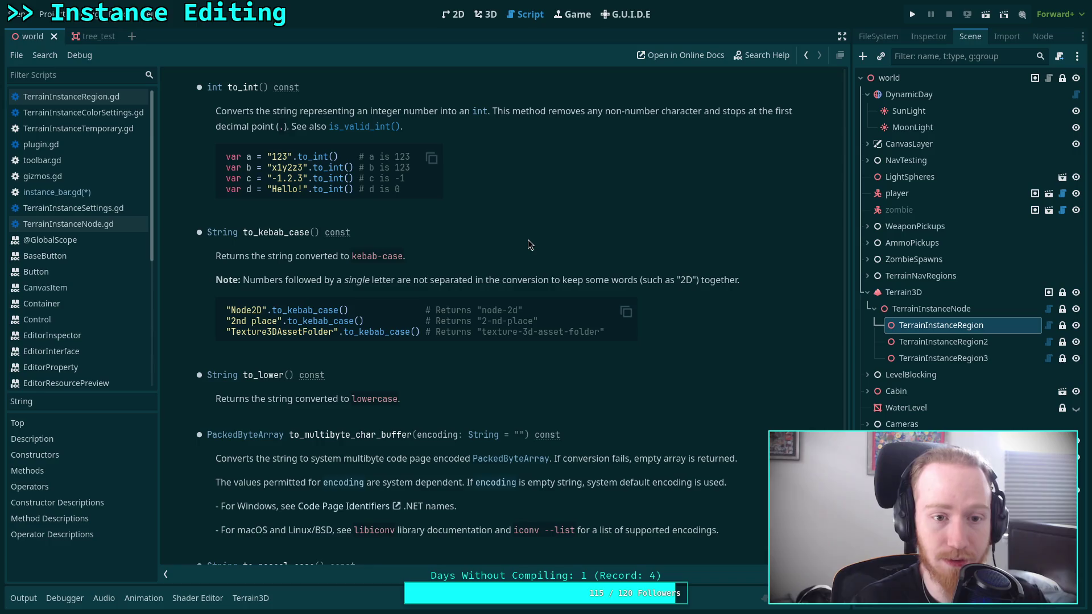
left_click_drag(405, 167, 269, 170)
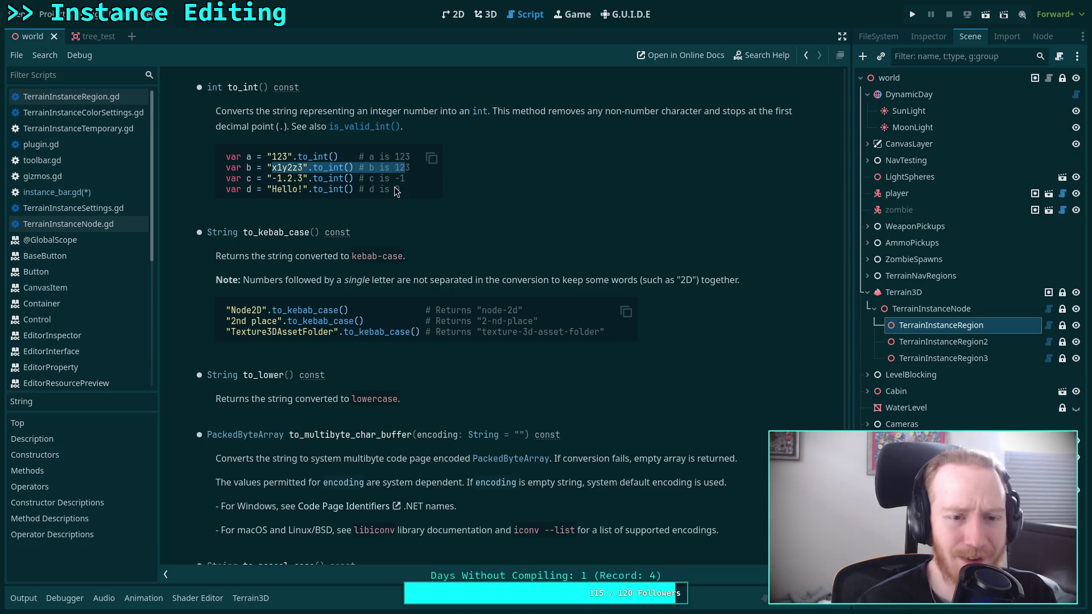
left_click(364, 126)
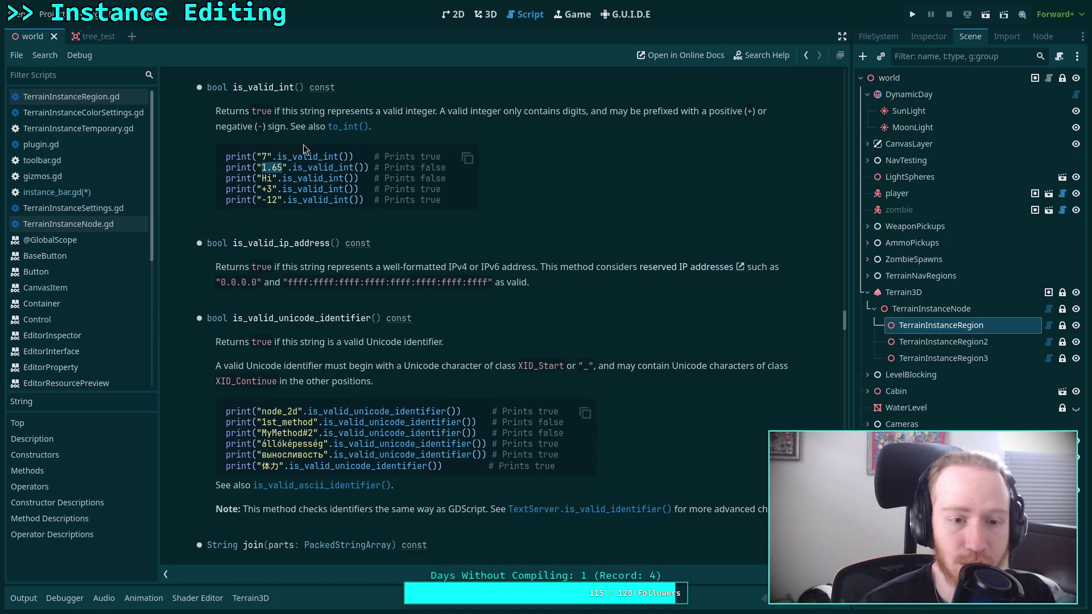
left_click(349, 128)
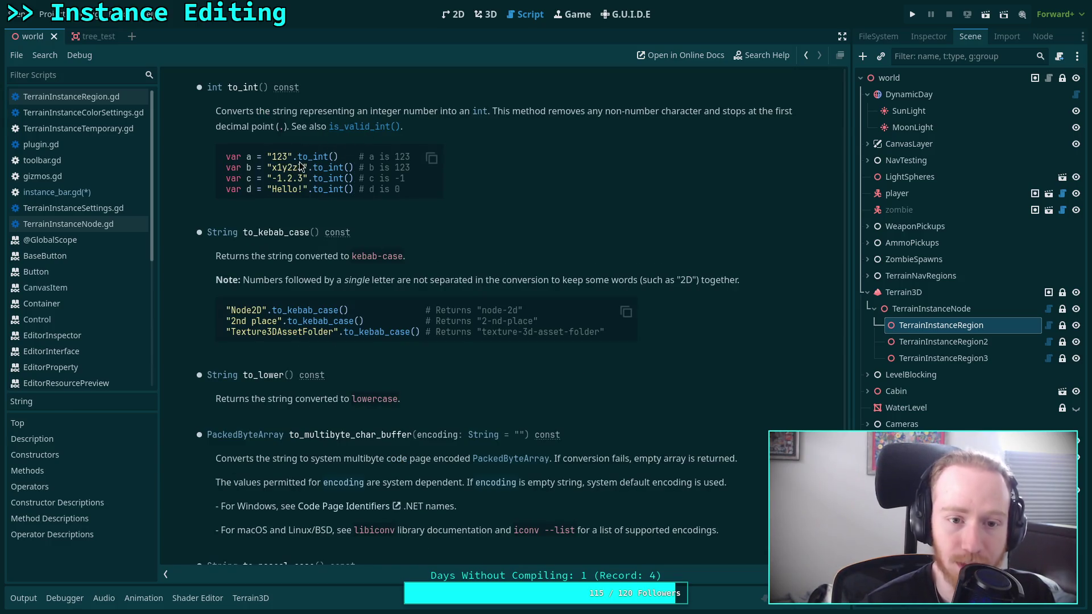
left_click_drag(271, 167, 302, 167)
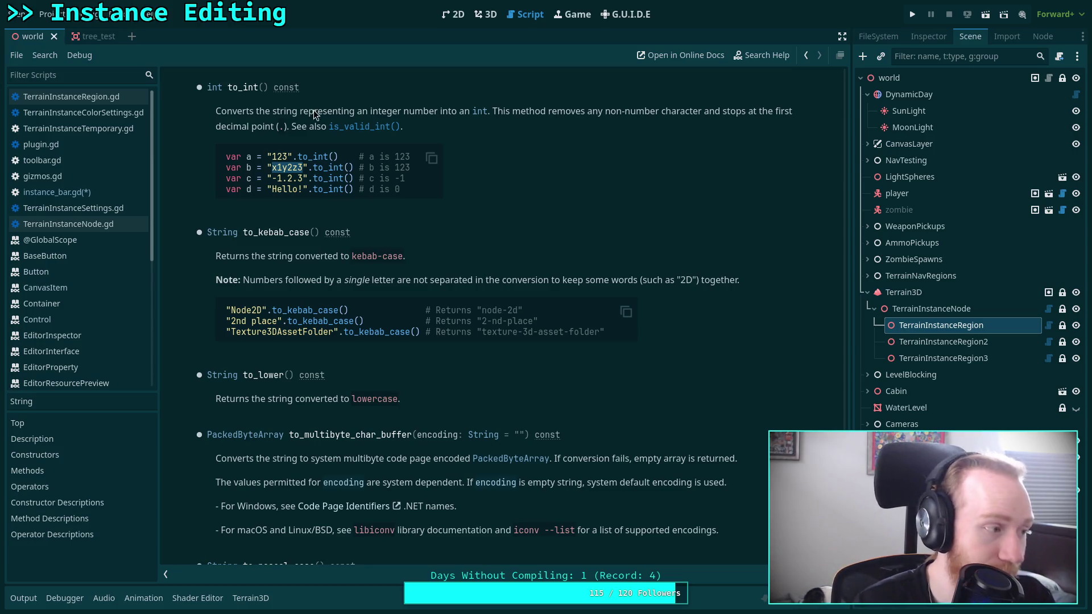
left_click(97, 191)
left_click_drag(492, 365, 336, 366)
left_click(508, 357)
left_click_drag(485, 368, 296, 369)
left_click(483, 370)
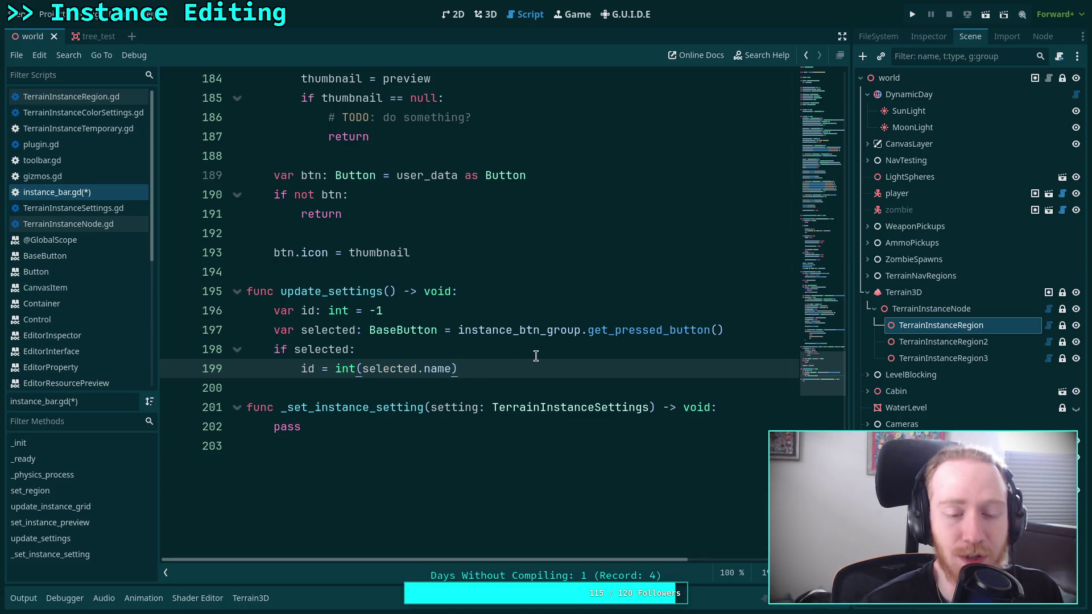
Step: Declare 'var options: Array[TerrainInstanceSettings]' below the id assignment
key("Return")
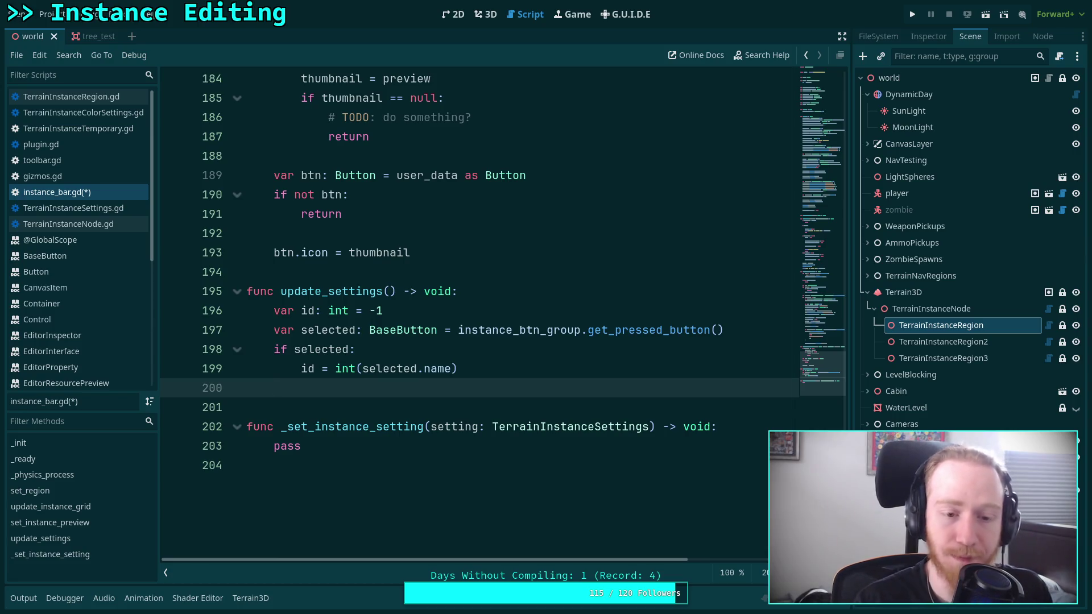
key("Return")
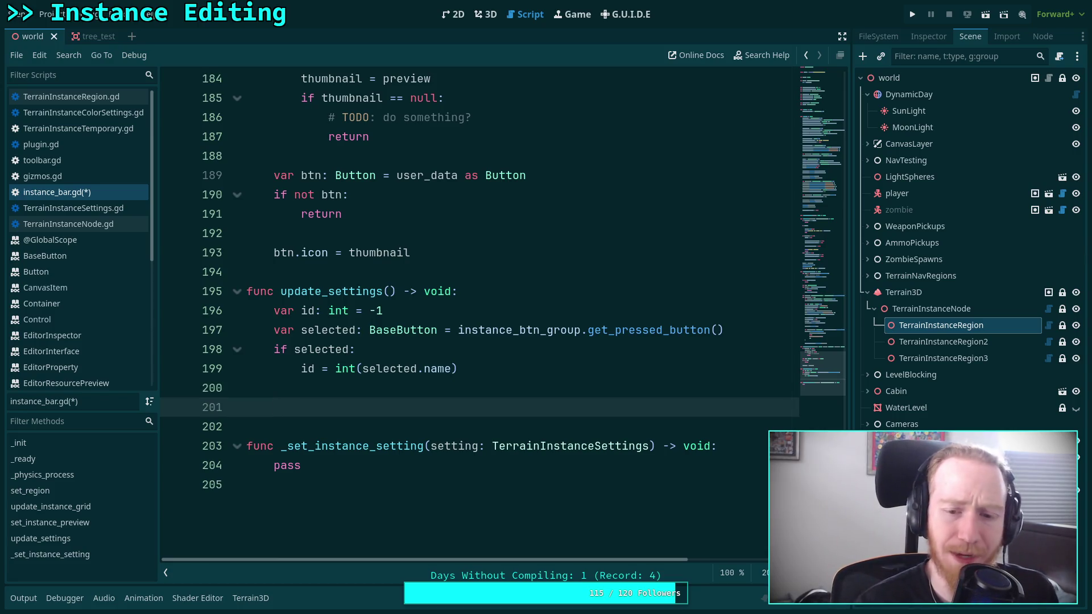
scroll(540, 352, "down", 1)
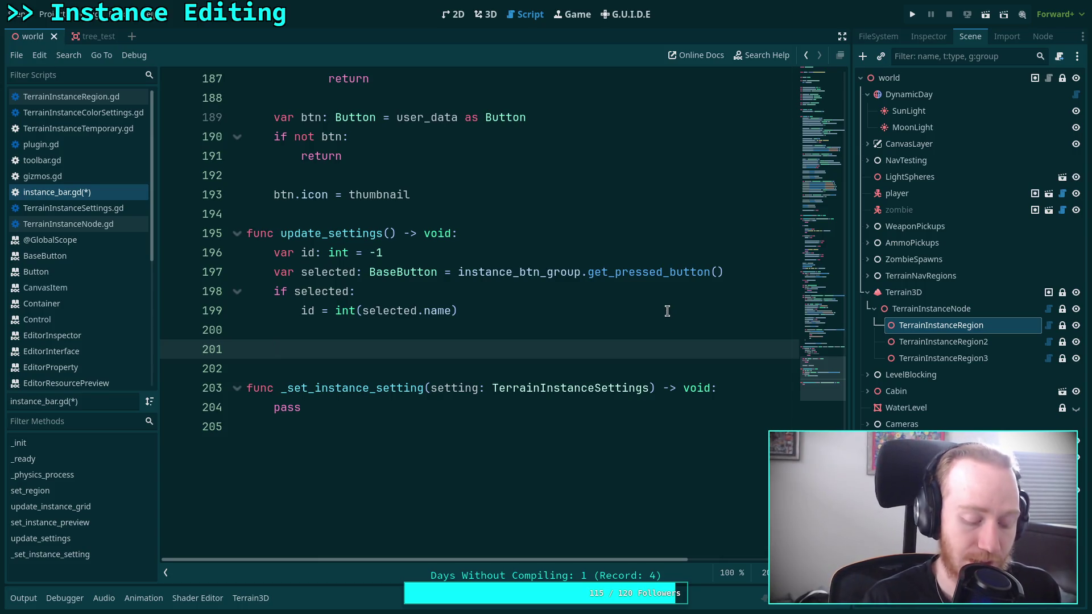
type("var ")
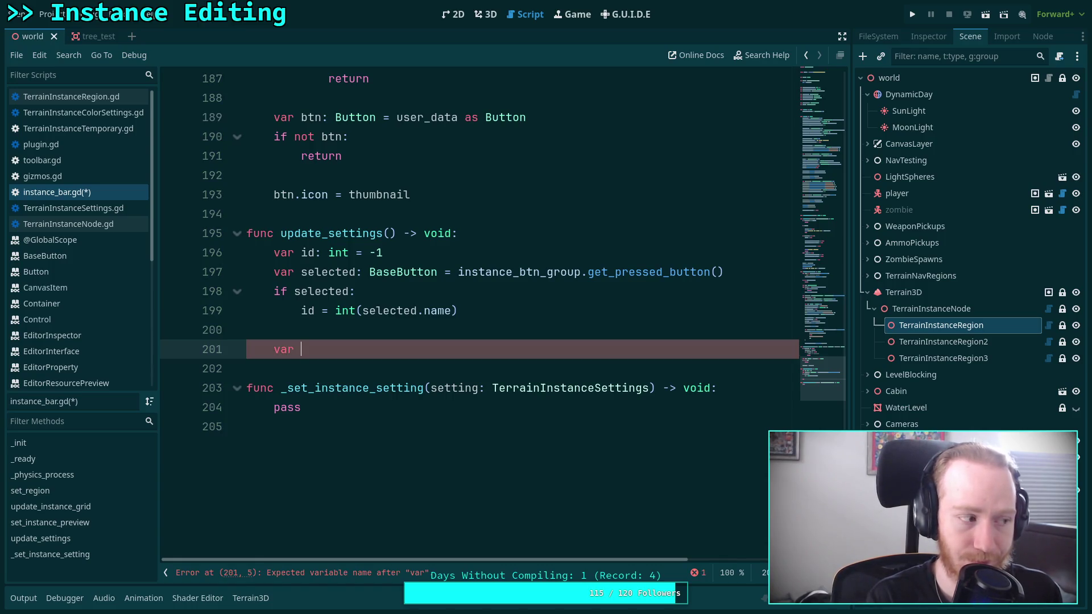
type("options: Array[Ter")
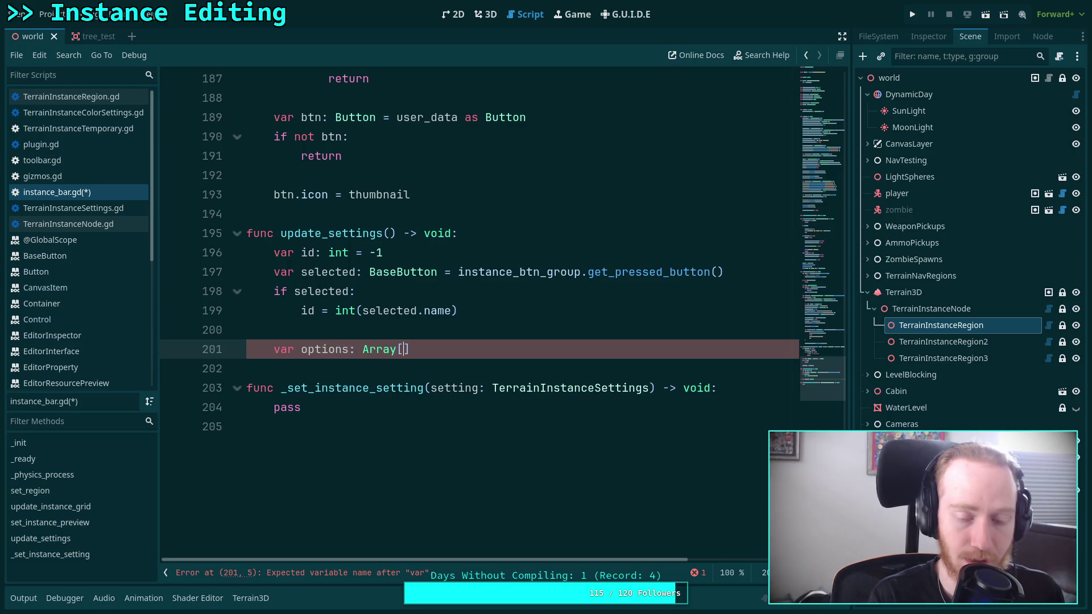
type("rain")
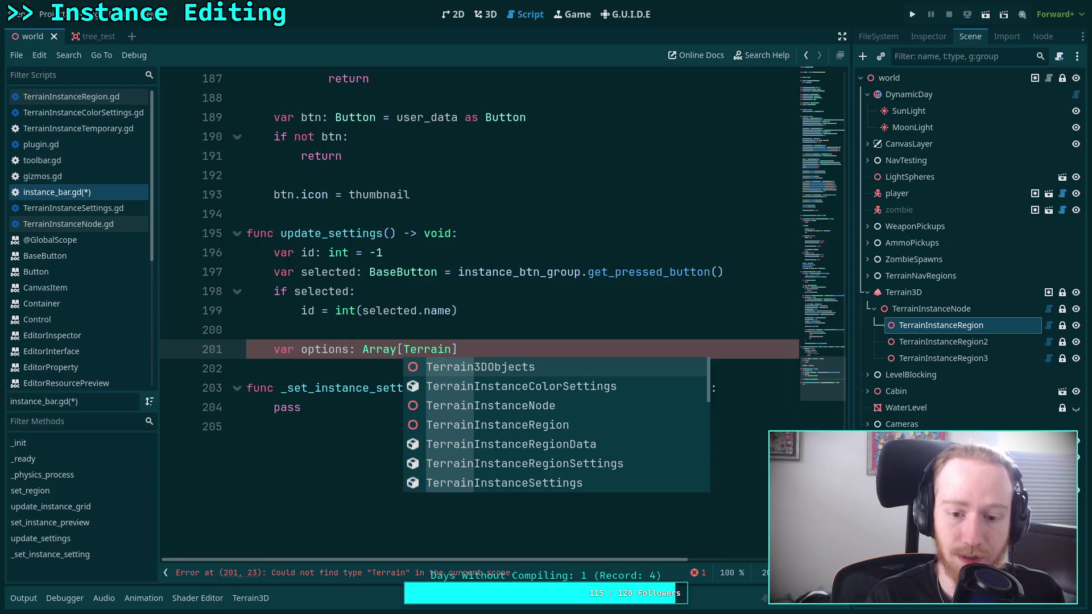
key("Down")
key("Down")
key("Down")
key("Down")
key("Return")
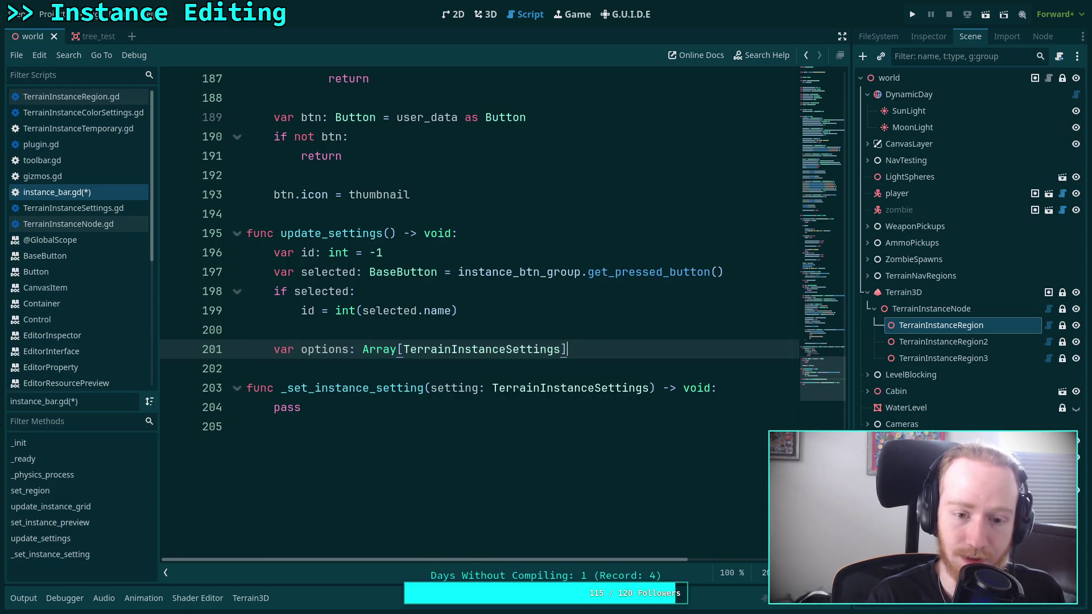
Step: Start a for loop below it, then discard it and return to the update_settings header
key("Return")
type("for")
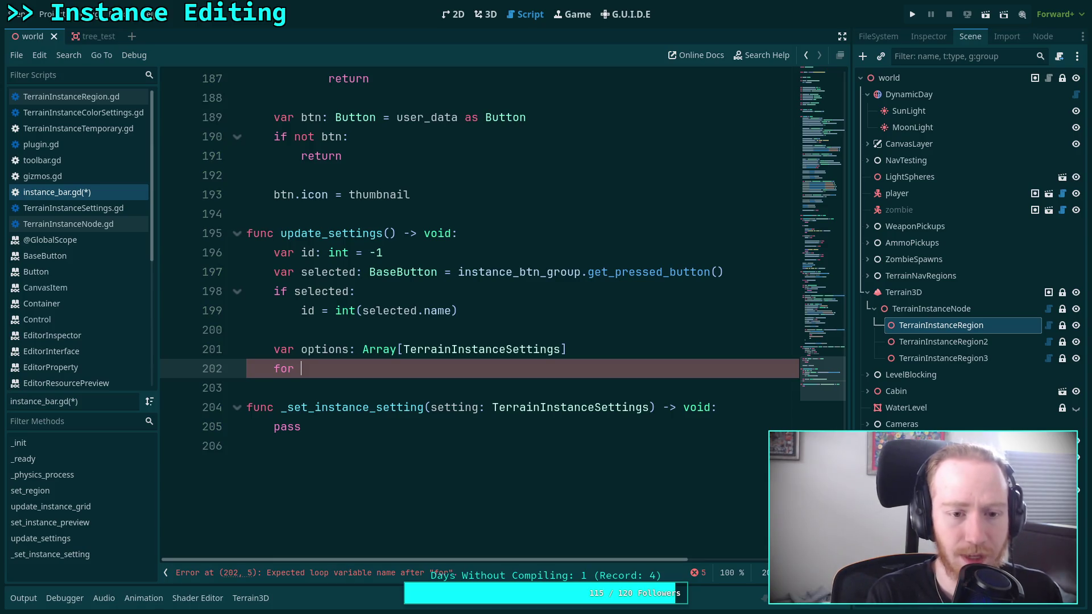
key("BackSpace")
key("BackSpace")
key("BackSpace")
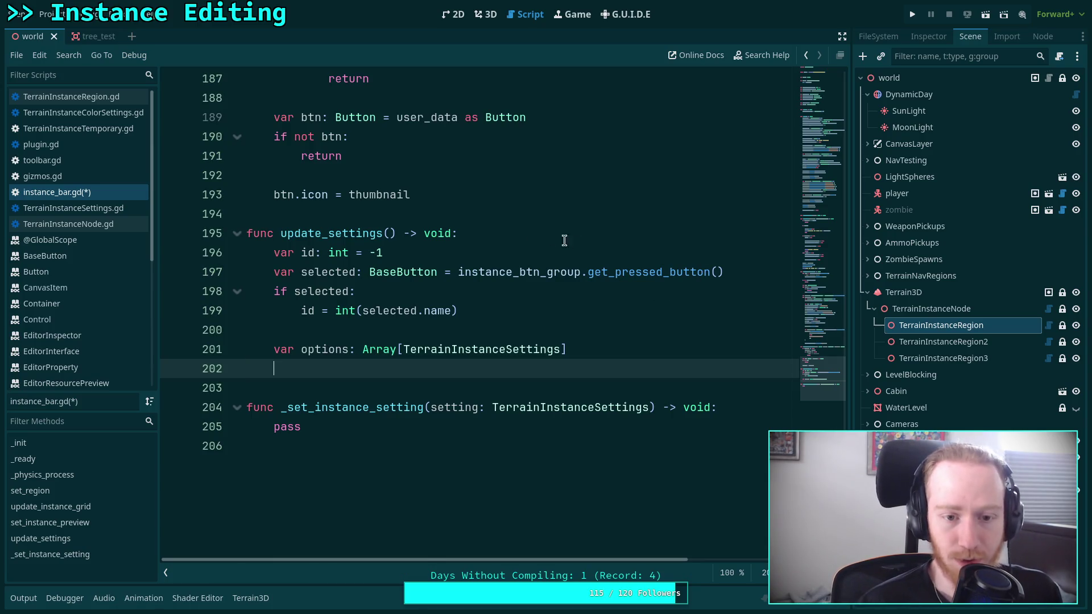
left_click(565, 239)
left_click(563, 314)
left_click(567, 340)
left_click(616, 329)
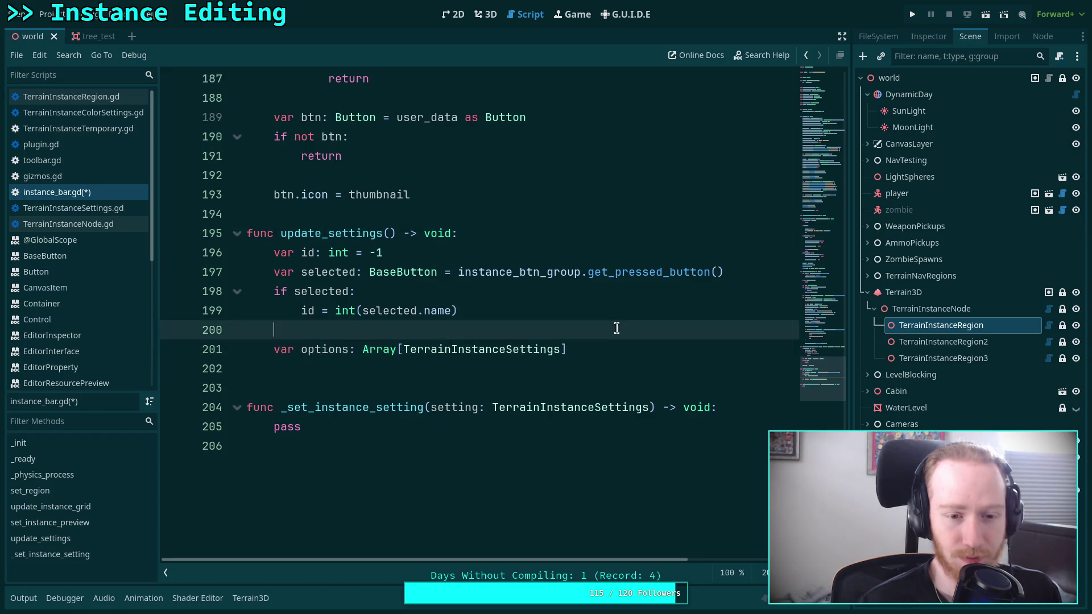
left_click(494, 231)
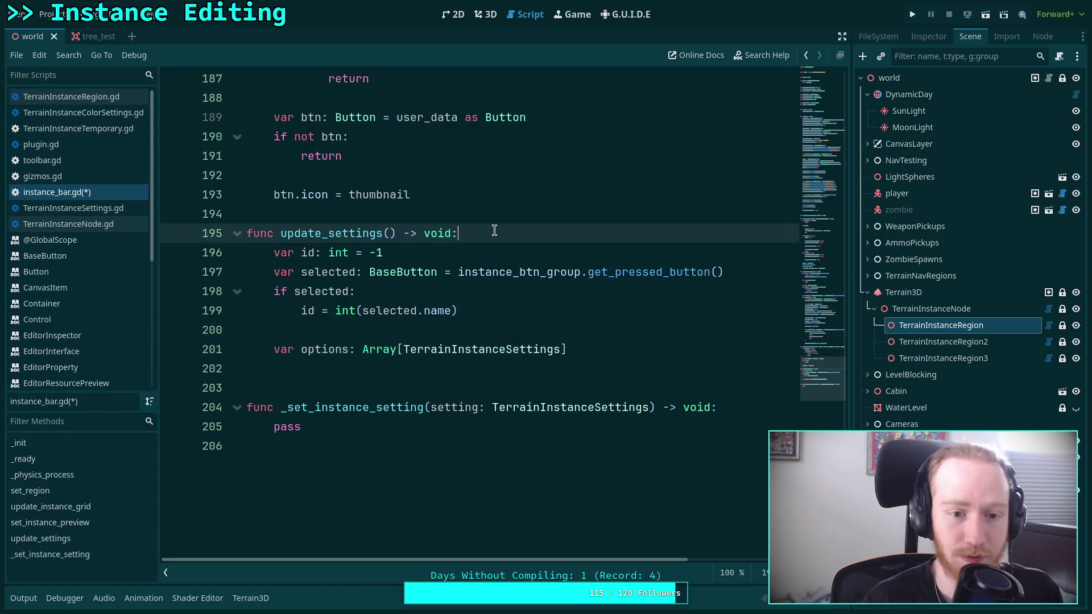
Step: Add the guard 'if not region or not region.settings: return' at the top of update_settings
key("Return")
key("Return")
key("Up")
type("if n")
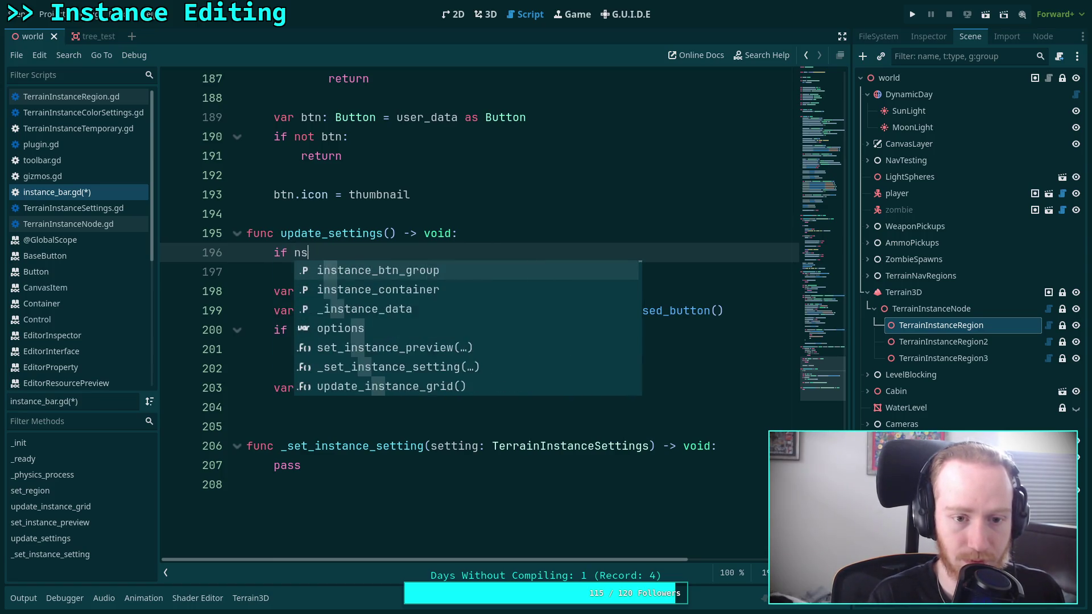
type("on")
key("BackSpace")
type("t")
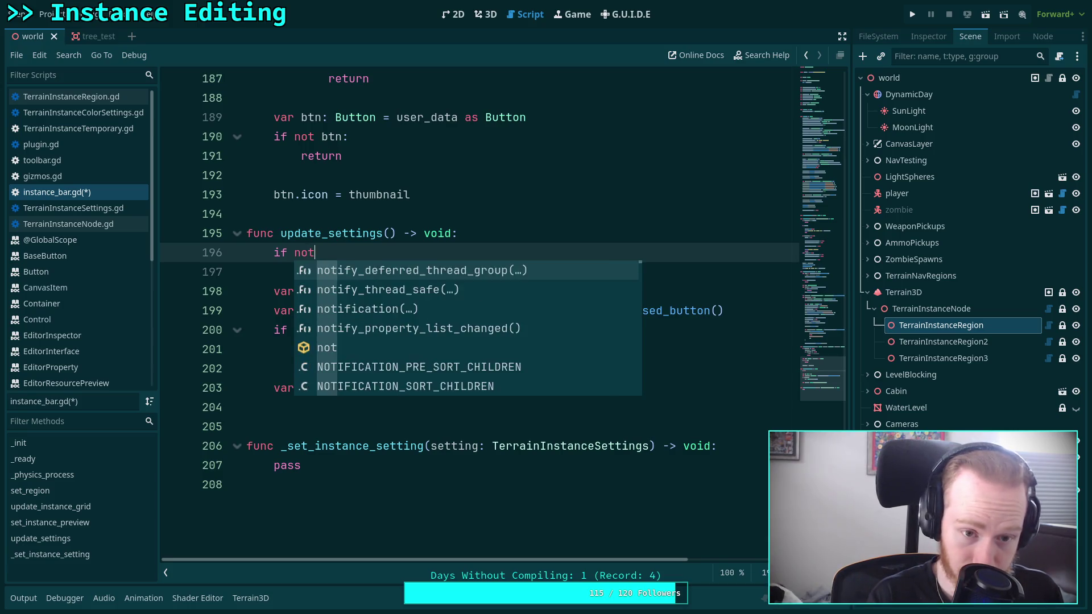
type(" region or not region.")
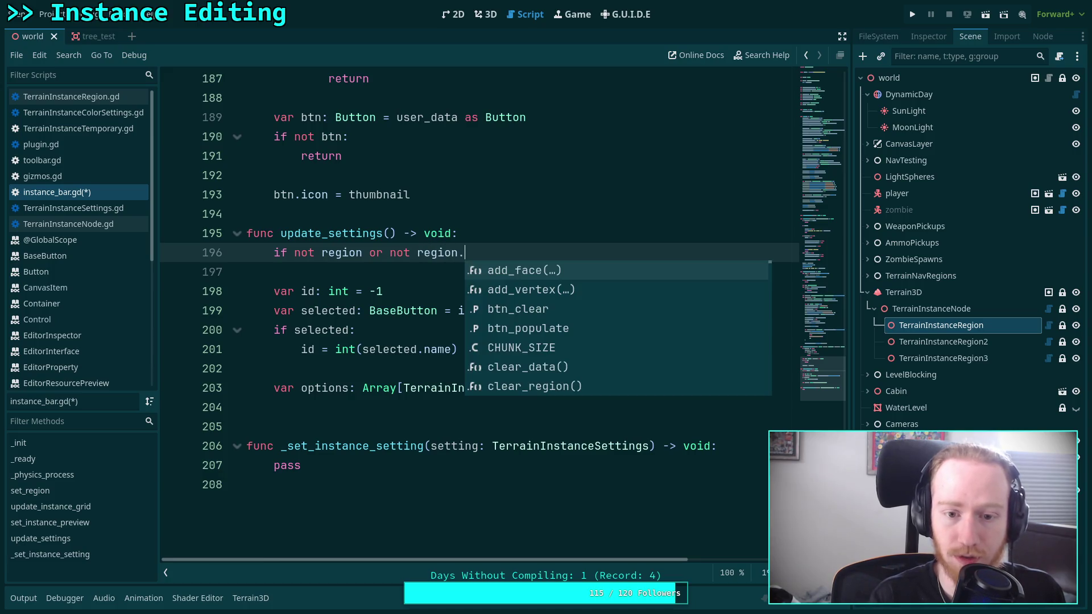
type("se")
key("Return")
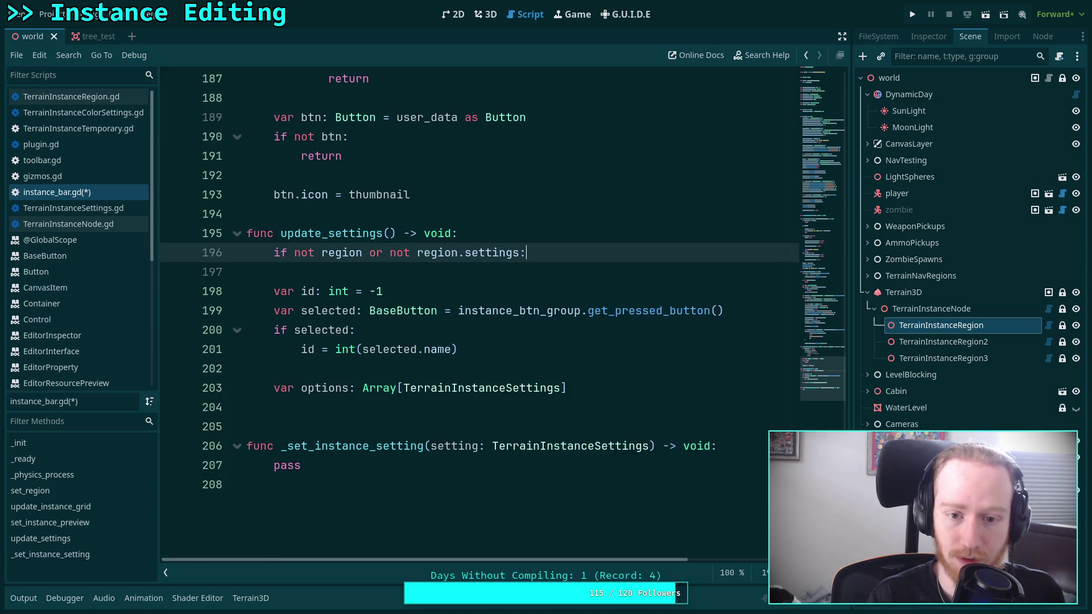
key("Return")
type("return")
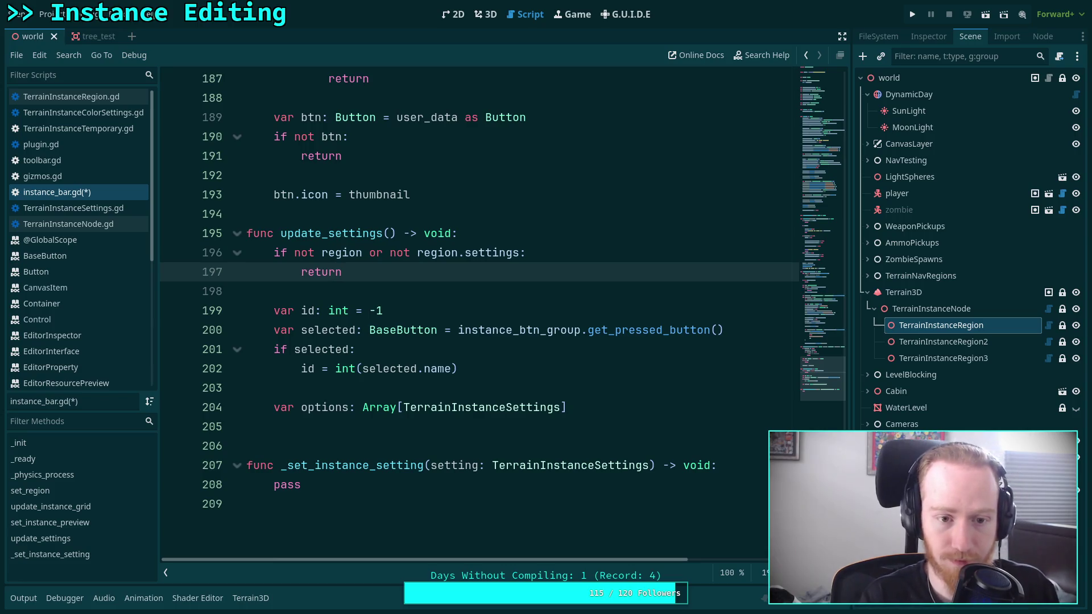
Step: Begin a 'for setting in region.settings:' loop below the options declaration
left_click(274, 427)
type("for reg")
key("BackSpace")
key("BackSpace")
key("BackSpace")
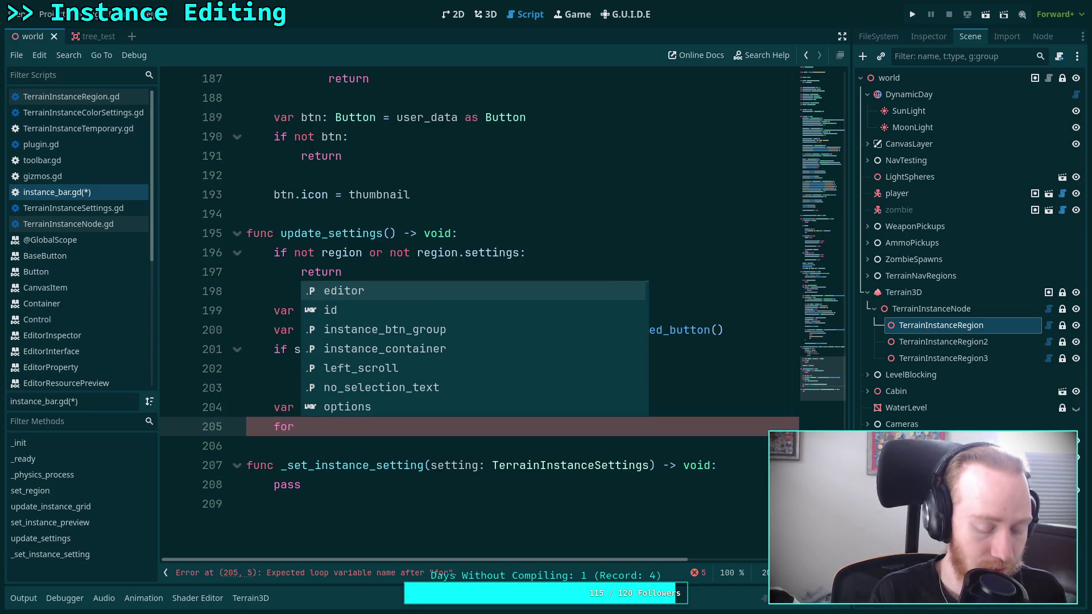
type("setting in region.")
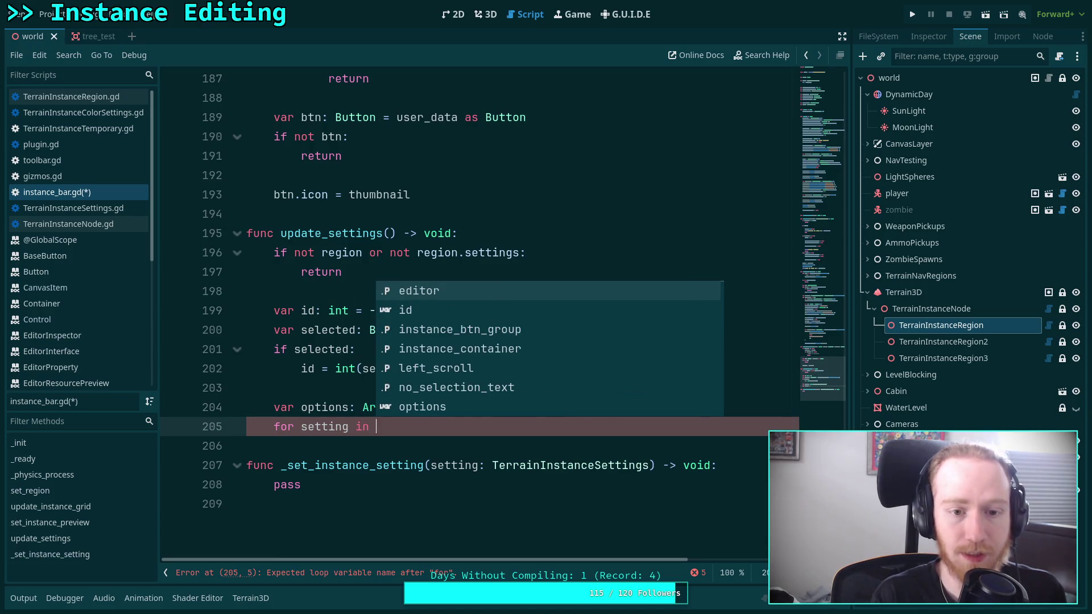
type("setti")
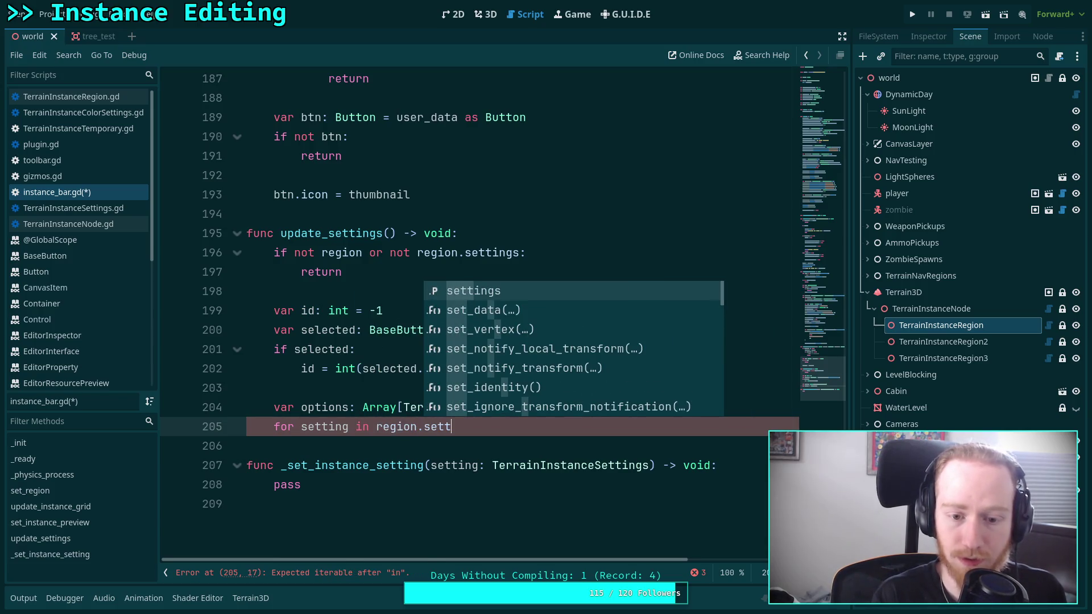
key("Return")
type(":")
key("Return")
type("if setting.i")
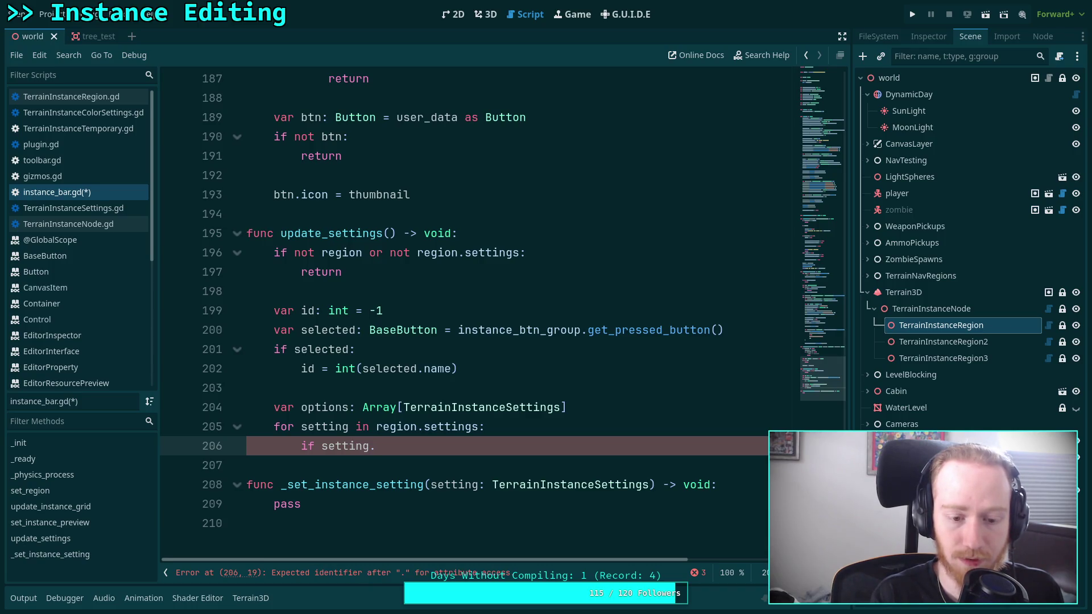
Step: Loop over region.settings.instances and append settings where 'setting.id == id' to options
left_click(479, 426)
type(".in")
key("Return")
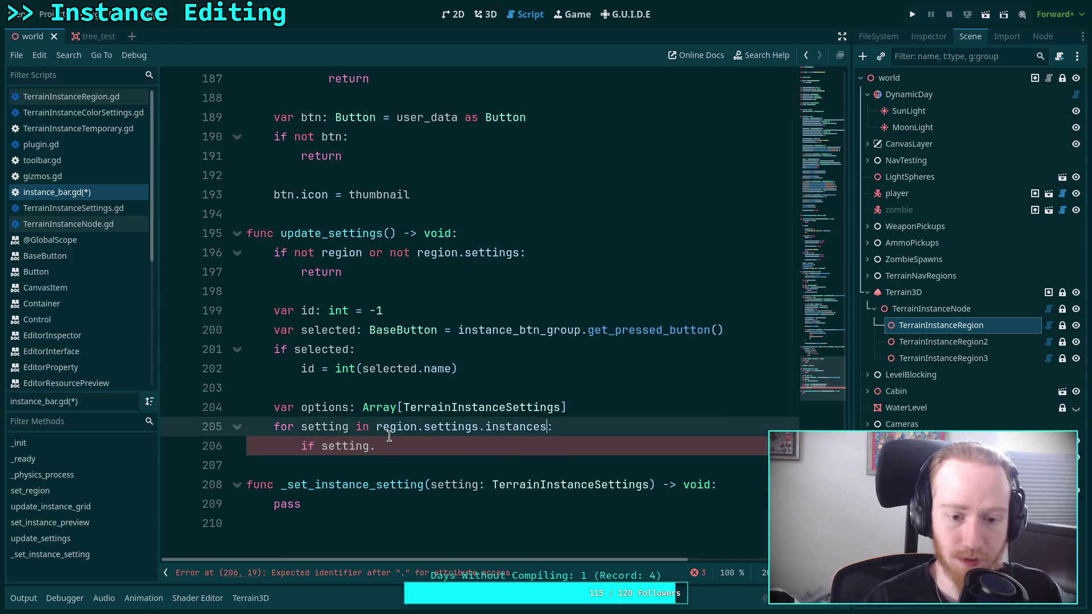
left_click(403, 442)
type("id")
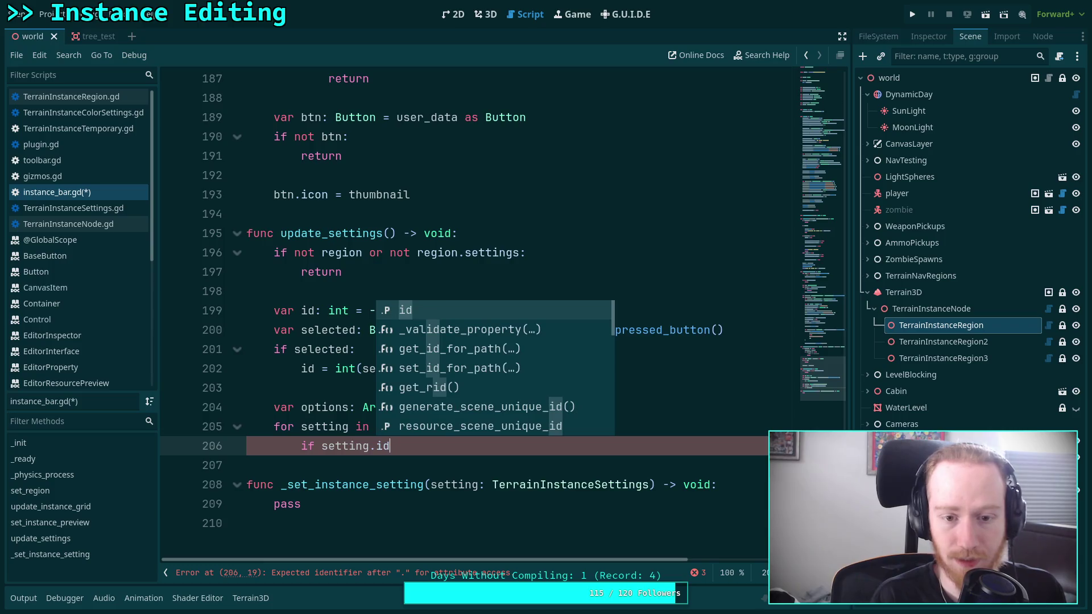
type(" == id:")
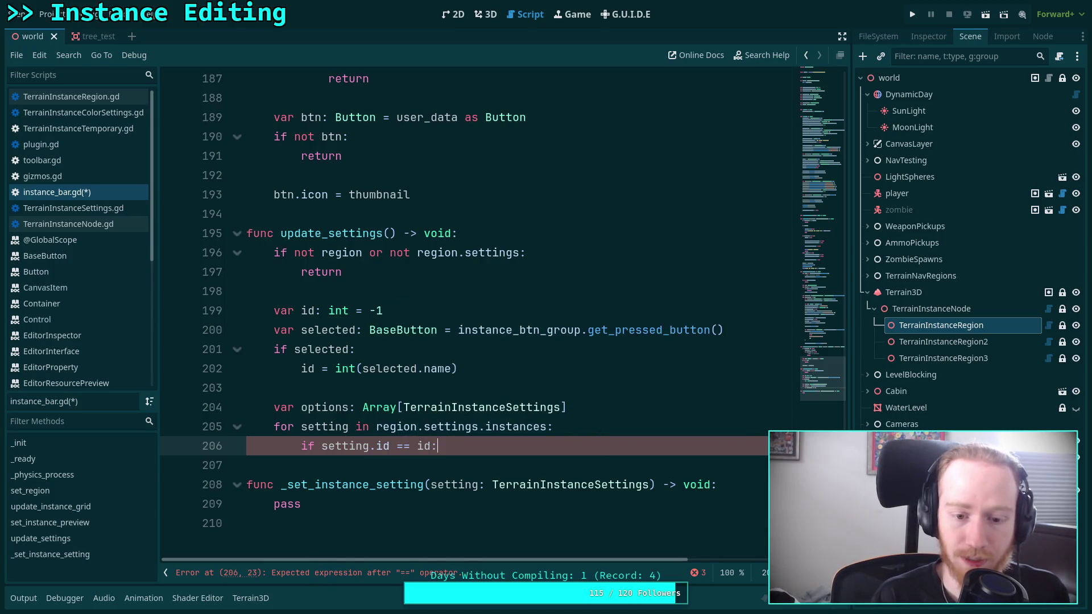
key("Return")
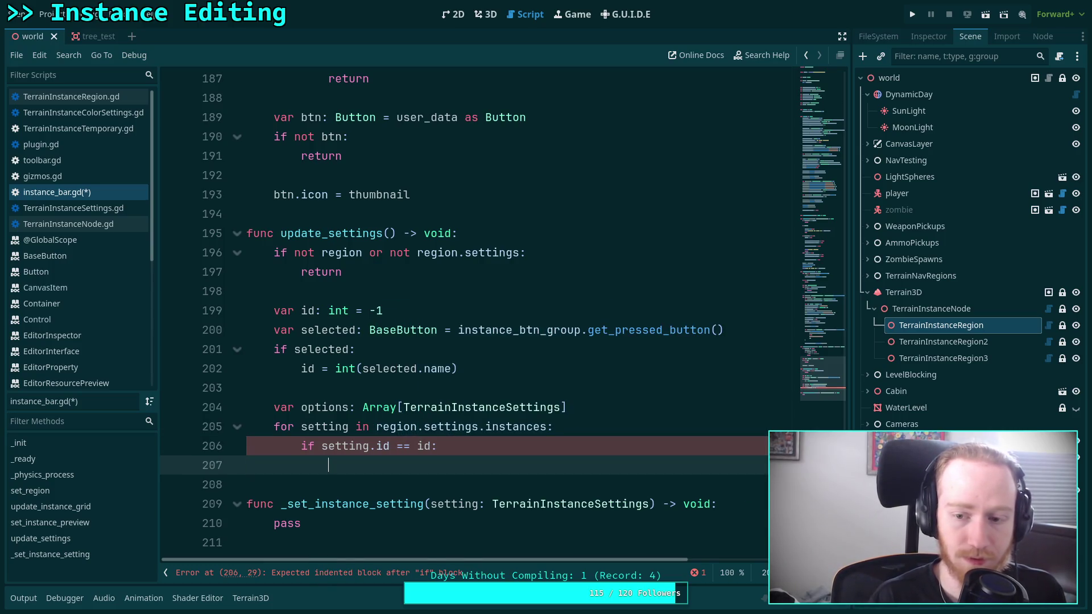
scroll(407, 441, "down", 1)
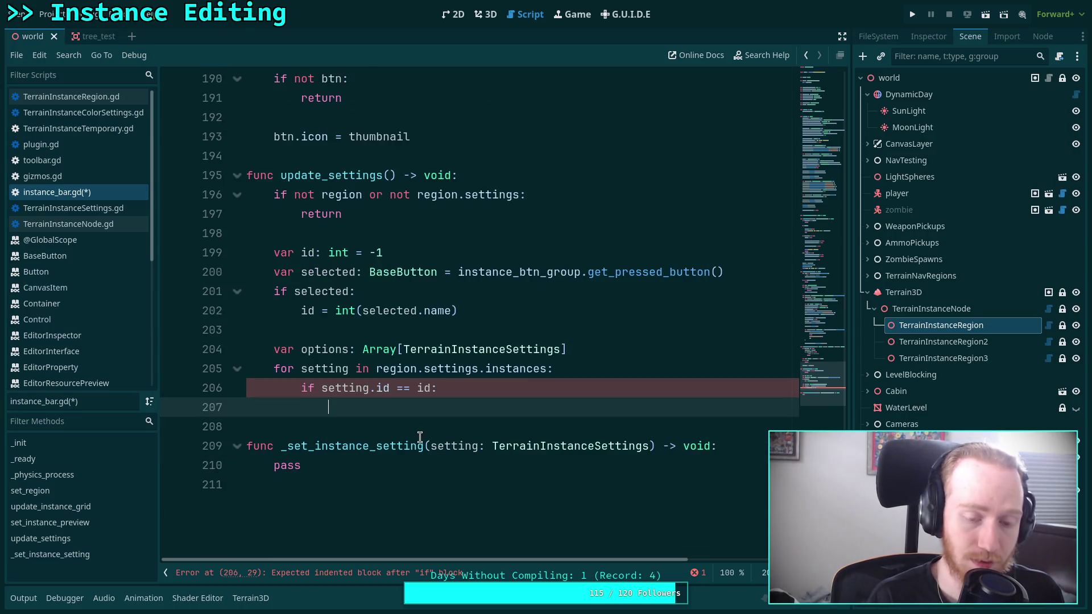
type("optio")
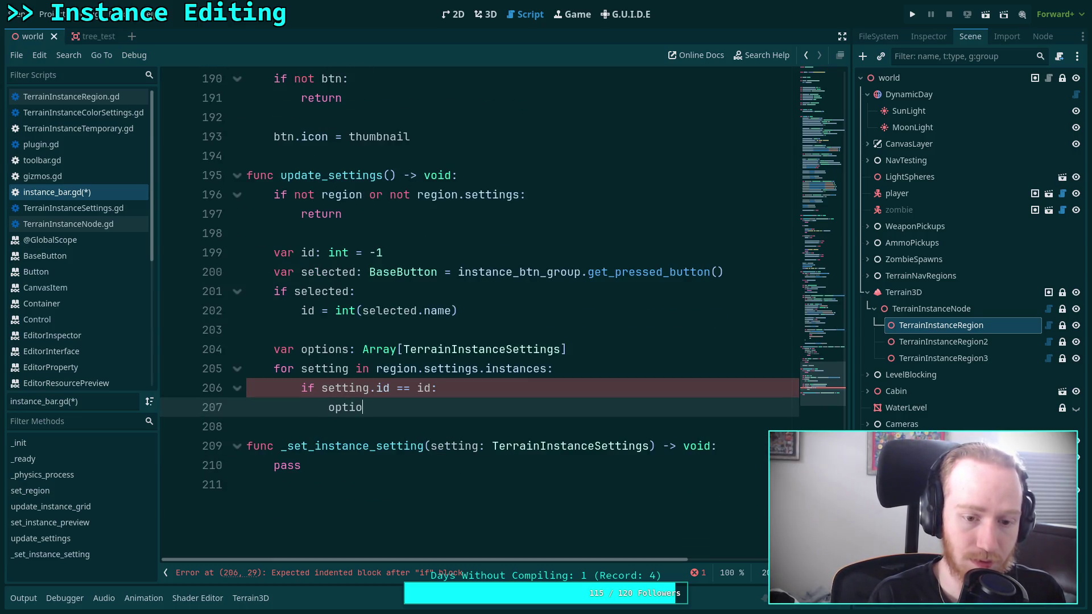
type("ns.append(setting)")
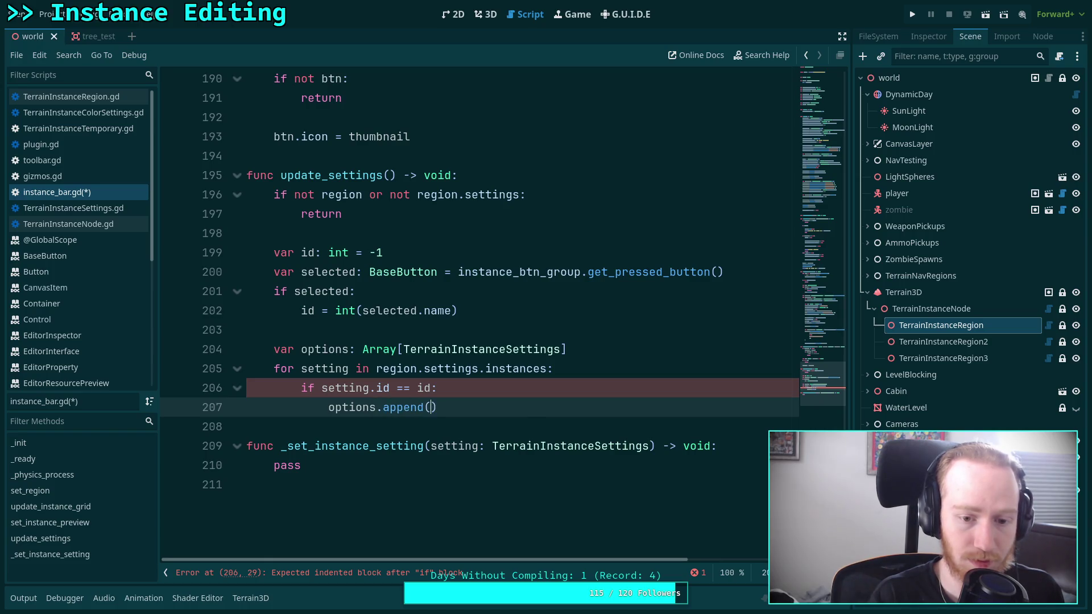
key("Return")
key("Return")
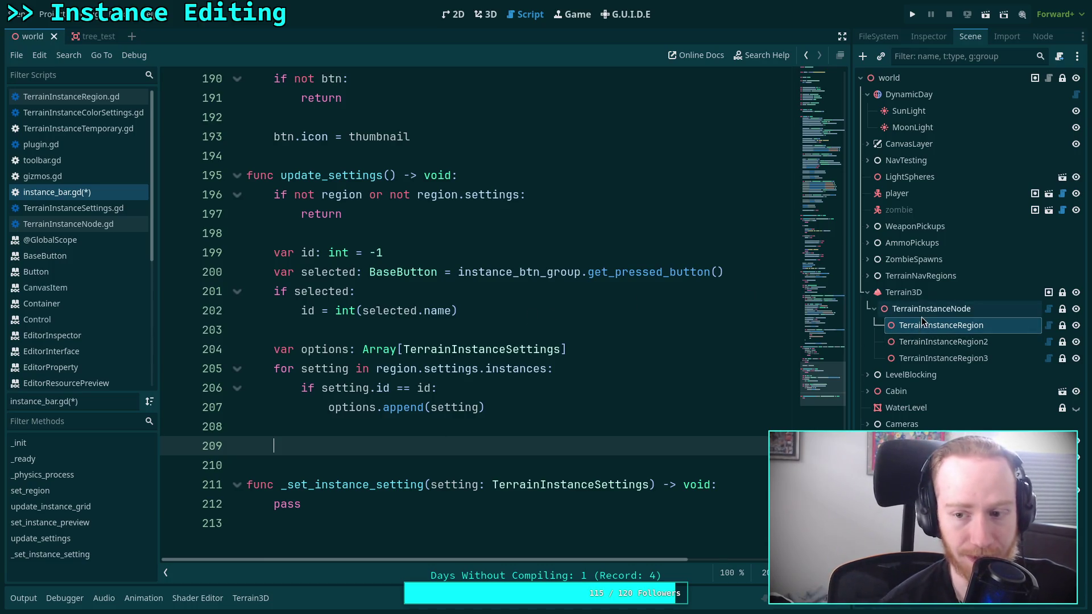
left_click(930, 42)
Step: Expand Instances element 0's Resource in the Inspector, then add 'for option in options:' on line 209
left_click(974, 226)
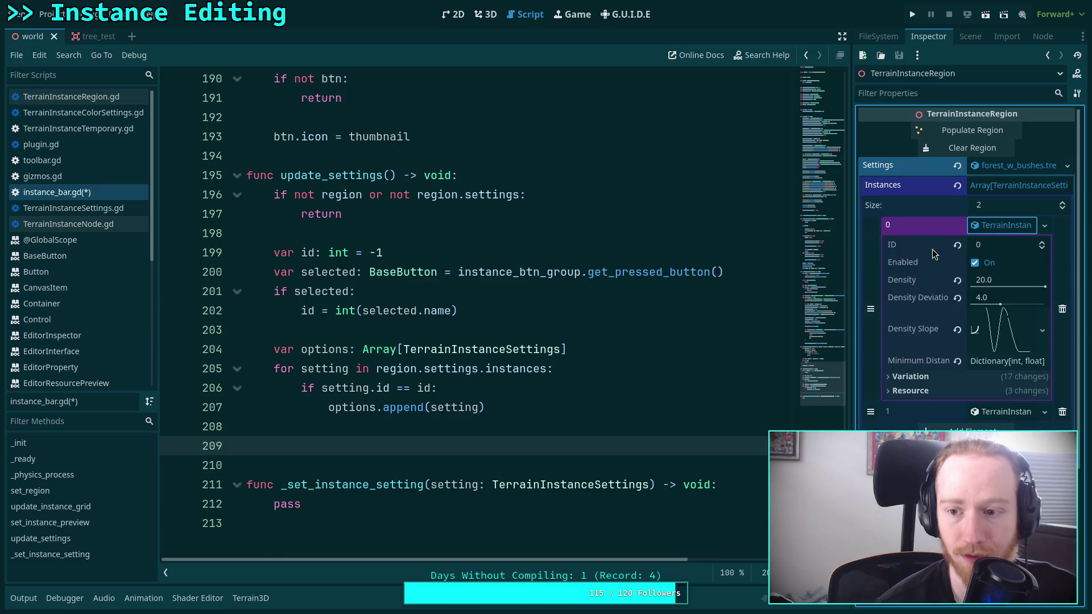
left_click(900, 389)
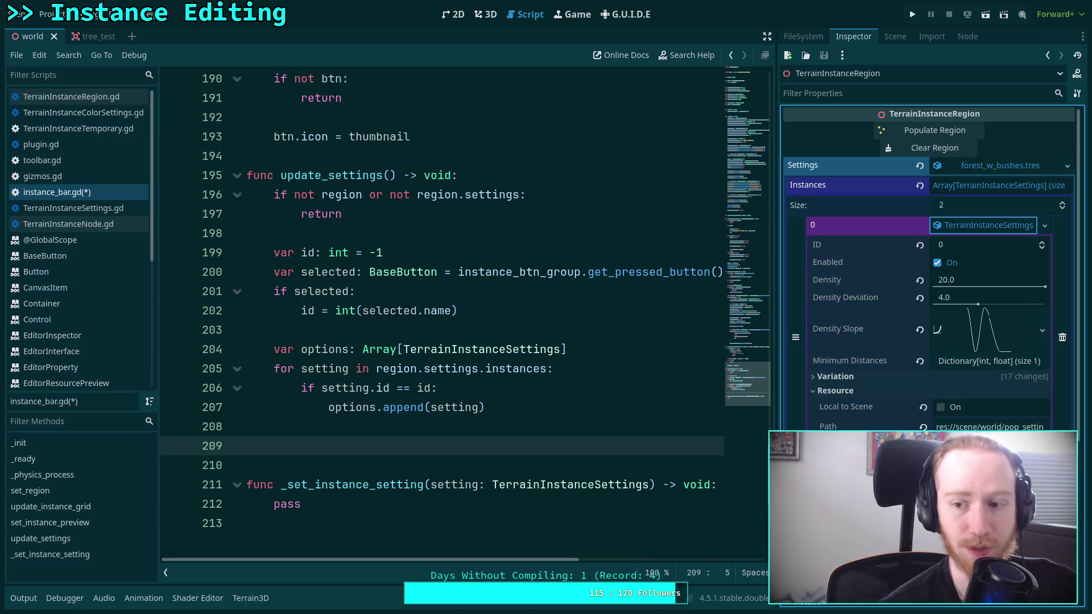
left_click(470, 437)
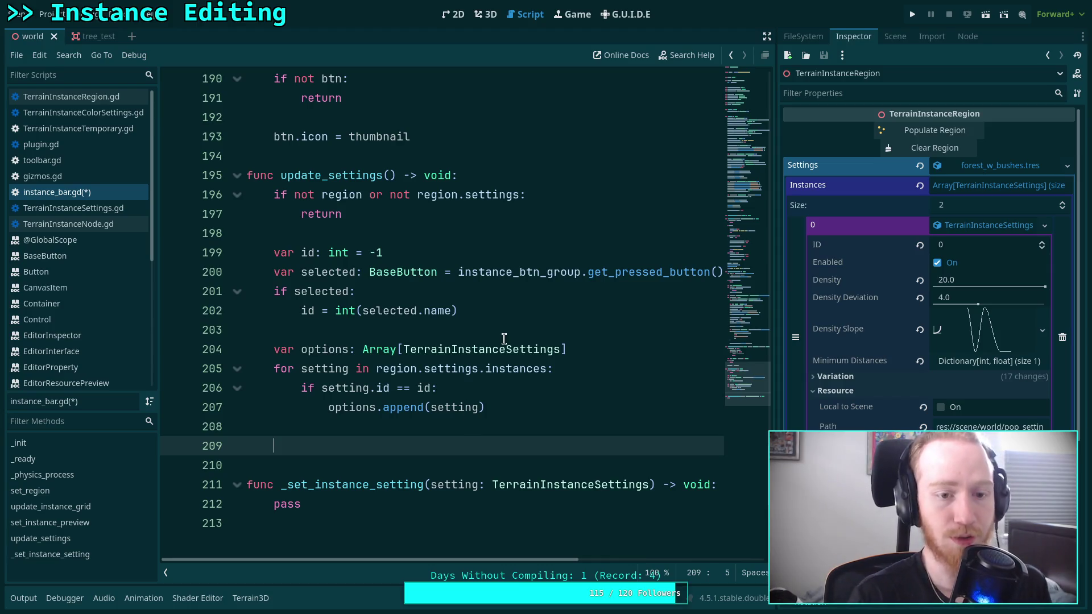
type("for option in ")
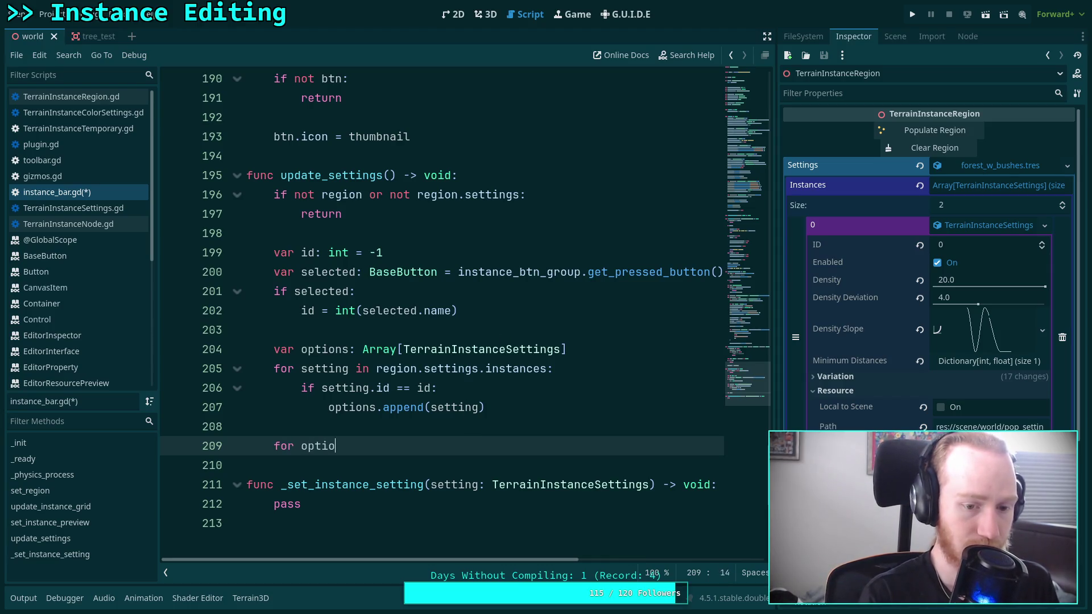
type("options:")
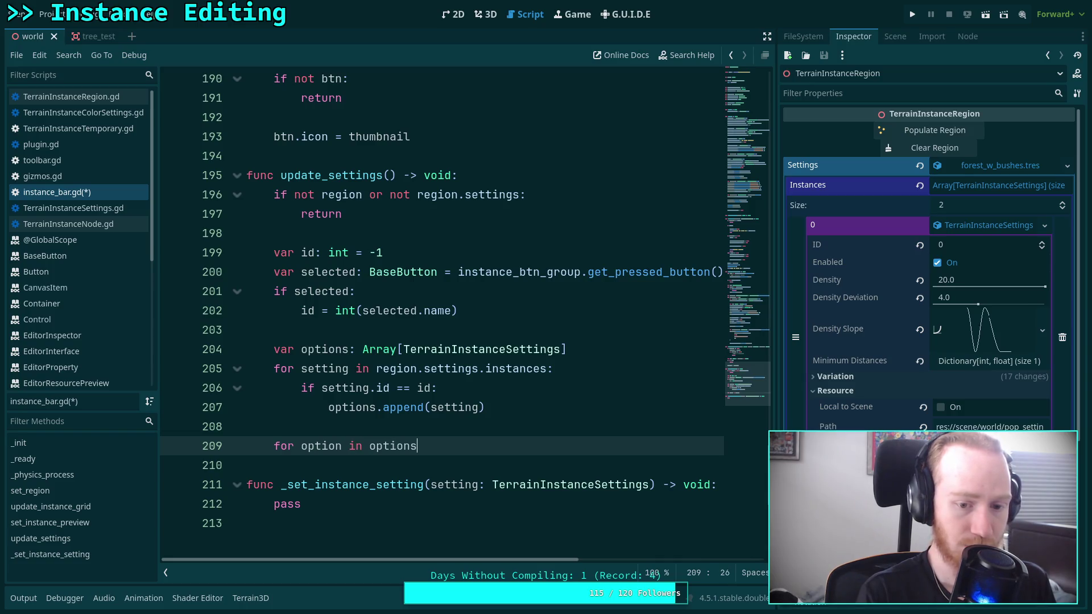
key("Return")
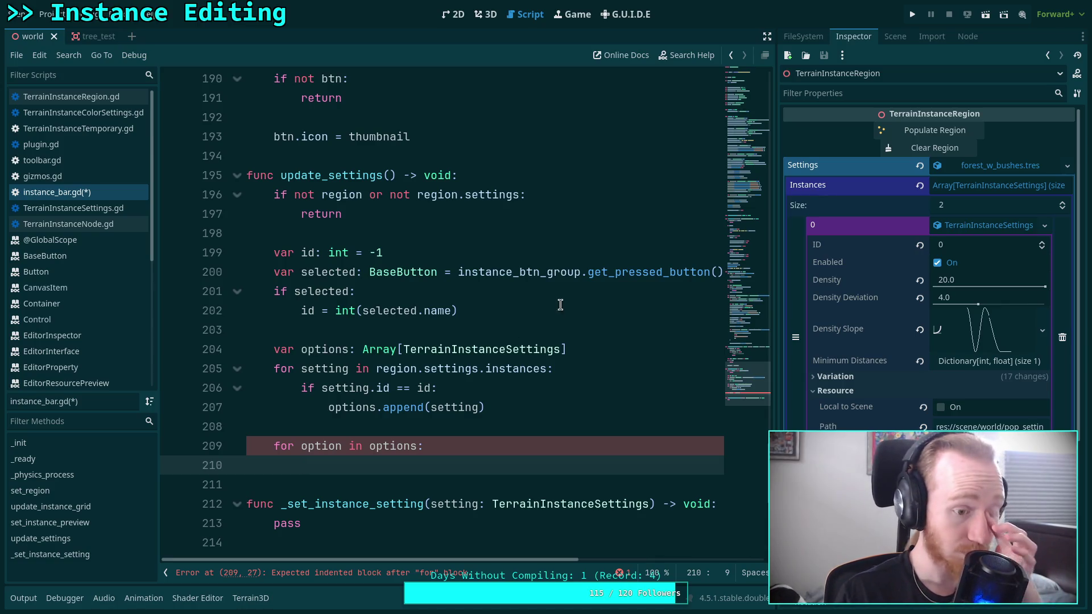
scroll(512, 313, "up", 4)
Step: Copy the two instance_container declarations and paste them below the right_scroll declaration
scroll(496, 320, "up", 15)
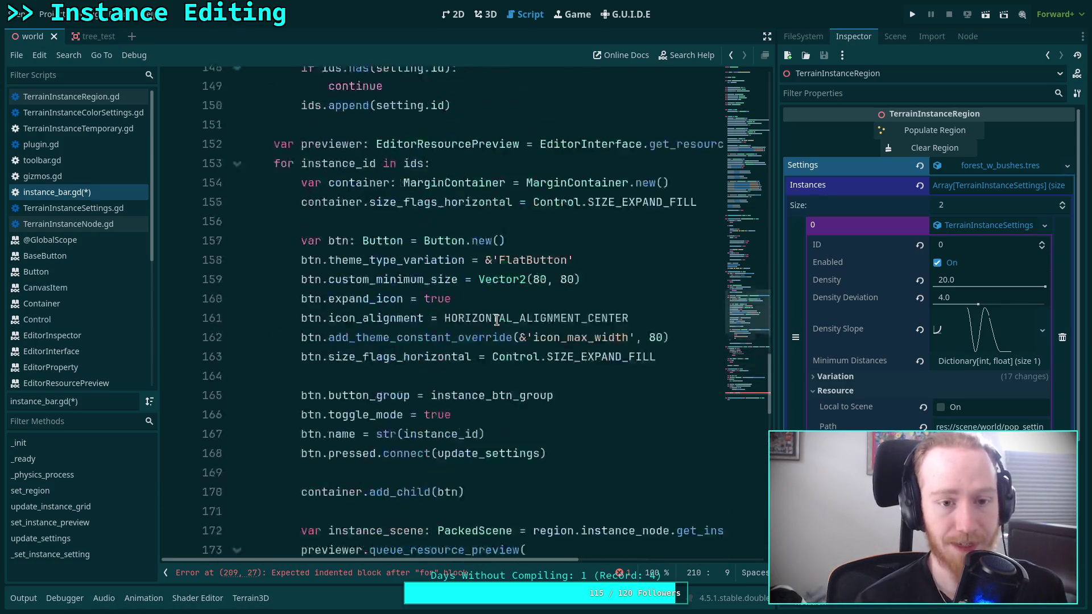
left_click_drag(748, 276, 749, 127)
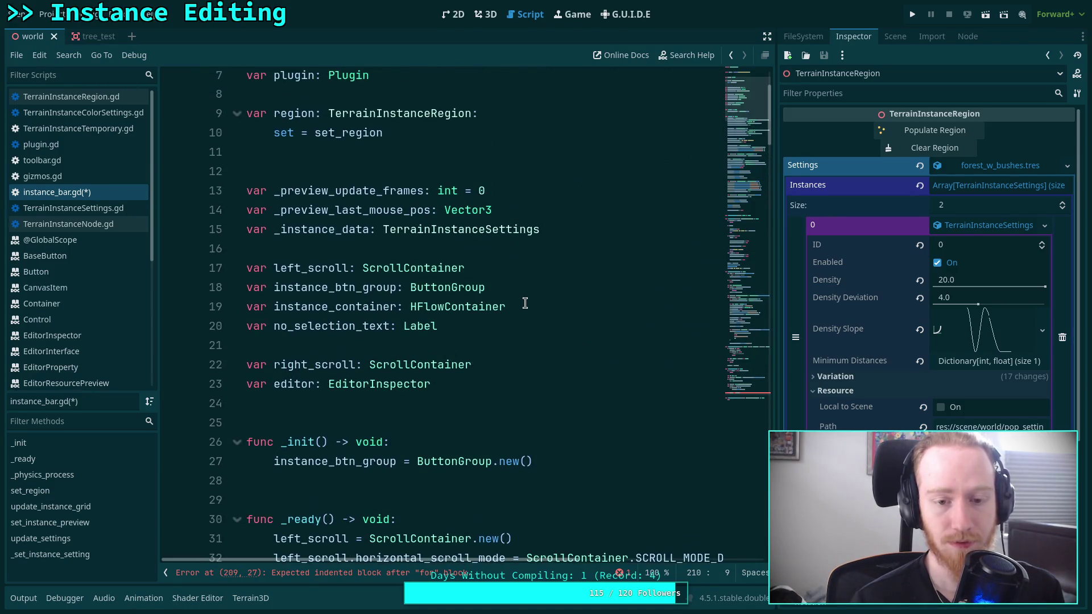
mouse_move(536, 307)
left_mouse_down()
mouse_move(212, 307)
mouse_move(207, 287)
left_mouse_up()
right_click(345, 294)
left_click(367, 358)
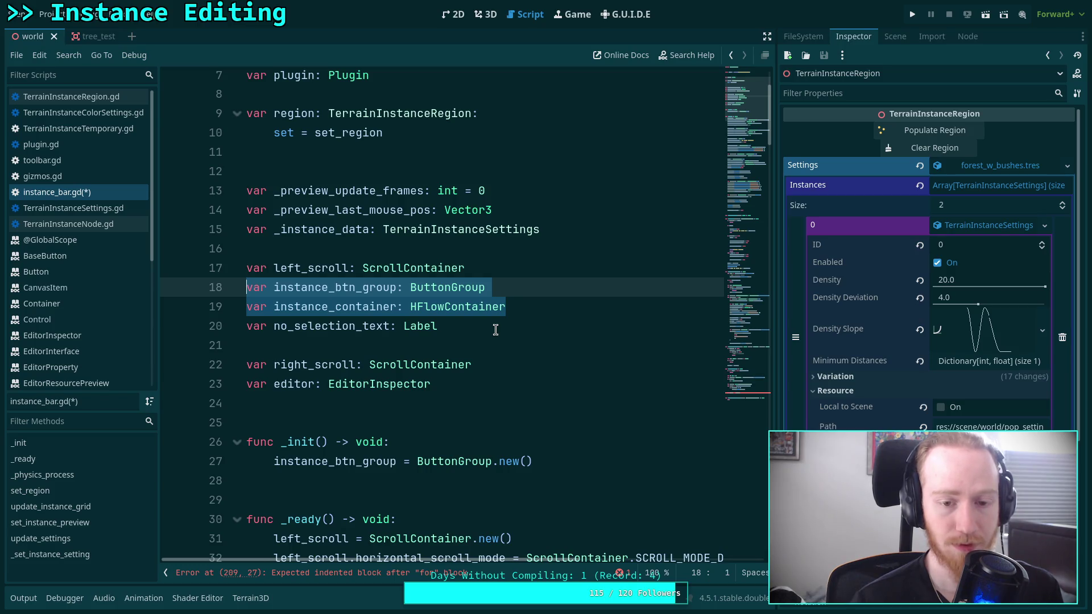
left_click(523, 371)
key("Return")
key("ctrl+v")
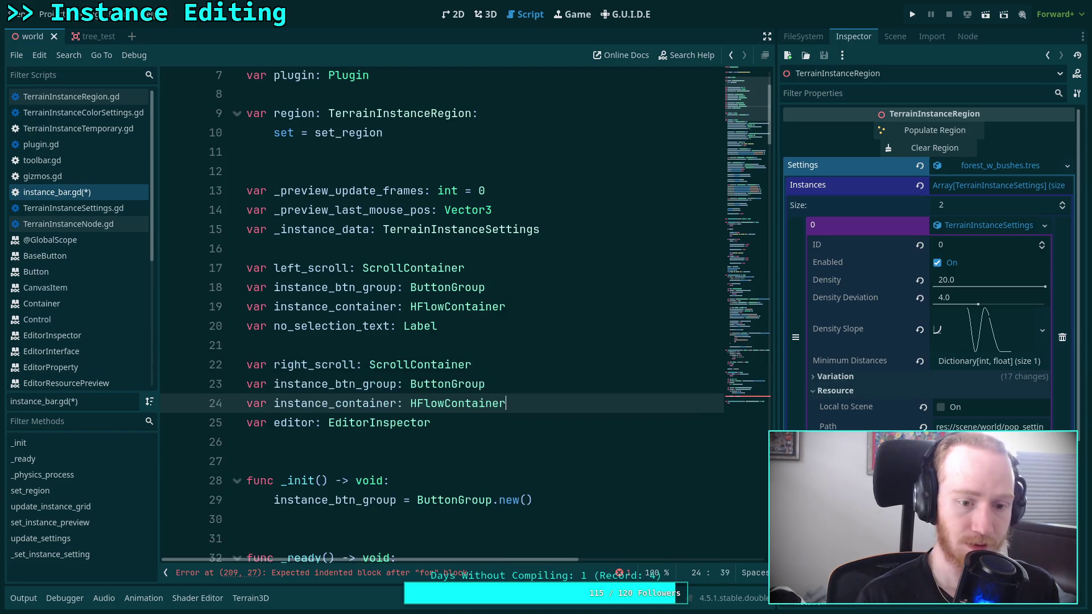
Step: Rename the pasted copies with the setting prefix, making line 24 'setting_btn_container: HFlowContainer'
left_click_drag(328, 388, 274, 388)
type("setting")
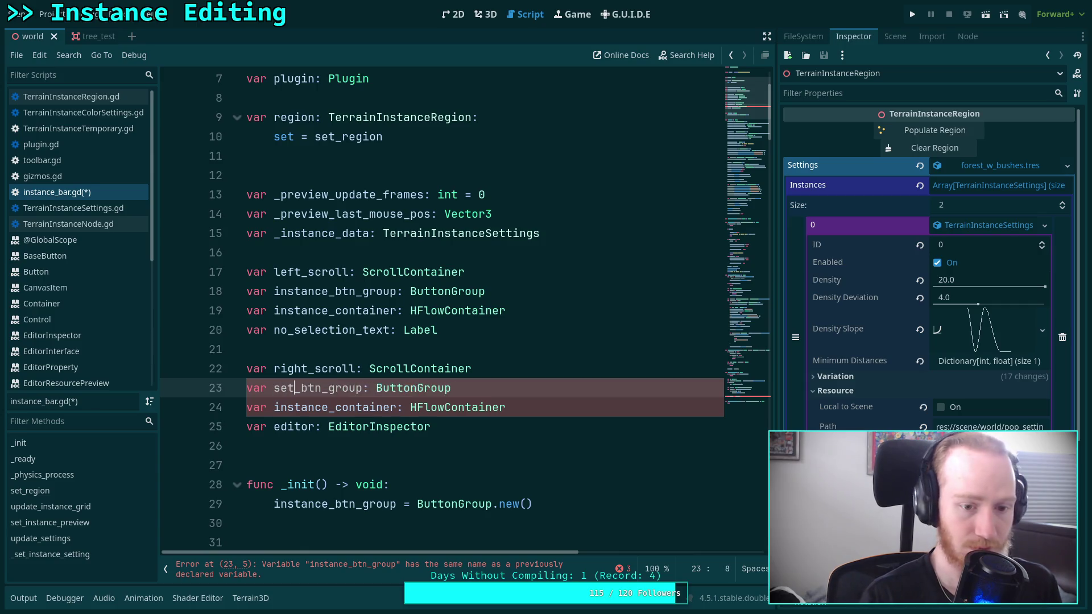
left_click_drag(274, 407, 332, 408)
type("st")
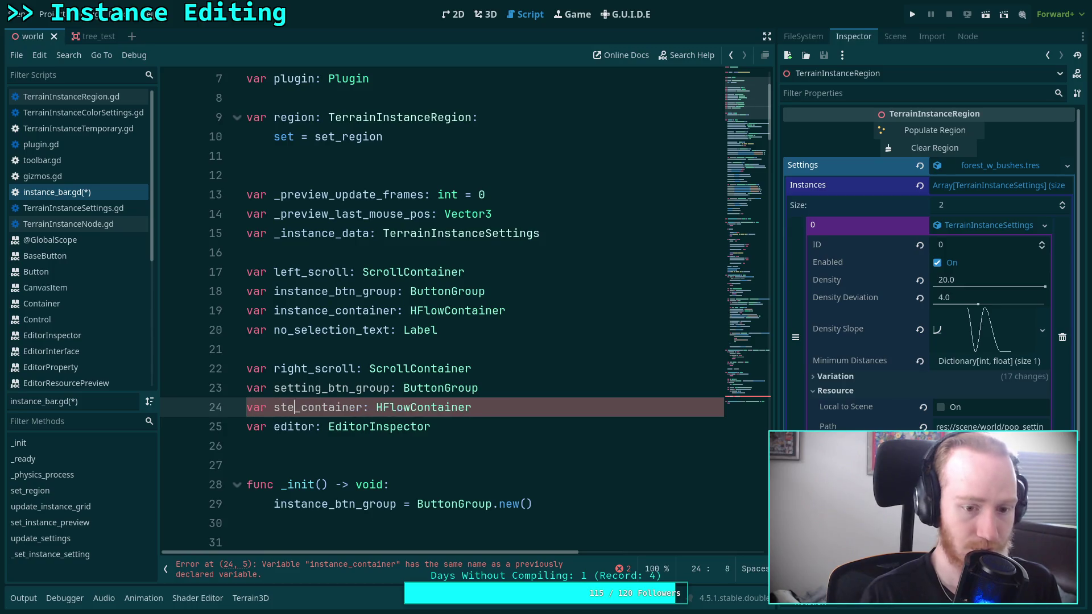
key("BackSpace")
type("etting_b")
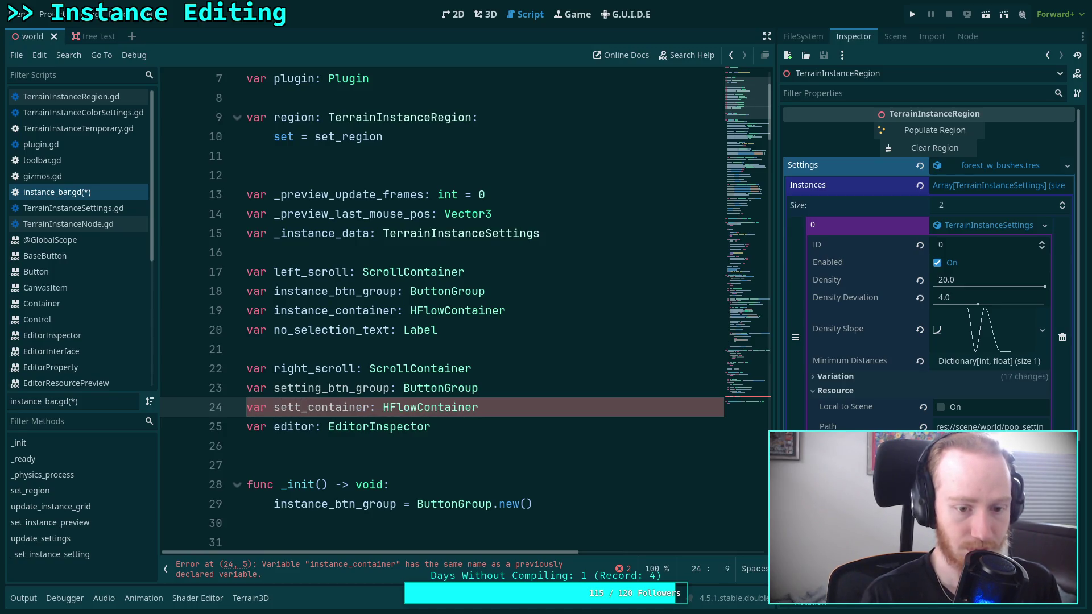
type("tn")
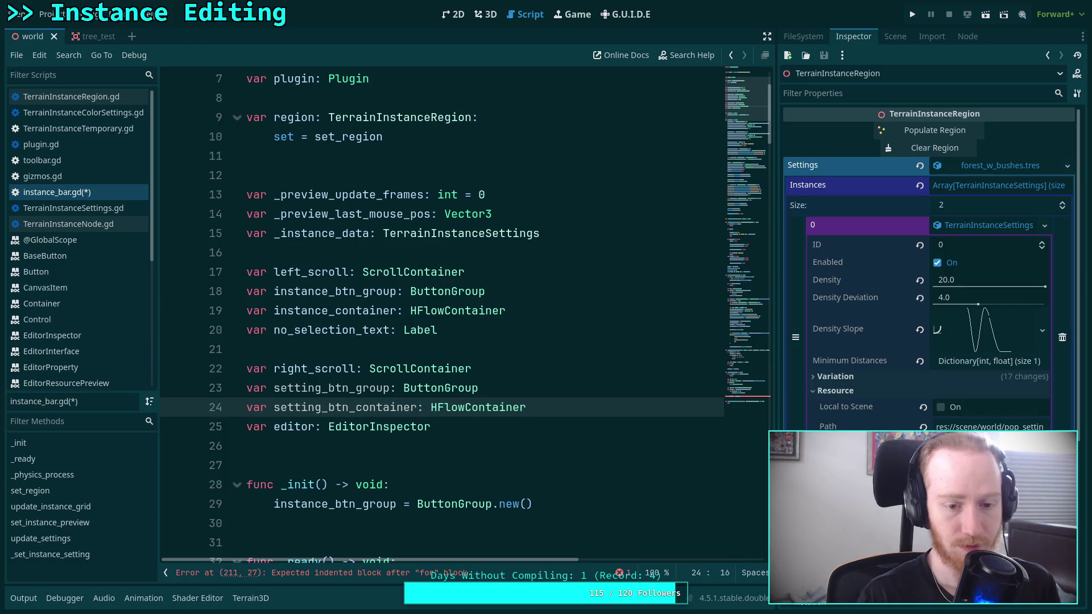
key("Escape")
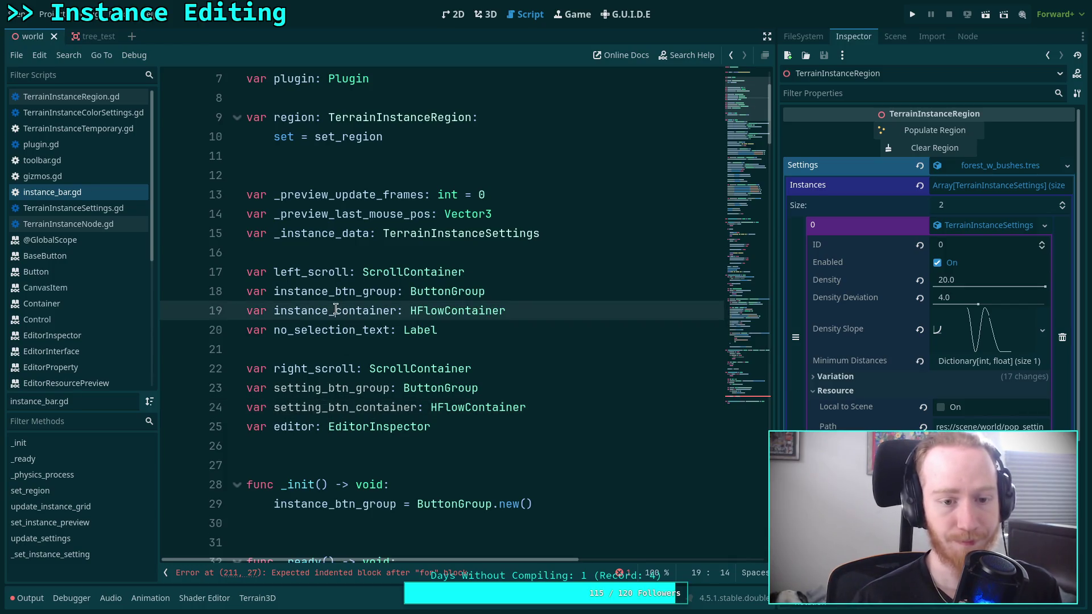
left_click(336, 311)
scroll(435, 363, "down", 7)
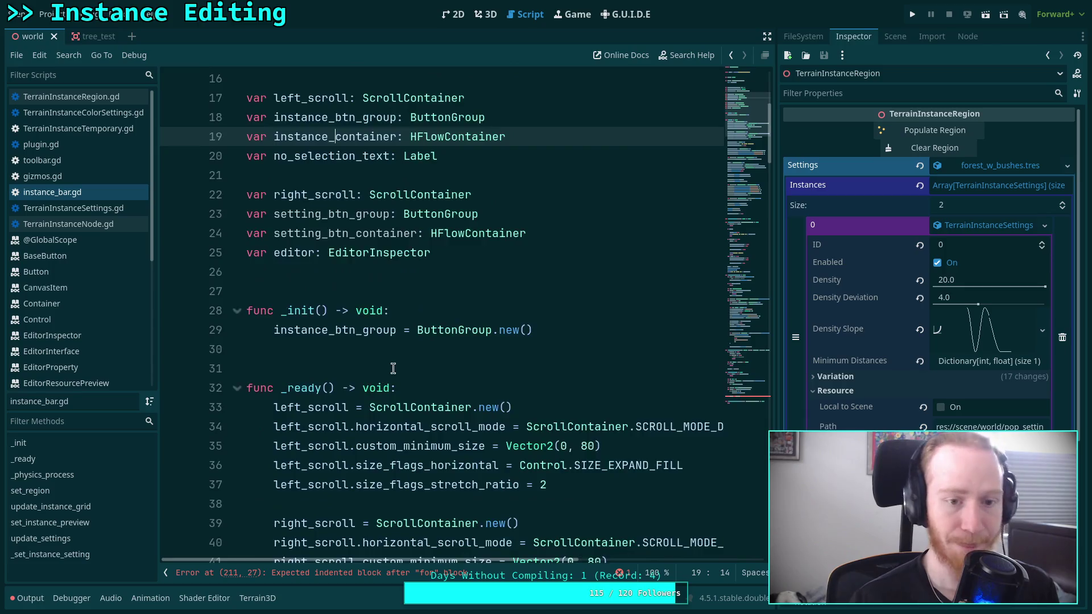
scroll(405, 354, "down", 5)
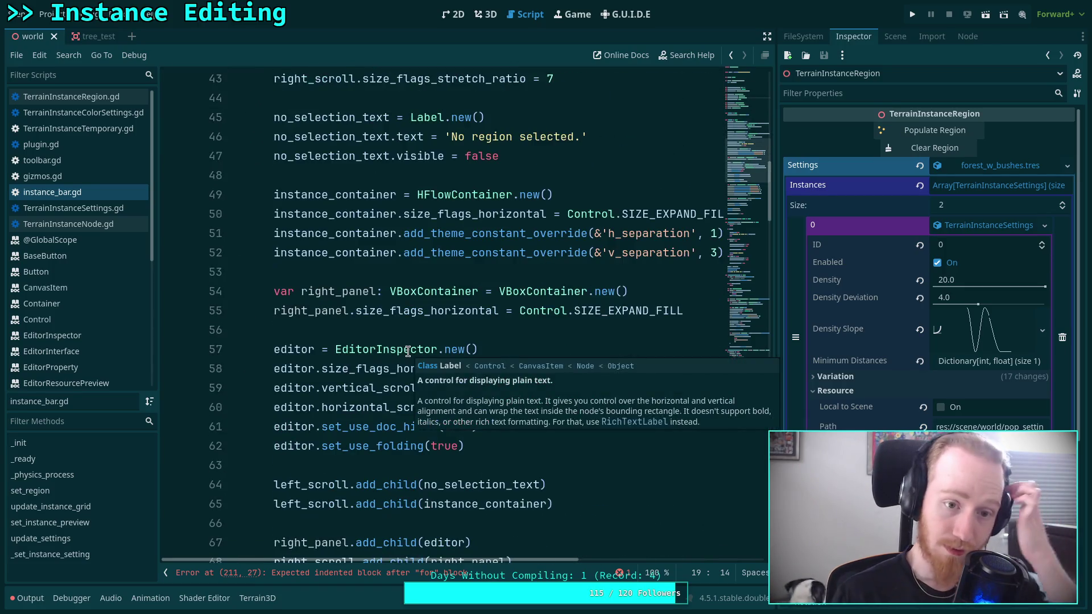
scroll(408, 352, "down", 2)
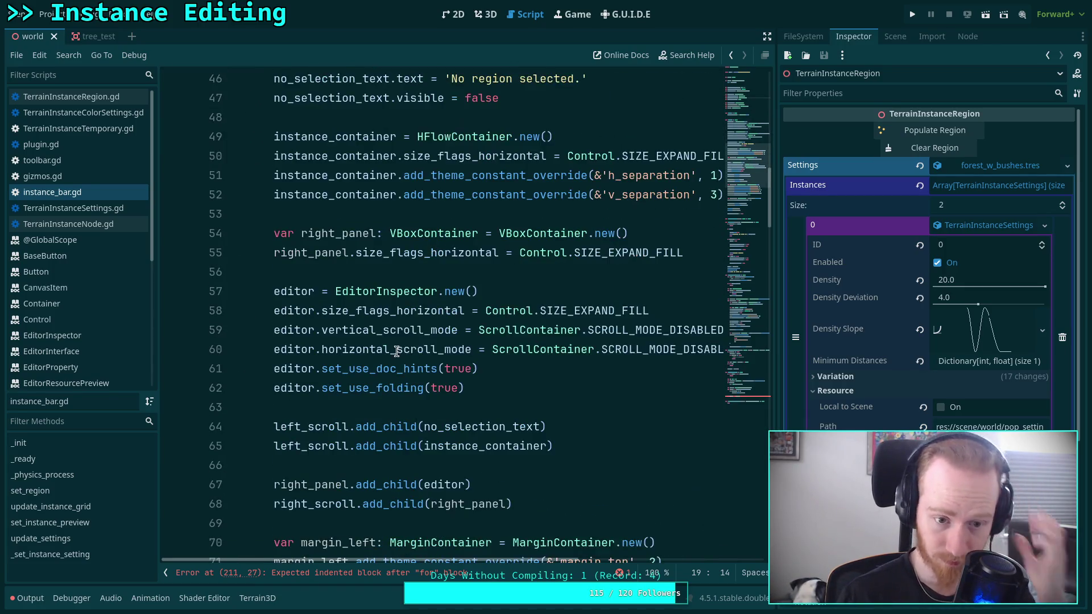
left_click(523, 220)
Step: Insert 'setting_btn_container = HFlowContainer.new()' after the right_panel setup in _ready
key("Return")
key("Return")
key("Up")
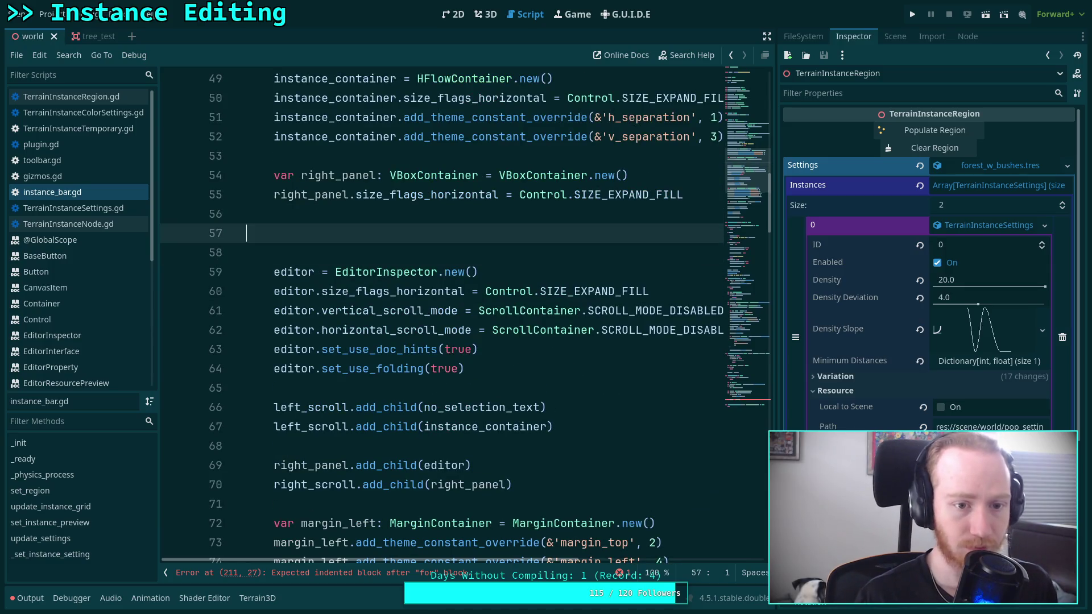
type("s")
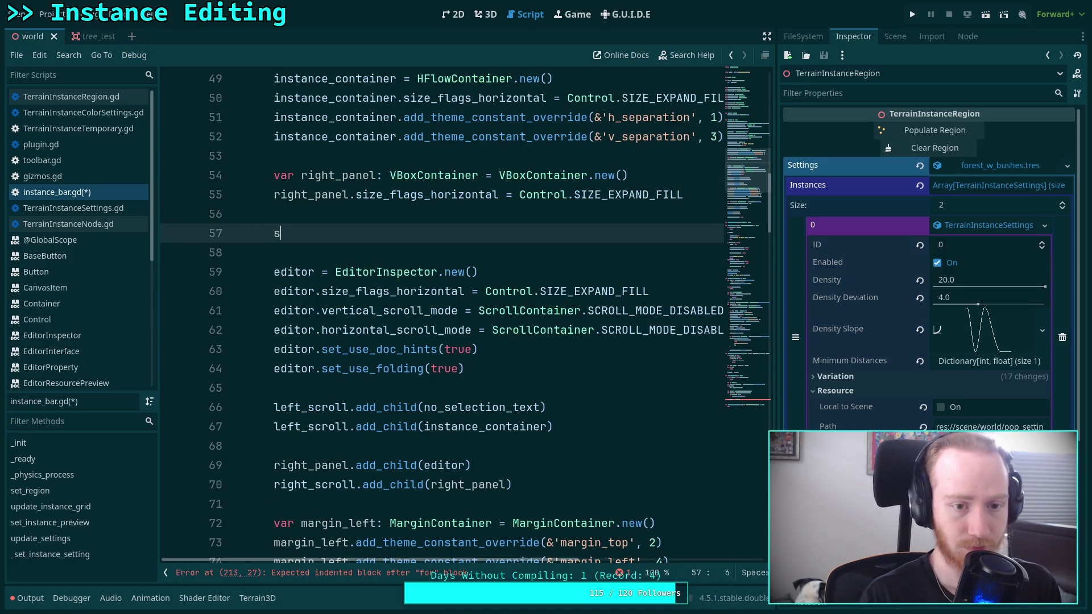
type("etting")
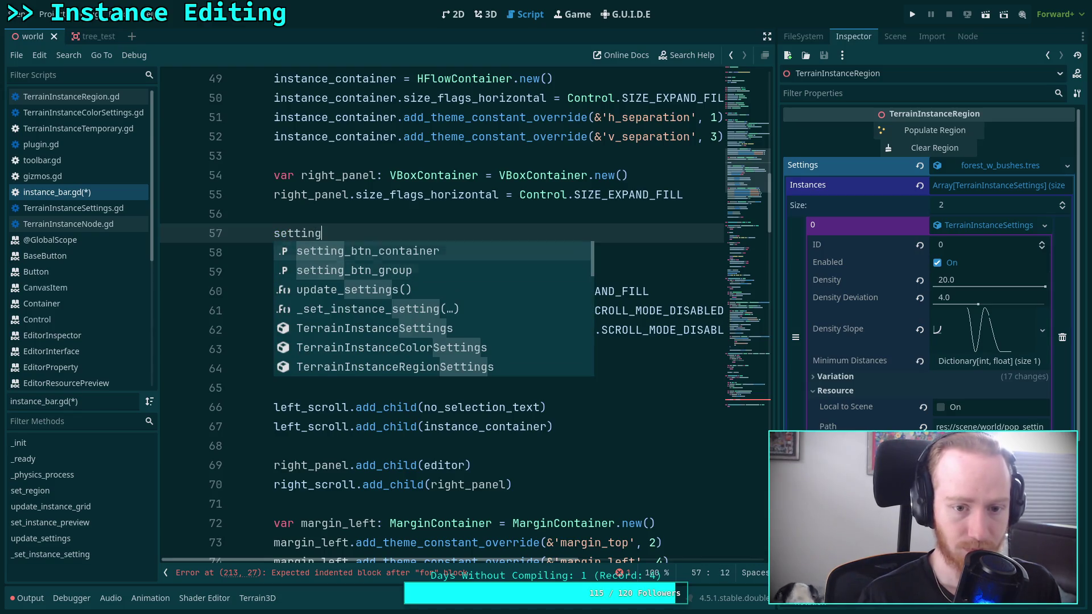
key("Return")
type("= HF")
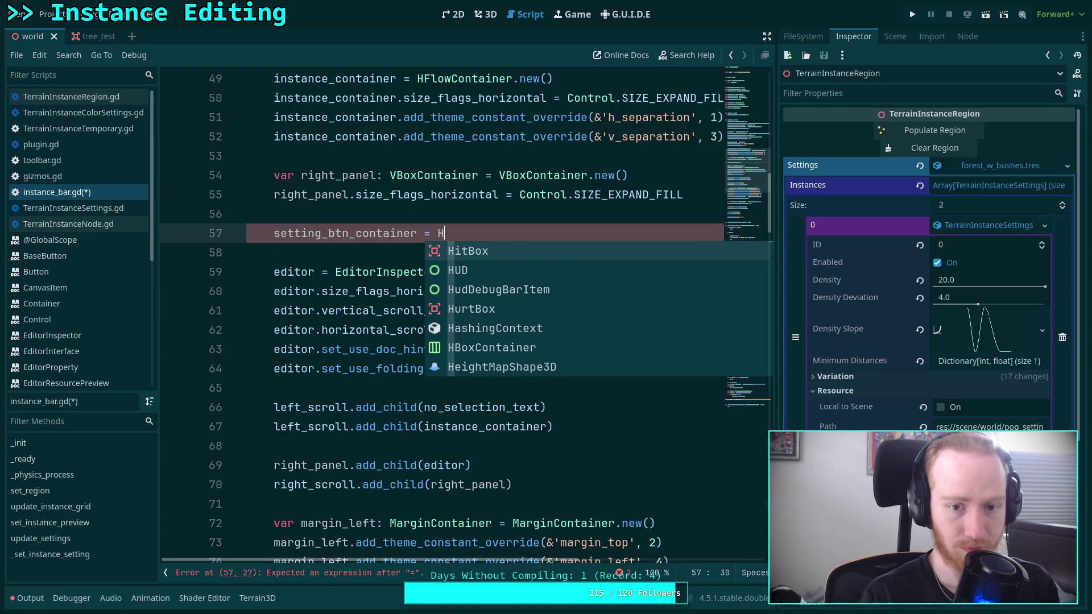
key("Return")
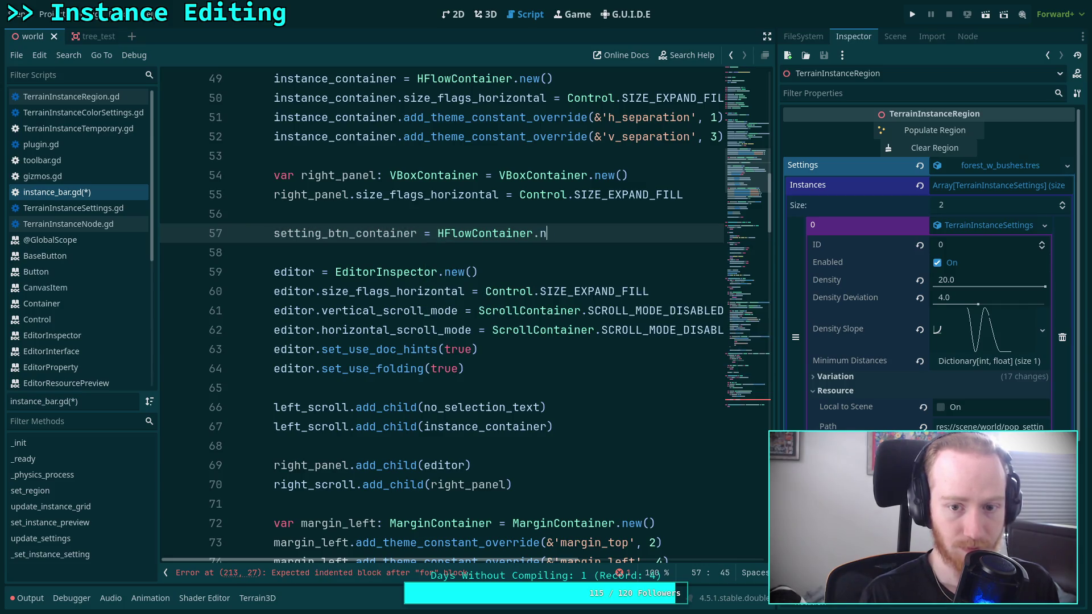
key("Return")
scroll(475, 255, "up", 6)
scroll(476, 255, "down", 2)
scroll(392, 256, "up", 5)
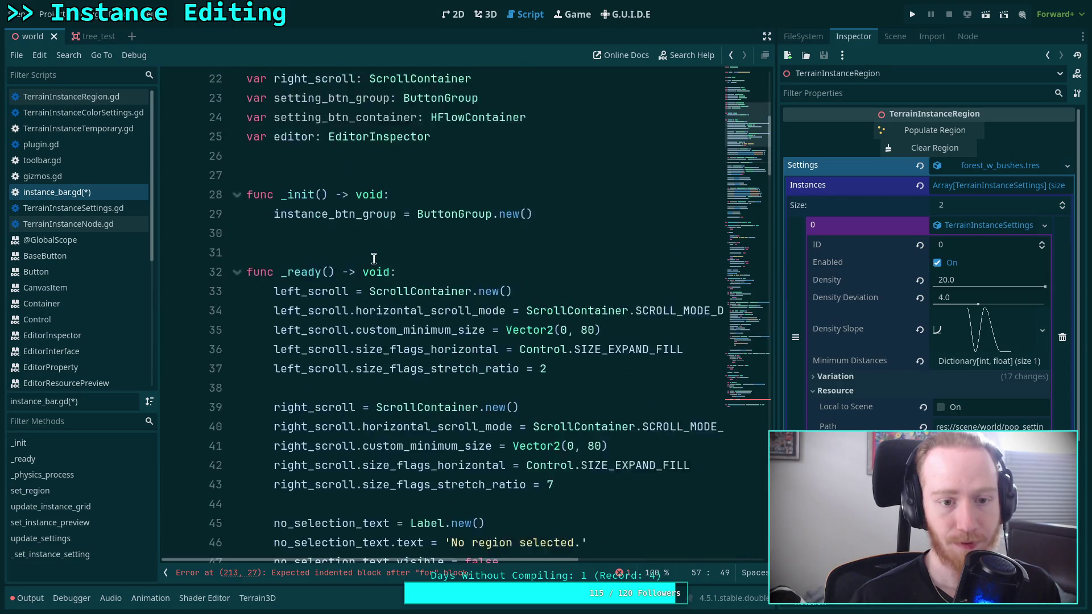
scroll(374, 259, "up", 1)
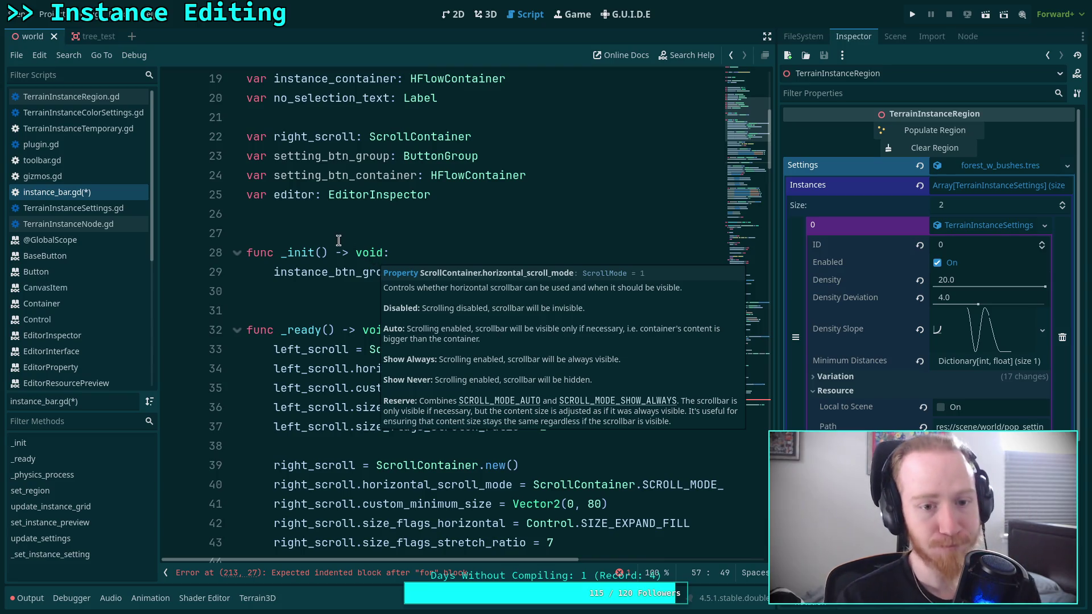
left_click(314, 303)
key("Up")
scroll(312, 302, "up", 2)
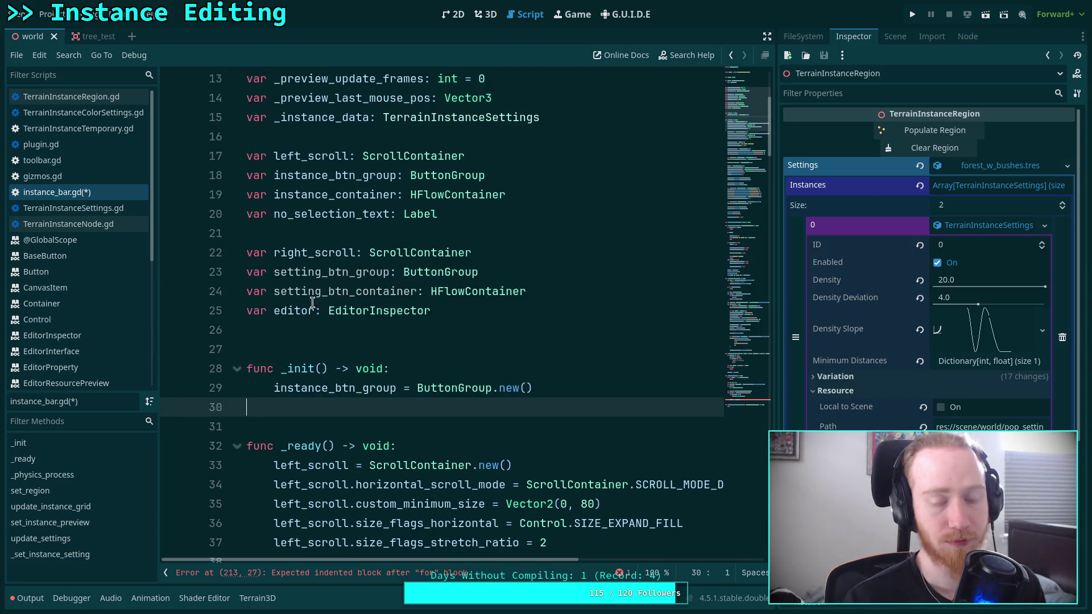
left_click(299, 332)
left_click(284, 356)
left_click(302, 336)
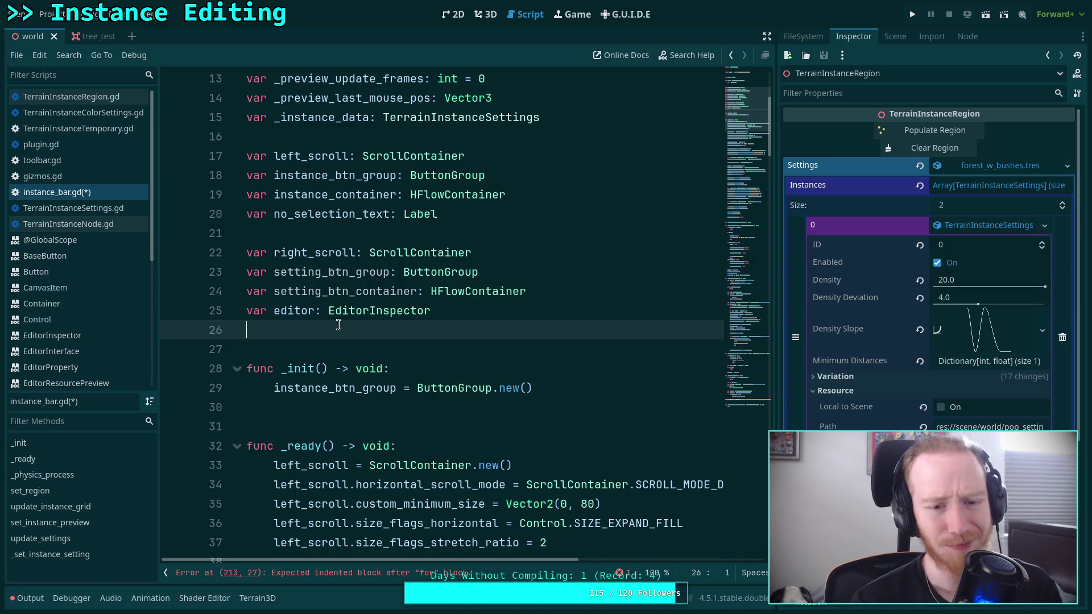
double_click(302, 311)
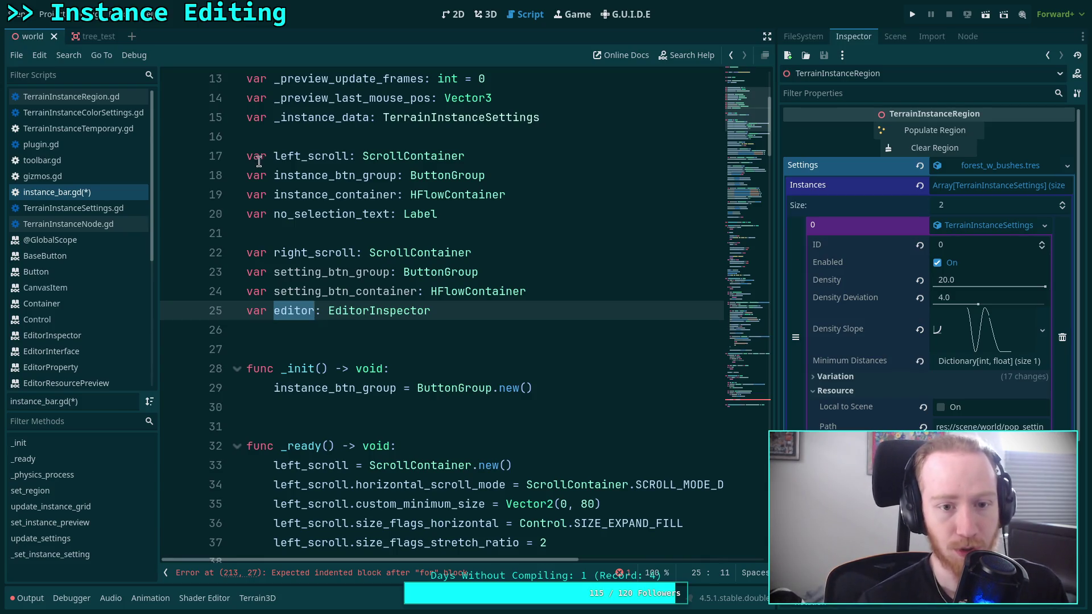
double_click(354, 177)
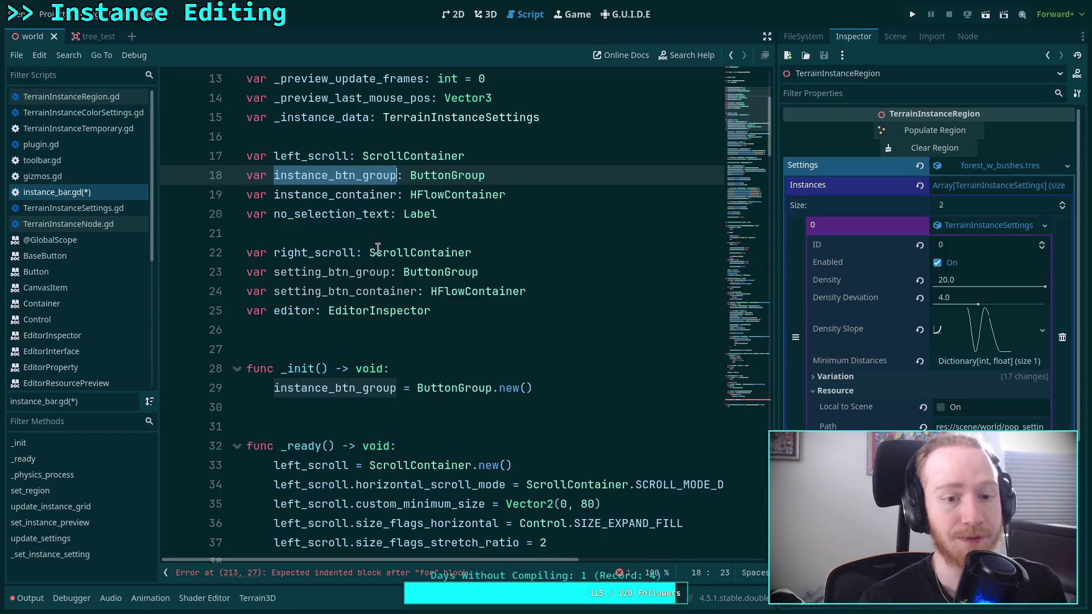
left_click(494, 326)
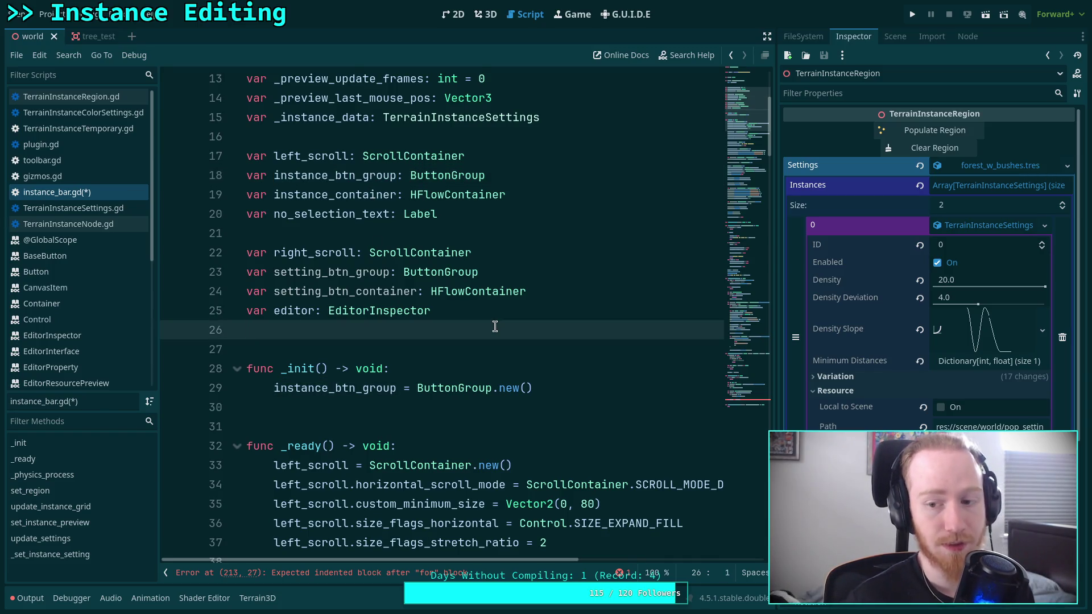
scroll(517, 326, "up", 2)
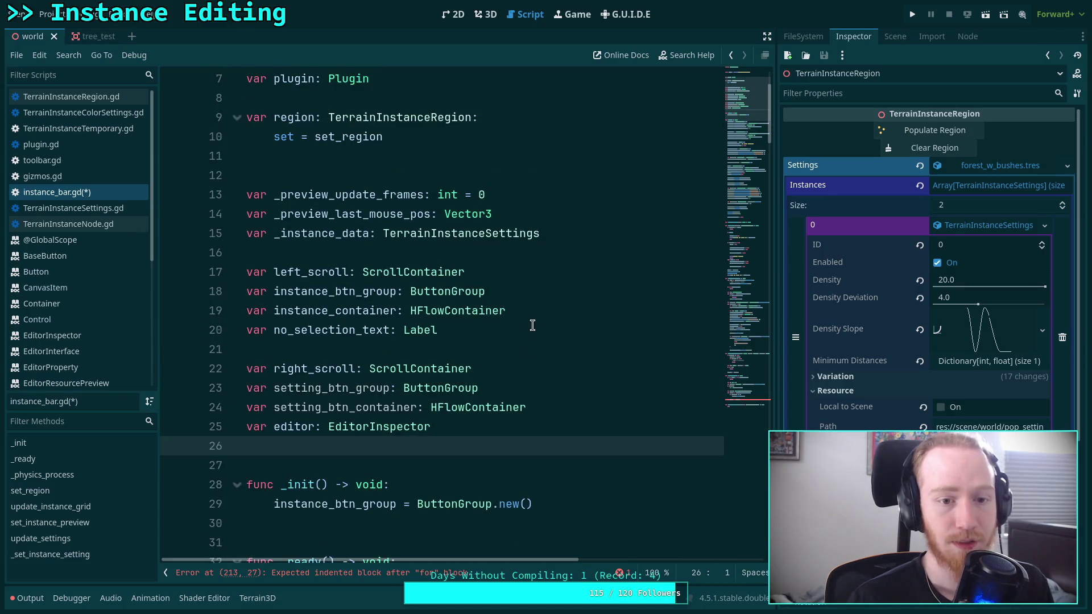
double_click(328, 236)
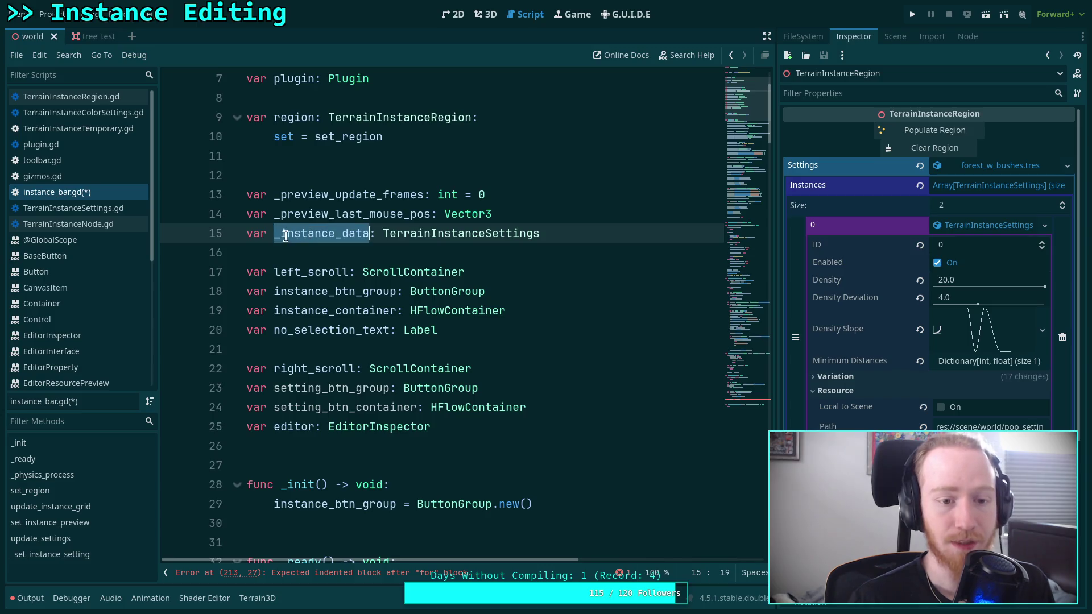
left_click(540, 233)
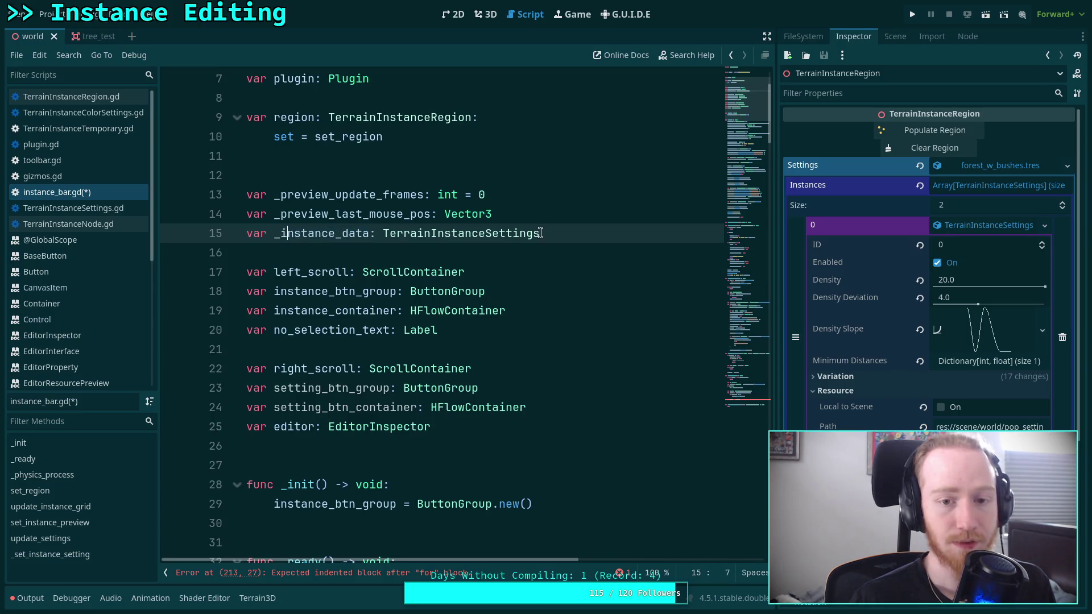
left_click(327, 235)
double_click(327, 236)
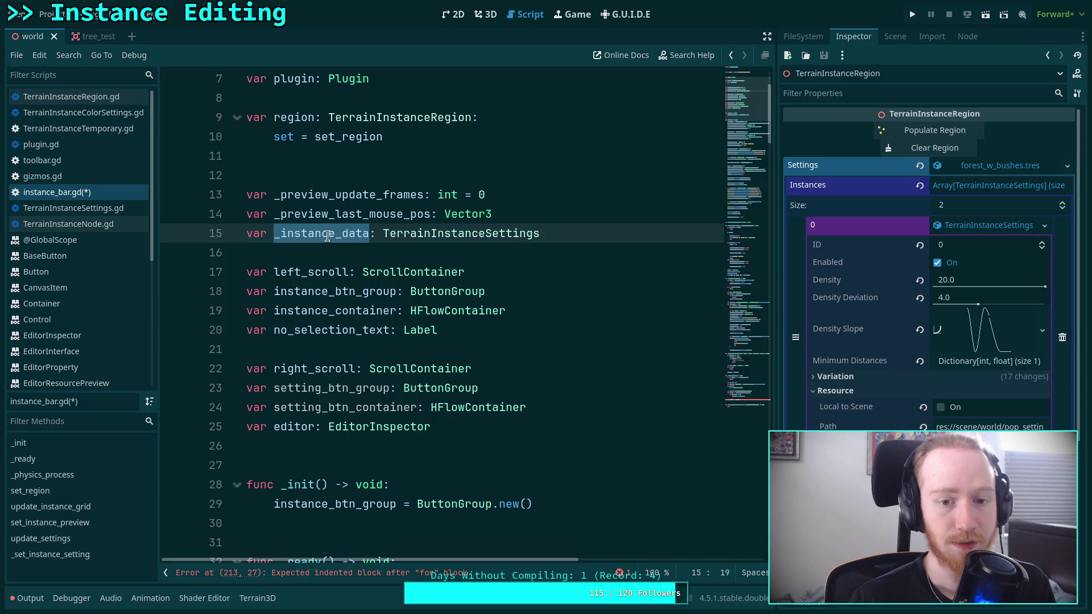
Step: Delete the _instance_data declaration line
left_click(328, 235)
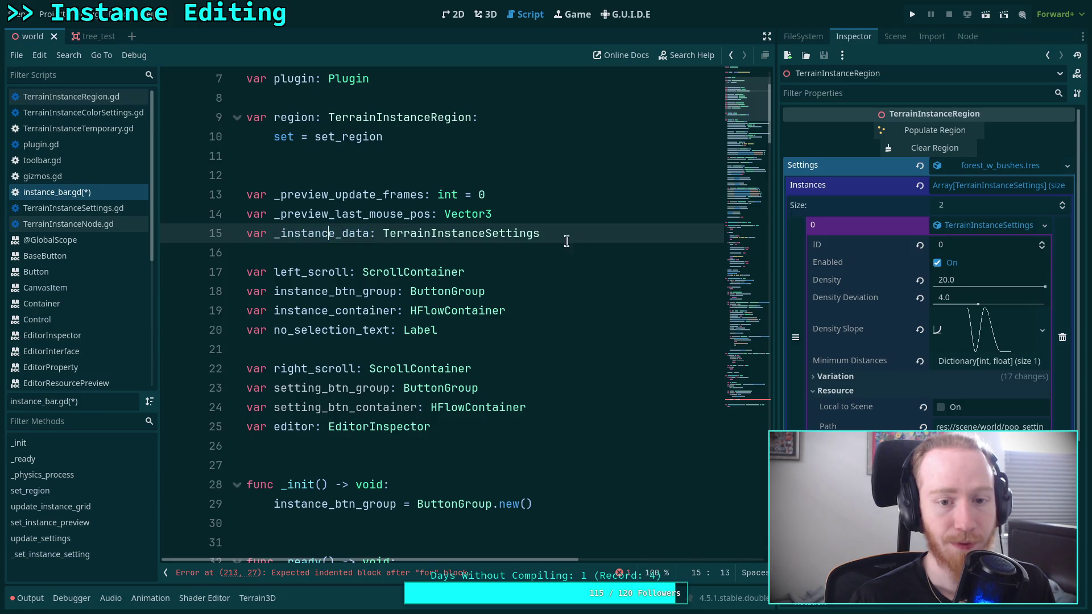
left_click_drag(568, 233, 576, 221)
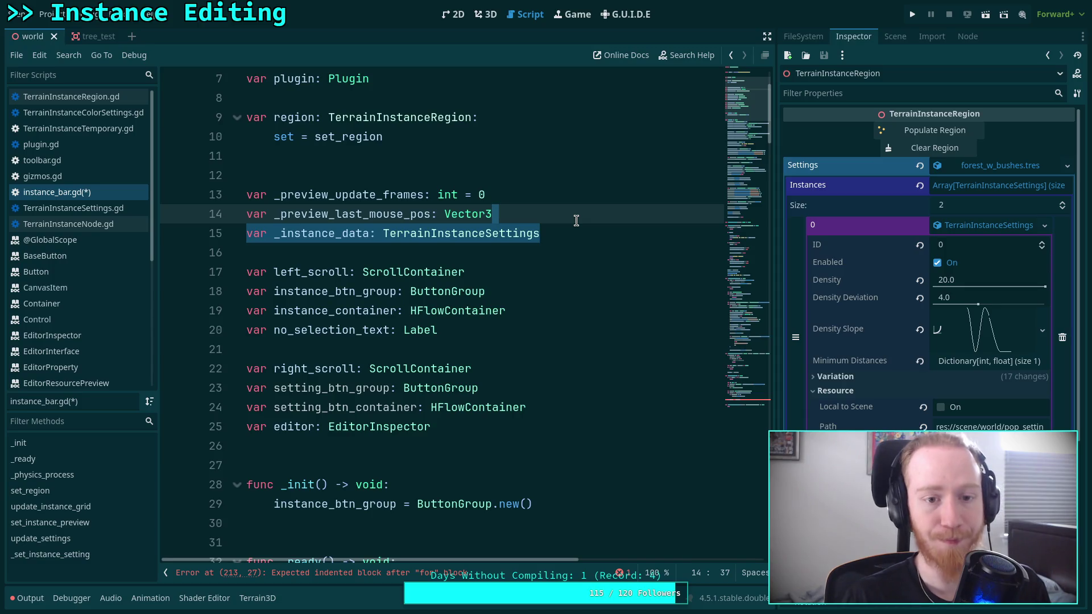
key("BackSpace")
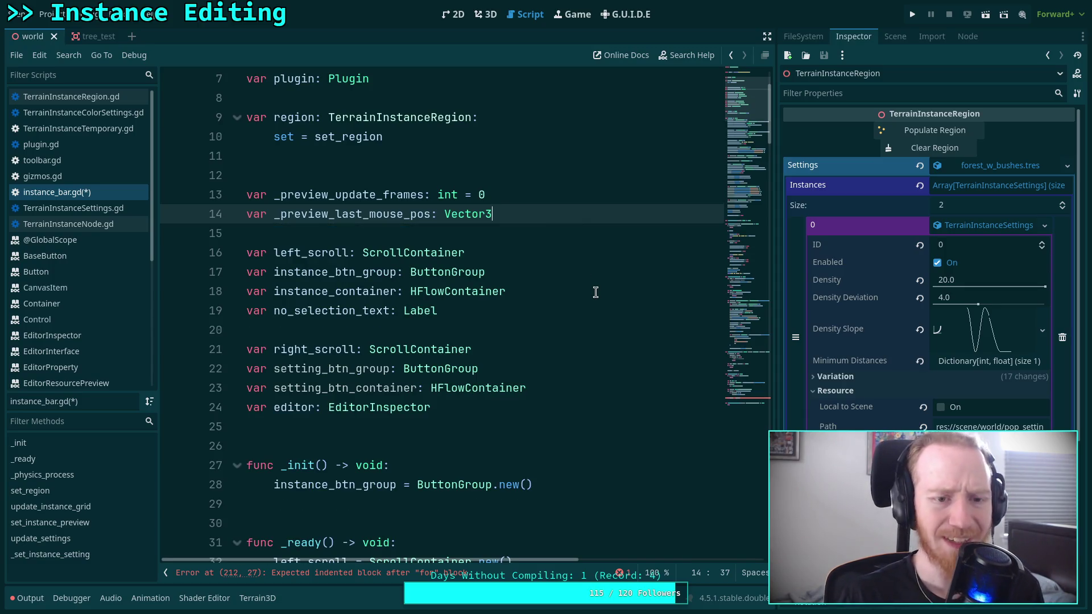
Step: Declare 'var instance_settings_map: Dictionary' below the editor declaration
left_click(508, 432)
key("Return")
type("var")
key("Return")
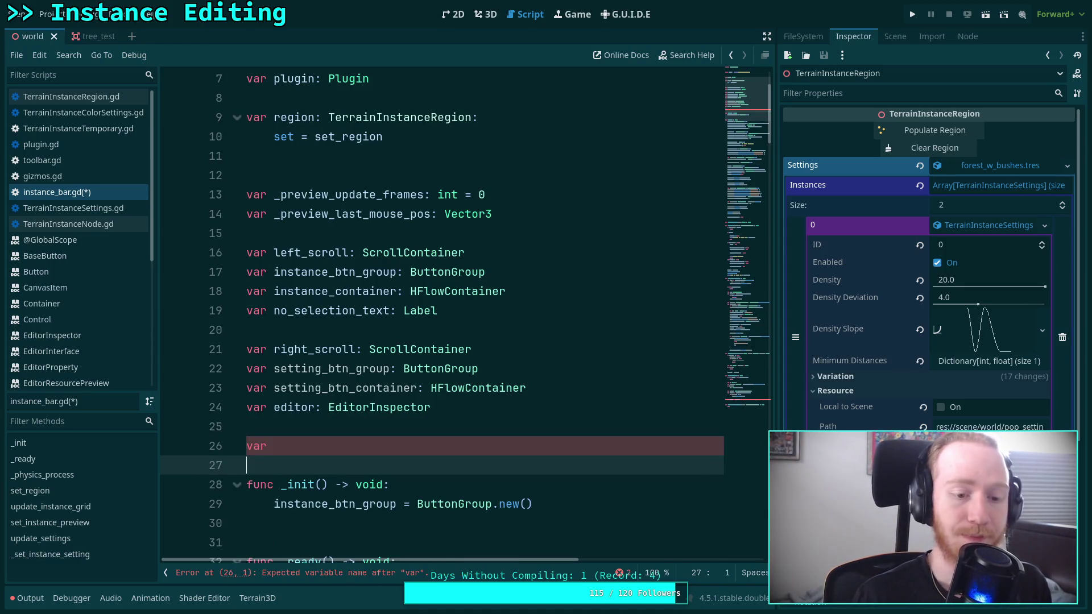
key("Up")
key("End")
scroll(535, 424, "down", 1)
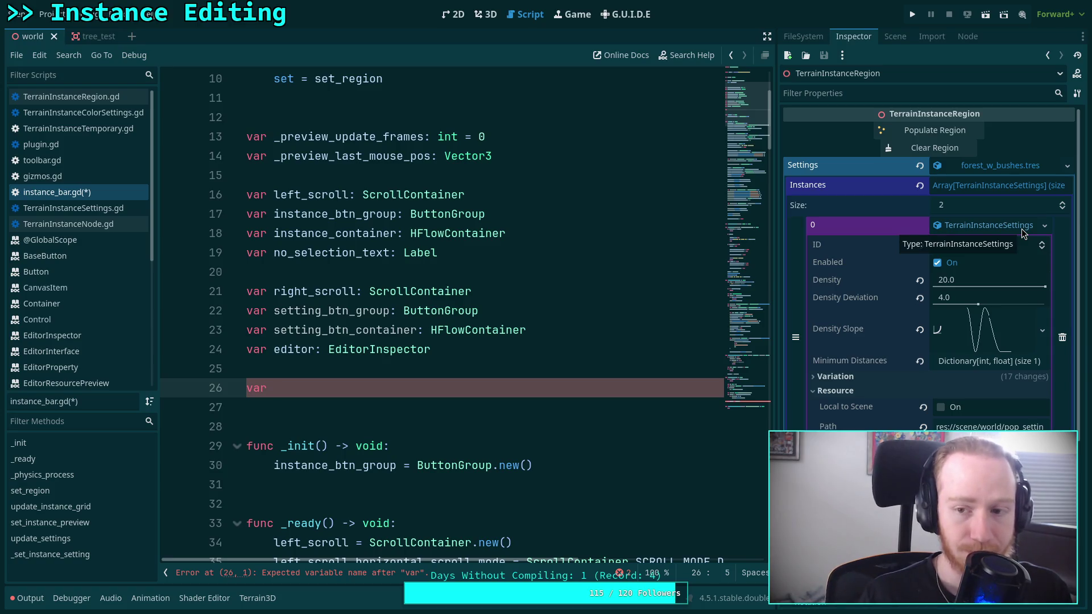
scroll(466, 355, "down", 1)
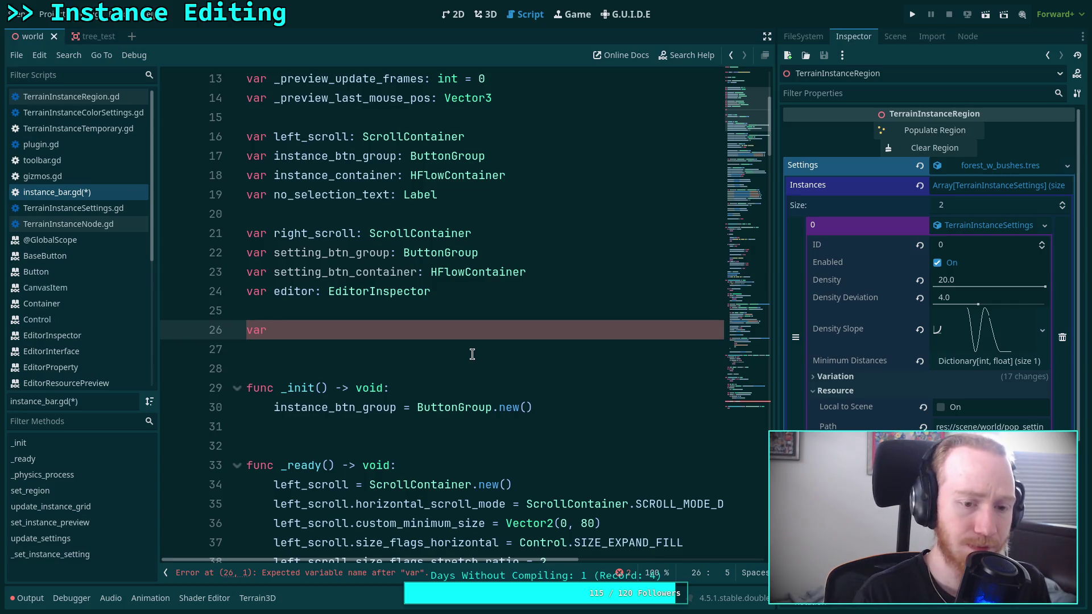
type("in")
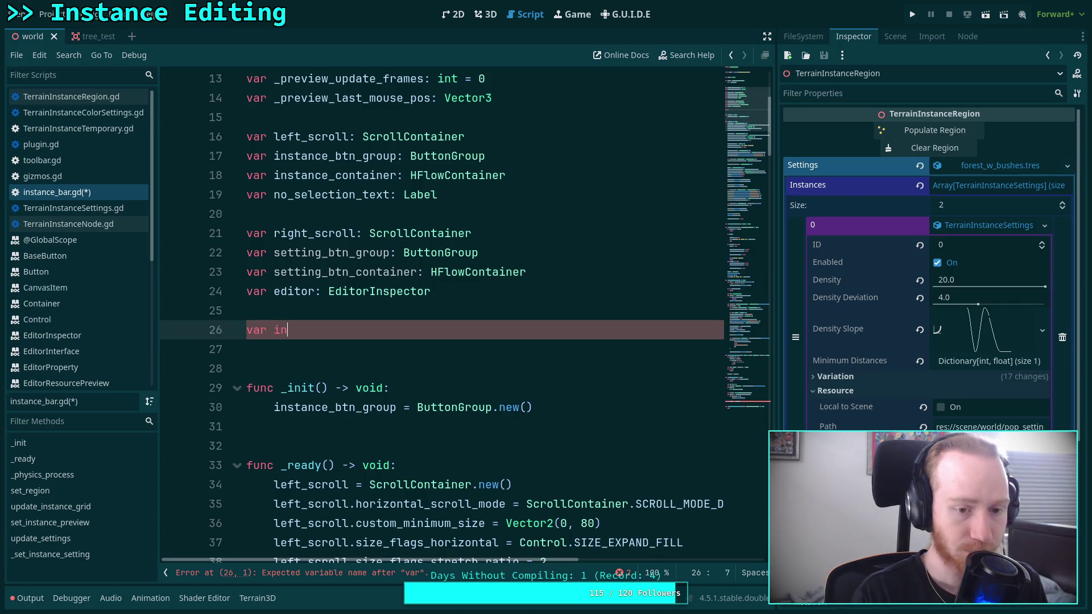
type("stance_s")
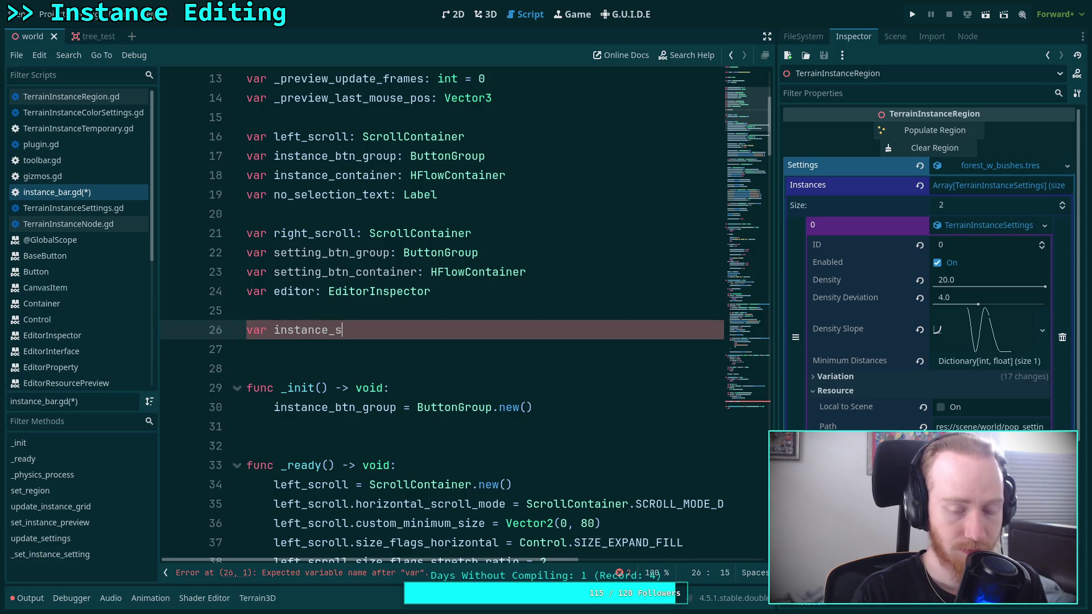
type("ettings_map: dic")
key("BackSpace")
key("BackSpace")
key("BackSpace")
type("Dict")
key("Return")
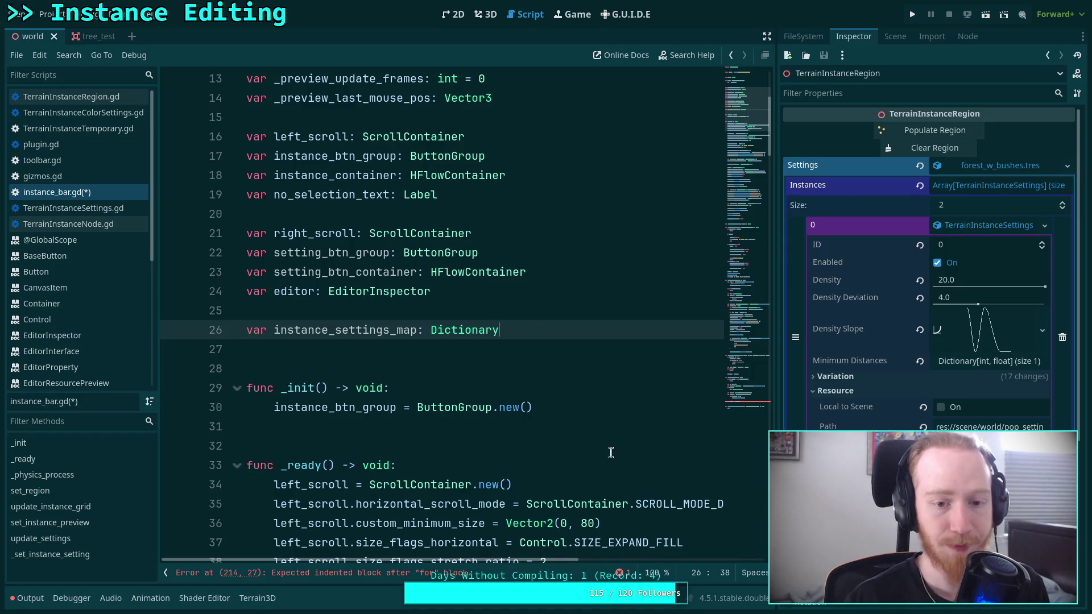
scroll(518, 327, "down", 5)
scroll(518, 327, "up", 7)
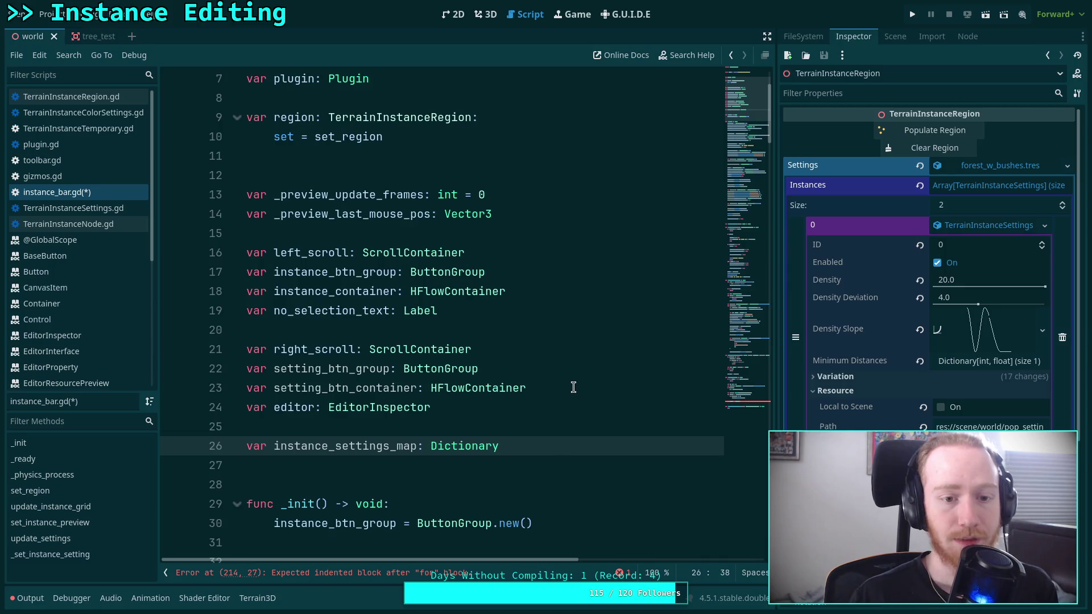
scroll(572, 386, "down", 1)
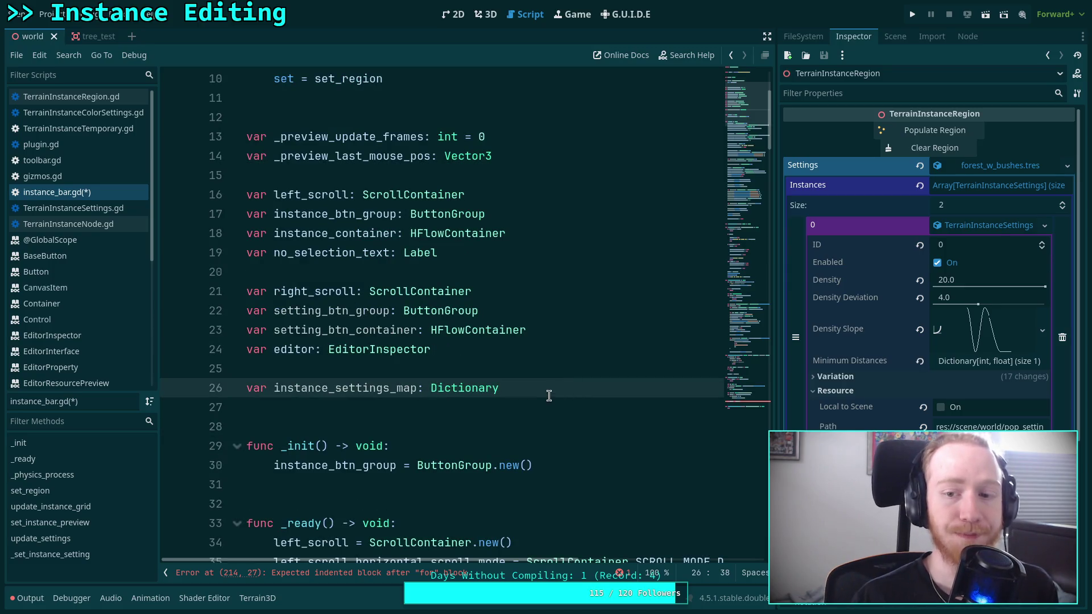
Step: Add 'var instance_settings: TerrainInstanceSettings' on the next line and save the script
key("Return")
type("var instance-t")
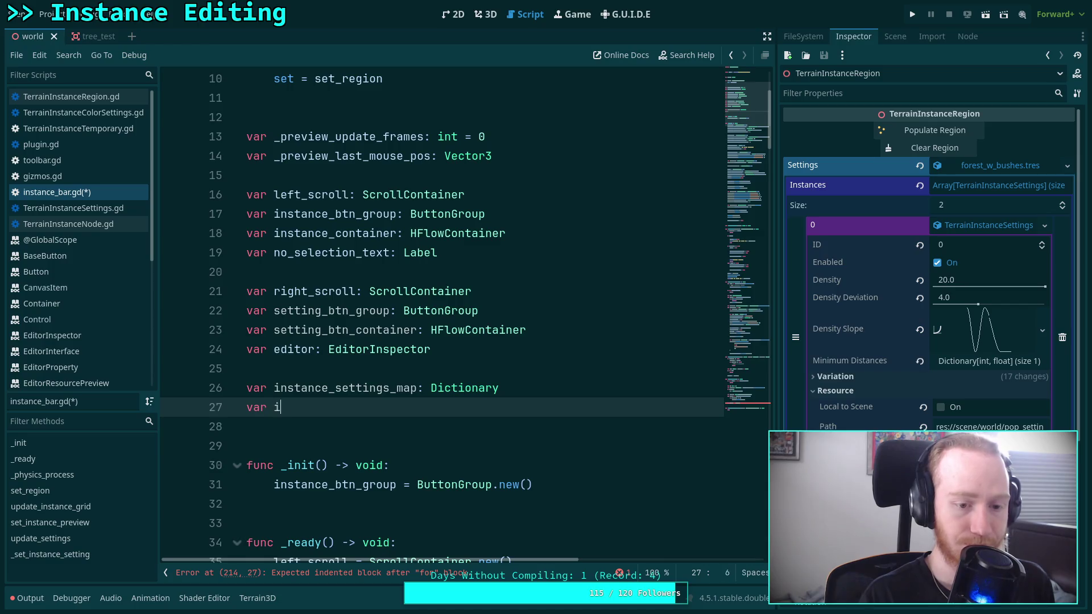
key("BackSpace")
key("BackSpace")
type("_settings")
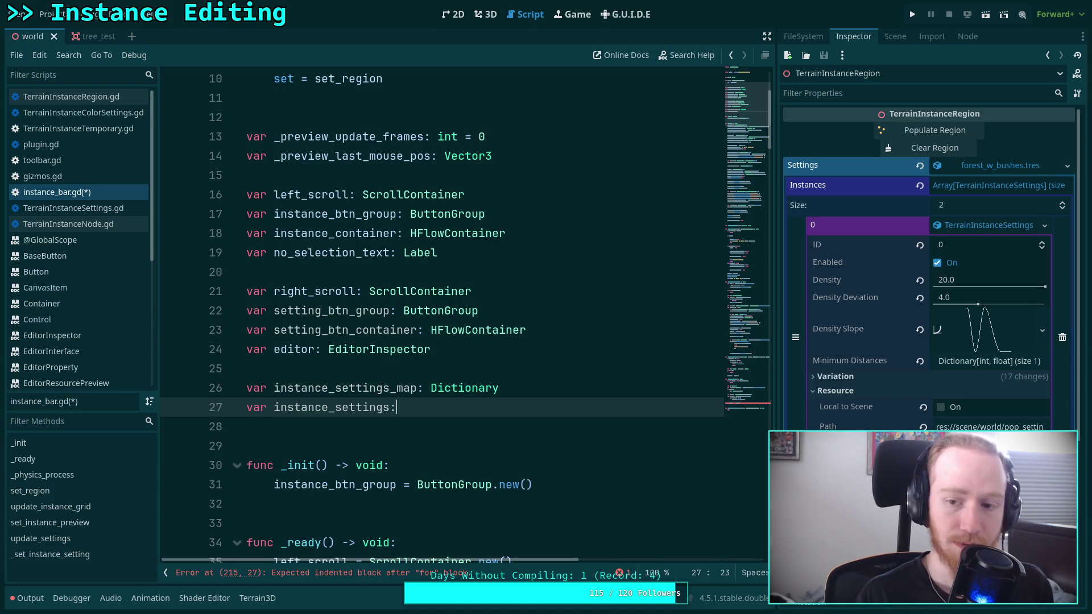
type(": TerrainInstanceS")
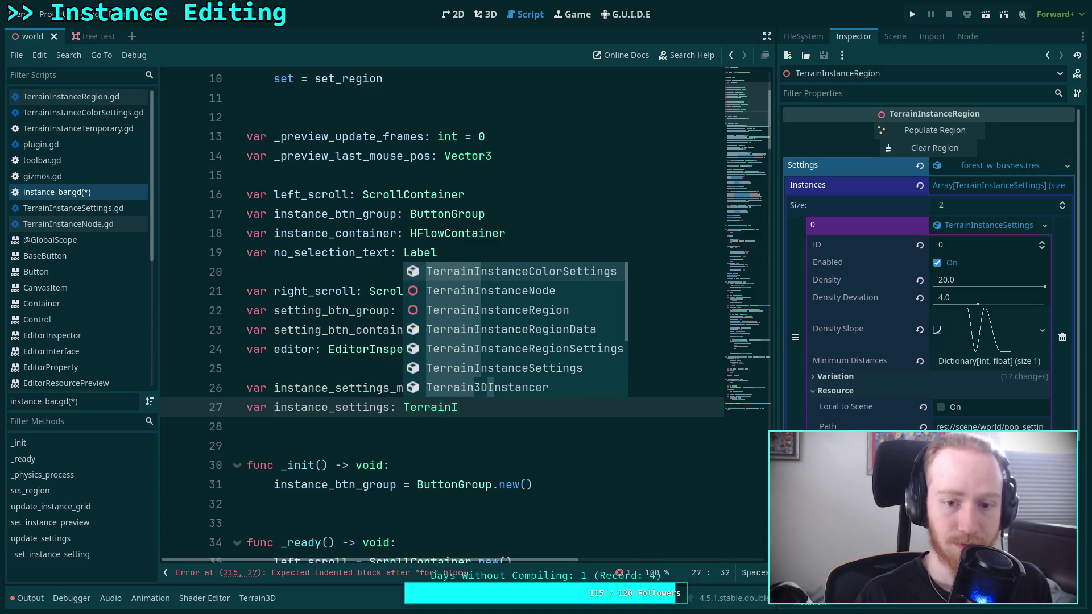
key("Return")
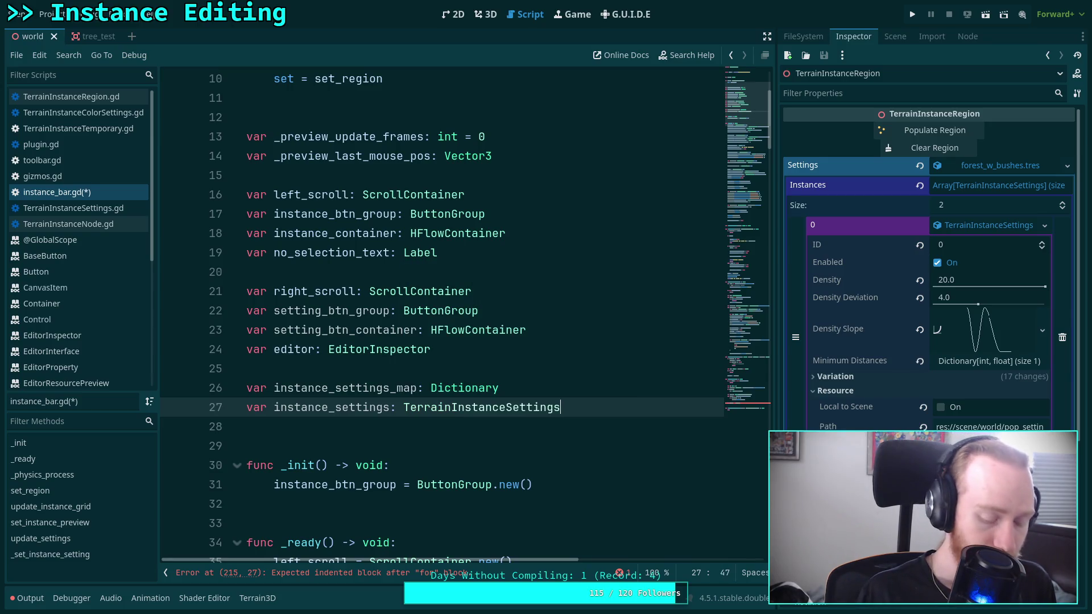
key("ctrl+s")
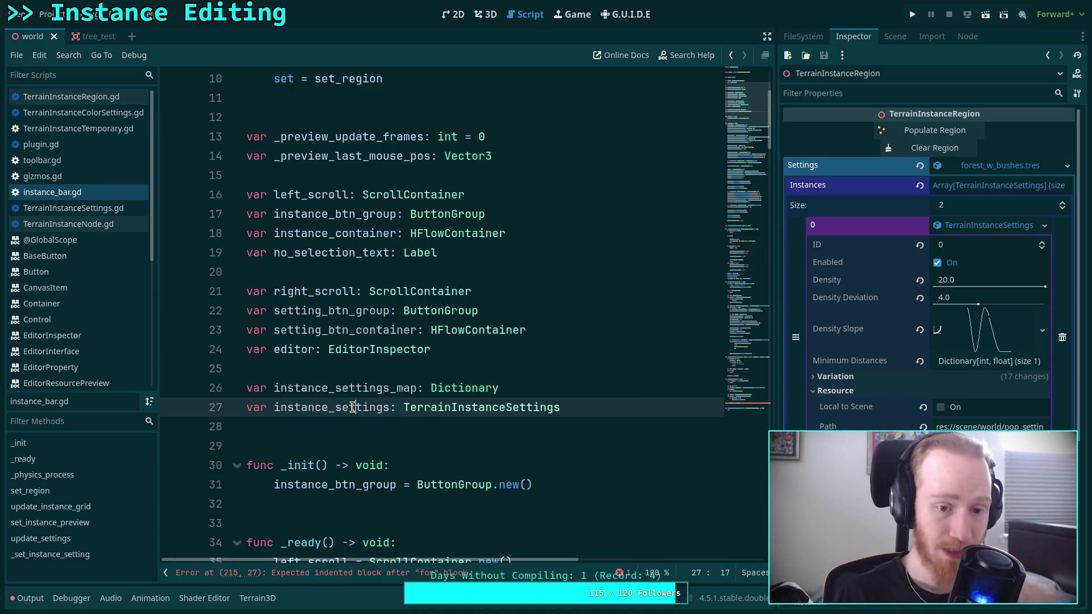
double_click(352, 407)
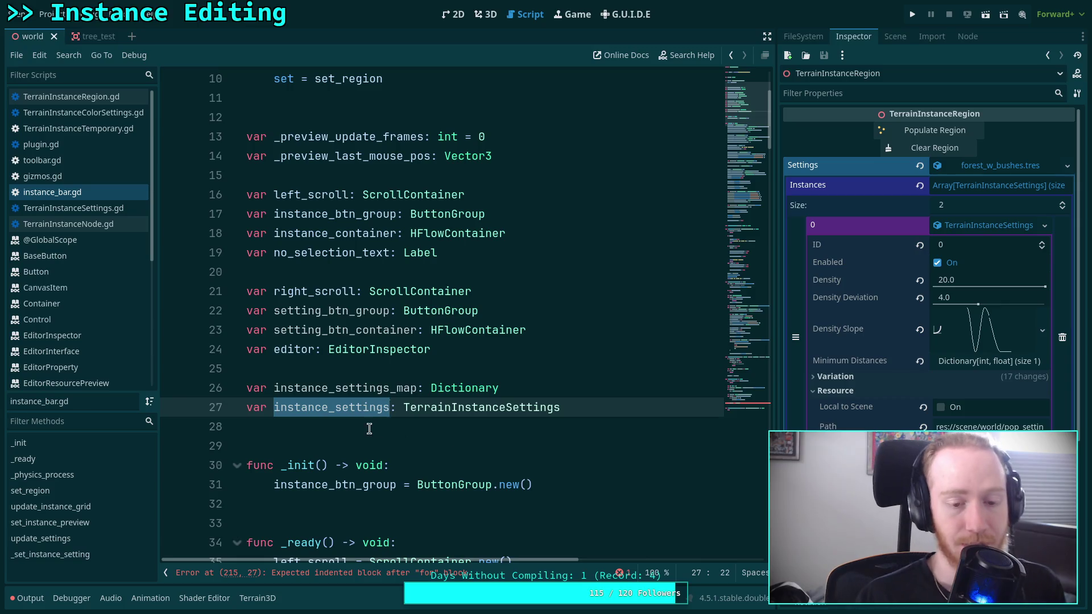
left_click(417, 435)
Step: Scroll through update_settings to check where the instance_settings variable is used
scroll(417, 435, "down", 3)
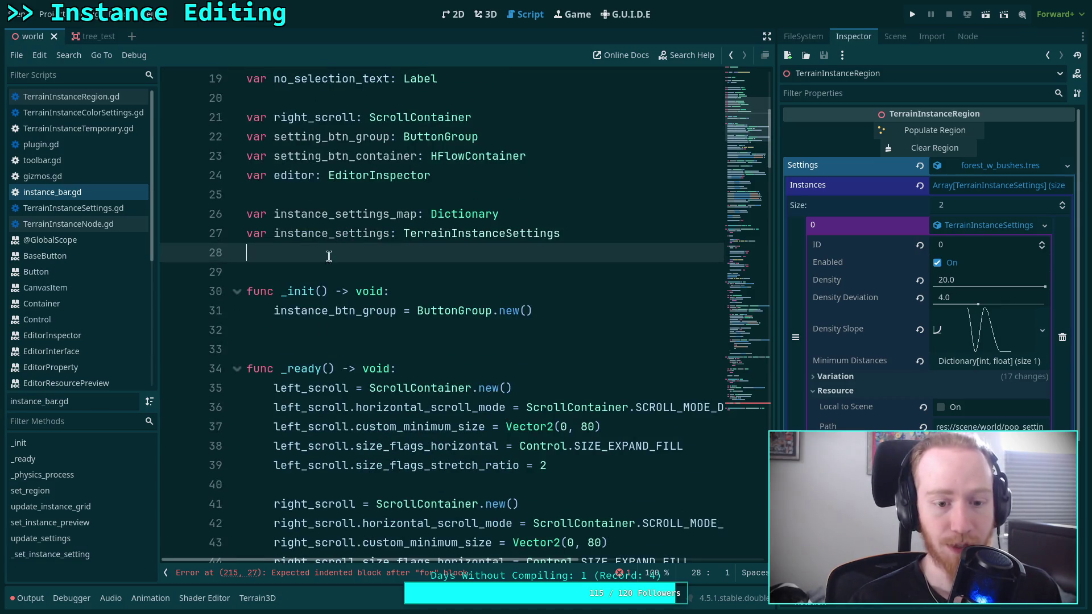
double_click(350, 235)
double_click(285, 173)
double_click(325, 228)
scroll(449, 345, "down", 12)
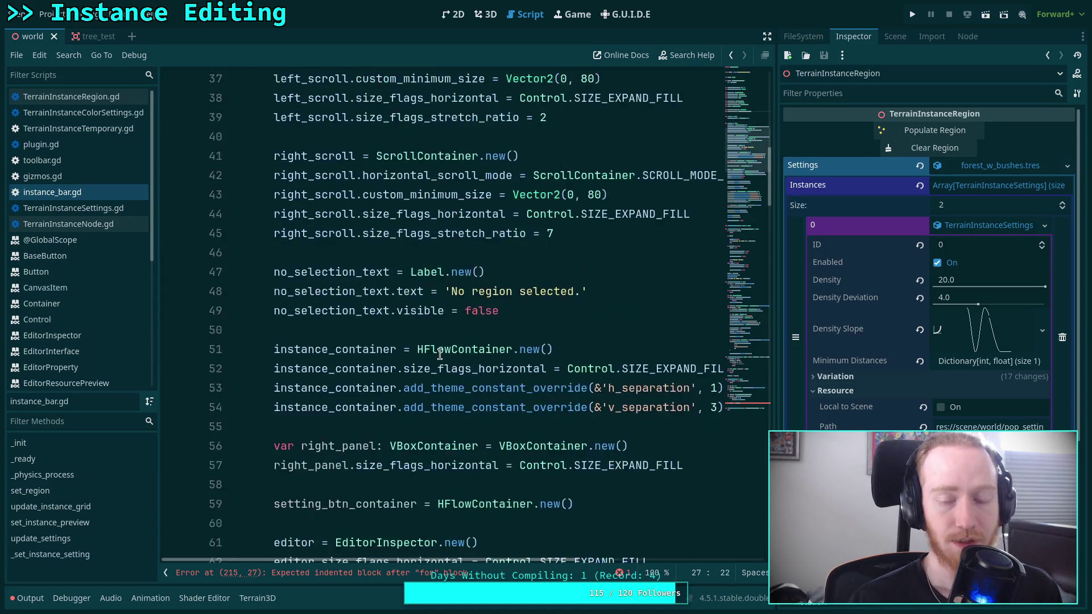
scroll(452, 345, "down", 5)
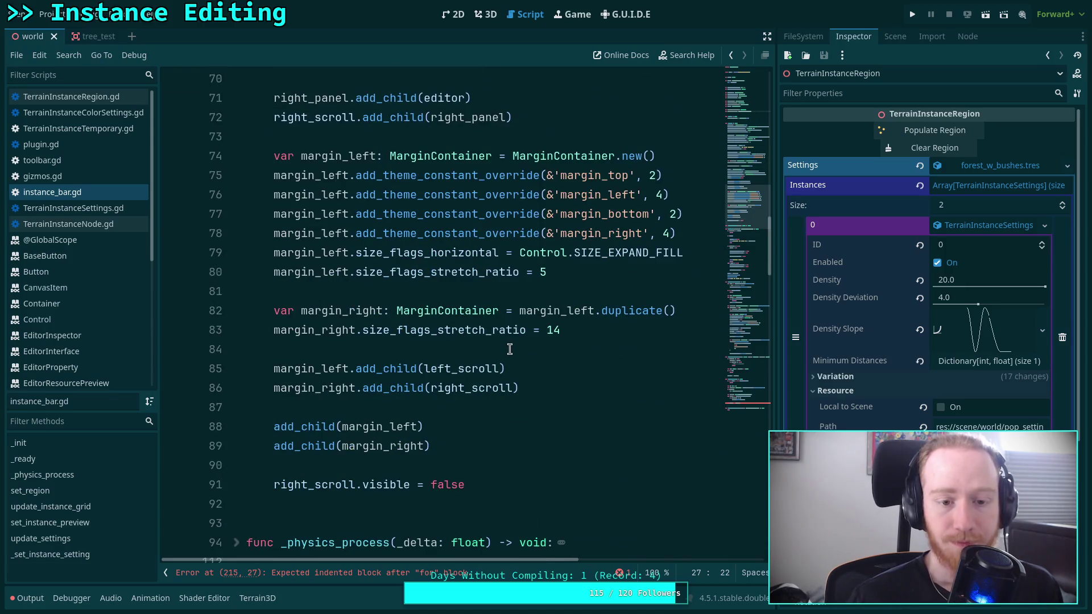
scroll(508, 349, "down", 5)
scroll(510, 349, "down", 20)
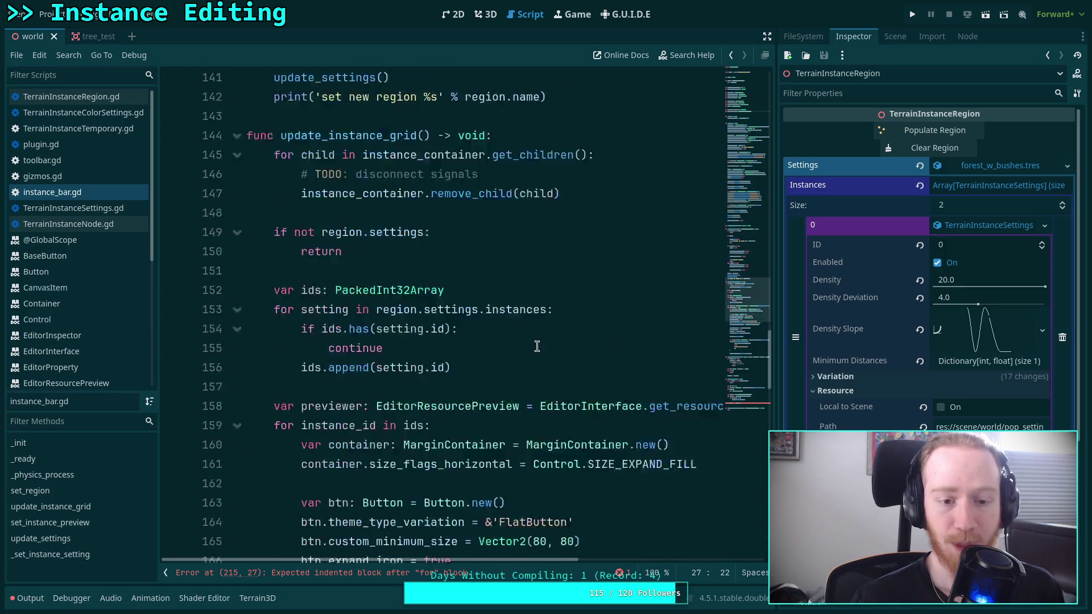
scroll(537, 344, "down", 14)
scroll(492, 344, "up", 2)
scroll(491, 344, "up", 1)
Step: Add 'if not instance_settings_map.has(option):' inside the empty options loop
left_click(499, 426)
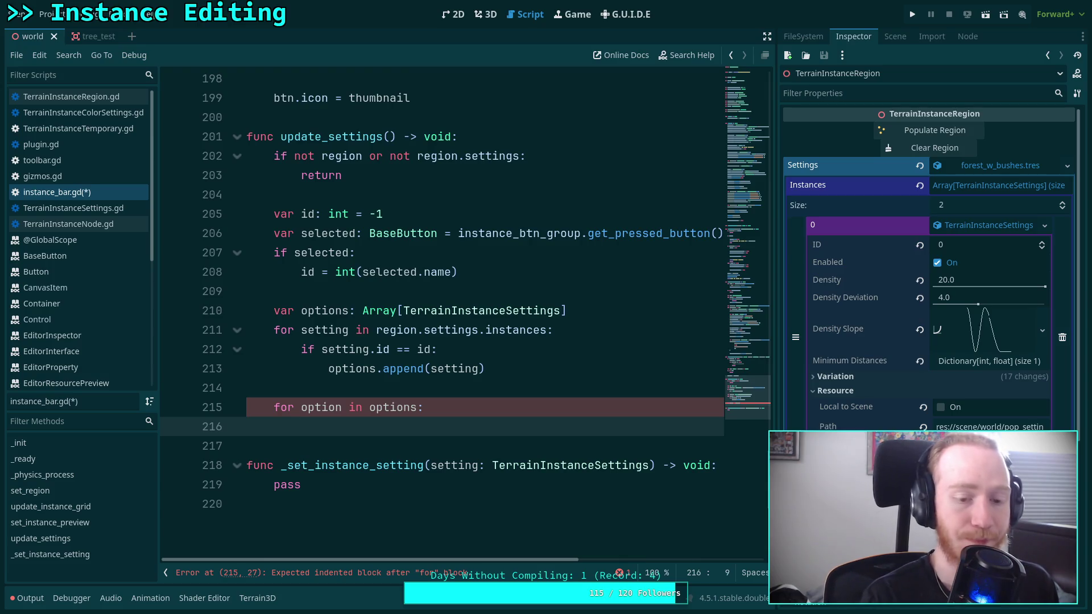
type("if not")
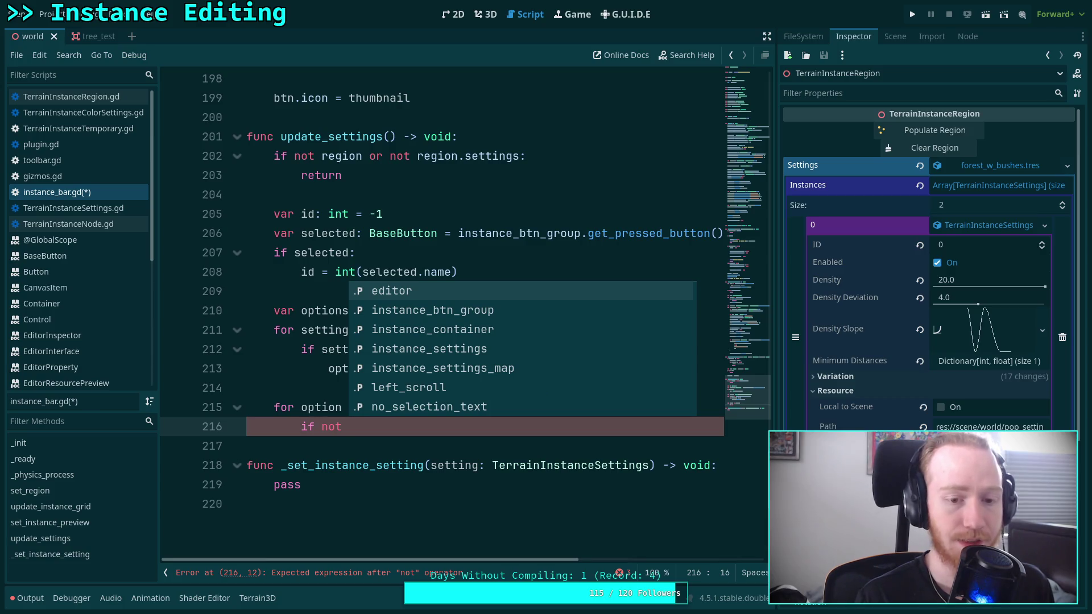
key("Down")
key("Down")
key("Down")
key("Return")
type("has(option)")
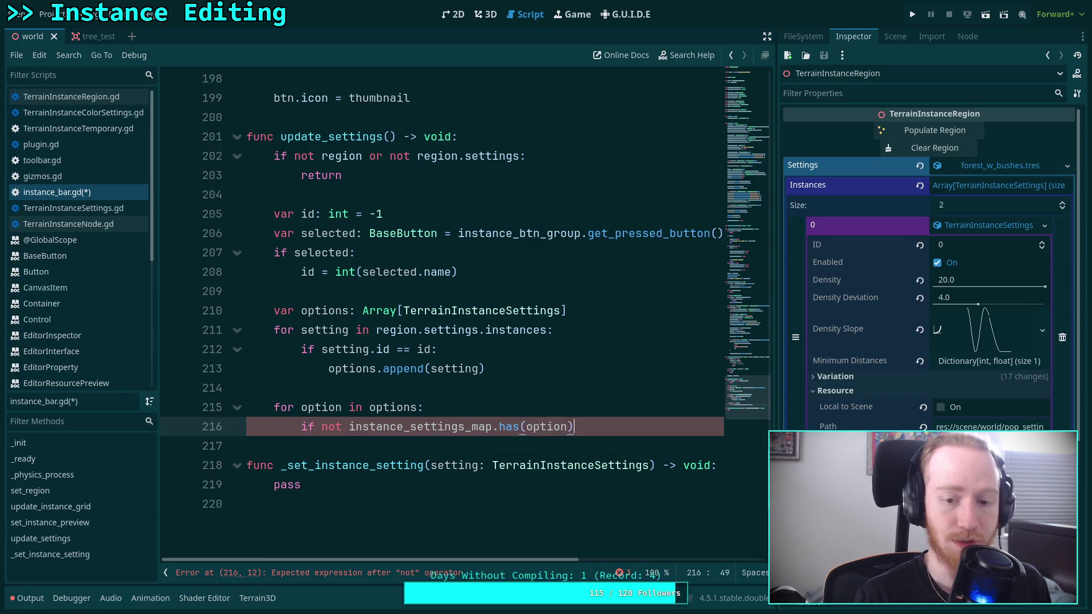
type(":")
key("Return")
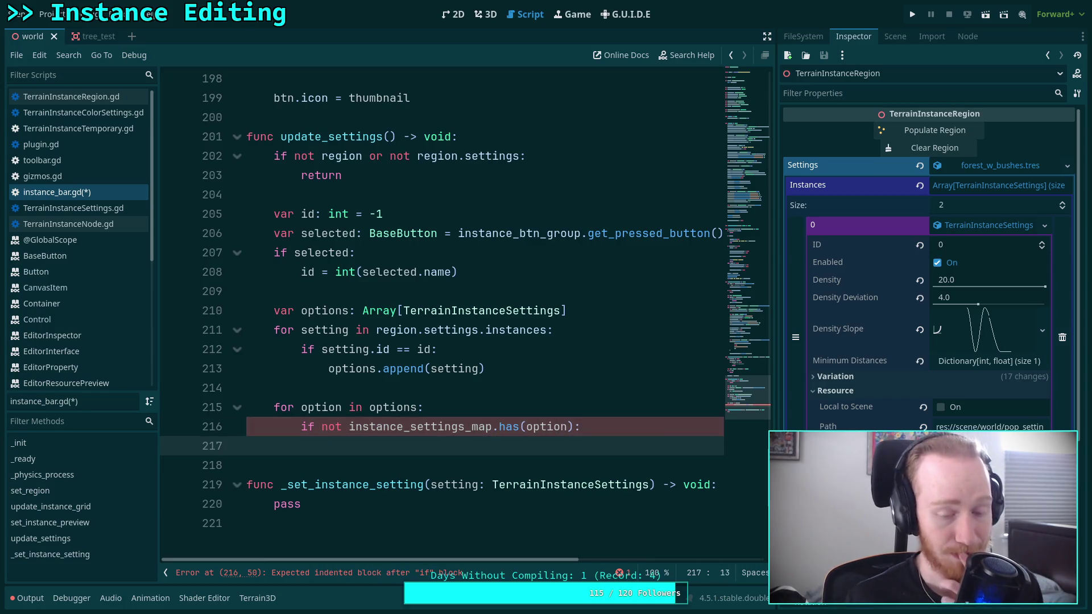
Step: Declare 'var child_settings: TerrainInstanceSettings = option.duplicate(true)' under the condition
type("var ")
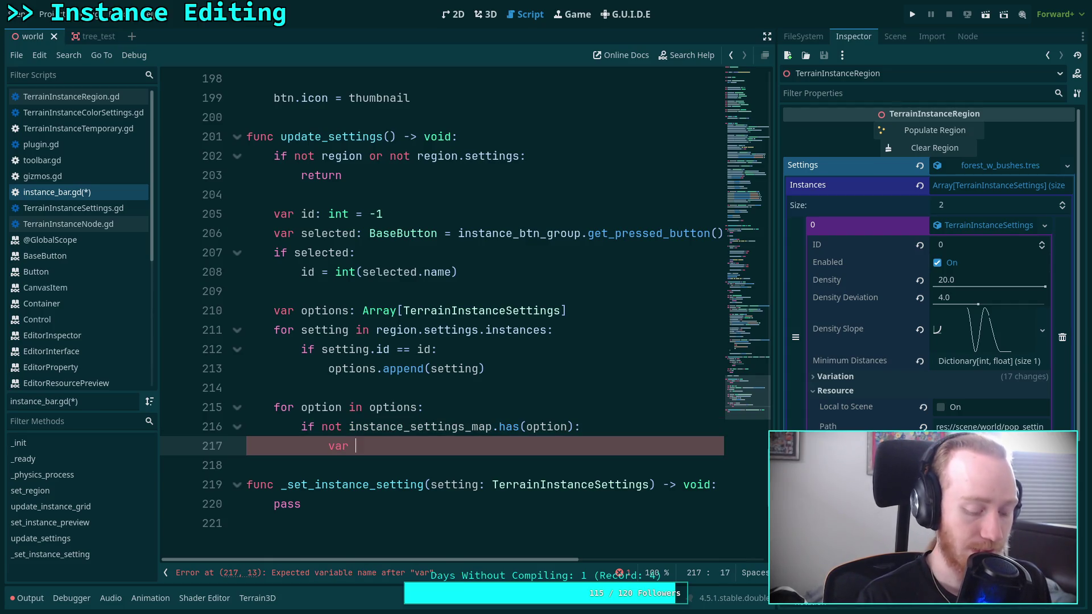
type("child")
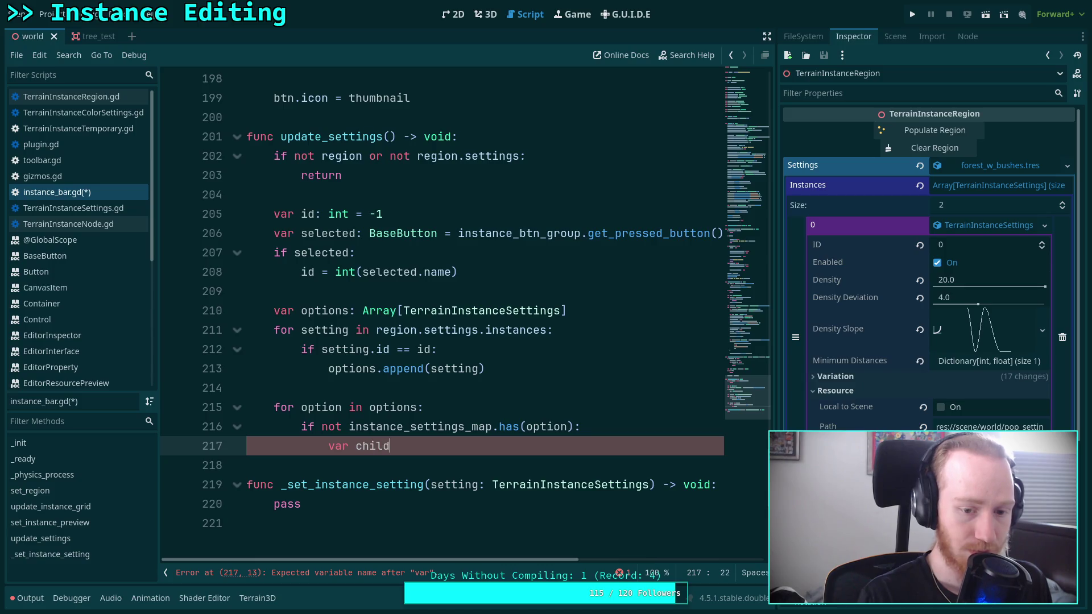
type("_settings: ")
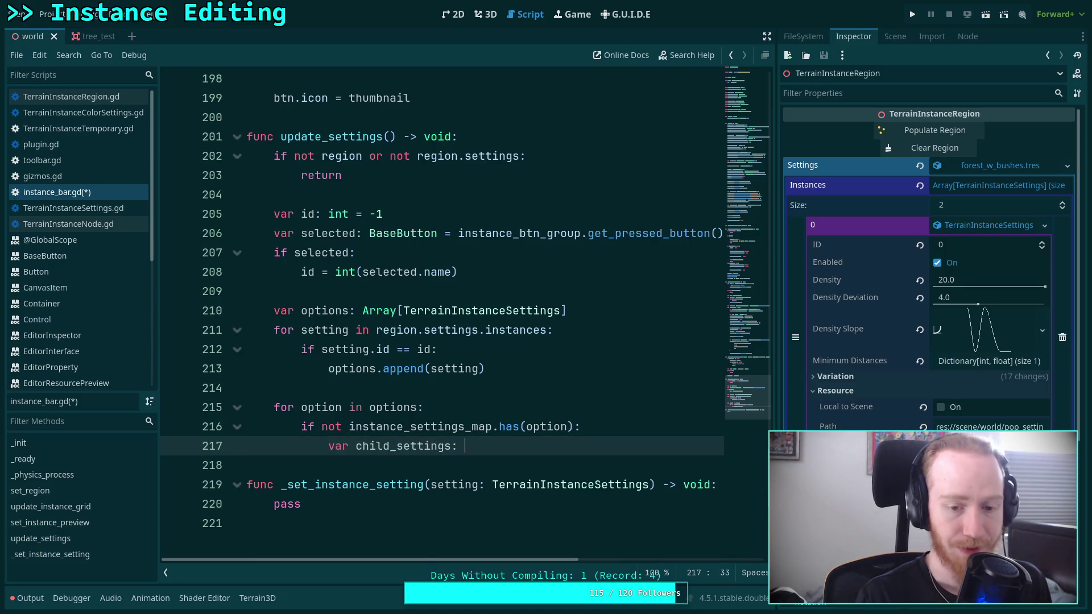
type("TerrainIn")
key("Down")
key("Down")
key("Down")
key("Return")
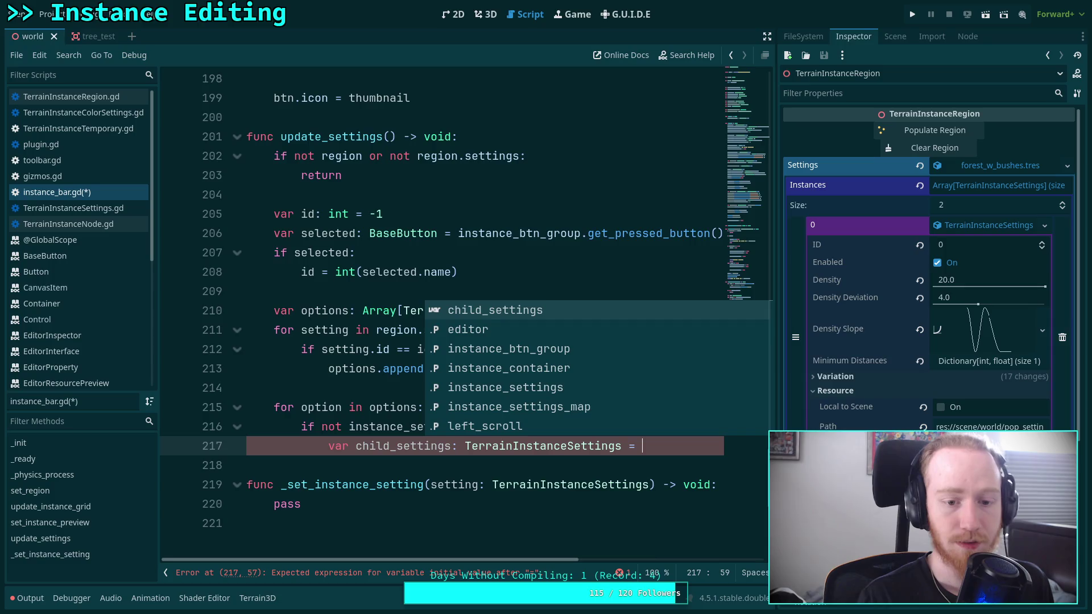
type("option.dupl")
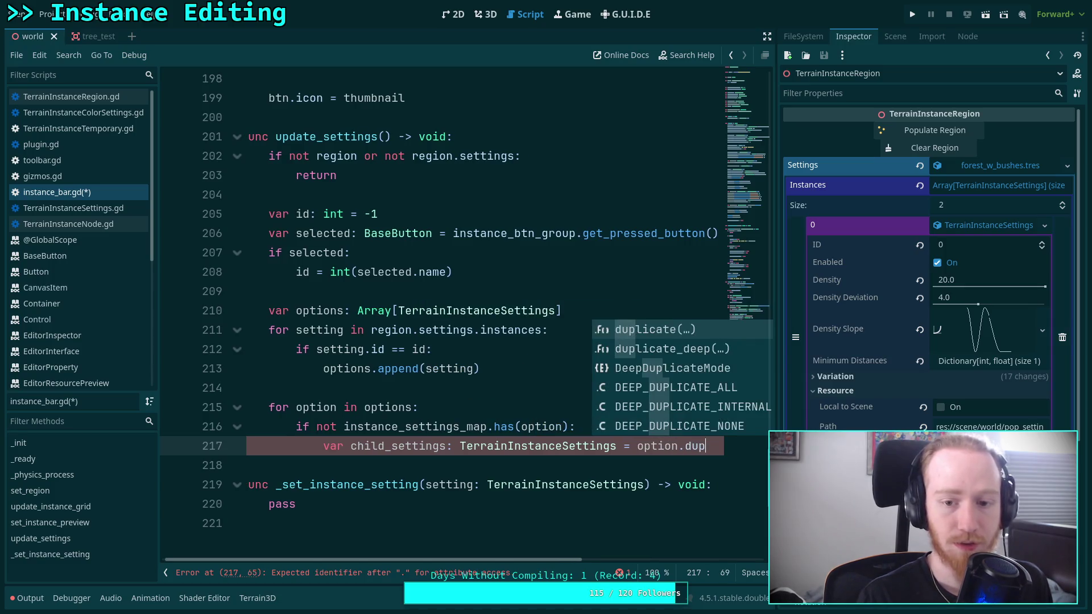
key("Return")
type("true)")
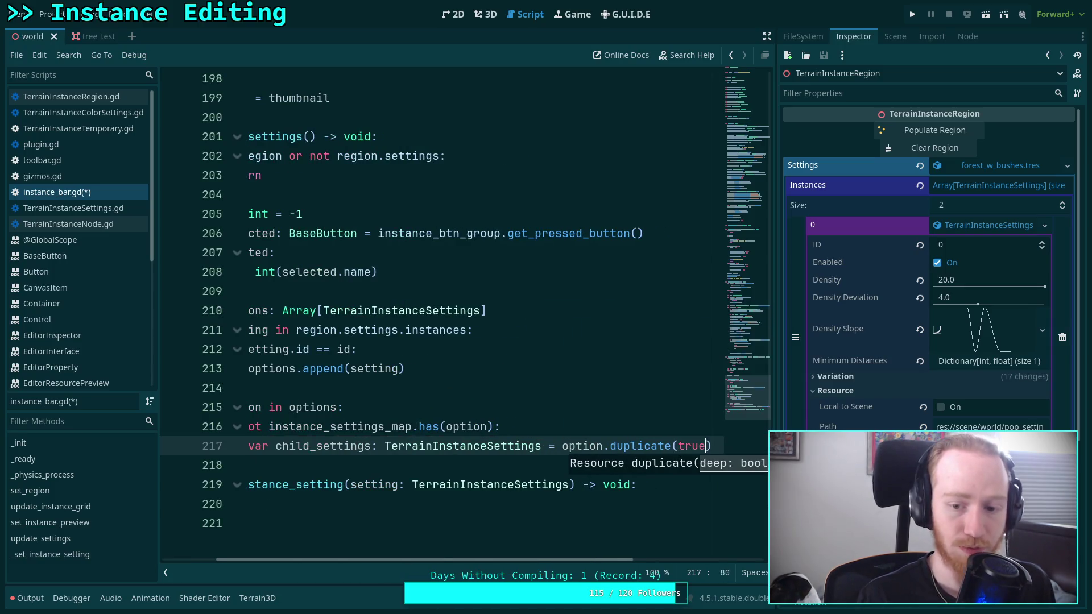
Step: Add a new line beneath the child_settings duplicate call
left_click_drag(547, 562, 625, 562)
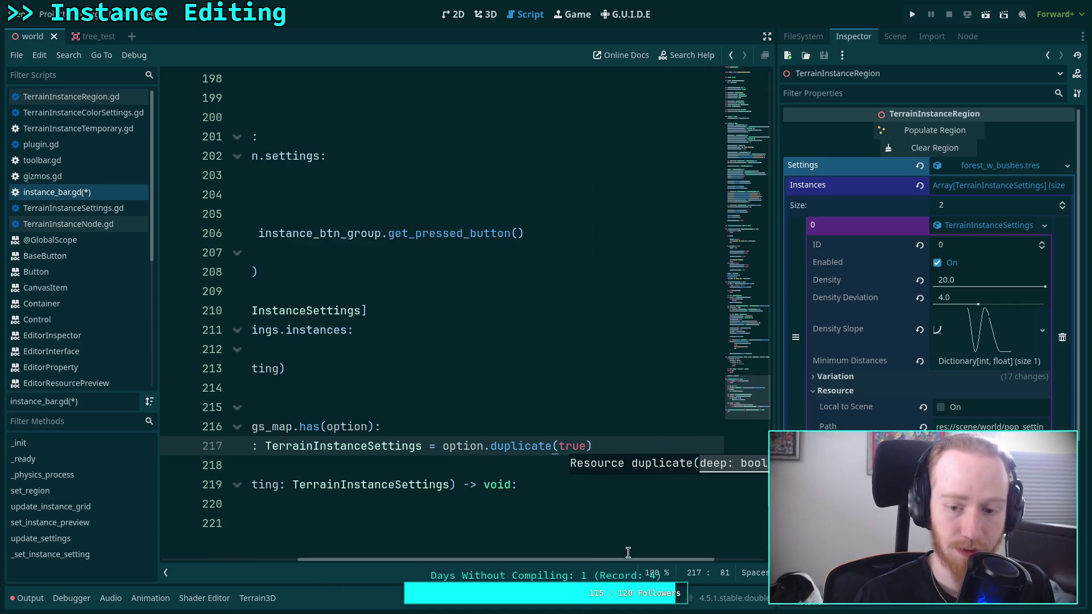
mouse_move(521, 443)
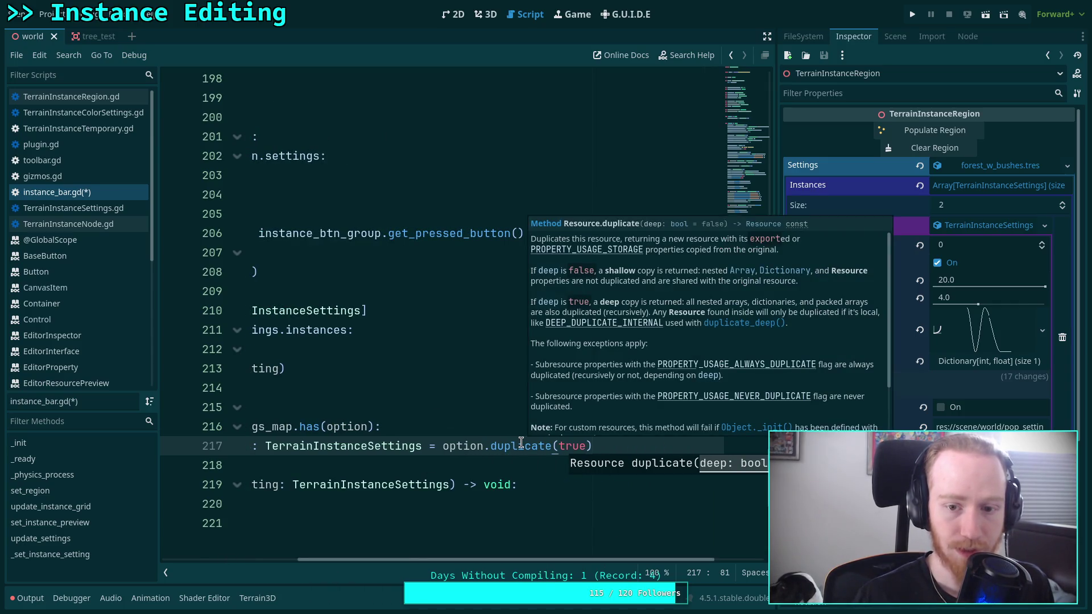
left_click_drag(548, 559, 394, 555)
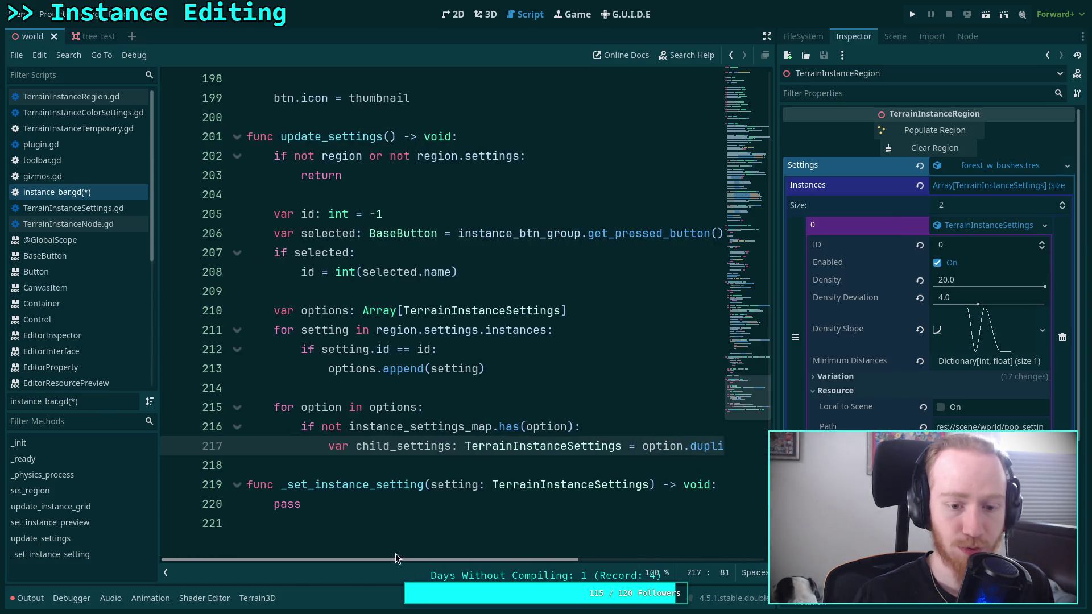
key("Down")
key("Up")
key("Return")
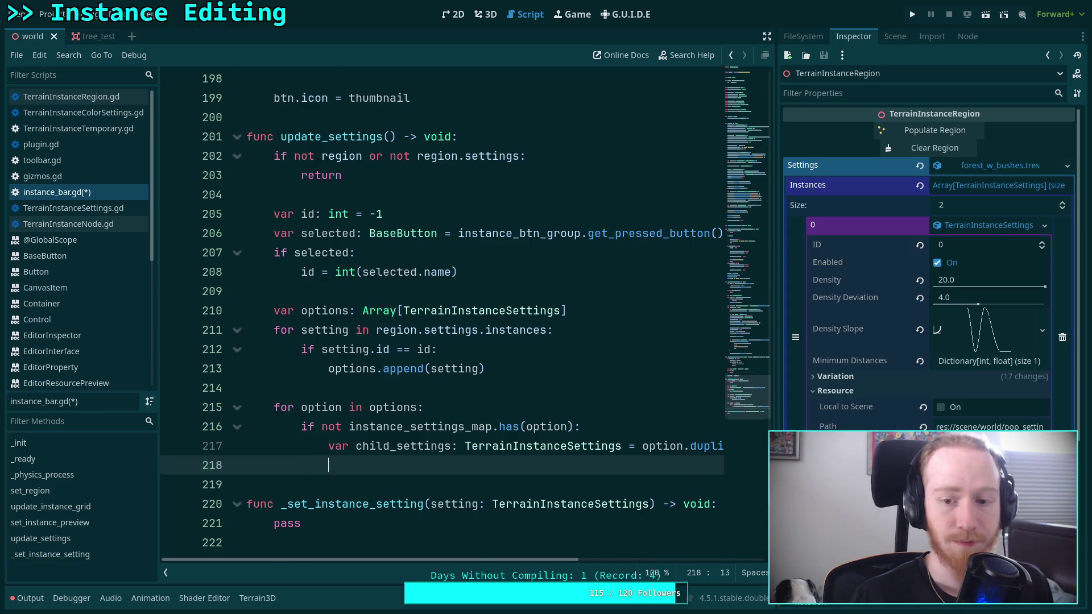
scroll(409, 443, "up", 12)
scroll(409, 442, "up", 13)
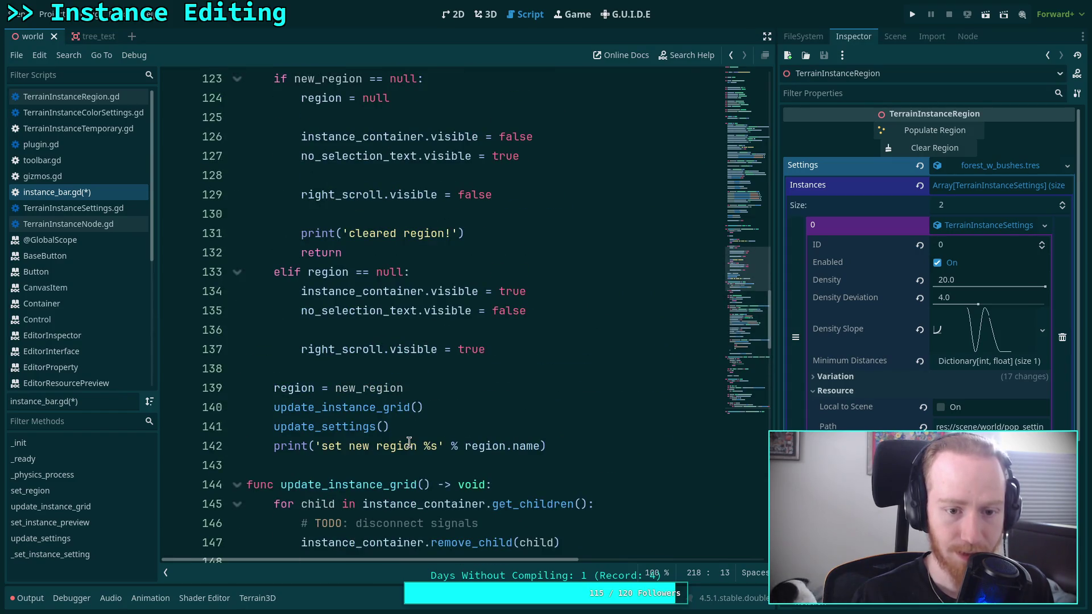
scroll(409, 442, "down", 5)
key("super+2")
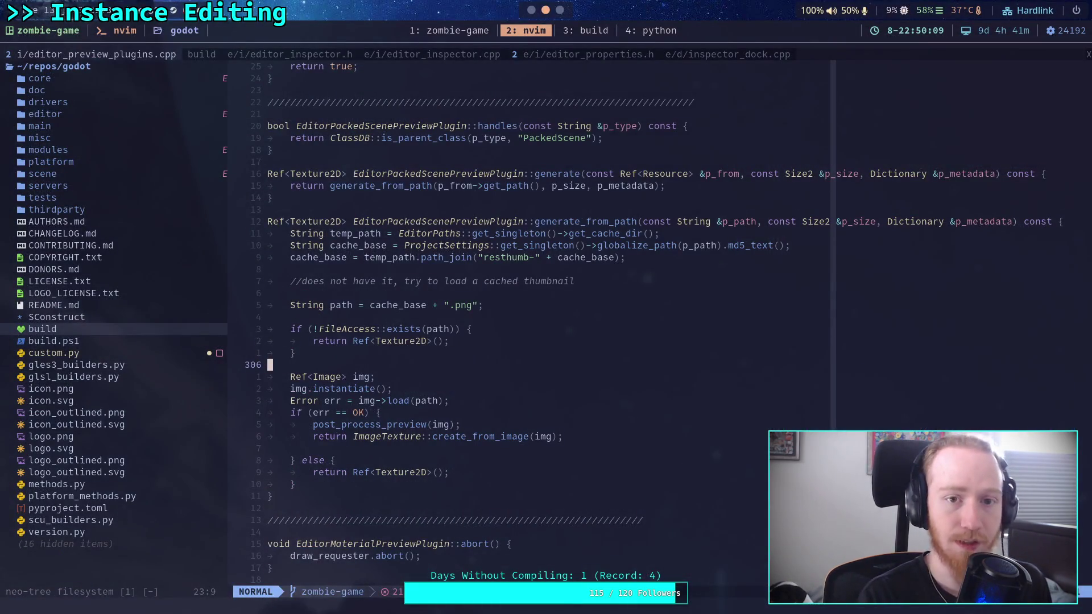
key("super+1")
type("git diff addons/te")
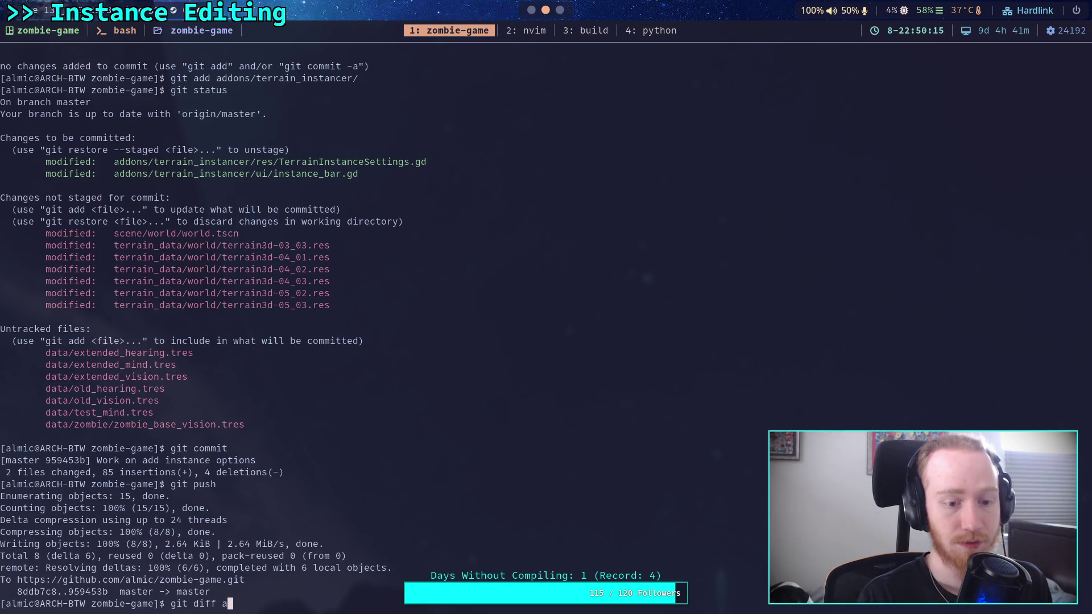
type("rrain_")
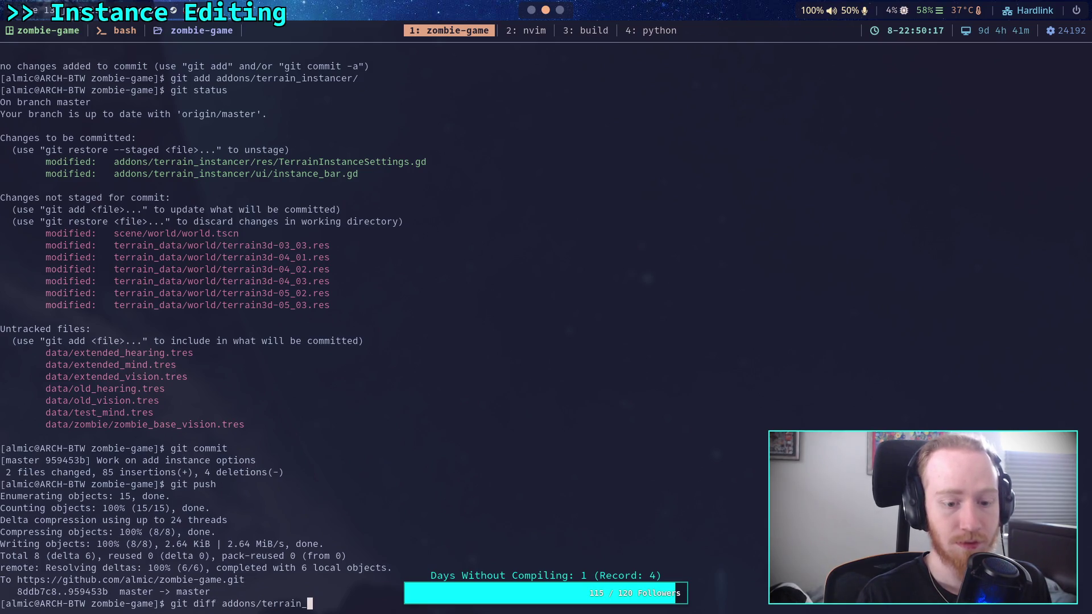
key("Return")
key("Up")
key("BackSpace")
key("BackSpace")
key("BackSpace")
key("Return")
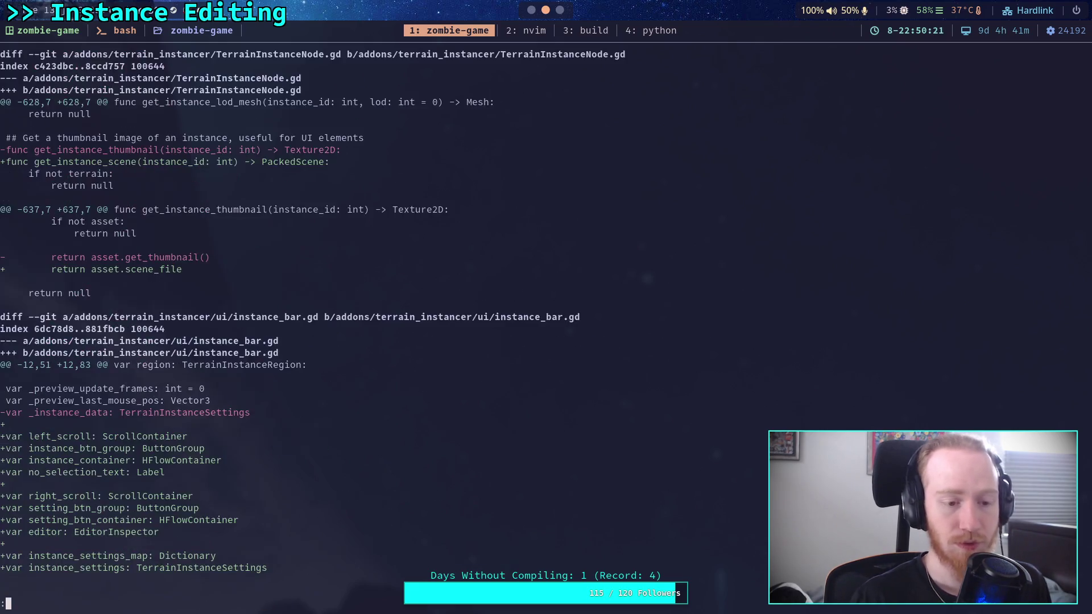
key("j")
key("j")
key("j")
key("j")
key("space")
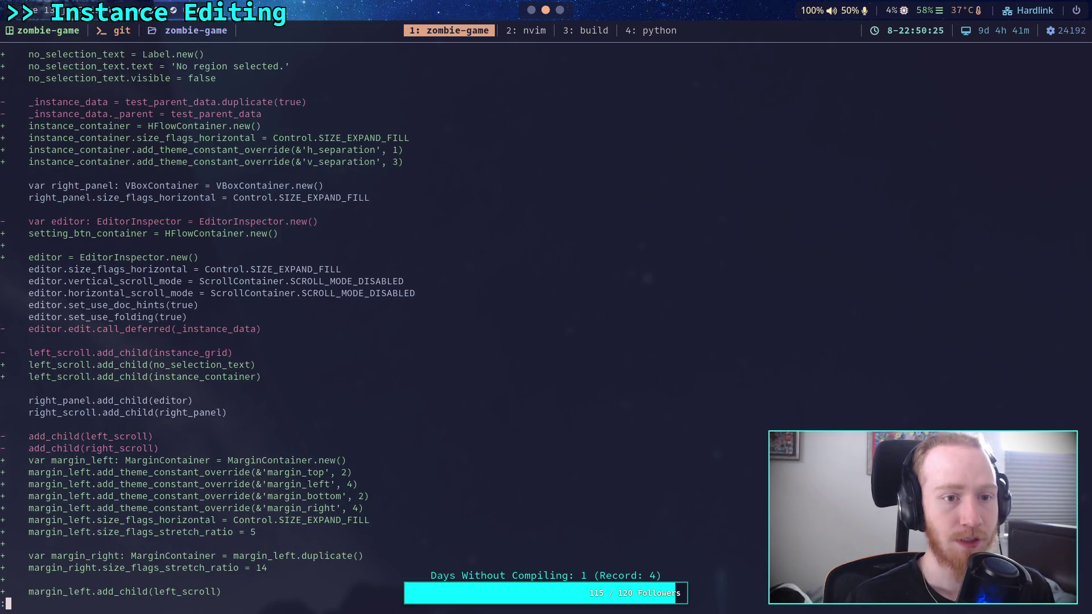
key("k")
key("k")
key("k")
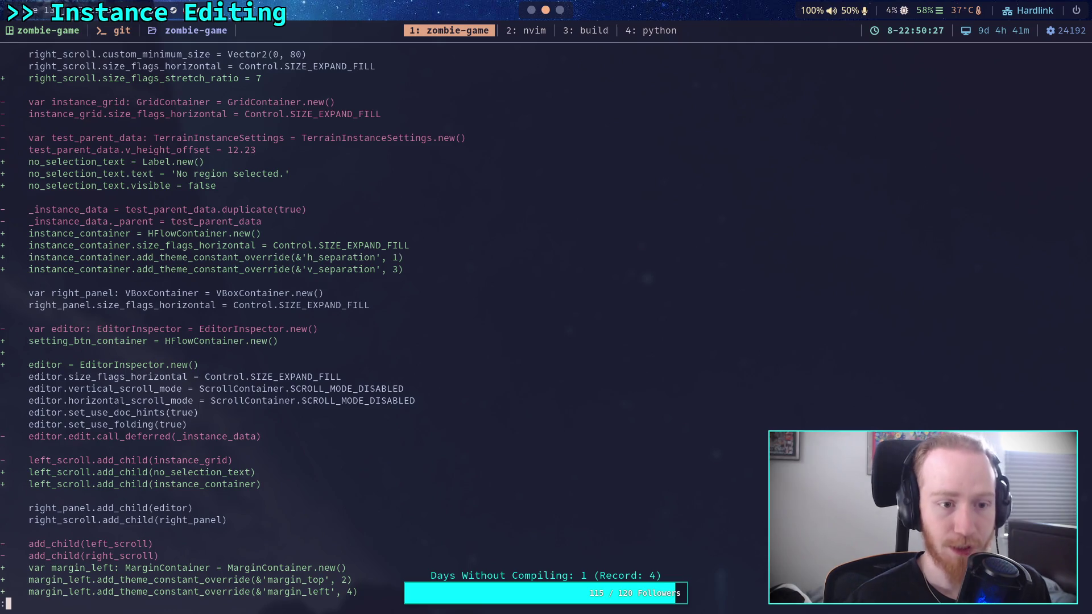
key("q")
key("alt+Tab")
Step: Add 'child_settings._parent = option' under the duplicate line
scroll(512, 307, "down", 14)
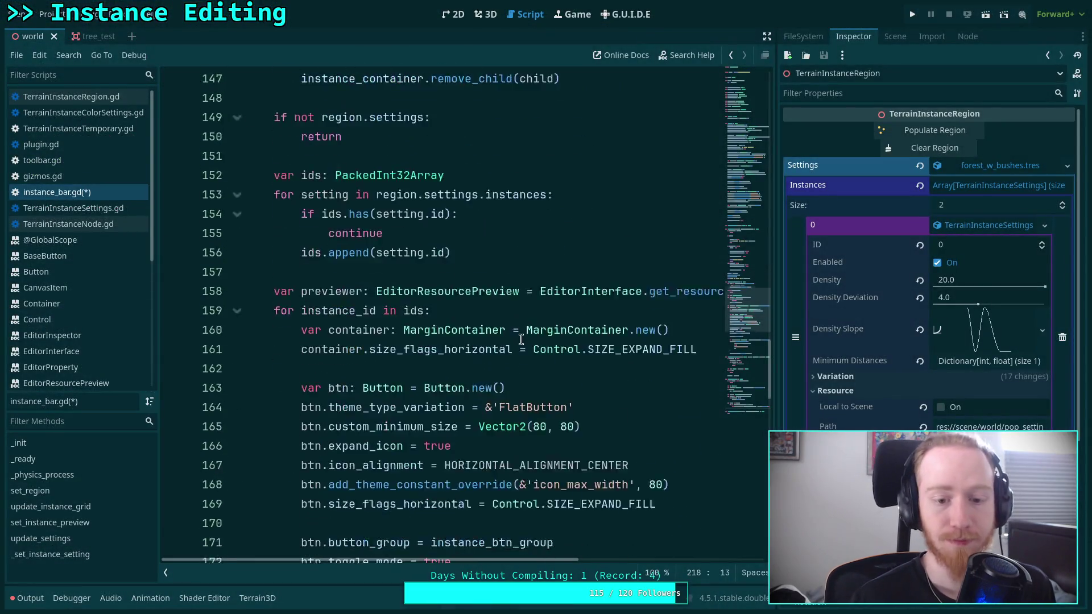
scroll(530, 352, "down", 9)
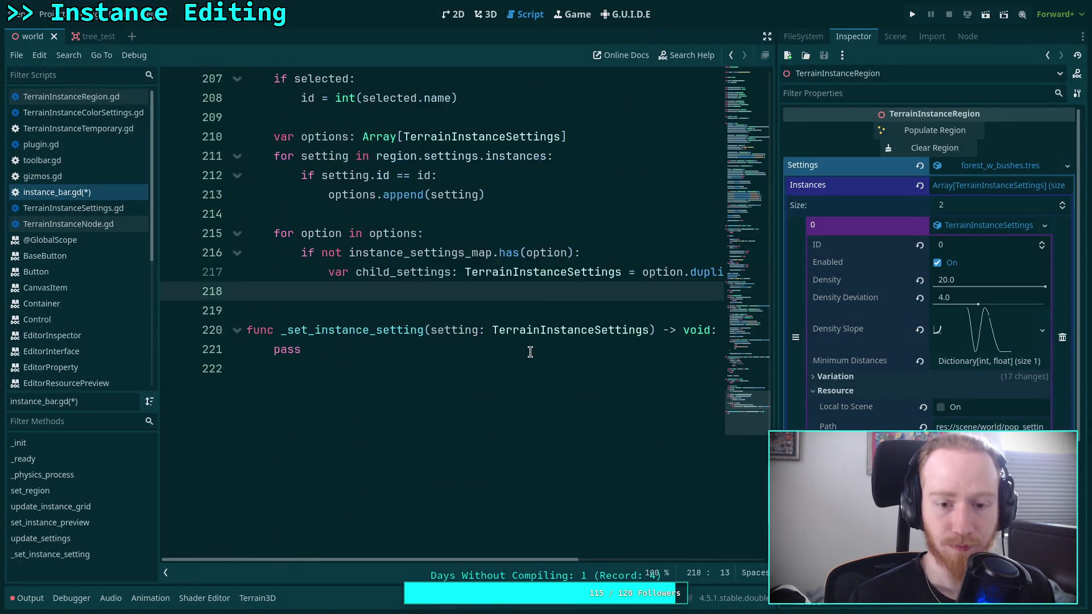
scroll(529, 349, "up", 2)
type("ch")
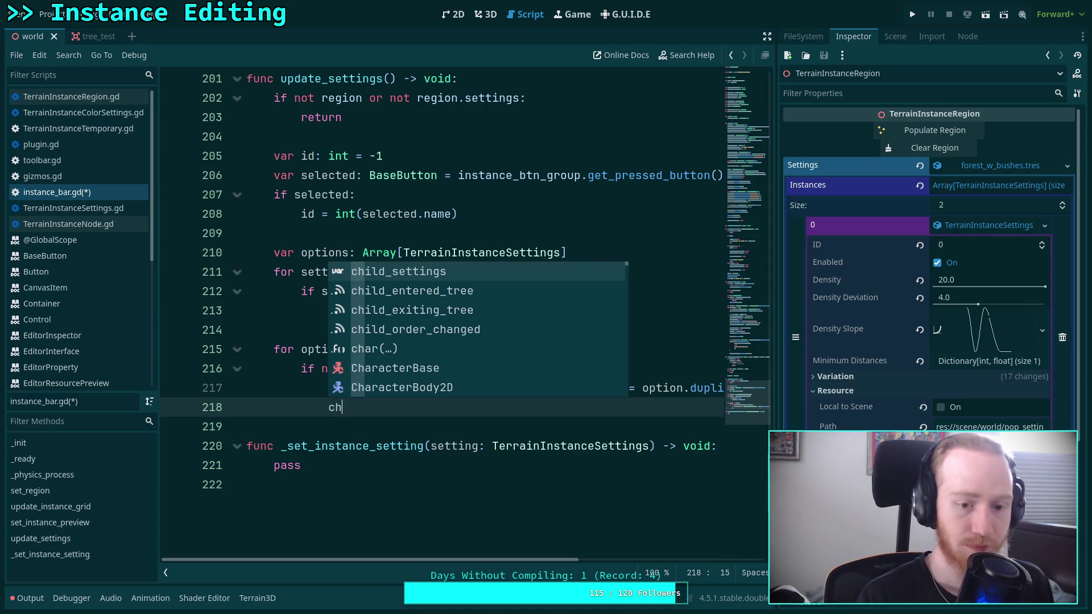
key("Return")
type("._parent = ")
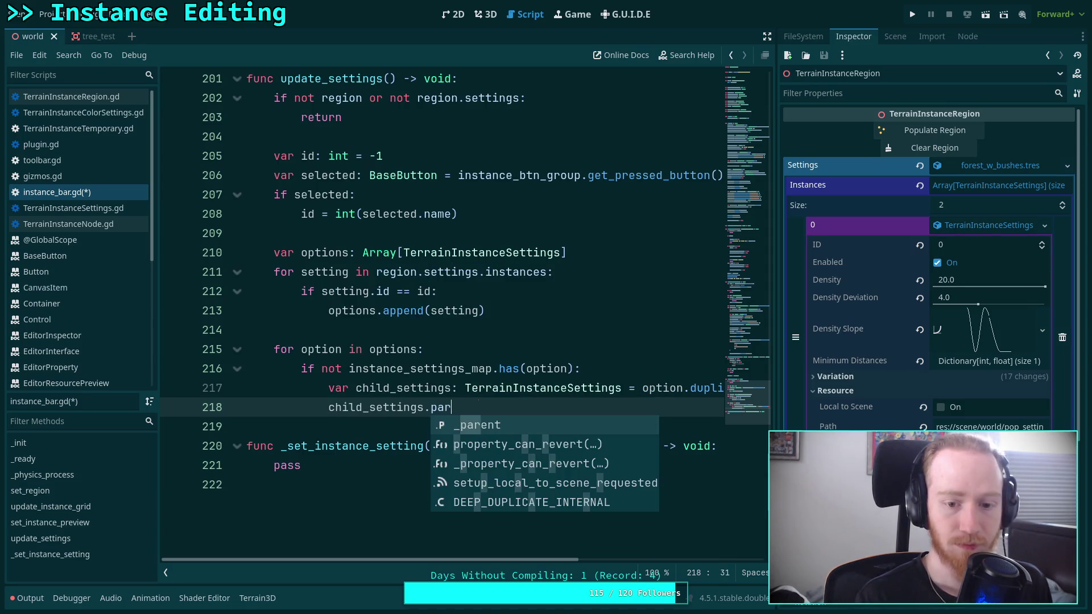
type("option")
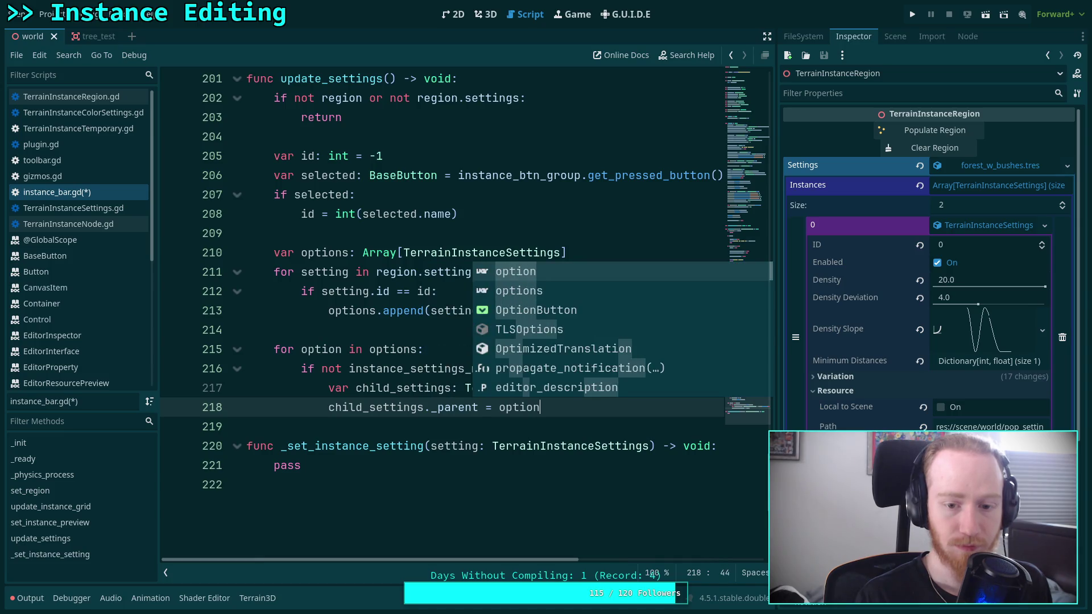
key("Return")
key("Return")
Step: Add 'instance_settings_map.set(option, child_settings)' and save instance_bar.gd
type("in")
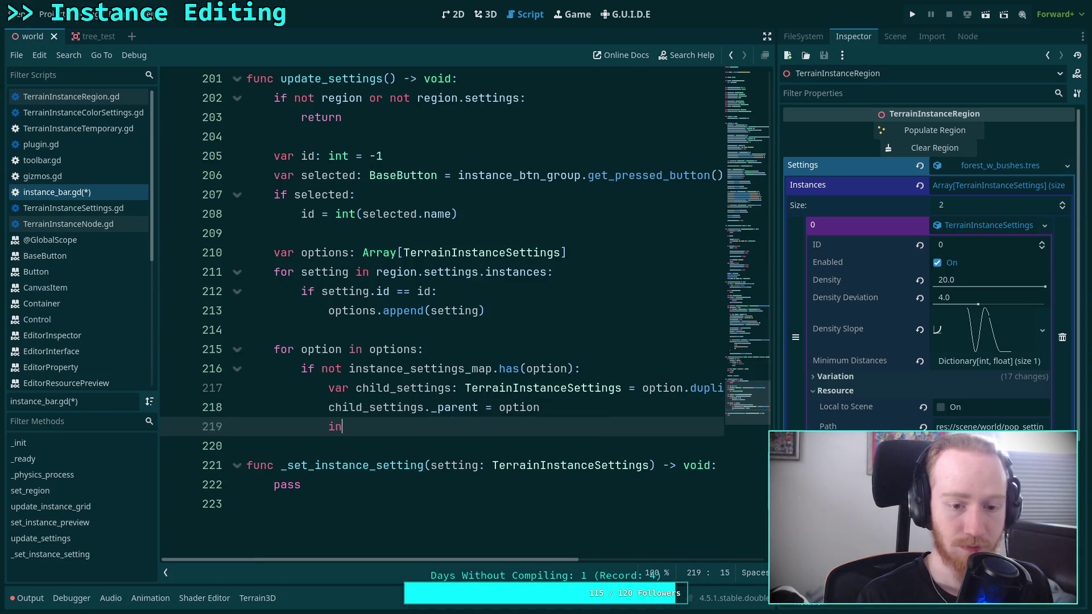
type("stance_set")
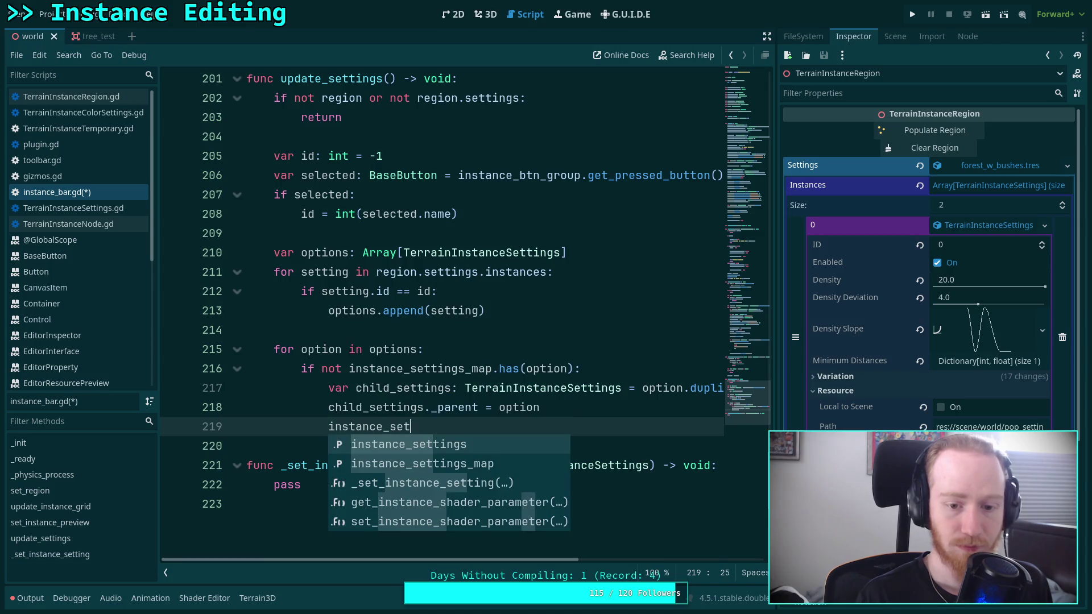
key("Return")
type(".set")
key("Return")
type("option, child_settings)")
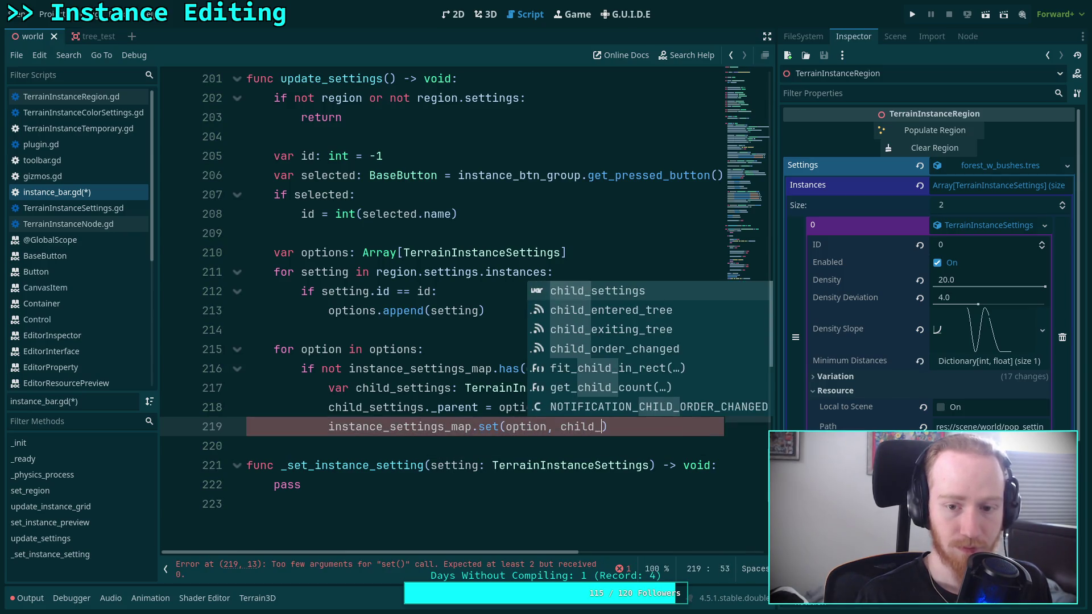
key("Return")
key("Return")
key("BackSpace")
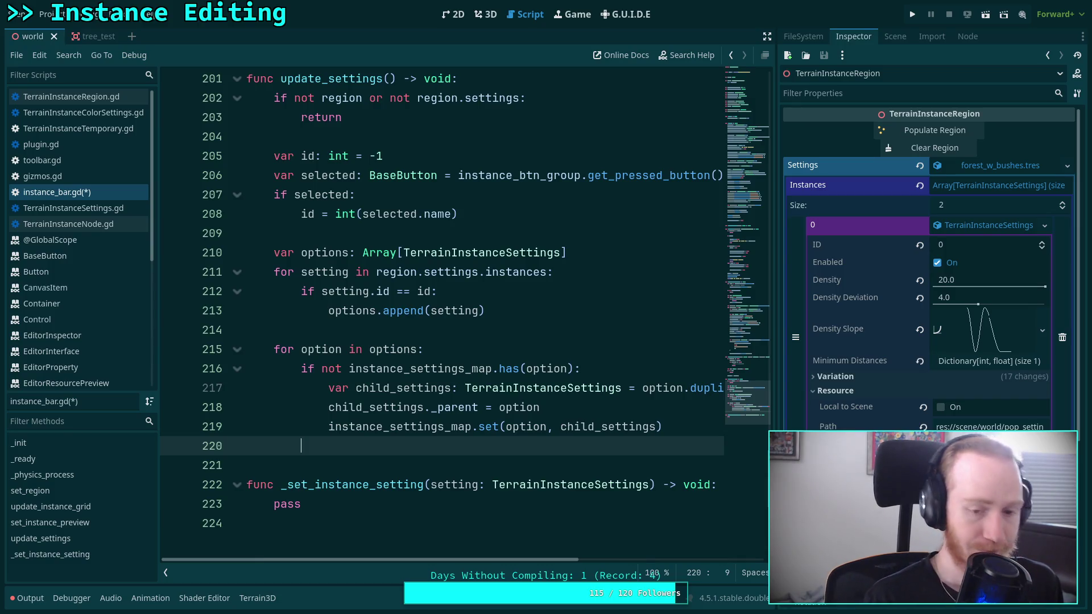
key("ctrl+s")
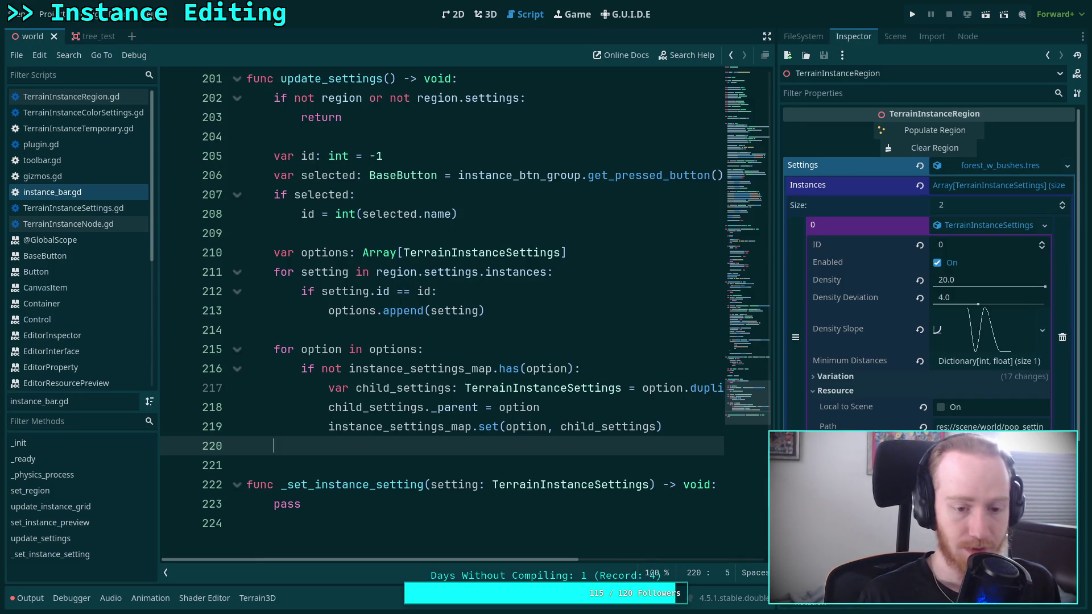
key("Tab")
key("Tab")
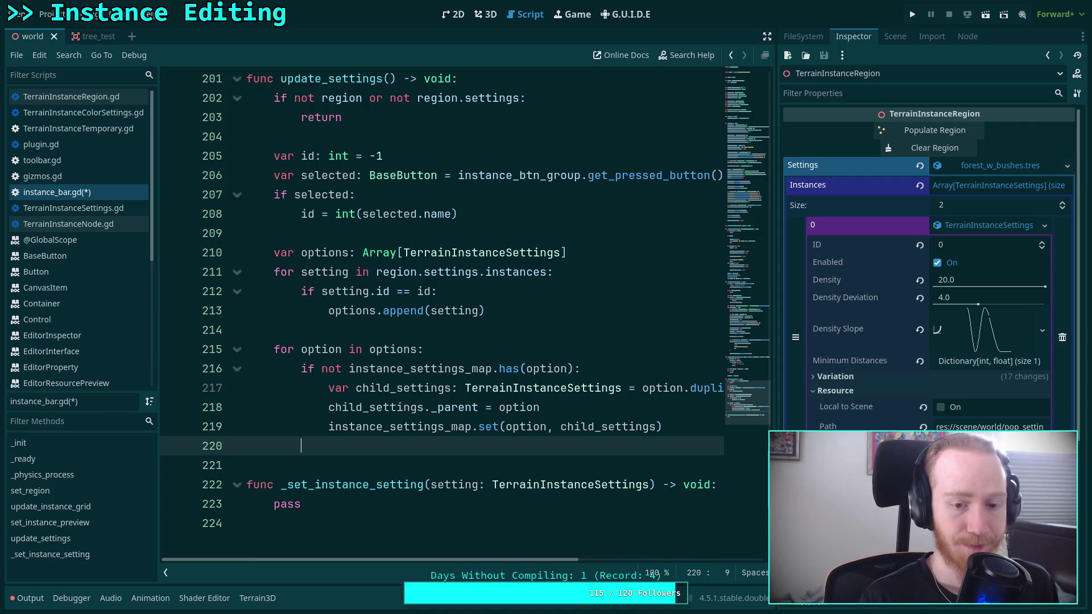
left_click(470, 350)
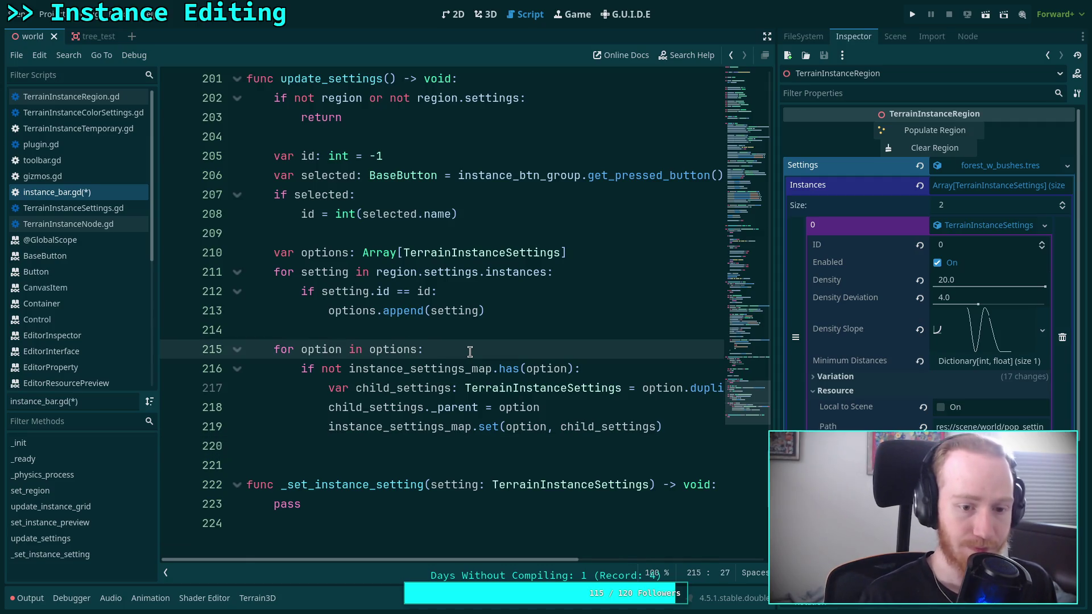
Step: Declare 'var child_settings: TerrainInstanceSettings' at the top of the options loop
key("Return")
type("var child")
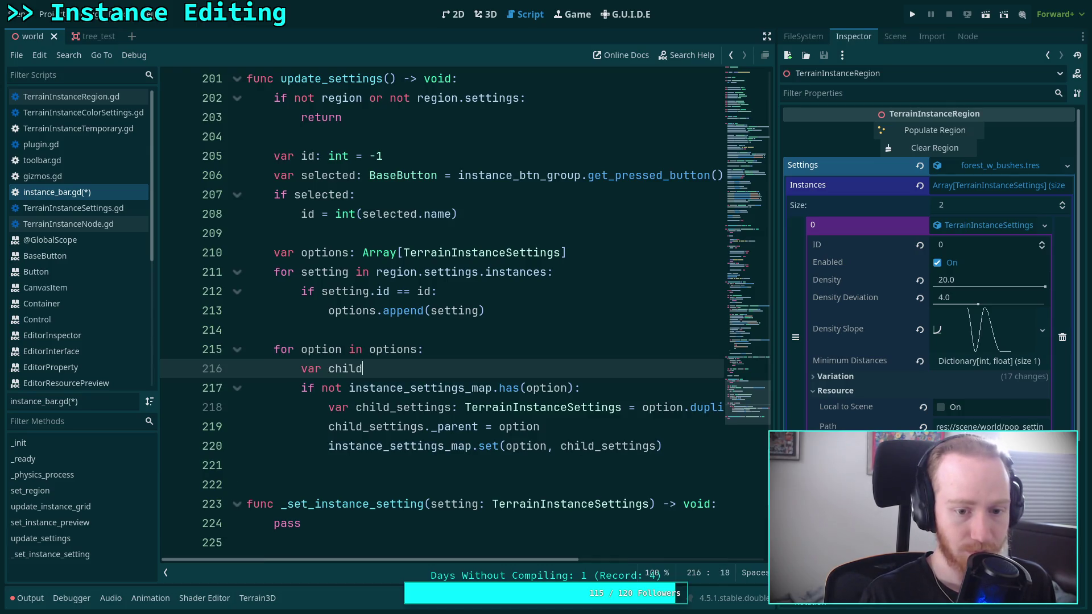
type("_settings")
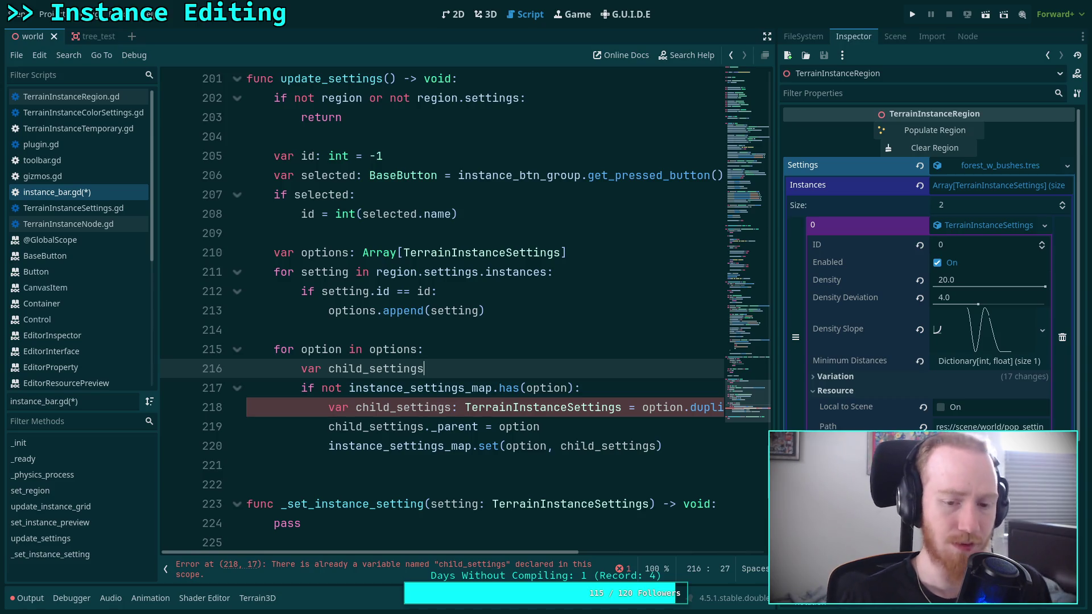
left_click(474, 353, "shift")
left_click(473, 369)
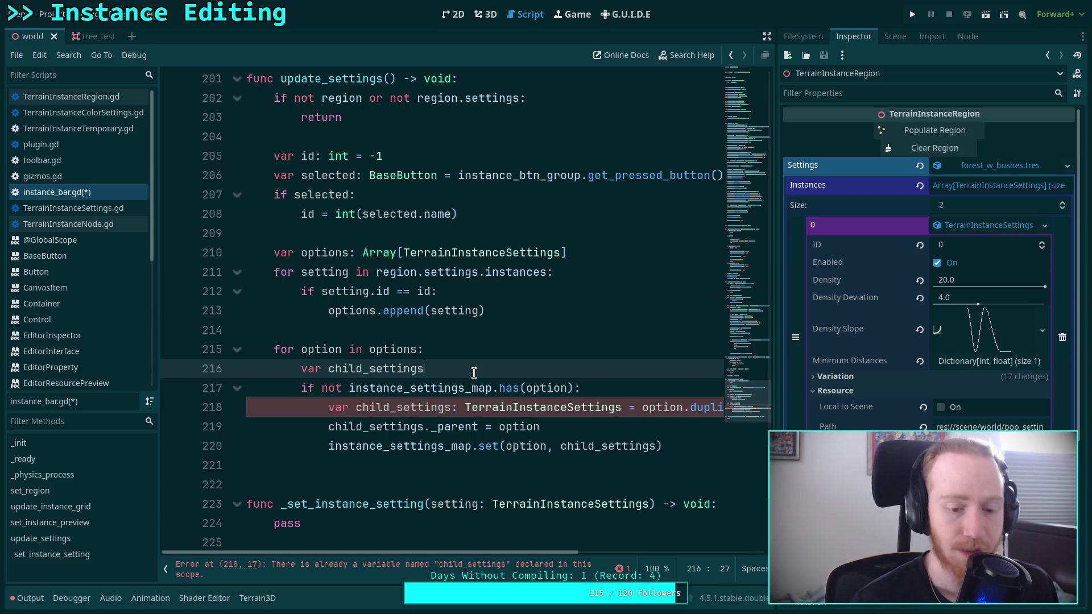
left_click(367, 514)
double_click(384, 504)
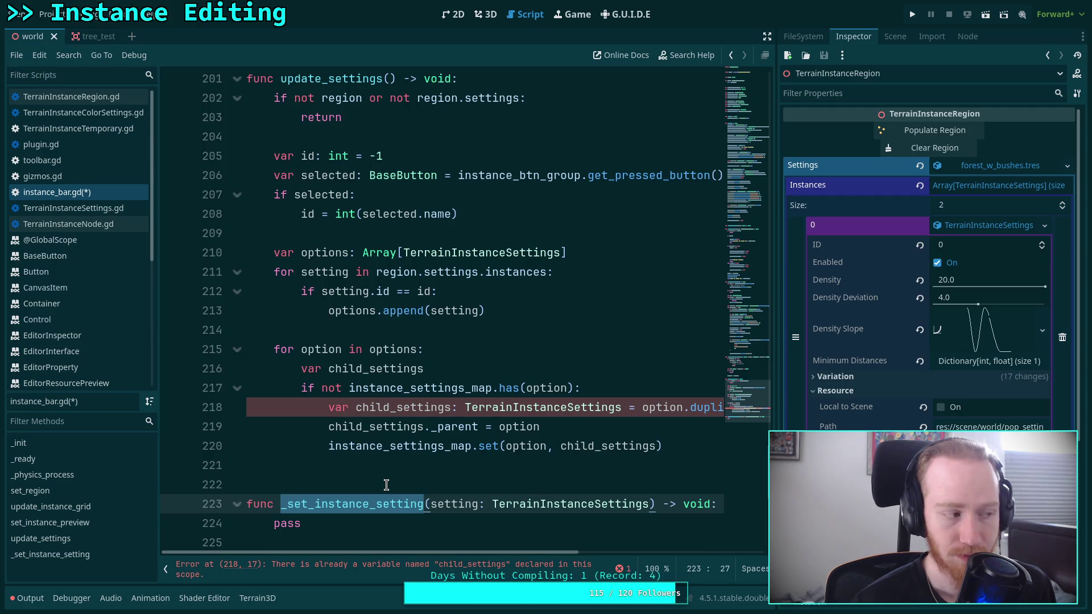
left_click(544, 350)
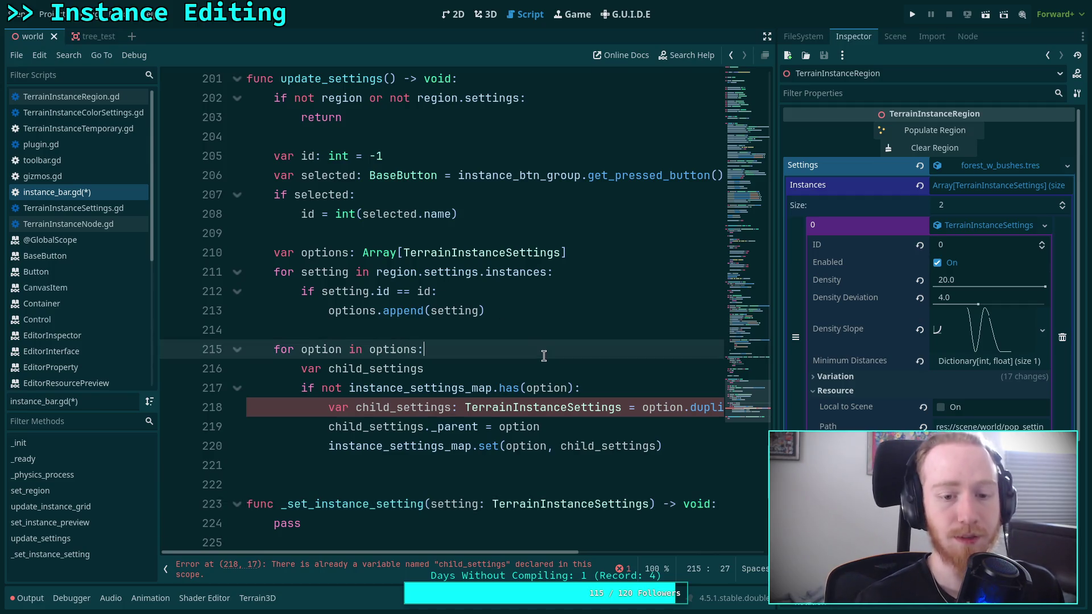
scroll(545, 352, "down", 1)
left_click(564, 309)
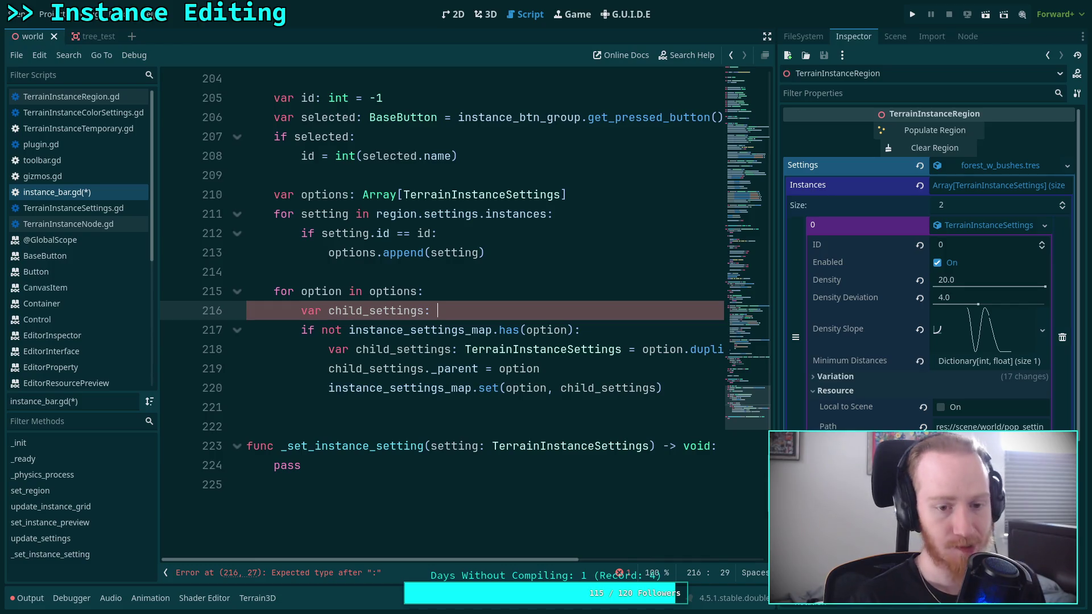
type("Terrain")
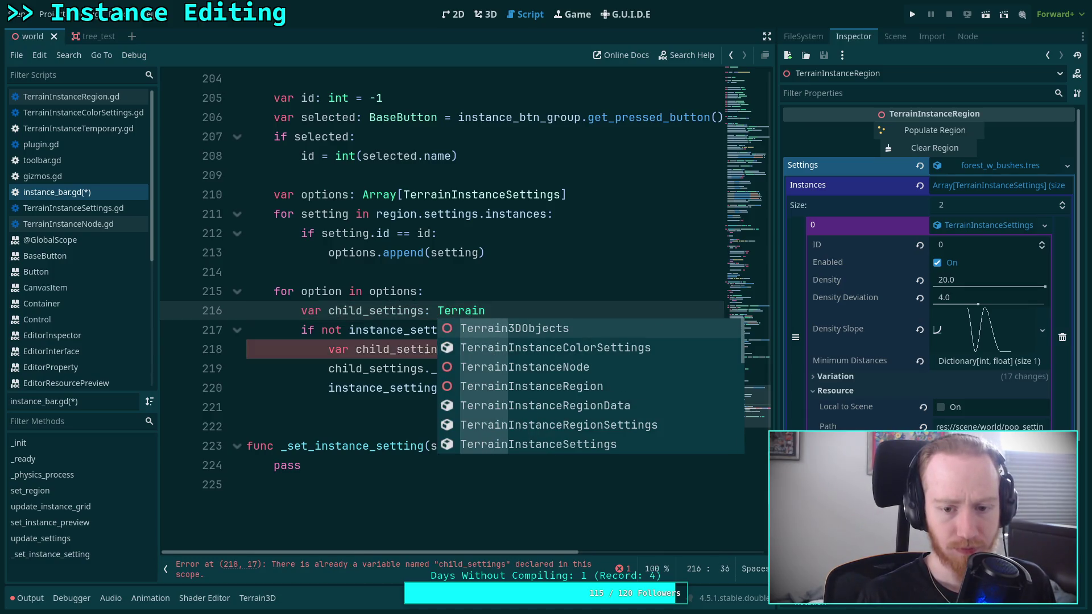
type("I")
key("Return")
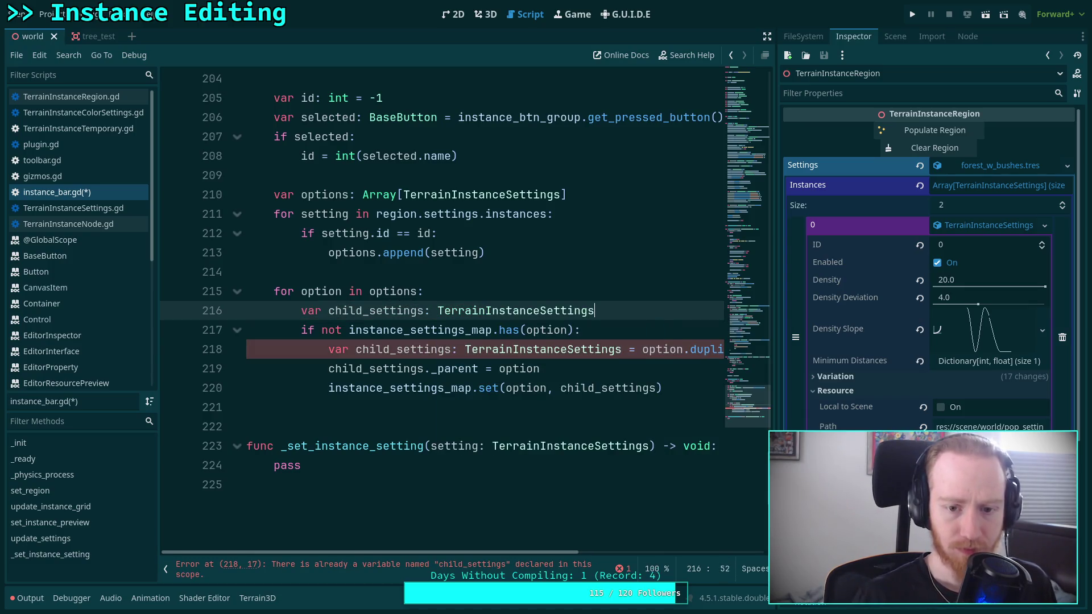
Step: Remove 'var' and the type from the duplicate line, and drop 'not' from the has() check
left_click(351, 350)
double_click(348, 349)
key("BackSpace")
key("Delete")
left_click_drag(423, 350, 595, 350)
key("BackSpace")
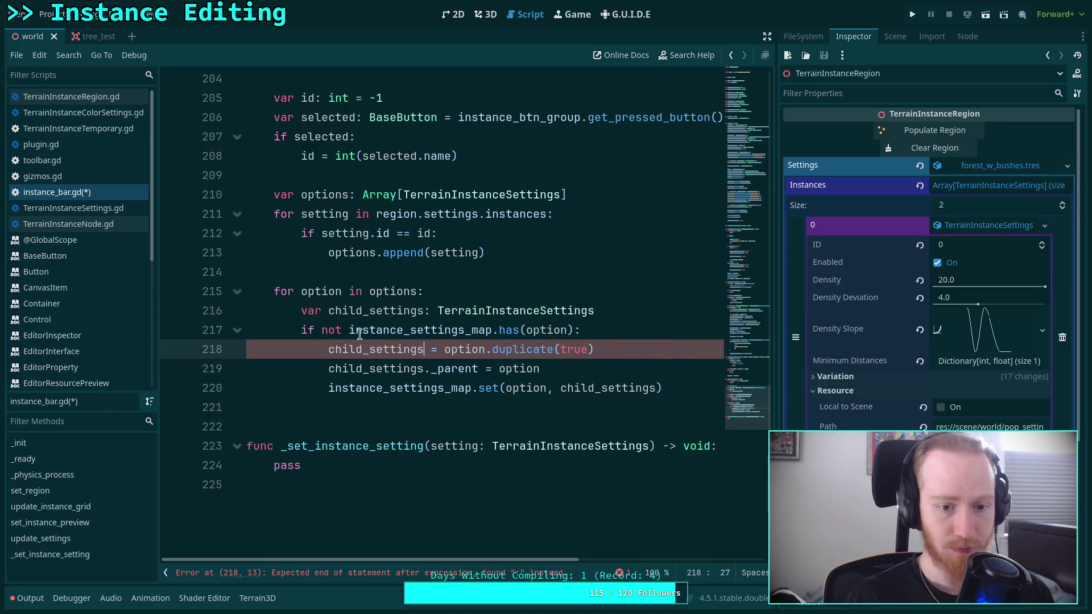
left_click_drag(321, 330, 348, 330)
key("BackSpace")
Step: Start a new child_settings line inside the if branch
left_click(639, 338)
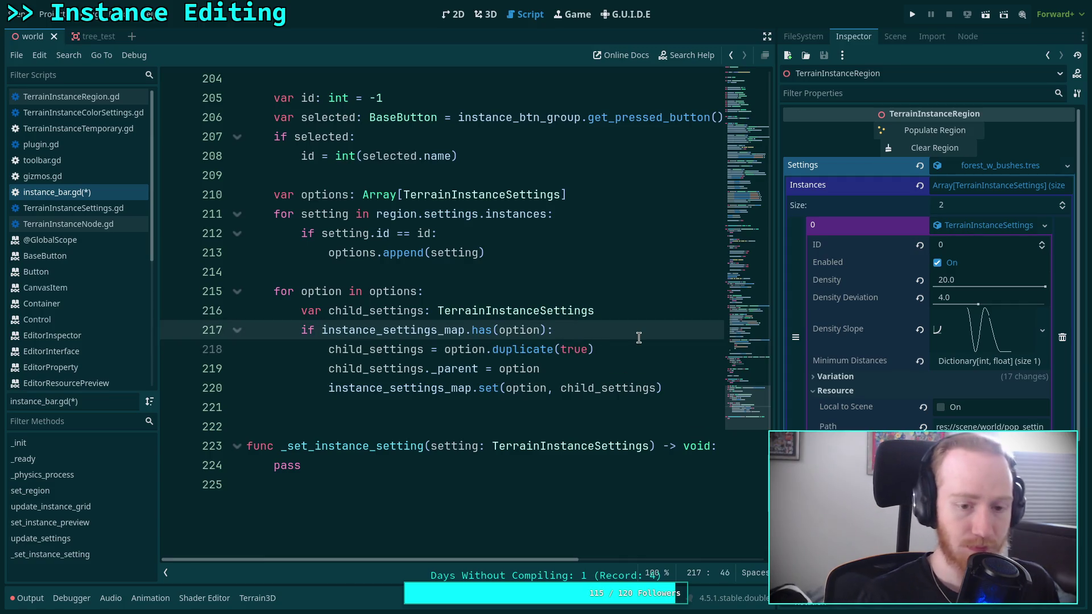
key("Return")
type("child_")
key("Return")
Step: Write 'child_settings = instance_settings_map.get(option)' in the if branch
type(".get(")
key("Escape")
type("instance")
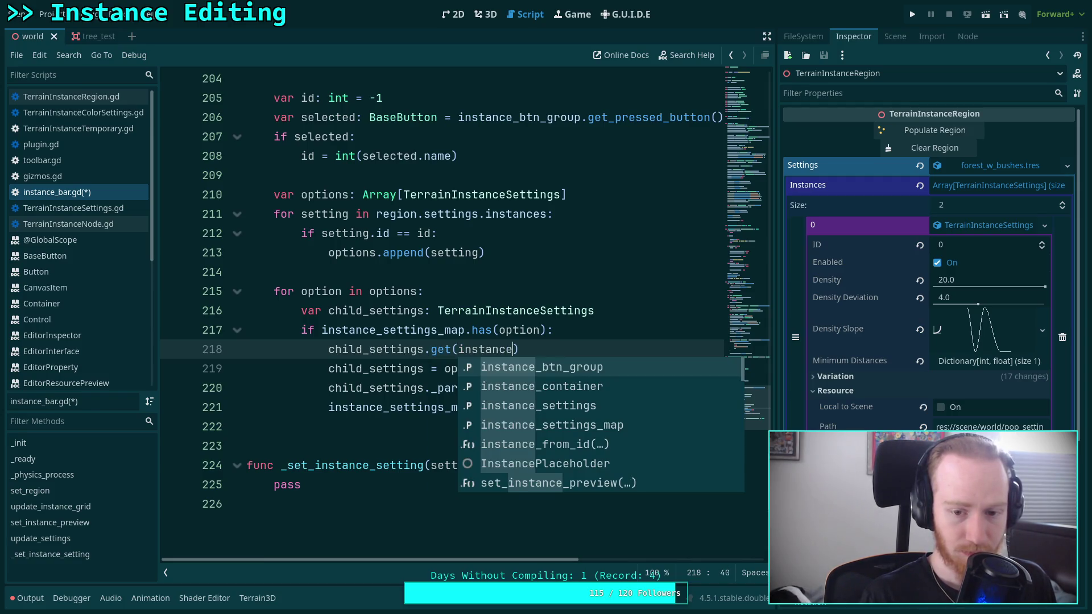
key("Down")
key("Down")
key("Down")
key("Return")
type(".option")
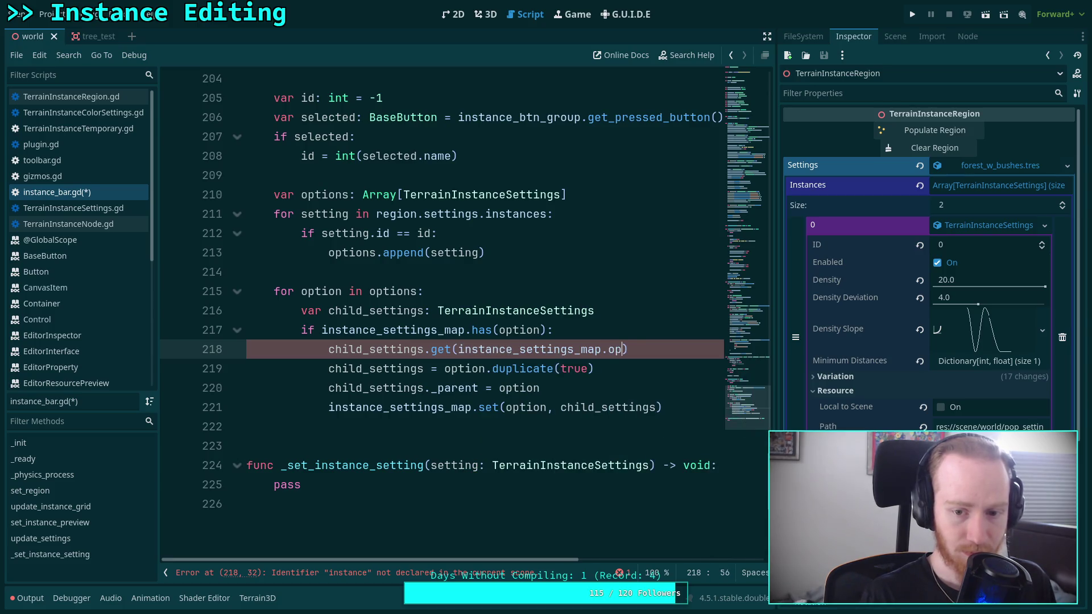
key("BackSpace")
key("BackSpace")
key("BackSpace")
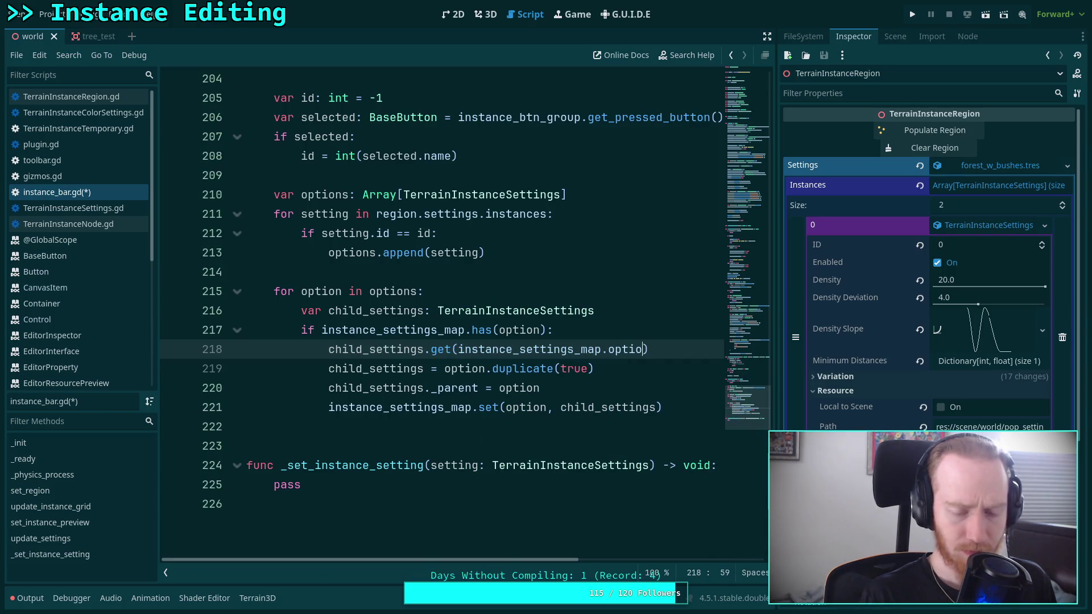
key("BackSpace")
key("BackSpace")
key("BackSpace")
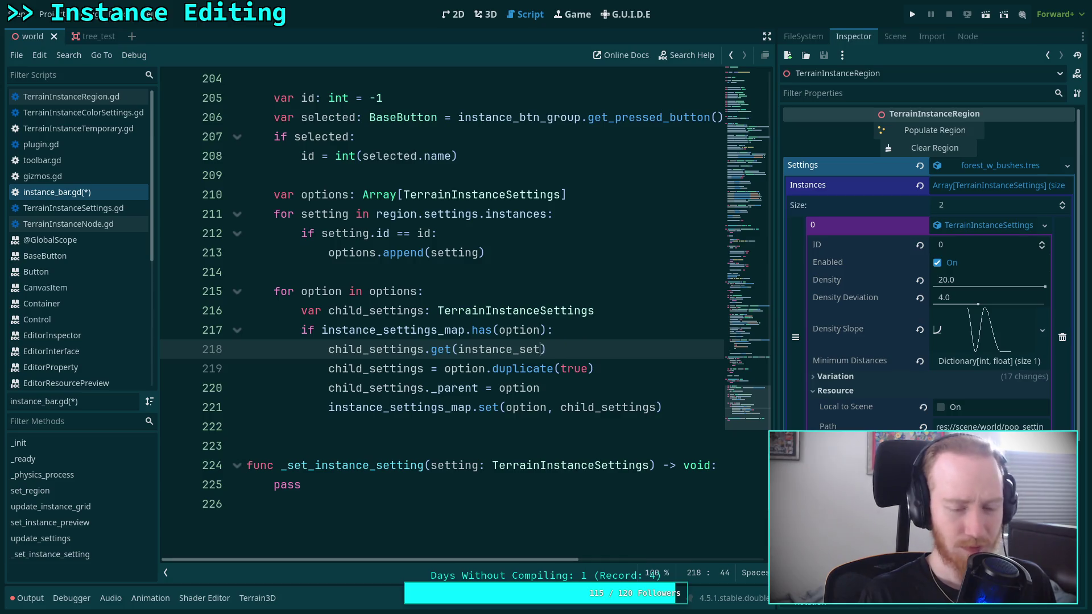
type("ings = inst")
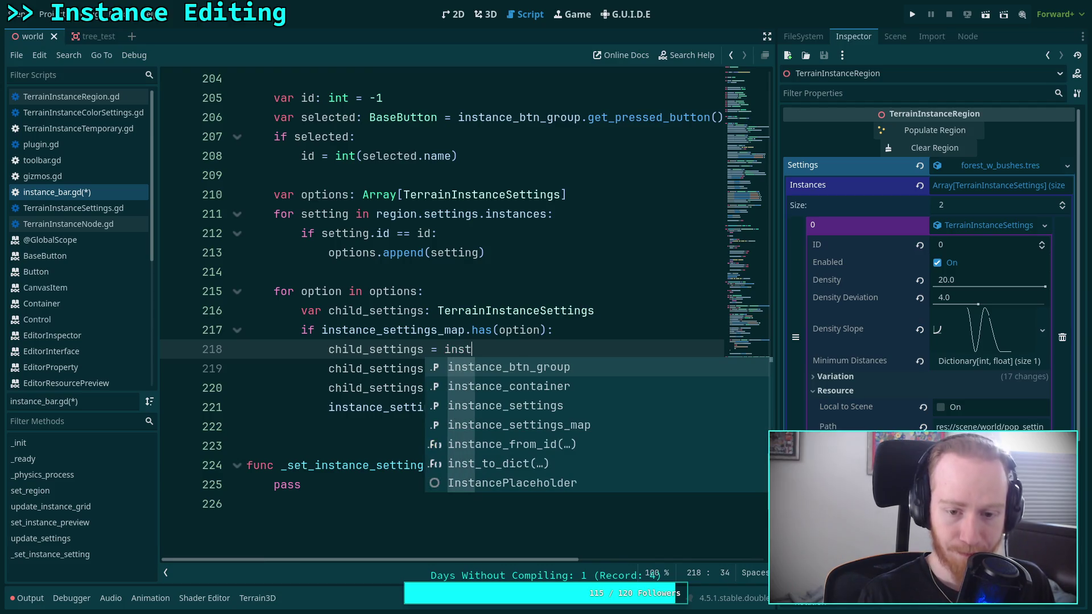
key("Down")
key("Down")
key("Down")
key("Return")
type(".get")
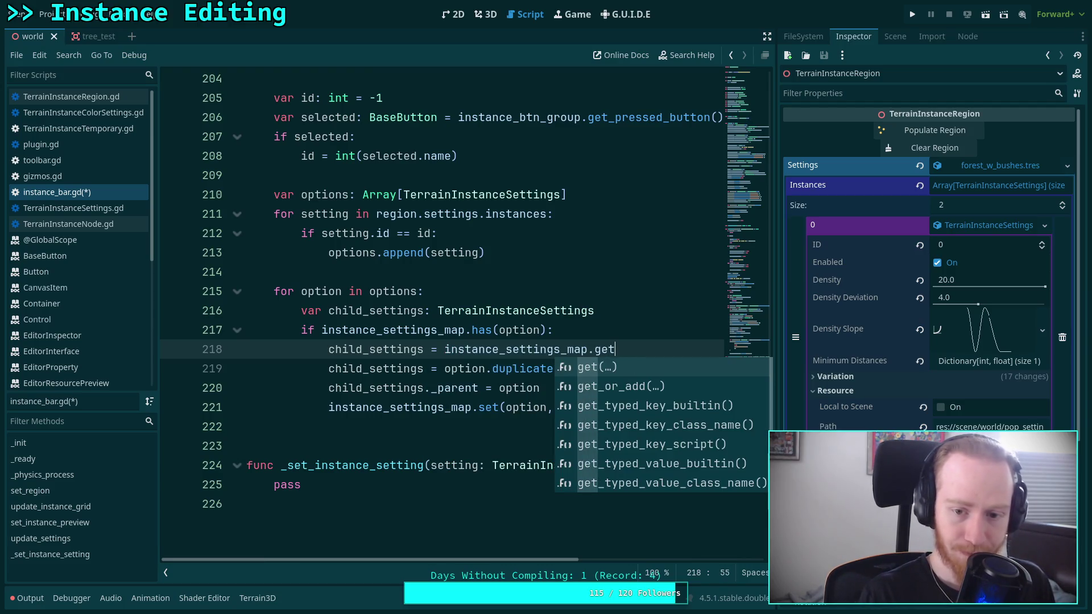
type("(option)")
key("Return")
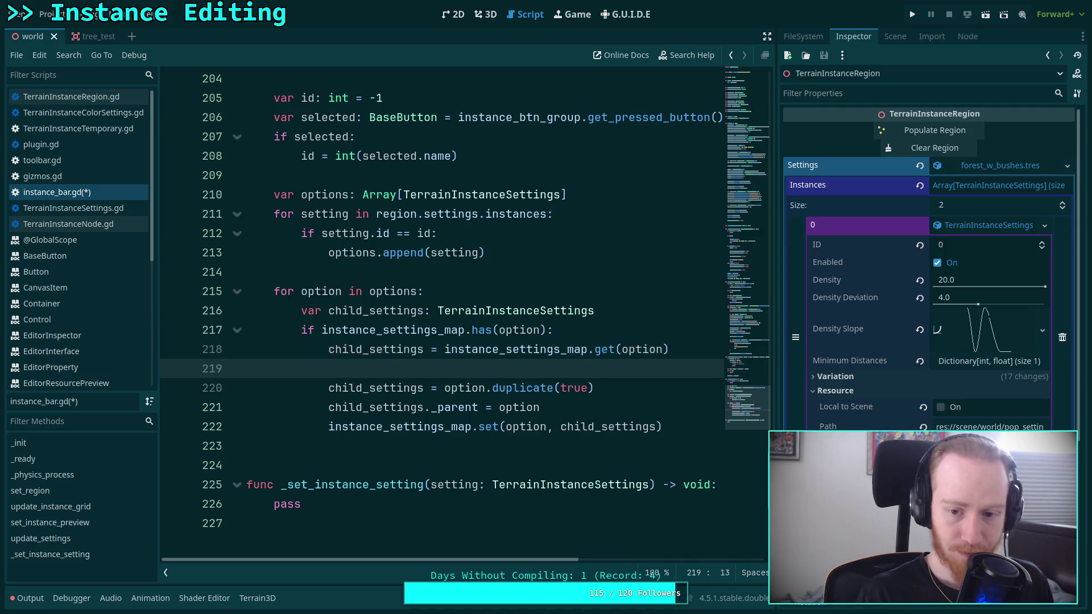
Step: Add an else branch and insert blank lines after the map update
type("else:")
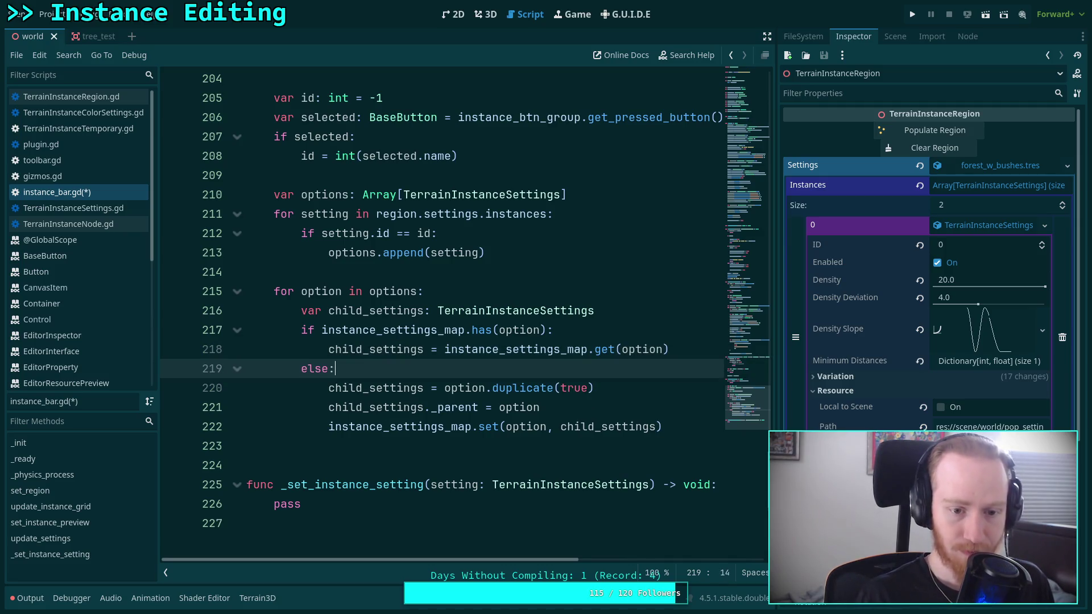
left_click(548, 451)
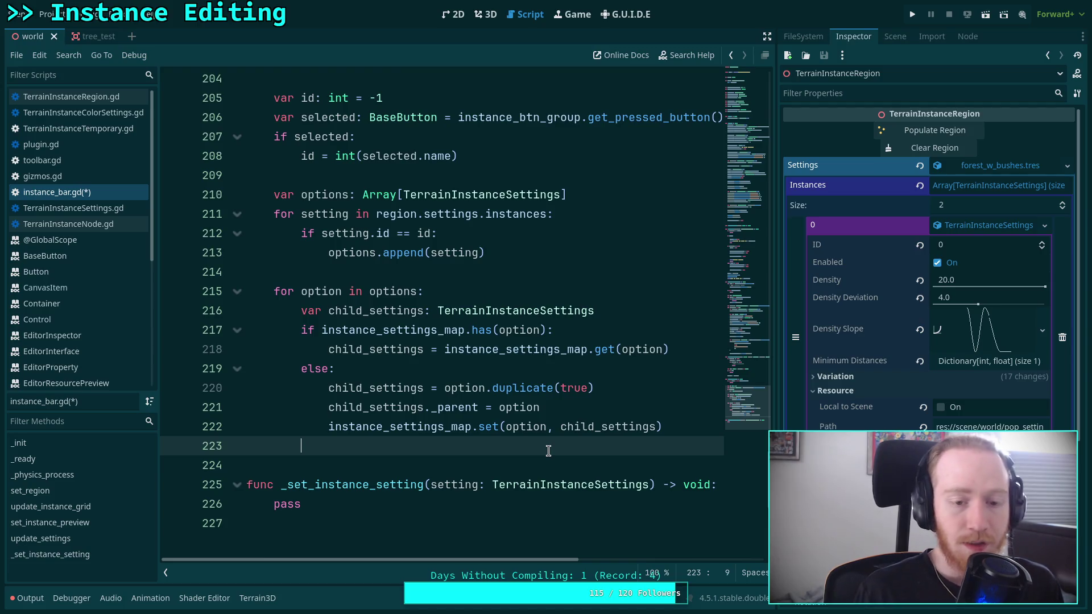
key("Return")
key("Return")
key("Up")
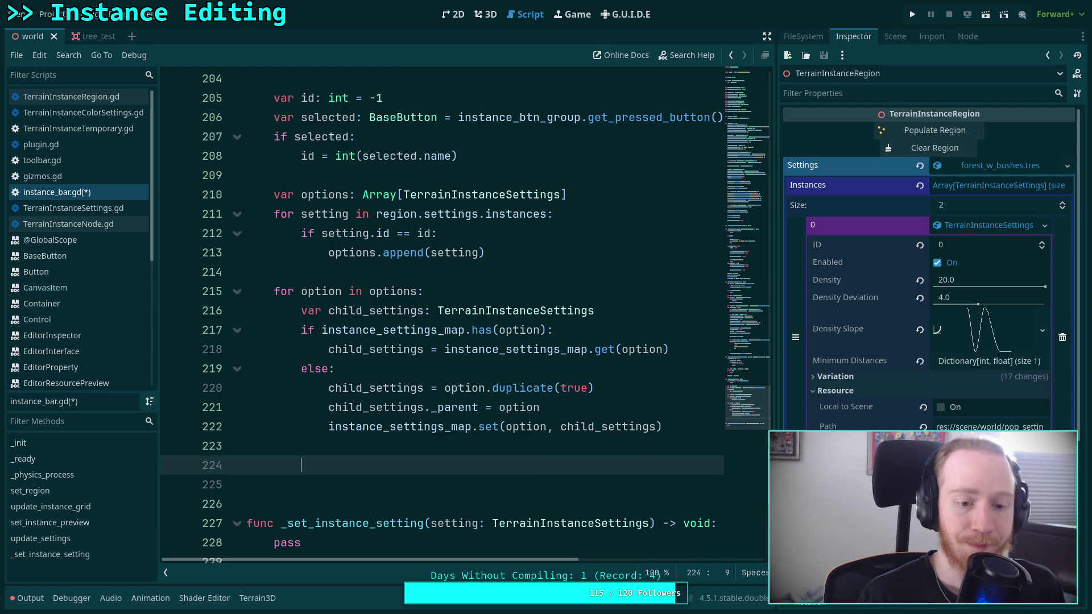
Step: Declare 'var btn: Button = Button.new()' in the options loop
type("var ")
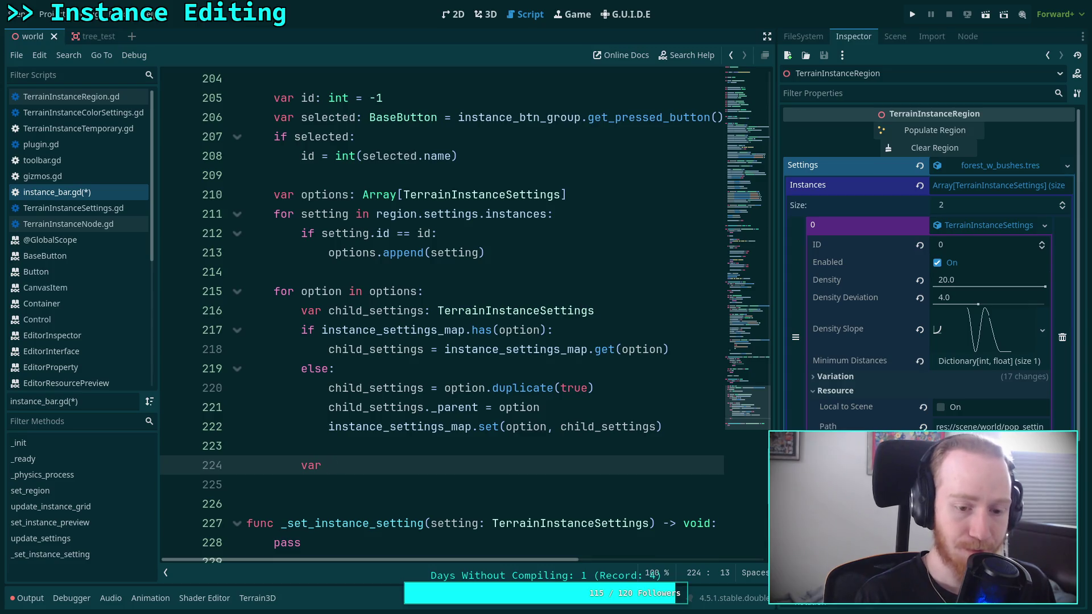
type("setting")
key("BackSpace")
key("BackSpace")
key("BackSpace")
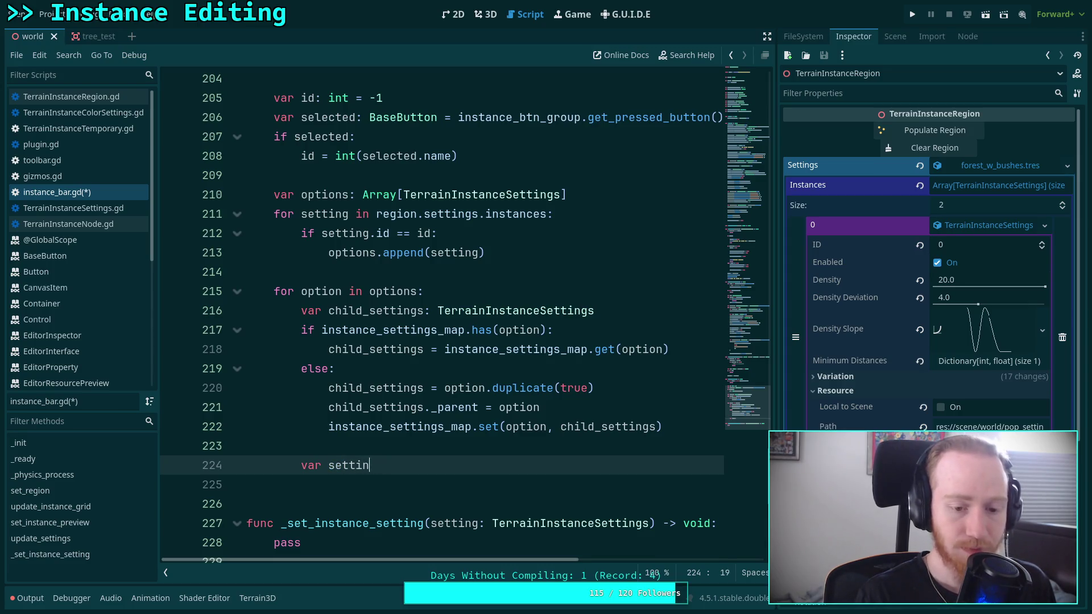
type("tn: B")
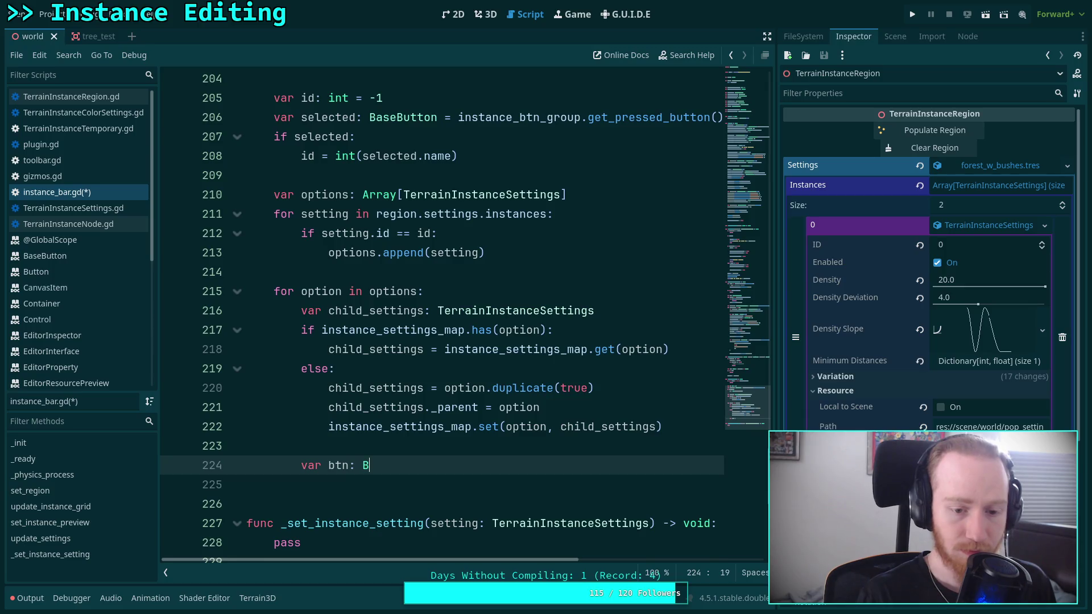
type("utton = b")
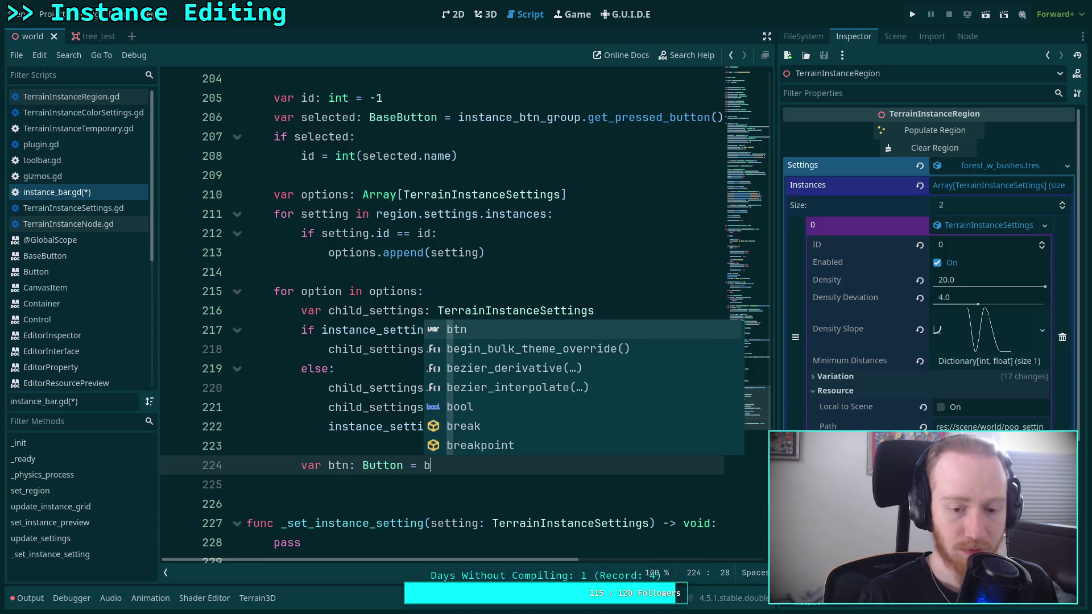
key("BackSpace")
type("Button")
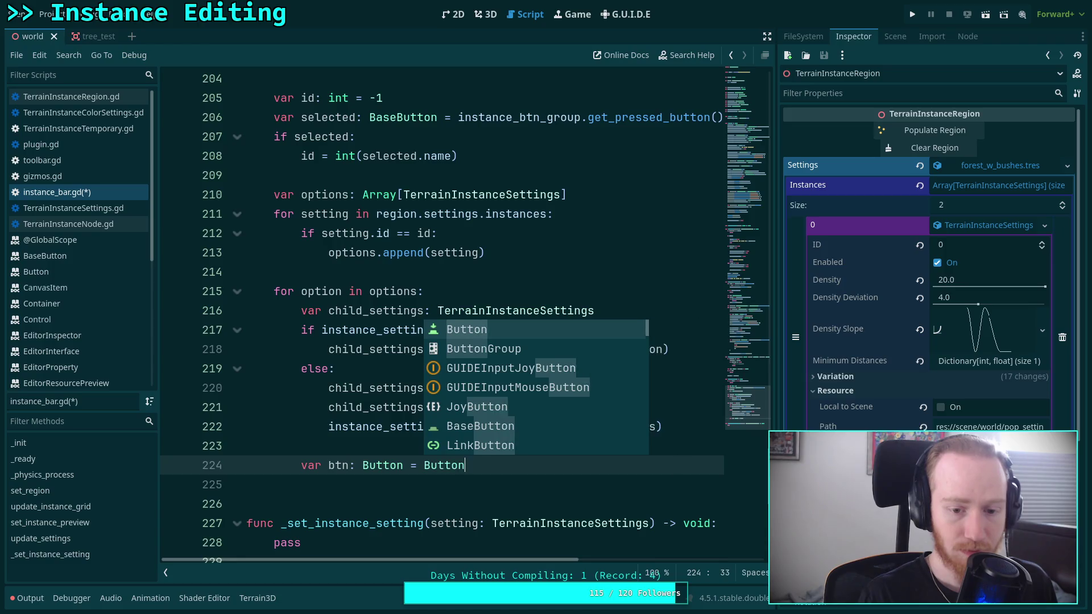
type(".new()")
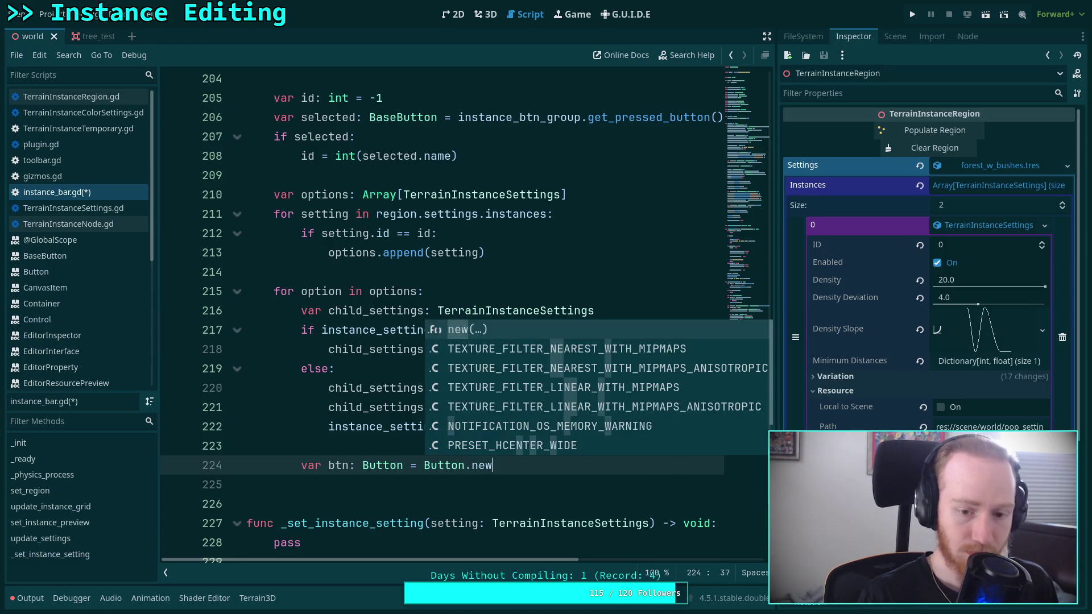
key("Return")
Step: Scroll up to update_instance_grid's child-clearing loop after the TODO comment
scroll(435, 329, "up", 10)
scroll(434, 329, "down", 2)
scroll(434, 329, "up", 13)
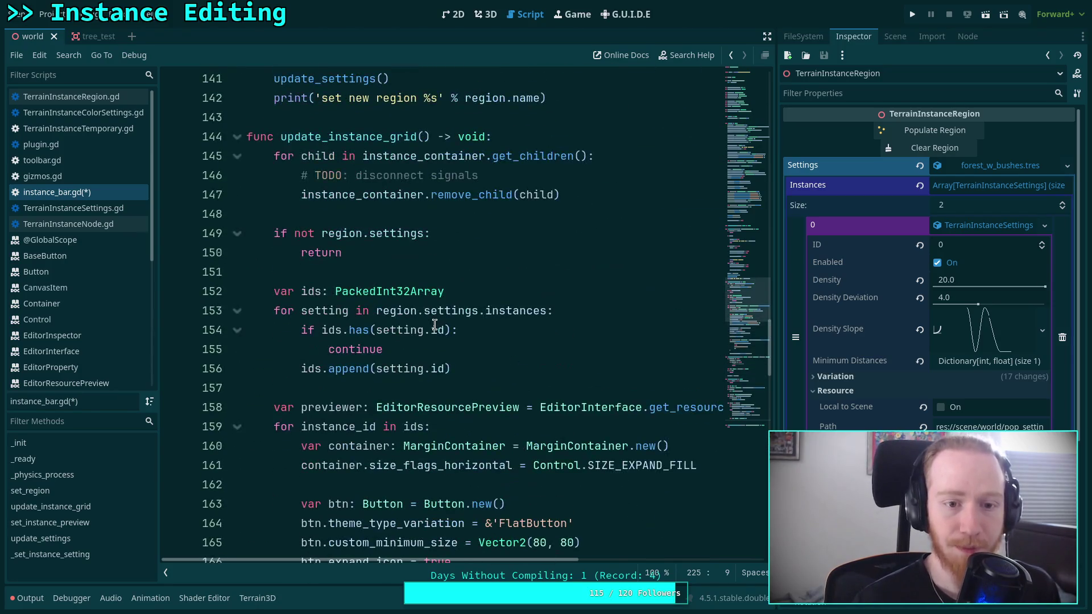
left_click(529, 183)
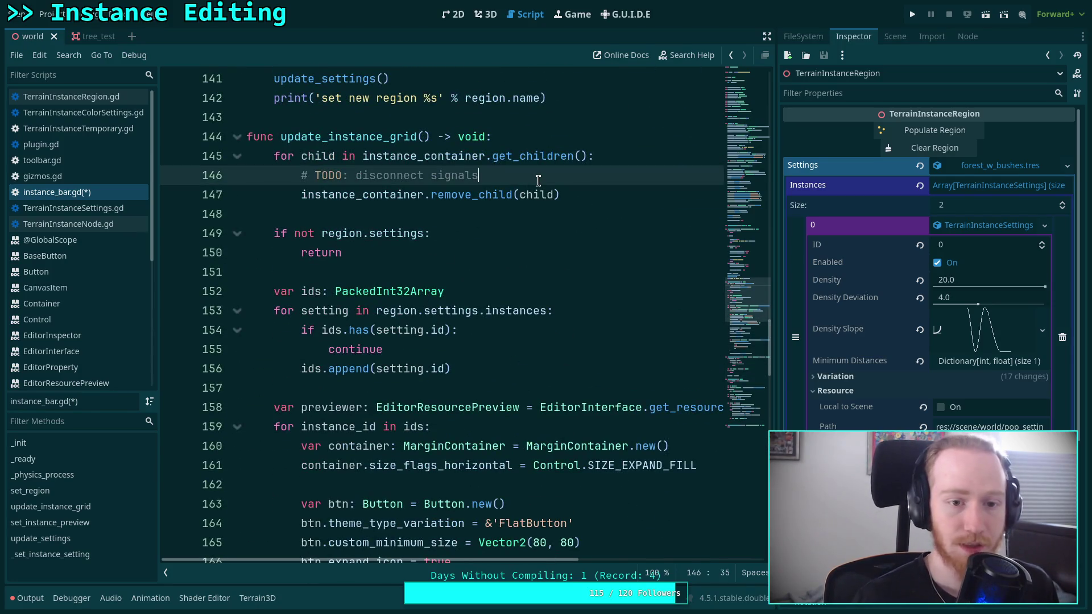
Step: Add an 'if child is Button:' check inside the child-clearing loop
key("Return")
type("child.")
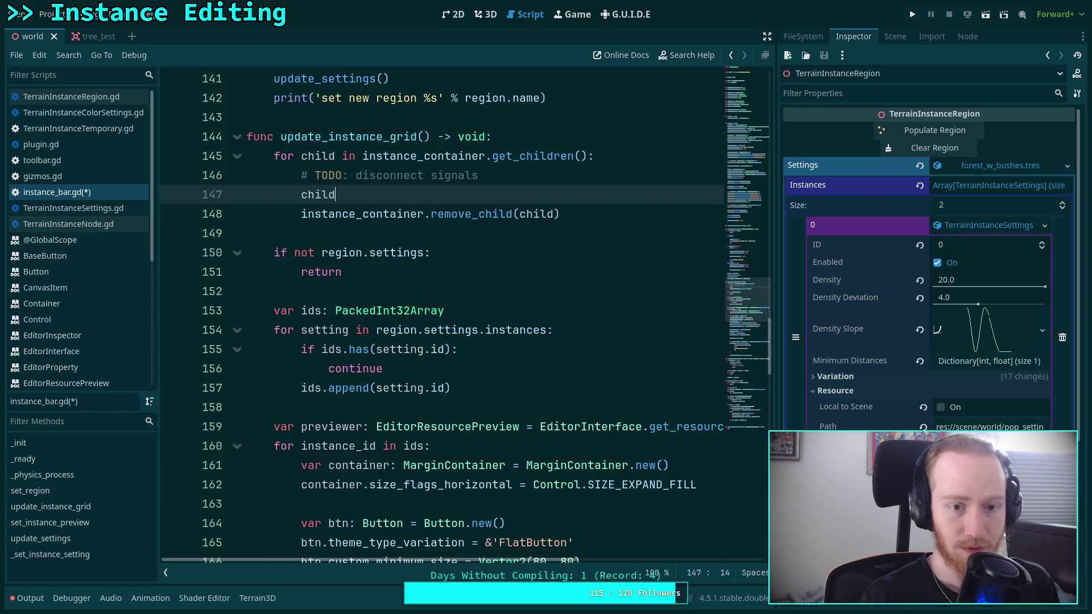
key("Home")
type("if")
key("End")
key("ctrl+space")
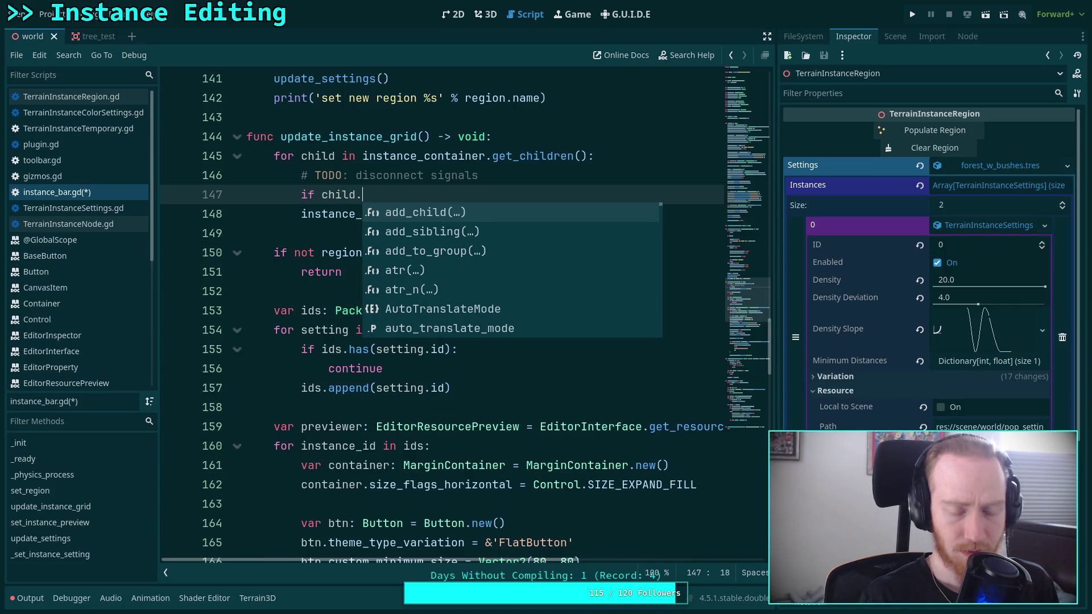
scroll(394, 359, "down", 5)
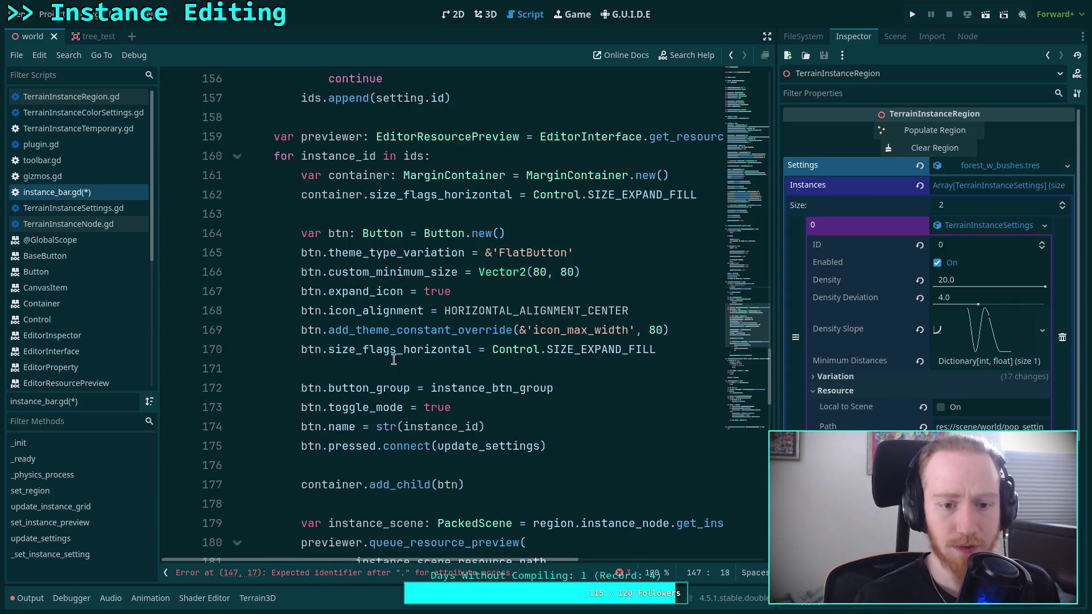
scroll(365, 296, "up", 6)
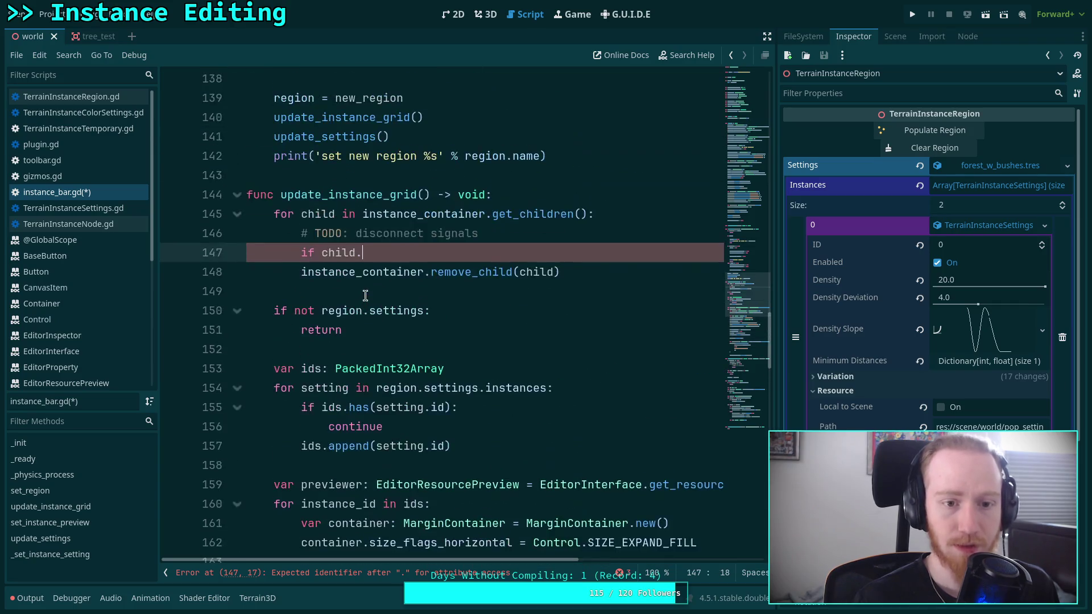
mouse_move(387, 269)
key("BackSpace")
key("BackSpace")
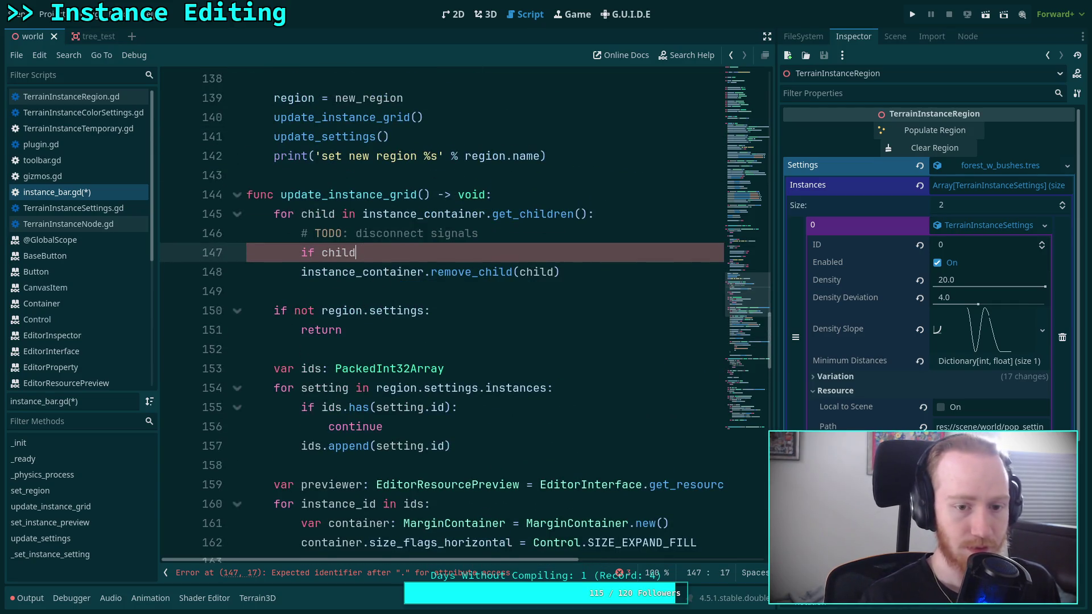
type("is Button:")
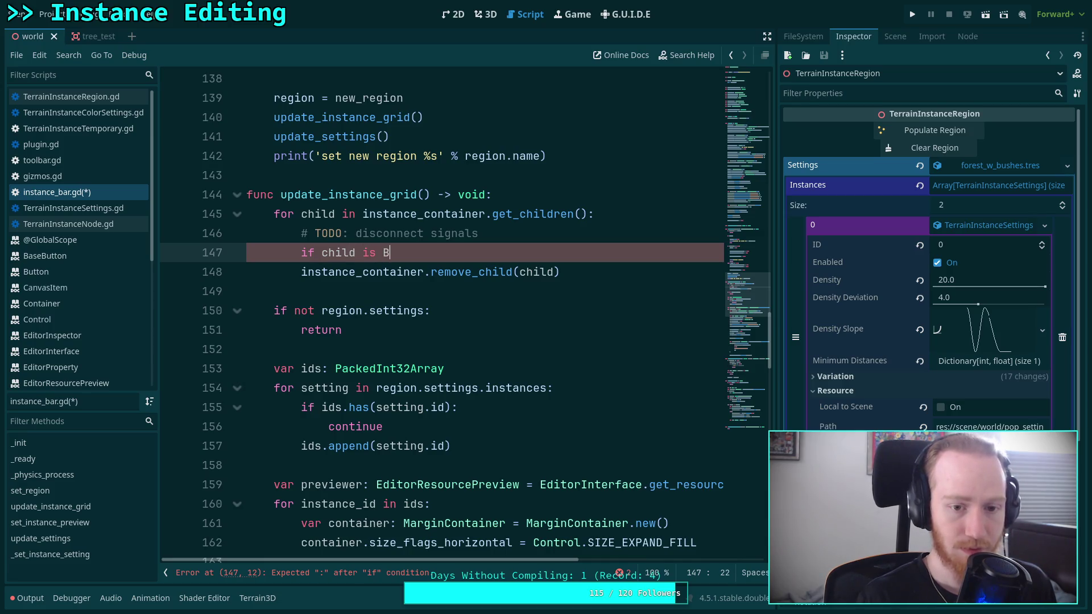
key("Return")
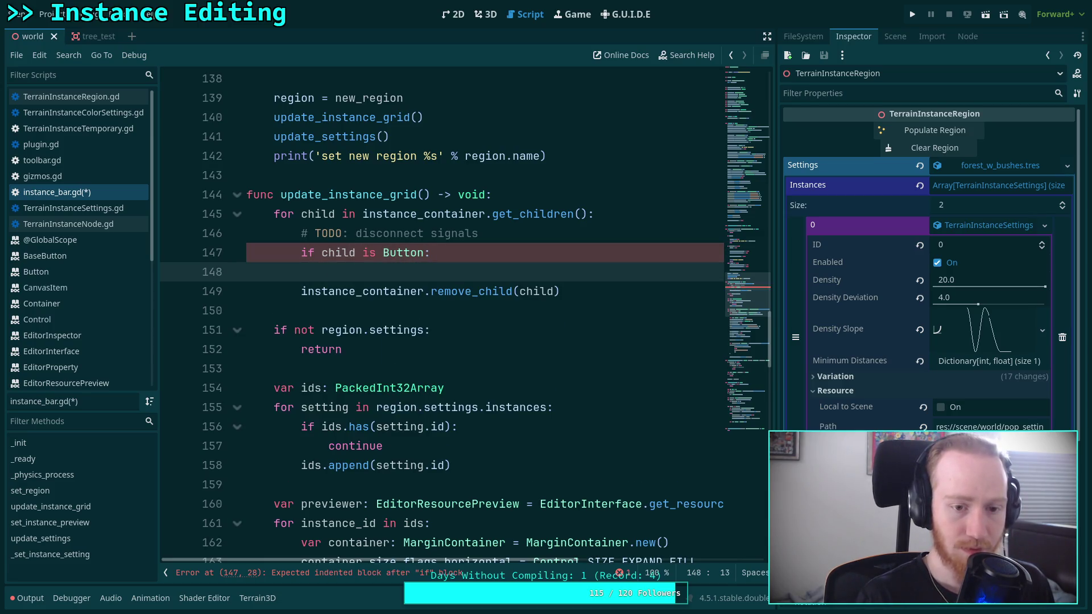
Step: Begin a child.pressed connection check inside the Button block, retyping it after a false start
type("if c")
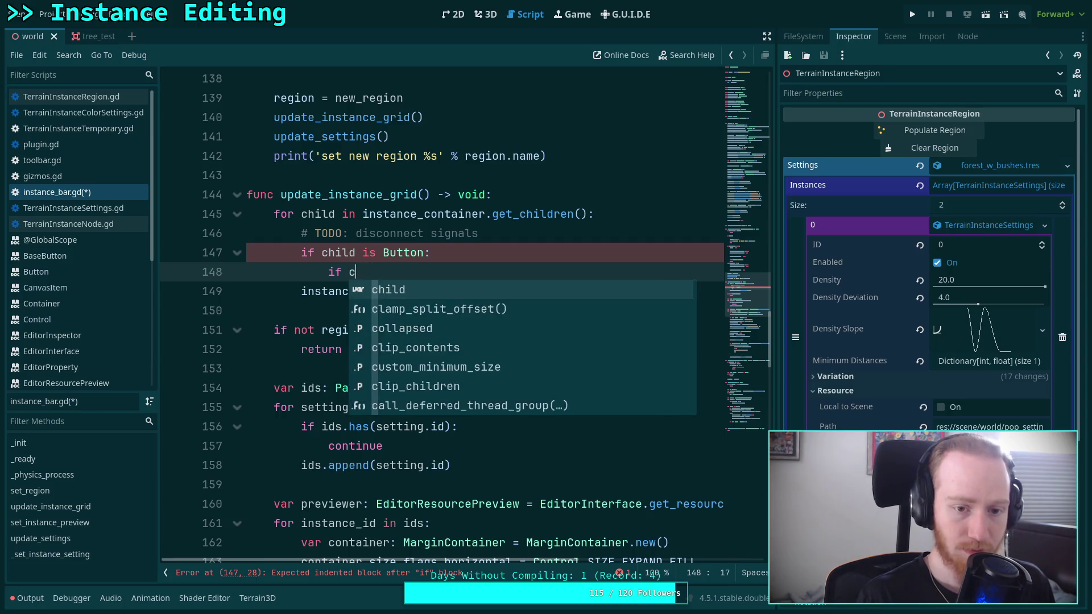
type("hild.pressed.")
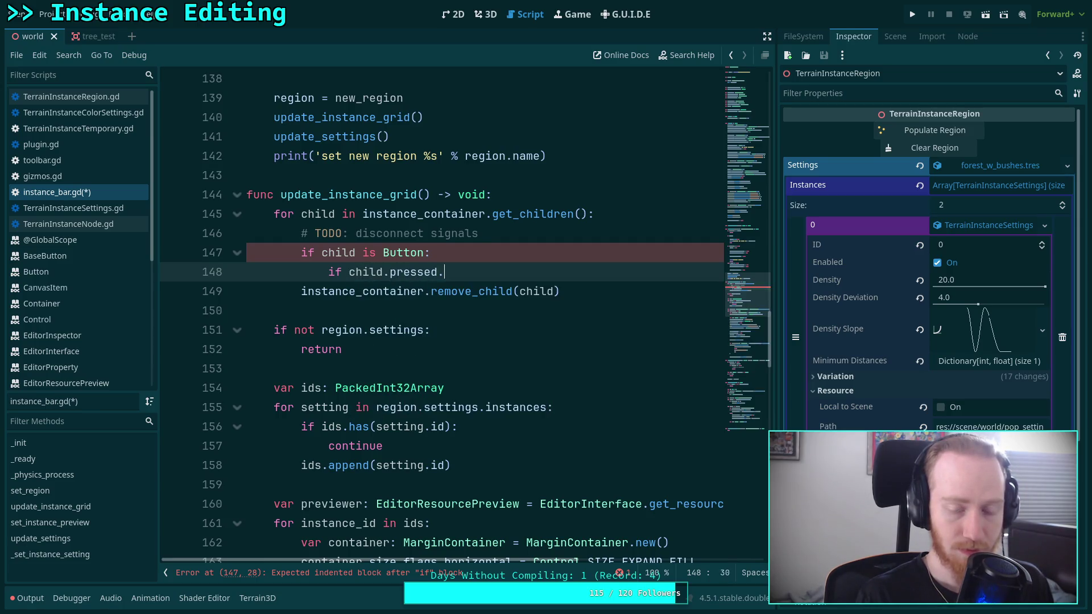
type("is")
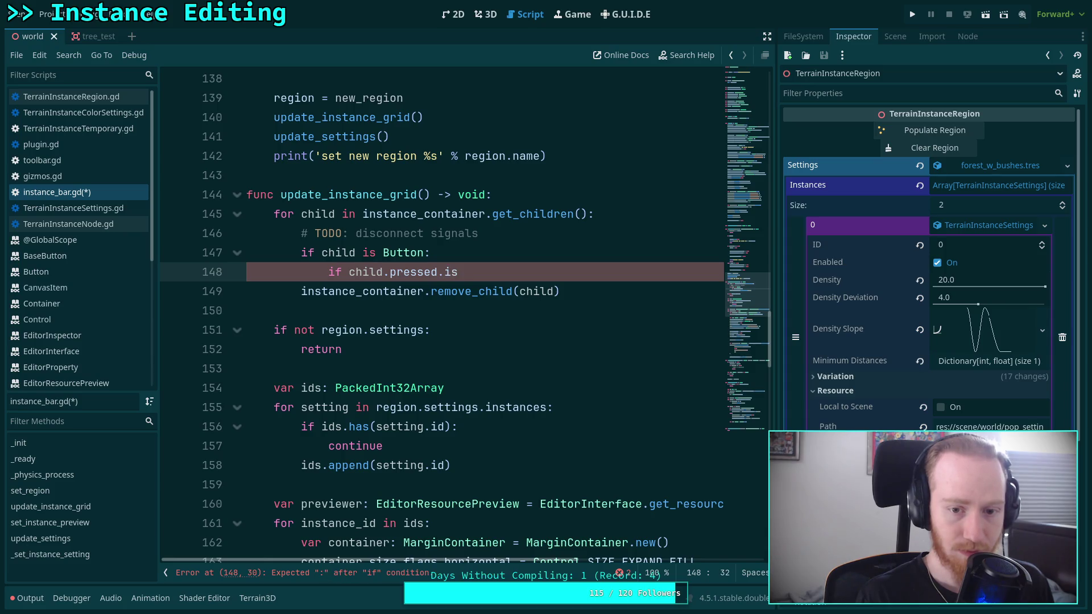
type("c")
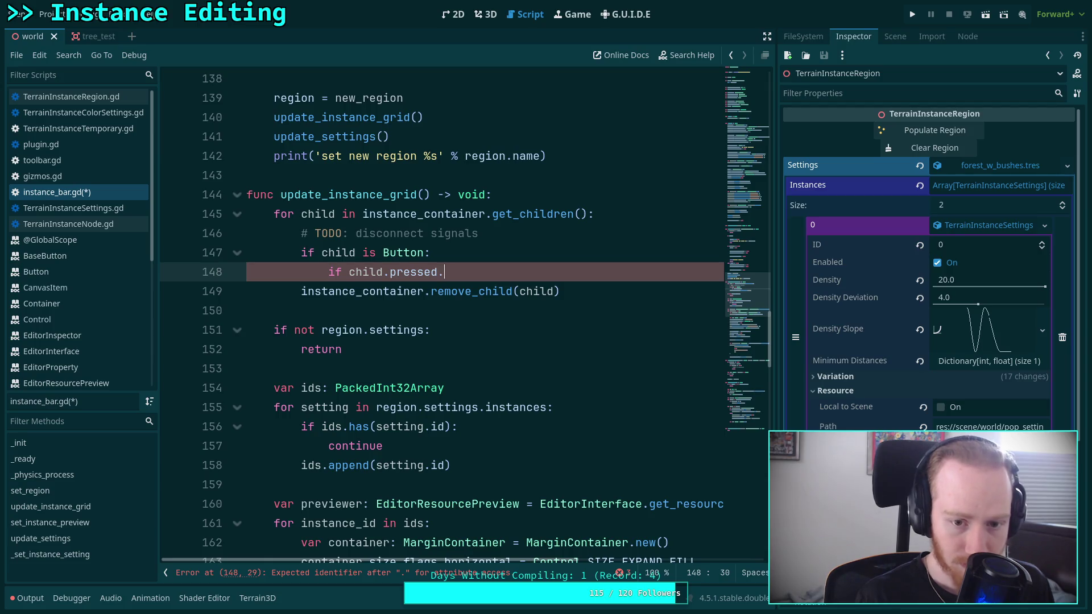
key("Return")
type("pass")
left_click(445, 272)
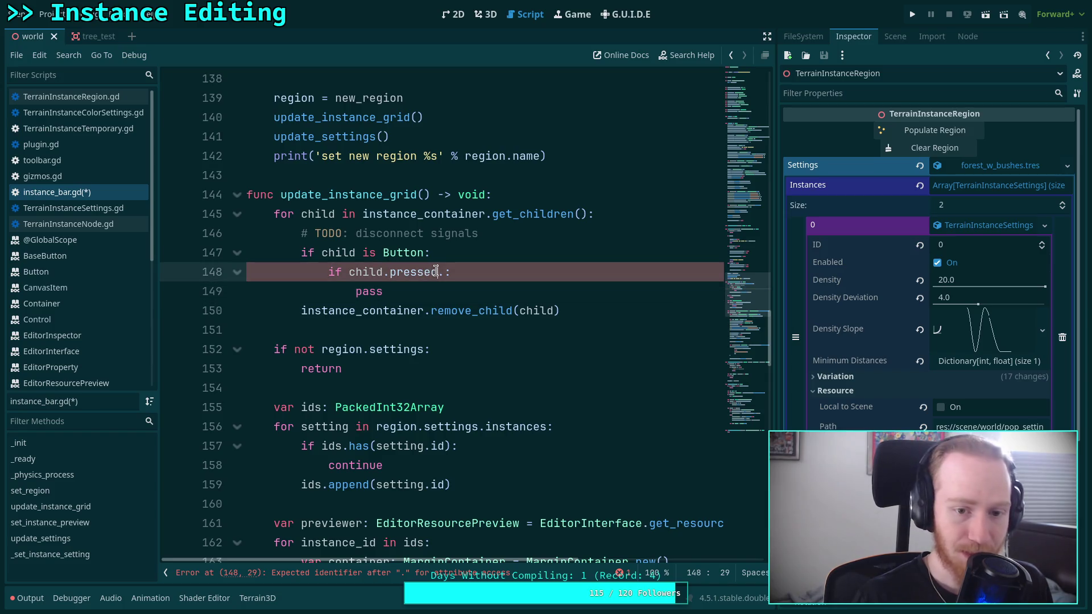
key("ctrl+space")
key("Escape")
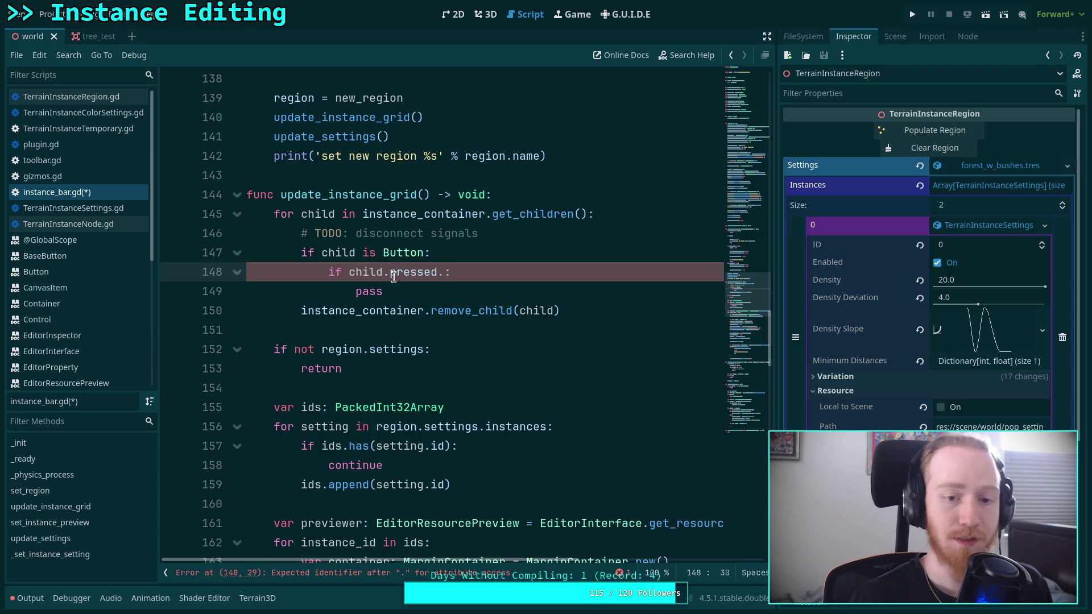
mouse_move(459, 287)
left_mouse_down()
mouse_move(360, 288)
mouse_move(328, 271)
left_mouse_up()
key("BackSpace")
type("child.pressed.")
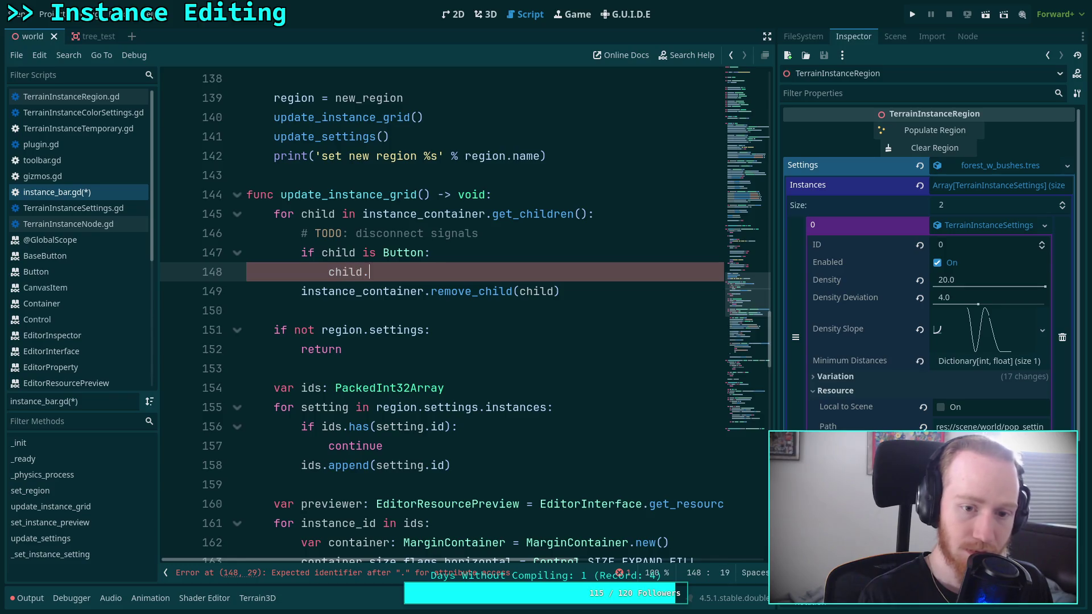
key("Escape")
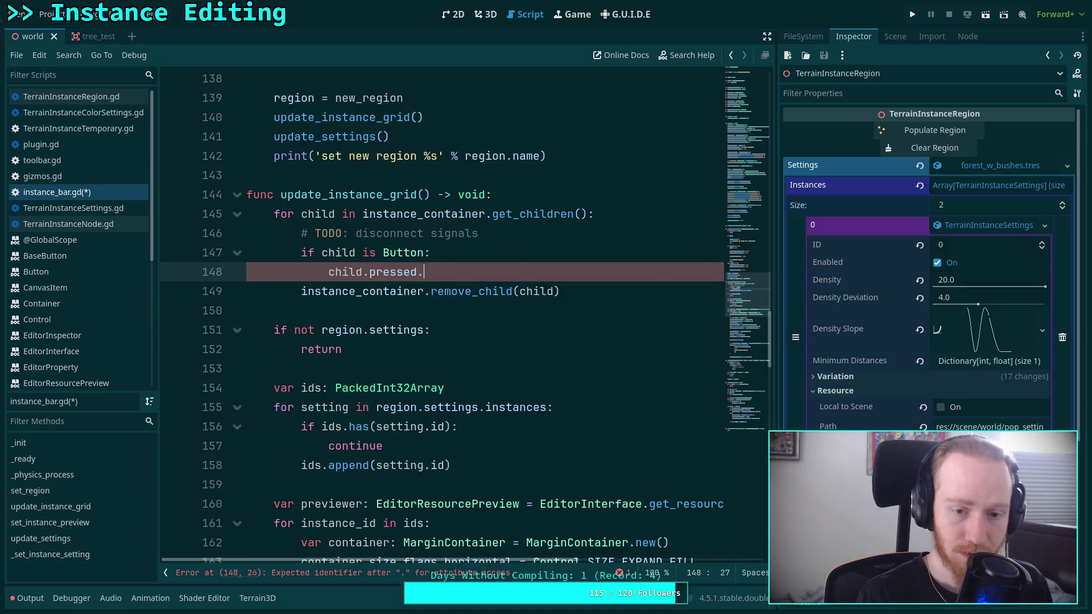
key("BackSpace")
type("i")
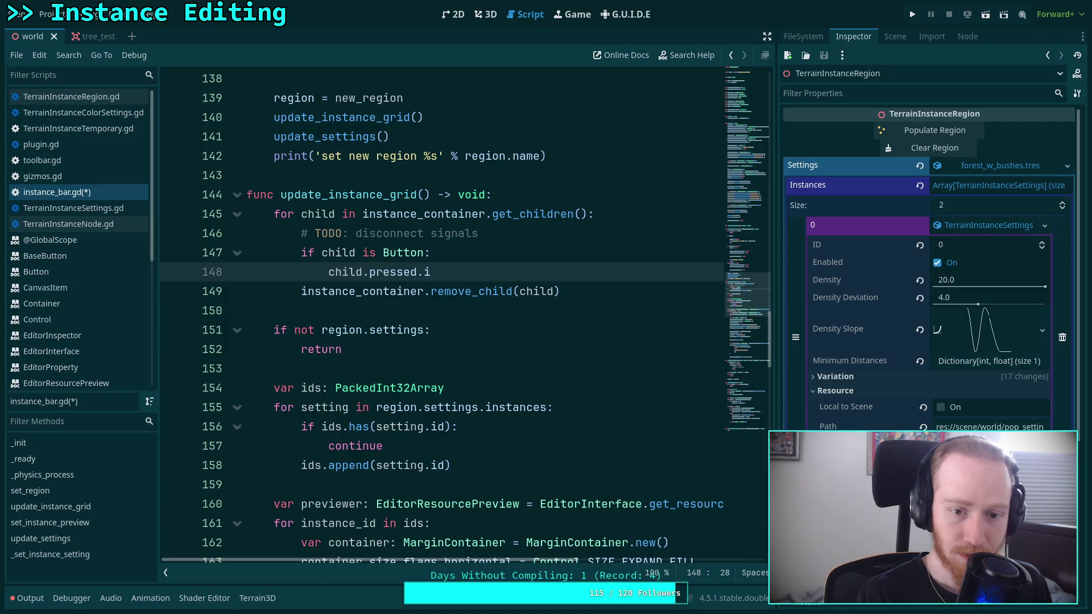
key("BackSpace")
type("co")
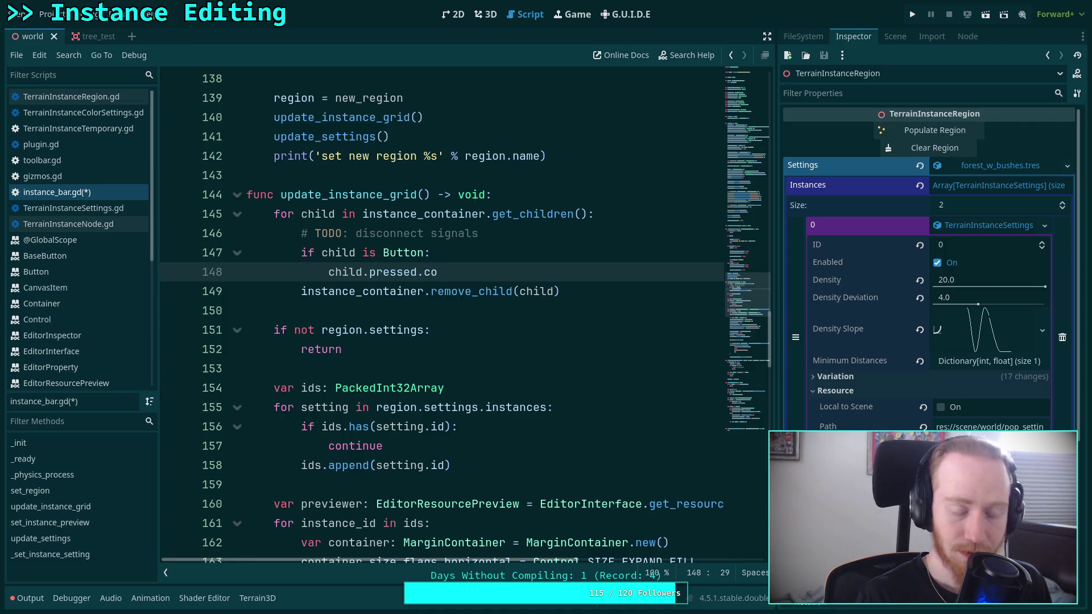
scroll(409, 277, "down", 13)
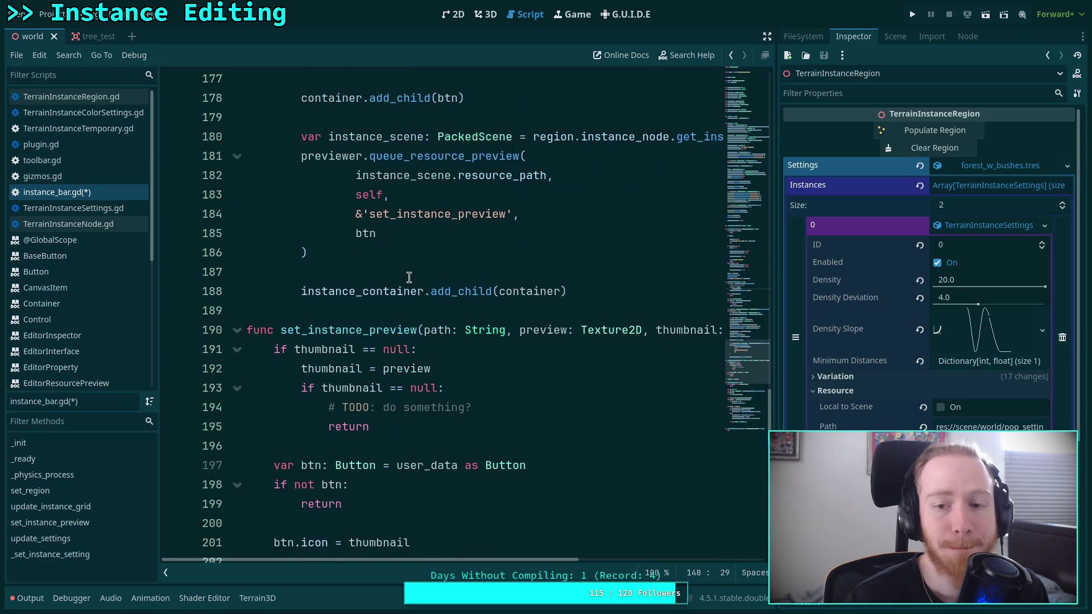
scroll(492, 282, "up", 5)
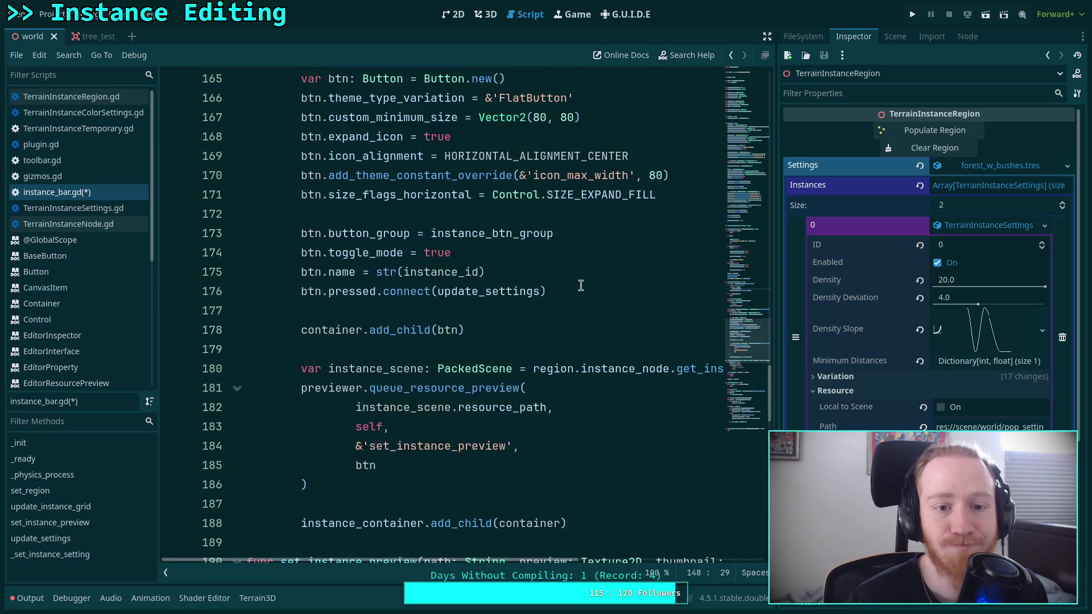
Step: Try a btn.pressed line below the pressed connection, then delete it
left_click(615, 350)
key("Return")
type("btn.pressed.")
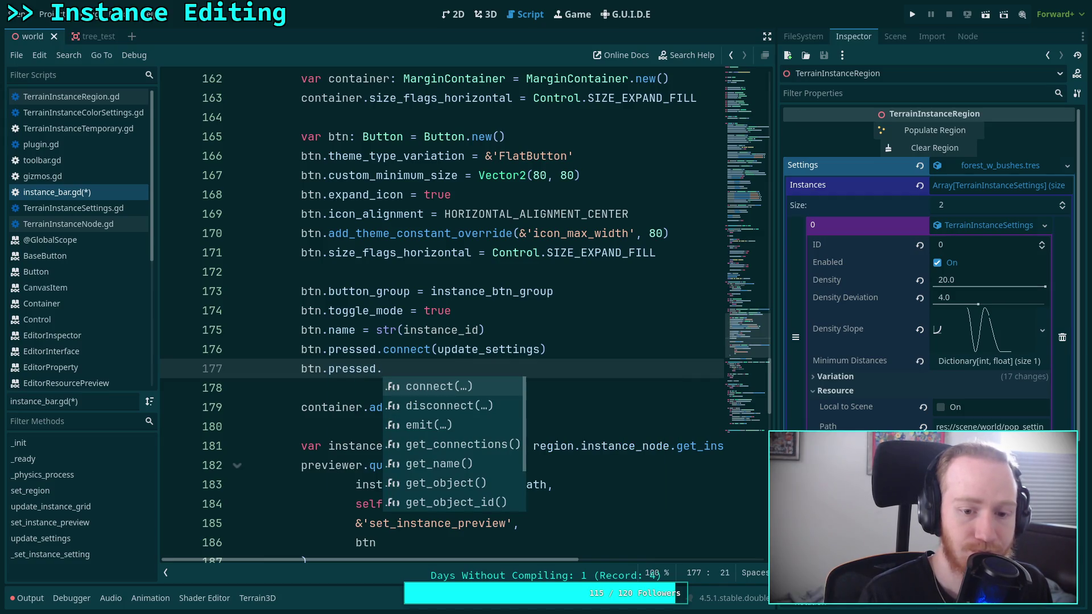
type("is")
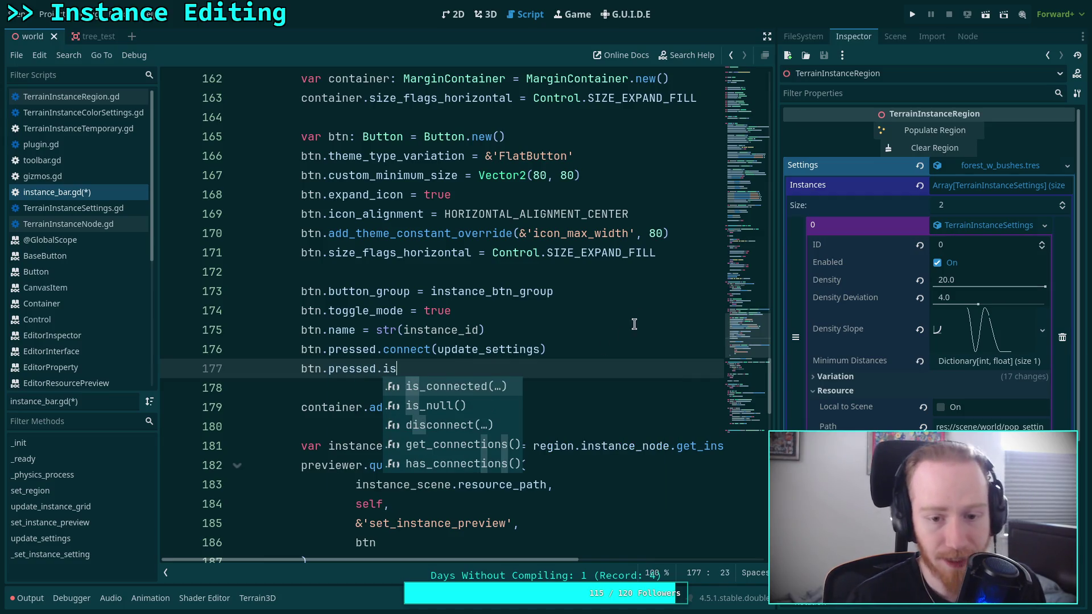
left_click_drag(614, 368, 590, 348)
key("BackSpace")
scroll(487, 283, "up", 10)
scroll(487, 283, "up", 2)
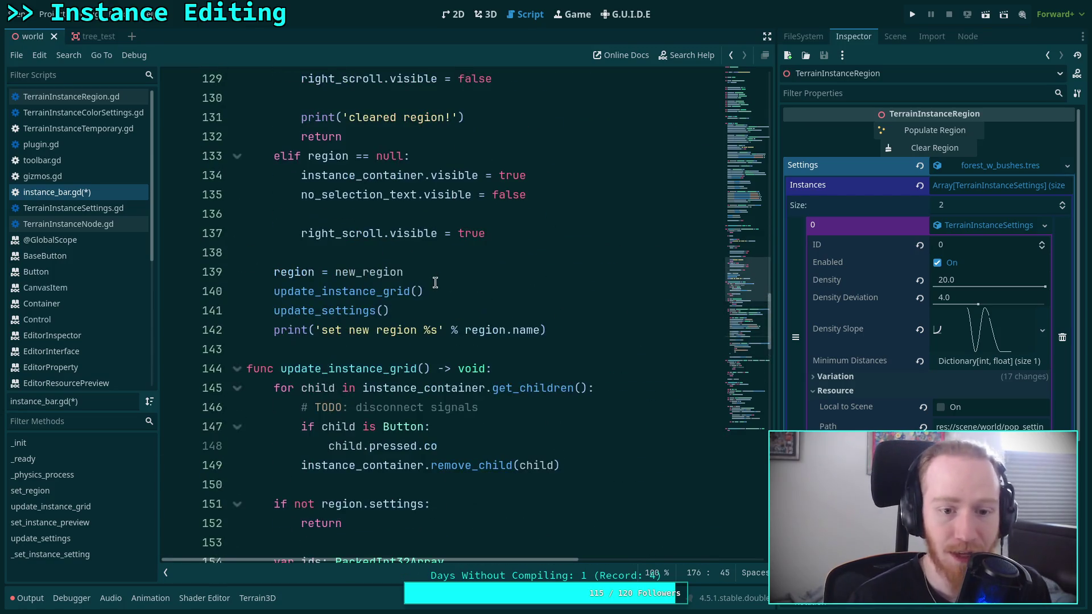
scroll(432, 318, "down", 4)
Step: Delete the TODO disconnect-signals comment and rewrite the unfinished line as child.pressed.is_connected(
left_click(421, 330)
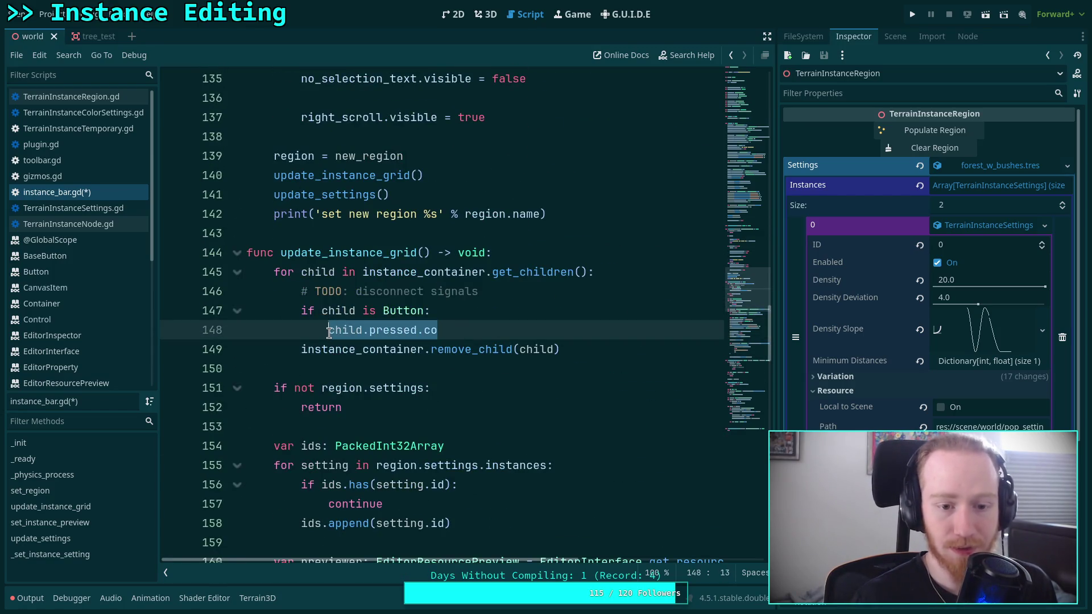
triple_click(433, 291)
key("BackSpace")
key("BackSpace")
left_click_drag(436, 310, 324, 310)
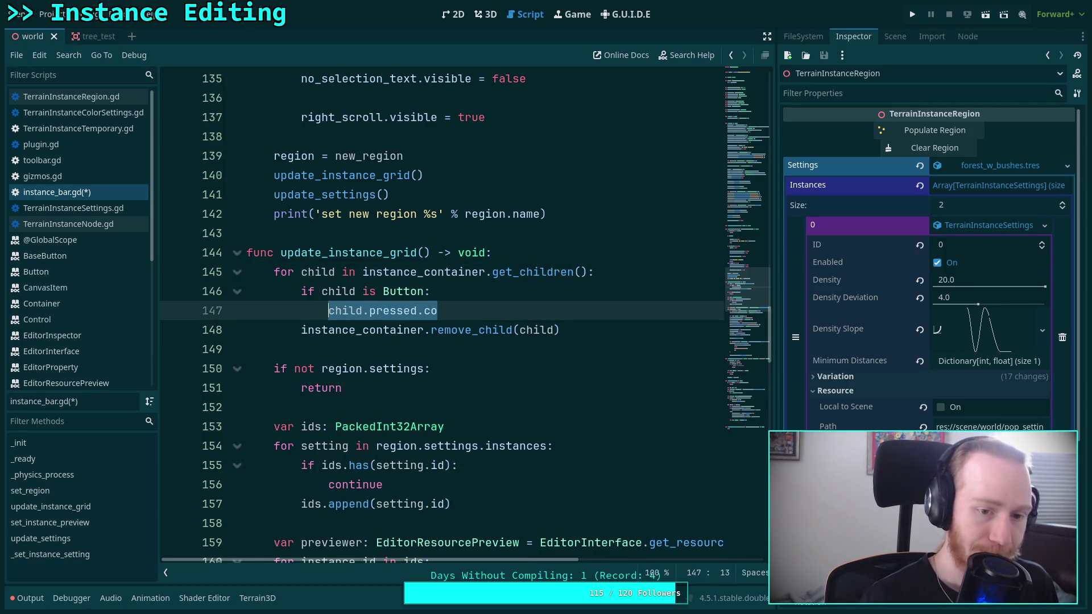
type("i")
key("BackSpace")
type("child.pressed.")
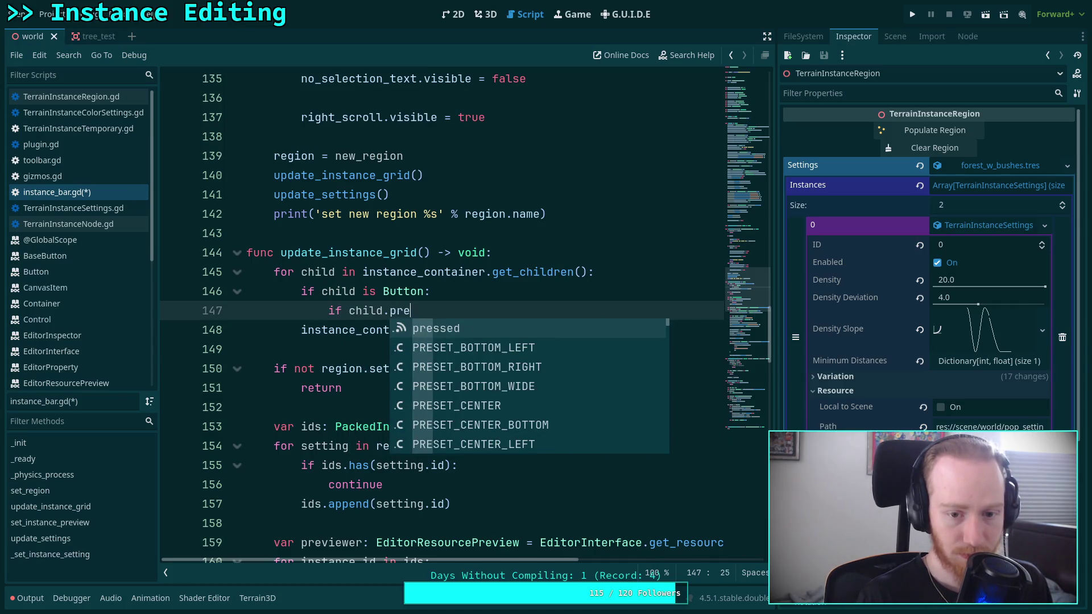
type("is_connected(")
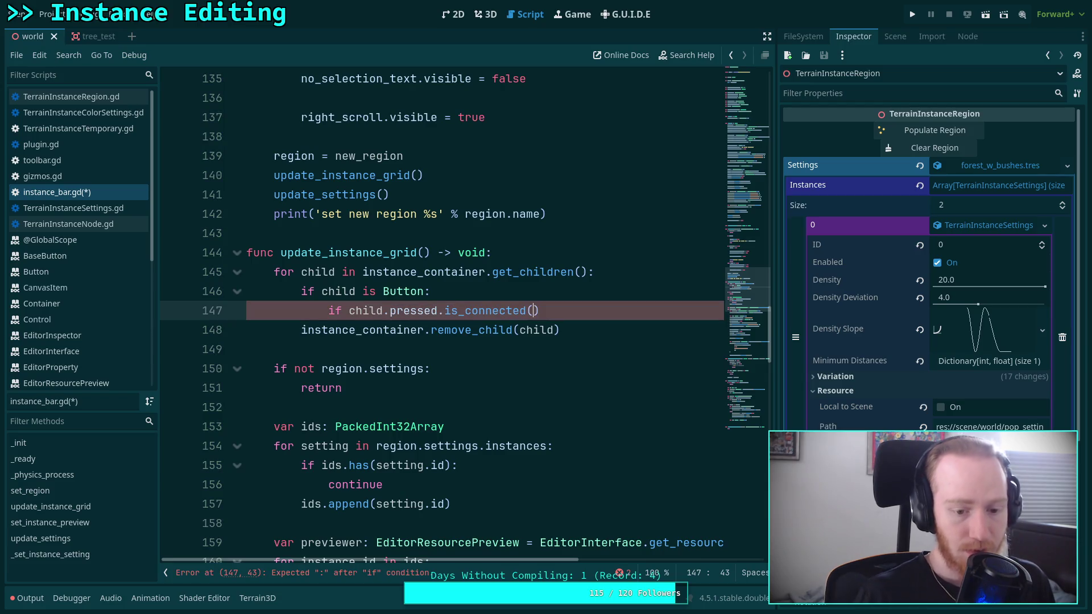
Step: Complete the condition as 'child.pressed.is_connected(update_settings):'
scroll(402, 333, "down", 15)
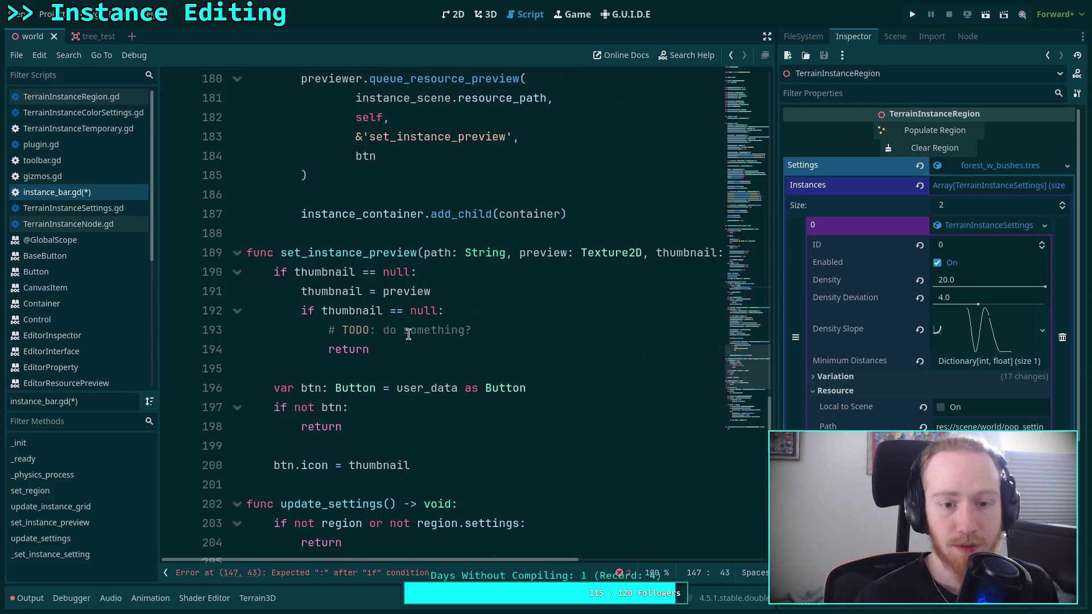
scroll(408, 334, "up", 6)
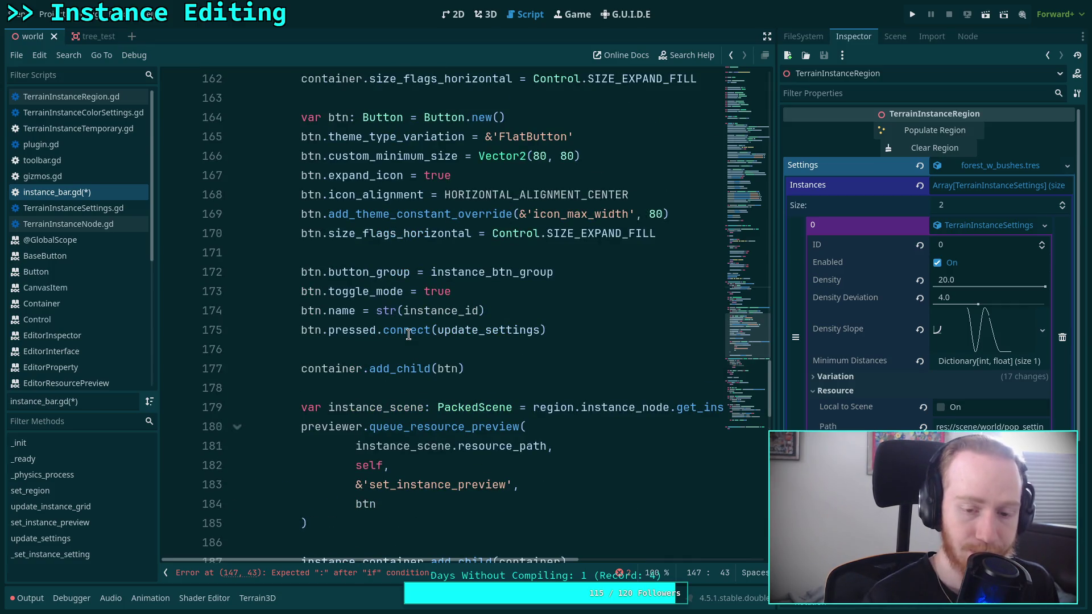
type("update_se")
key("Return")
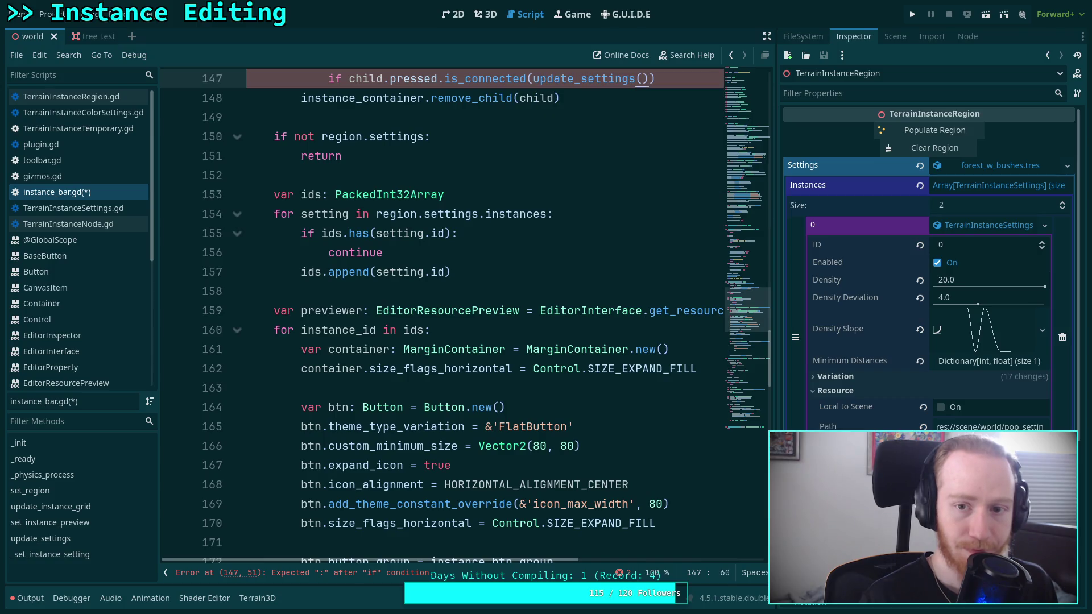
key("BackSpace")
key("BackSpace")
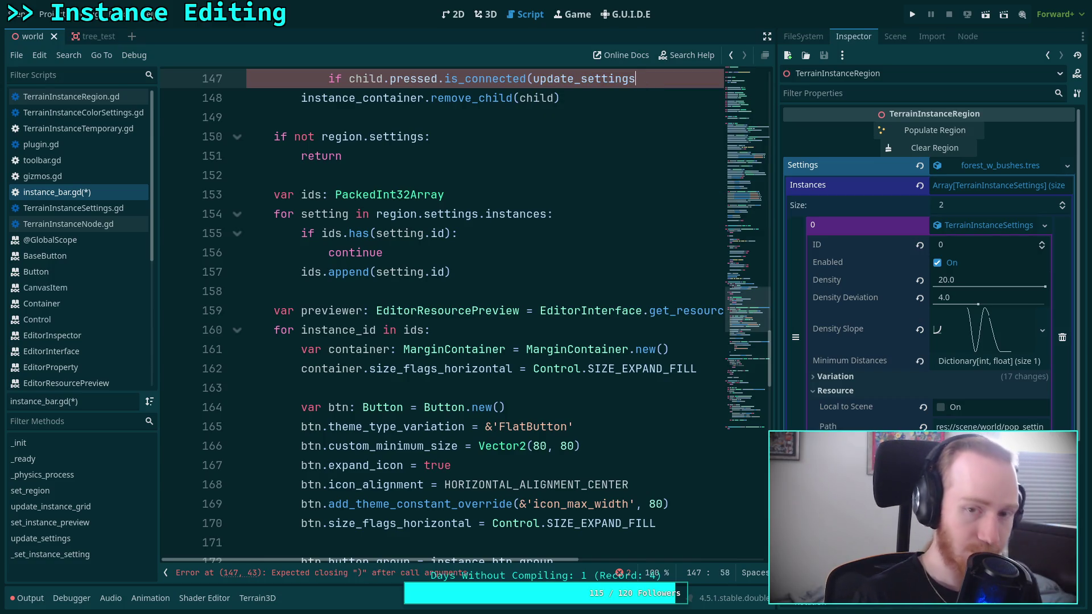
type(")")
key("Return")
key("BackSpace")
type(":")
Step: Add 'child.pressed.disconnect(update_settings)' under the condition and save instance_bar.gd
key("Return")
type("child.p")
key("Return")
type(".disconnect")
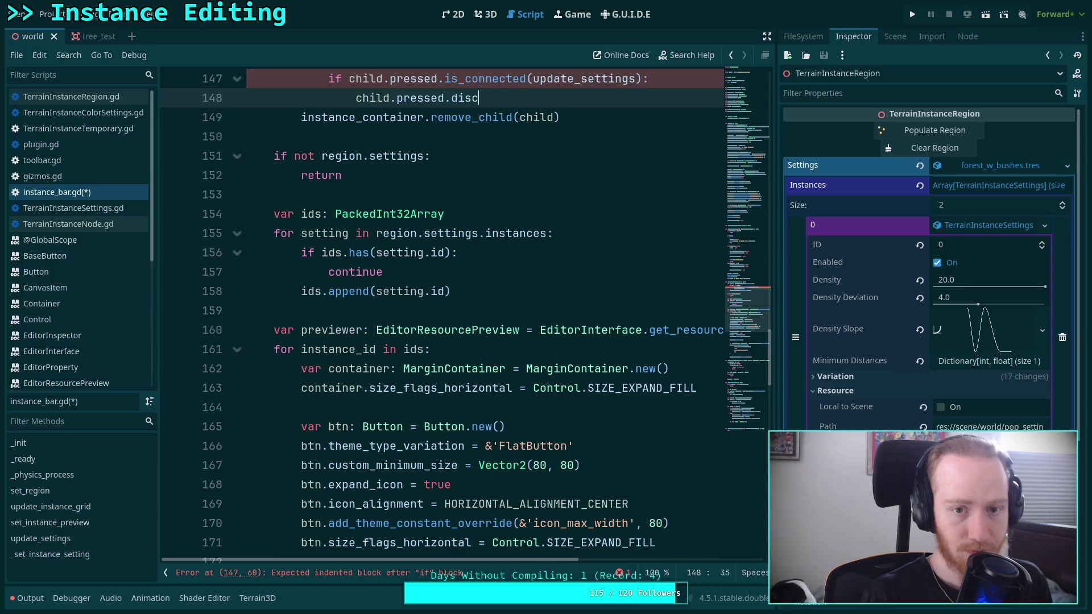
key("BackSpace")
type("(update_")
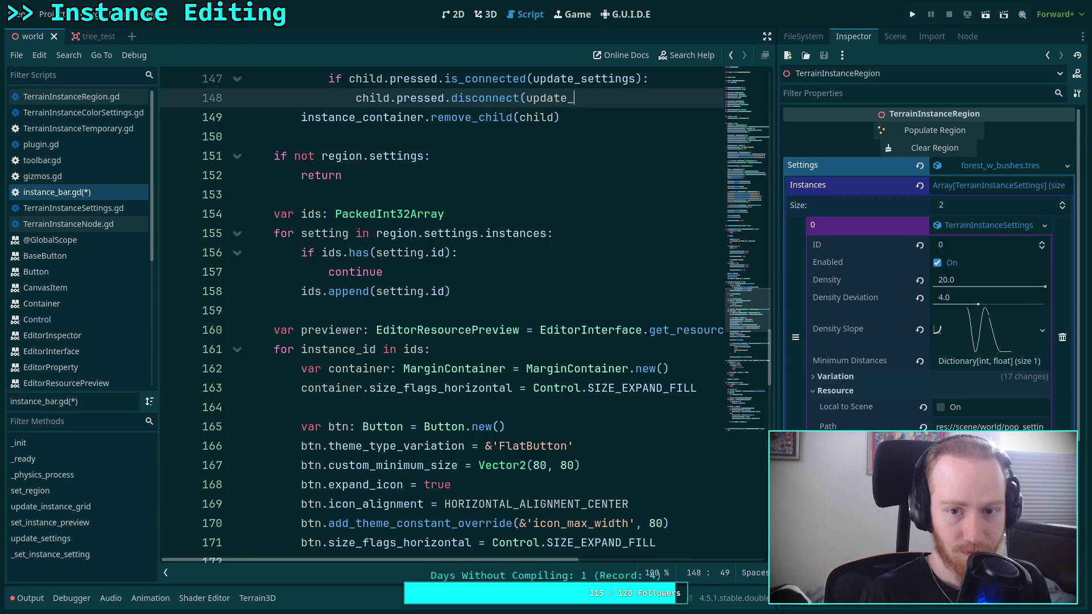
type("settings)")
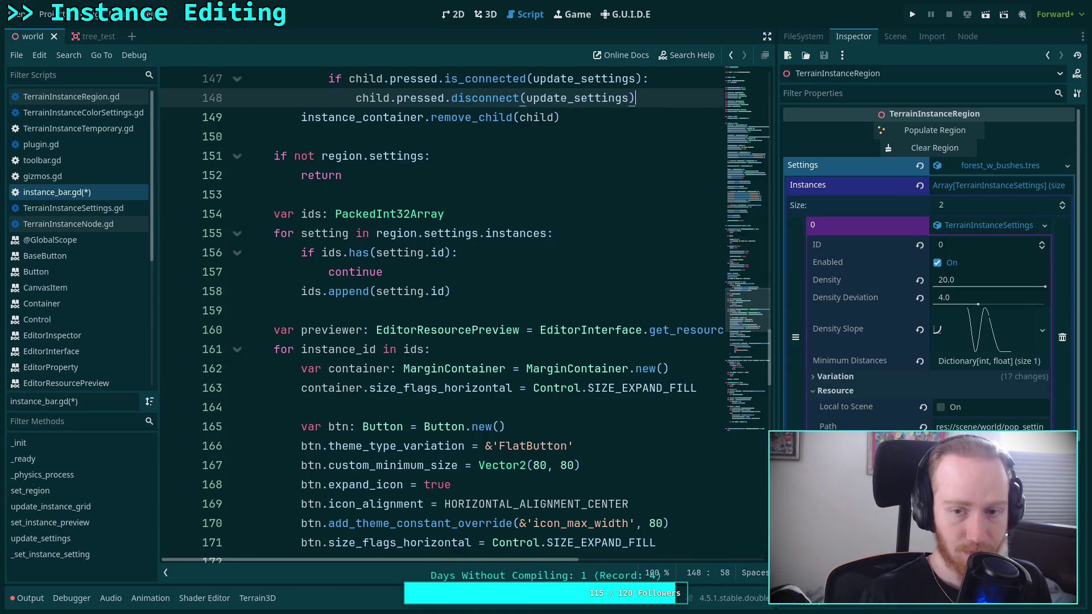
key("ctrl+s")
Step: Scroll through instance_bar.gd to review the code down to update_settings()
scroll(465, 327, "up", 4)
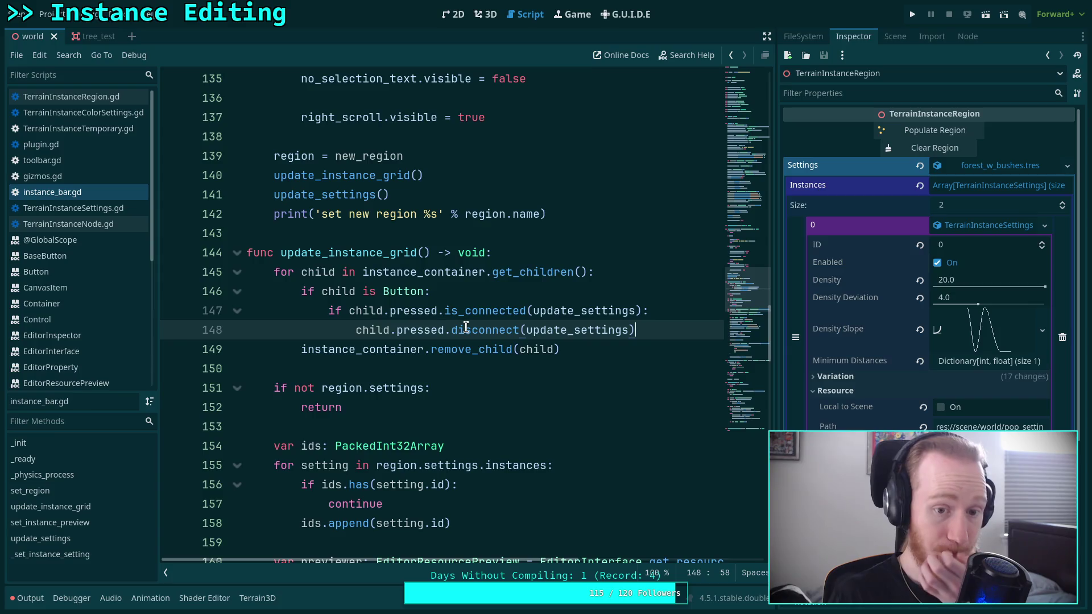
scroll(465, 327, "down", 10)
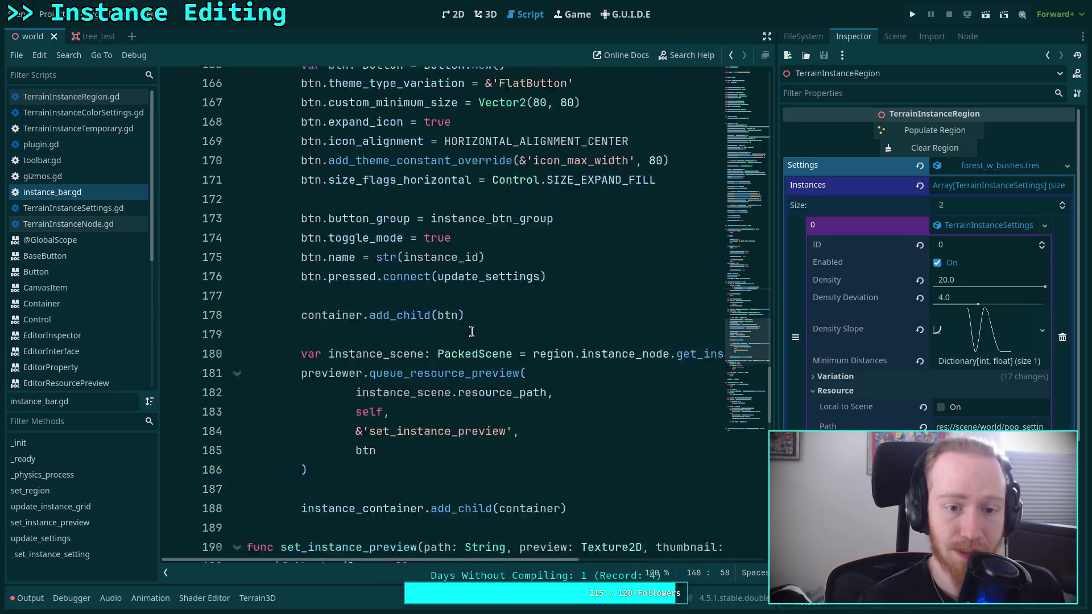
scroll(471, 331, "down", 4)
scroll(475, 315, "down", 4)
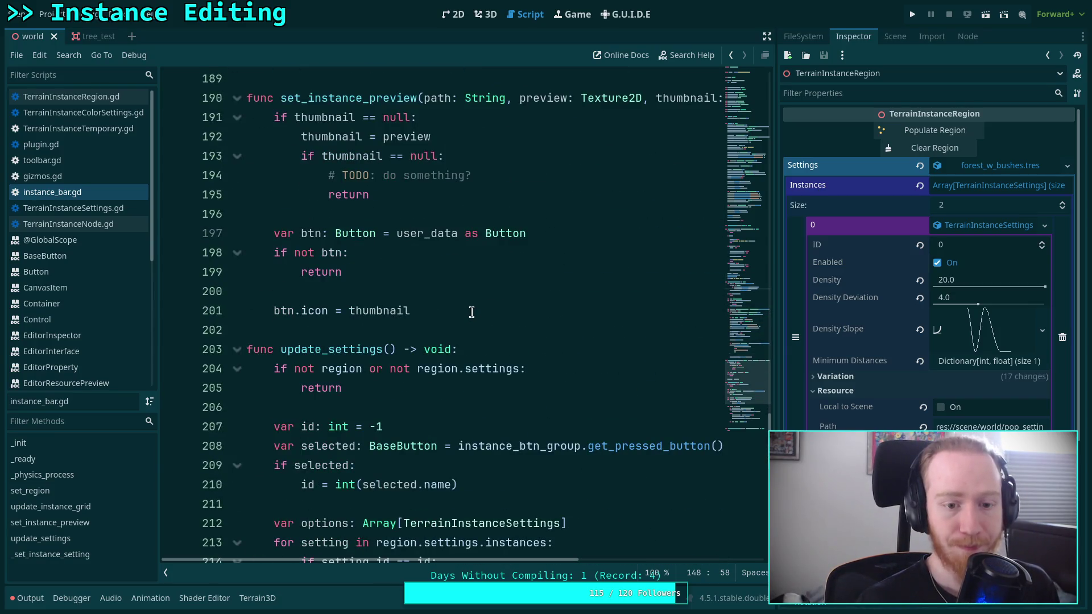
scroll(471, 312, "down", 5)
scroll(472, 312, "up", 2)
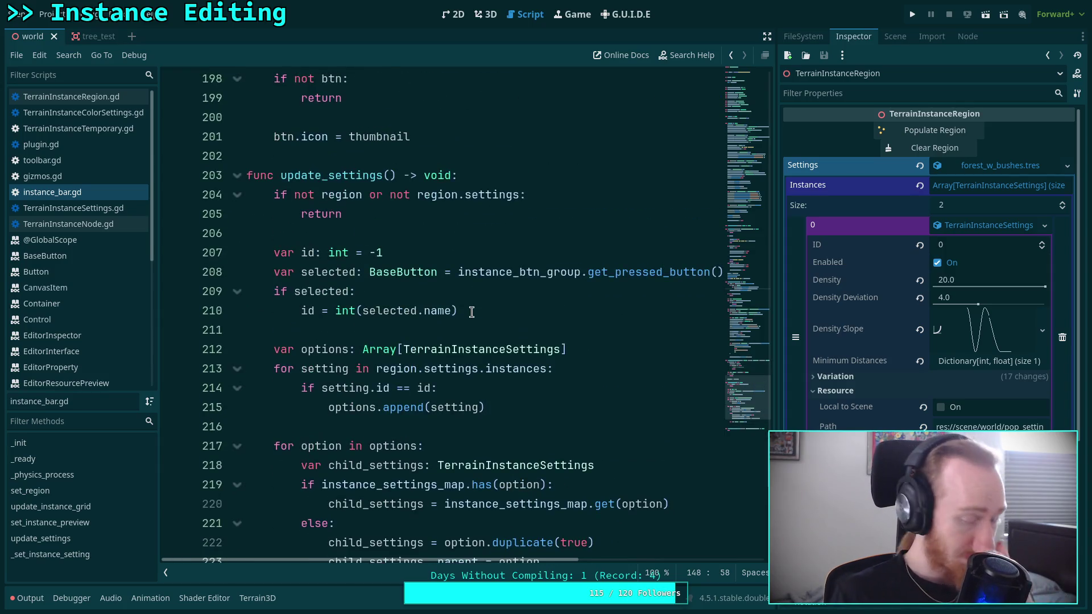
scroll(546, 292, "up", 20)
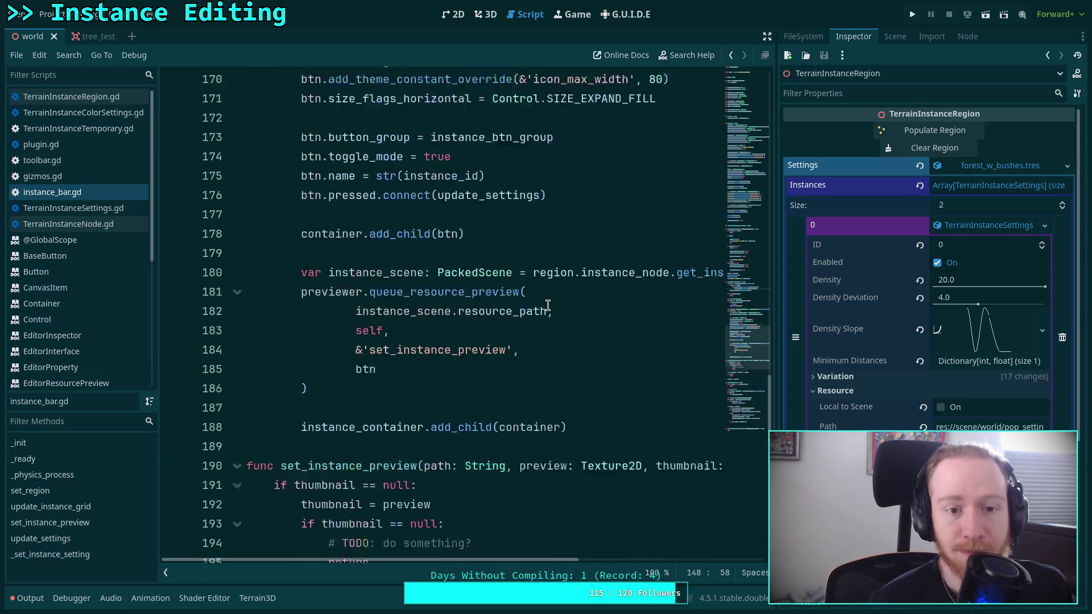
scroll(443, 314, "down", 2)
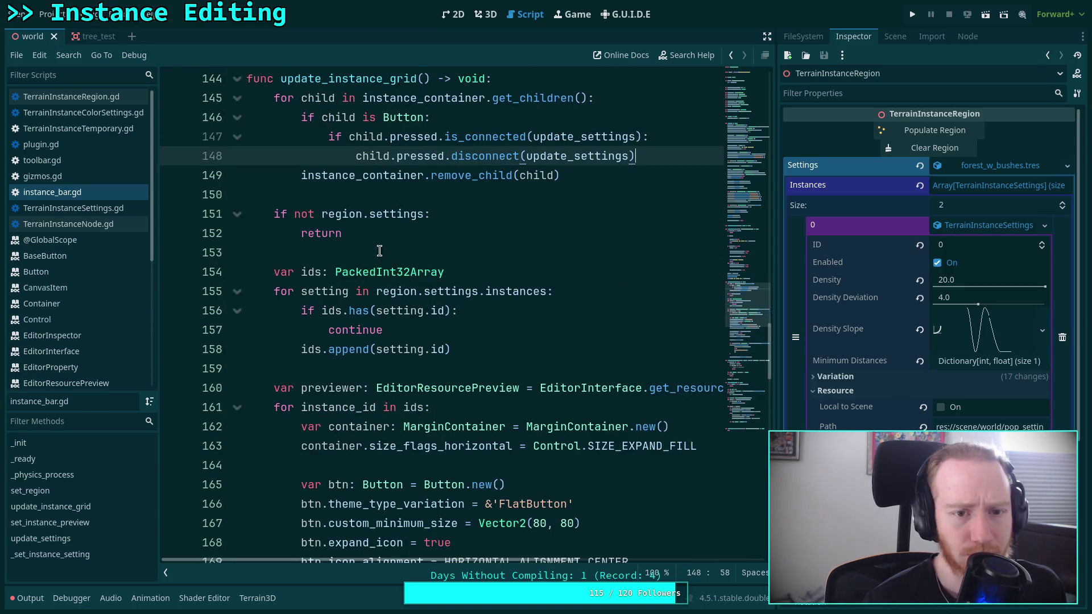
mouse_move(273, 105)
left_mouse_down()
mouse_move(598, 156)
mouse_move(560, 175)
left_mouse_up()
scroll(526, 236, "down", 12)
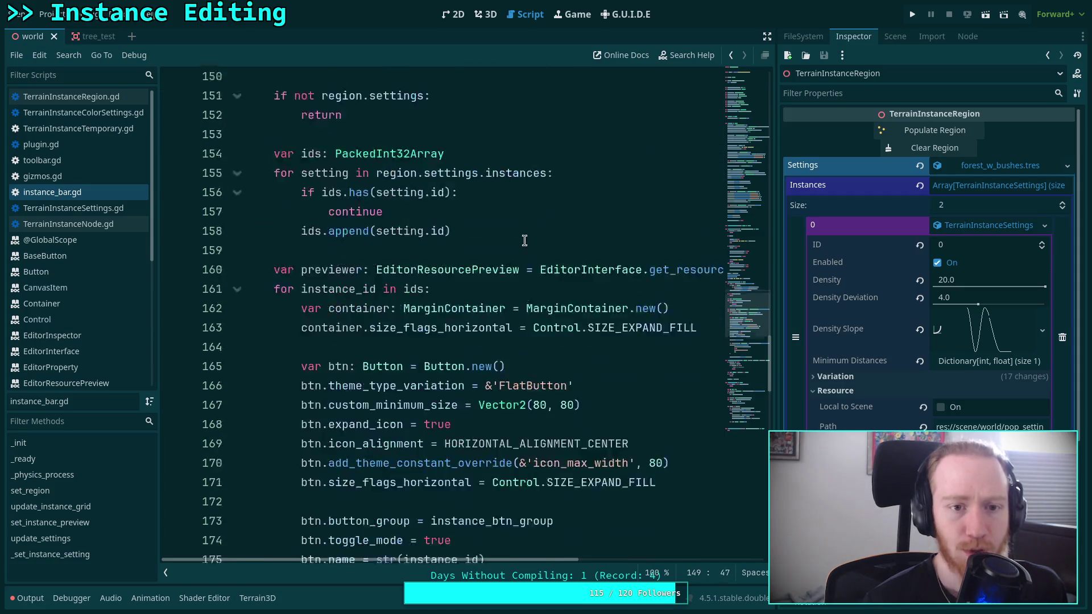
scroll(527, 236, "down", 6)
Step: Open update_settings() with 'for child in setting_btn_container.get_children():'
left_click(555, 174)
key("Return")
key("Return")
key("Up")
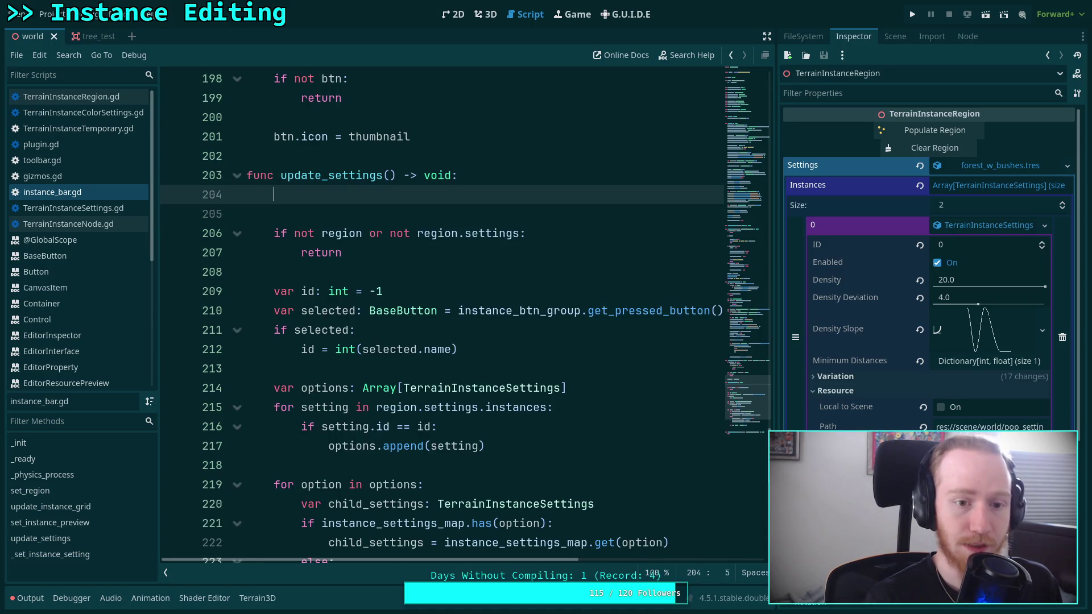
key("BackSpace")
type("or child in i")
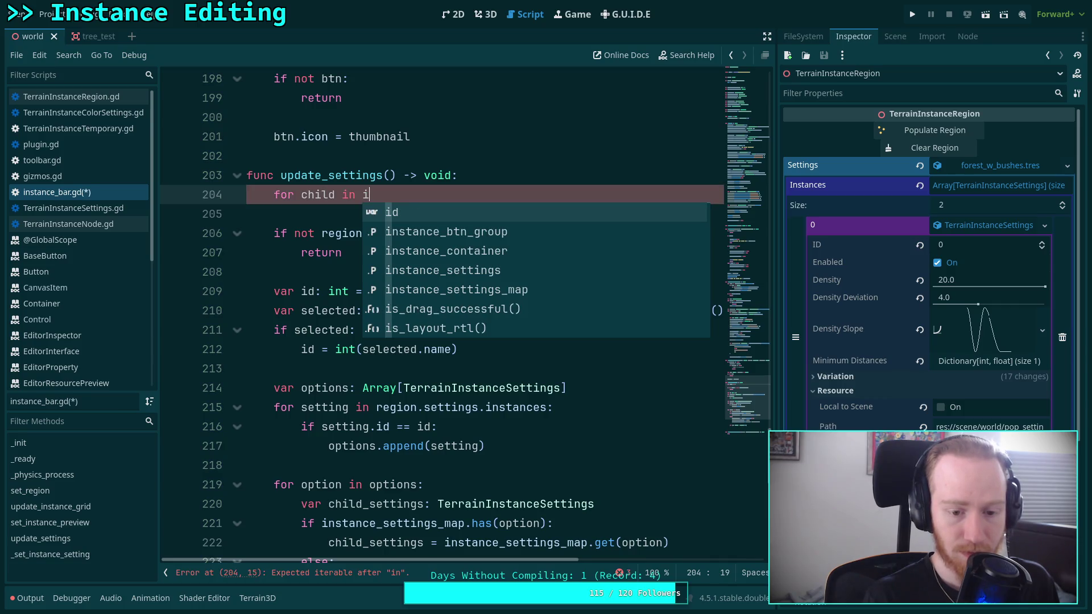
scroll(491, 394, "down", 1)
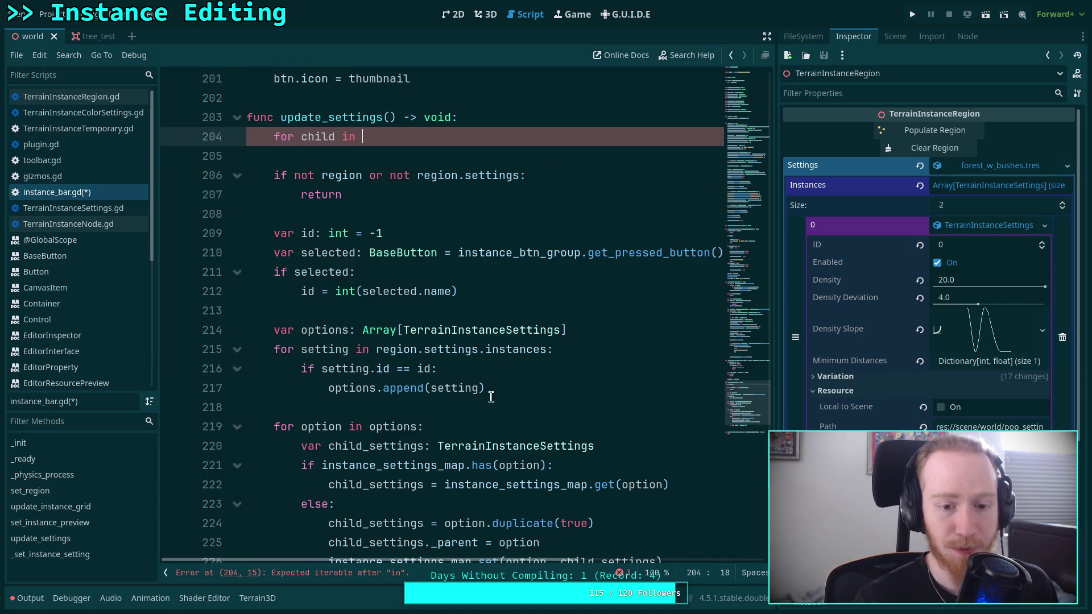
scroll(490, 394, "up", 3)
type("sett")
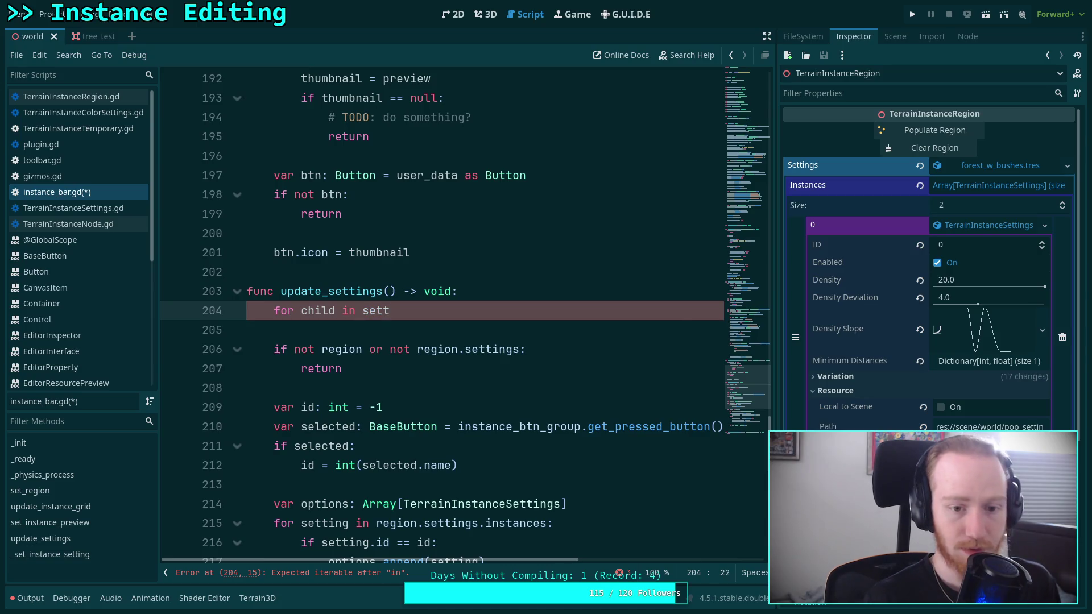
key("Return")
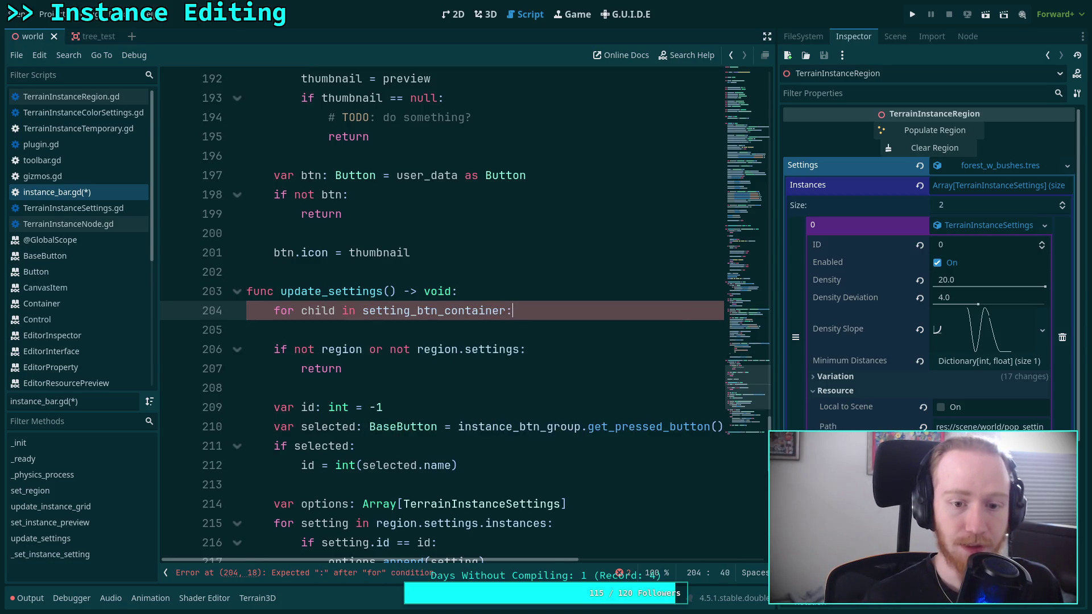
type("get_ch")
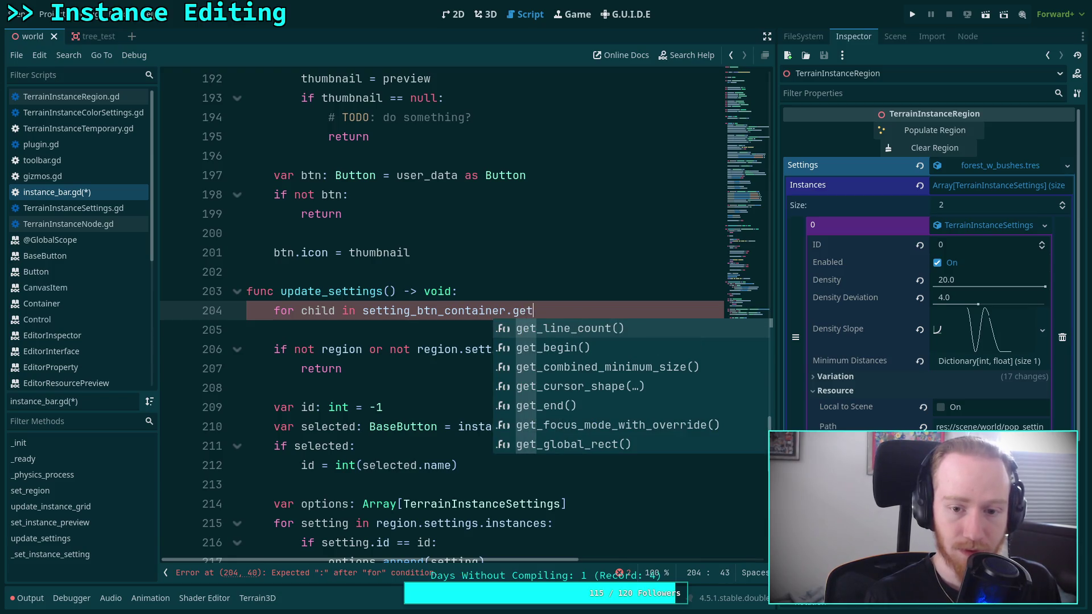
key("Down")
key("Return")
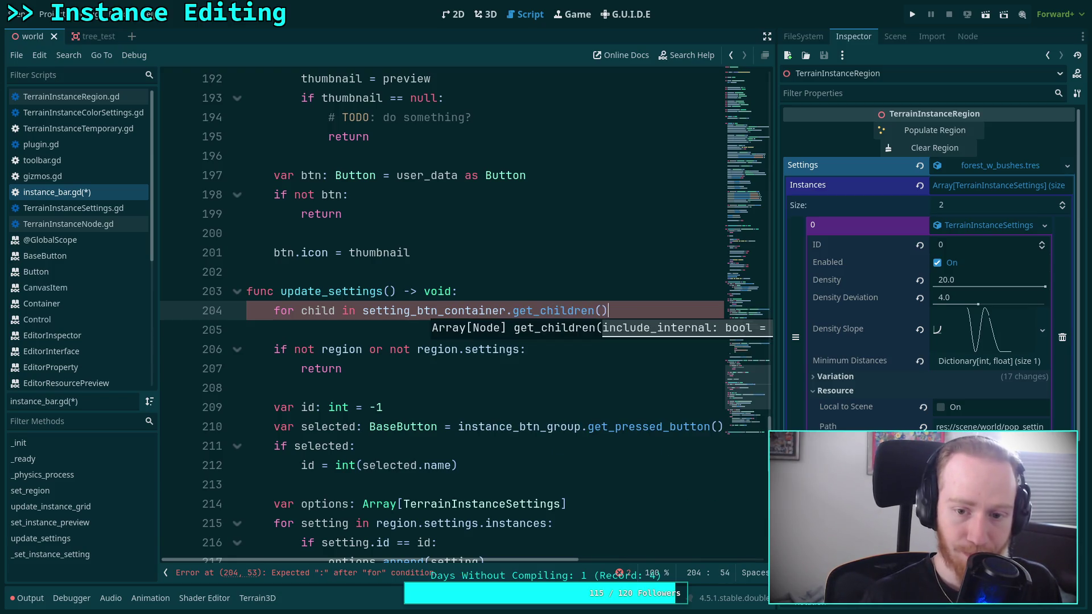
Step: Inside the loop add 'if child is Button:' and start the pressed is_connected check
key("Return")
type("if child.")
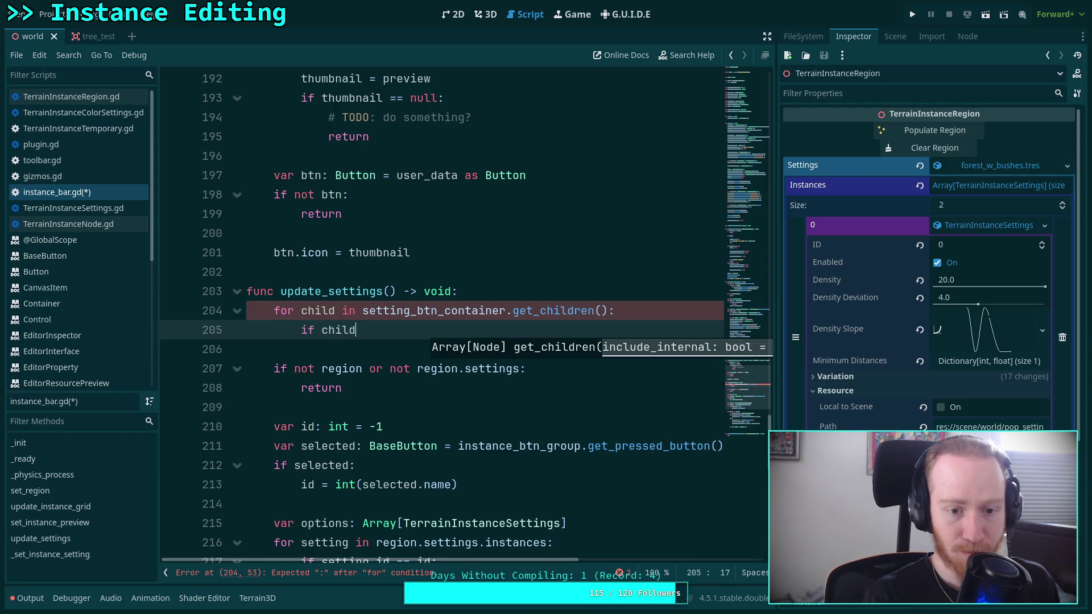
key("BackSpace")
type("is But")
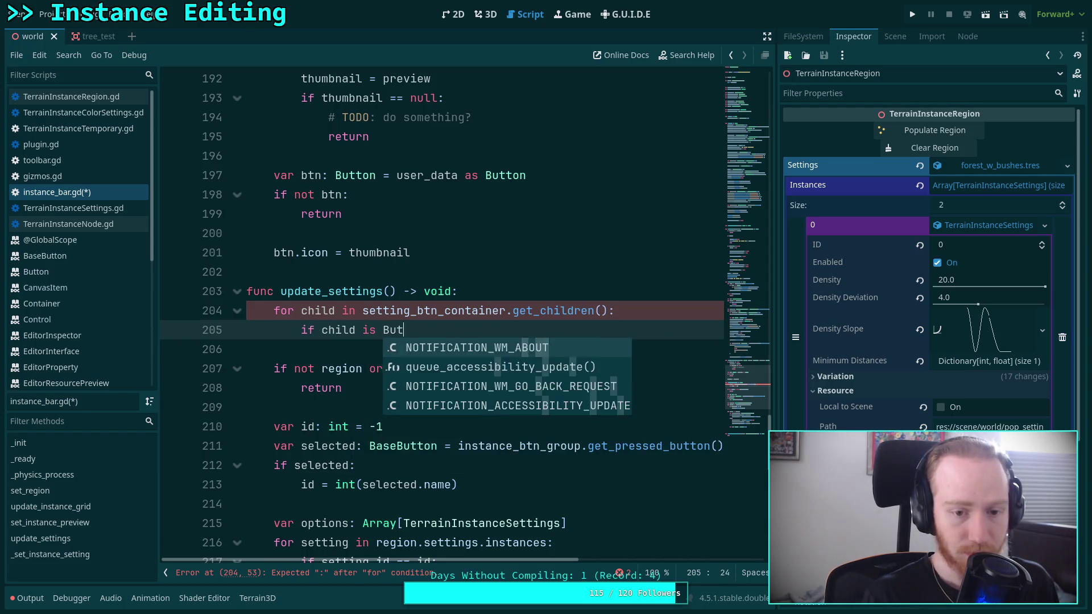
type("ton:")
key("Return")
type("if ch")
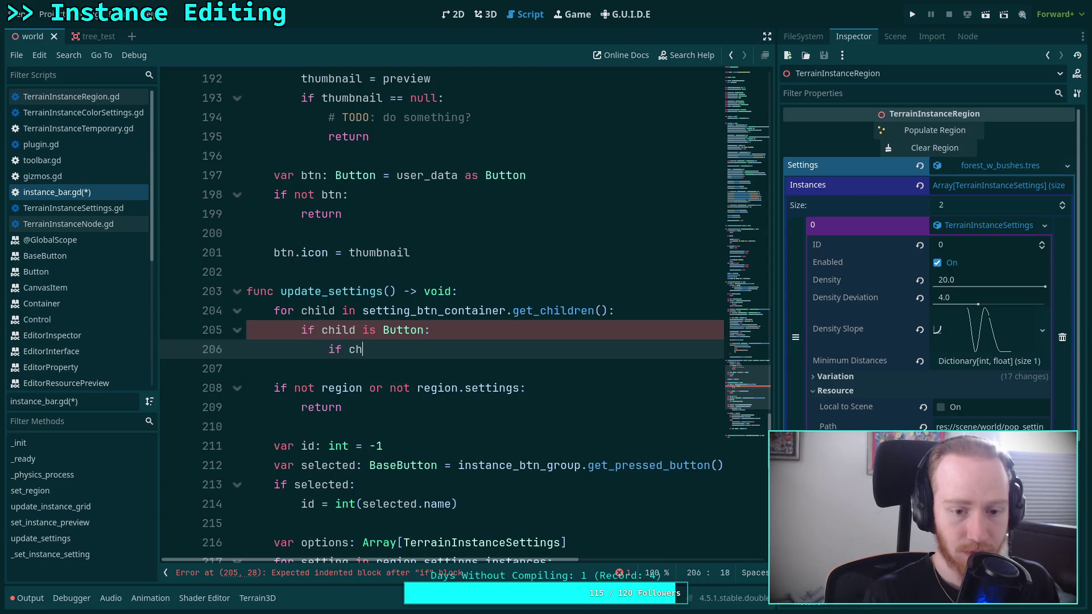
type("ild.presse")
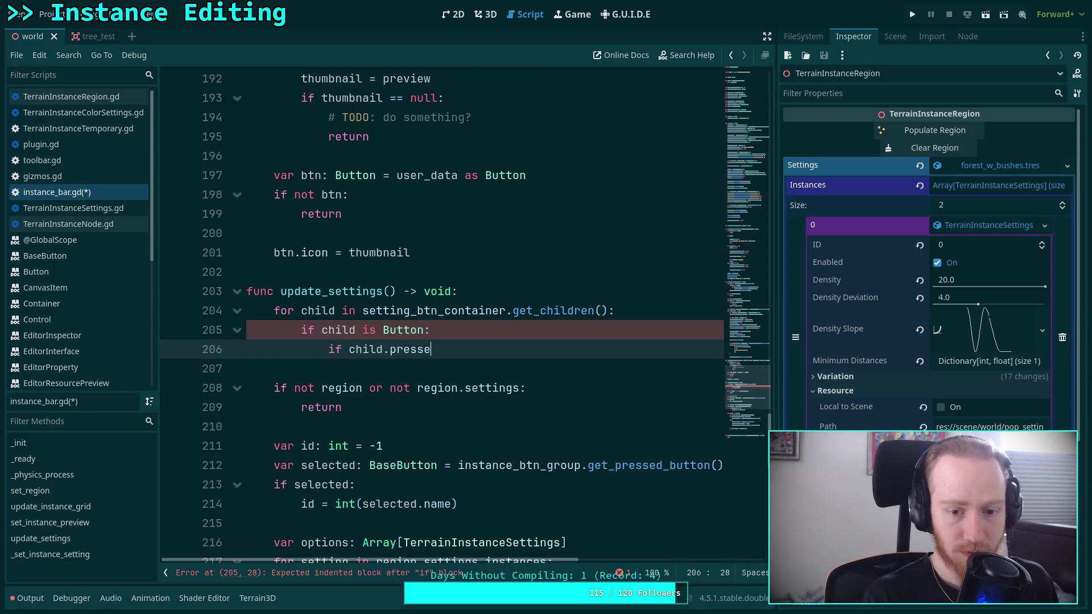
type("d.is_conec")
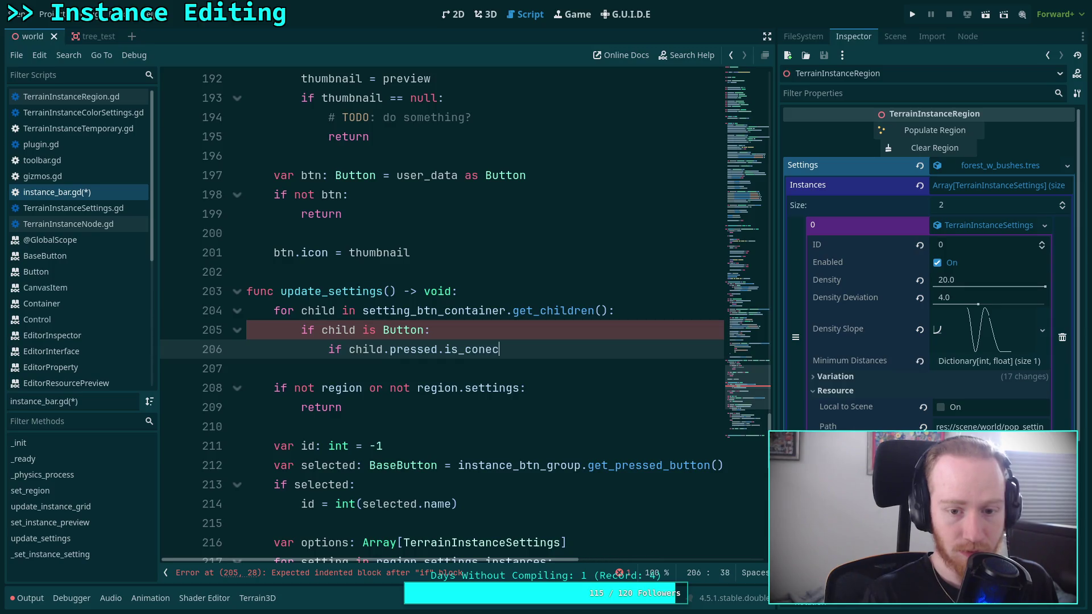
type("nected")
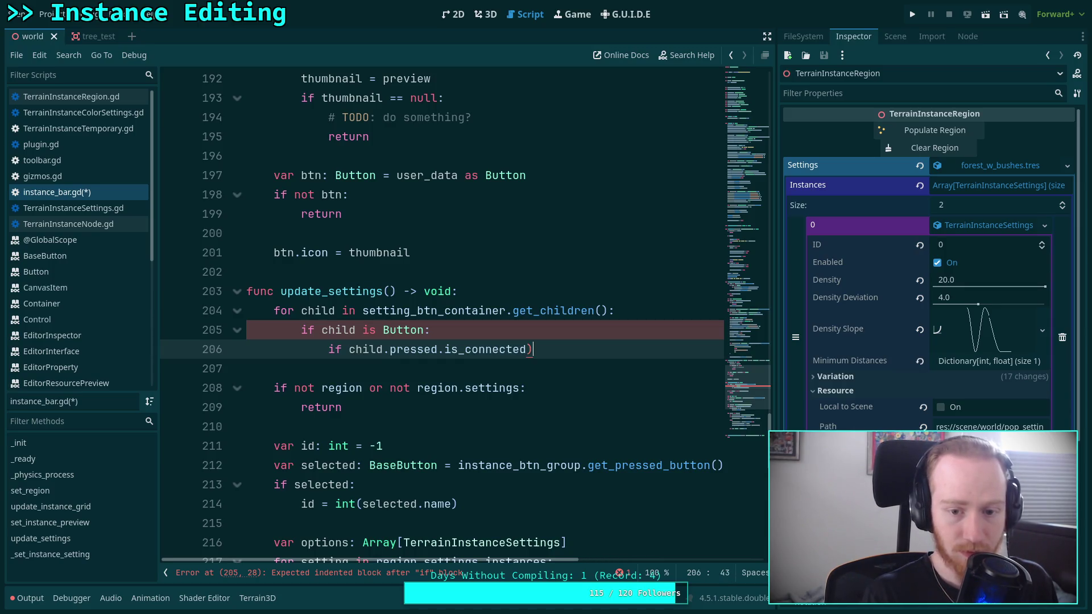
scroll(486, 369, "down", 7)
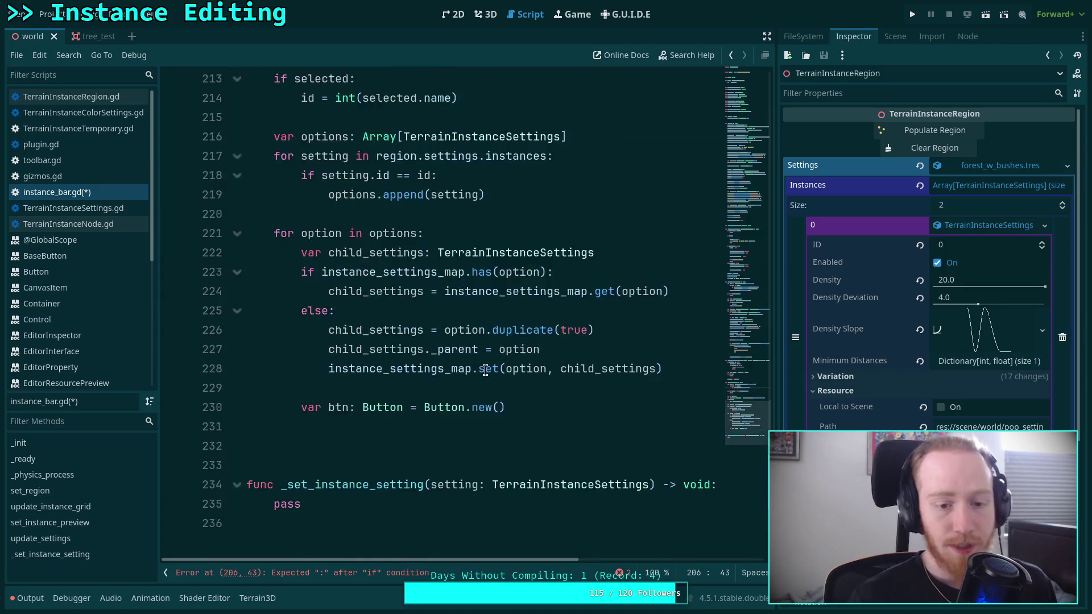
scroll(485, 370, "down", 3)
scroll(510, 366, "up", 4)
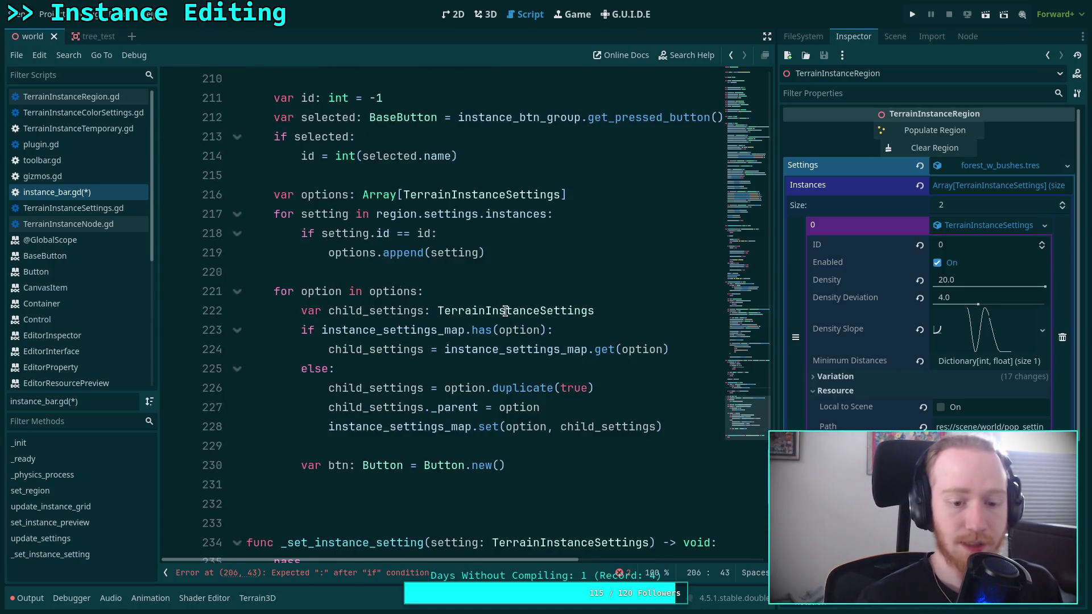
scroll(505, 311, "up", 1)
scroll(505, 310, "up", 4)
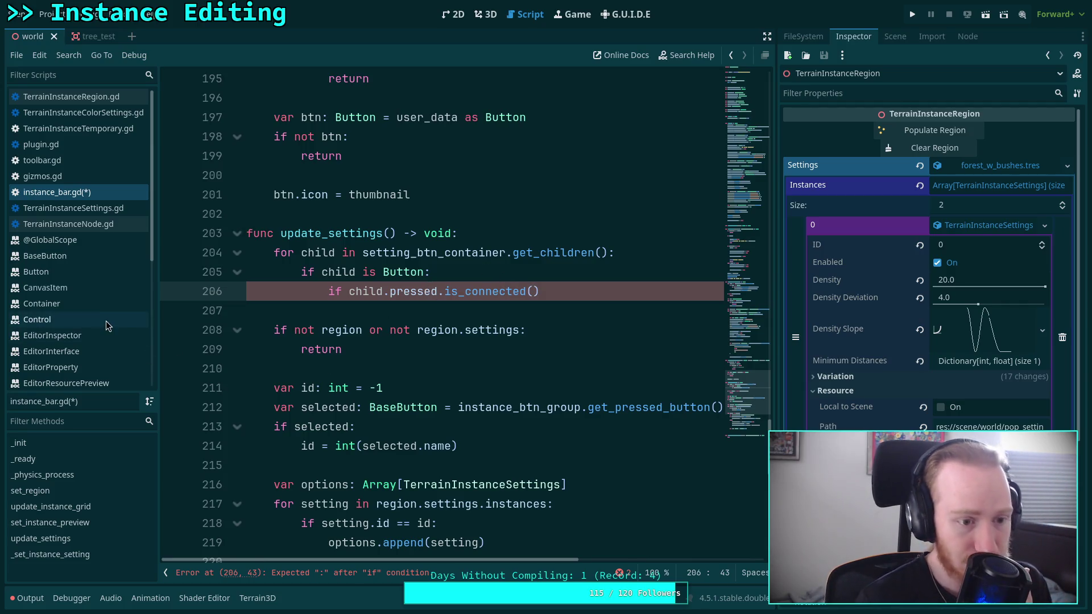
scroll(112, 311, "down", 5)
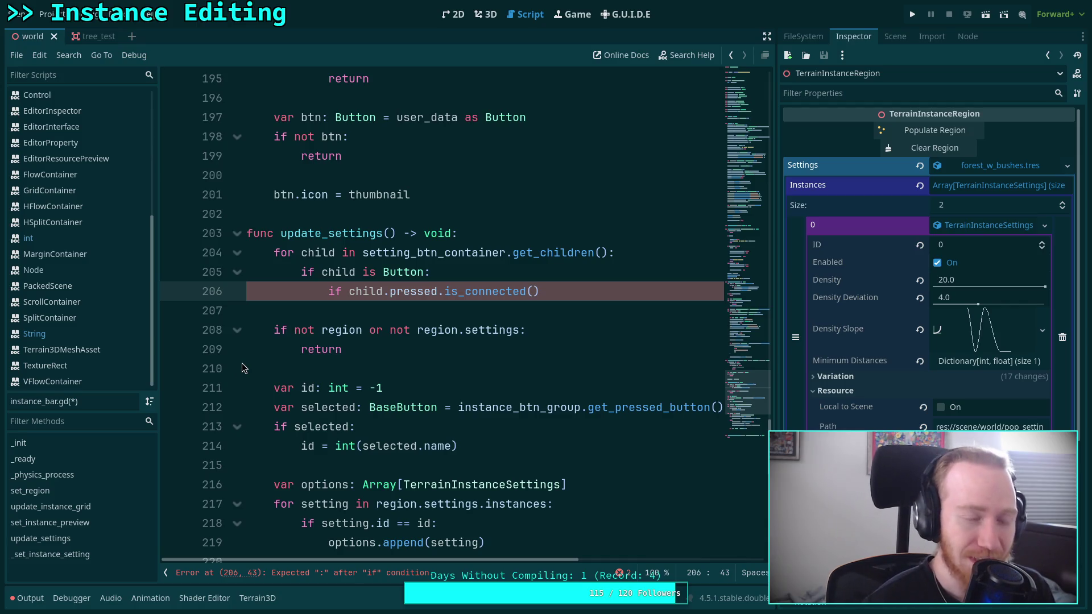
left_click(324, 313)
left_click_drag(325, 312, 233, 303)
key("BackSpace")
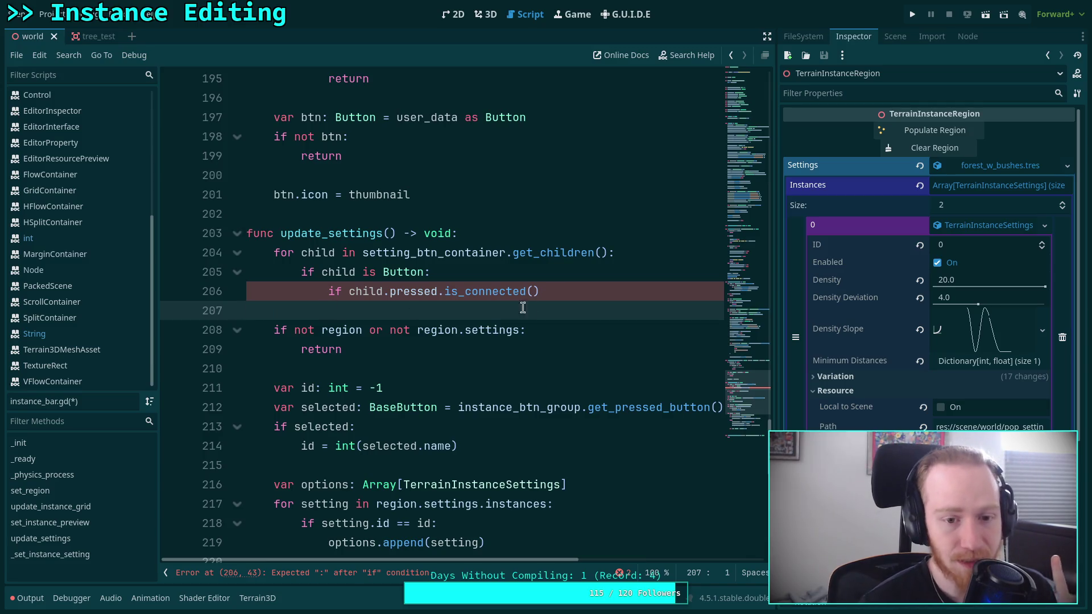
left_click(534, 291)
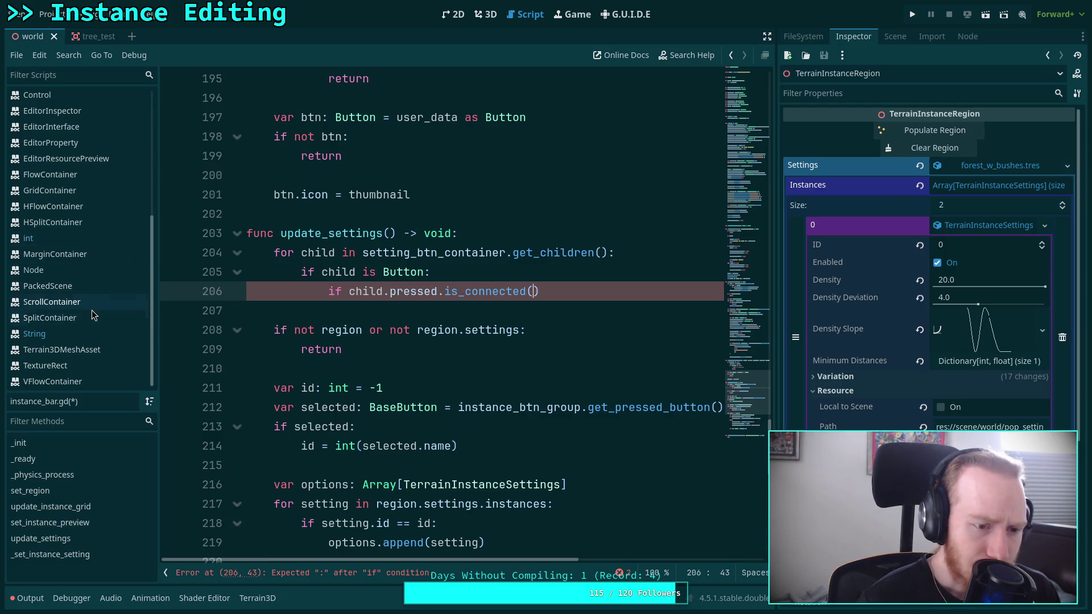
right_click(402, 292)
left_click(403, 292)
double_click(403, 292)
right_click(401, 292)
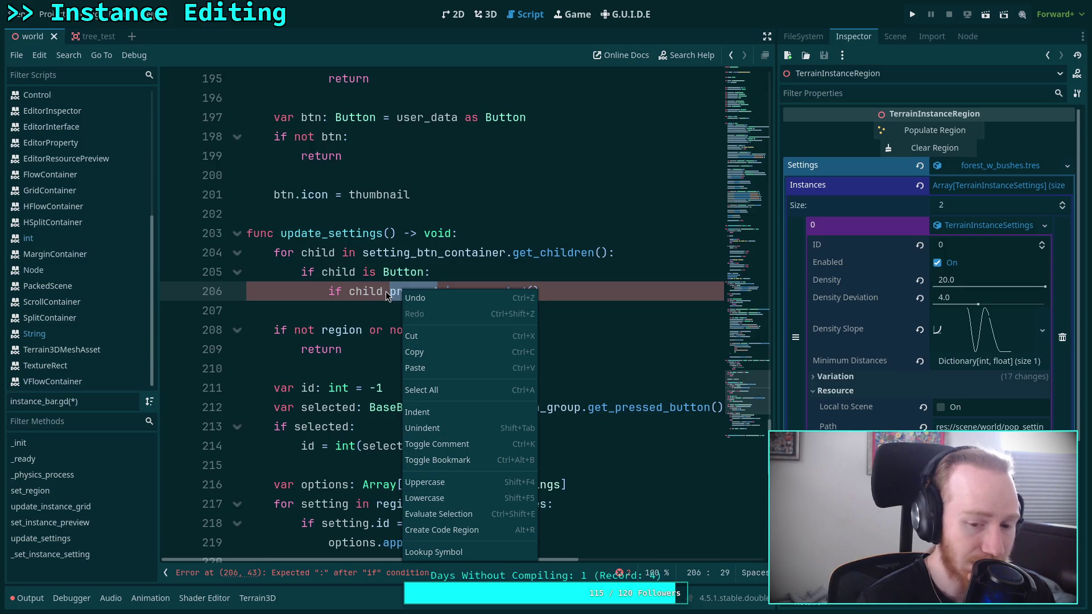
left_click(385, 291)
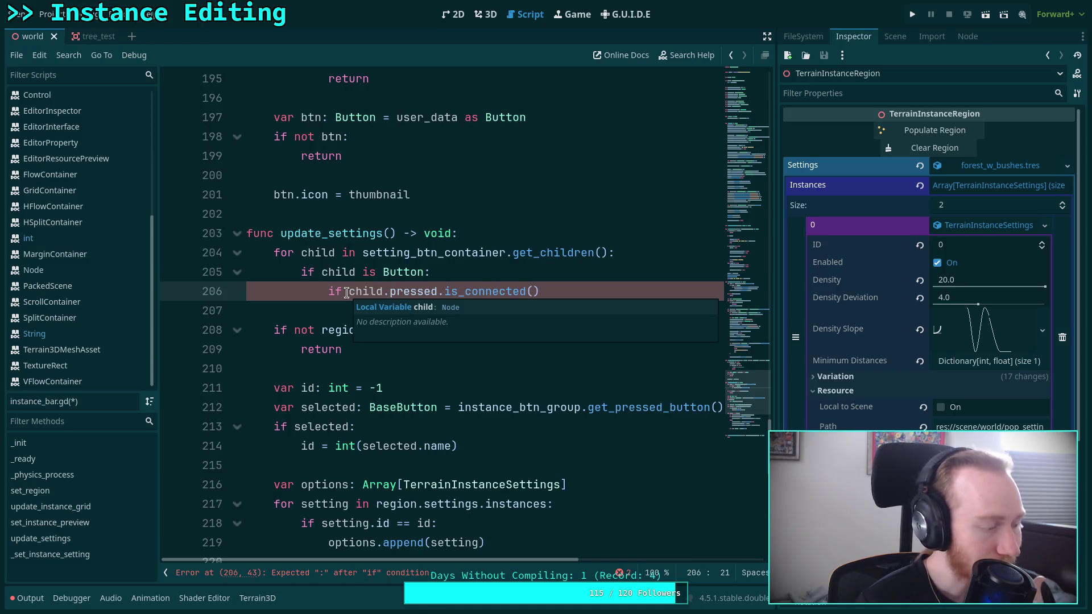
scroll(347, 292, "up", 2)
left_click_drag(578, 409, 195, 377)
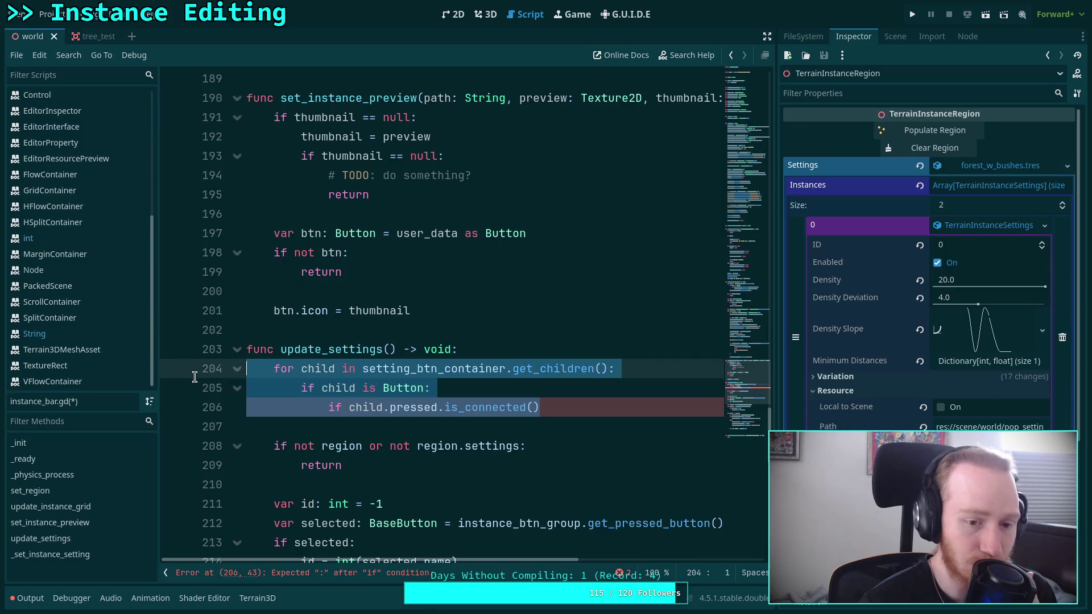
Step: In update_instance_grid(), delete the signal check and add child.queue_free() after remove_child(child)
scroll(247, 360, "up", 16)
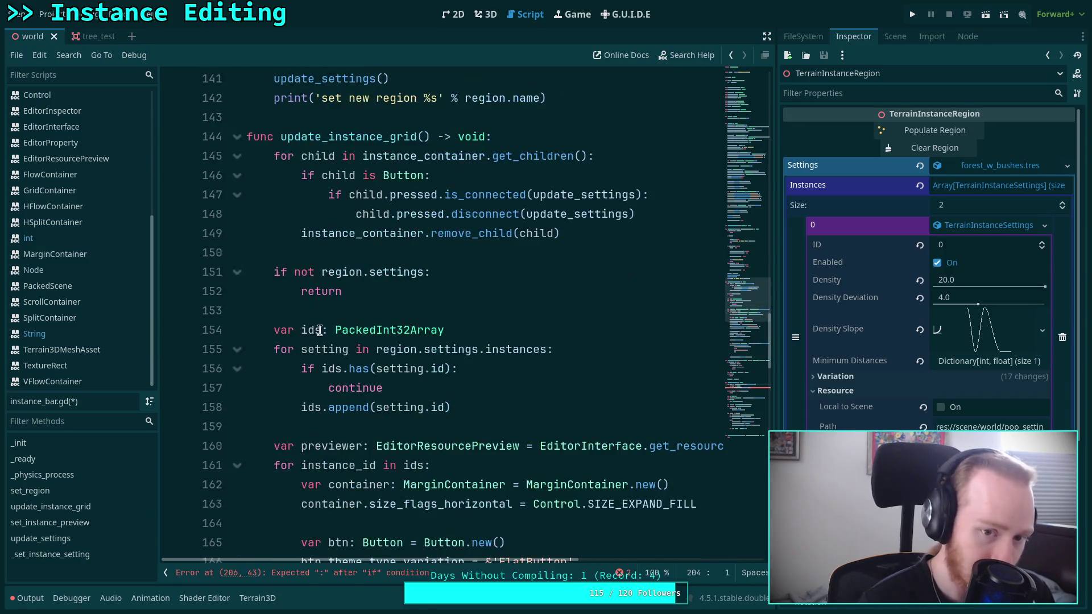
scroll(320, 330, "up", 3)
left_click_drag(652, 388, 644, 338)
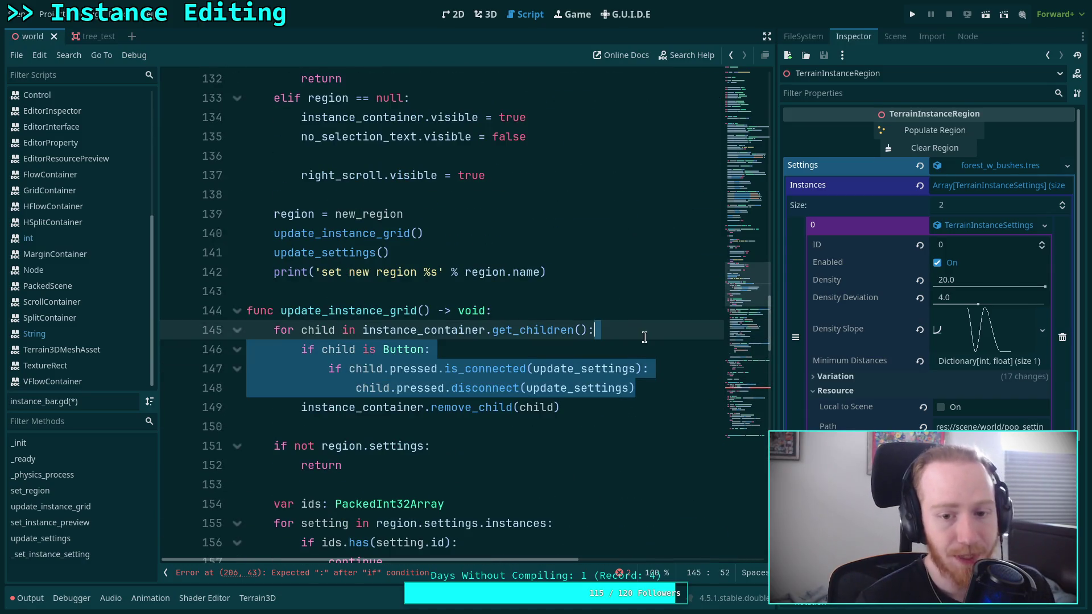
key("BackSpace")
left_click(606, 349)
key("Return")
type("hch")
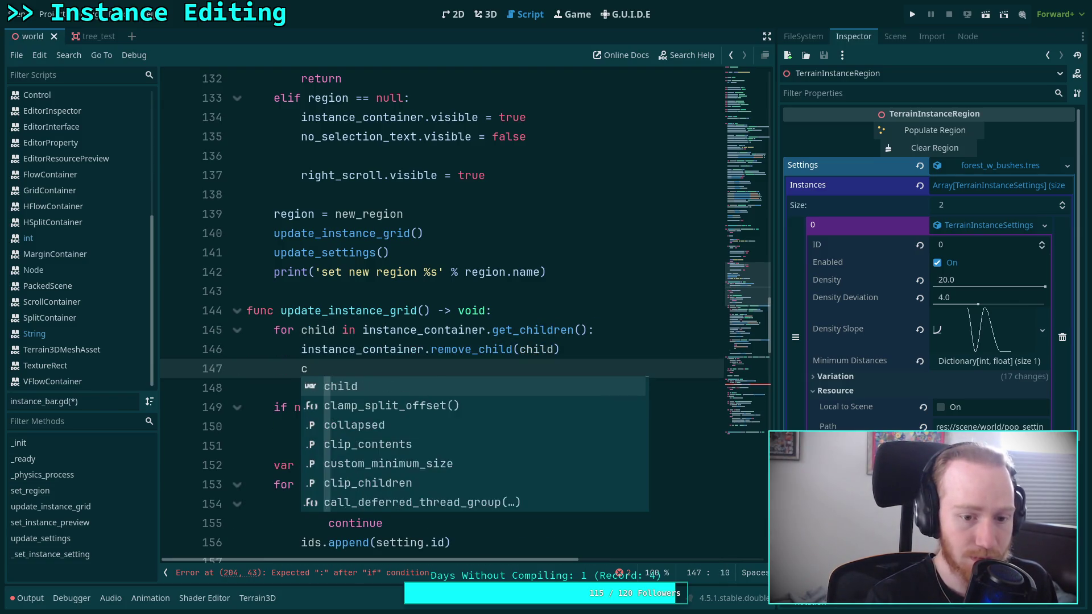
key("Return")
type(".qu")
key("Down")
key("Return")
scroll(459, 372, "down", 18)
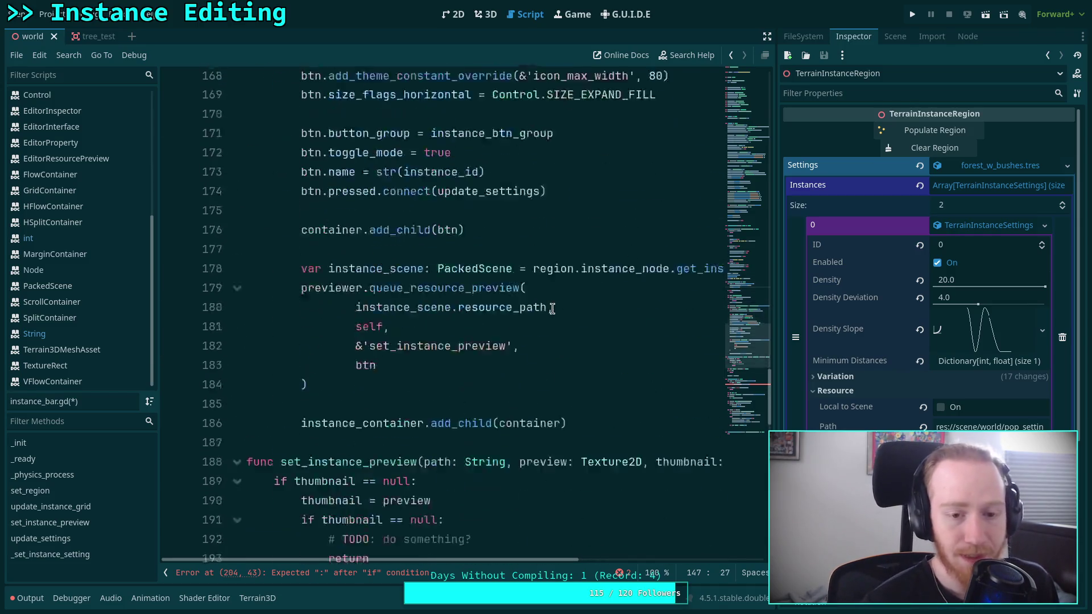
Step: Replace update_settings' Button check with setting_btn_container.remove_child(child) and child.queue_free(), then save
left_click_drag(566, 424, 299, 407)
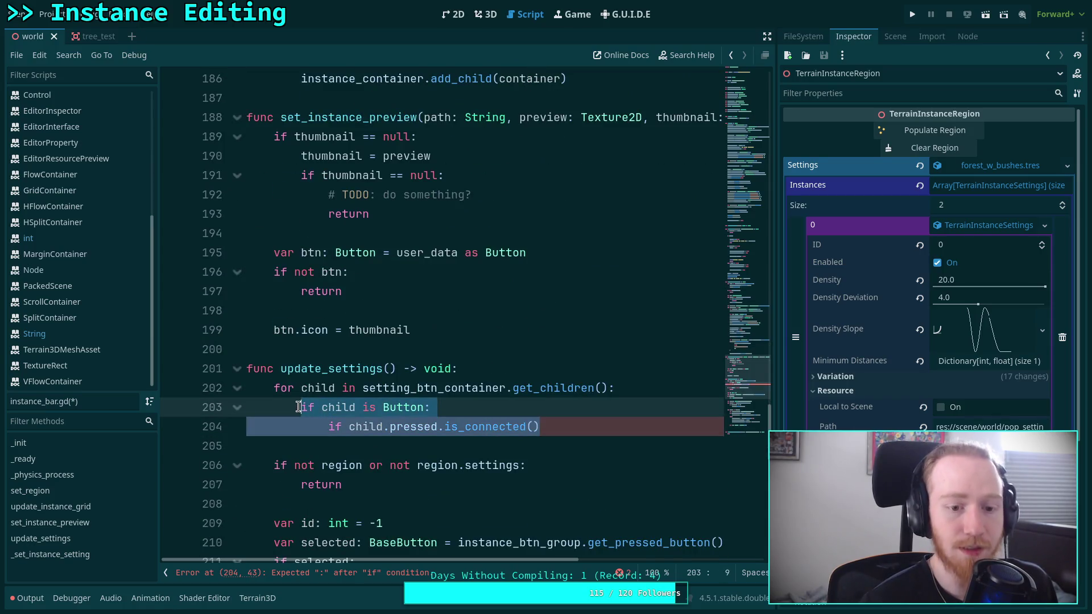
key("BackSpace")
type("setti")
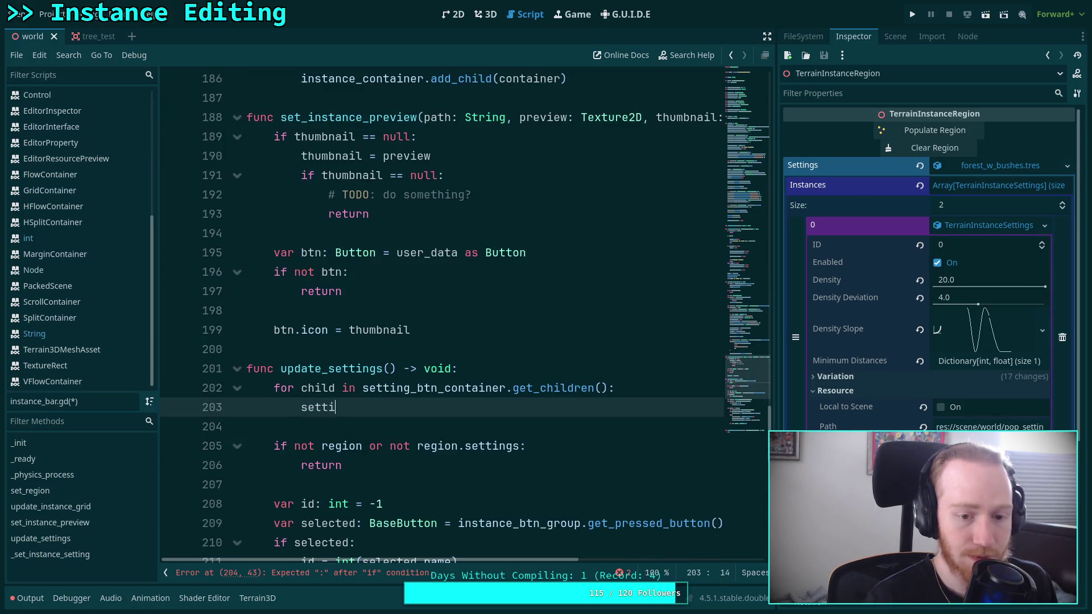
type("ng_")
key("Return")
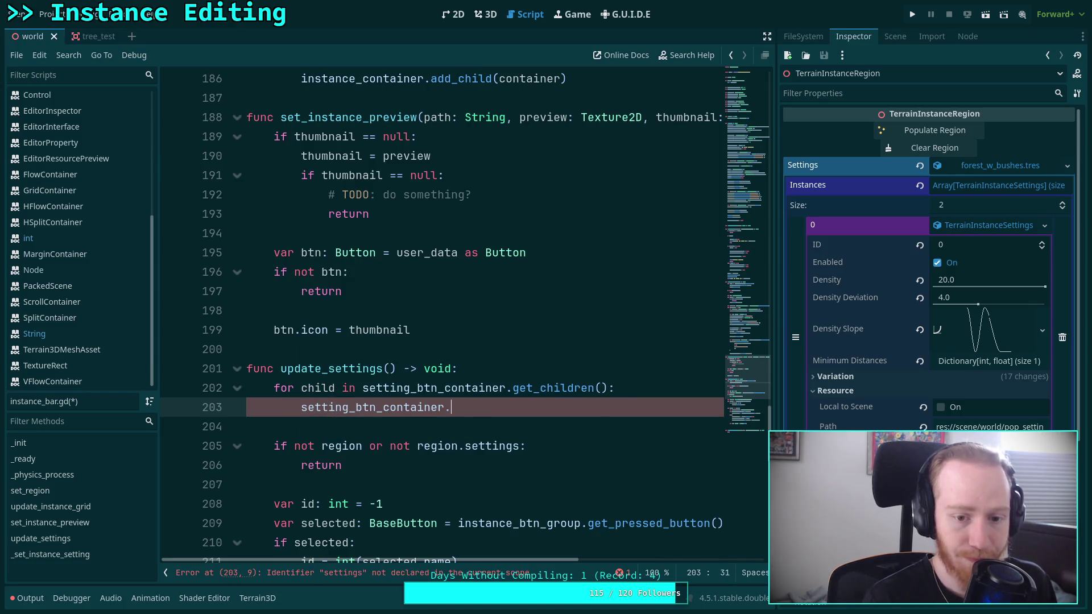
type(".remove_")
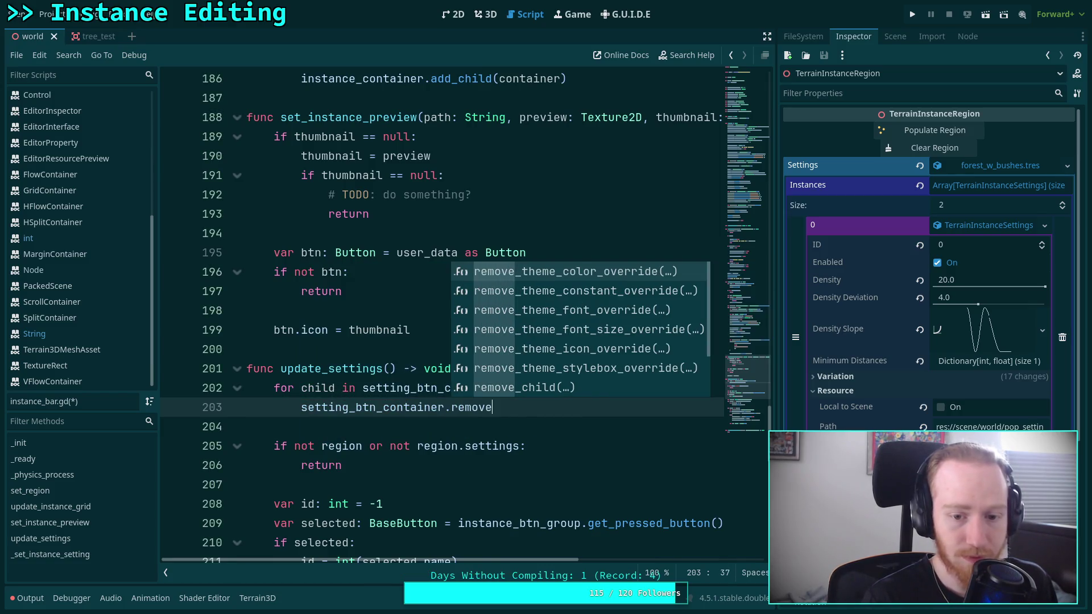
type("ch")
key("Return")
type("child)")
key("Return")
type("child.que")
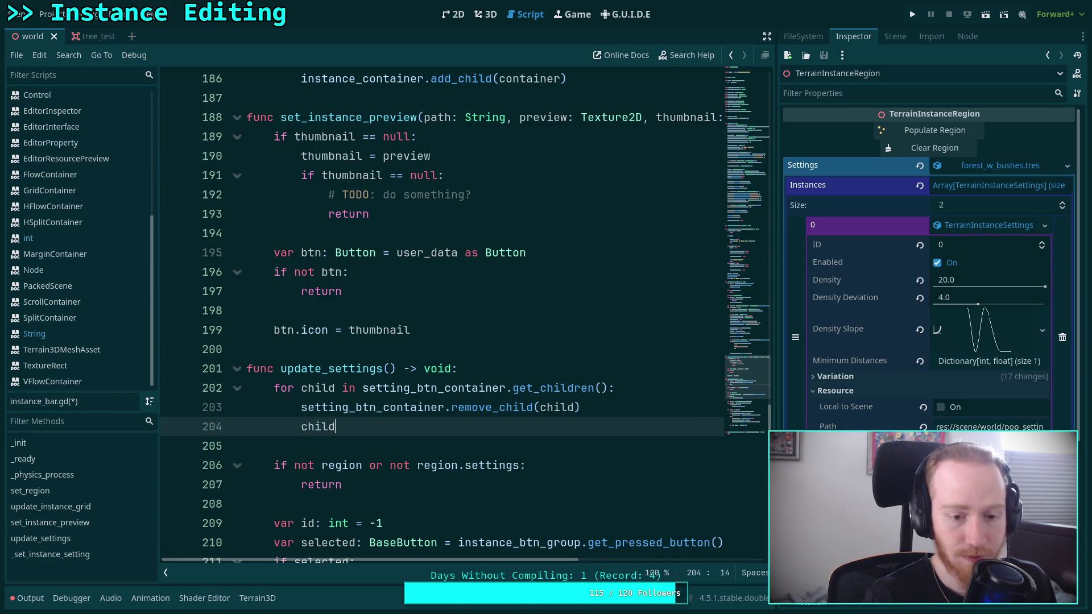
key("Down")
key("Return")
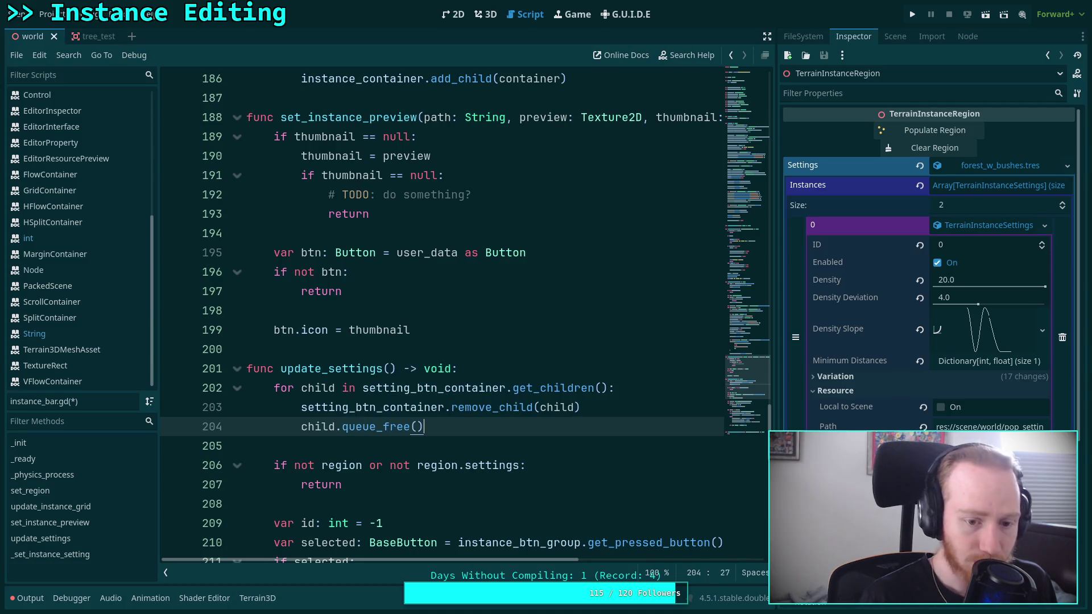
key("ctrl+s")
left_click(349, 439)
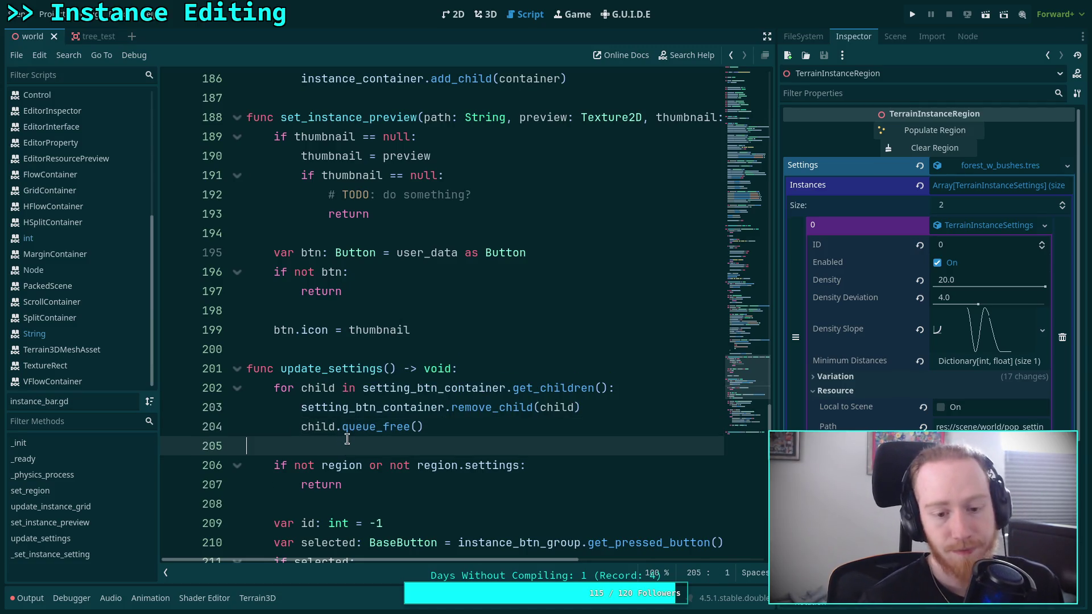
scroll(398, 398, "down", 2)
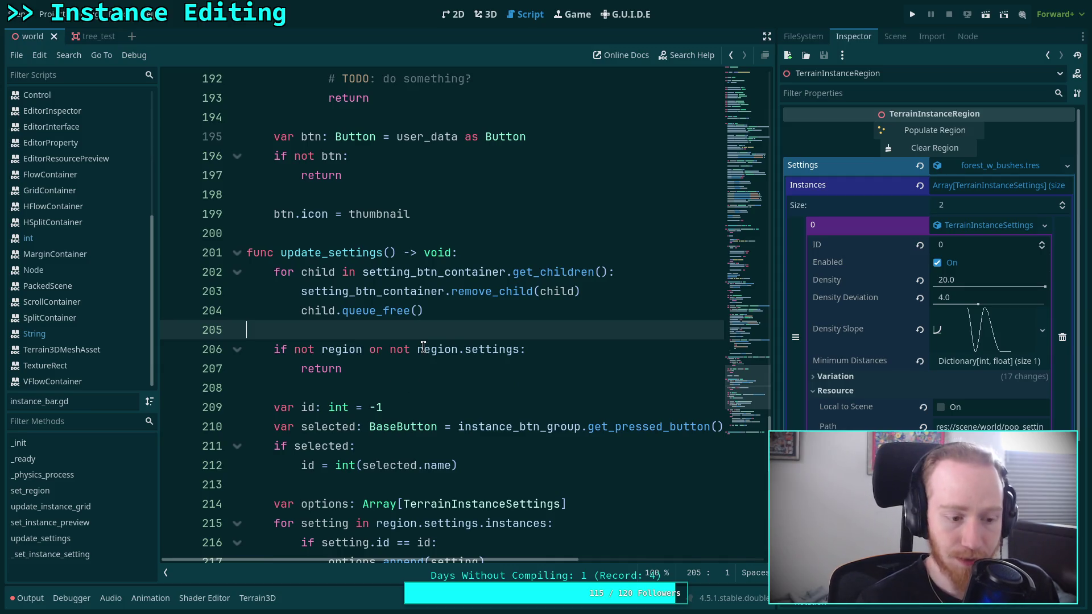
left_click(337, 389)
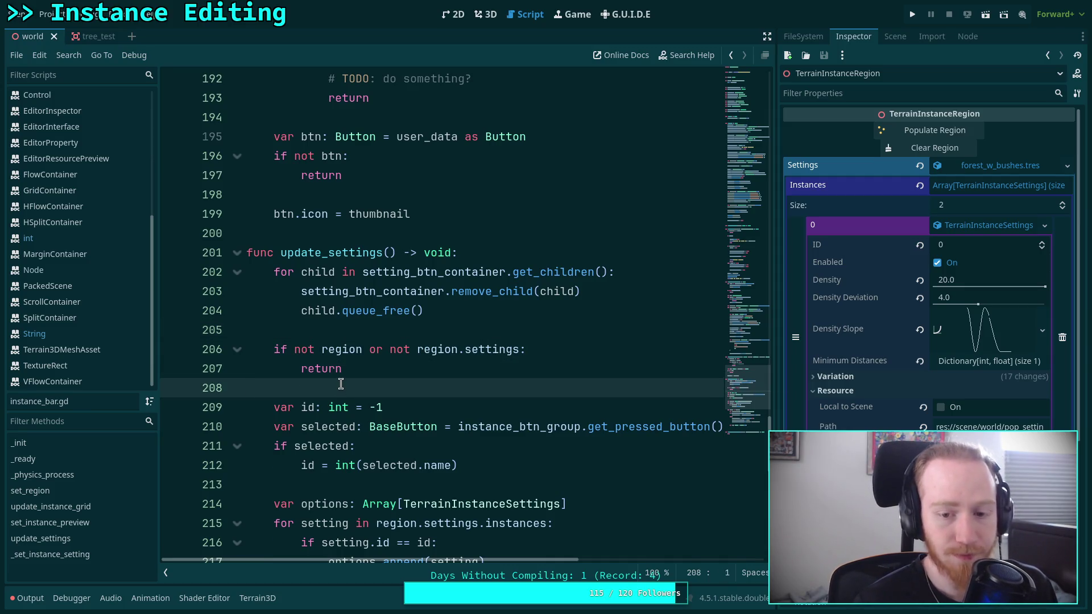
scroll(353, 370, "down", 2)
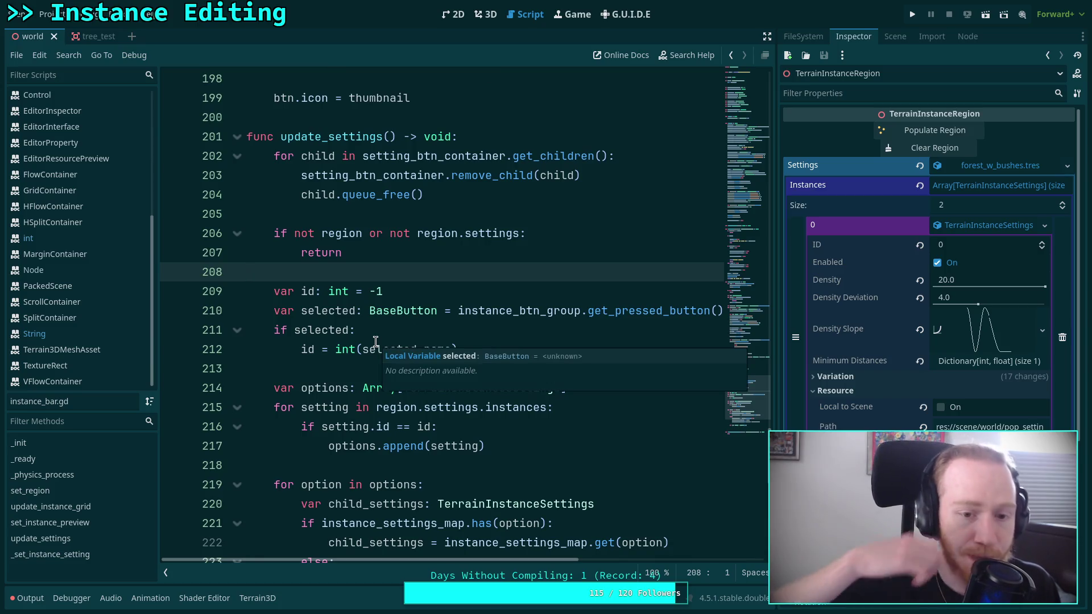
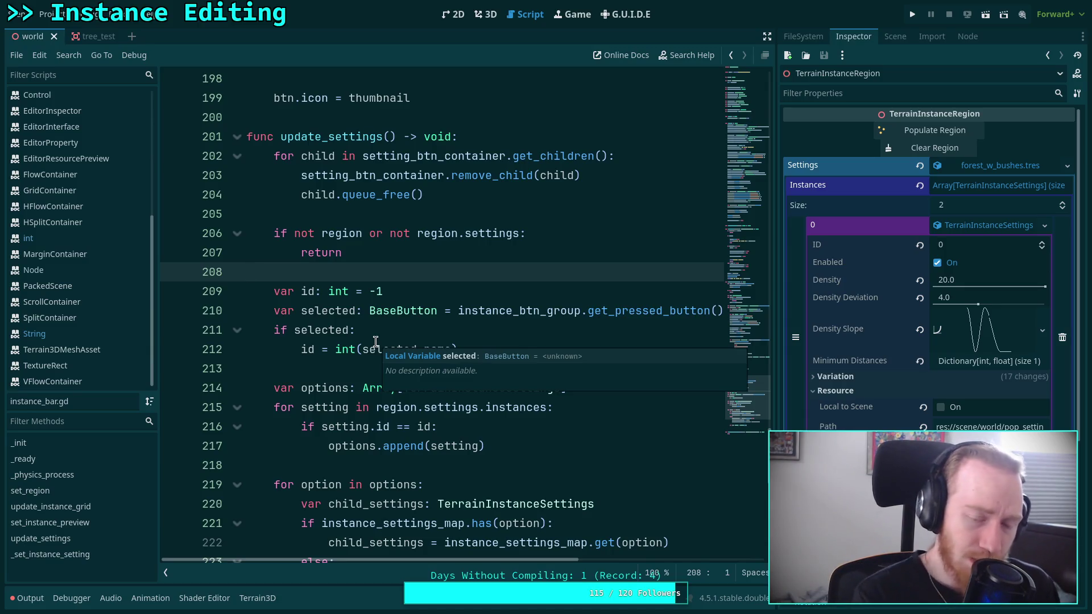
Step: Start a line in set_instance_preview declaring btn as a Button taken from user_data
left_click(349, 371)
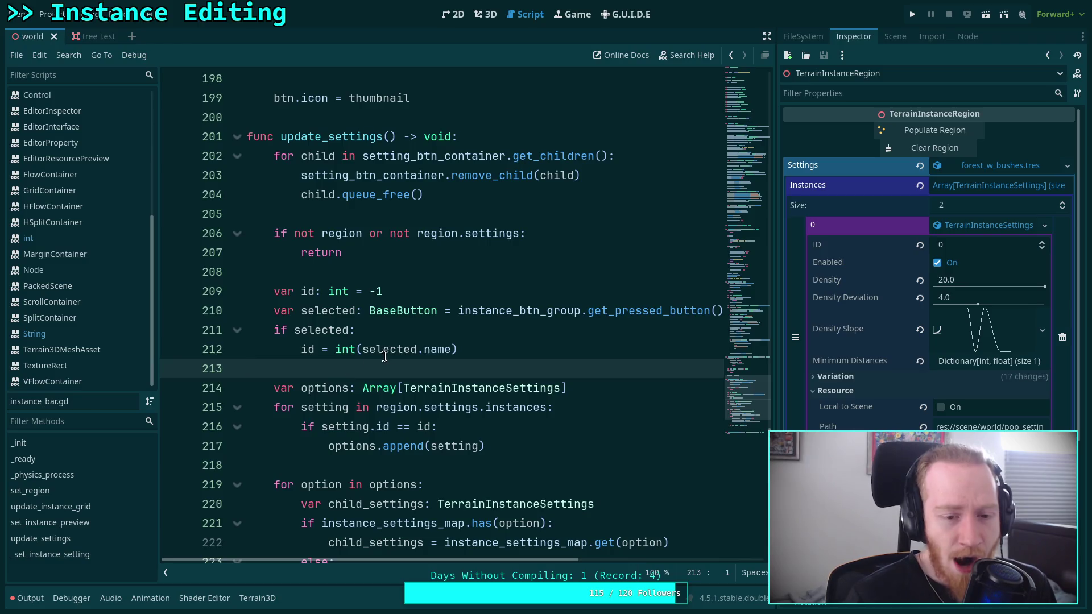
scroll(533, 345, "down", 1)
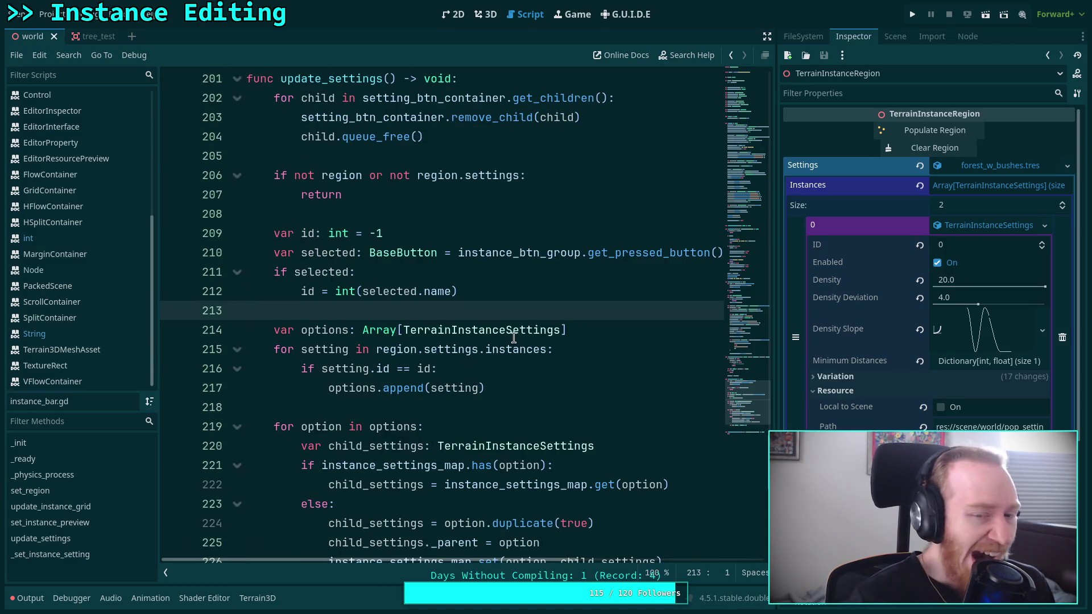
scroll(511, 320, "up", 4)
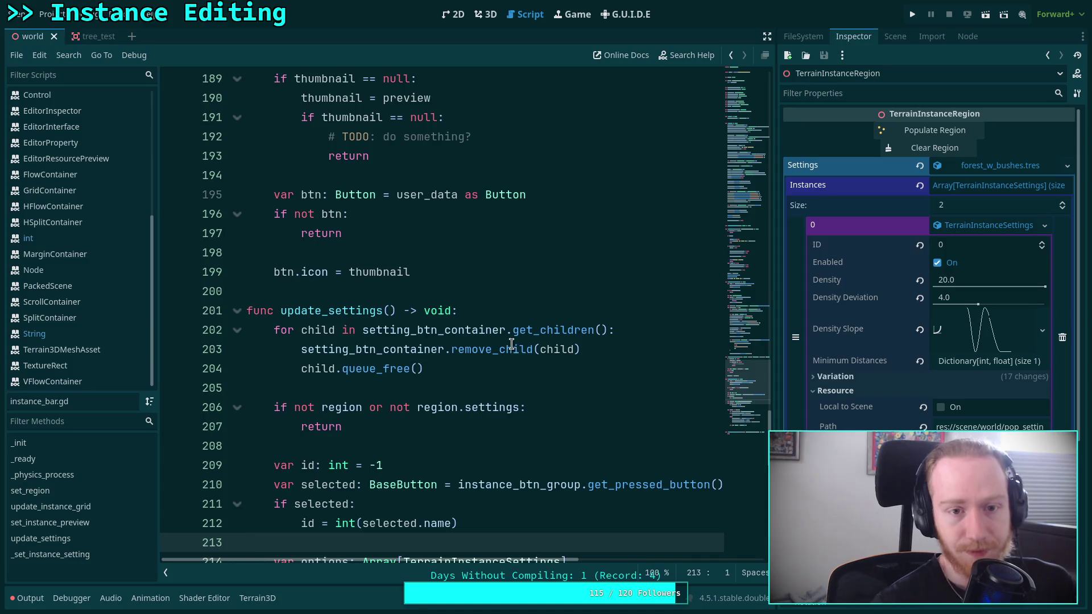
scroll(511, 335, "up", 4)
left_click_drag(491, 359, 328, 368)
scroll(473, 361, "down", 2)
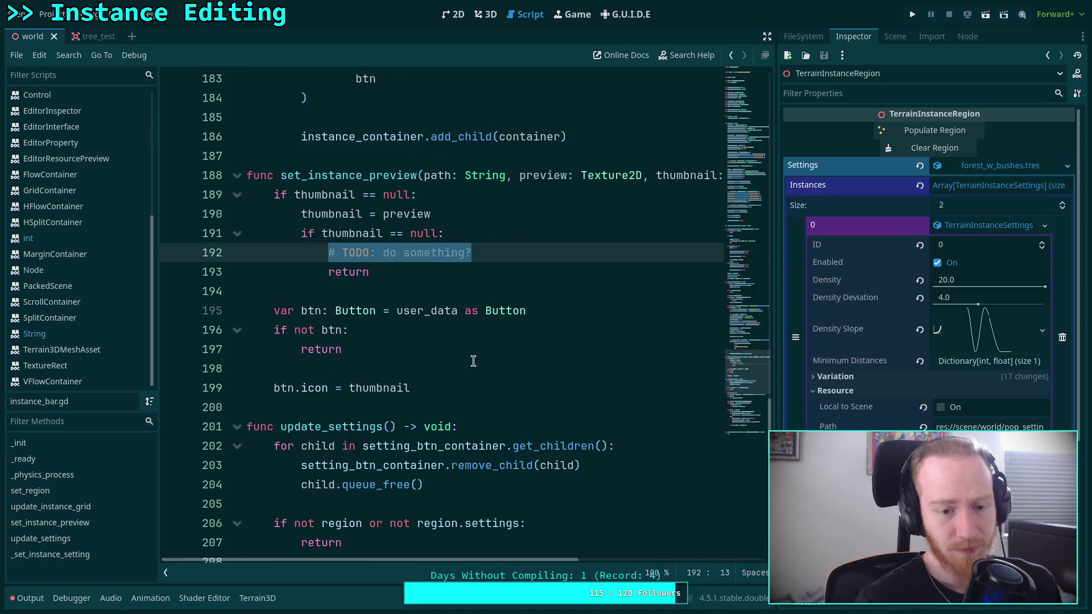
left_click(503, 366)
scroll(504, 366, "down", 7)
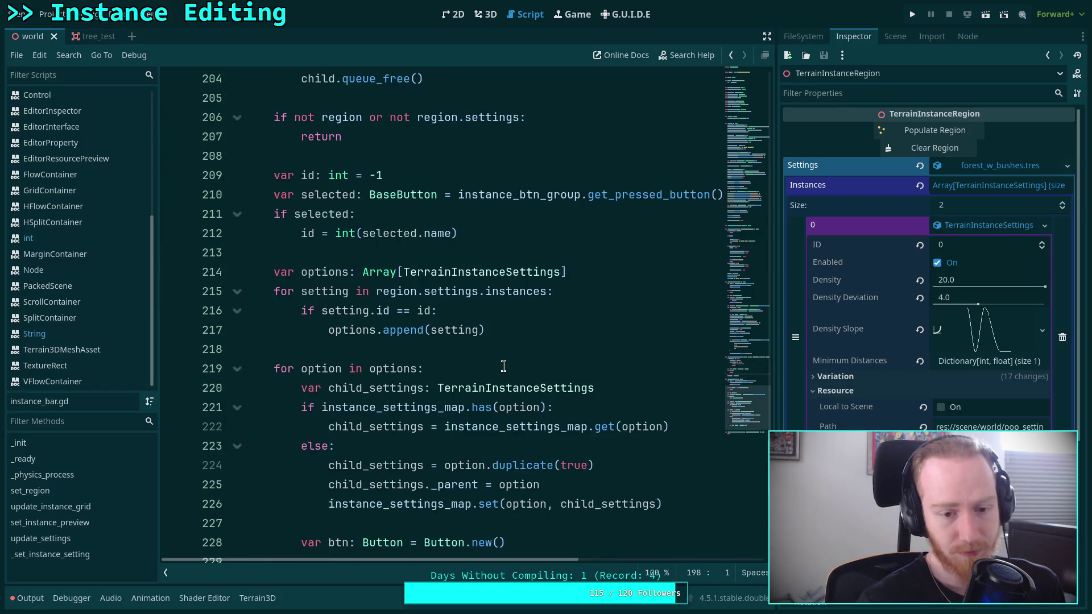
scroll(504, 366, "up", 8)
left_click_drag(498, 310, 334, 313)
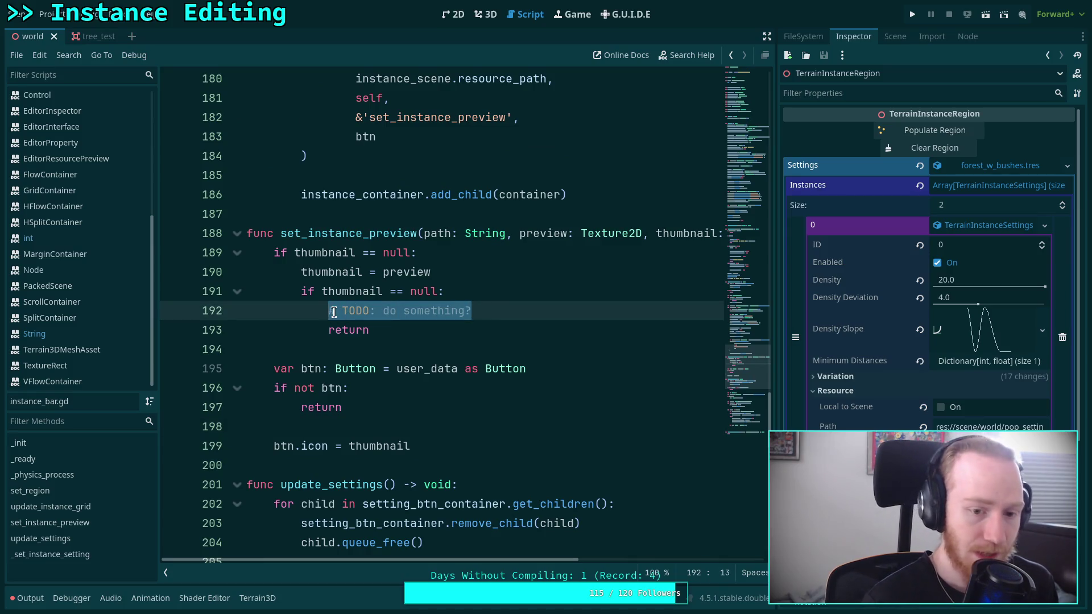
type("if")
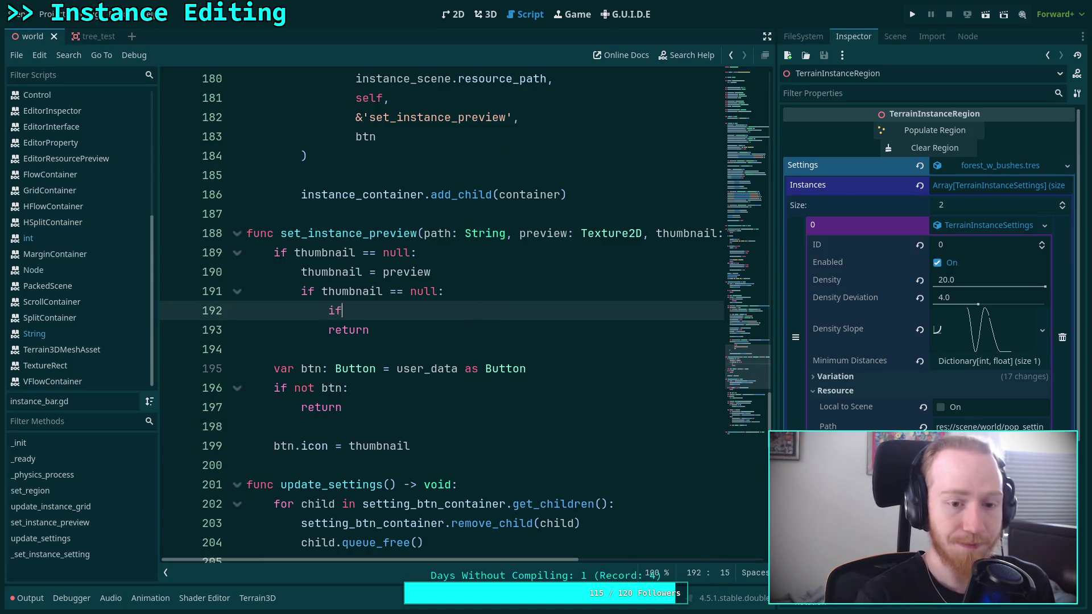
type("va")
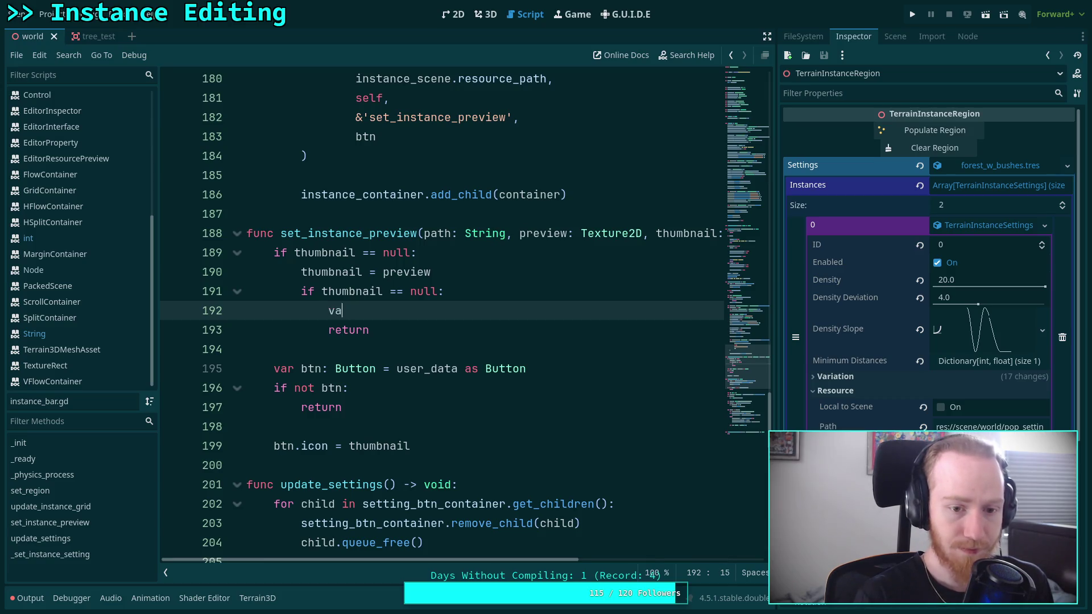
type("r btn:utt")
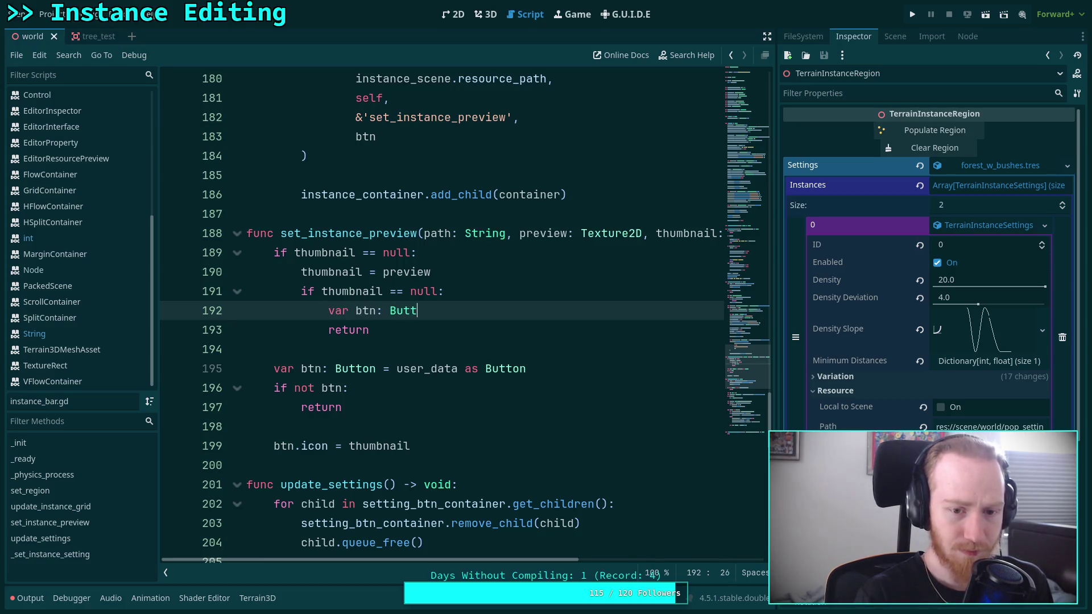
type("on = user")
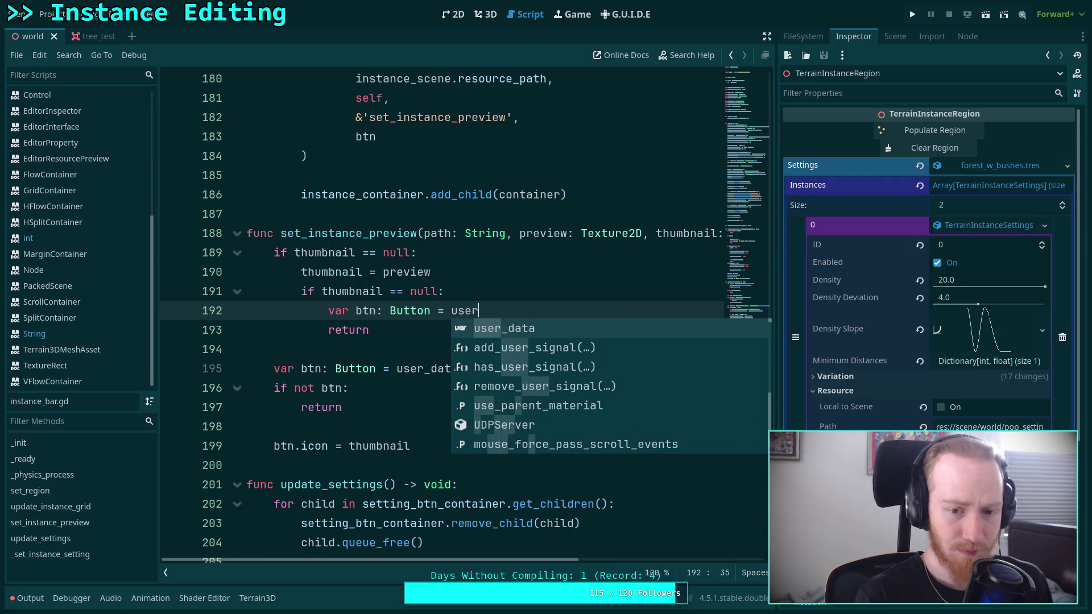
Step: Delete the TODO null-thumbnail check and wrap btn.icon inside an 'if thumbnail:' block
left_click_drag(369, 331, 195, 288)
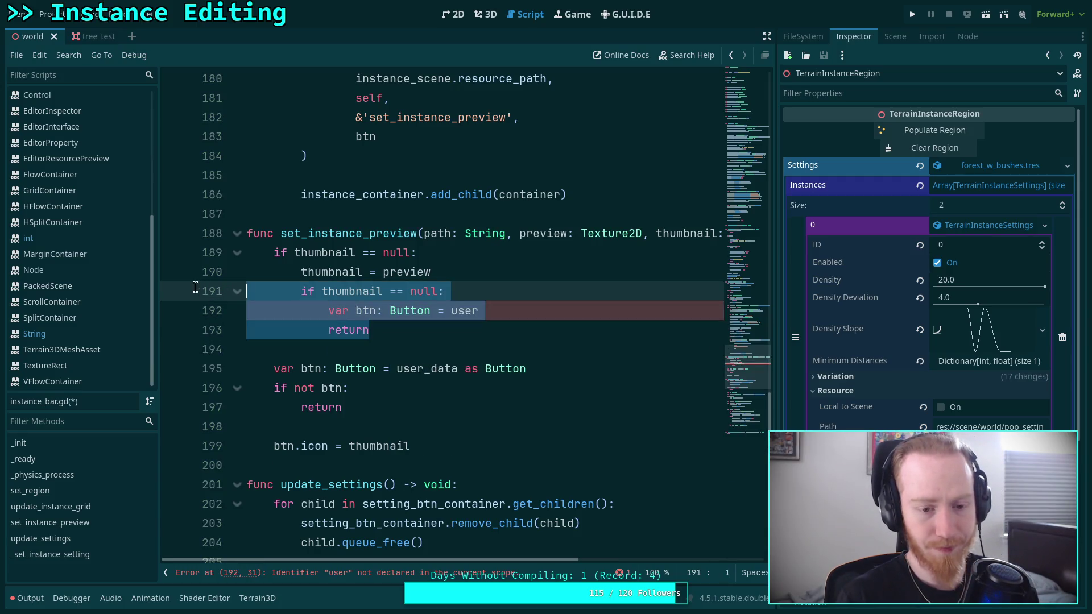
key("BackSpace")
left_click(512, 369)
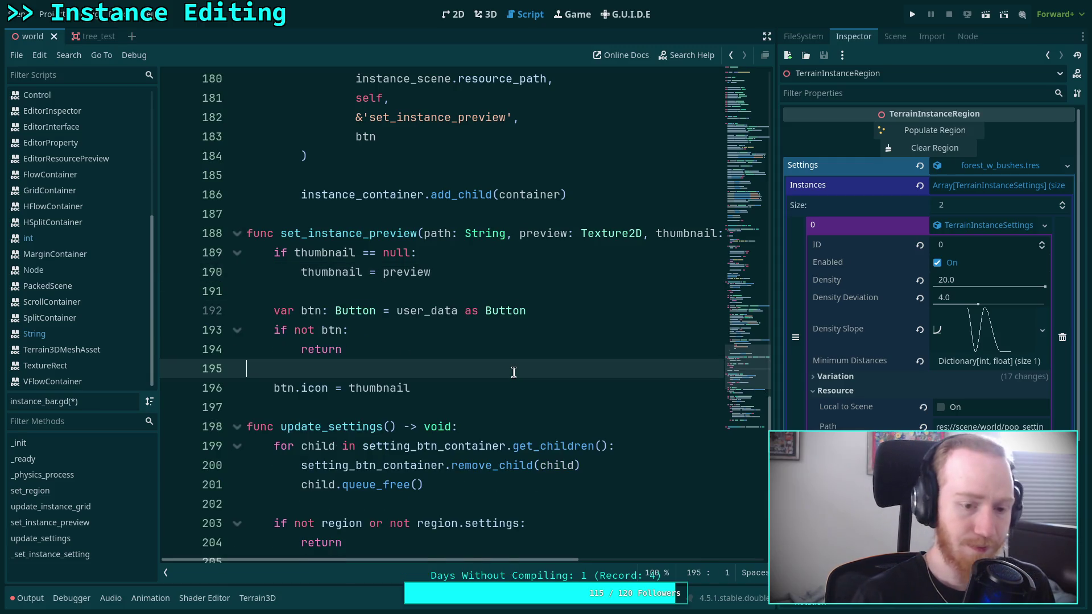
key("Return")
key("BackSpace")
type("if th")
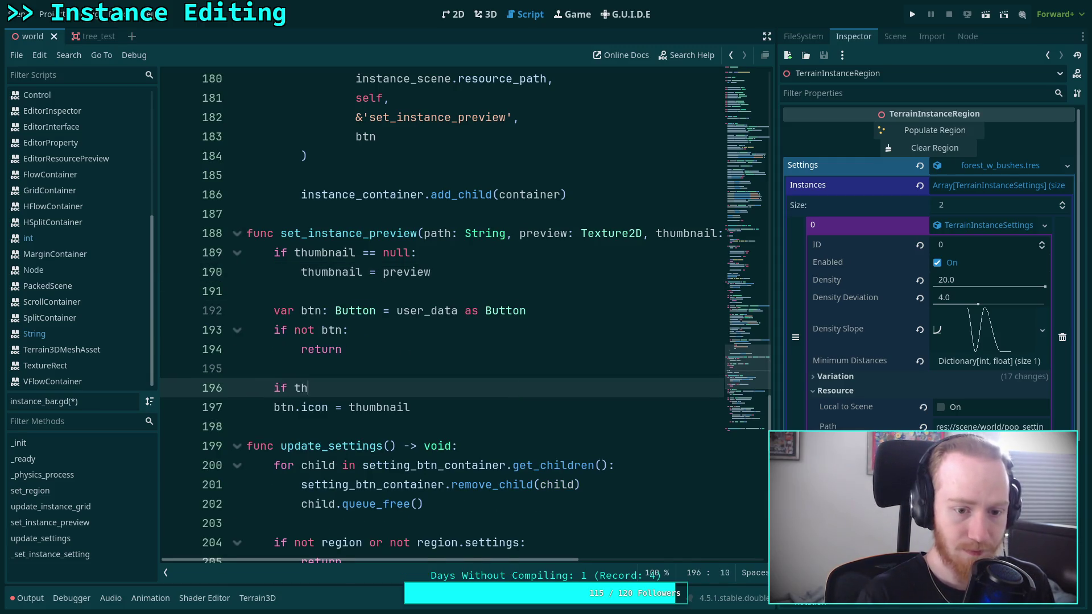
type("umbnail:")
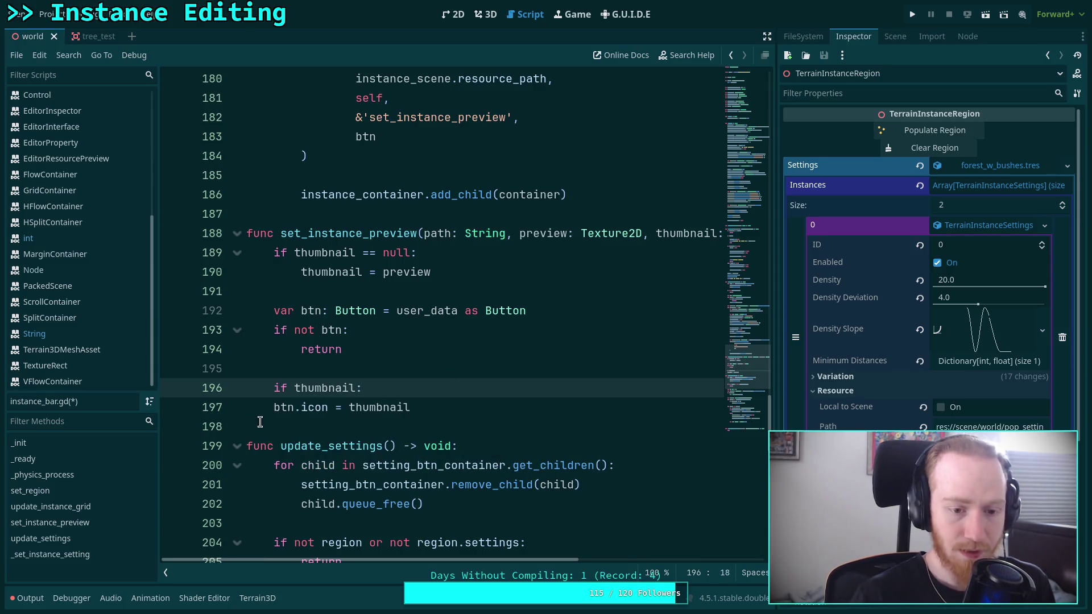
left_click(268, 407)
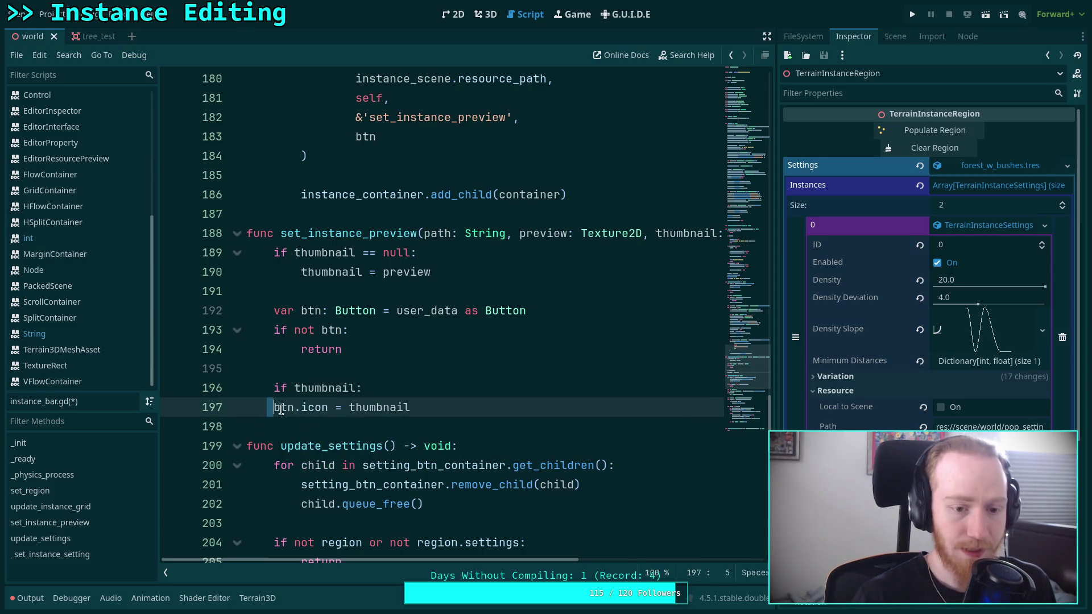
key("Tab")
Step: Add an 'else:' branch that begins a btn.text assignment
left_click(460, 407)
key("Return")
key("BackSpace")
type("else:")
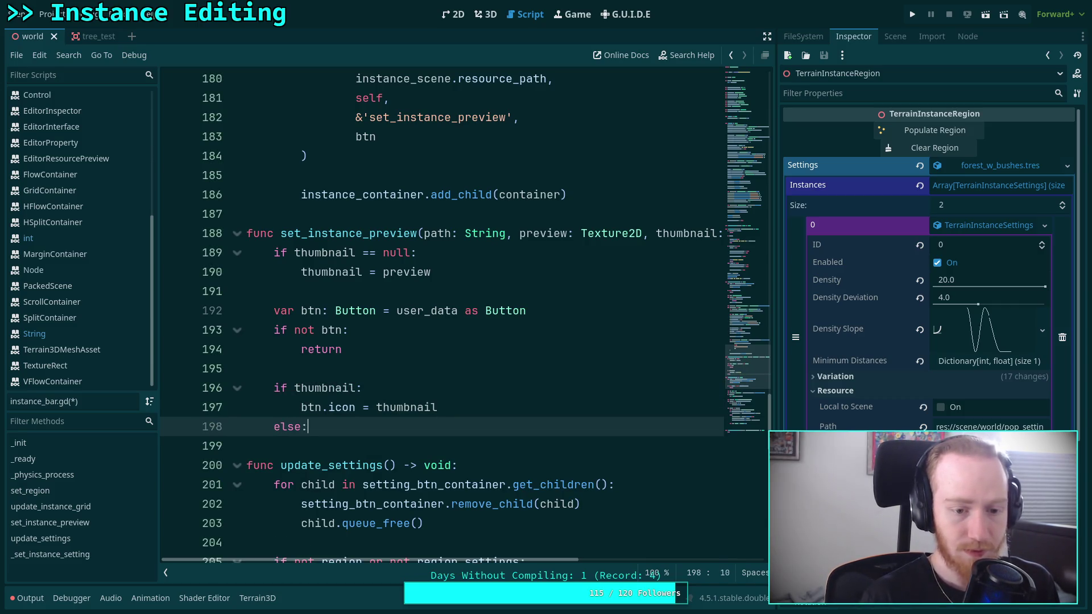
key("Return")
type("btn.text")
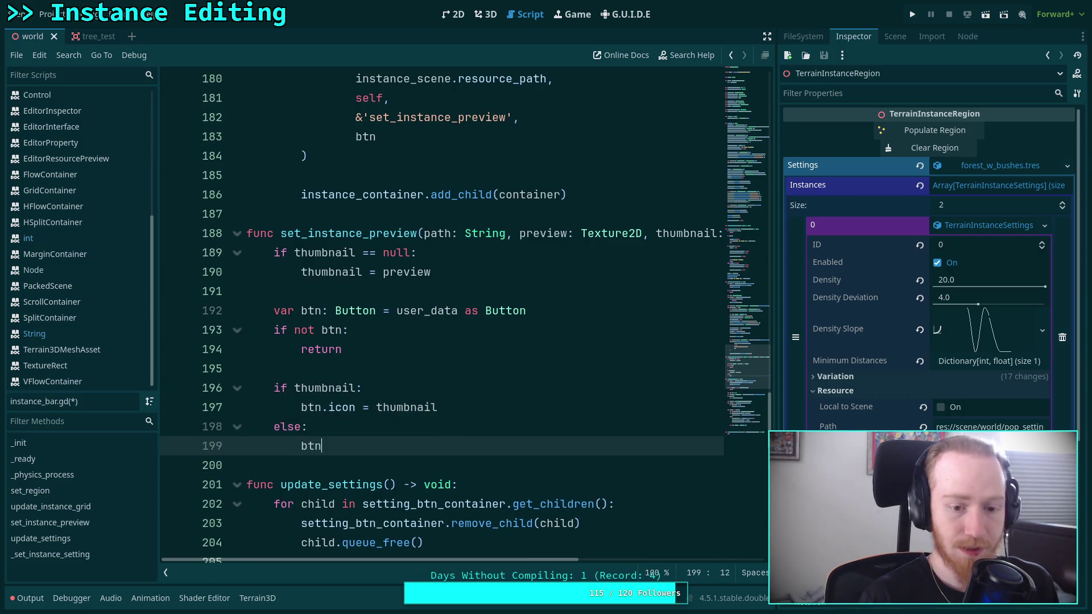
type(" =")
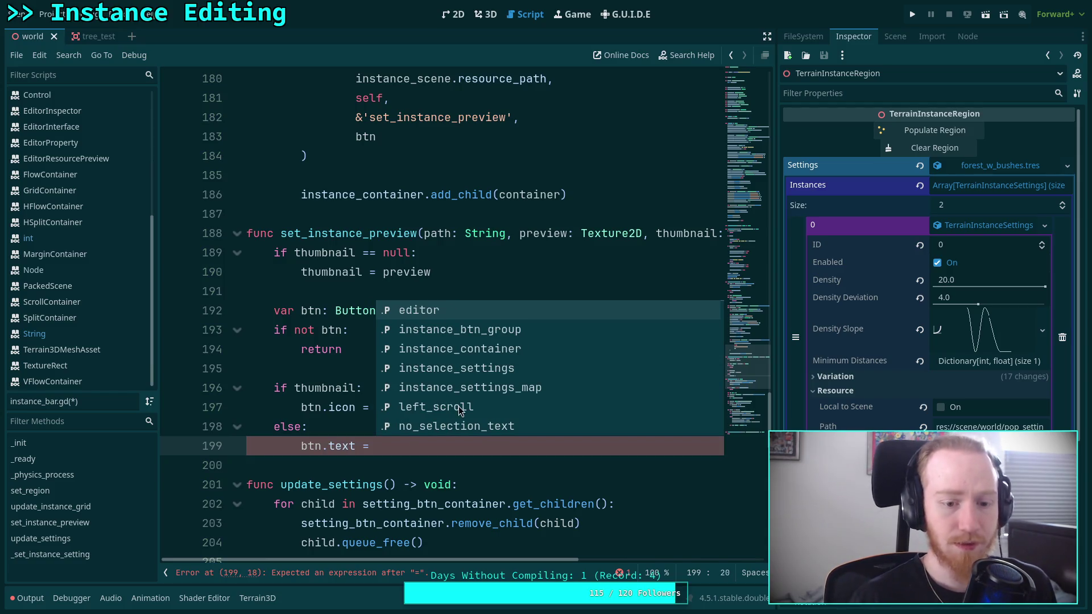
left_click_drag(463, 561, 516, 561)
left_click_drag(641, 562, 457, 562)
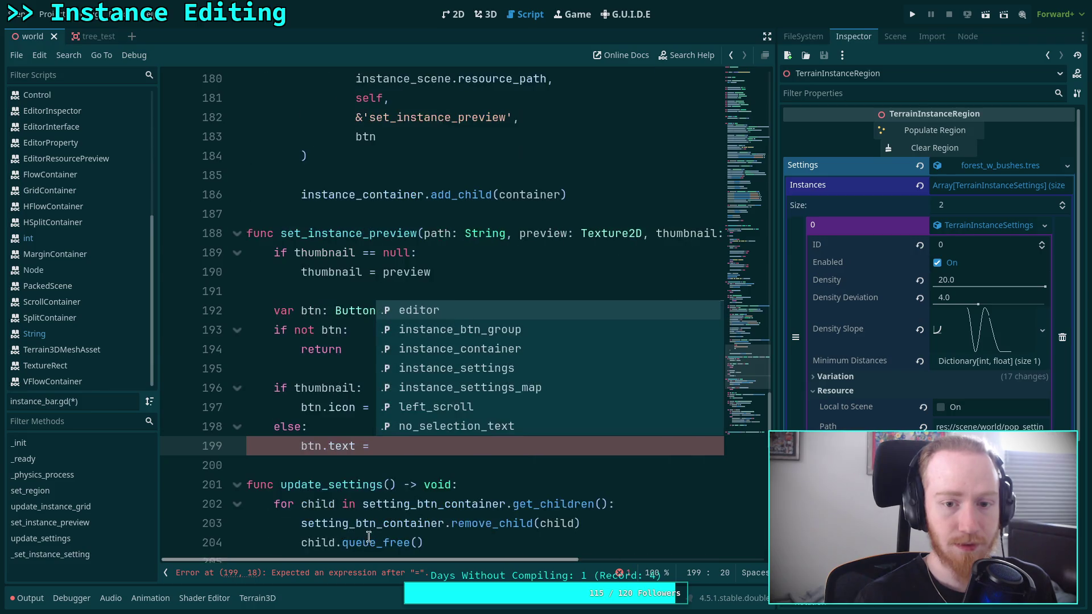
left_click(329, 349)
Step: Take the button from user_data[0] and set the fallback btn.text to user_data[1]
left_click(457, 310)
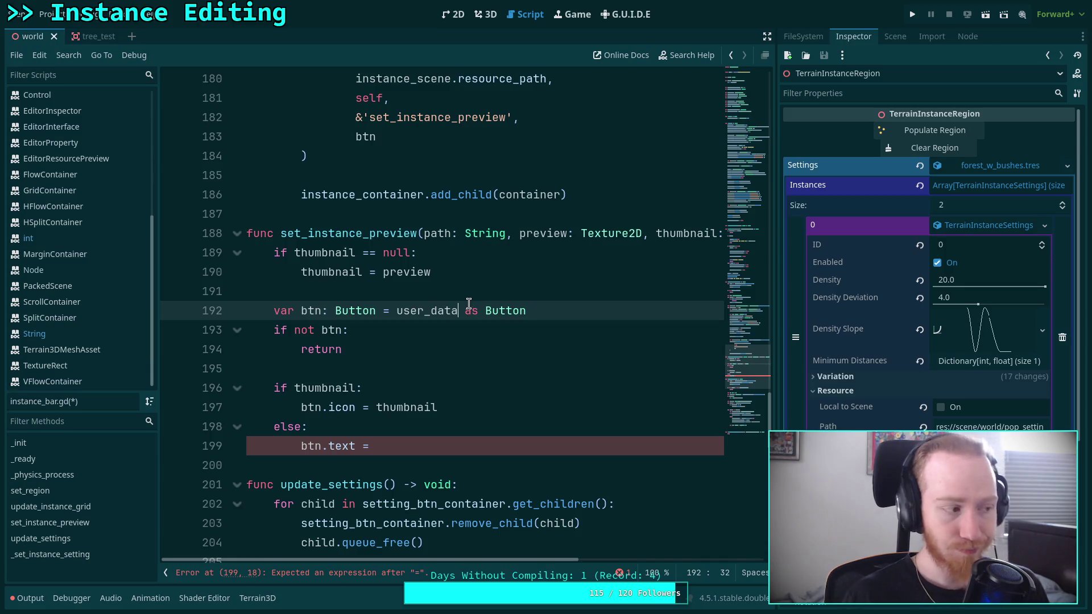
left_click(483, 294)
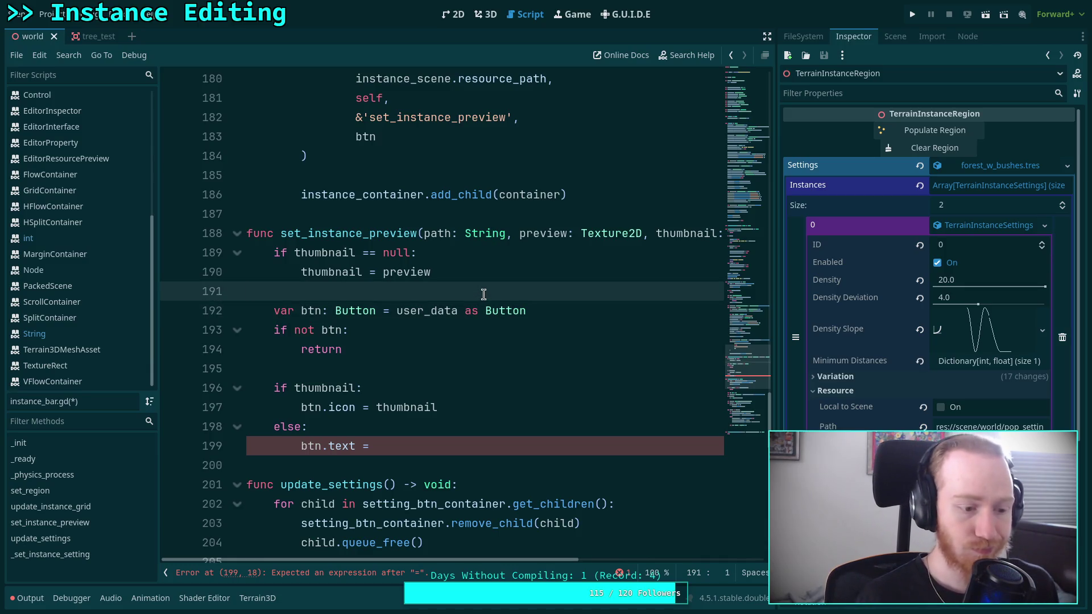
left_click(460, 311)
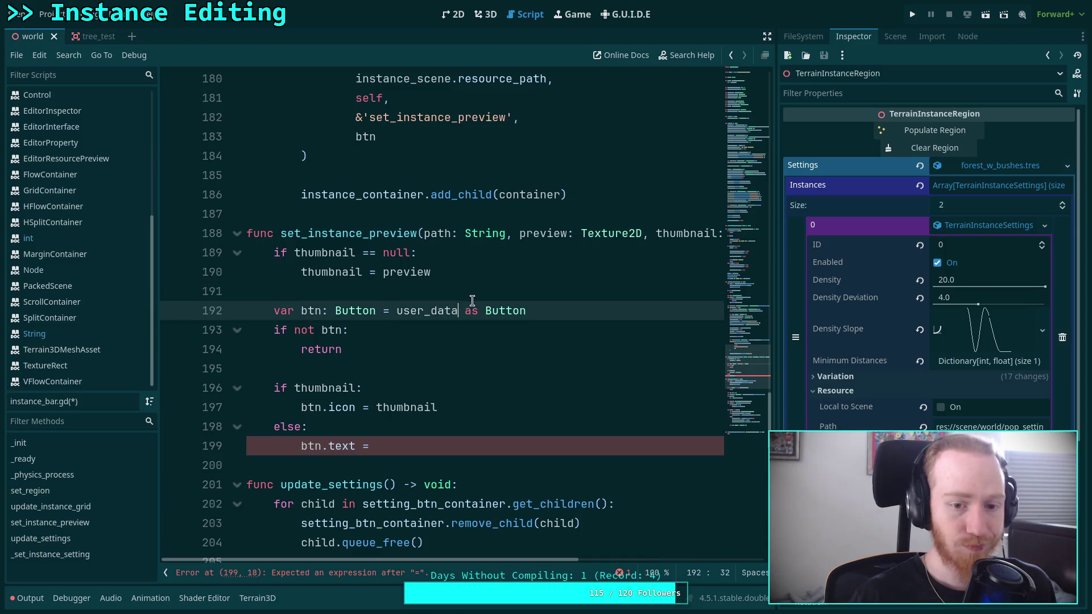
type("[0")
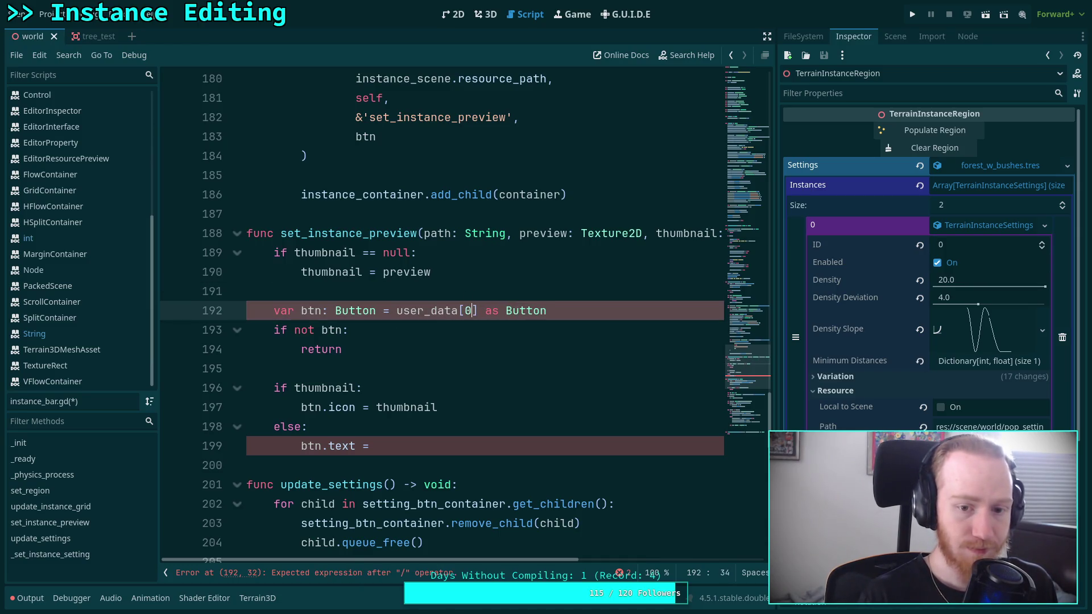
left_click(423, 438)
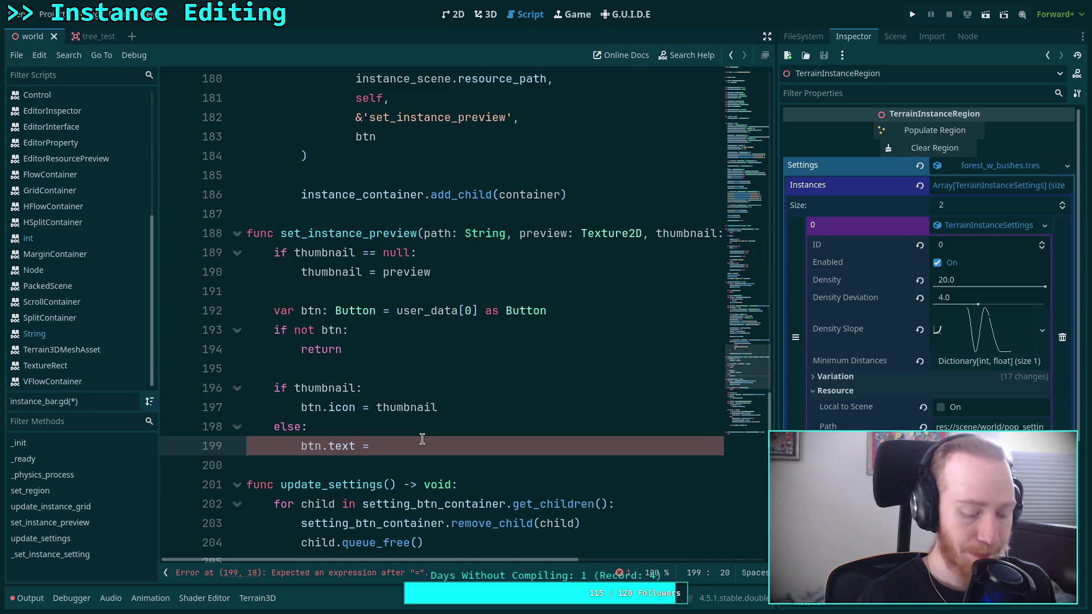
type("user-")
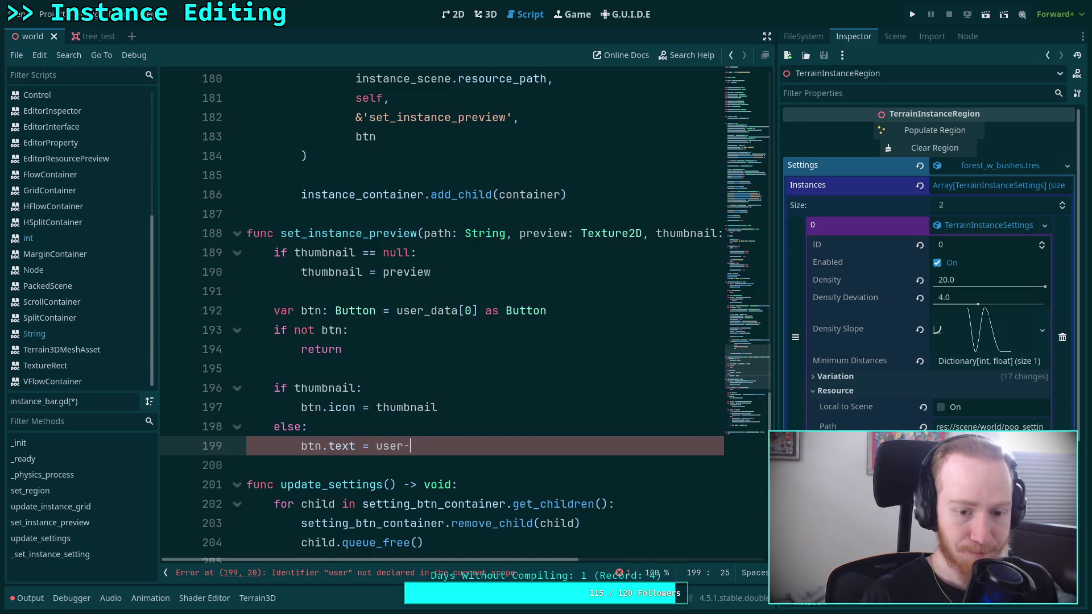
type("data[1]")
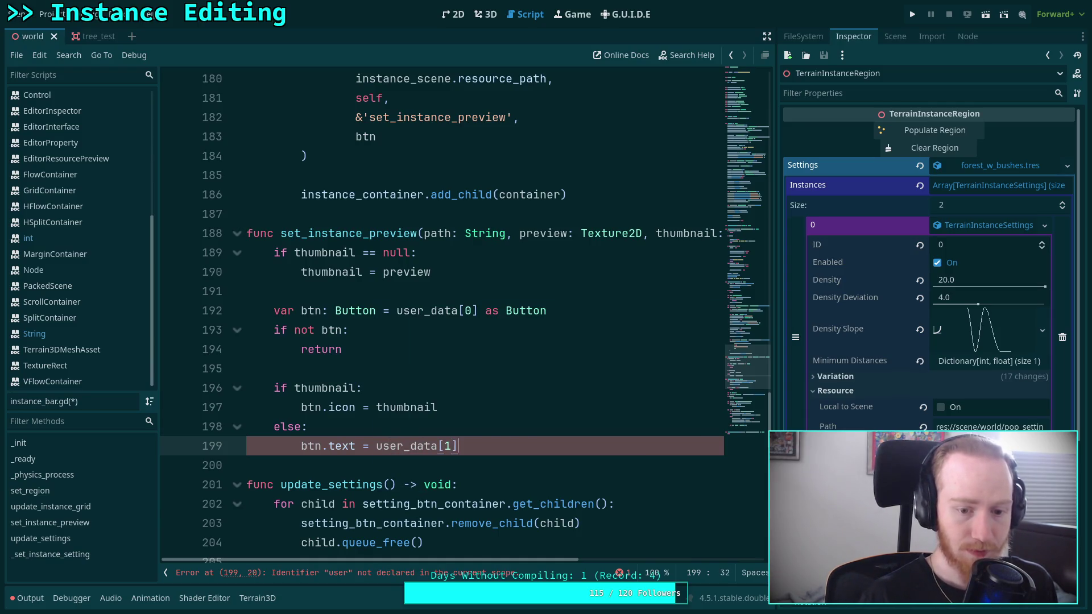
scroll(437, 353, "up", 2)
scroll(437, 354, "up", 3)
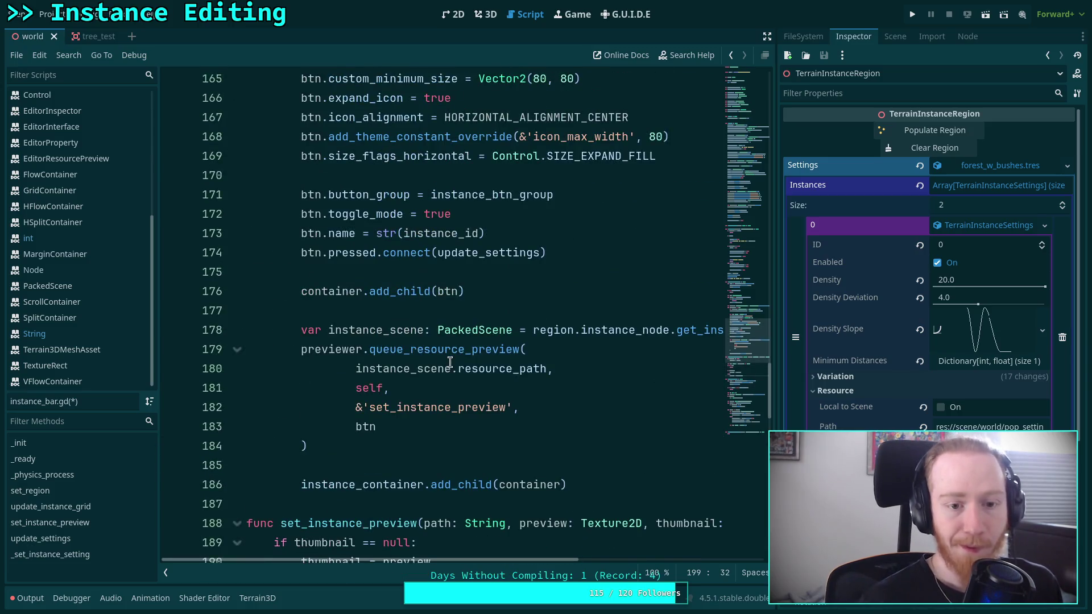
Step: Wrap the btn argument of the preview request in an array
left_click(357, 426)
type("[")
key("End")
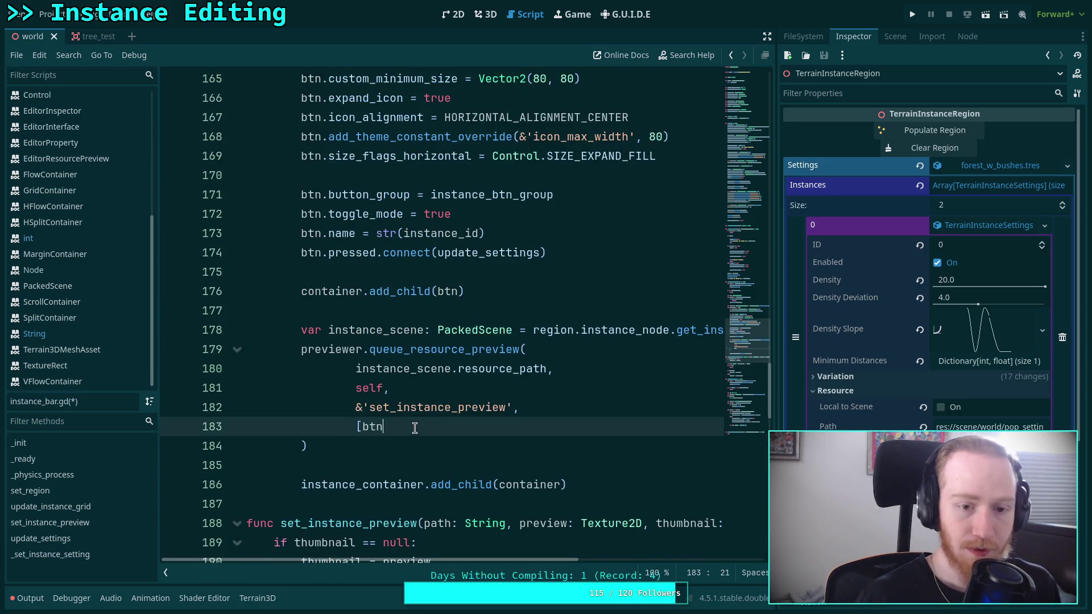
type(",")
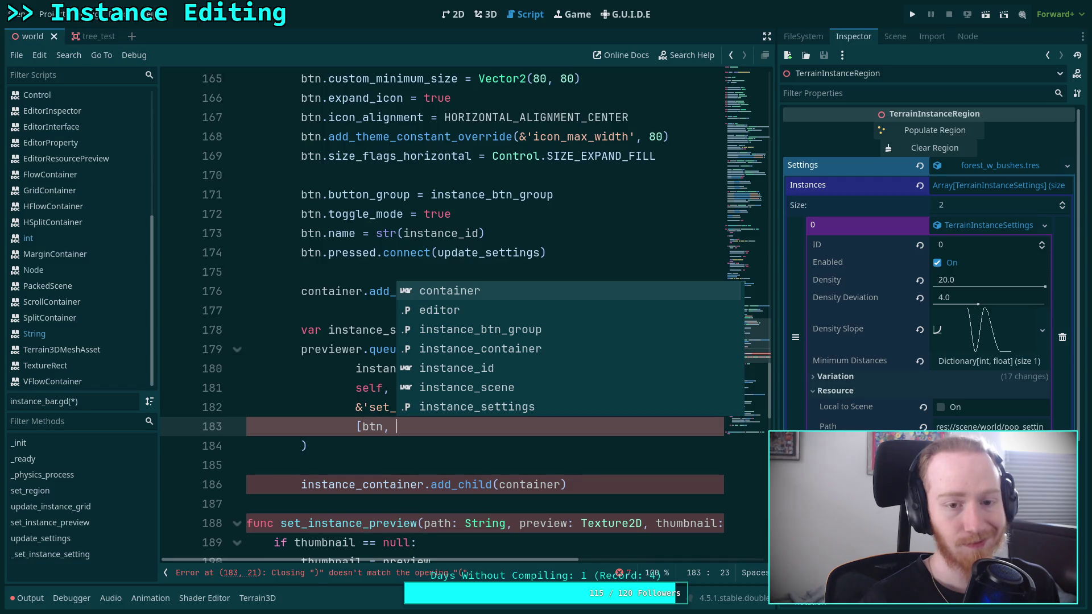
scroll(332, 300, "up", 2)
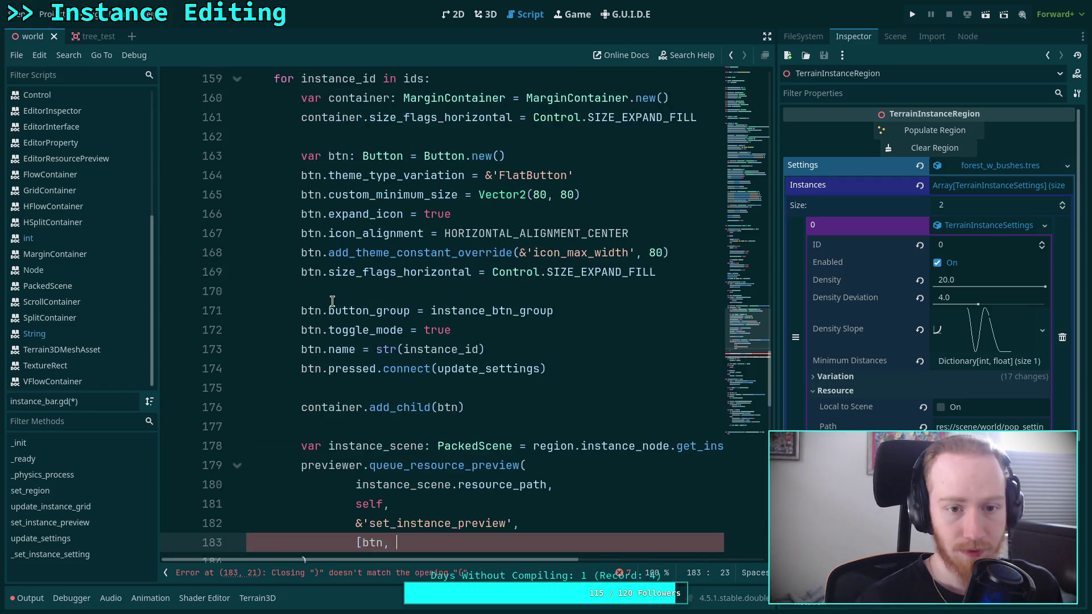
scroll(332, 301, "down", 1)
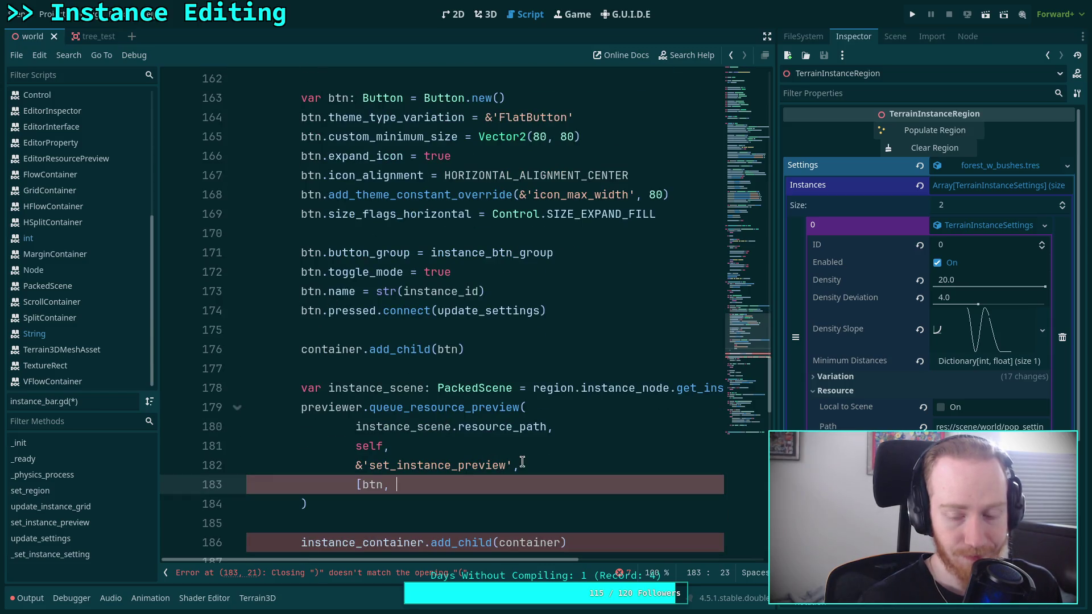
type("btn.")
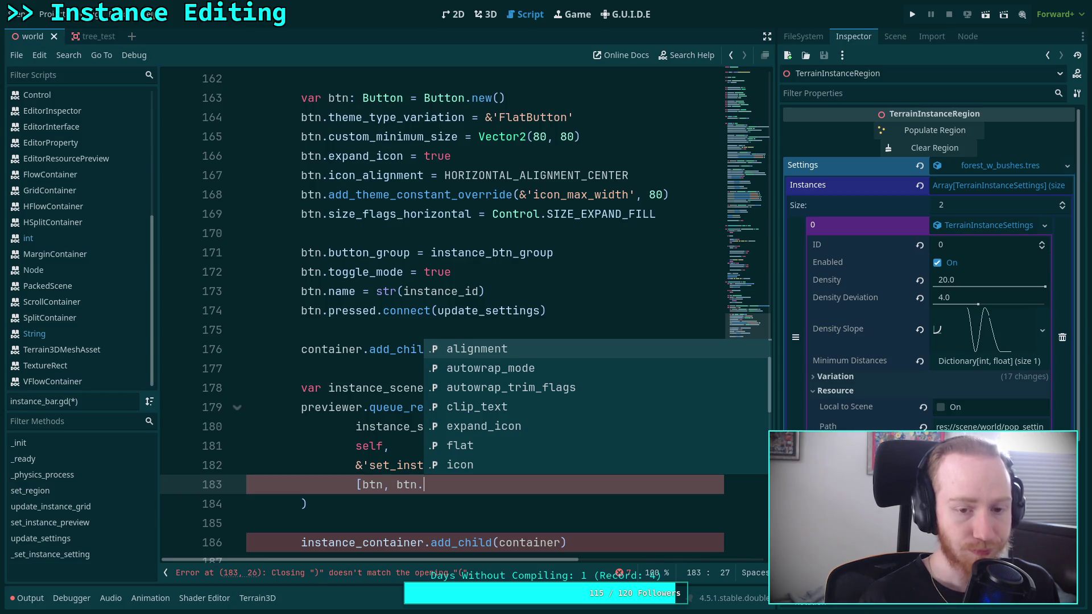
key("BackSpace")
key("BackSpace")
key("BackSpace")
key("BackSpace")
Step: Add region.instance_node.get_instance_name(instance_id) as the second preview data element
type("insta")
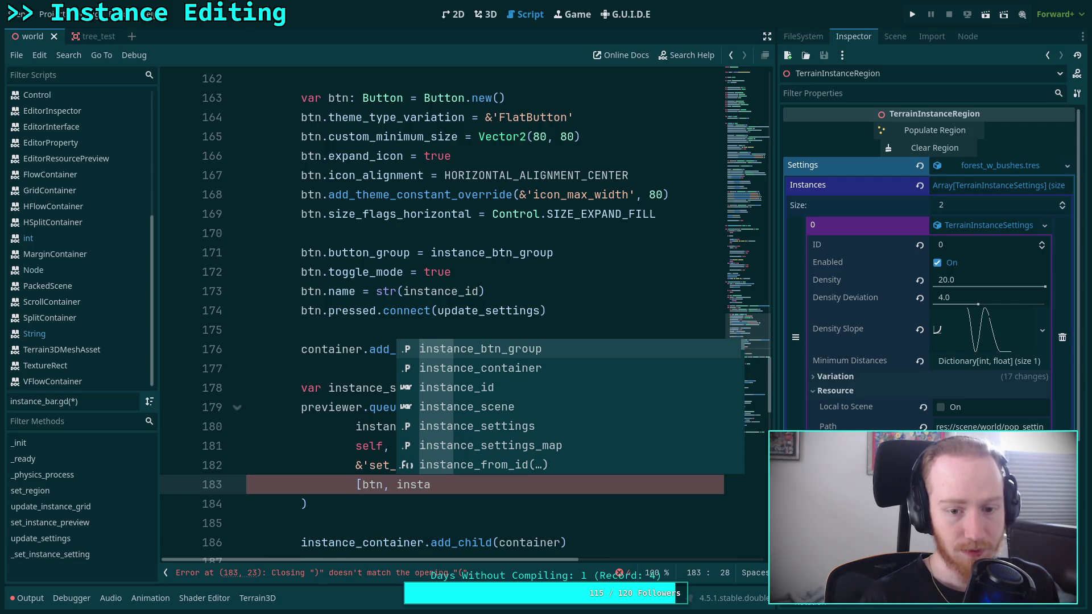
type("nce_no")
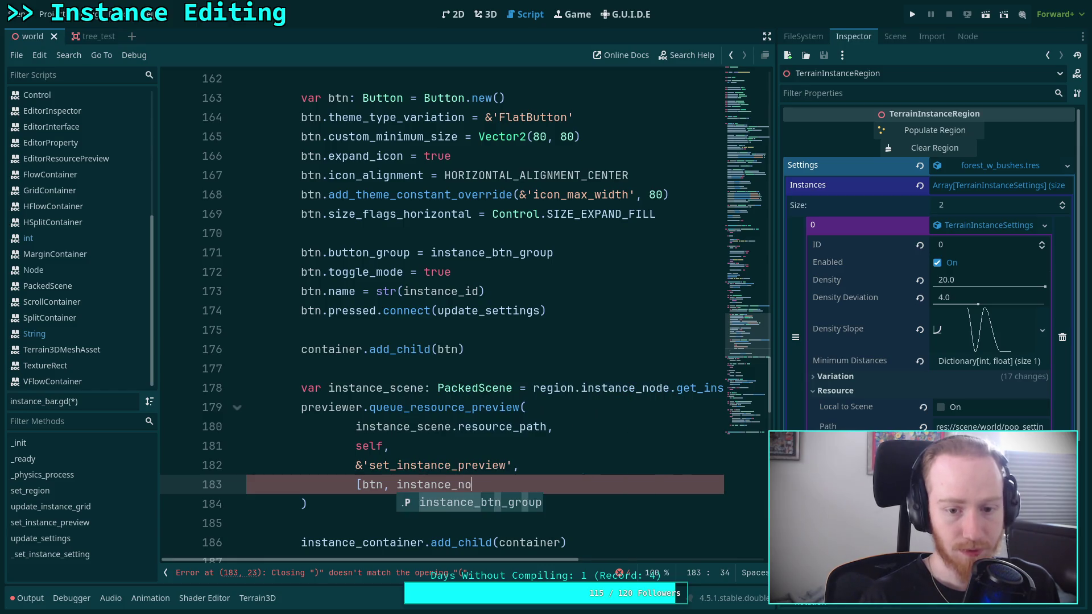
key("BackSpace")
key("BackSpace")
key("BackSpace")
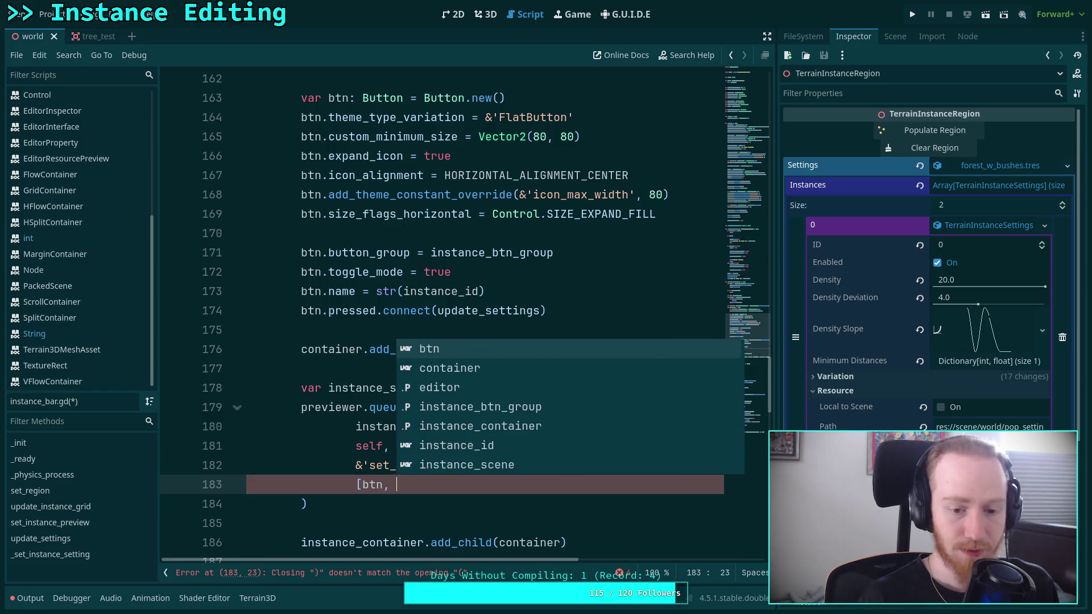
type("region.")
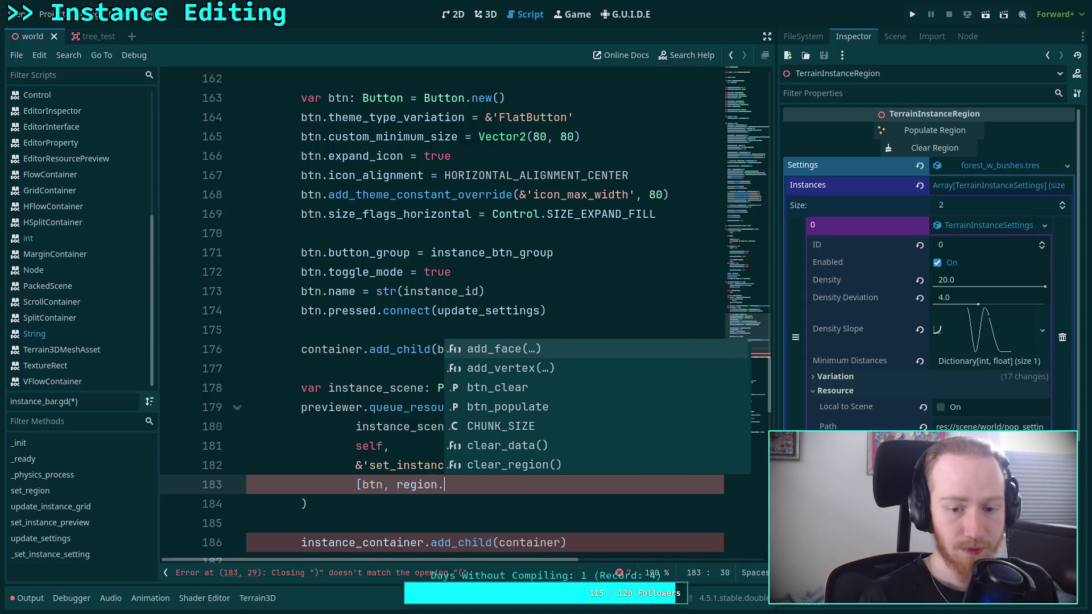
type("uns")
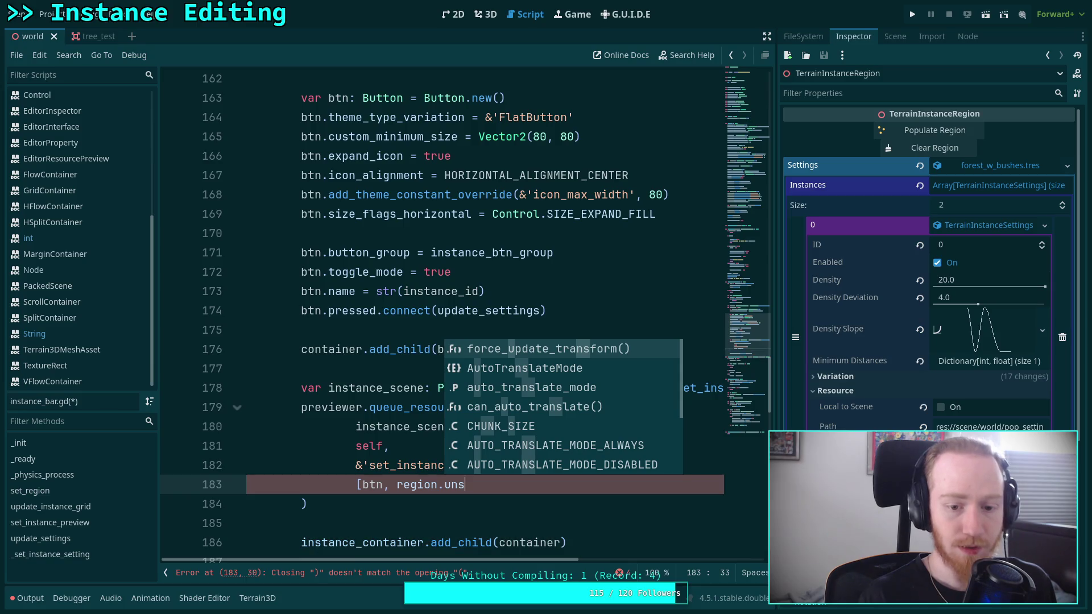
key("BackSpace")
key("BackSpace")
key("BackSpace")
type("in")
key("Return")
type(".ge")
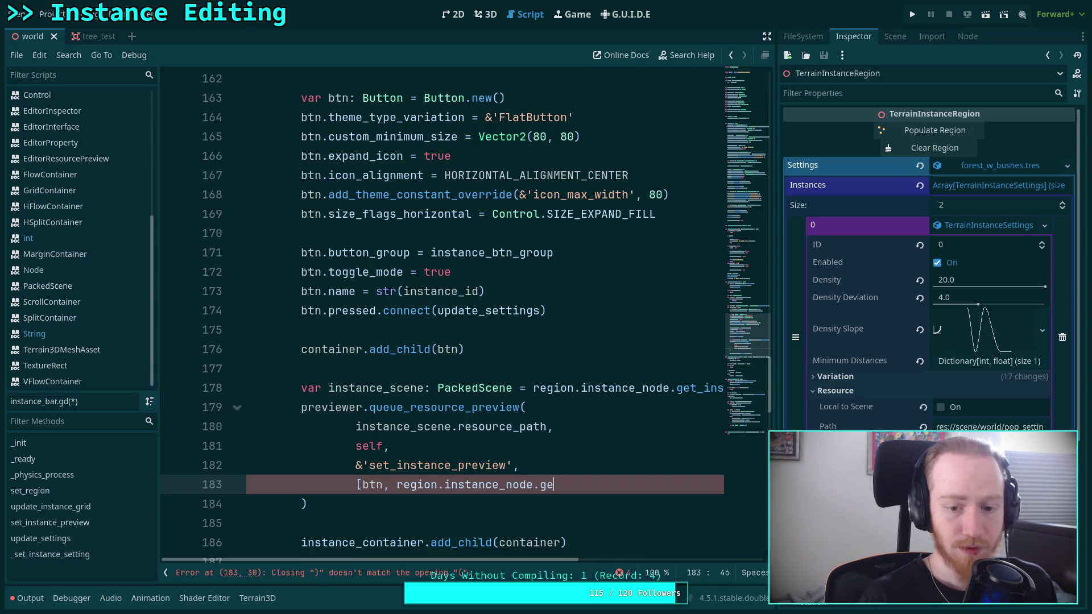
type("t_")
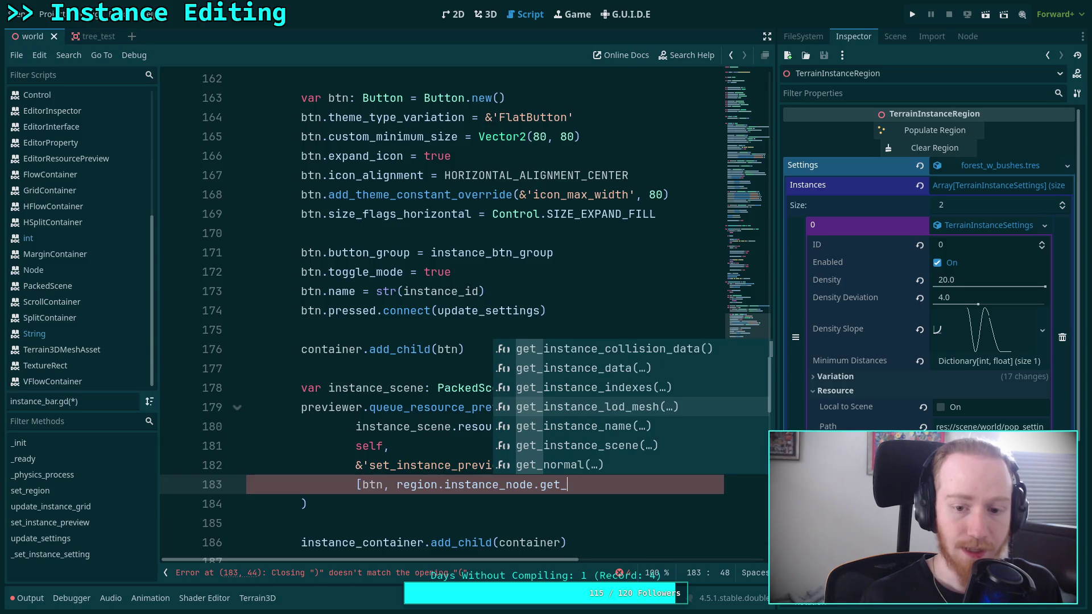
type("in")
key("Return")
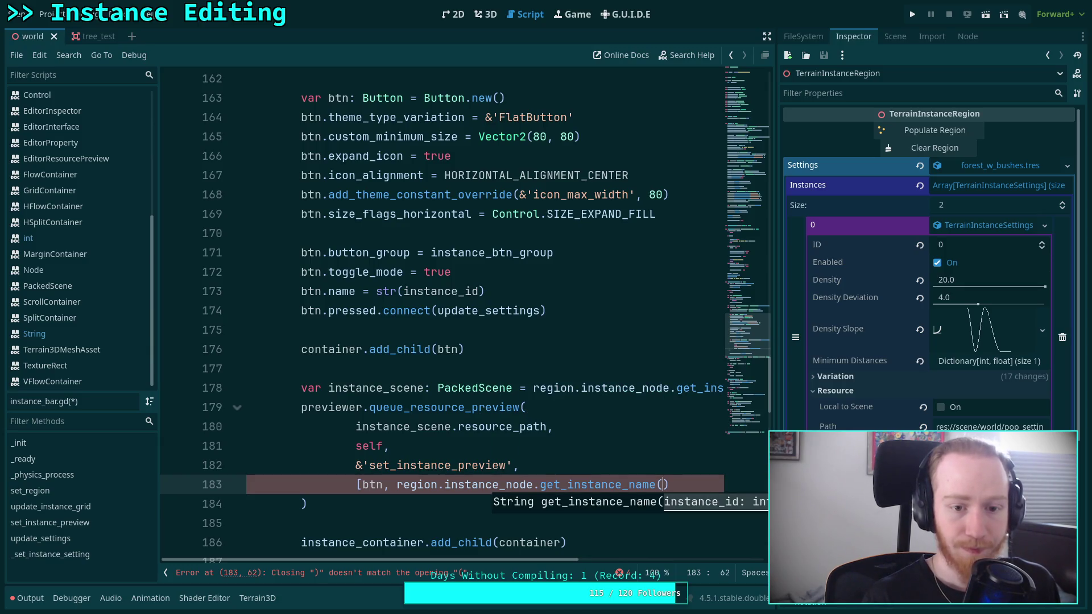
type("instance_id)")
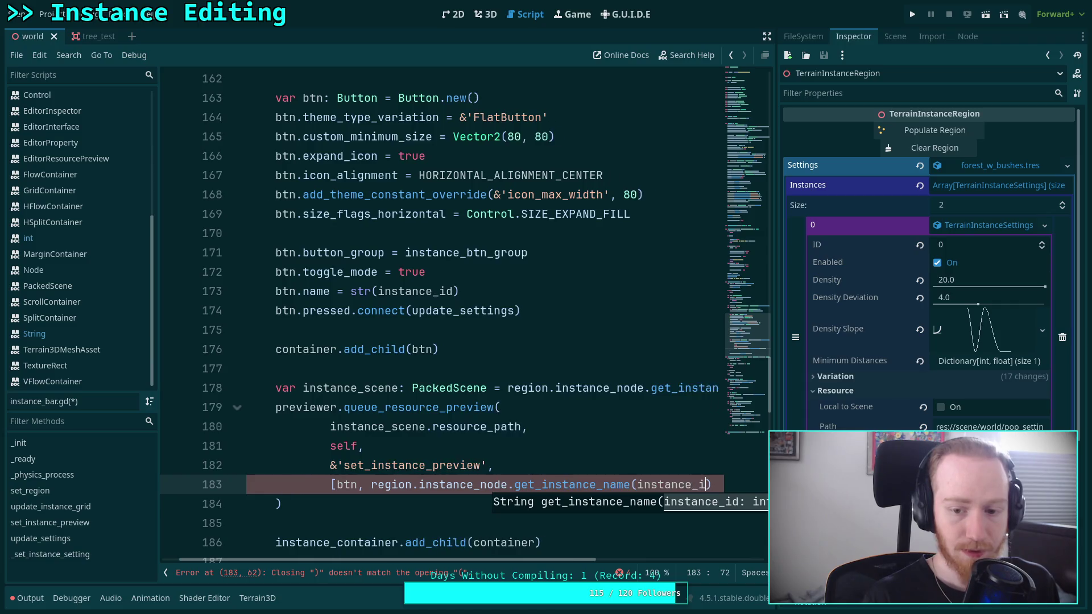
type("]")
Step: Try adding a tooltip_text line after the btn.text assignment, then undo it
scroll(454, 546, "down", 4)
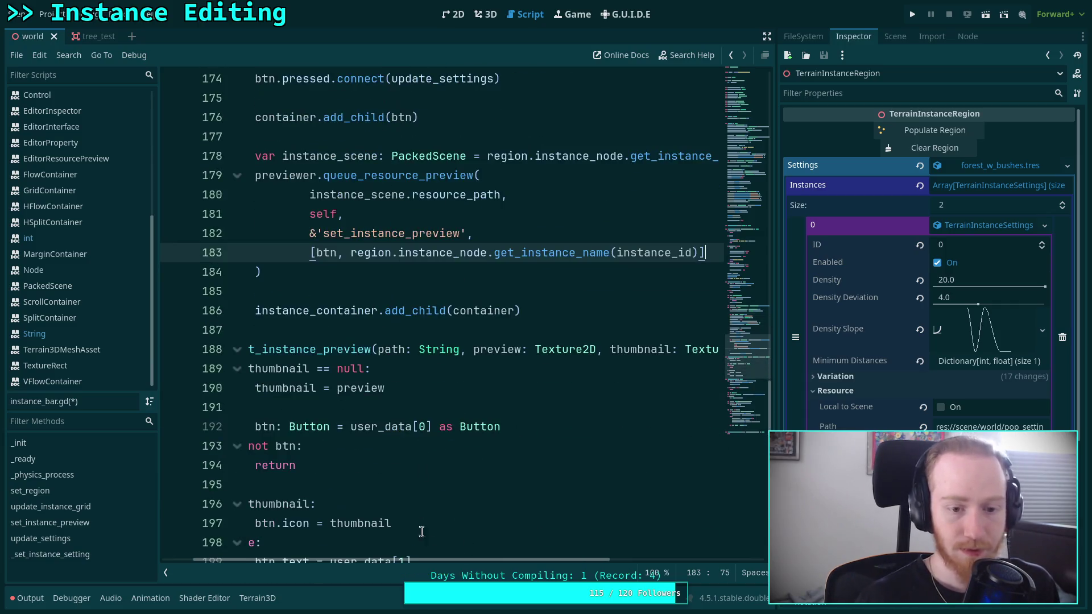
scroll(453, 565, "down", 3)
scroll(488, 433, "up", 1)
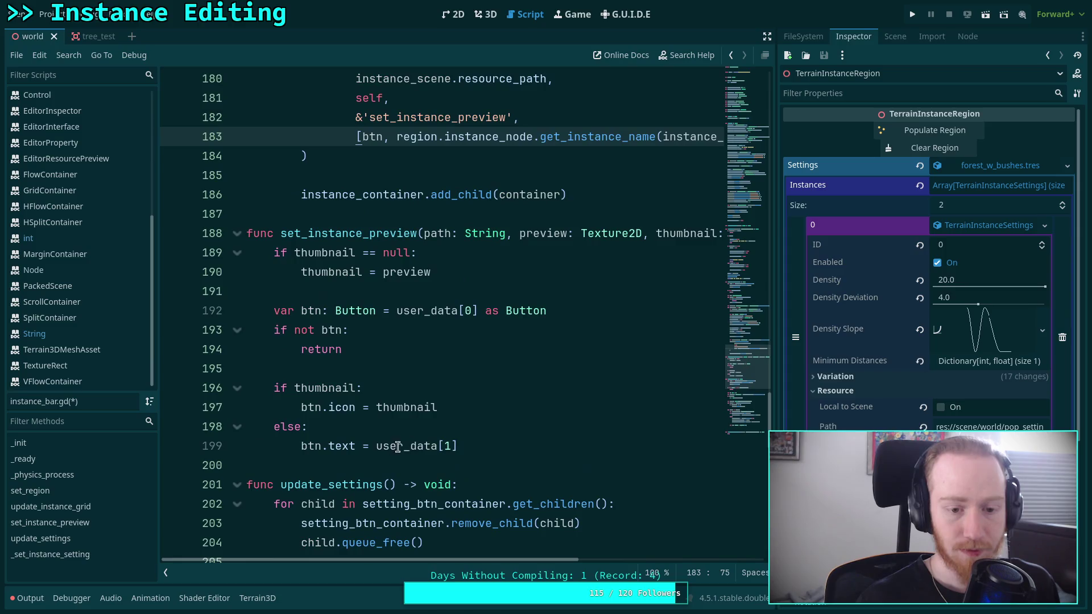
left_click(512, 437)
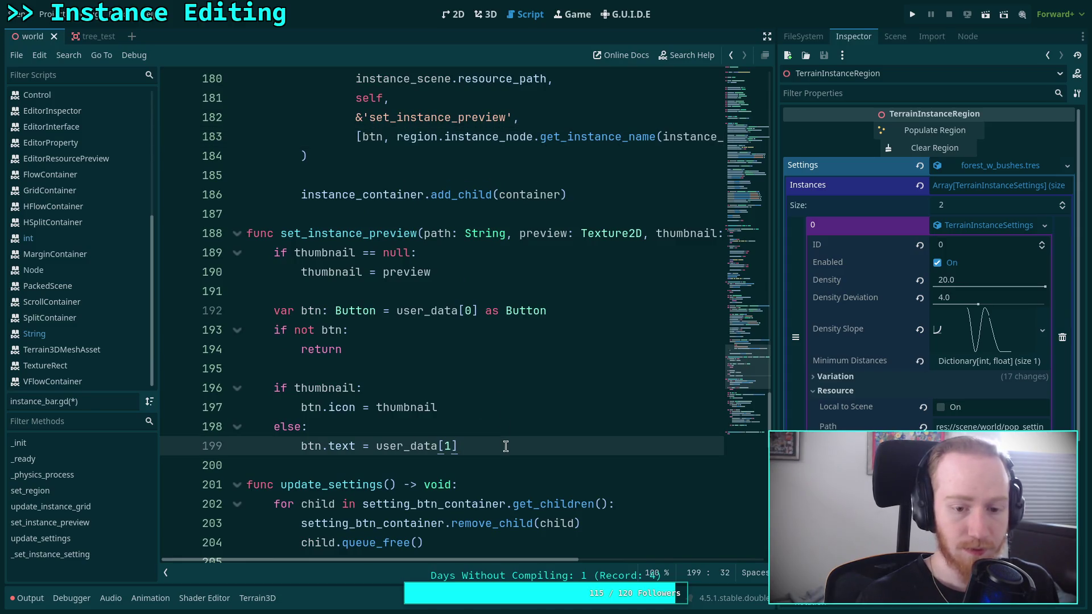
key("Return")
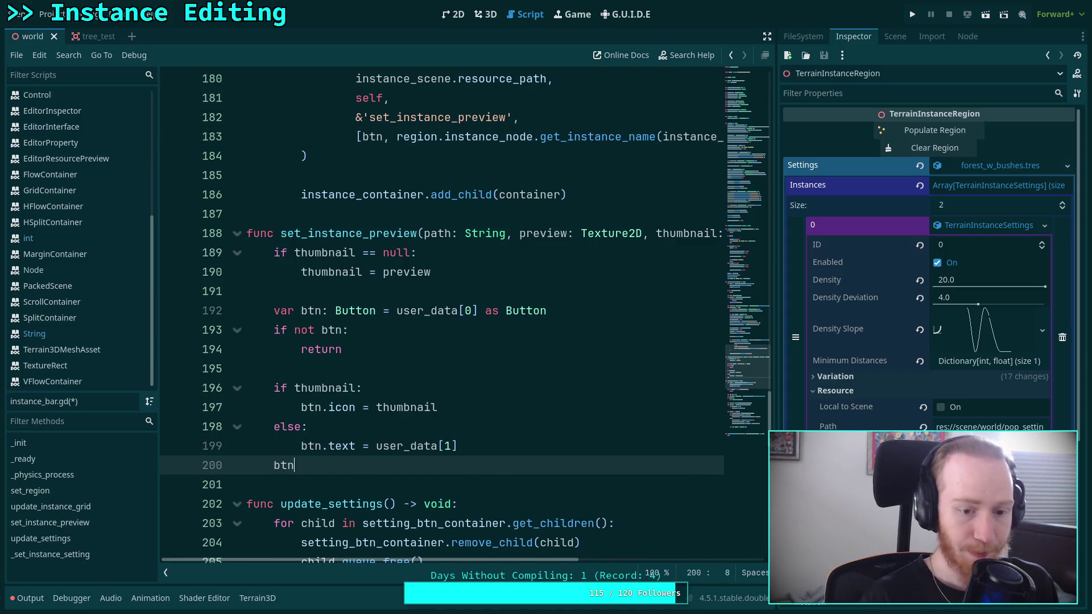
type(".too")
key("Down")
key("Return")
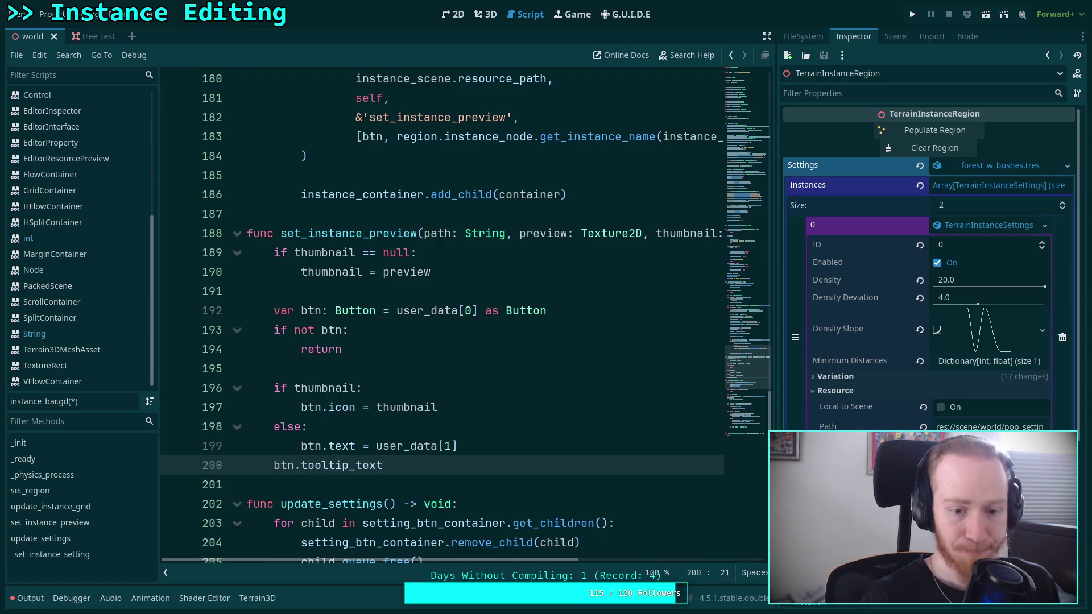
type("user_")
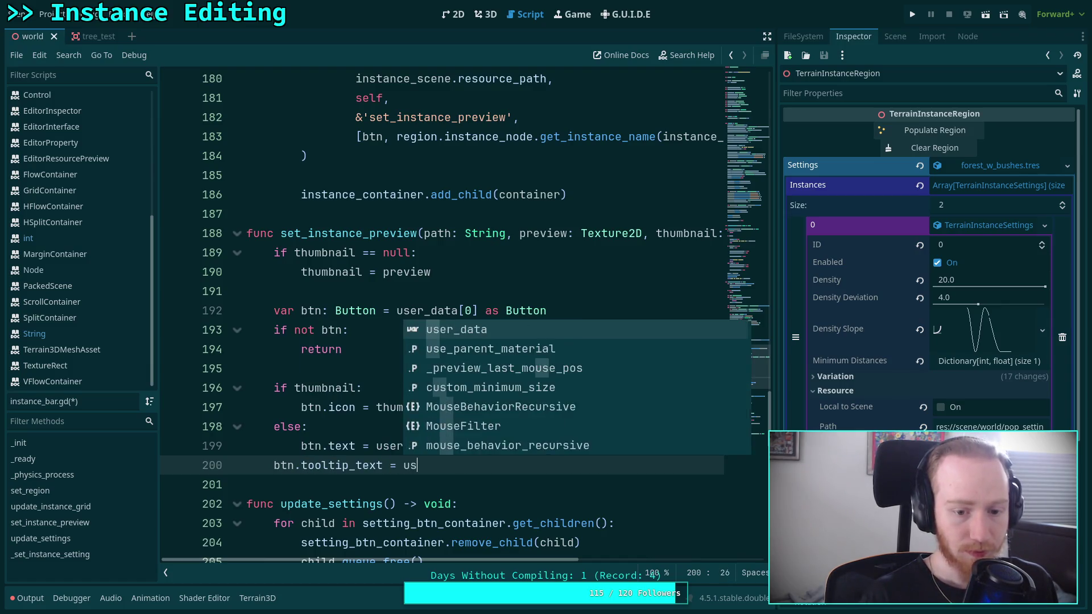
key("Escape")
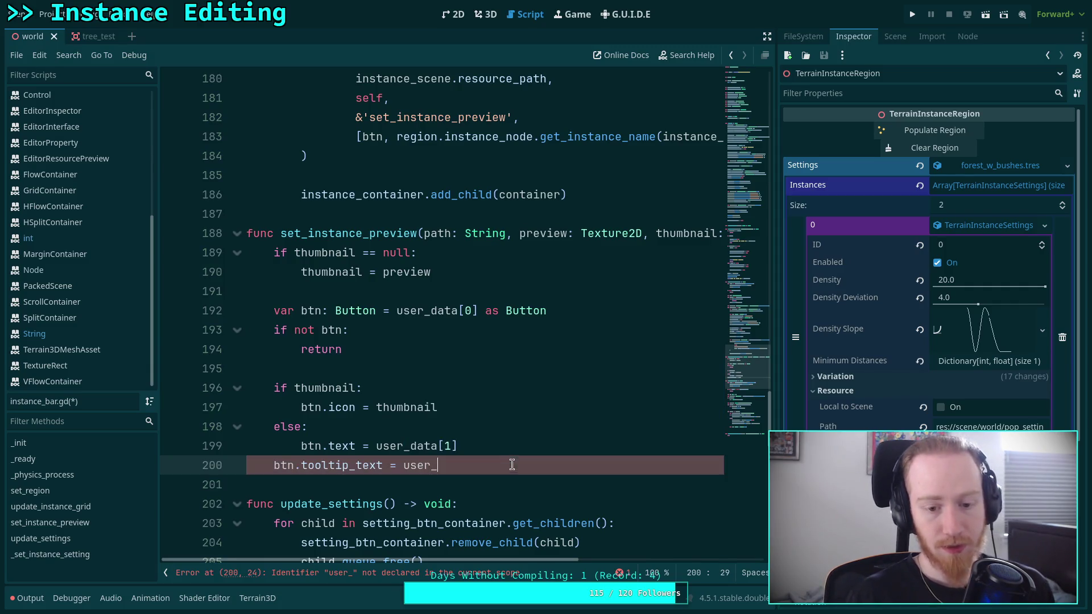
key("ctrl+z")
Step: After the btn.name line, set btn.tooltip_text to region.instance_node.get_instance_name(instance_id)
scroll(505, 405, "up", 5)
scroll(505, 405, "up", 1)
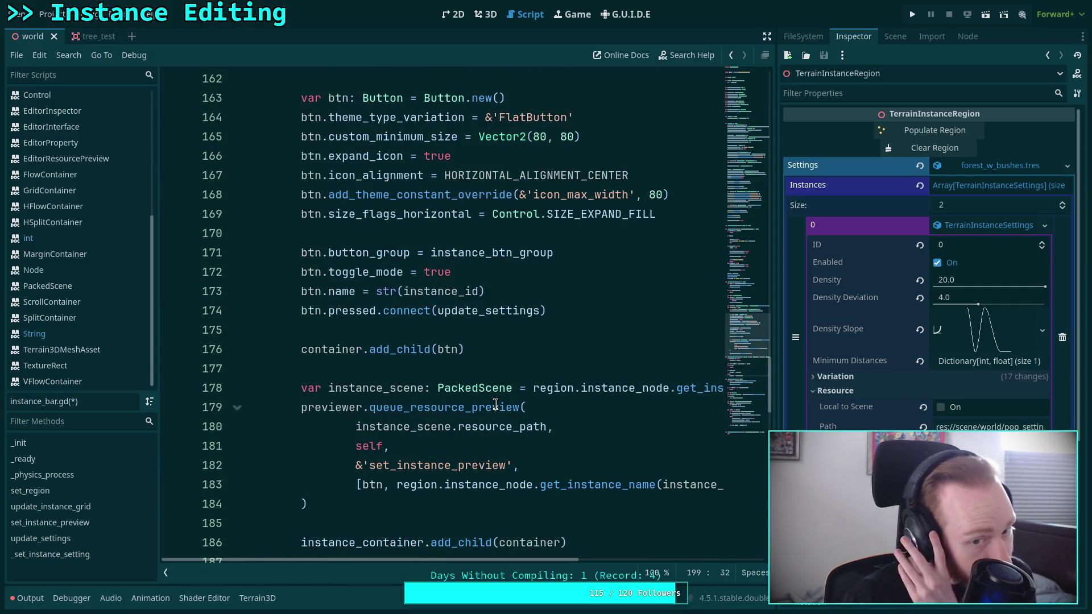
left_click(555, 290)
key("Return")
type("btn.tooltip_text")
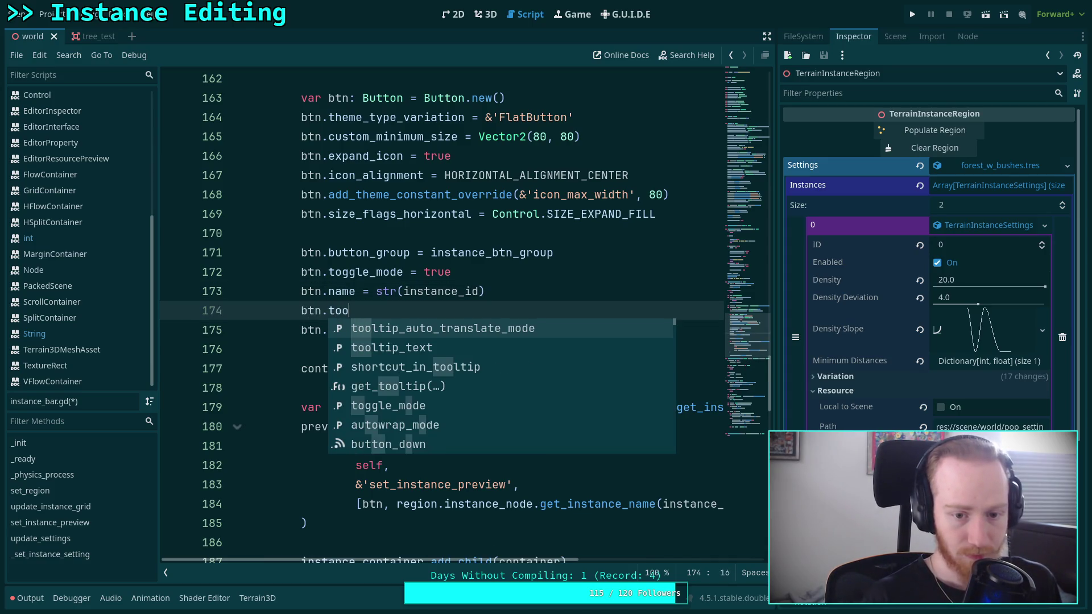
type(" = ")
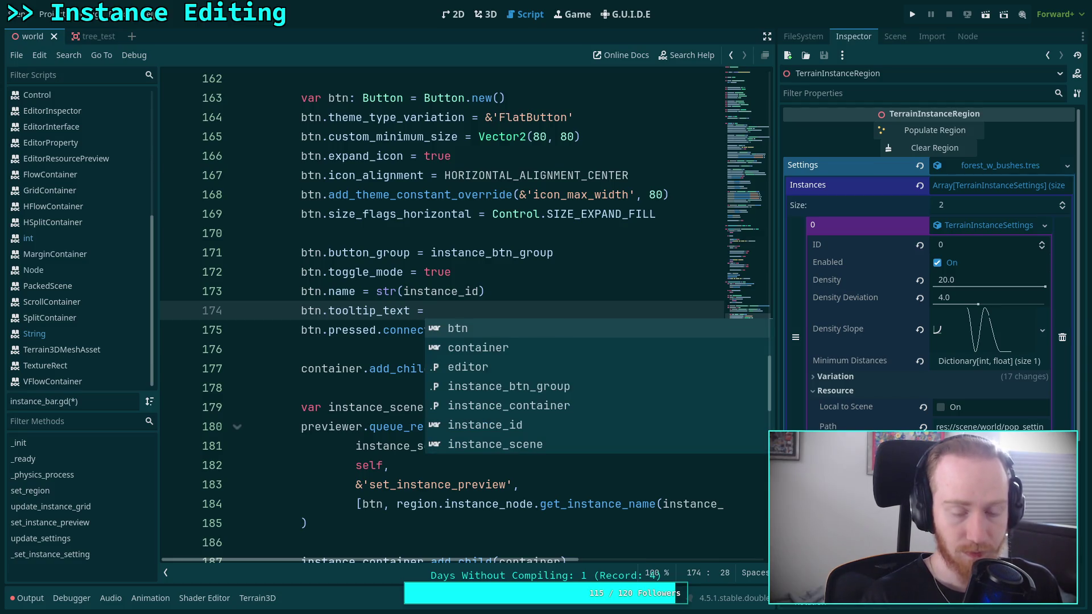
type("re")
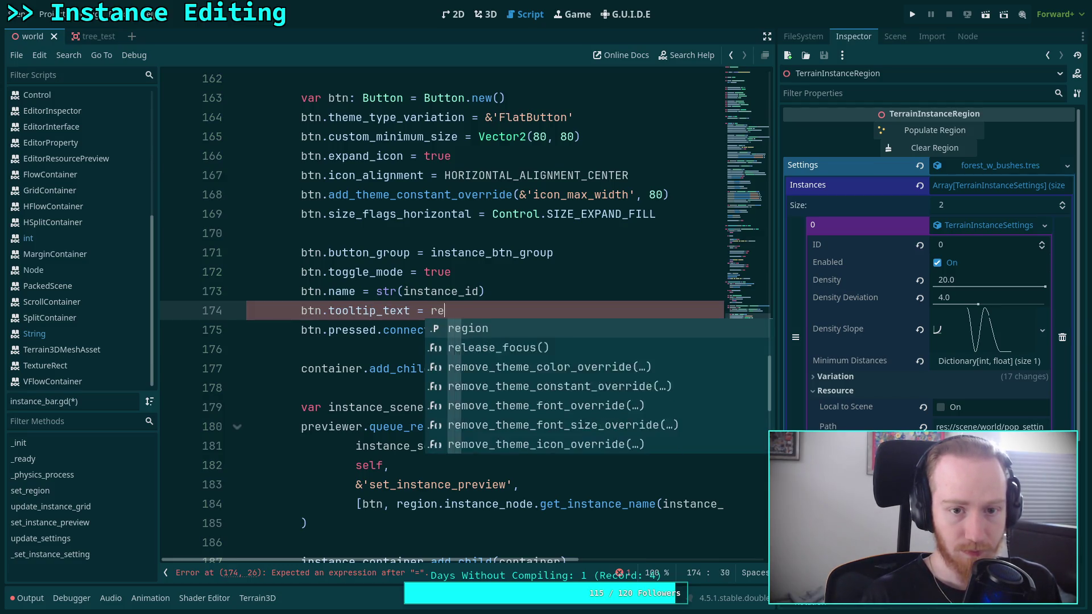
type("gion.i")
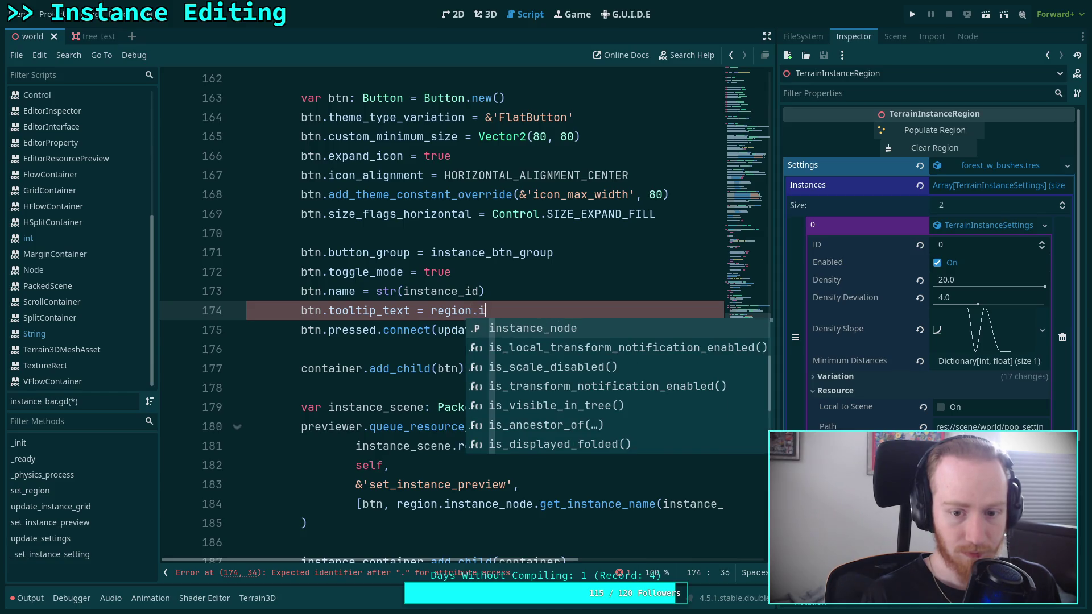
key("Return")
type(".get")
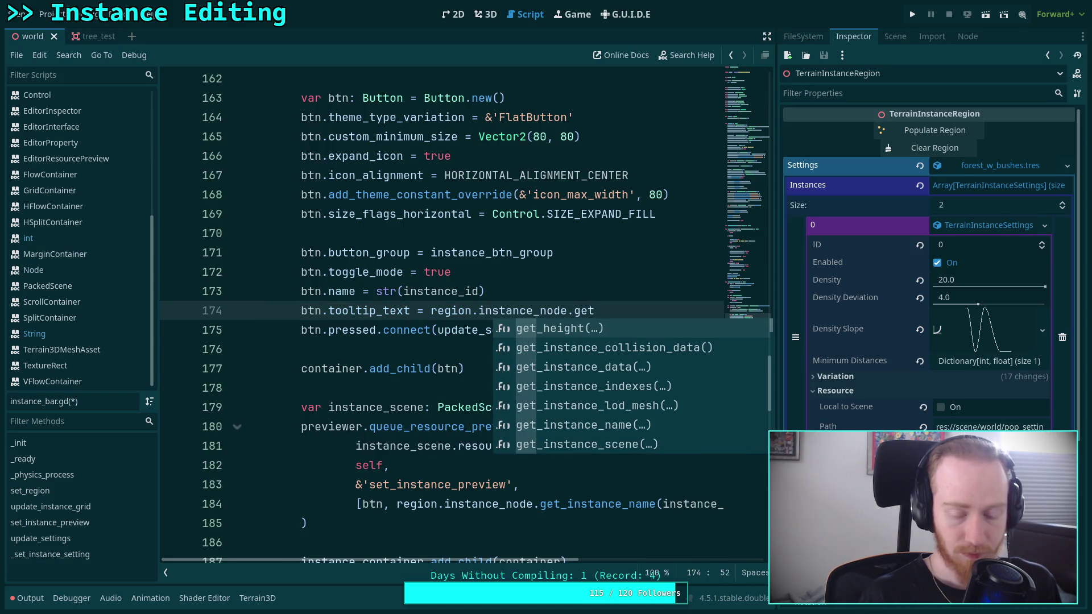
key("Down")
key("Down")
key("Down")
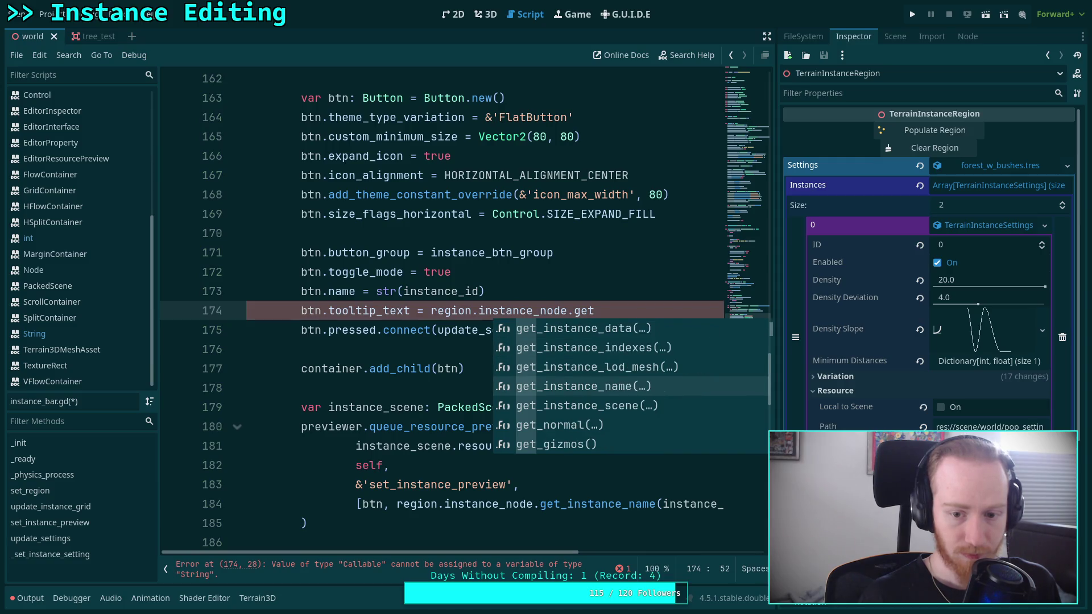
key("Return")
type("inst")
key("Down")
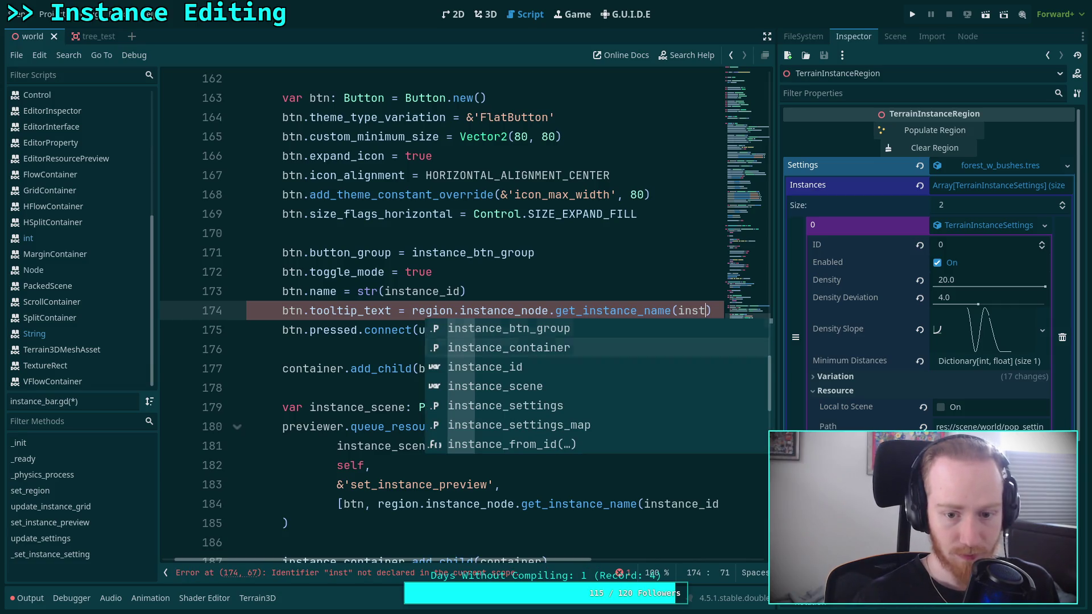
key("Return")
Step: Reduce the preview request's user data to just btn
left_click(295, 504)
key("BackSpace")
key("shift+End")
key("Delete")
Step: Use btn.tooltip_text as the fallback button text and save the script
left_click_drag(476, 563, 332, 486)
scroll(380, 382, "down", 7)
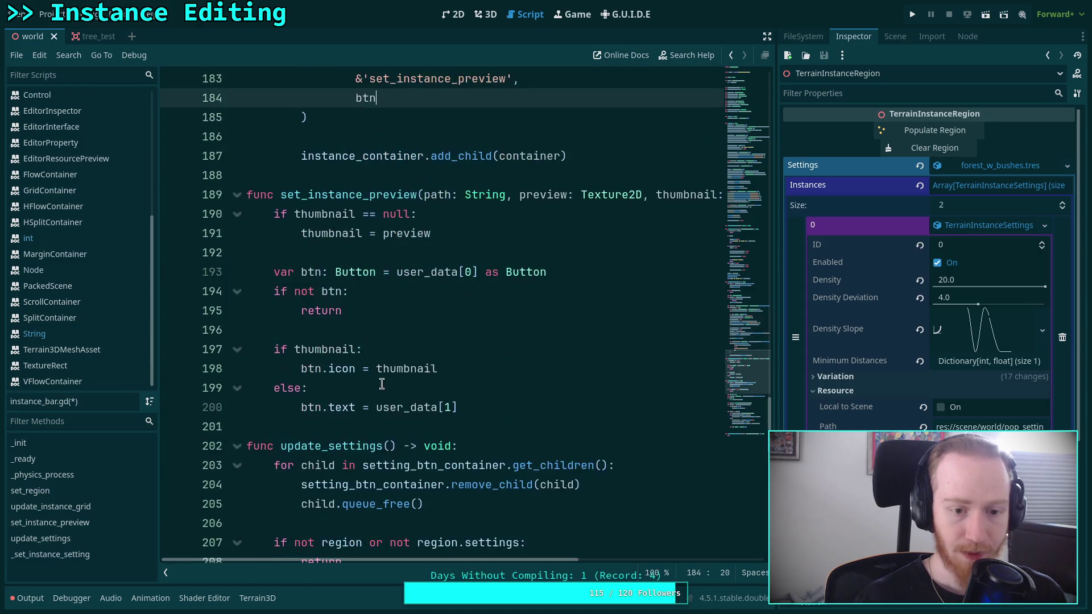
left_click_drag(457, 408, 387, 404)
type("btn.too")
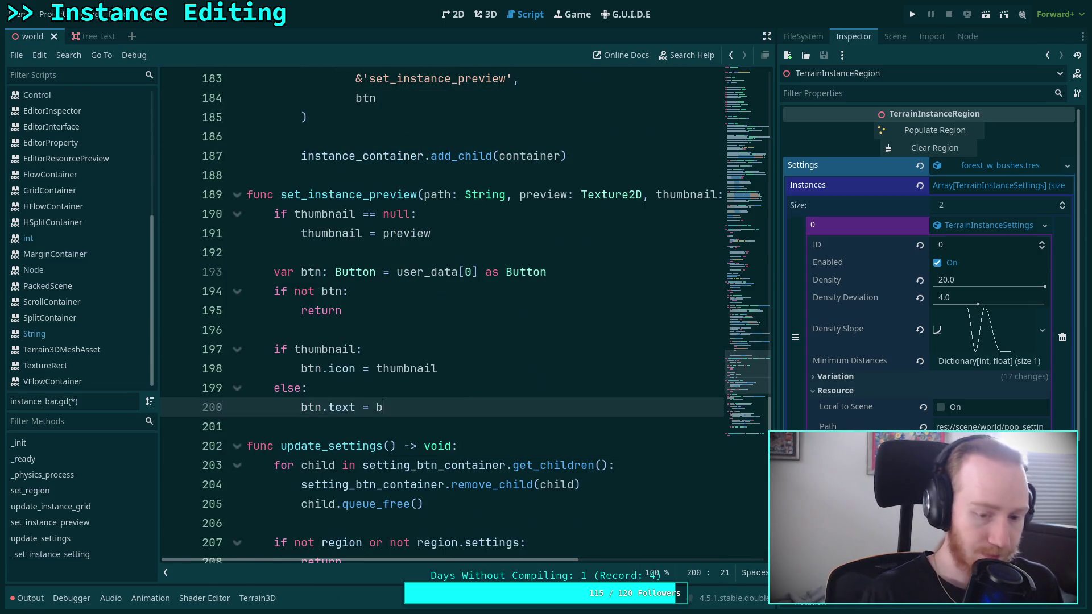
key("Down")
key("Return")
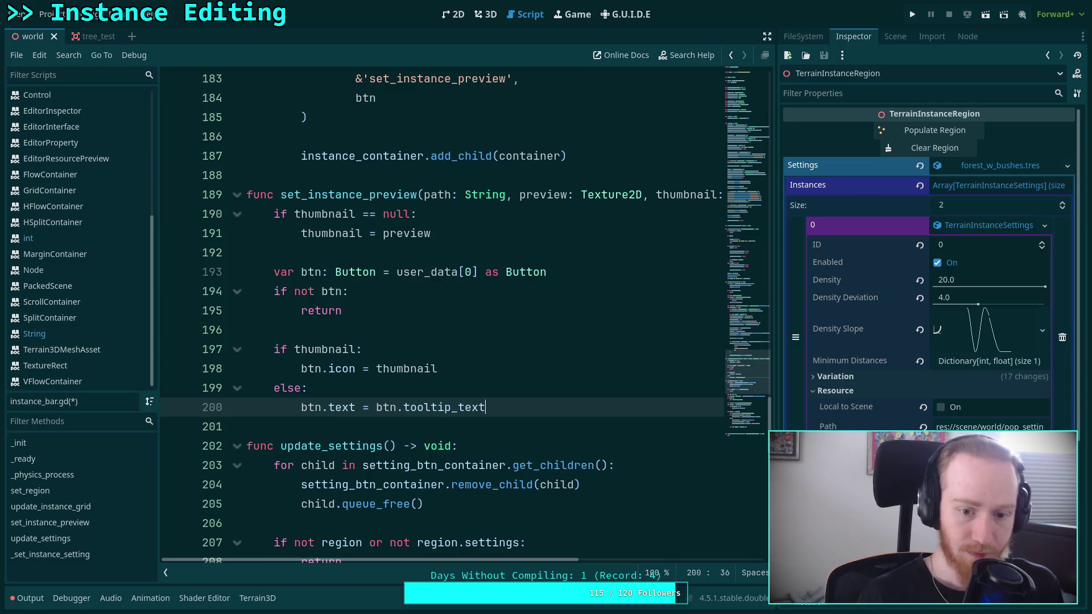
key("ctrl+s")
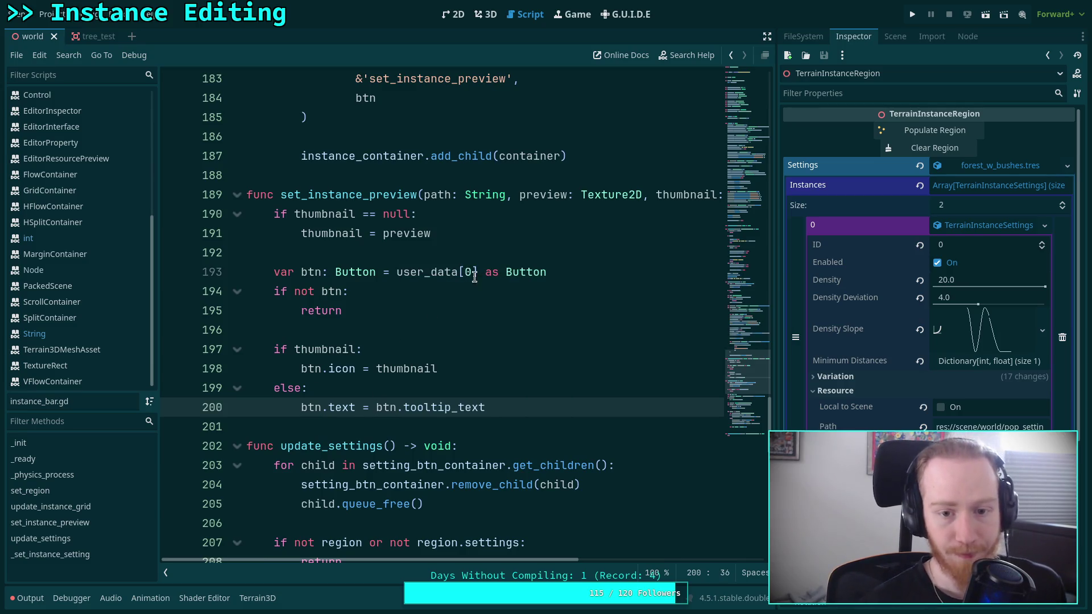
Step: Remove the [0] index after user_data so the button is used directly, and save
left_click_drag(479, 272, 459, 272)
key("BackSpace")
key("ctrl+s")
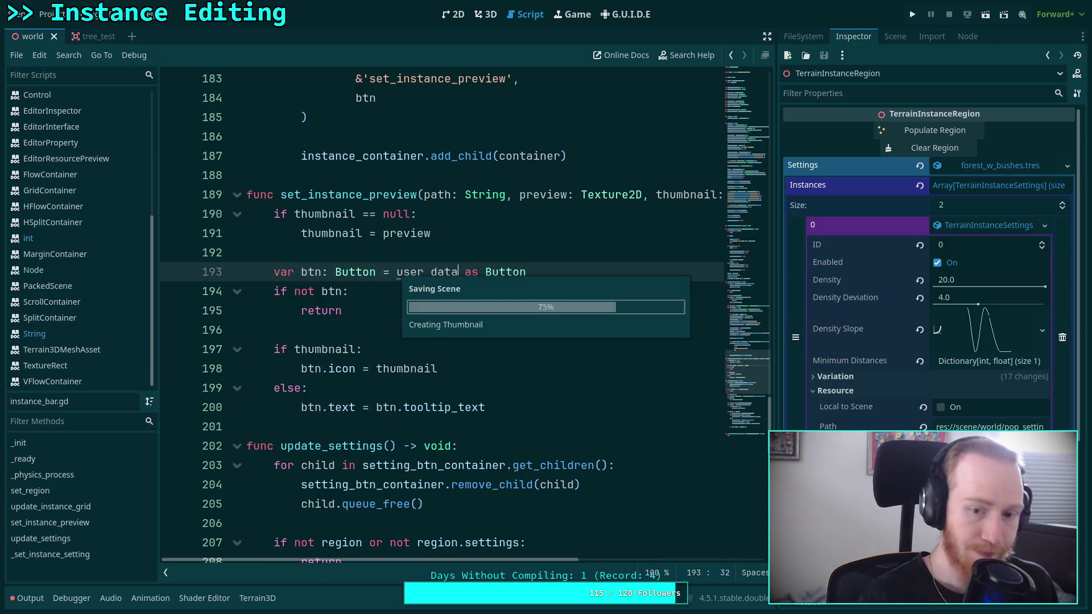
left_click(393, 311)
Step: In the 3D view, toggle the Terrain Instancer plugin off and on in Project Settings
scroll(397, 317, "up", 1)
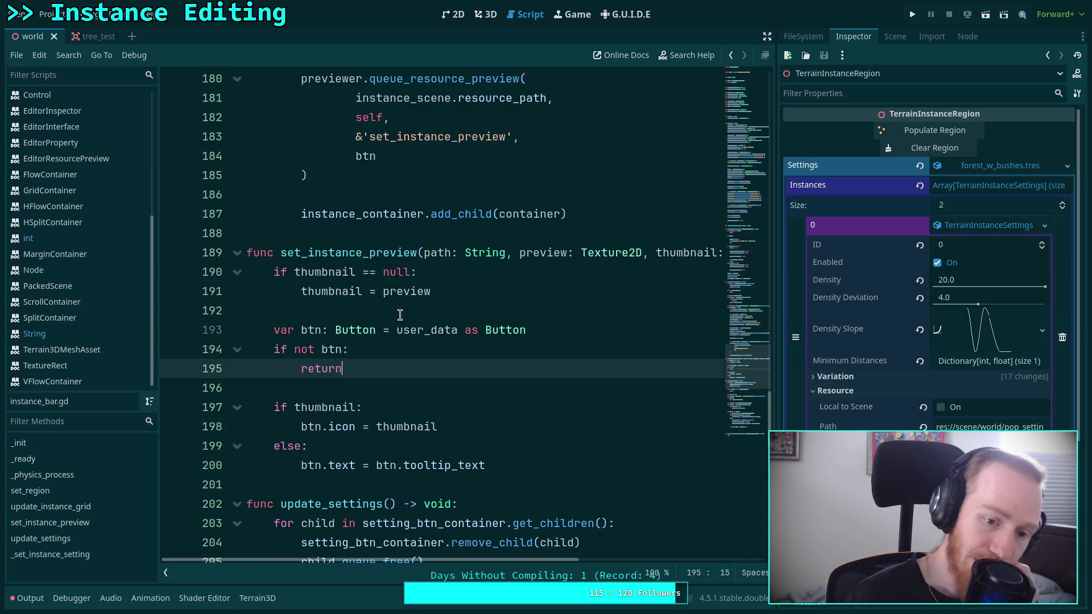
scroll(400, 314, "up", 7)
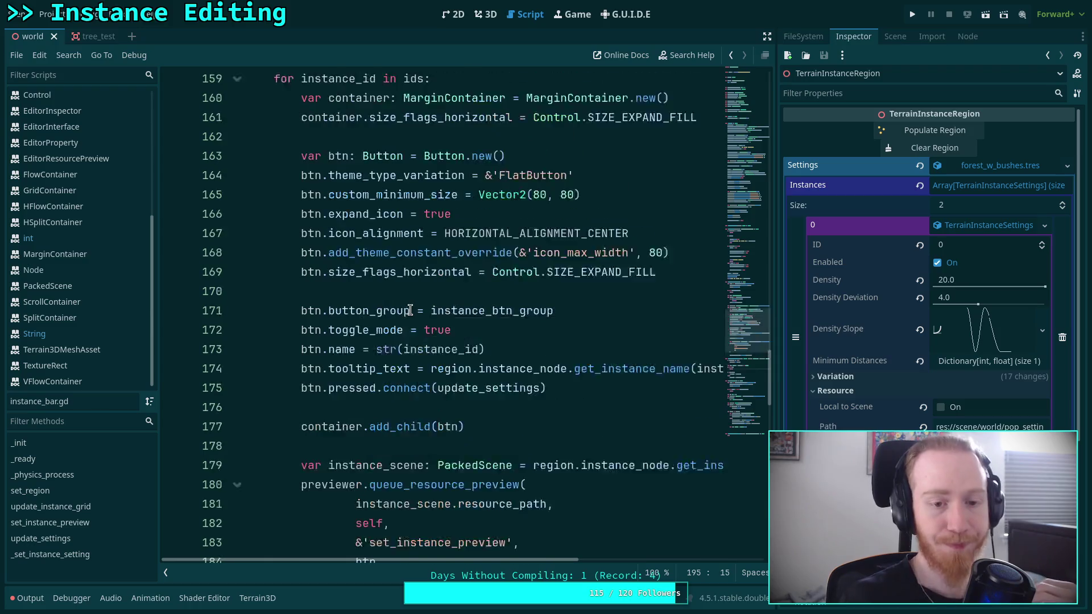
scroll(410, 310, "up", 1)
left_click(346, 342)
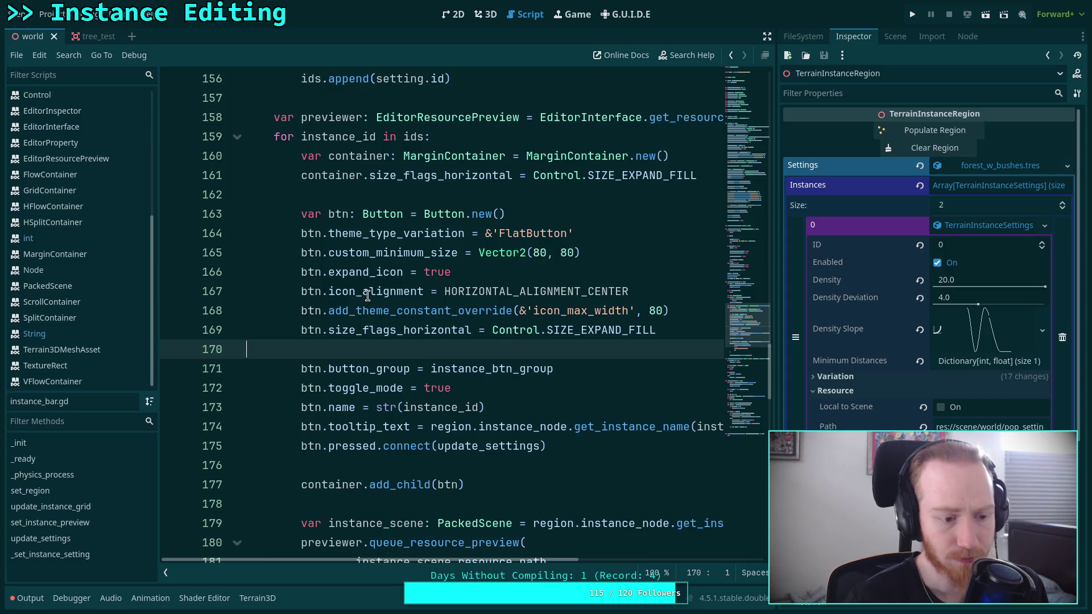
left_click(486, 14)
left_click(47, 14)
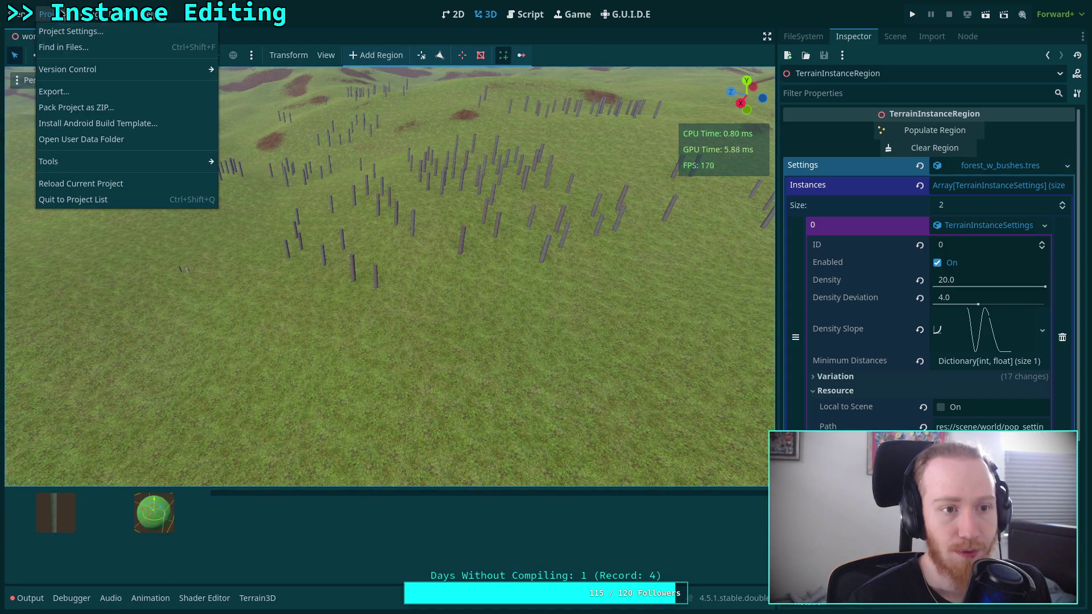
left_click(63, 32)
left_click(245, 218)
left_click(246, 218)
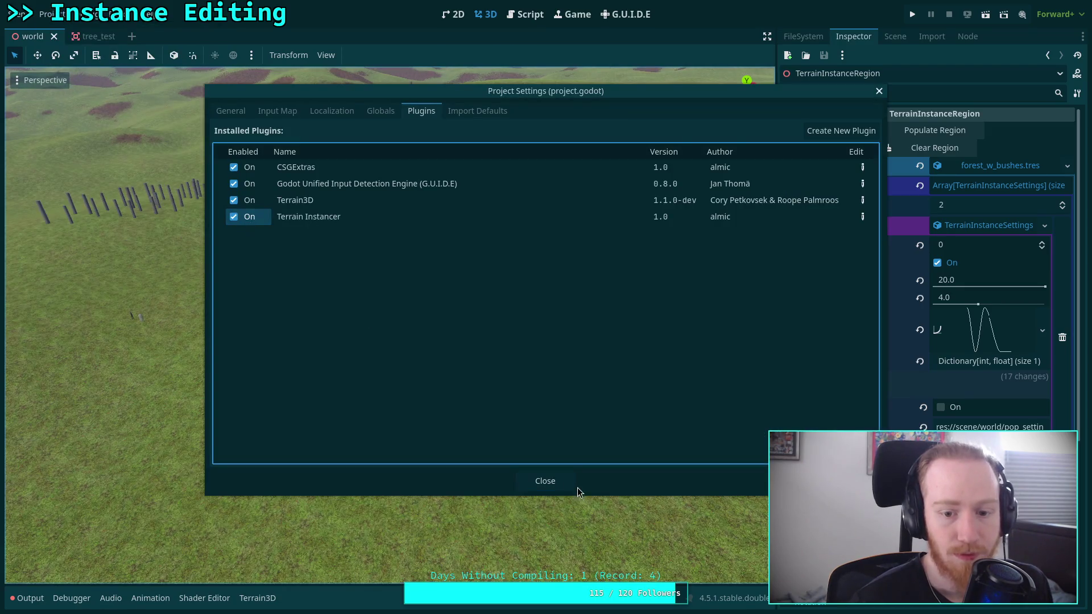
left_click(546, 481)
left_click(895, 37)
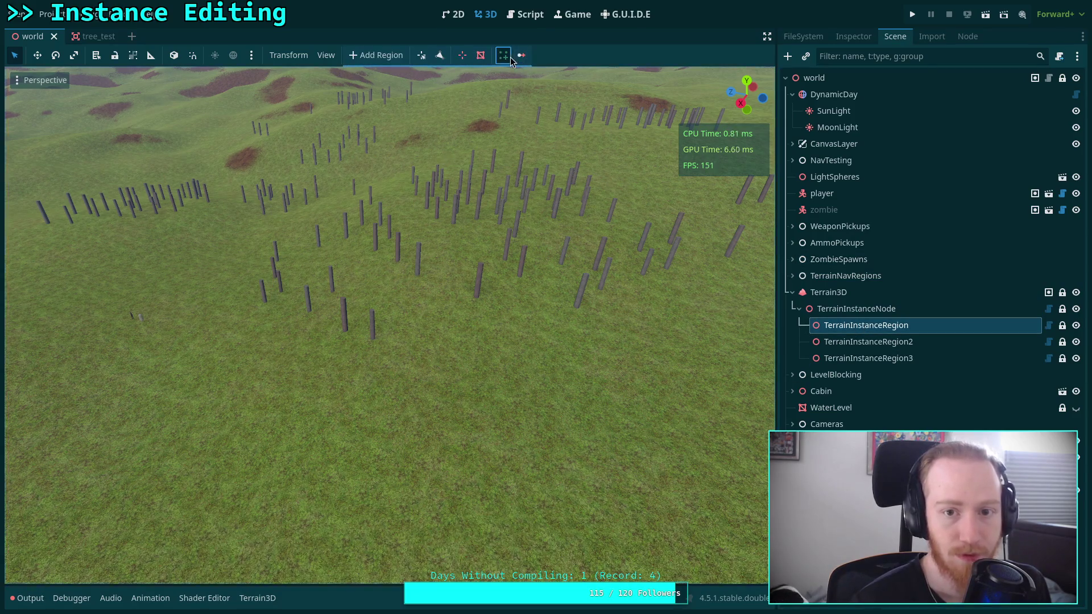
Step: Check the instance bar's preview thumbnails, then return to instance_bar.gd in the Script editor
left_click(504, 55)
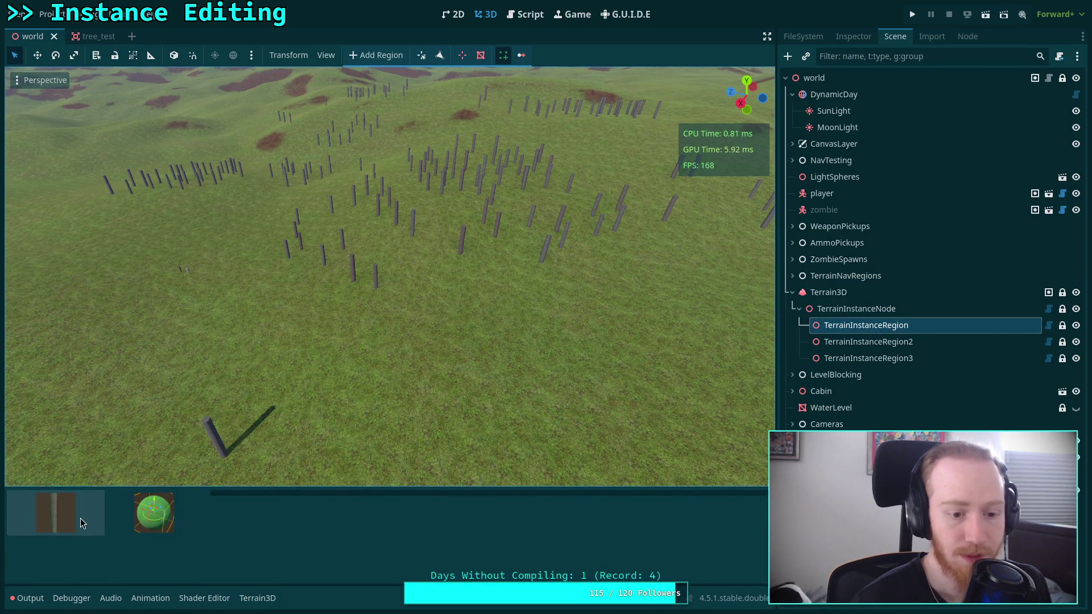
left_click(525, 14)
scroll(452, 303, "down", 3)
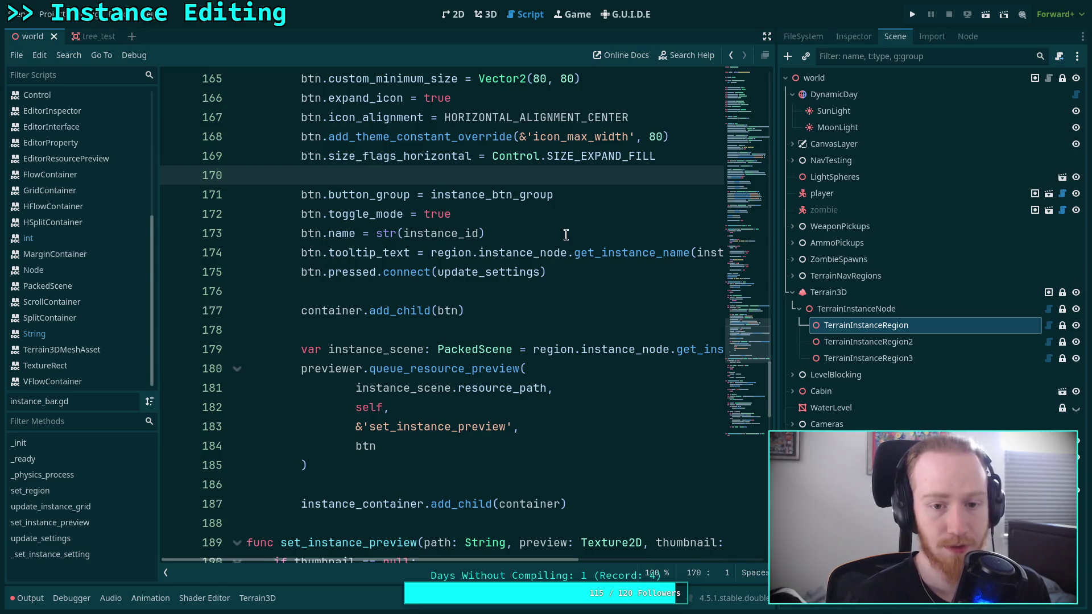
Step: Delete the else branch that set the button text
scroll(562, 234, "down", 6)
left_click_drag(508, 405, 494, 372)
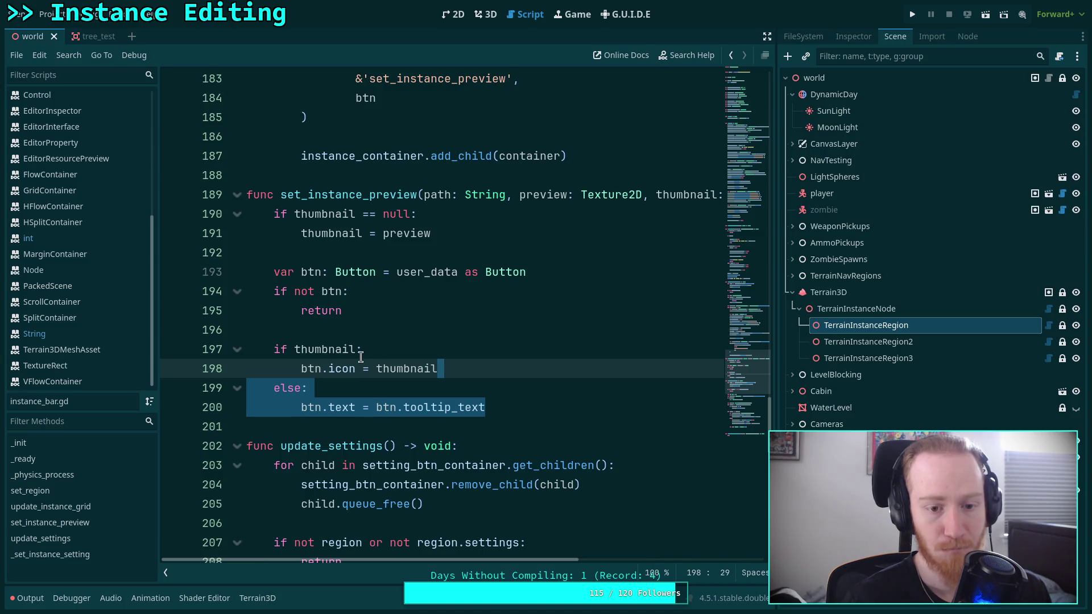
key("Delete")
Step: Replace the old thumbnail null check with an 'if not thumbnail:' block
left_click(484, 251)
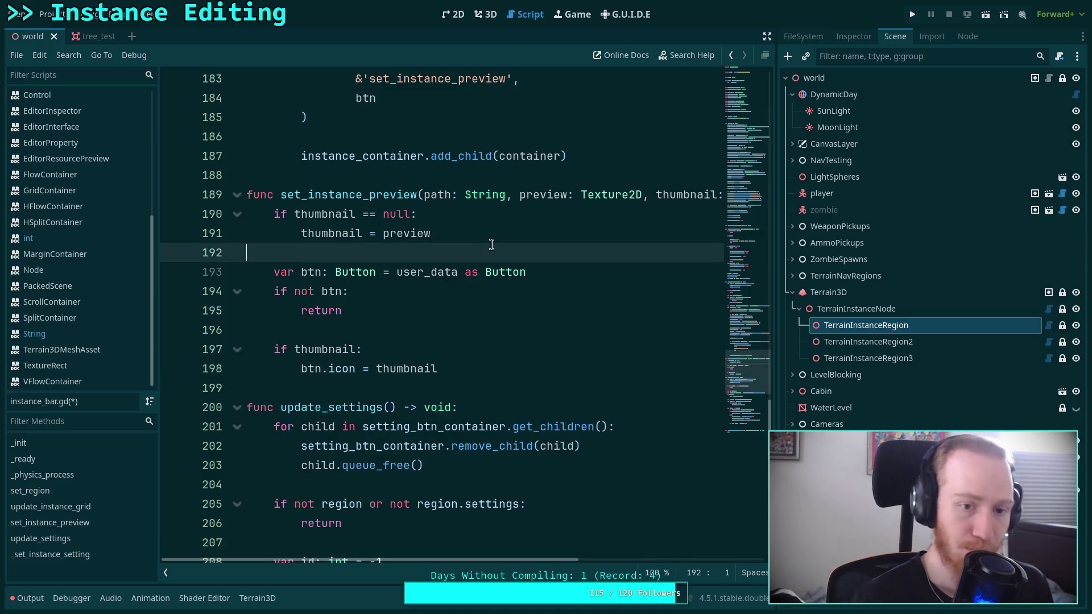
key("Return")
key("Up")
key("Return")
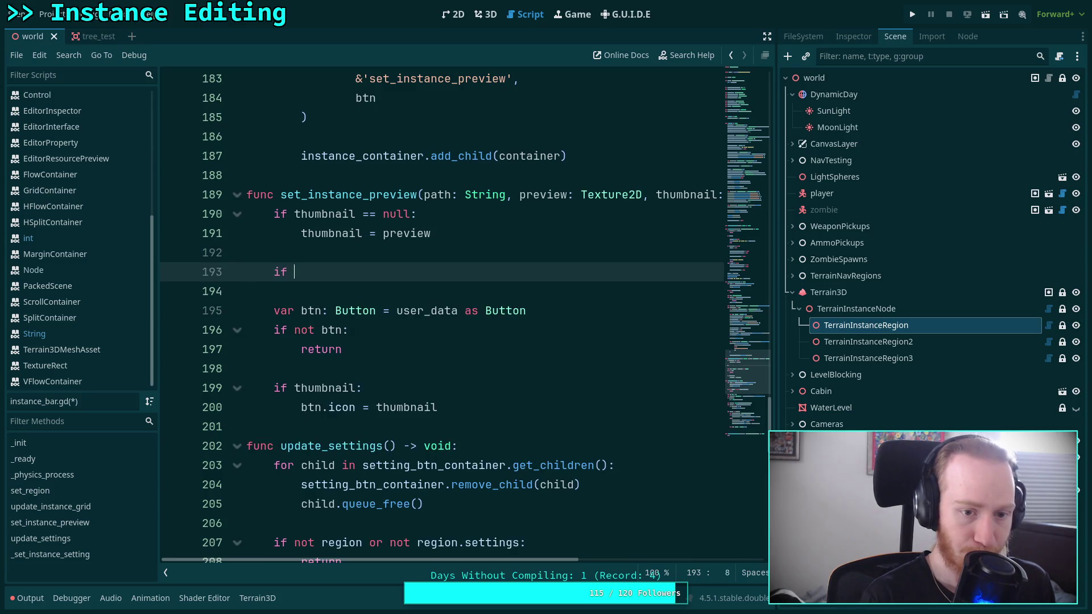
type("not thum")
key("Return")
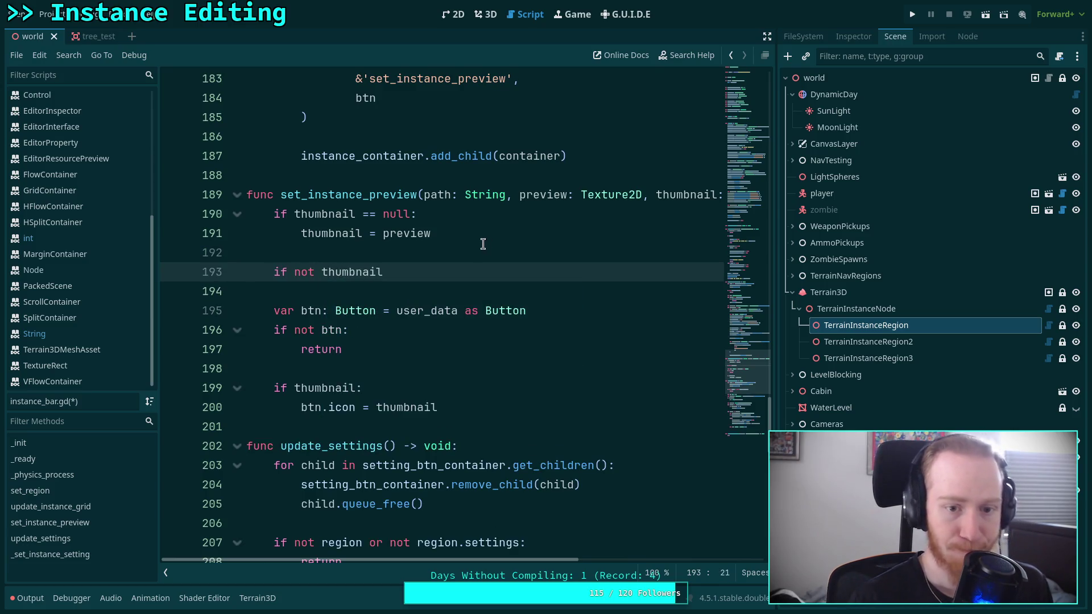
left_click_drag(457, 236, 251, 214)
key("BackSpace")
key("Delete")
key("Delete")
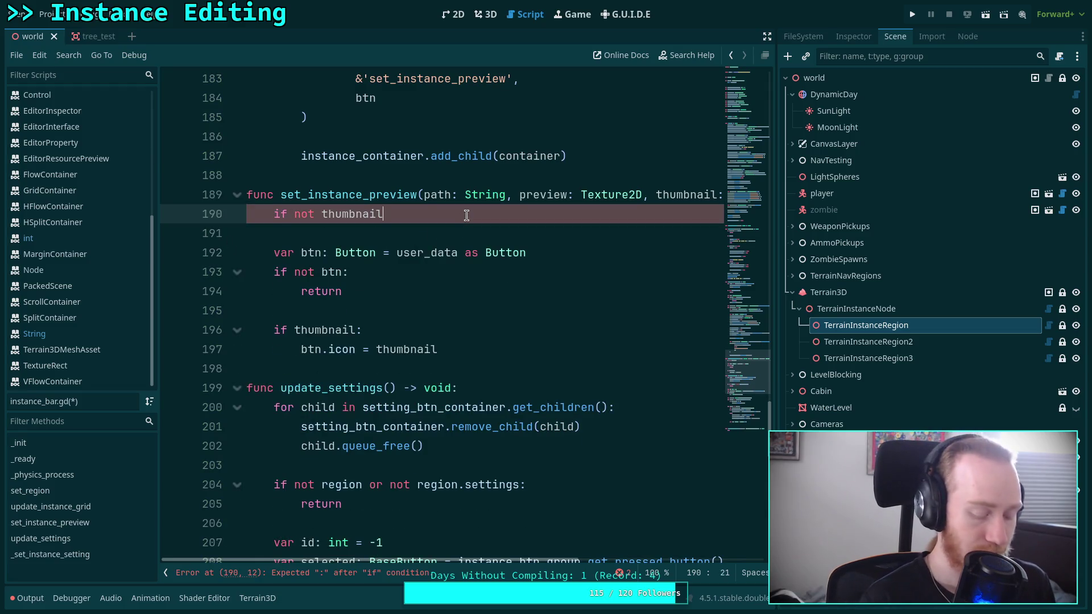
type(":")
key("Return")
Step: Inside it, return when there is no preview, otherwise set thumbnail = preview
type("if")
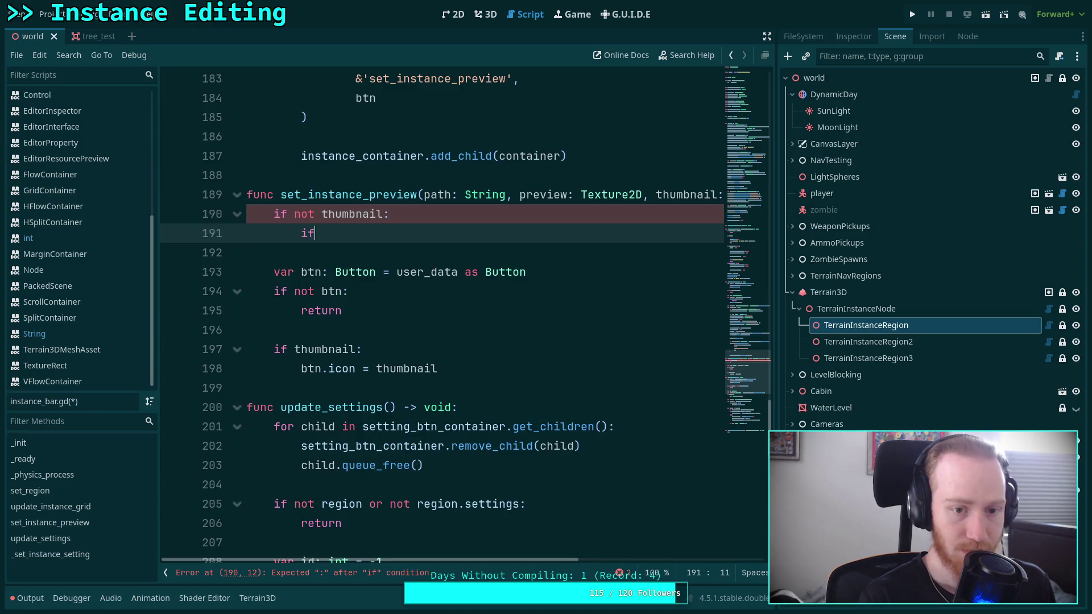
type(" not pr")
key("Return")
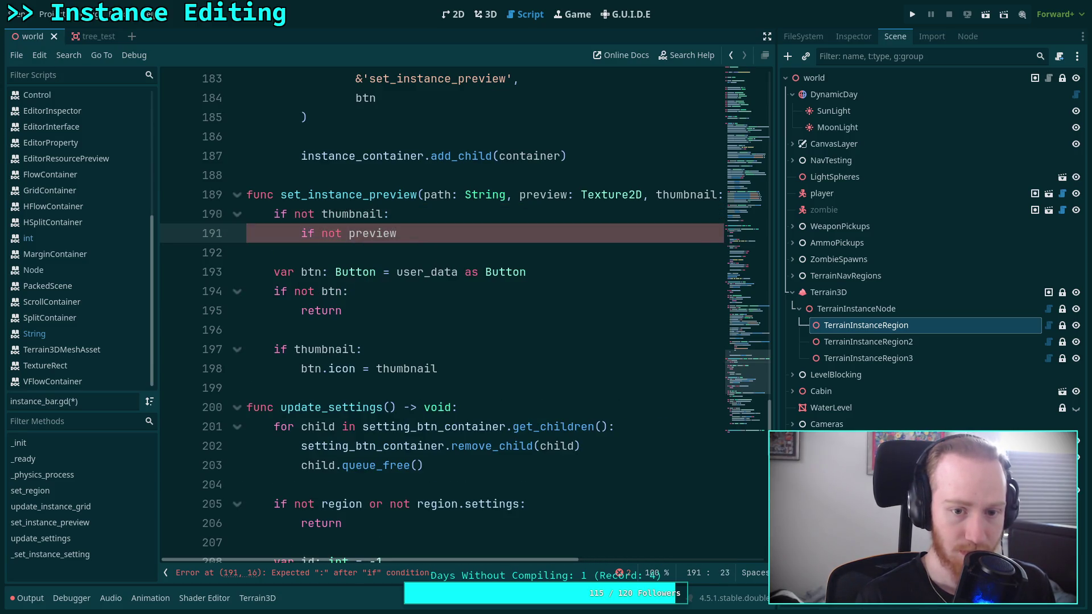
type(":")
key("Return")
type("return")
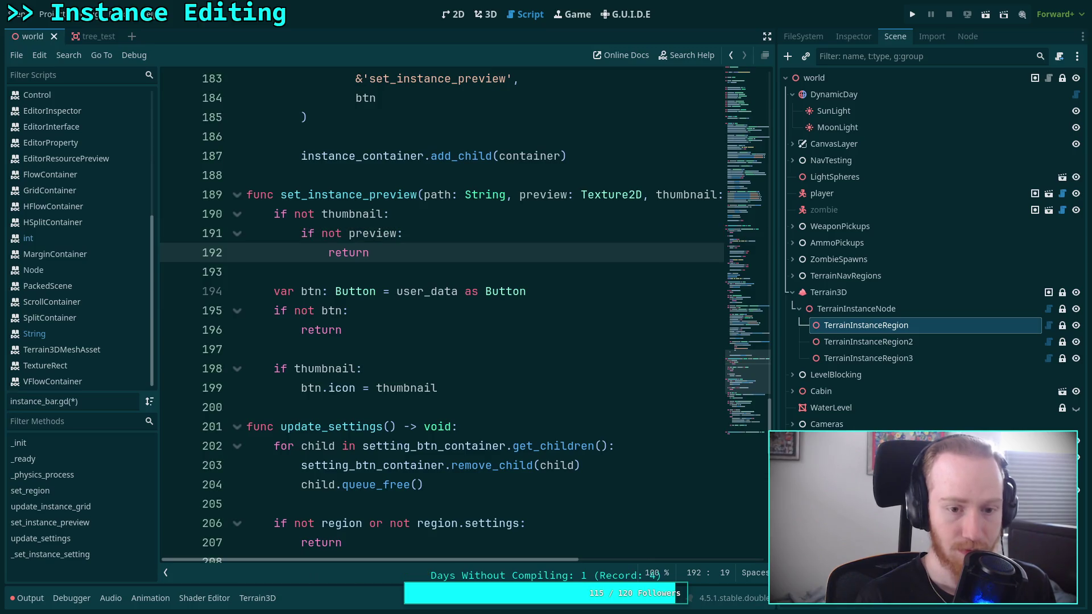
key("BackSpace")
key("BackSpace")
key("BackSpace")
type("ret")
key("Return")
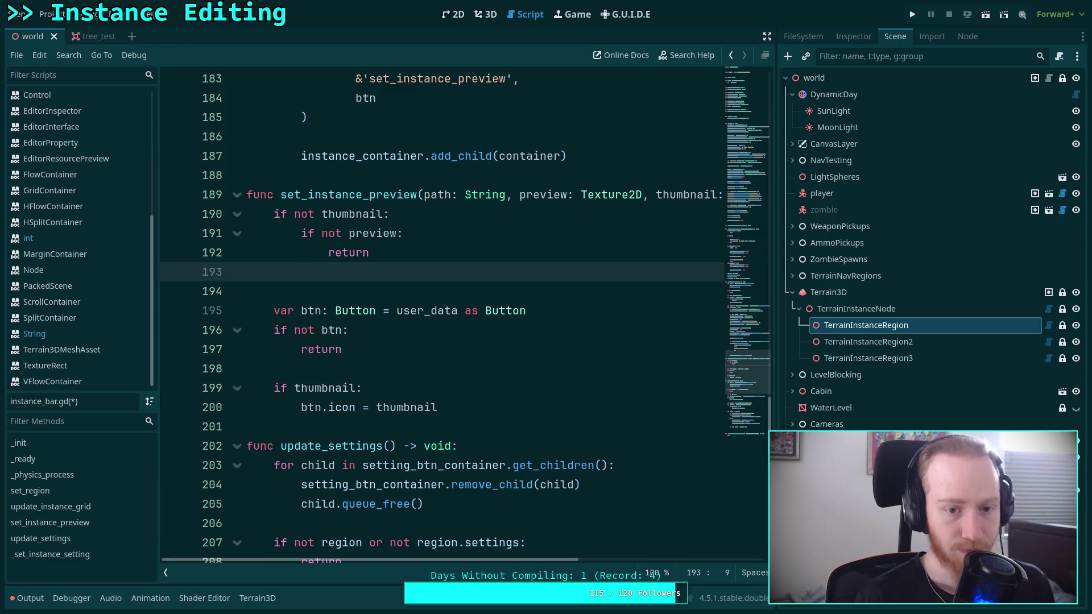
type("thumb")
key("Return")
key("Return")
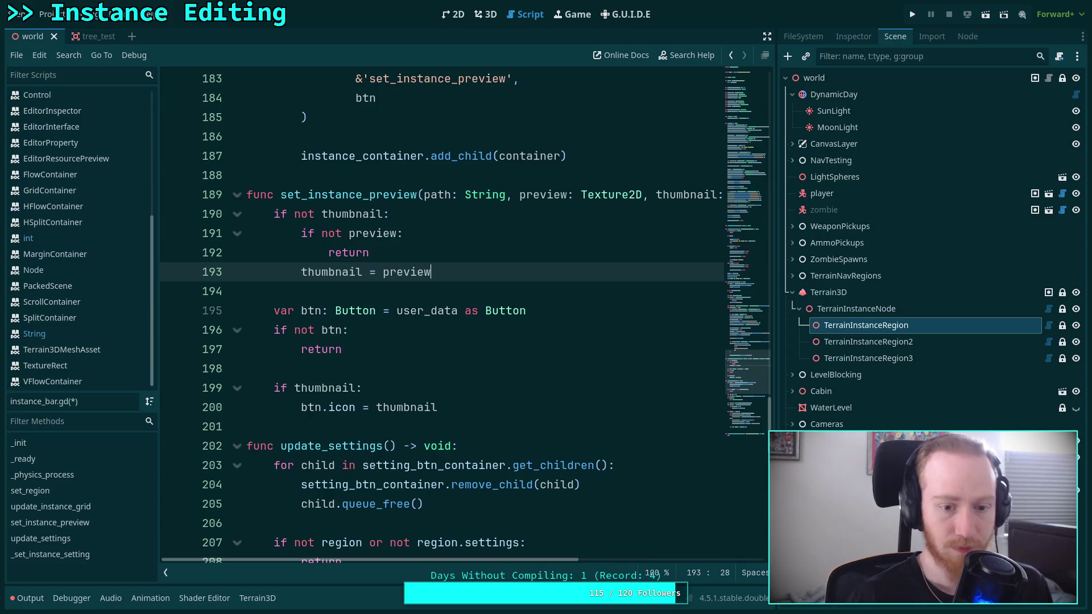
Step: Drop the 'if thumbnail' condition and move the button lookup and null check to the top
left_click_drag(302, 407, 273, 388)
key("BackSpace")
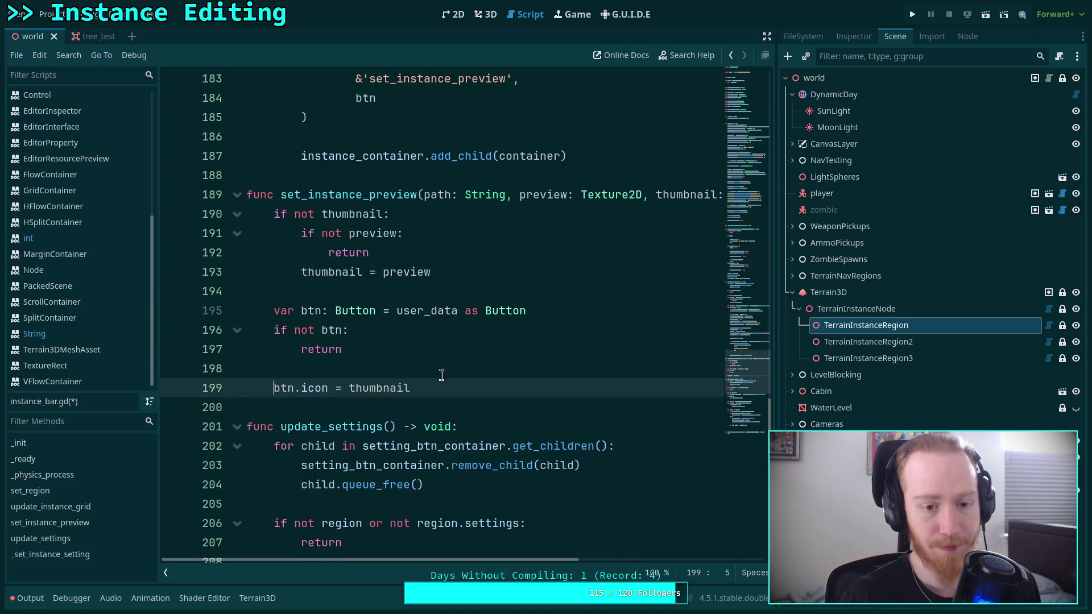
left_click(492, 367)
left_click_drag(407, 355, 293, 319)
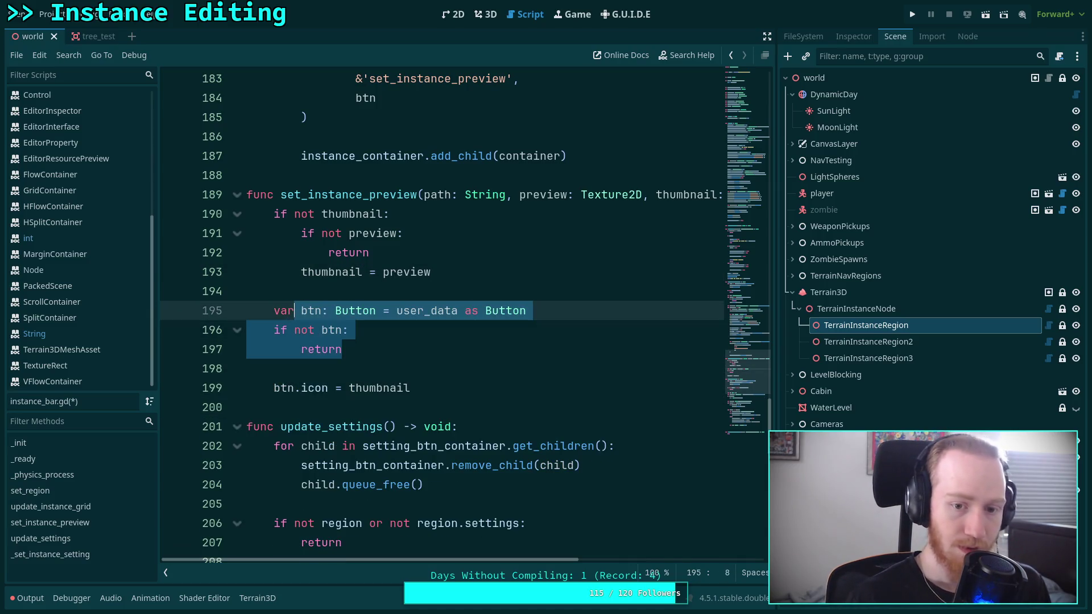
key("alt+Up")
key("alt+Up")
key("alt+Up")
key("Down")
key("Down")
key("Down")
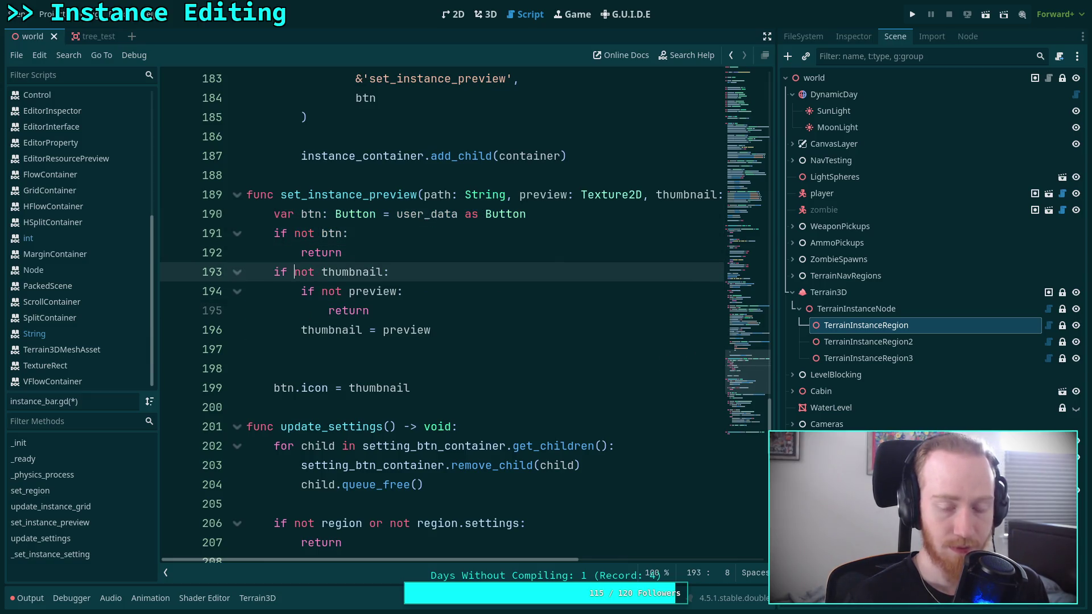
Step: Shift the thumbnail fallback block down one line below the button lookup
key("shift+Down")
key("shift+Down")
key("shift+Down")
key("alt+Down")
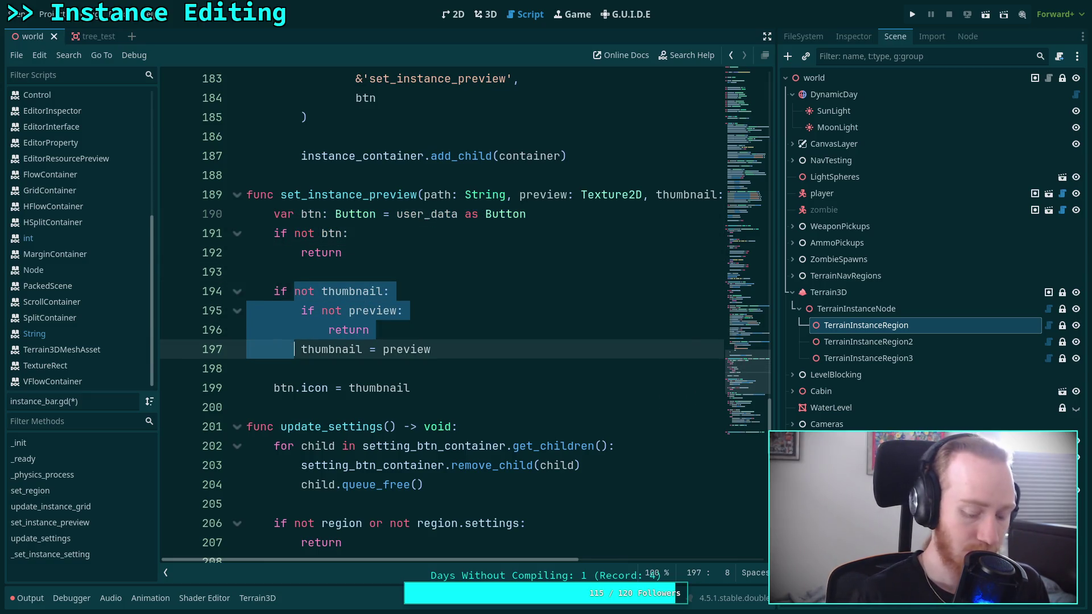
left_click(398, 271)
scroll(438, 357, "up", 7)
scroll(438, 358, "up", 1)
scroll(440, 353, "down", 2)
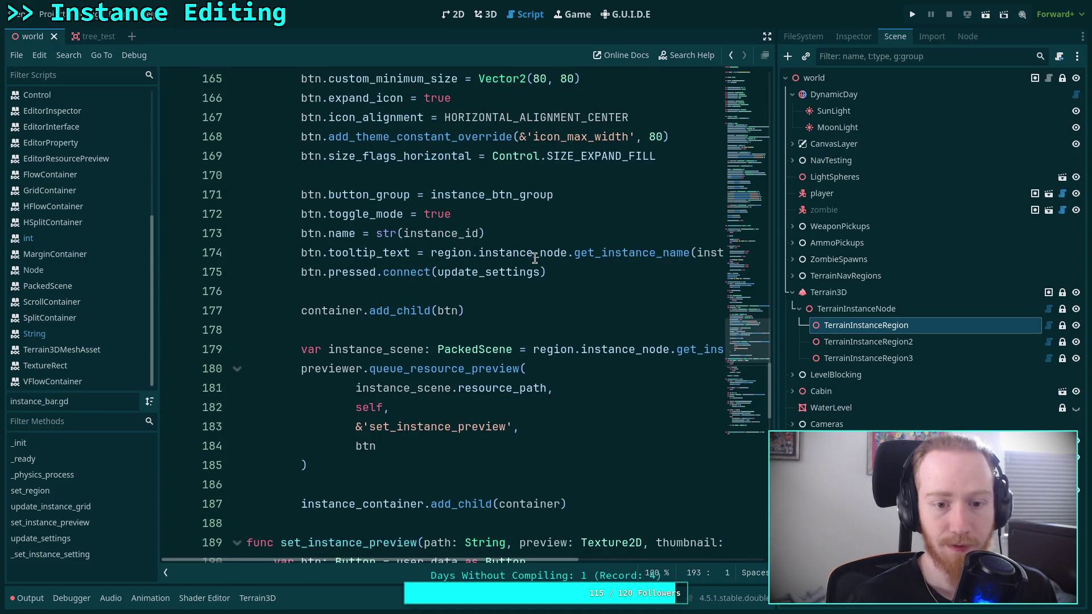
left_click(321, 272)
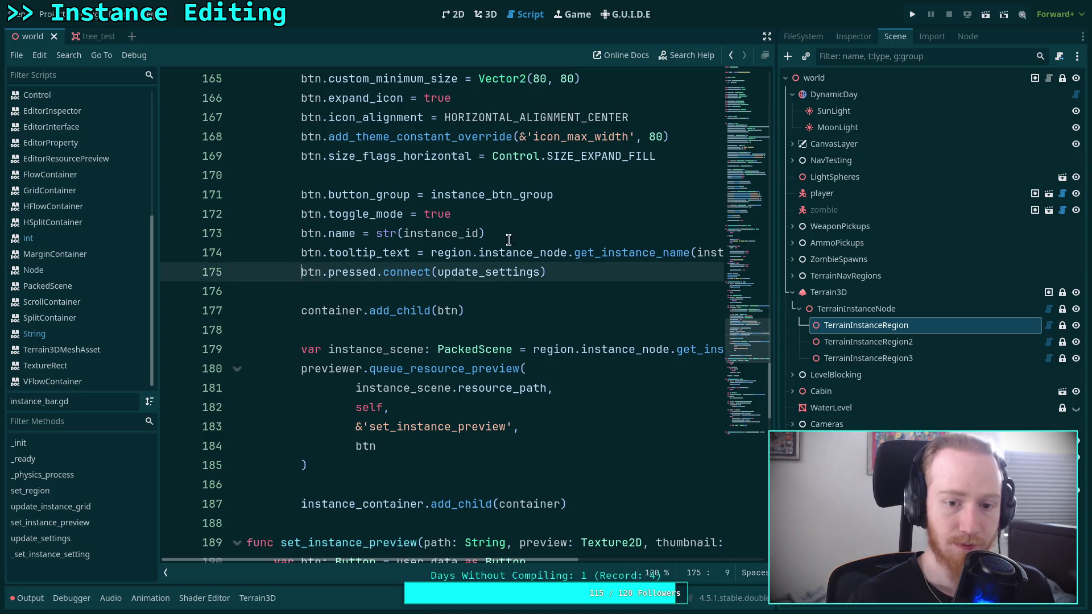
Step: Add a btn.text line and move the instance name expression into it
left_click(552, 235)
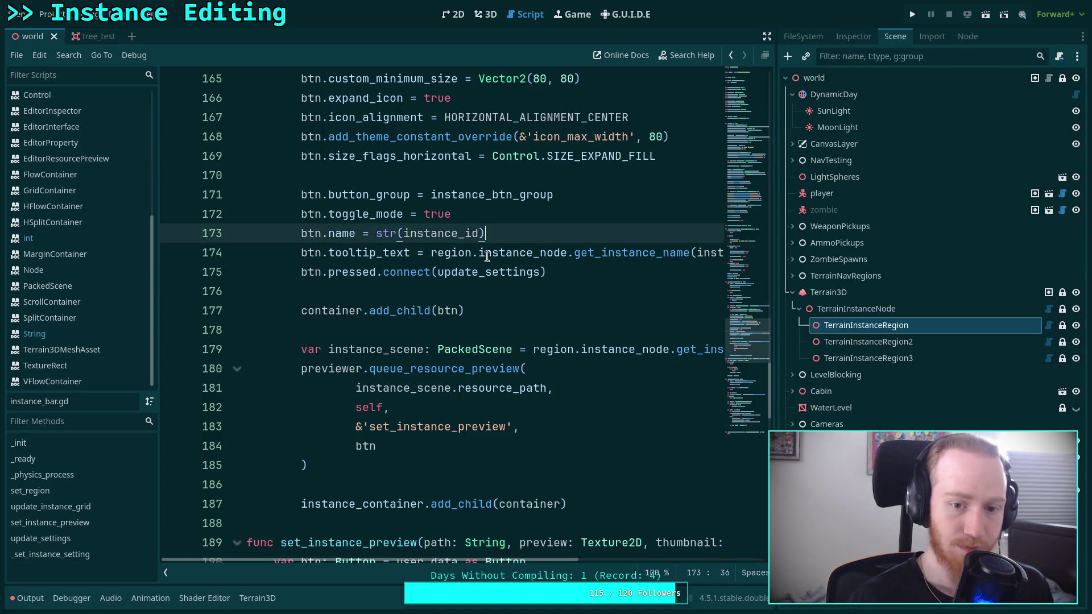
key("Return")
type("btn.tex")
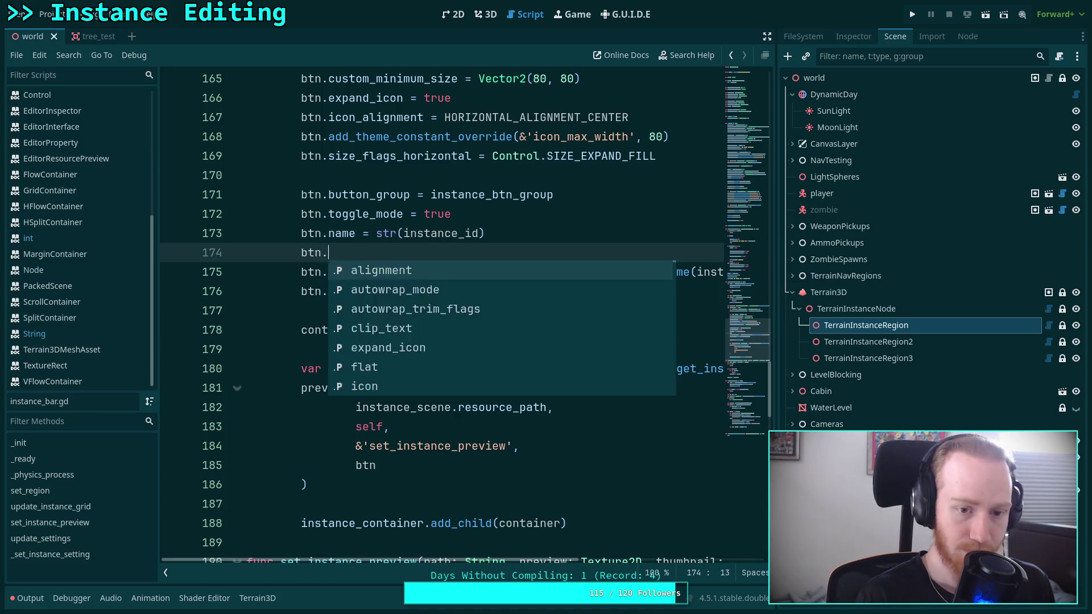
key("Return")
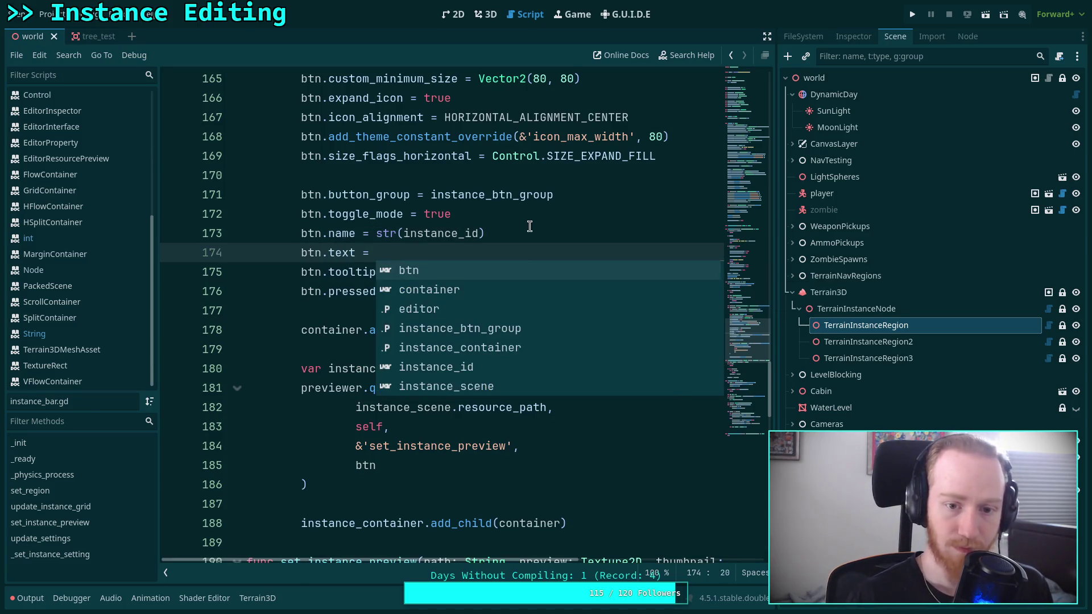
key("Escape")
left_click_drag(430, 272, 807, 275)
key("ctrl+x")
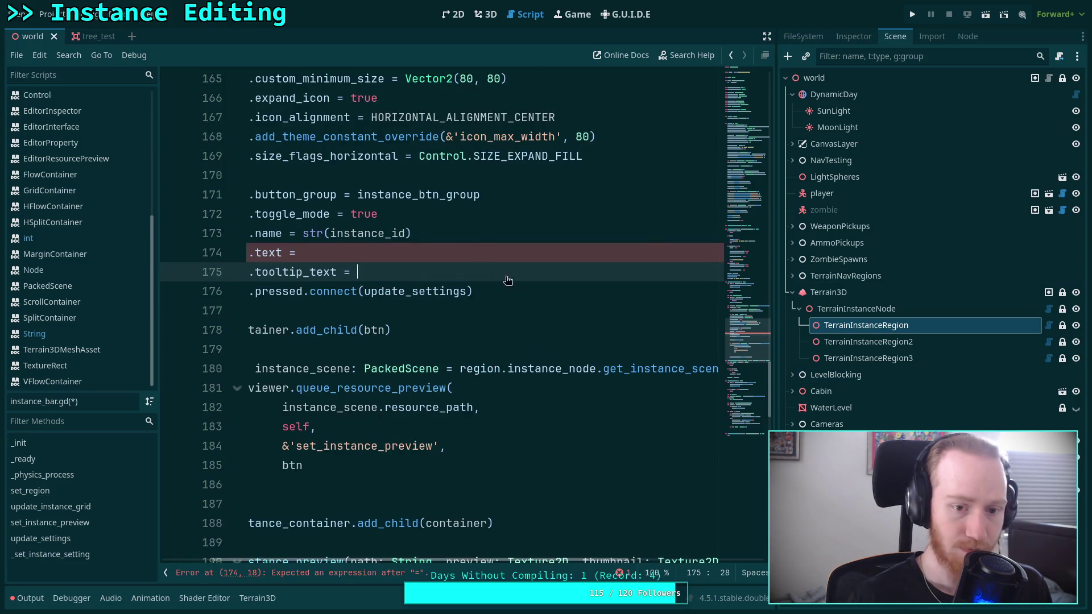
left_click(377, 253)
key("ctrl+v")
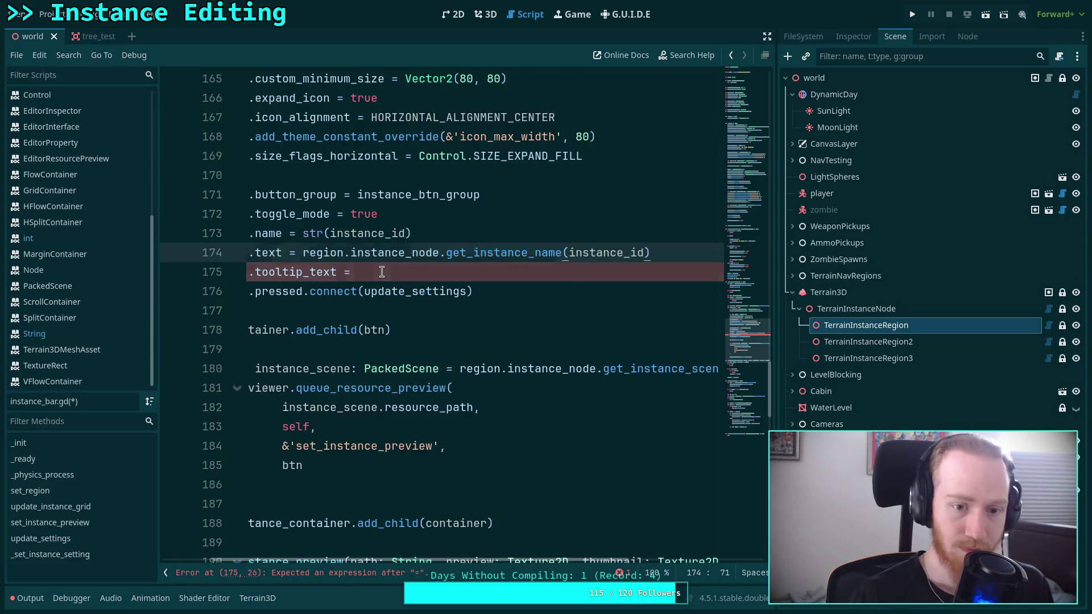
Step: Set the button tooltip to 'ID: %d' % instance_id and save the script
left_click(377, 272)
type("btn.te")
key("Return")
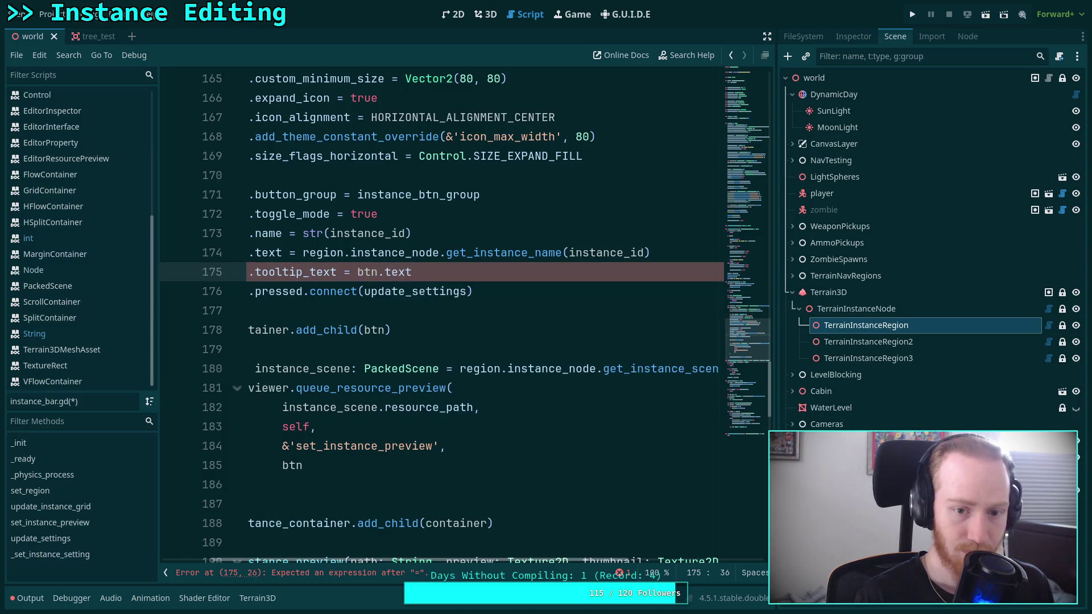
scroll(486, 558, "left", 3)
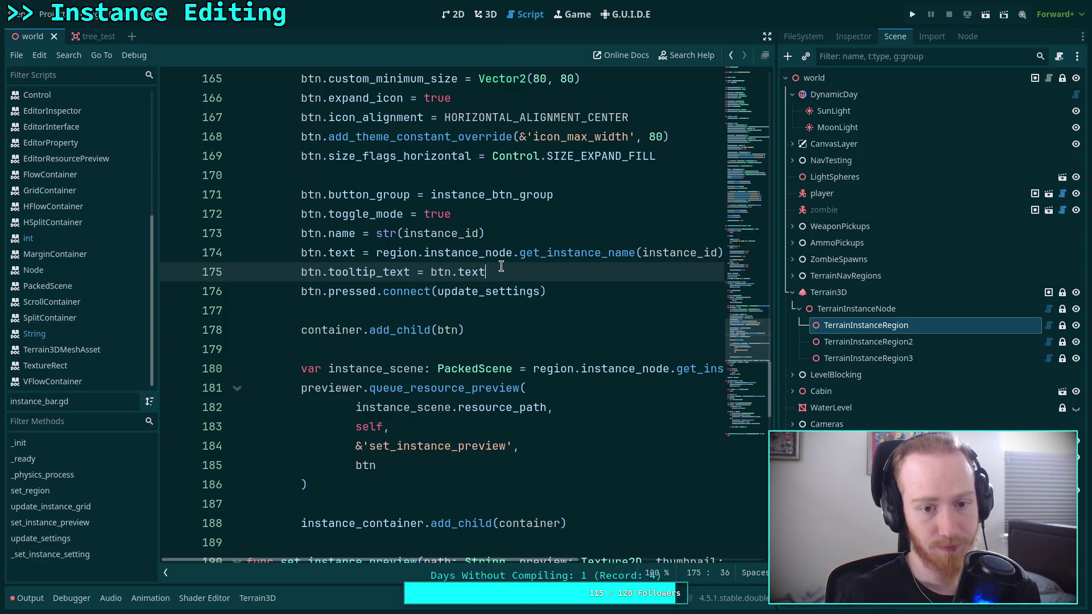
left_click_drag(500, 271, 428, 271)
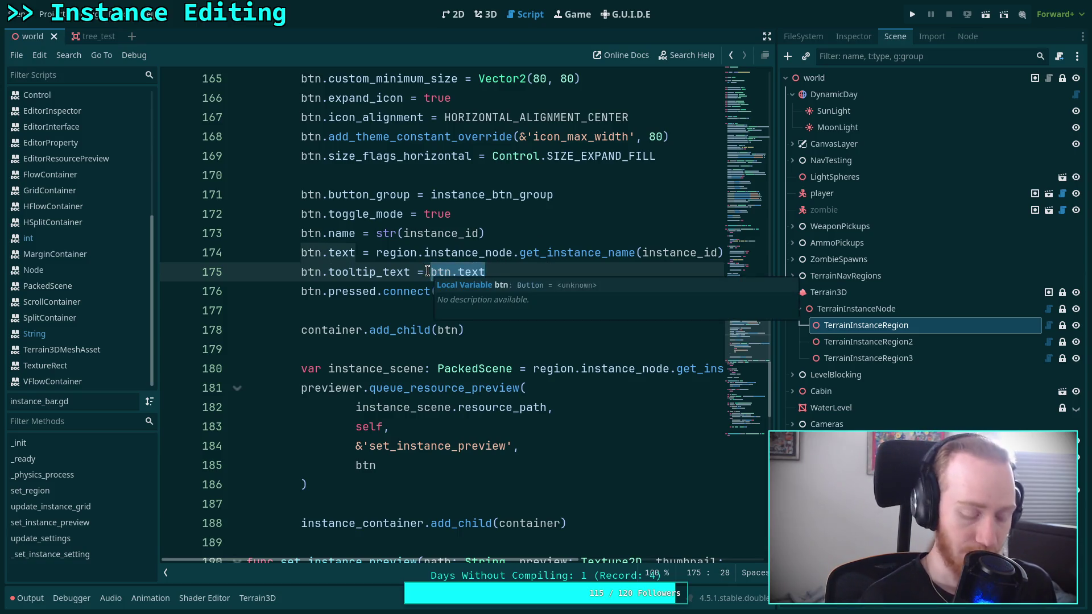
type("'")
key("BackSpace")
key("BackSpace")
key("BackSpace")
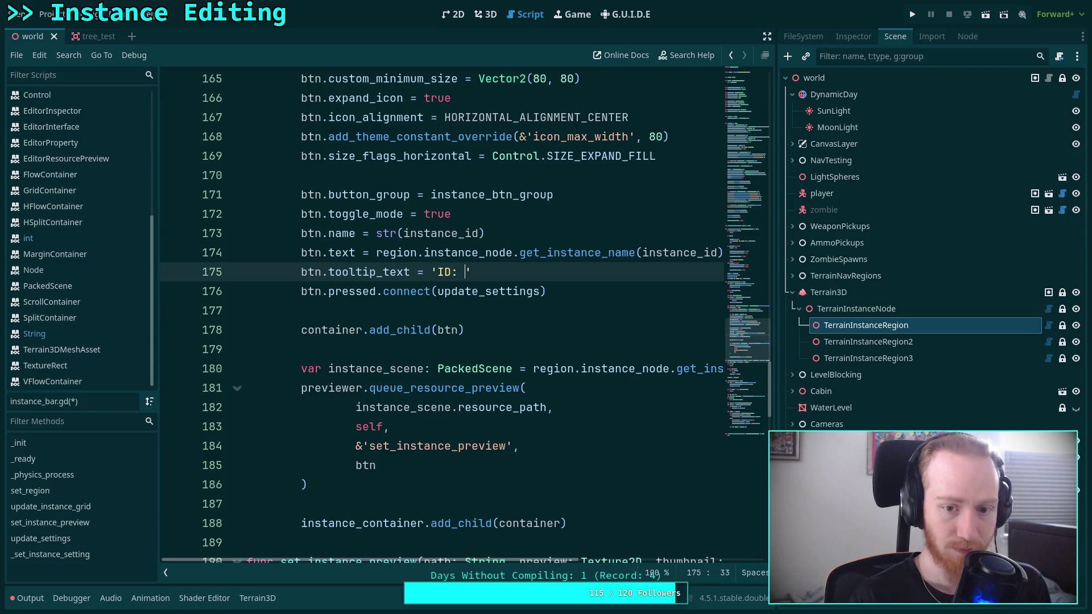
key("BackSpace")
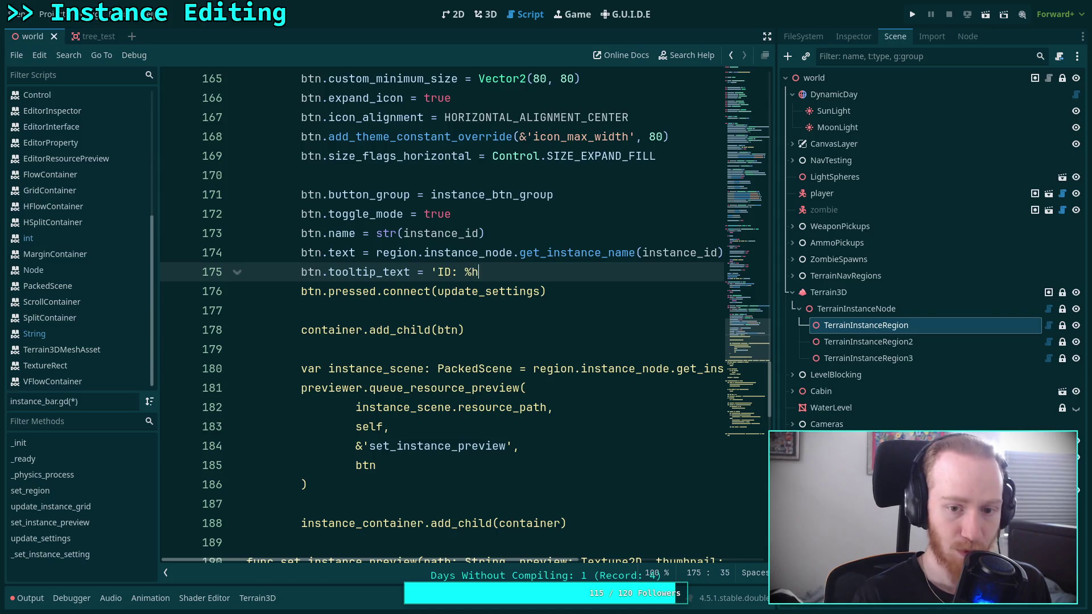
type("' % ")
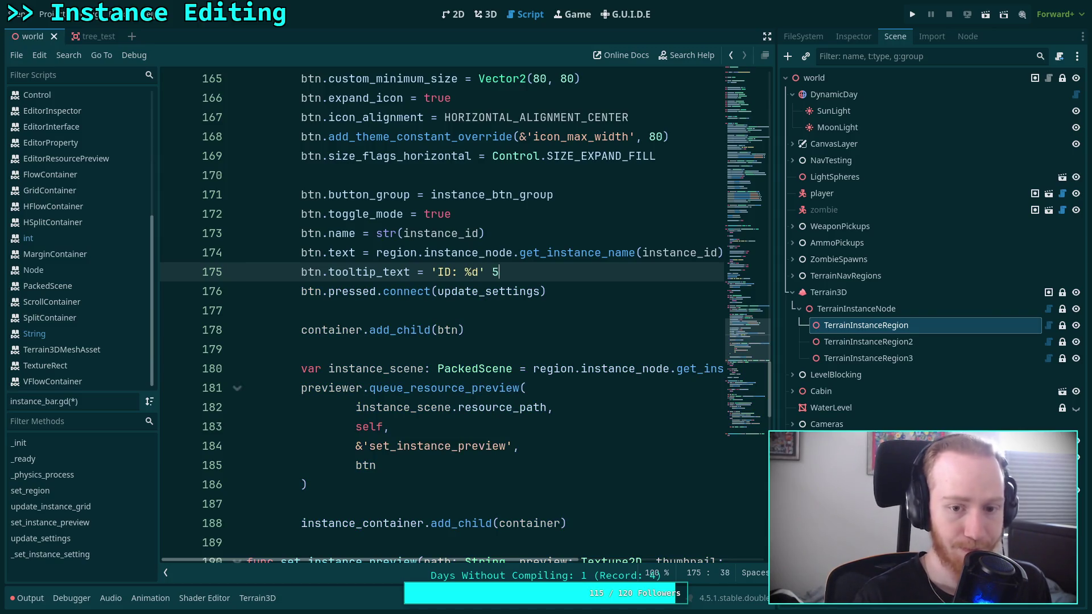
type("instance id")
key("ctrl+s")
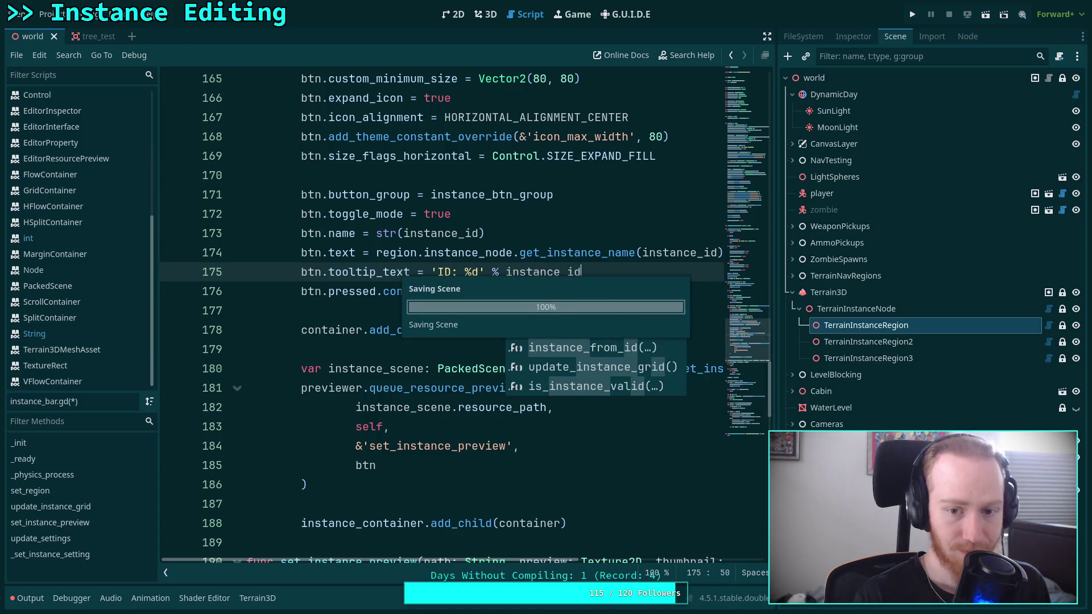
Step: Reload the Terrain Instancer plugin from Project Settings > Plugins
left_click(486, 14)
left_click(45, 14)
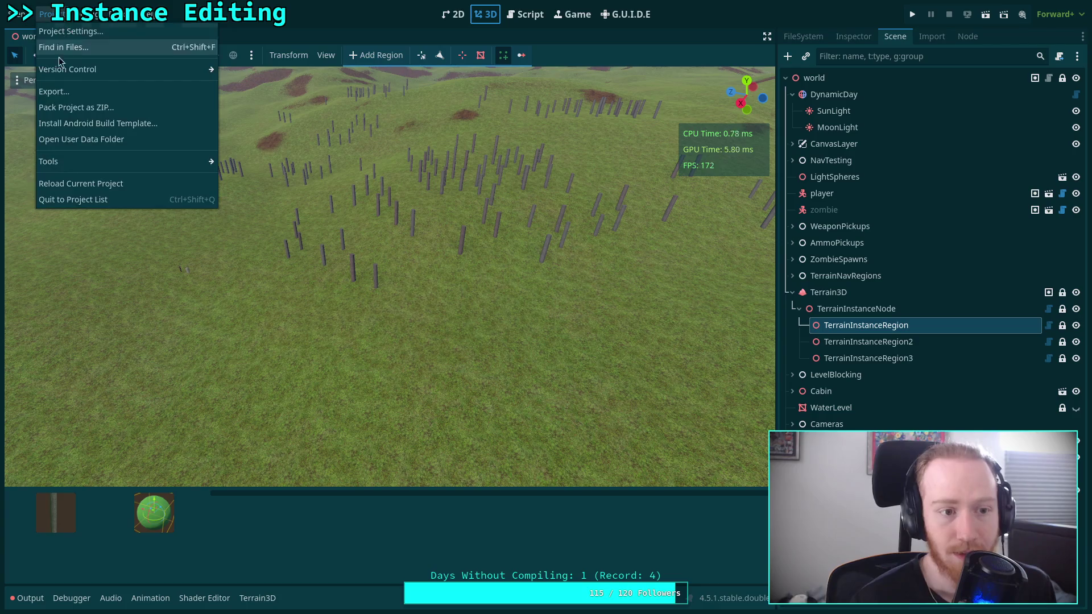
left_click(80, 34)
left_click(233, 217)
left_click(234, 217)
left_click(545, 481)
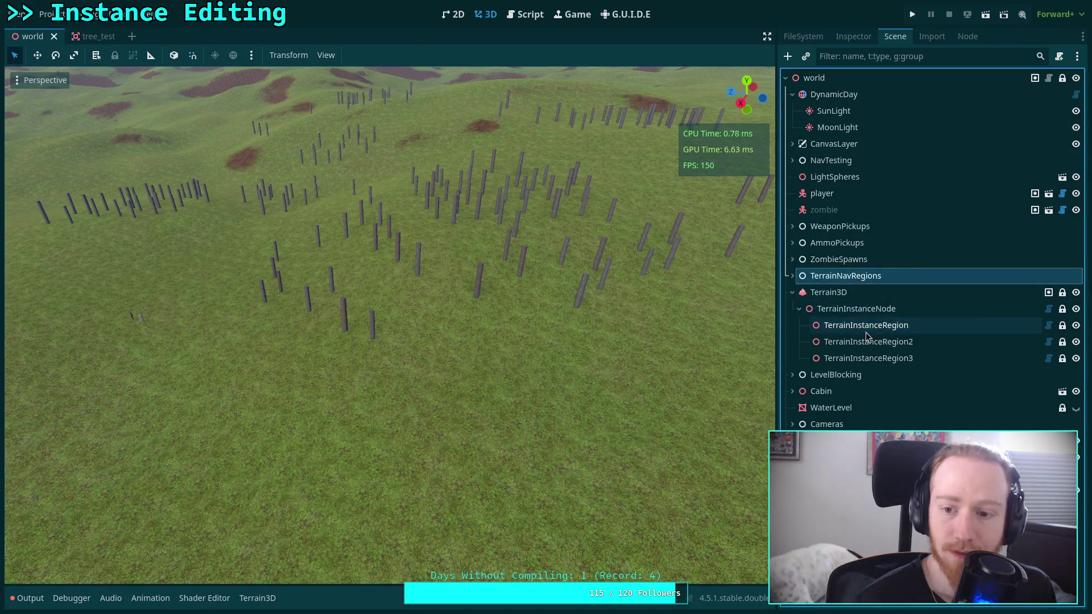
Step: Check the output log and the region's instance bar, then return to instance_bar.gd
left_click(30, 597)
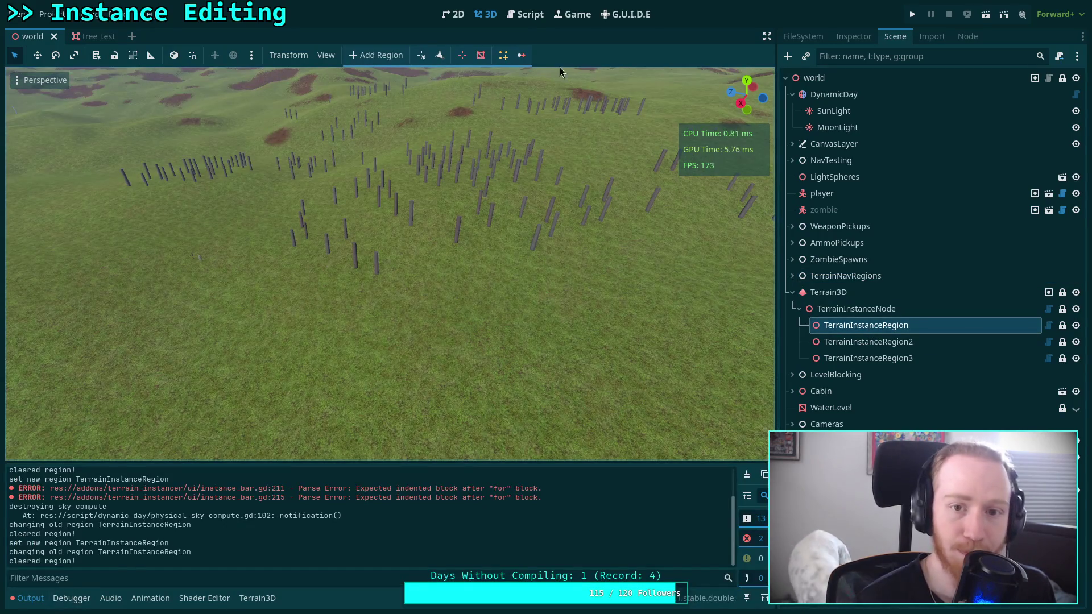
left_click(503, 55)
left_click(28, 598)
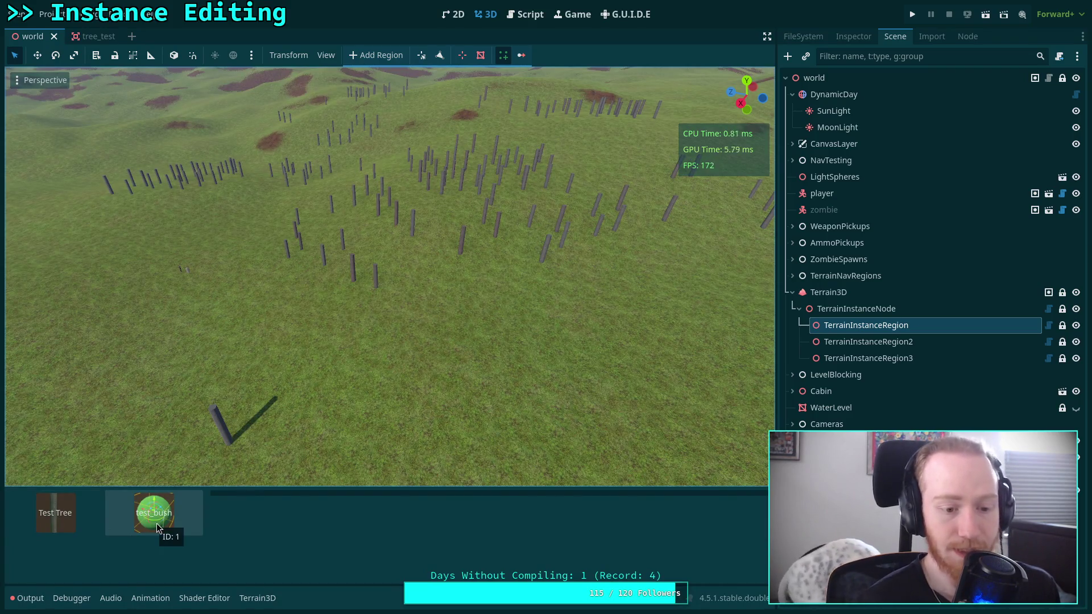
left_click(524, 17)
left_click(388, 308)
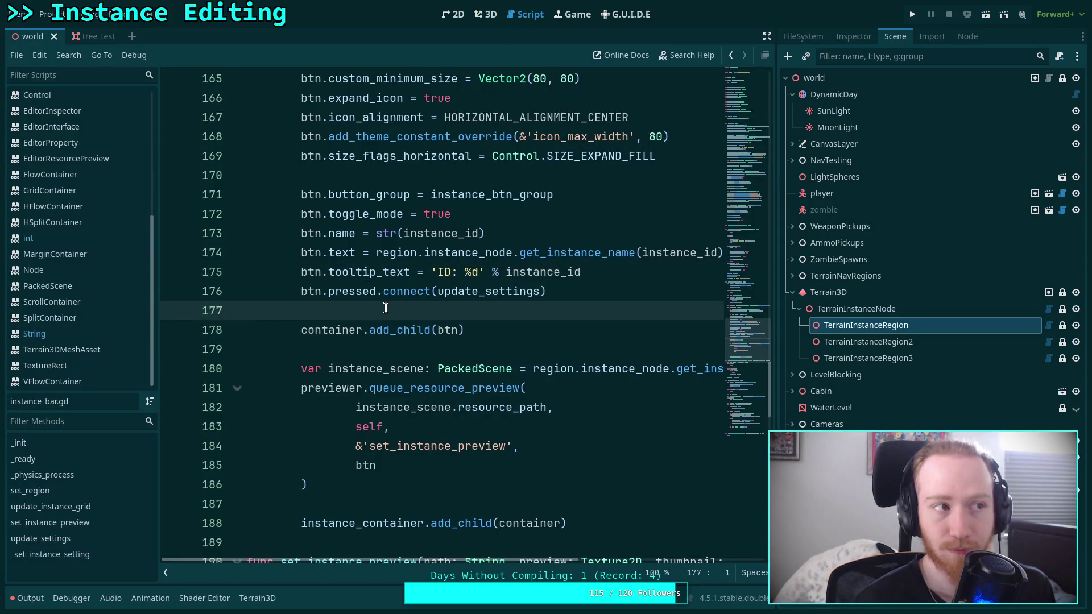
Step: Restore the undone line, edit the button height, and reselect TerrainInstanceRegion to preview the bar
key("ctrl+z")
left_click(567, 193)
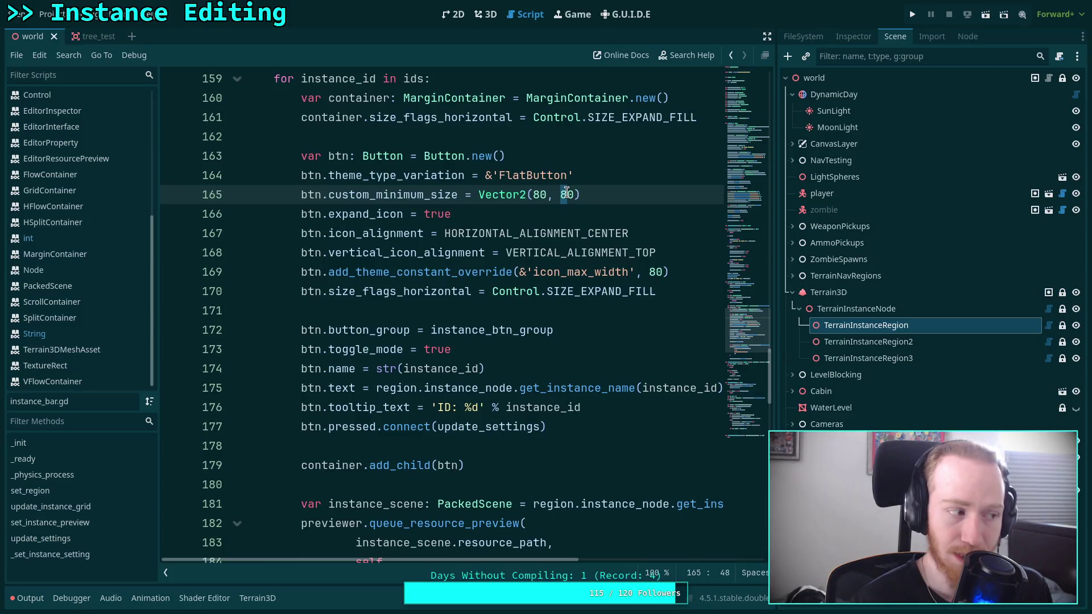
left_click(536, 195)
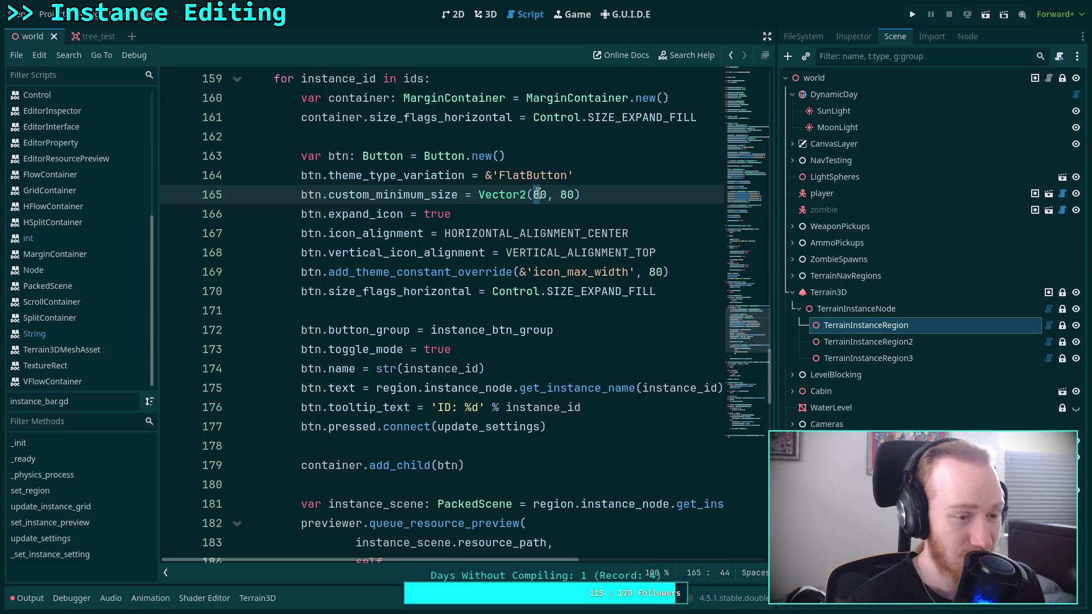
left_click(567, 194)
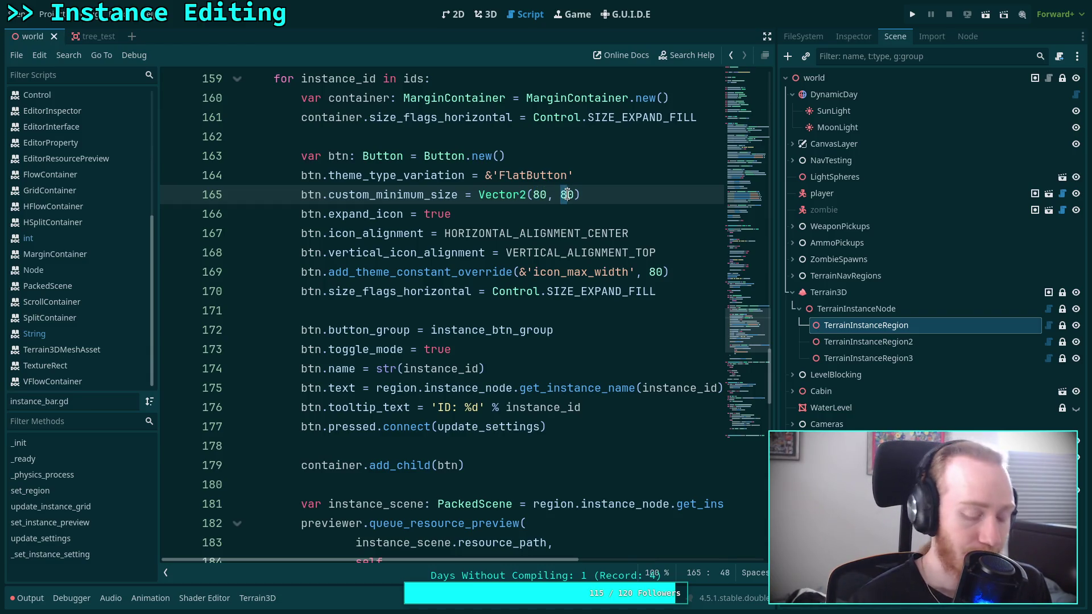
key("BackSpace")
type("10")
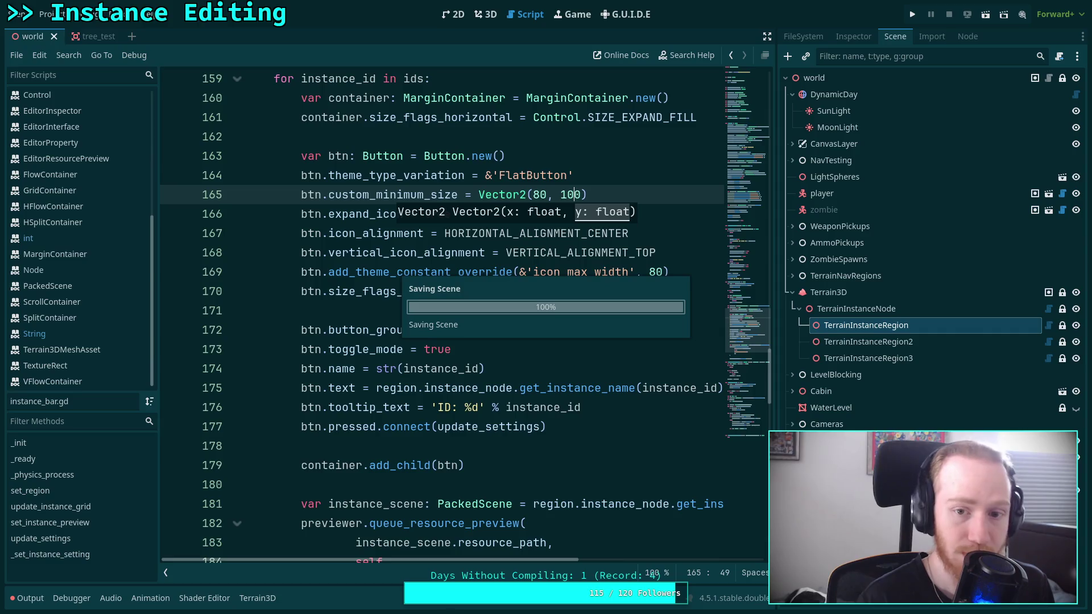
left_click(485, 15)
left_click(828, 292)
left_click(874, 328)
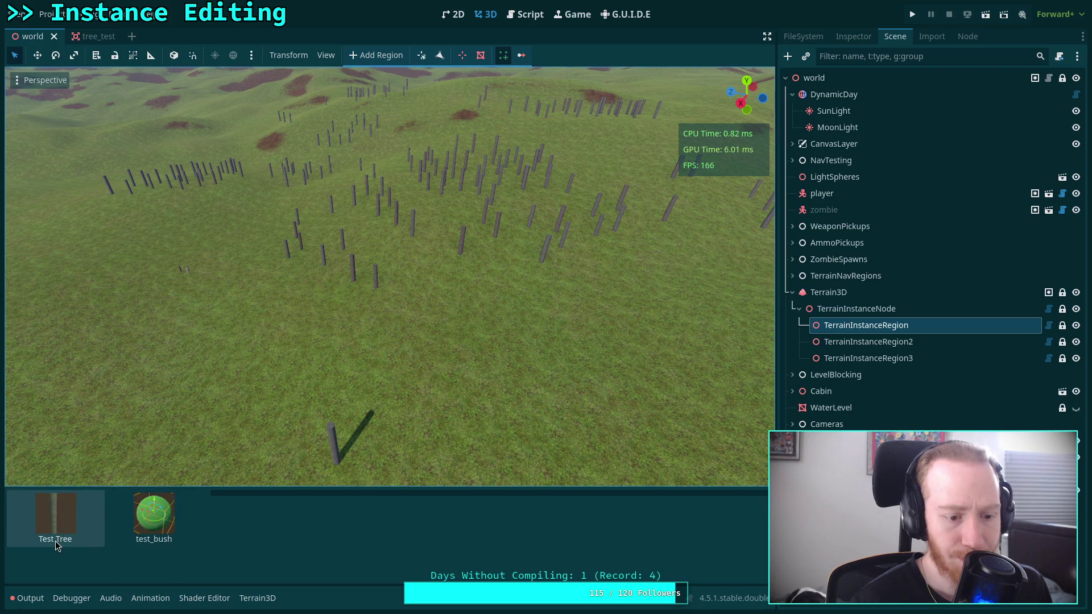
Step: Try a button height of 110 and rebuild the instance bar to check Test Tree
left_click(525, 14)
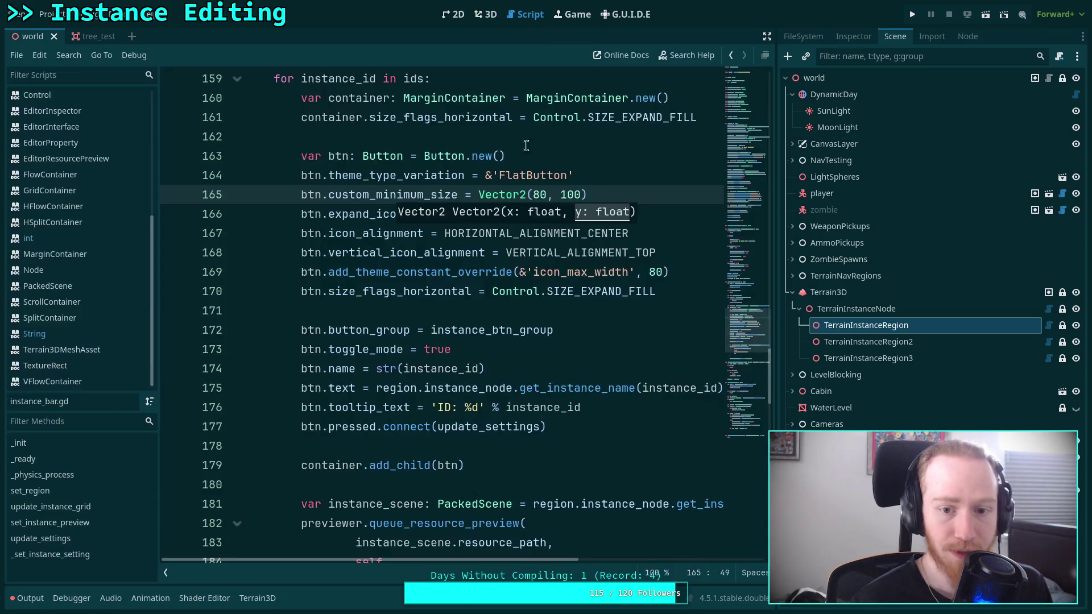
left_click(571, 195)
key("BackSpace")
type("1")
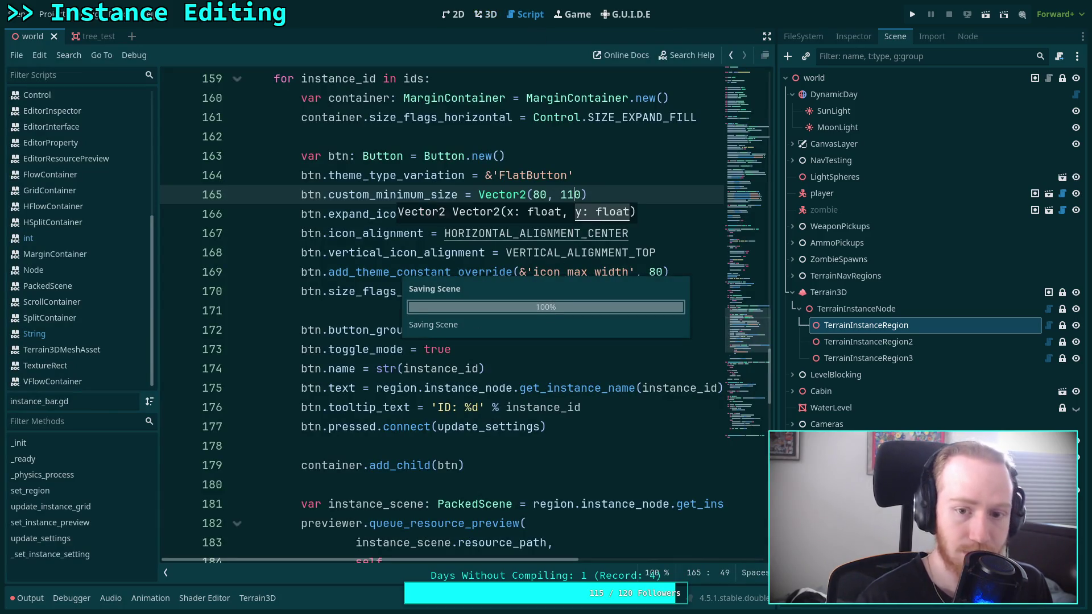
left_click(485, 14)
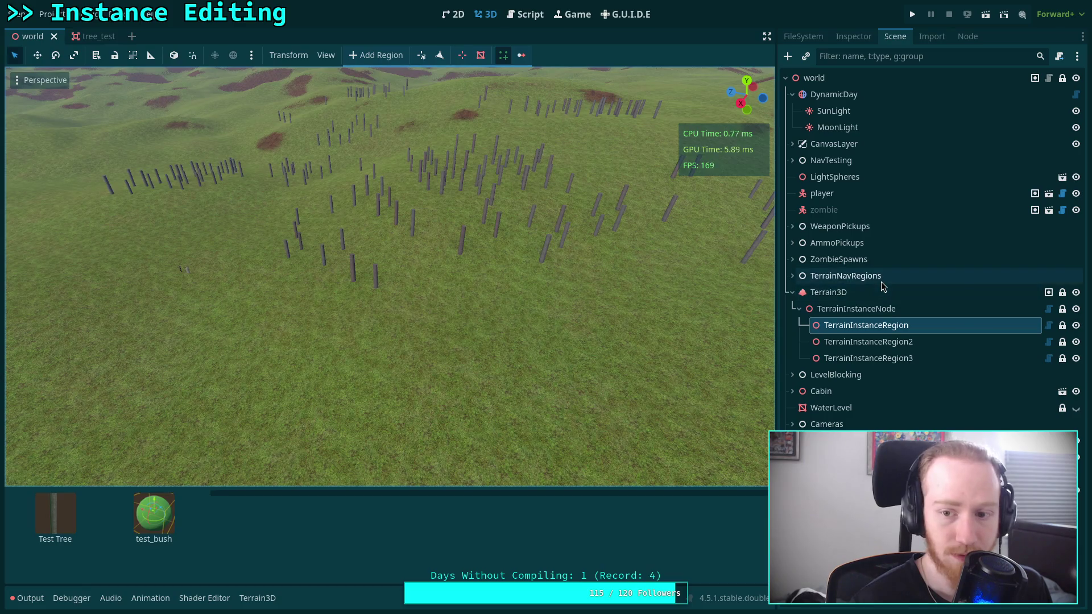
left_click(881, 279)
left_click(867, 325)
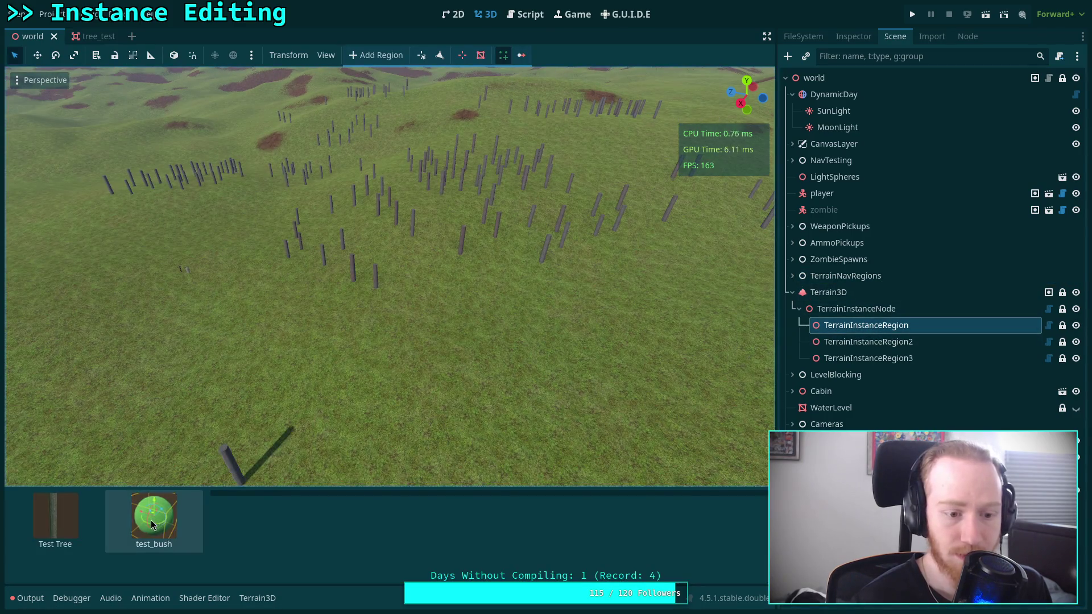
left_click(57, 529)
Step: Set the button height to 120, save, and rebuild the instance bar
left_click(525, 14)
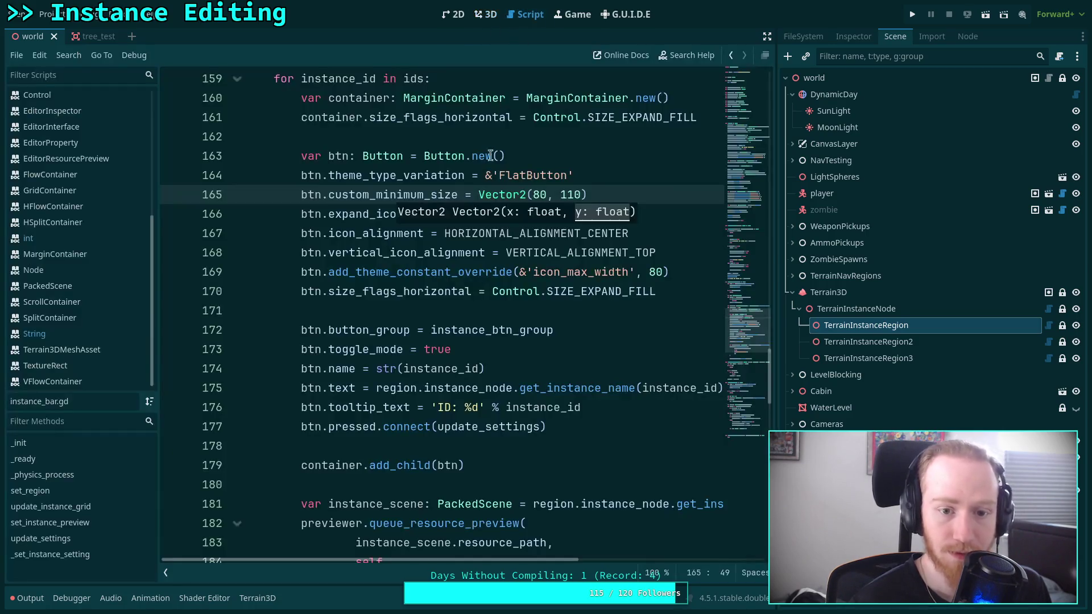
type("2")
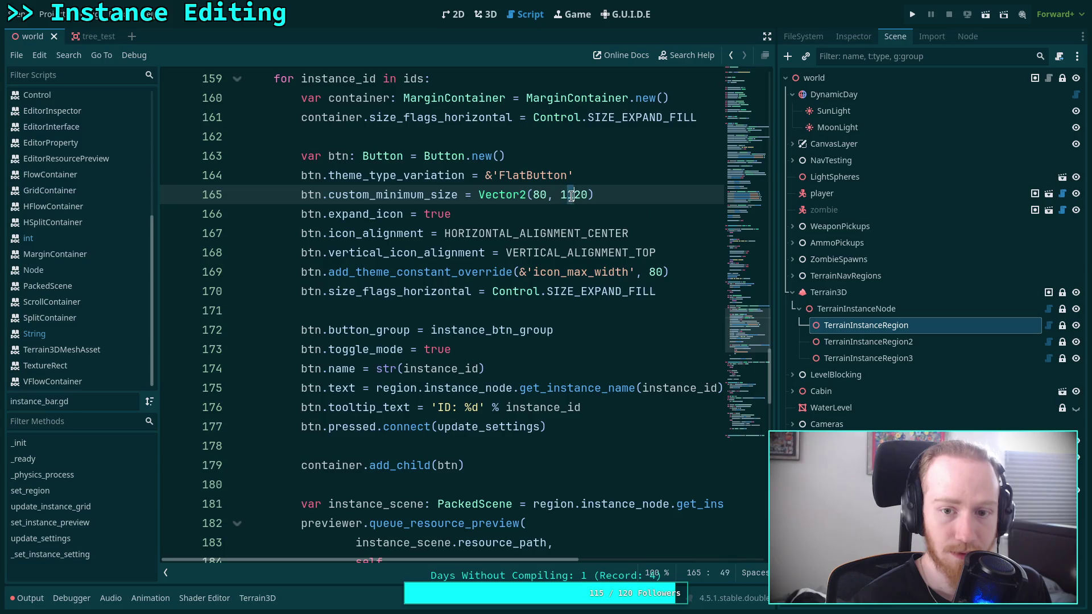
key("BackSpace")
key("ctrl+minus")
key("ctrl+equal")
key("ctrl+s")
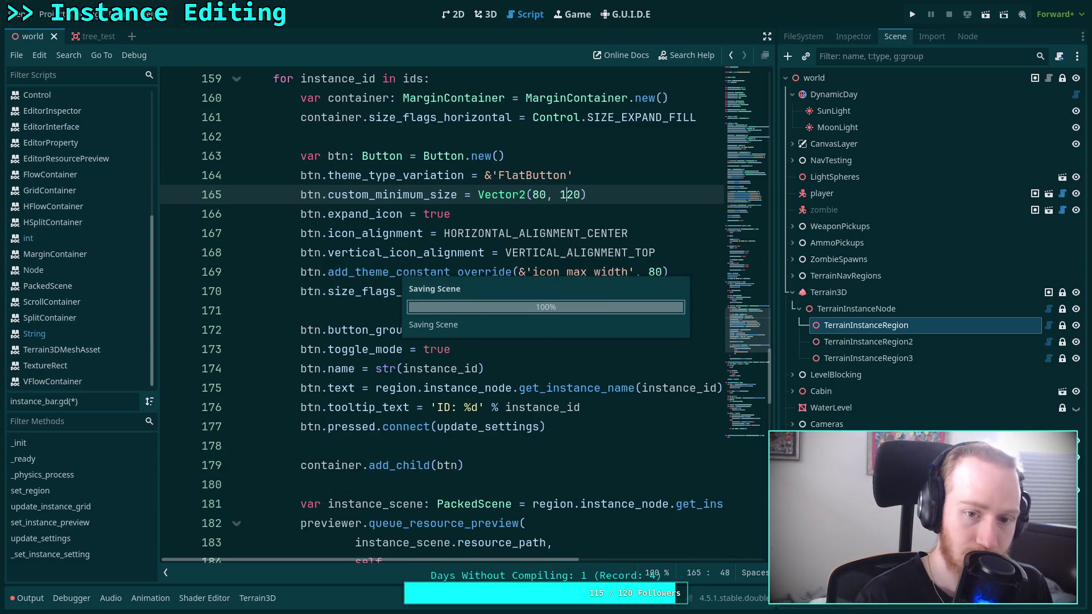
left_click(486, 14)
left_click(897, 277)
left_click(897, 330)
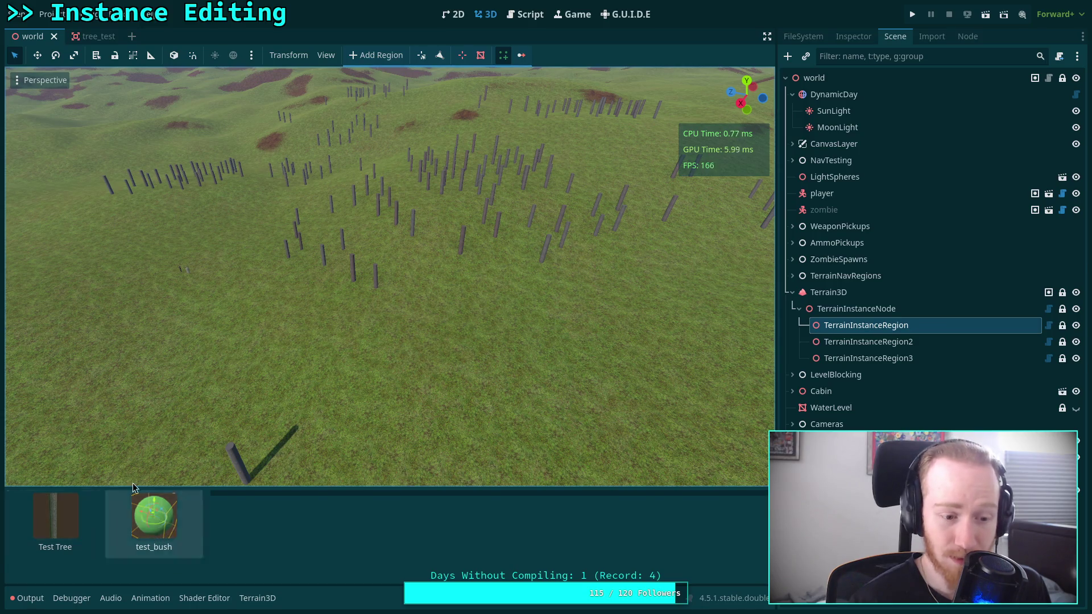
Step: Try a button height of 130, save, and rebuild the instance bar
left_click(543, 10)
left_click(573, 195)
key("BackSpace")
type("30)")
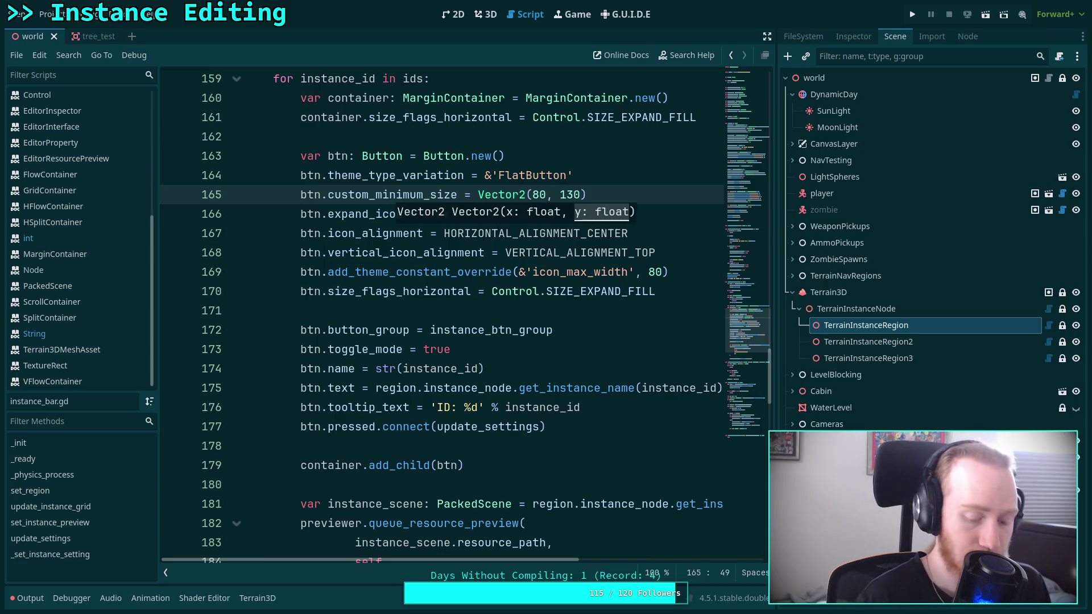
key("ctrl+s")
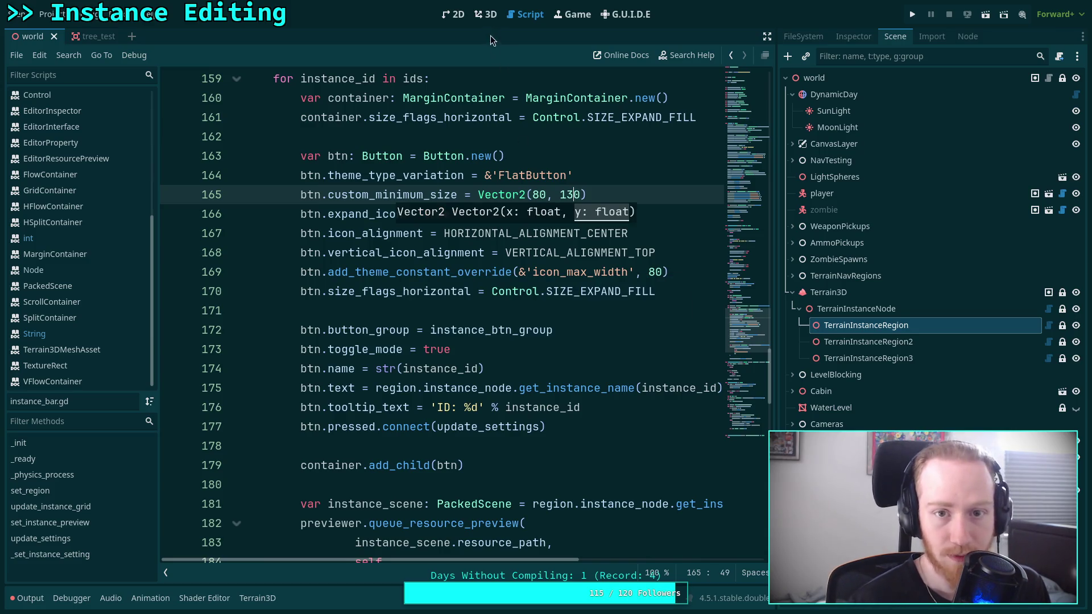
left_click(487, 18)
left_click(874, 259)
left_click(867, 324)
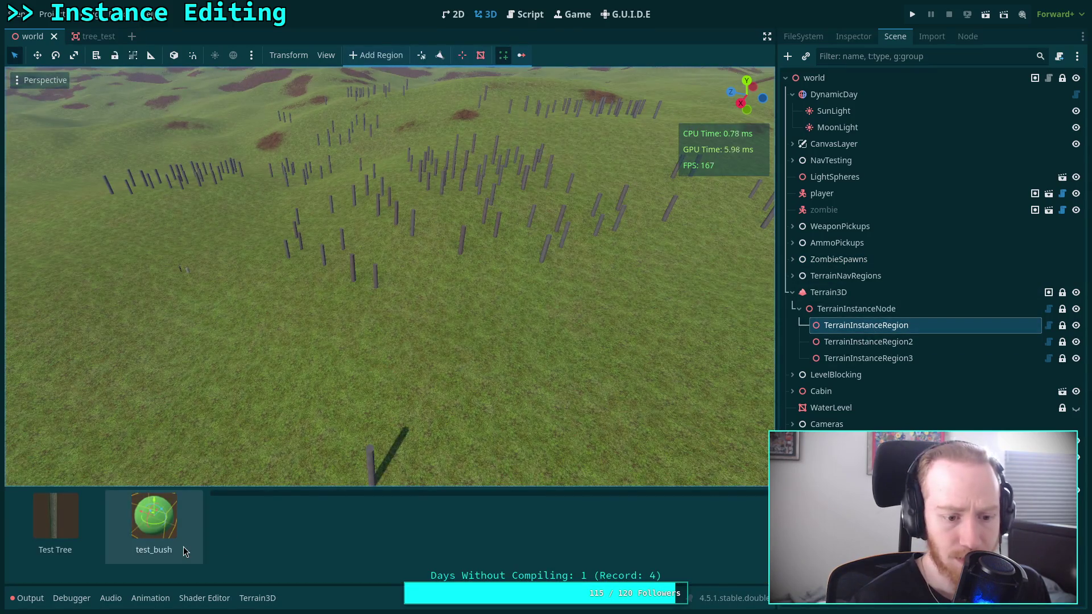
Step: Set the button height to 100, save, and reselect the instance region in the 3D view
left_click(531, 15)
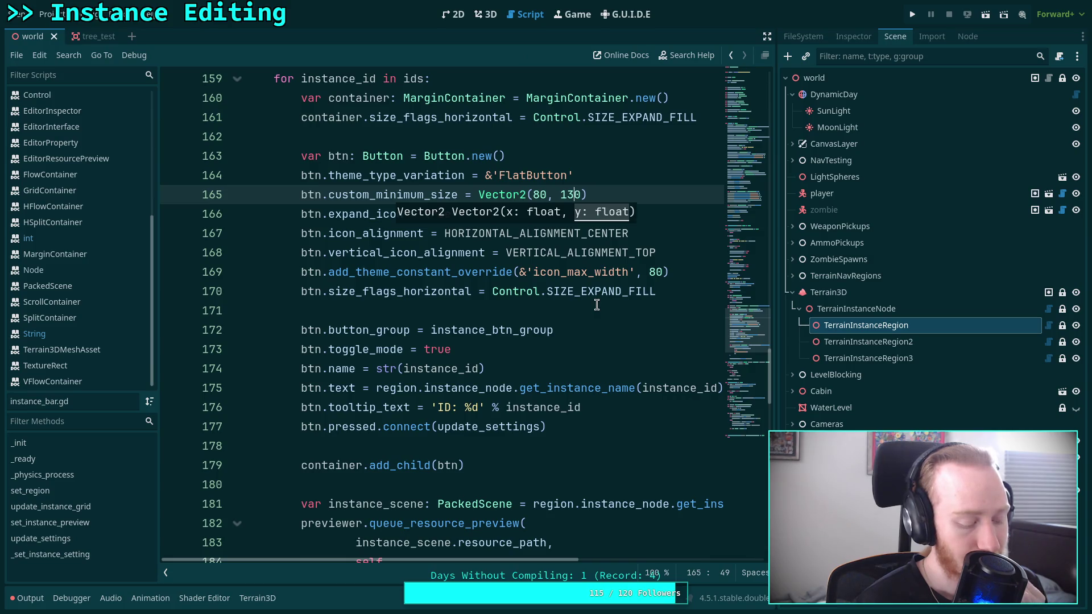
left_click(565, 195)
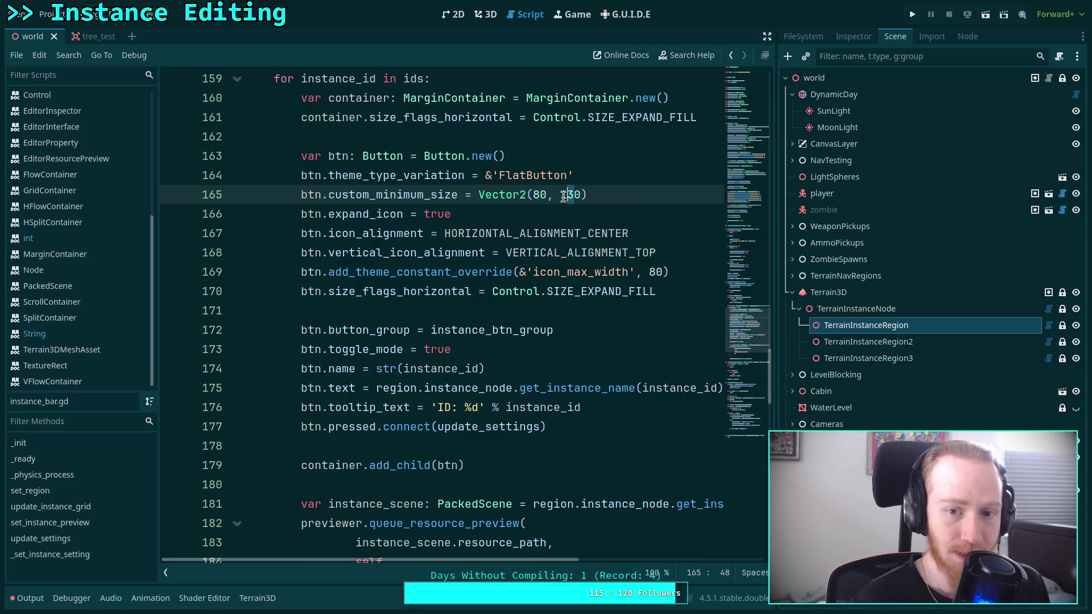
key("Delete")
type("0")
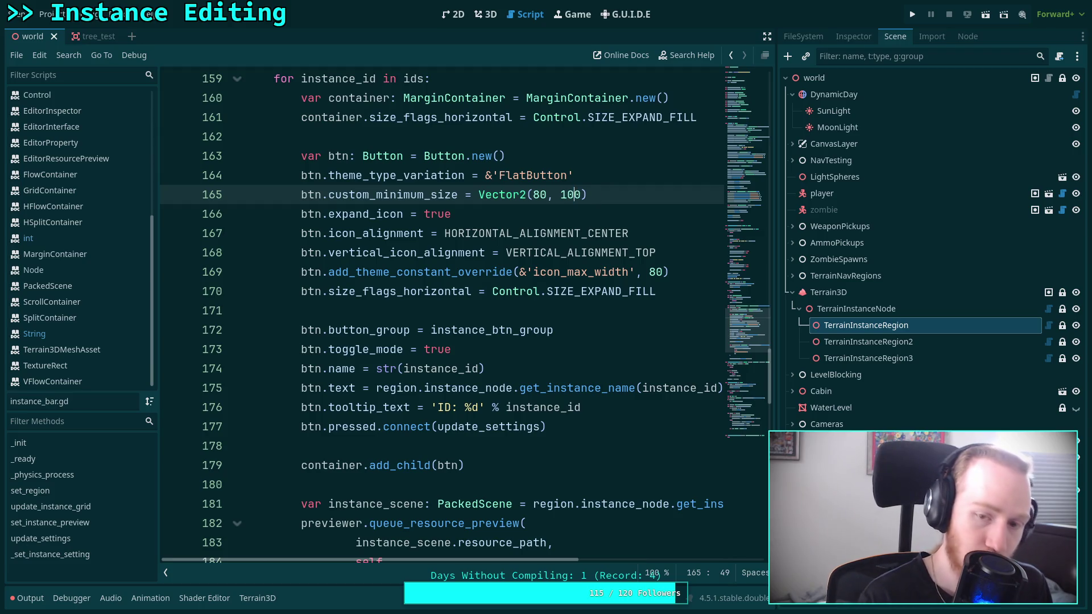
key("ctrl+s")
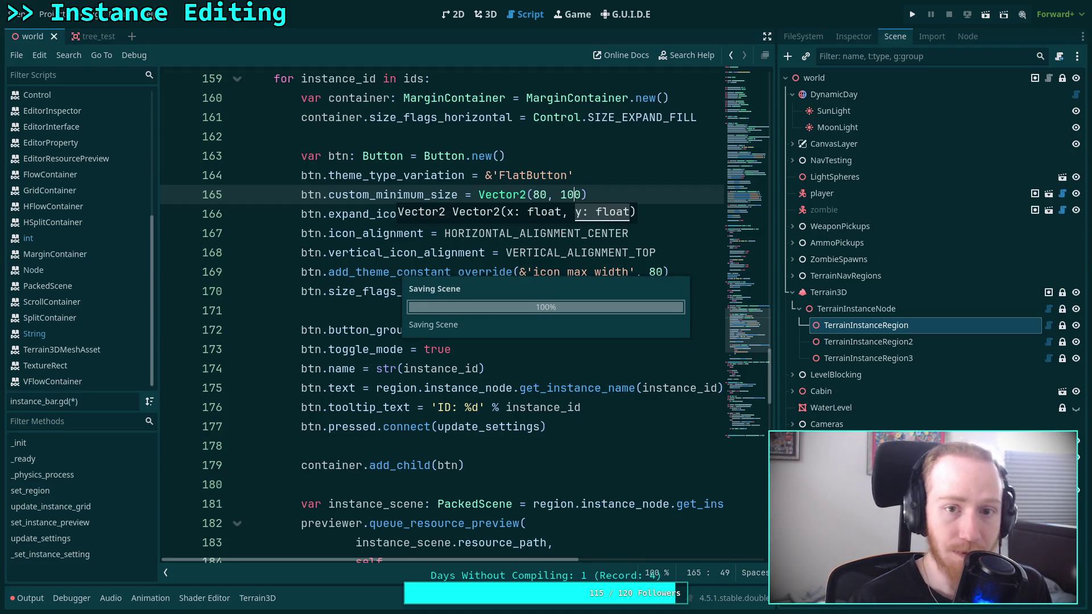
left_click(485, 14)
left_click(877, 301)
left_click(887, 326)
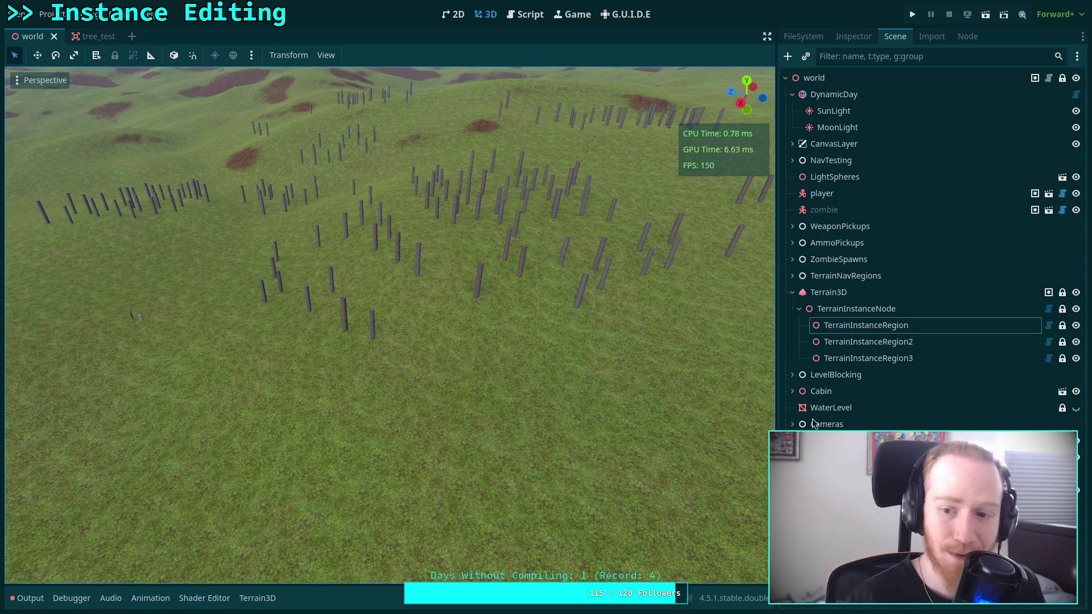
Step: Show the instance palette and screenshot the Test Tree and test_bush thumbnails
left_click(865, 326)
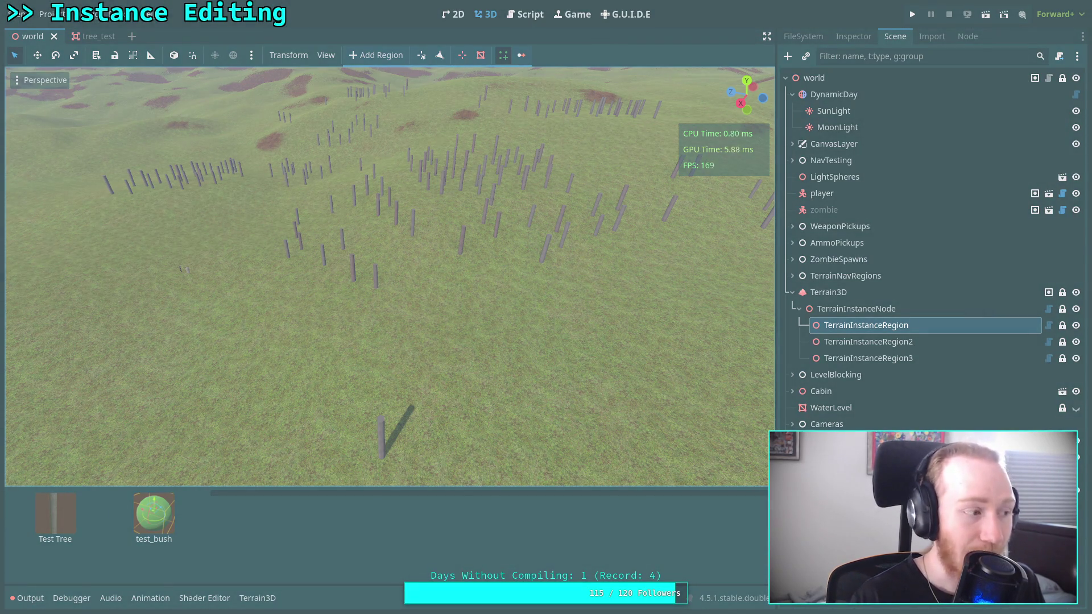
left_click_drag(25, 559, 194, 491)
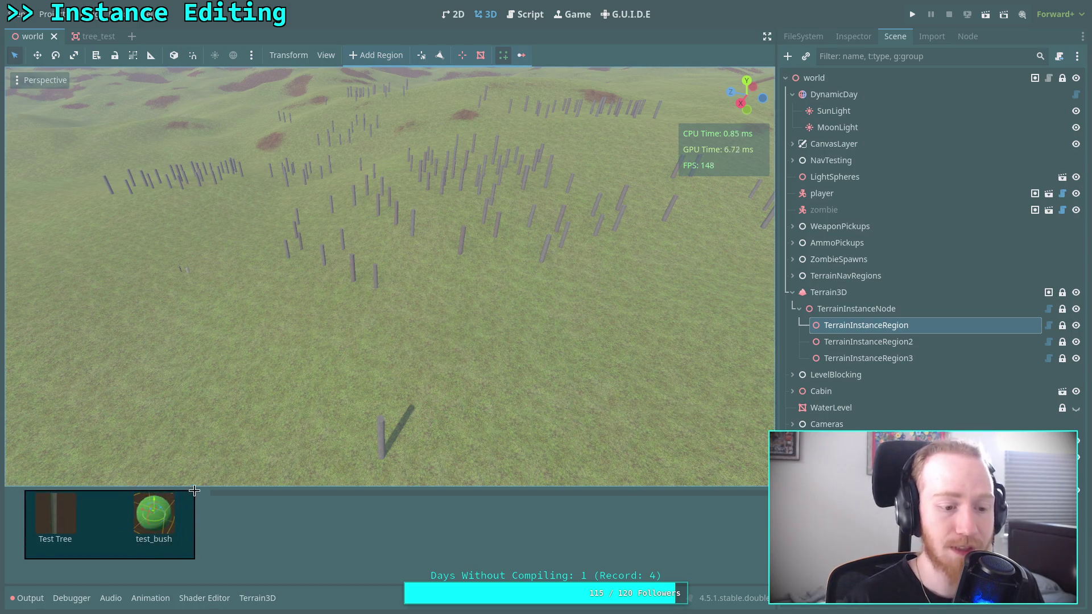
left_click(159, 509)
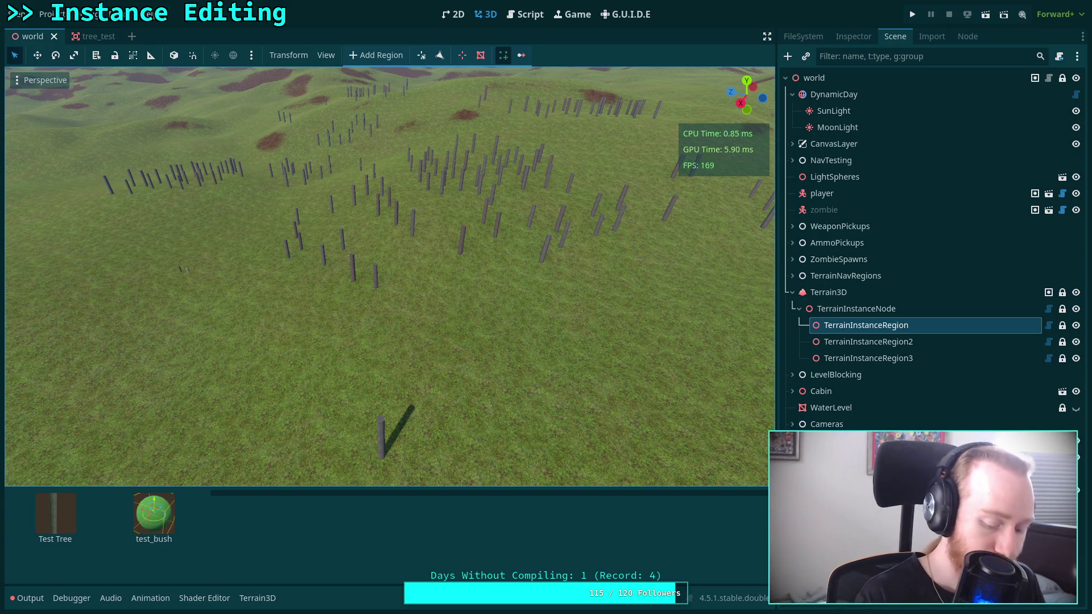
key("super+d")
Step: Launch Krita from the application launcher
type("l")
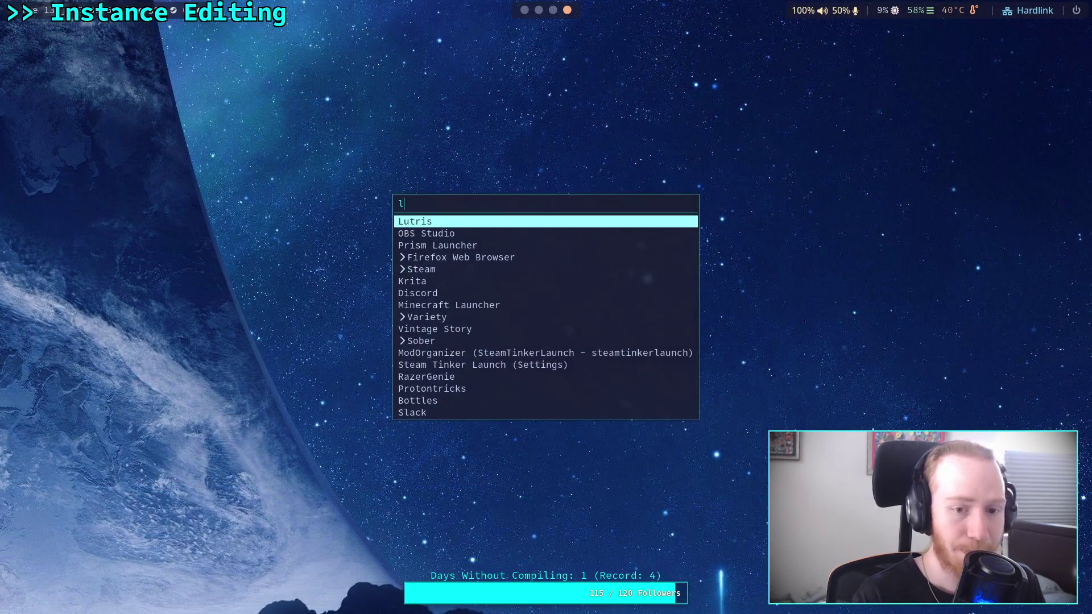
key("Down")
key("Down")
key("Down")
key("Return")
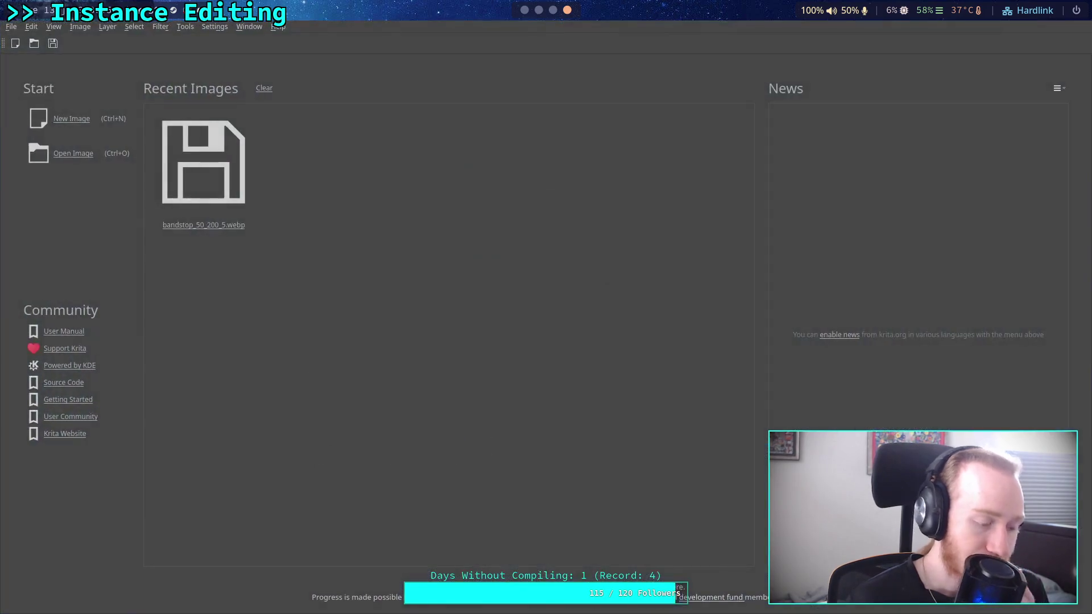
left_click(74, 153)
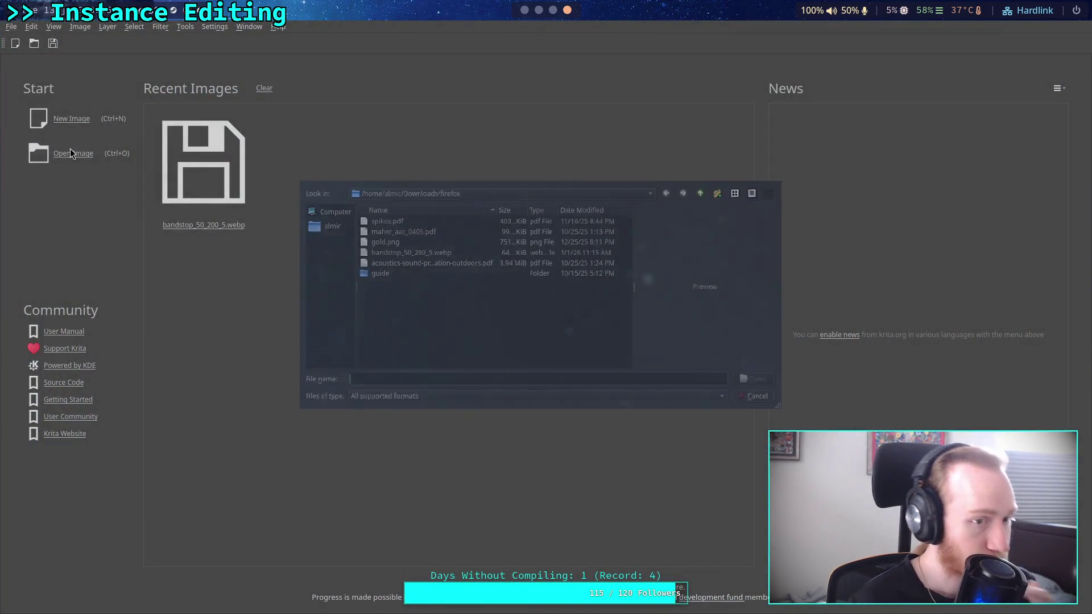
key("Escape")
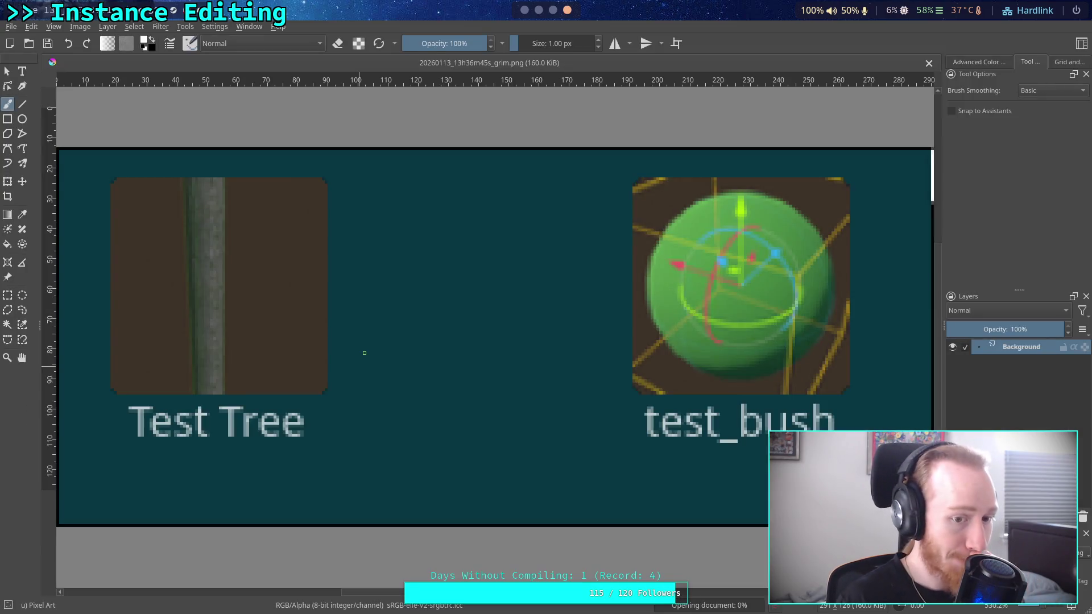
Step: Select a 14×72 px strip from the tree tile's corner in the screenshot
left_click(8, 295)
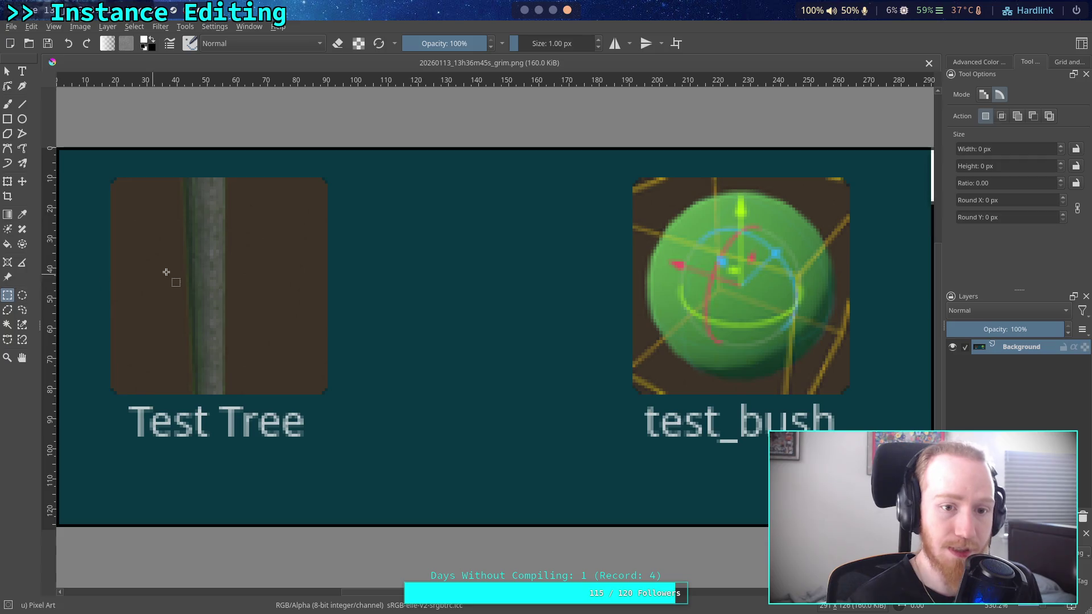
scroll(166, 270, "up", 3)
scroll(200, 270, "left", 1)
scroll(227, 178, "up", 1)
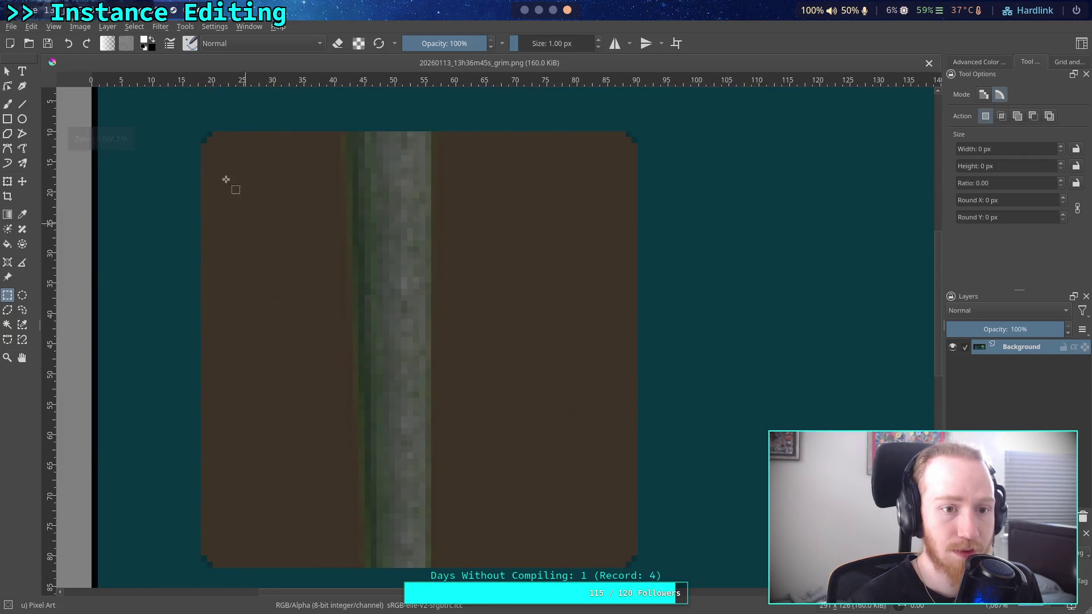
mouse_move(205, 135)
left_mouse_down()
mouse_move(305, 309)
mouse_move(284, 568)
left_mouse_up()
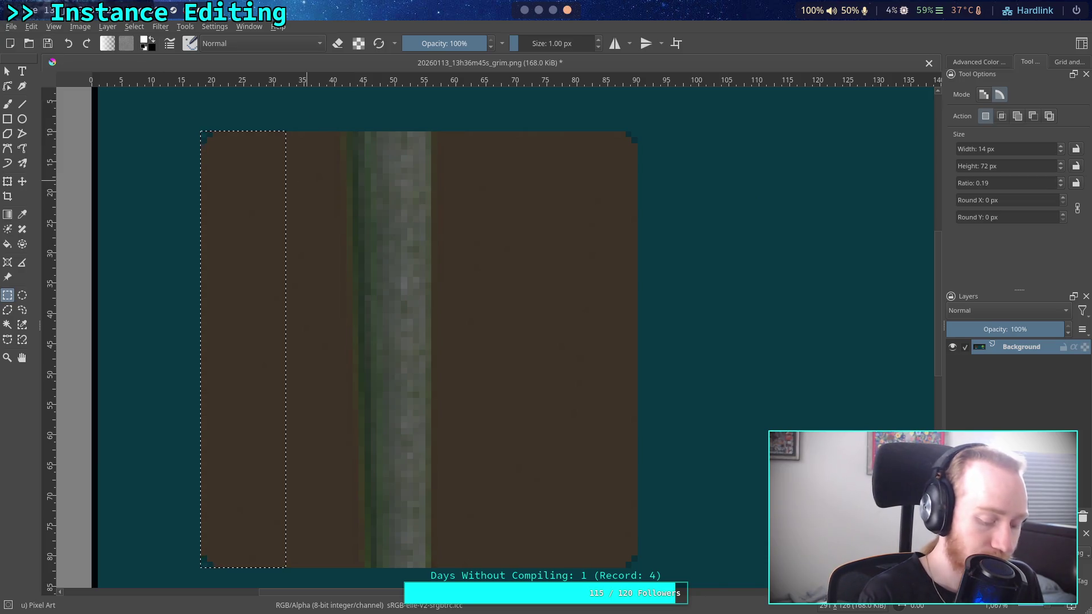
Step: Back in instance_bar.gd, change the button height to 107
key("alt+Tab")
left_click(526, 14)
key("shift+Right")
type("7")
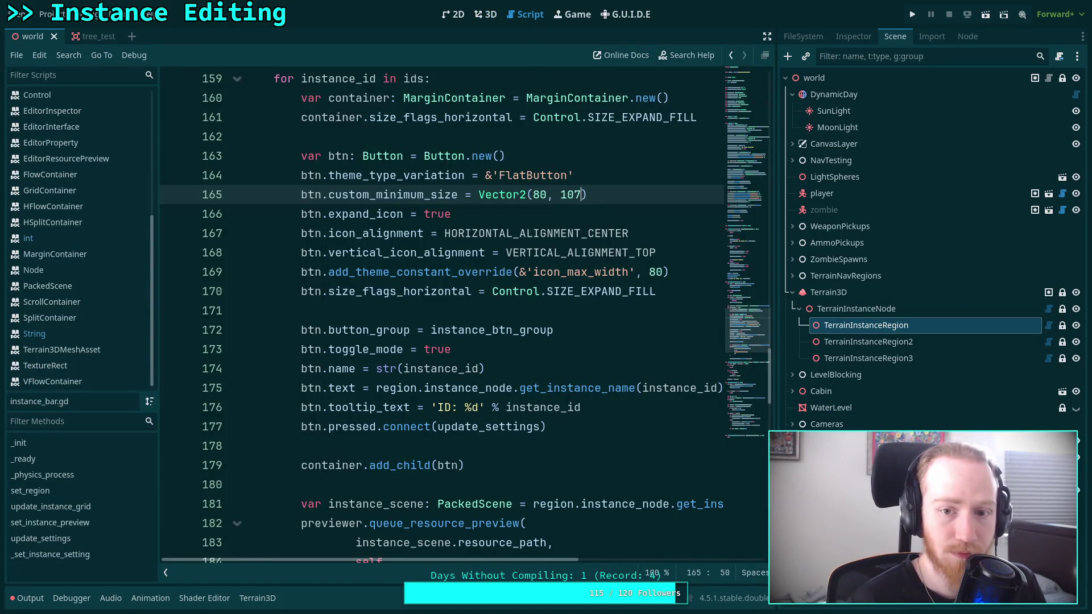
key("shift+Left")
Step: Set the button minimum size to Vector2(80, 110) and save
type("8")
key("BackSpace")
key("BackSpace")
type("10")
key("ctrl+s")
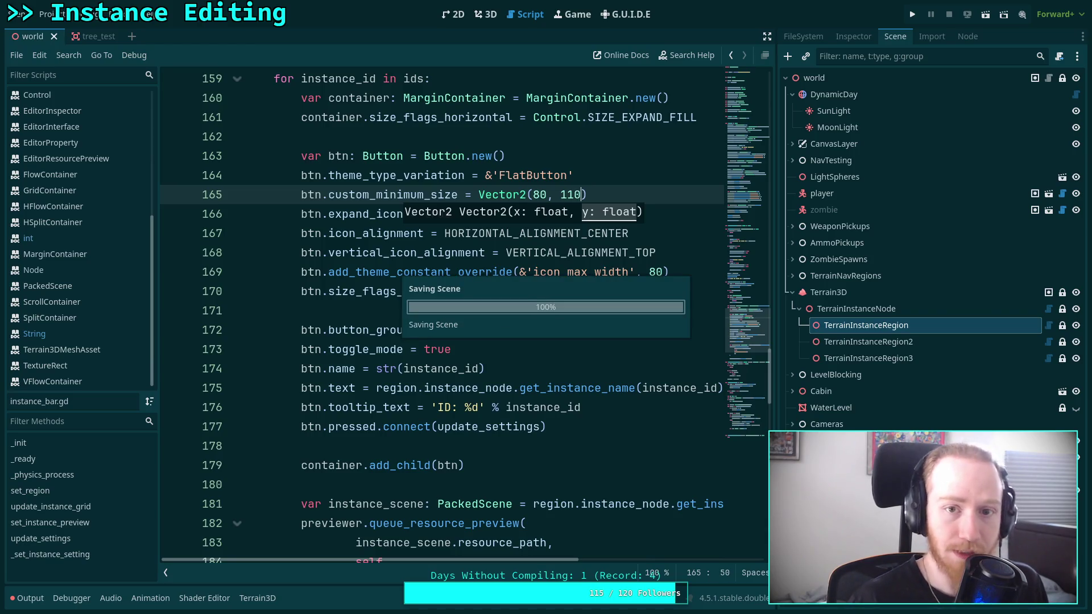
Step: Screenshot the refreshed thumbnail palette in the 3D view, then return to the script
left_click(486, 14)
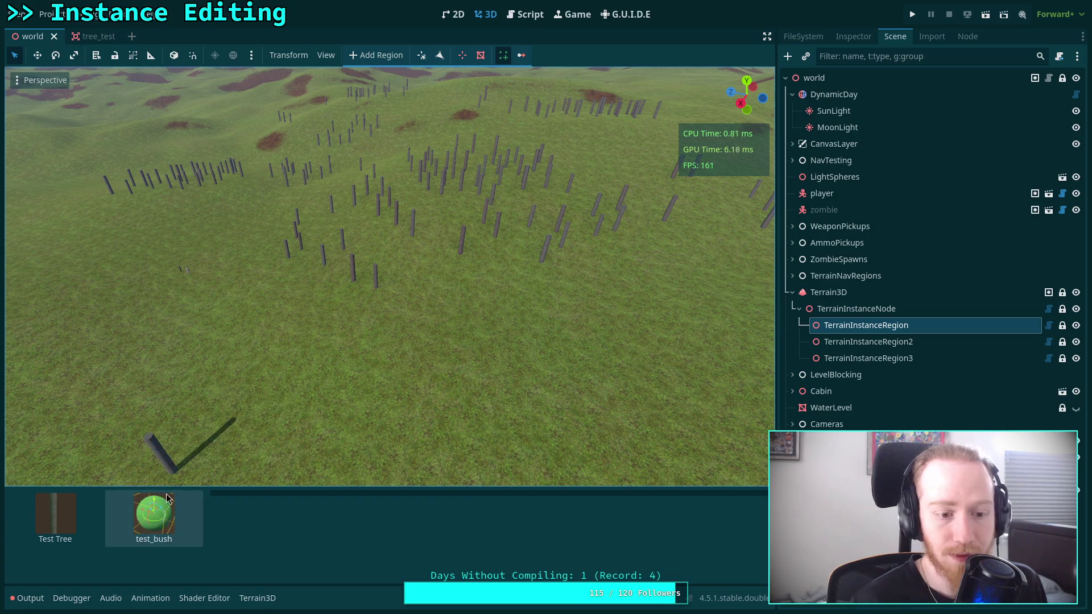
left_click(864, 325)
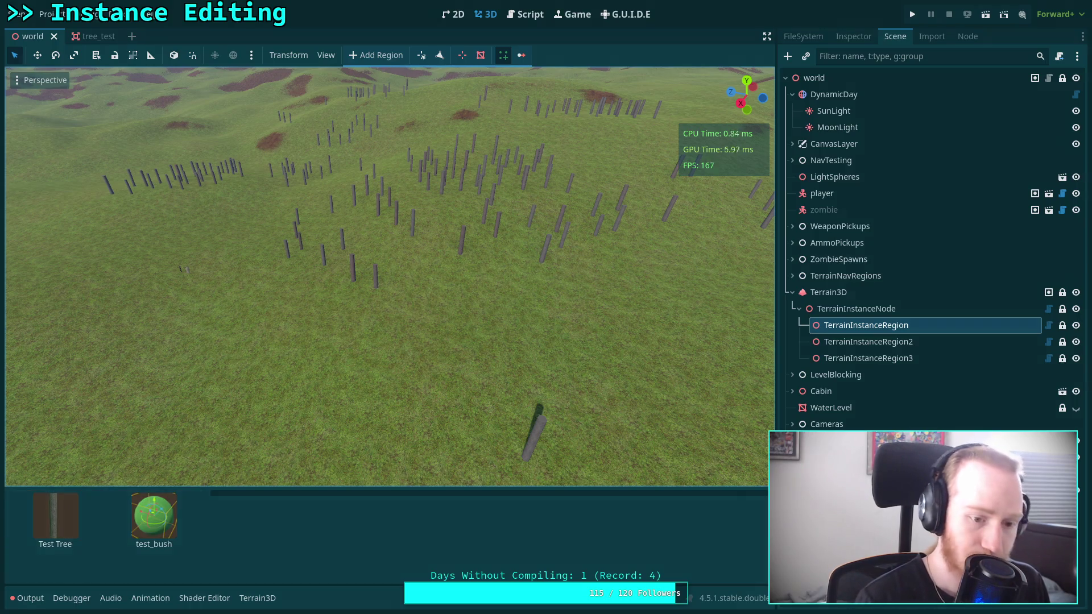
key("Print")
mouse_move(23, 563)
left_mouse_down()
mouse_move(190, 480)
mouse_move(186, 487)
left_mouse_up()
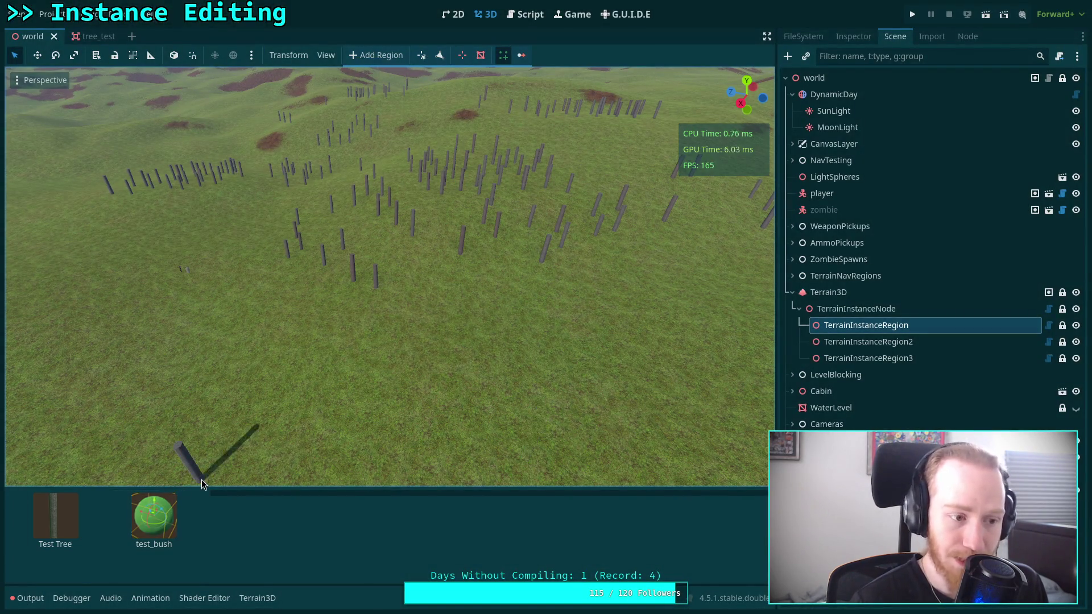
left_click(525, 15)
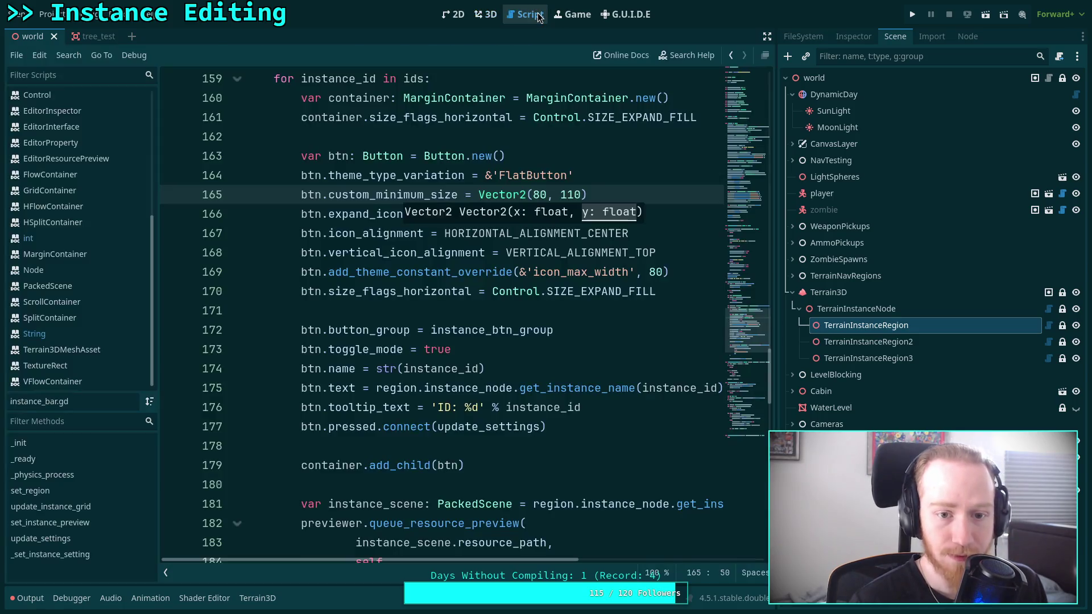
Step: Change the icon alignment to VERTICAL_ALIGNMENT_CENTER and the button size to Vector2(80, 80), then save
left_click(574, 275)
mouse_move(682, 252)
left_mouse_down()
mouse_move(611, 253)
mouse_move(633, 253)
left_mouse_up()
mouse_move(633, 252)
type("C")
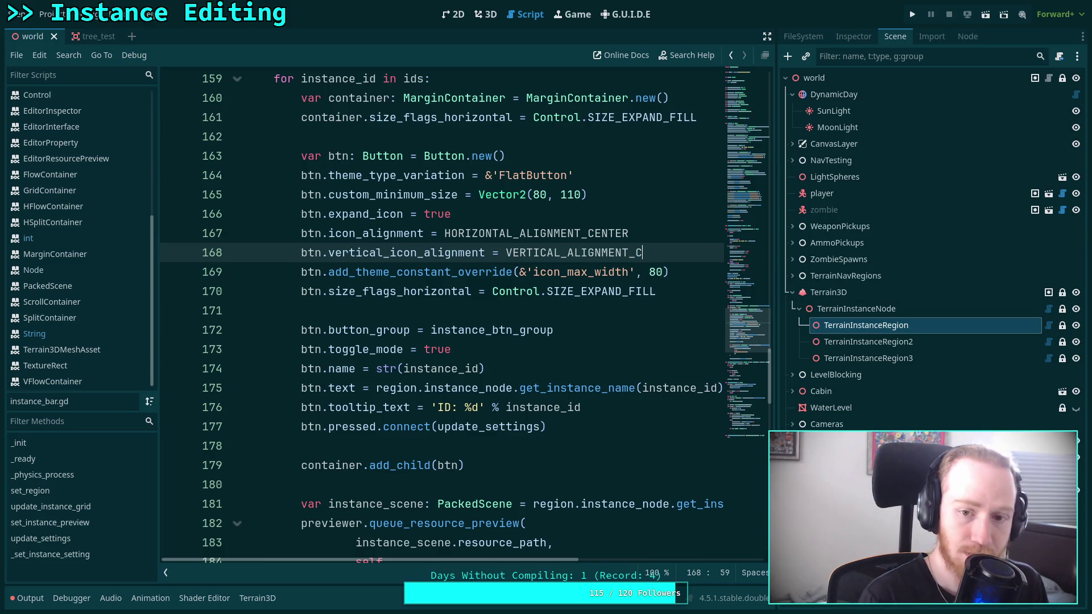
key("Return")
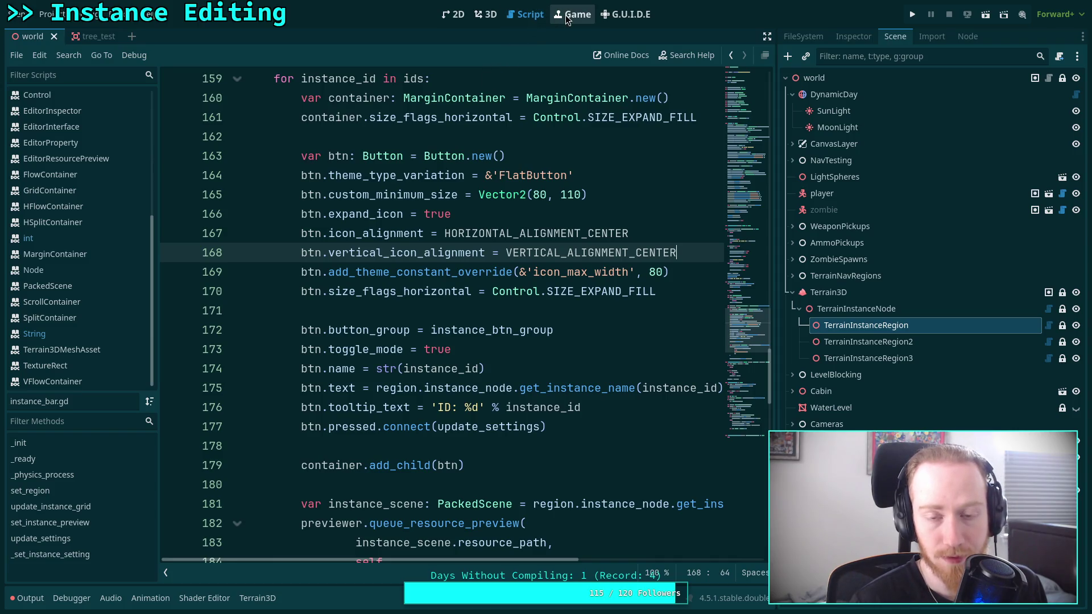
left_click_drag(580, 194, 559, 195)
type("9")
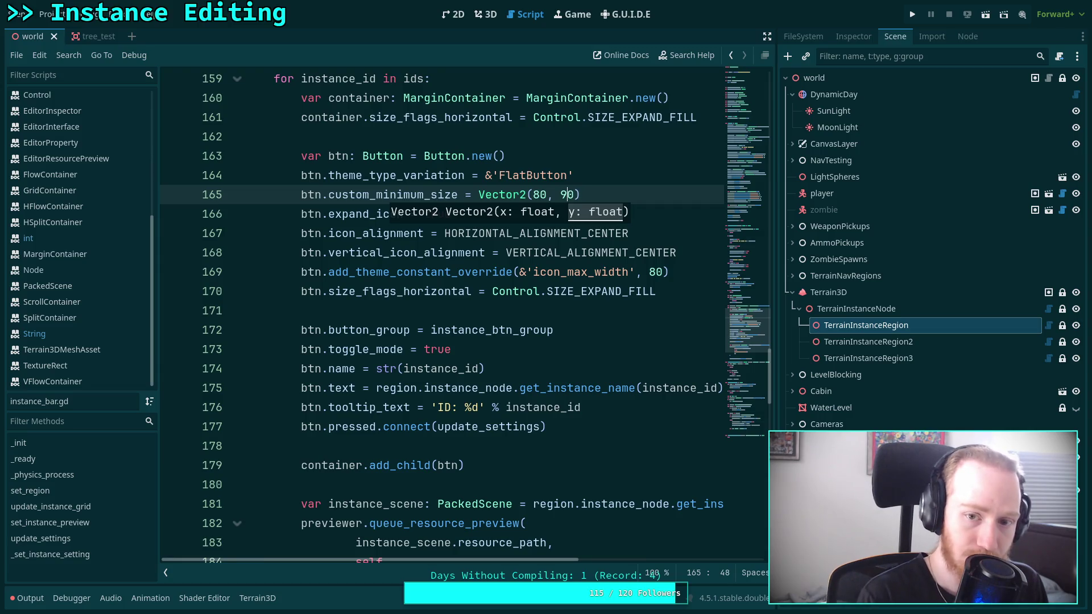
type("8")
key("ctrl+s")
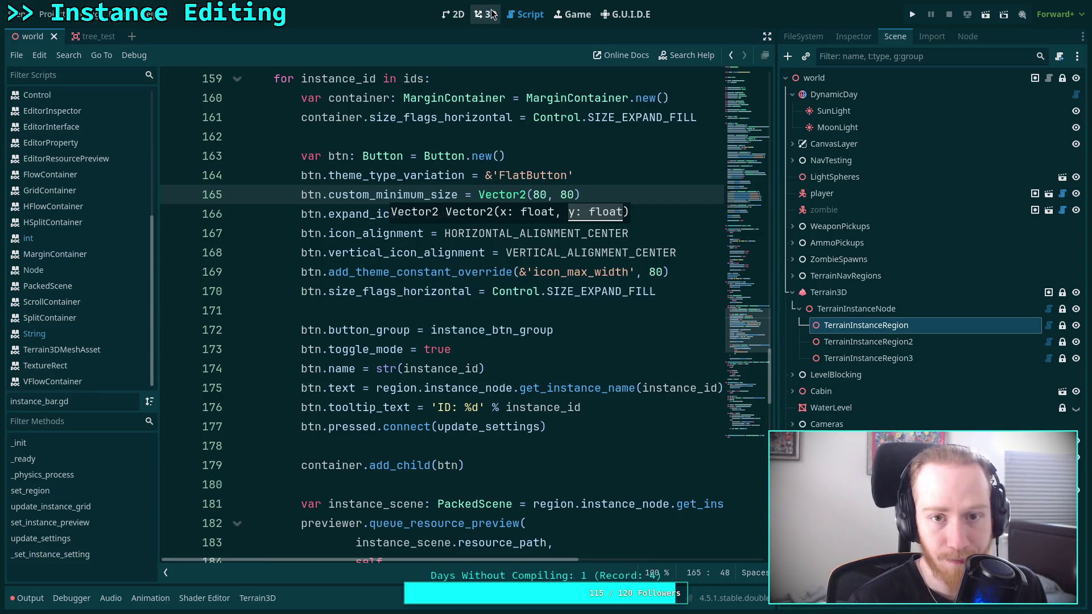
Step: Select TerrainInstanceRegion in the 3D view and screenshot the palette thumbnails
left_click(485, 15)
left_click(892, 281)
left_click(889, 327)
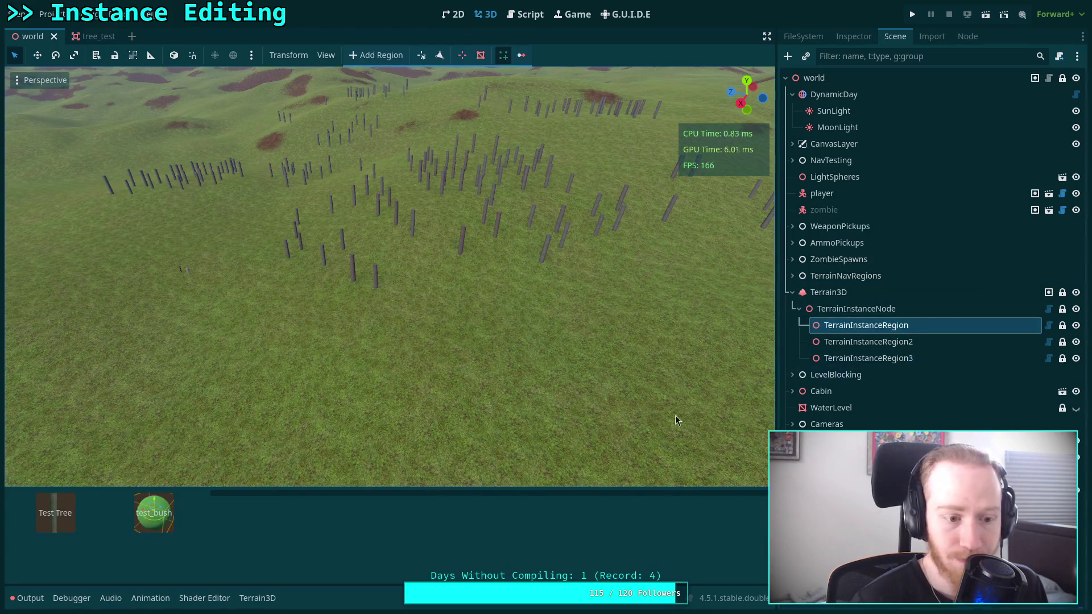
key("Print")
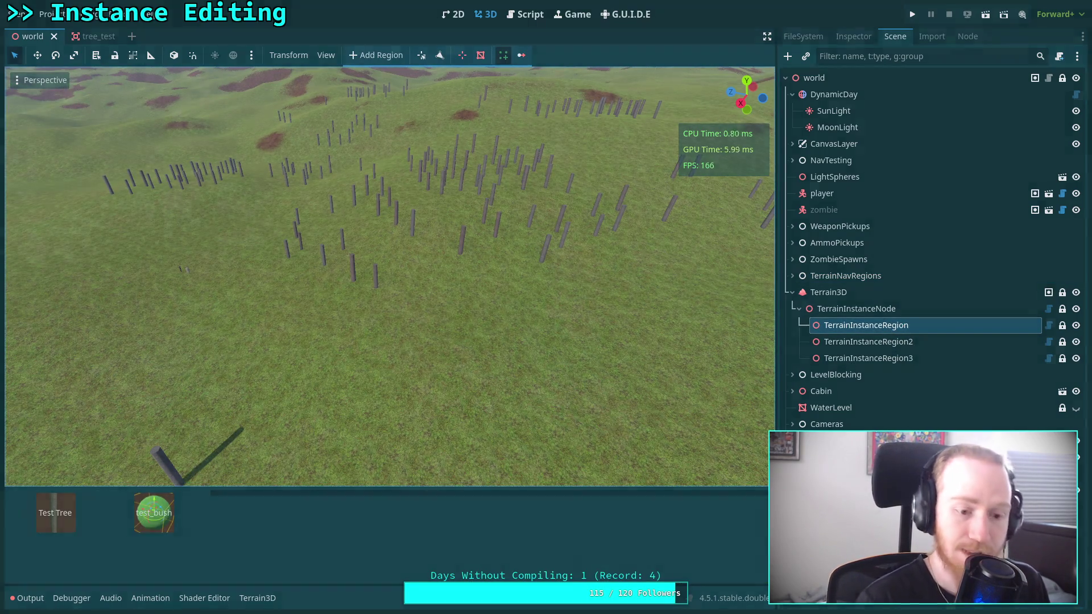
left_click_drag(28, 547, 180, 489)
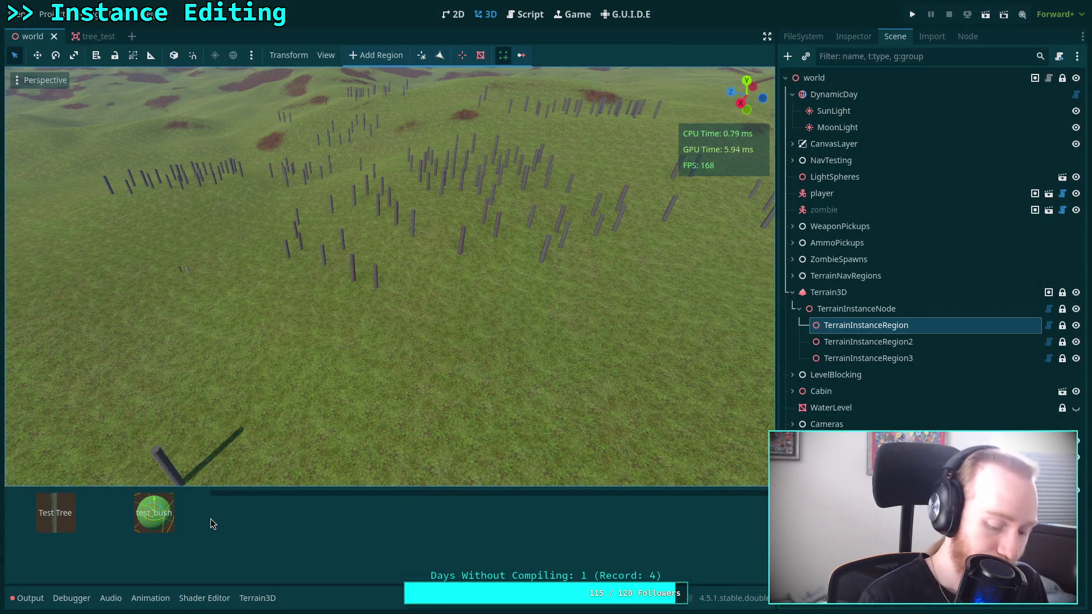
key("alt+Tab")
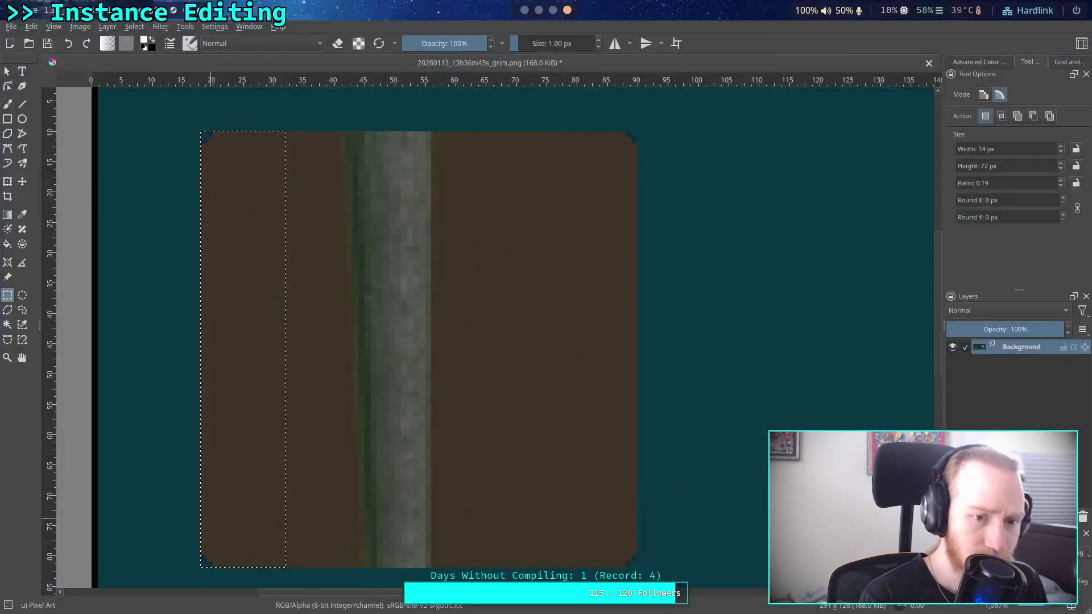
Step: Close the older bar screenshot in Krita without saving it
left_click(29, 44)
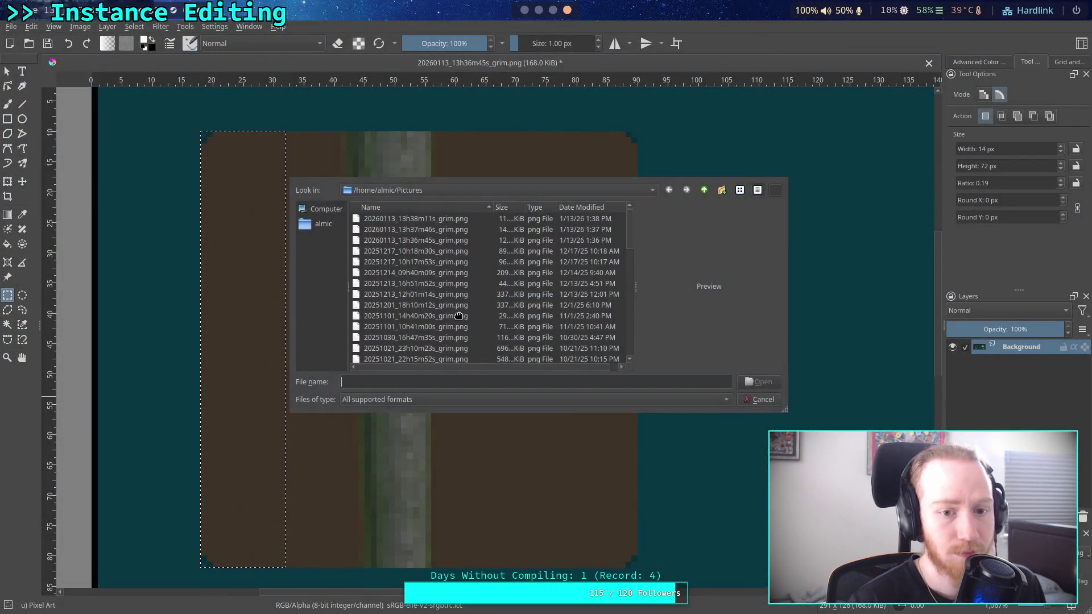
key("Escape")
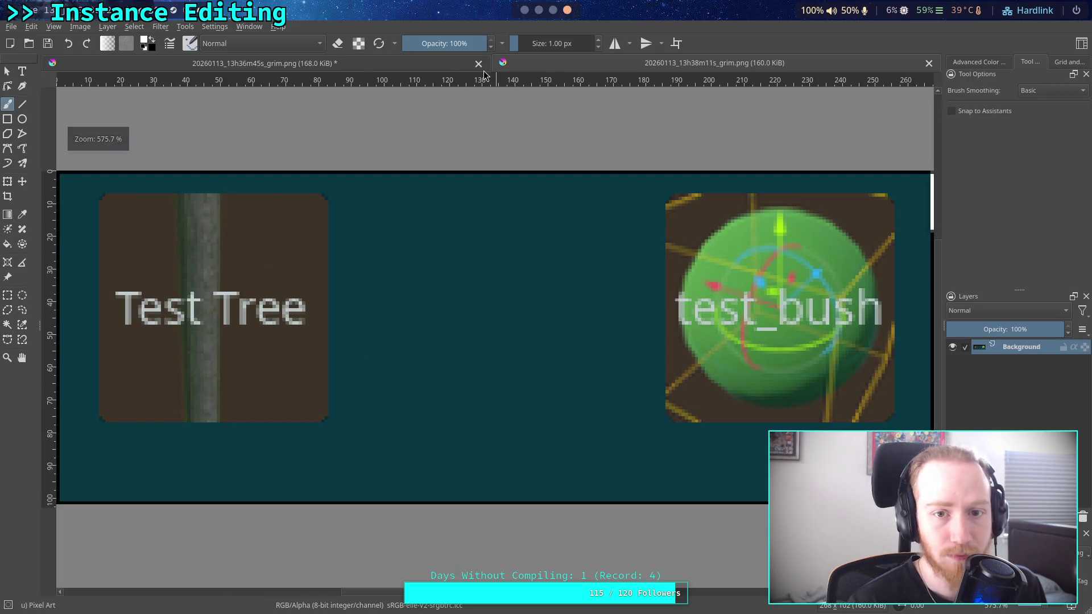
left_click(479, 63)
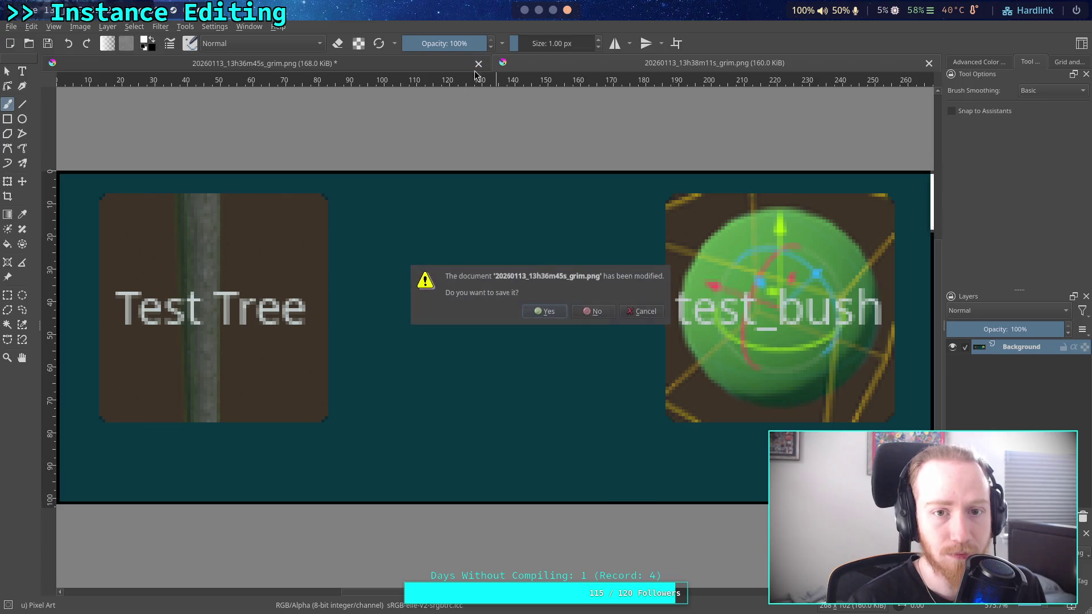
left_click(593, 311)
Step: Measure the 12×70 px gap left of the Test Tree label with Rectangle Select
key("ctrl+r")
scroll(123, 281, "up", 2)
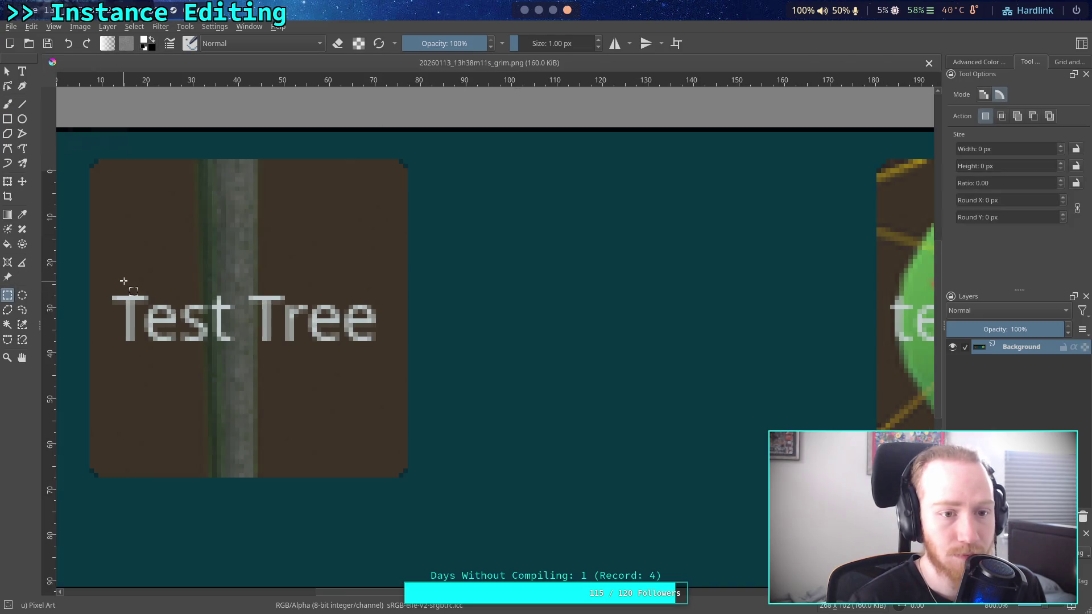
mouse_move(182, 178)
left_mouse_down()
mouse_move(224, 367)
mouse_move(238, 497)
left_mouse_up()
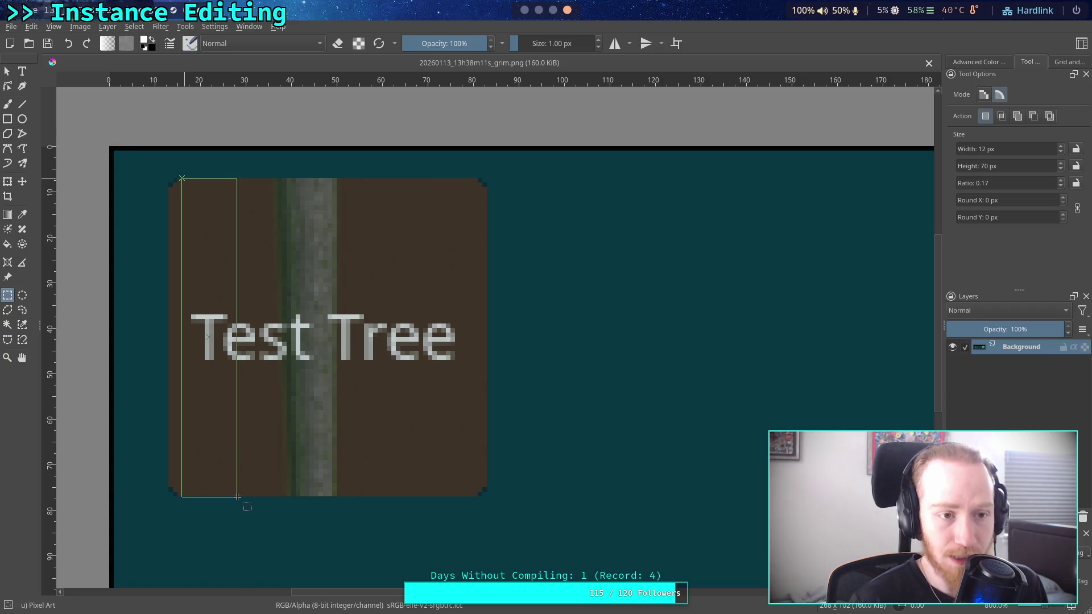
key("super+2")
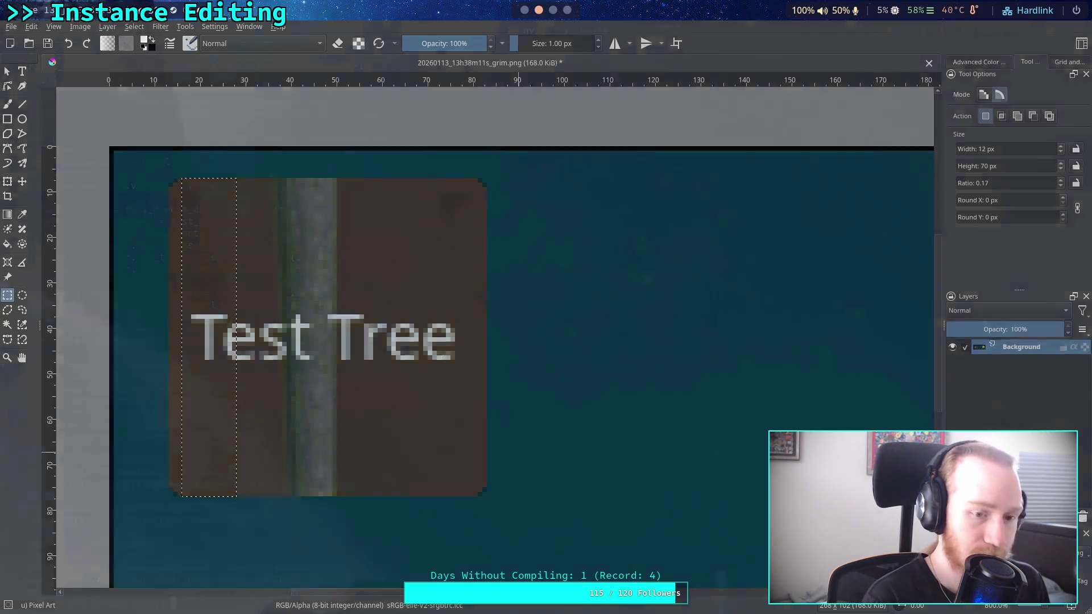
key("super+1")
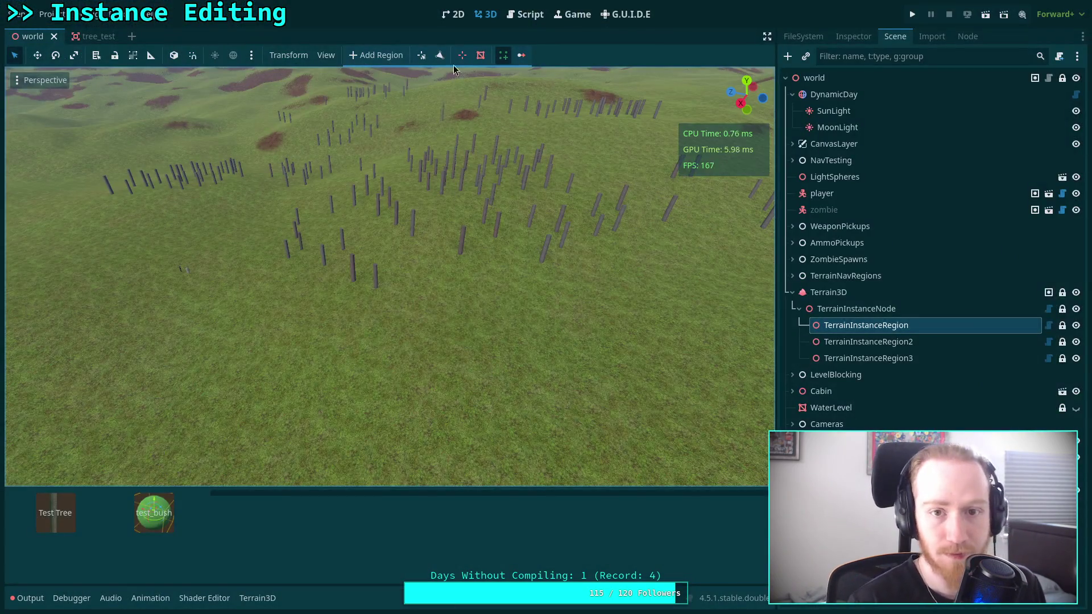
Step: Set the instance buttons' minimum size to Vector2(90, 90) on line 165 and save
left_click(525, 15)
key("BackSpace")
type("0")
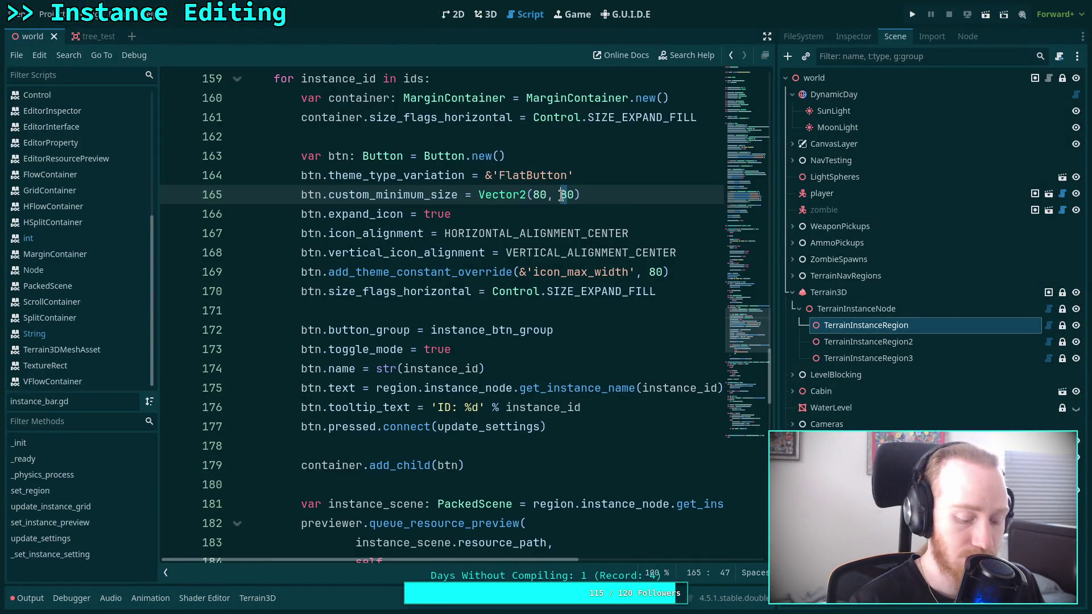
type("0")
left_click(562, 195)
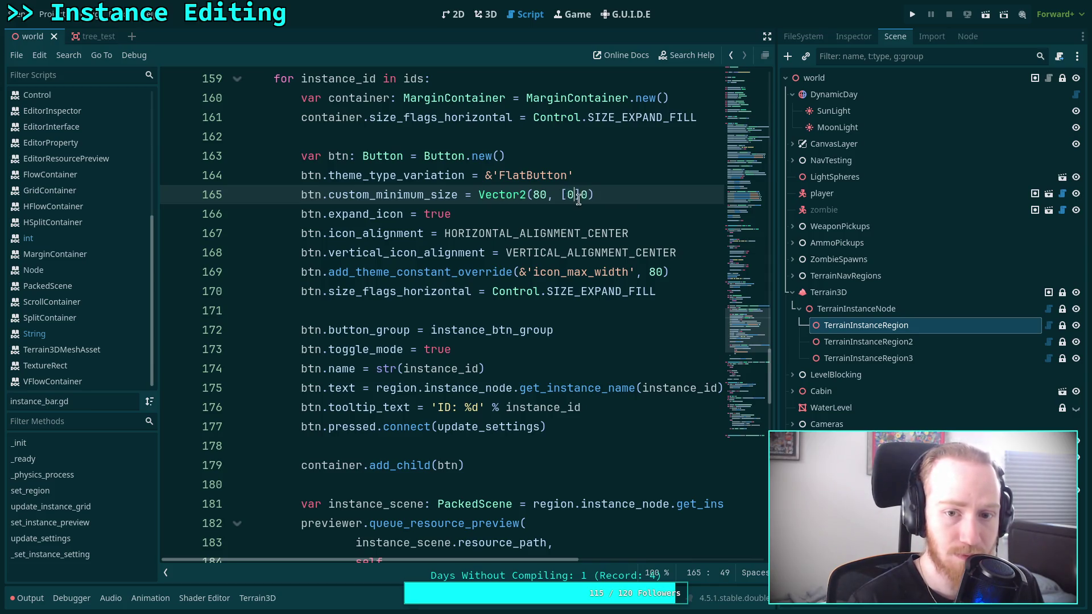
key("shift+Right")
key("shift+Right")
type("9")
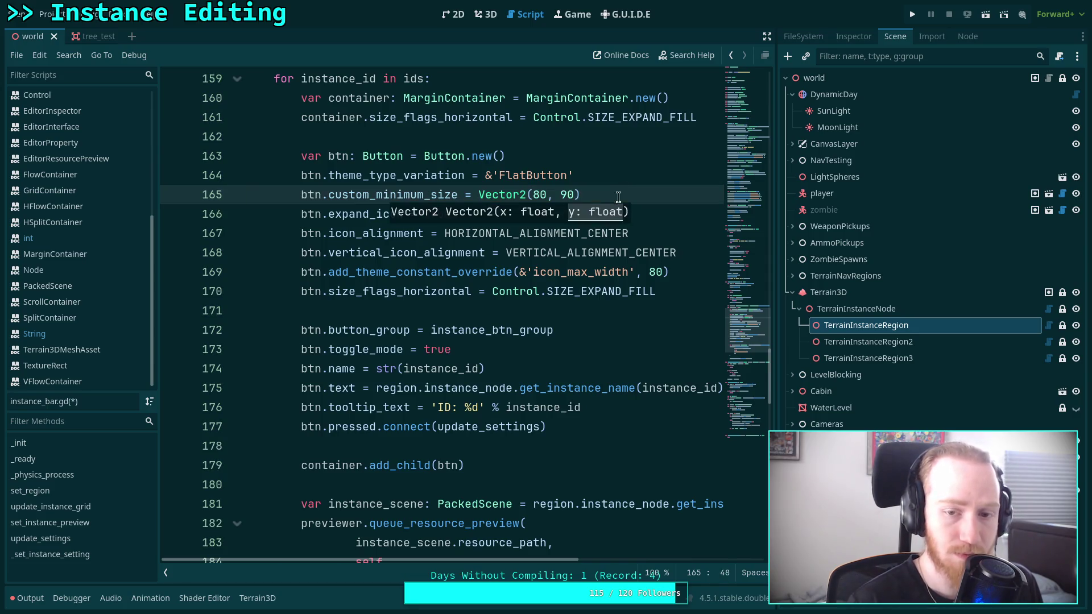
left_click(624, 186)
key("ctrl+s")
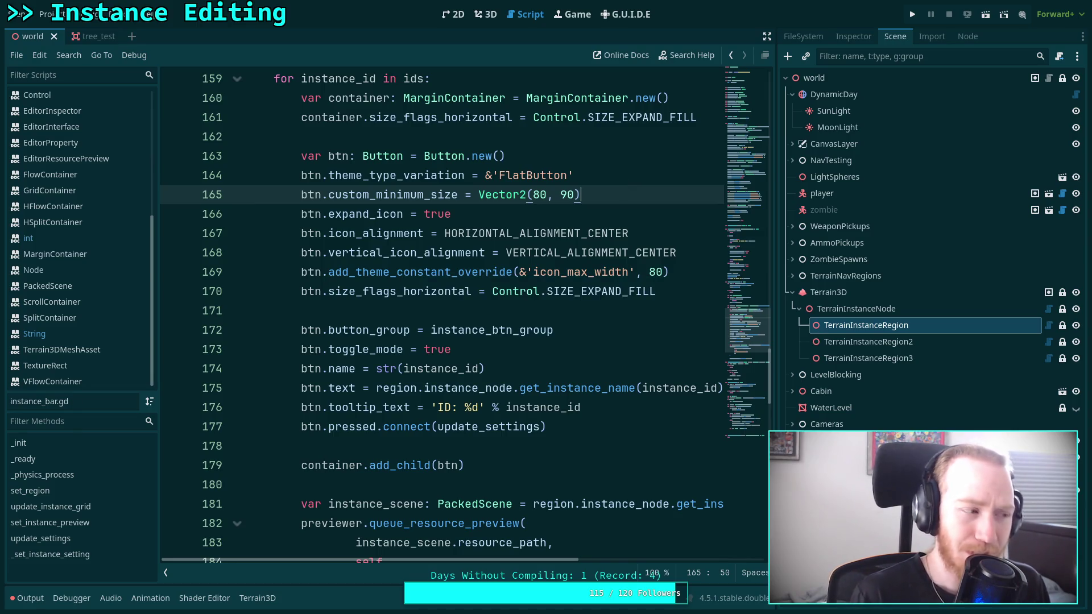
left_click(533, 196)
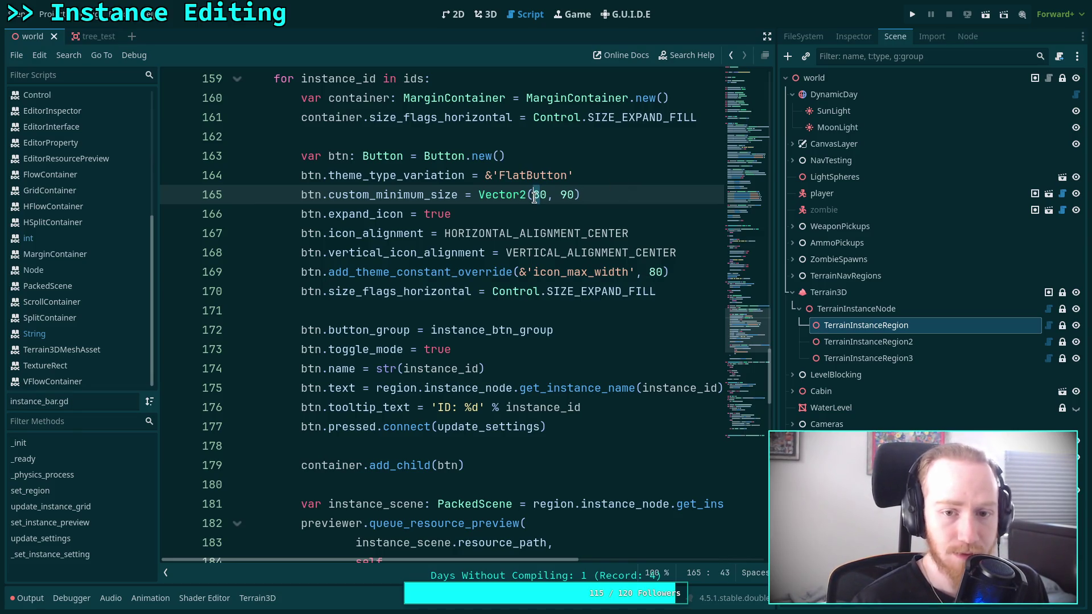
key("Delete")
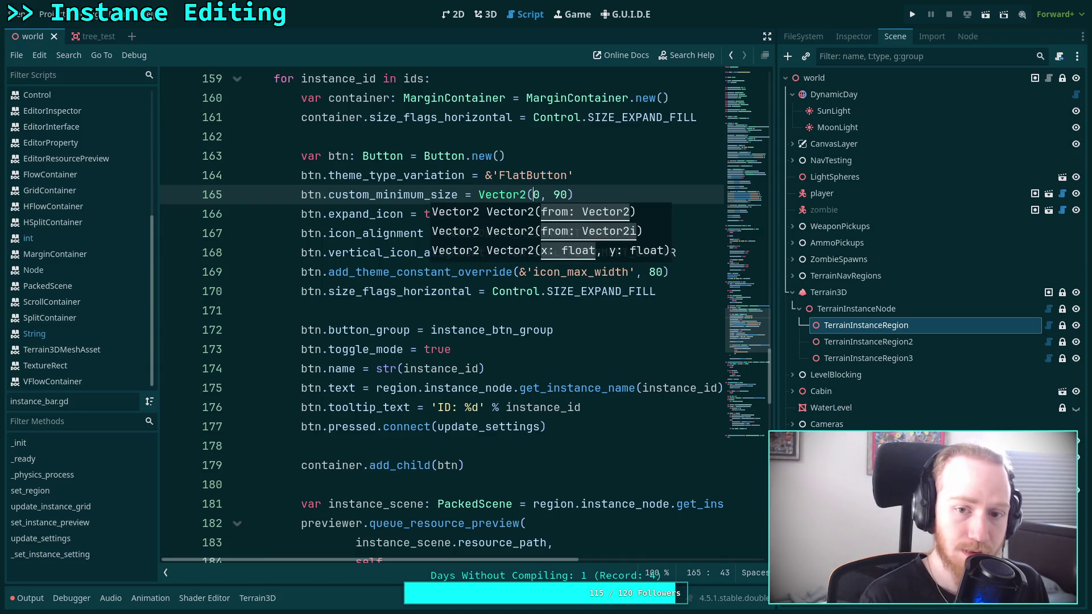
type("9")
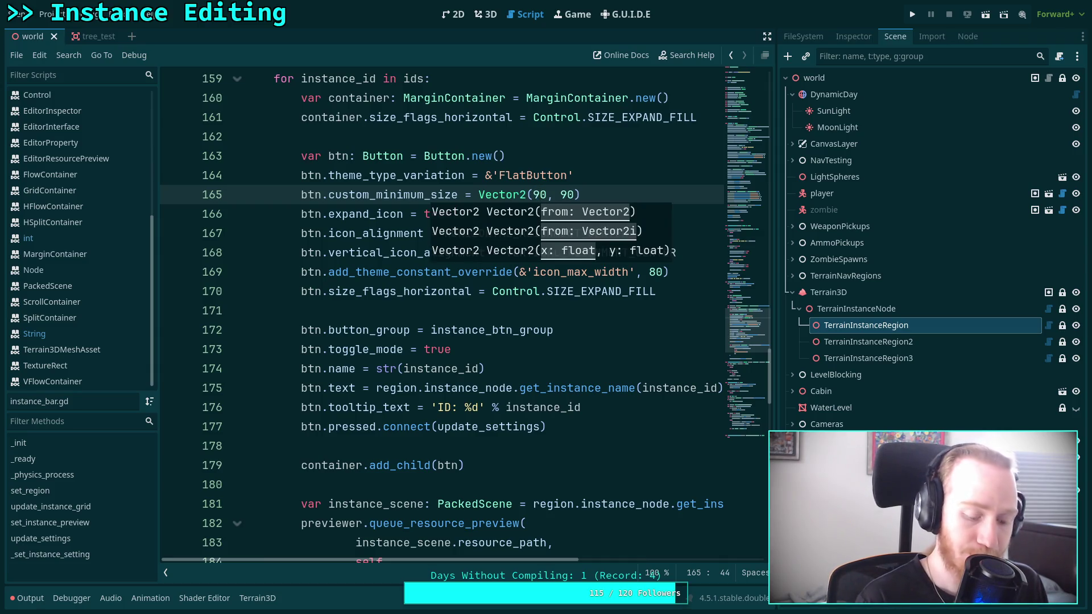
left_click(391, 155)
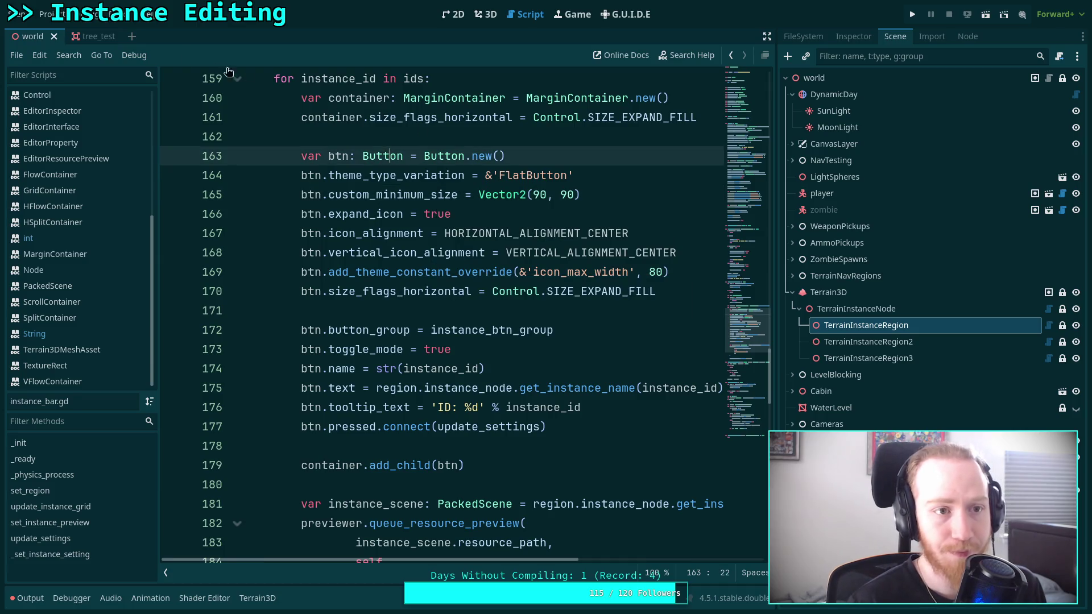
Step: Capture a region screenshot of the Test Tree and test_bush thumbnails from the 3D view
left_click(485, 16)
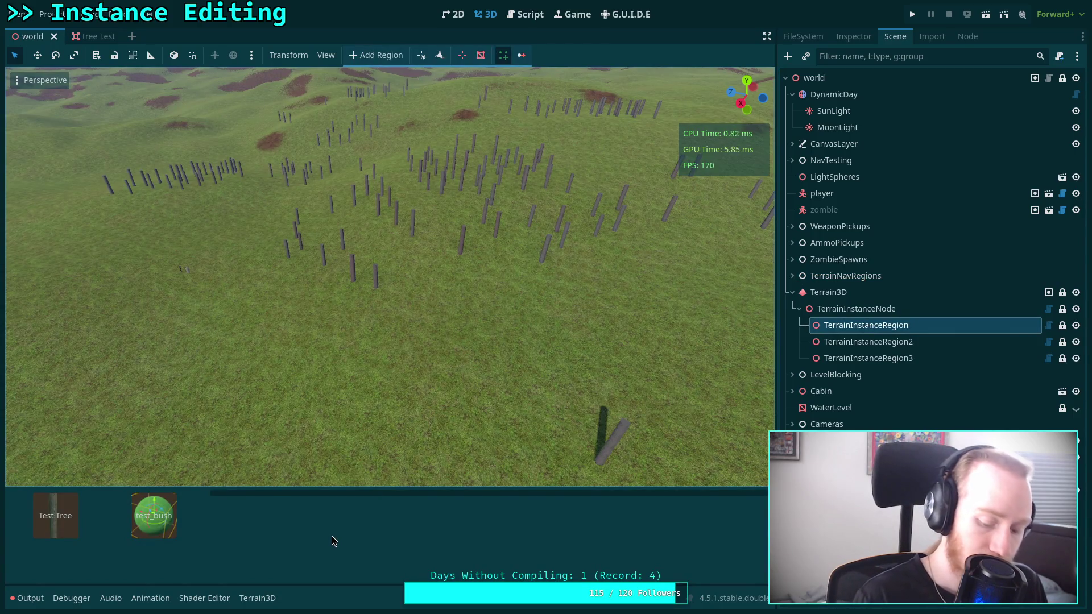
key("Print")
left_click_drag(17, 546, 191, 490)
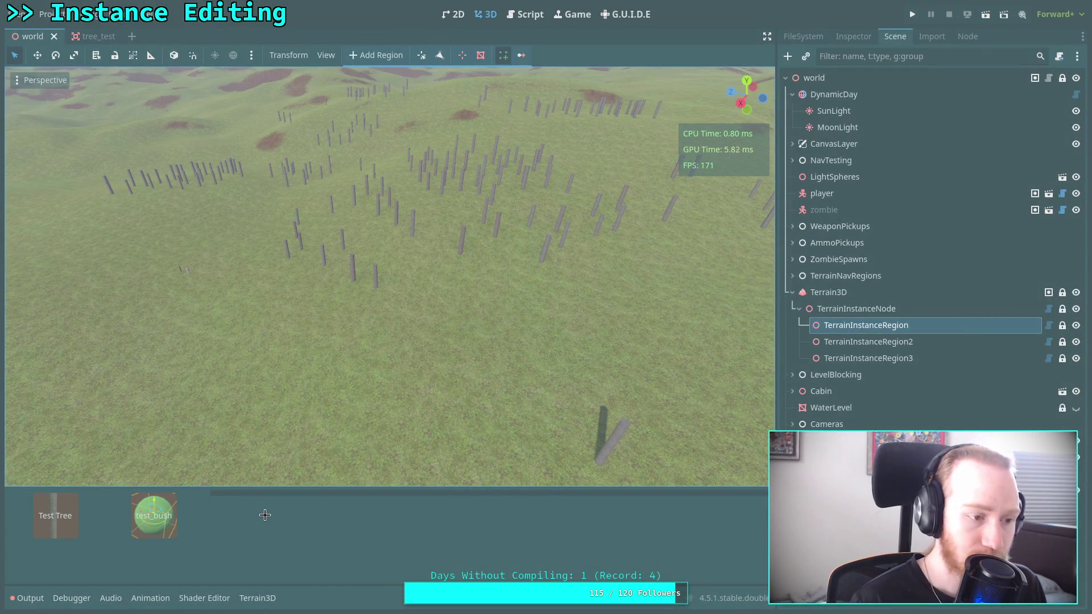
left_click_drag(24, 546, 188, 489)
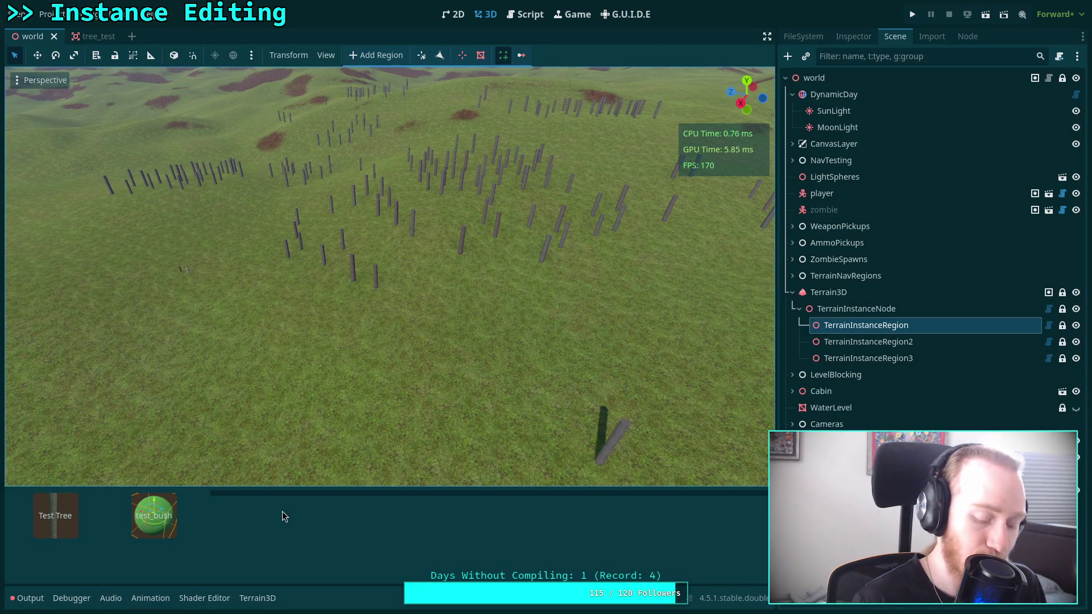
key("ctrl+o")
Step: Open the newest screenshot and discard the older one without saving
key("Escape")
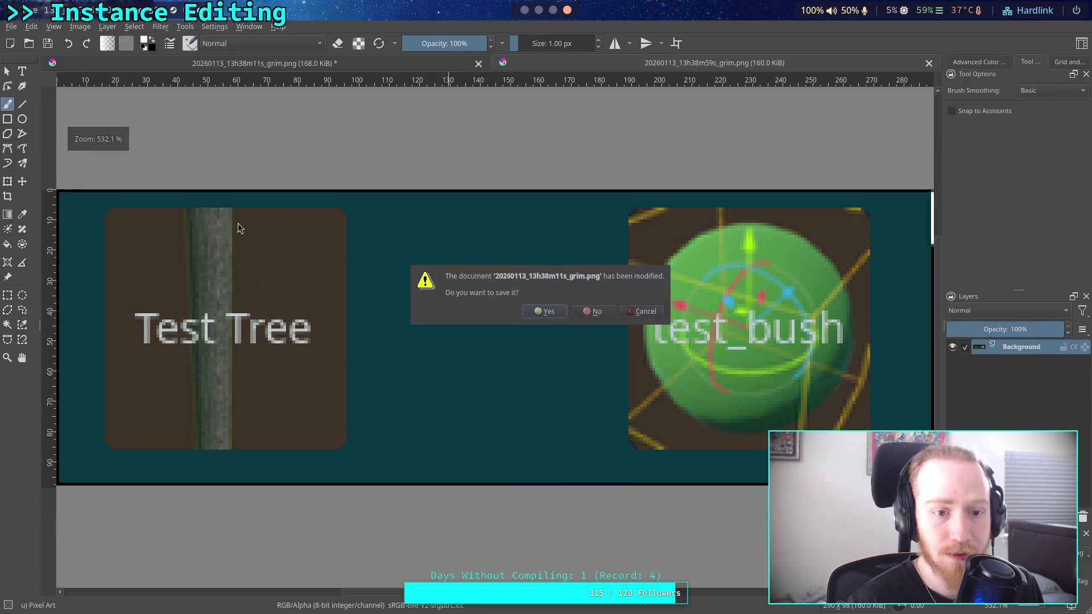
left_click(478, 63)
left_click(548, 313)
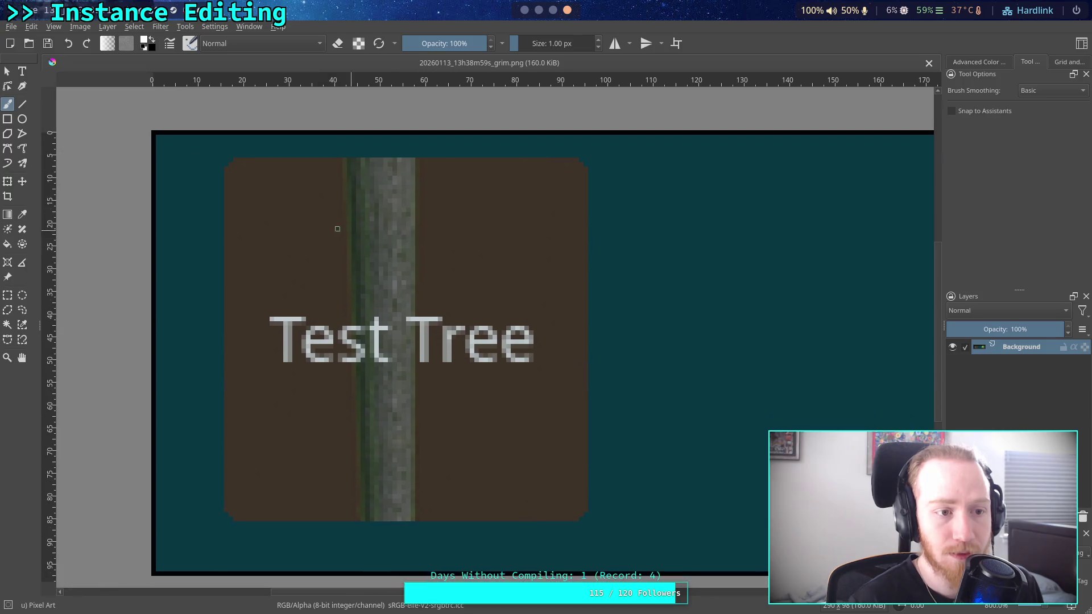
Step: Measure the 80×36 px name area of the Test Tree thumbnail, then deselect
left_click(8, 295)
mouse_move(237, 157)
left_mouse_down()
mouse_move(292, 524)
mouse_move(592, 512)
mouse_move(293, 342)
mouse_move(226, 335)
left_mouse_up()
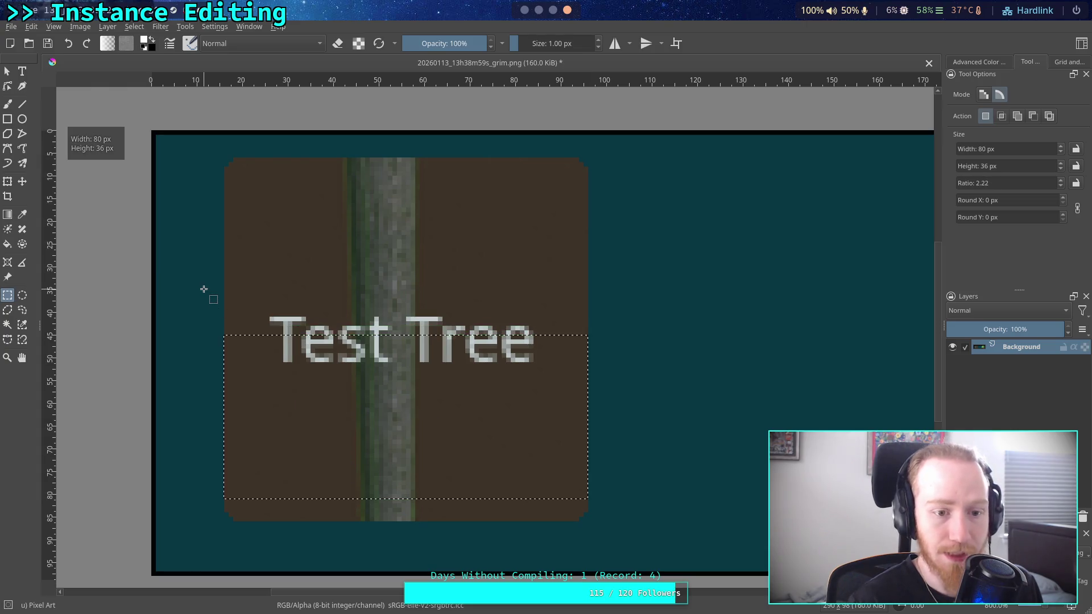
scroll(227, 261, "down", 3, "ctrl")
left_click(164, 152)
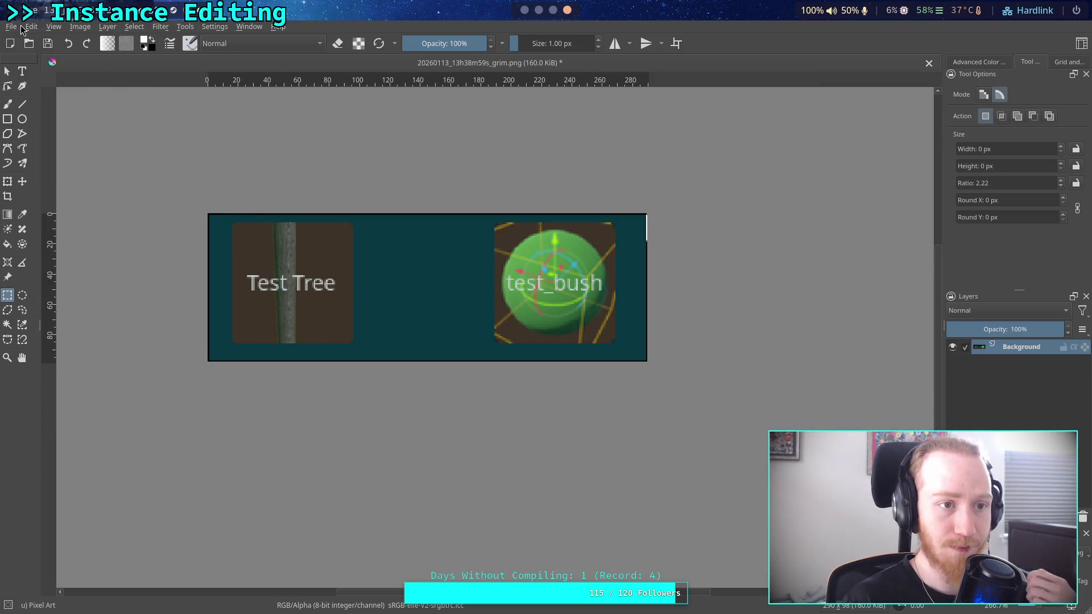
Step: Quit Krita without saving the screenshot
left_click(11, 26)
left_click(87, 320)
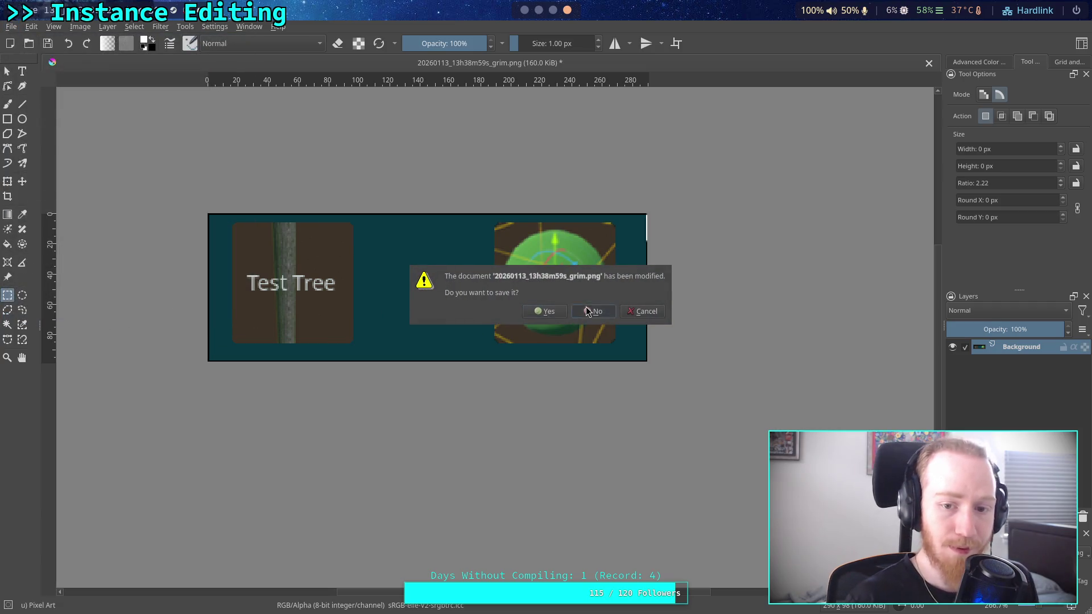
left_click(591, 310)
key("super+1")
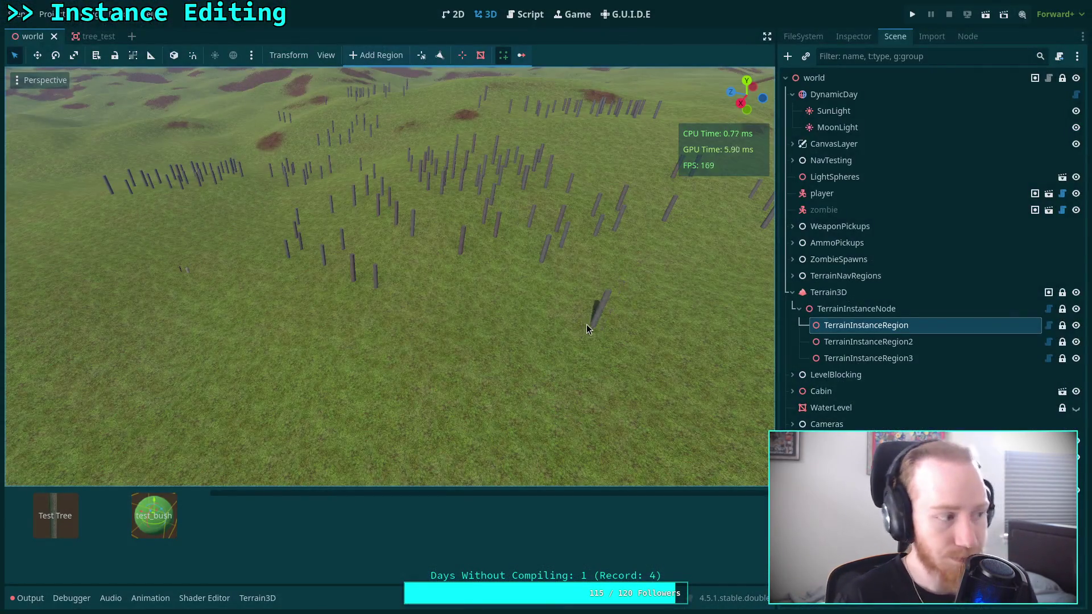
Step: Select the test_bush tile in the Terrain3D dock, then go back to instance_bar.gd
left_click(193, 515)
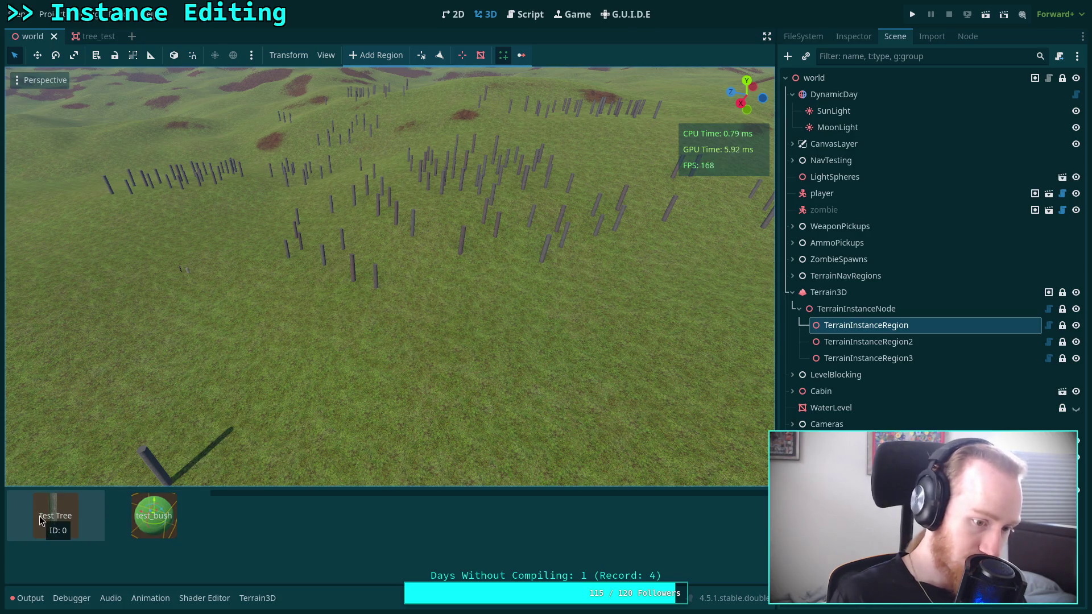
left_click(529, 15)
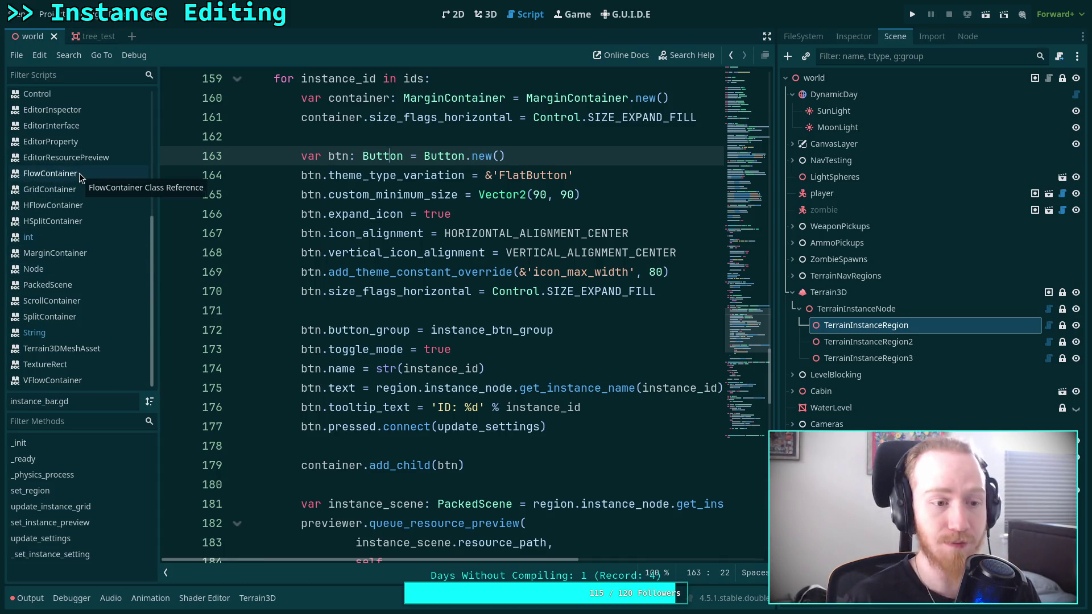
scroll(67, 193, "up", 3)
scroll(67, 183, "up", 3)
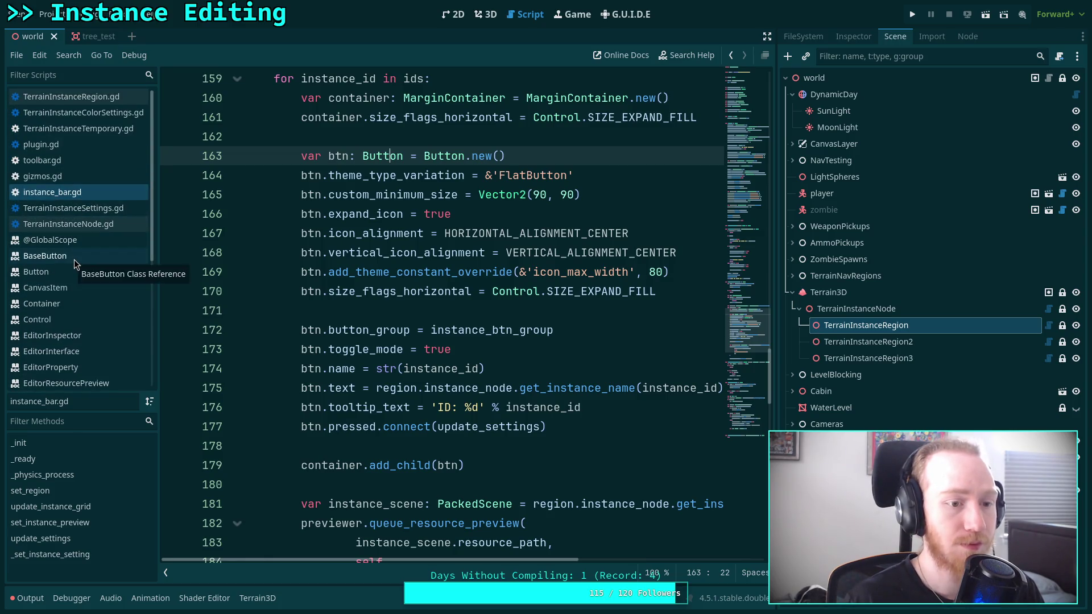
Step: Skim the Button class documentation
left_click(65, 275)
scroll(435, 343, "down", 10)
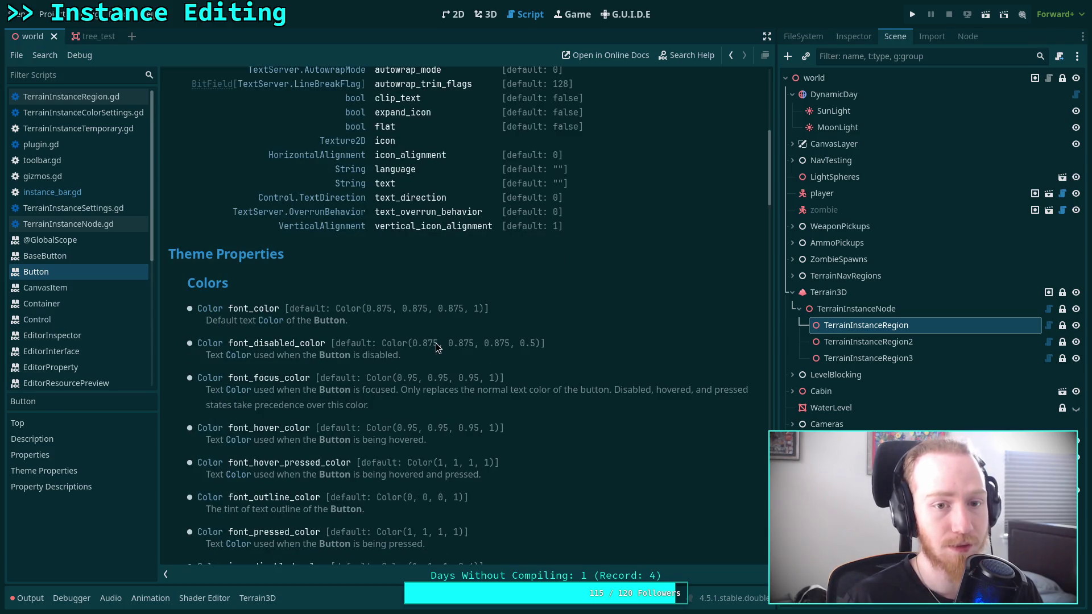
scroll(436, 343, "up", 2)
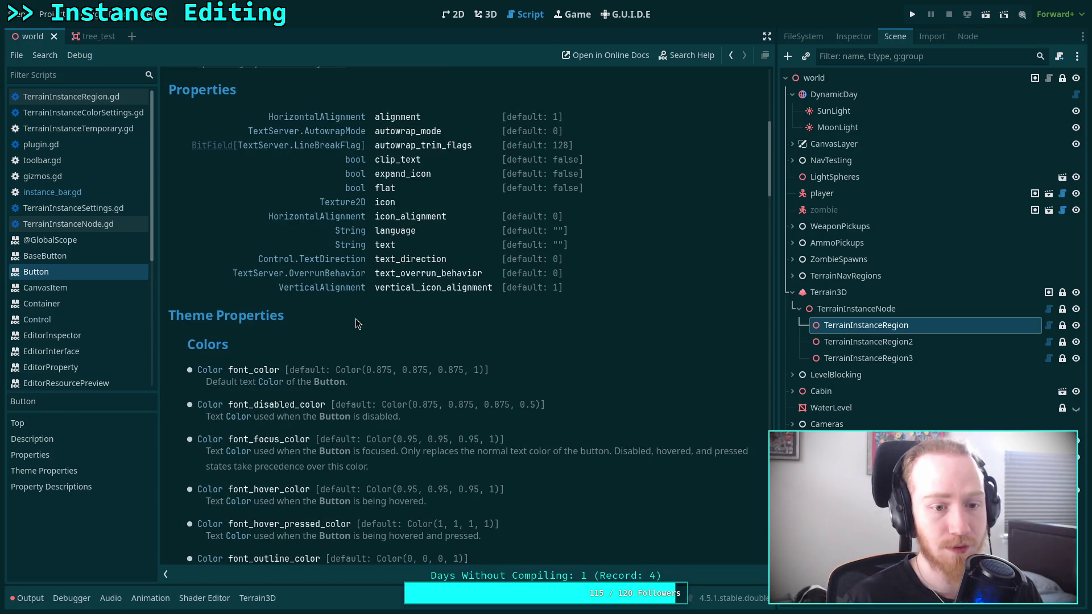
scroll(340, 339, "down", 4)
scroll(324, 356, "down", 2)
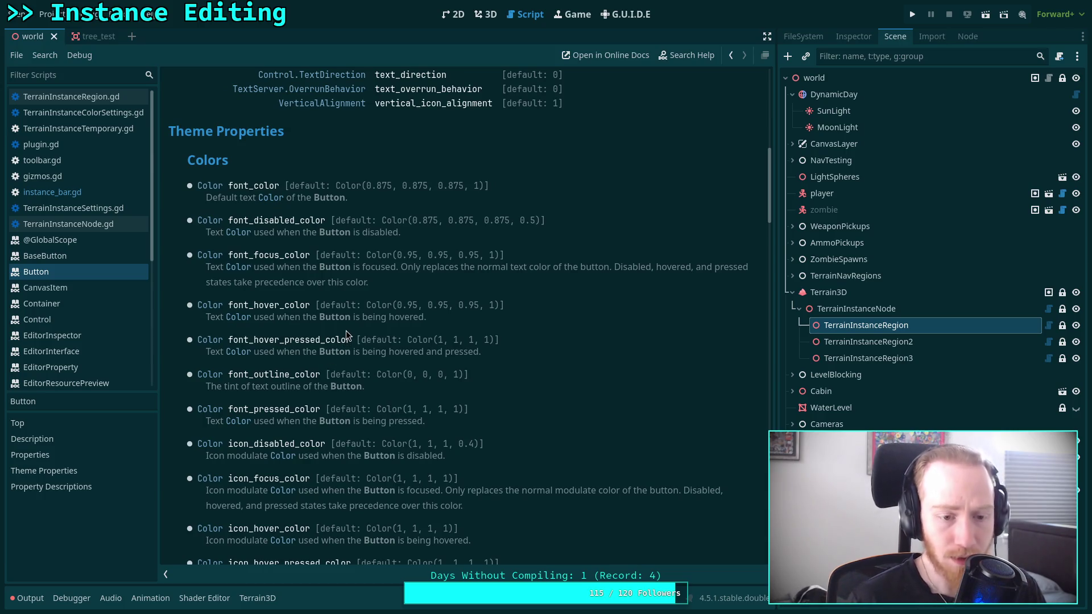
scroll(346, 331, "down", 4)
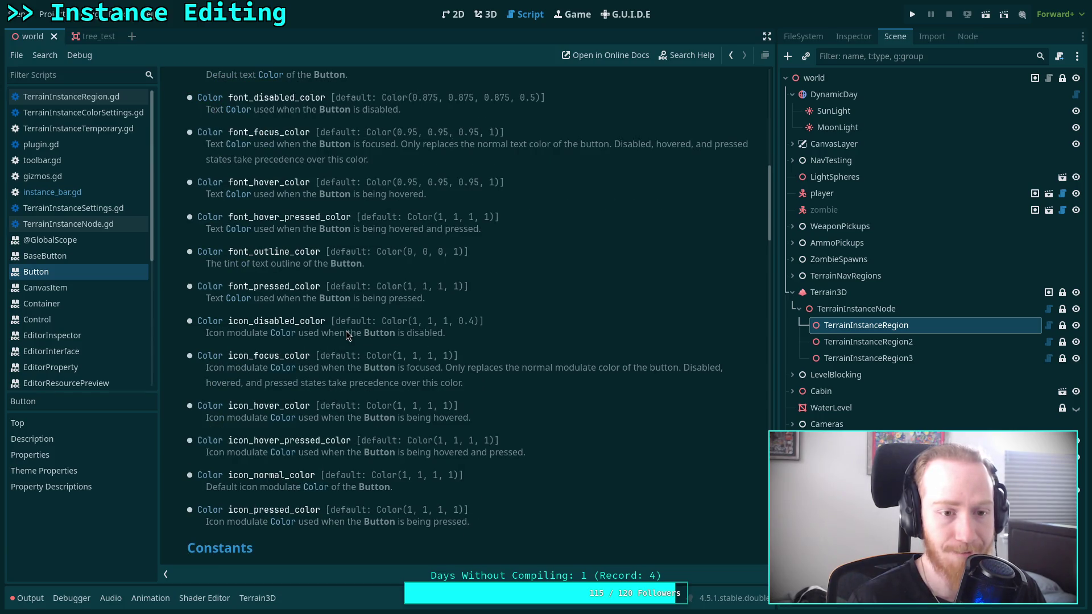
scroll(346, 332, "up", 2)
scroll(346, 330, "down", 20)
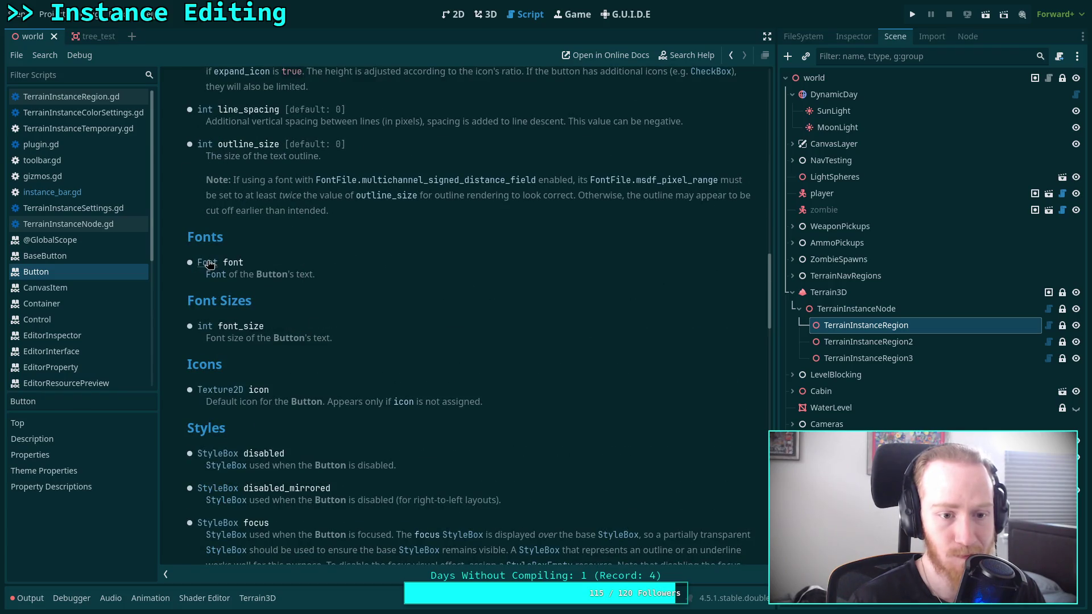
Step: Read through the Font class documentation
left_click(208, 263)
scroll(495, 322, "down", 2)
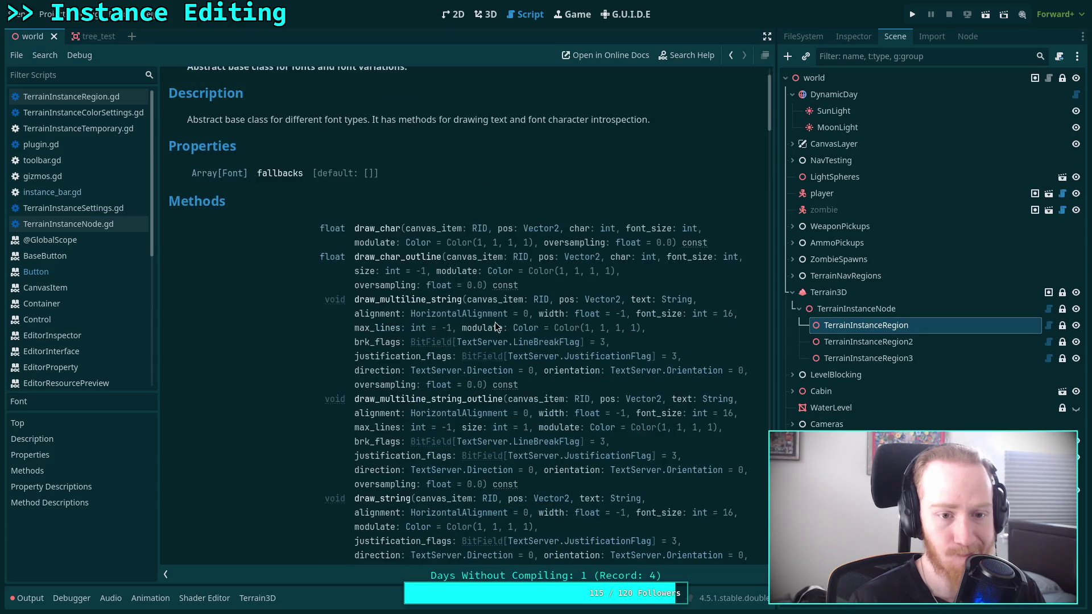
scroll(384, 272, "down", 14)
scroll(472, 322, "down", 20)
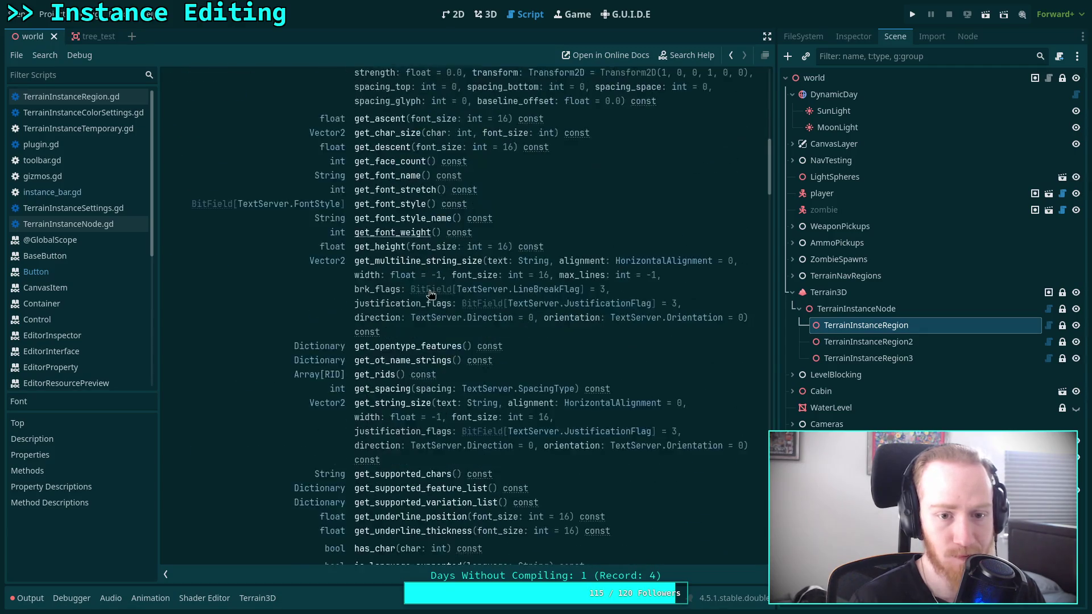
scroll(472, 322, "down", 20)
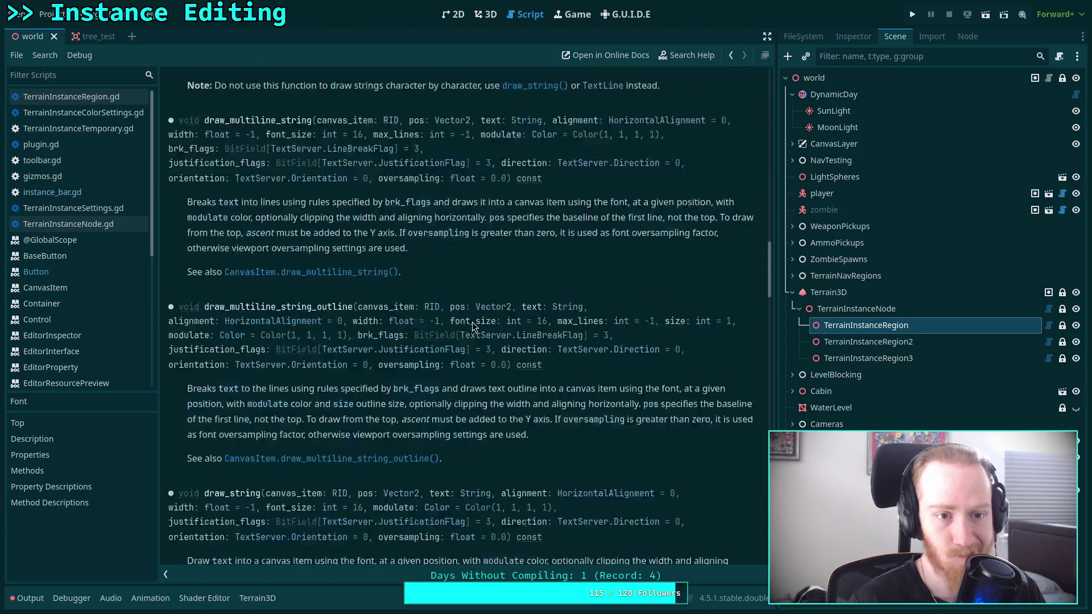
scroll(472, 322, "down", 20)
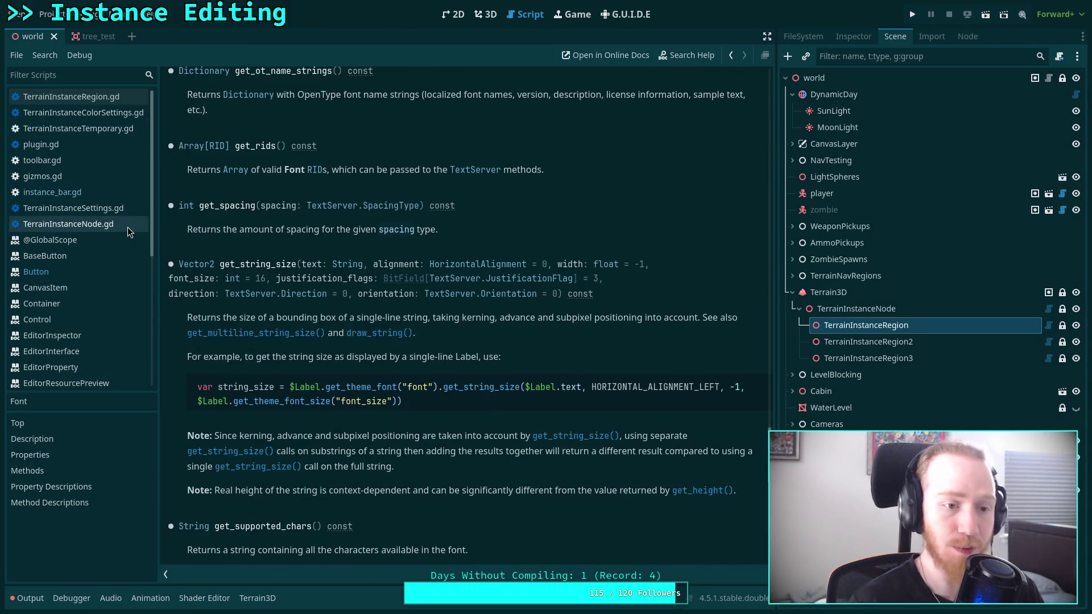
Step: Scroll the Button reference to Theme Properties > Colors for font and icon colour settings
left_click(78, 272)
scroll(397, 346, "down", 2)
scroll(397, 346, "down", 15)
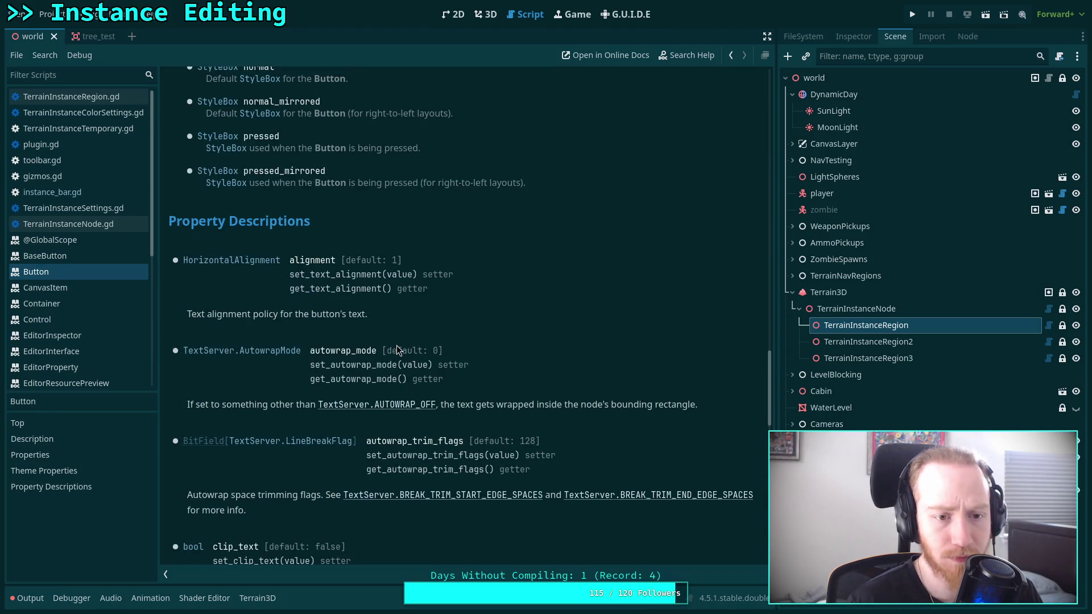
scroll(397, 348, "down", 5)
scroll(397, 350, "down", 6)
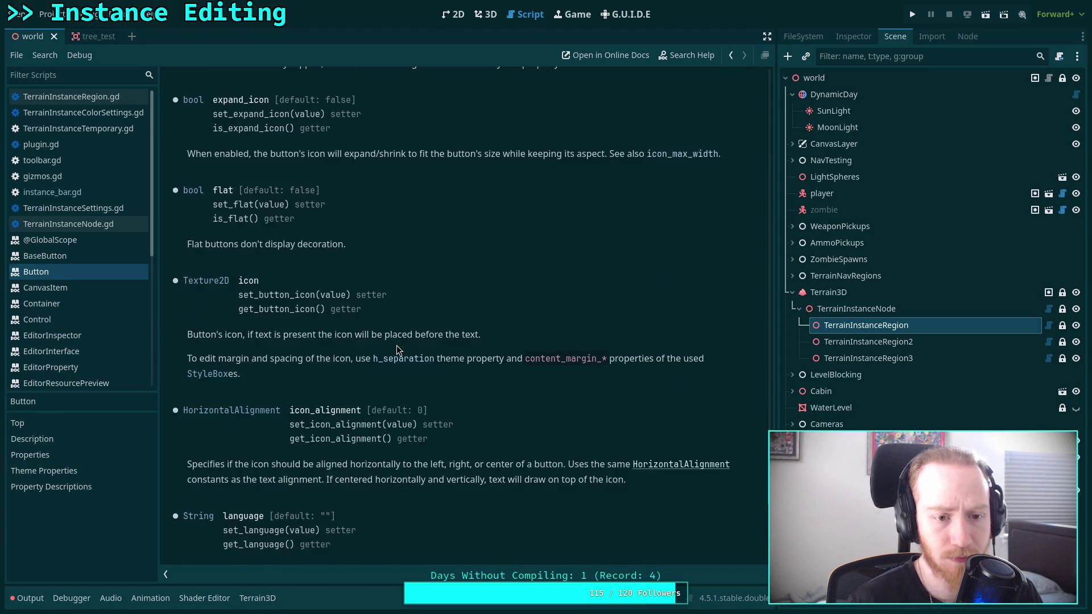
scroll(397, 348, "down", 5)
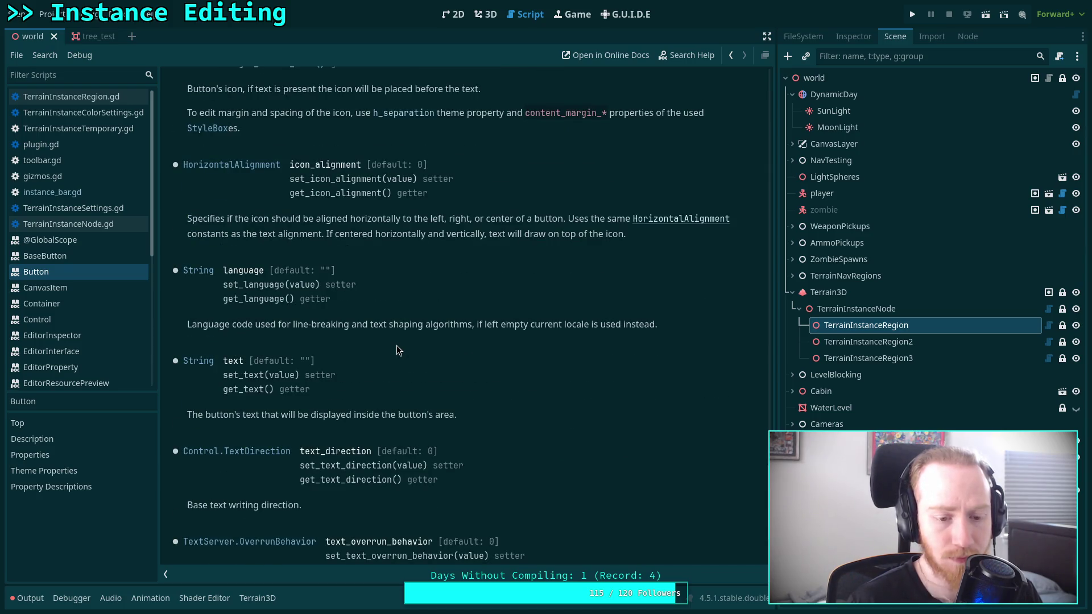
scroll(397, 349, "down", 3)
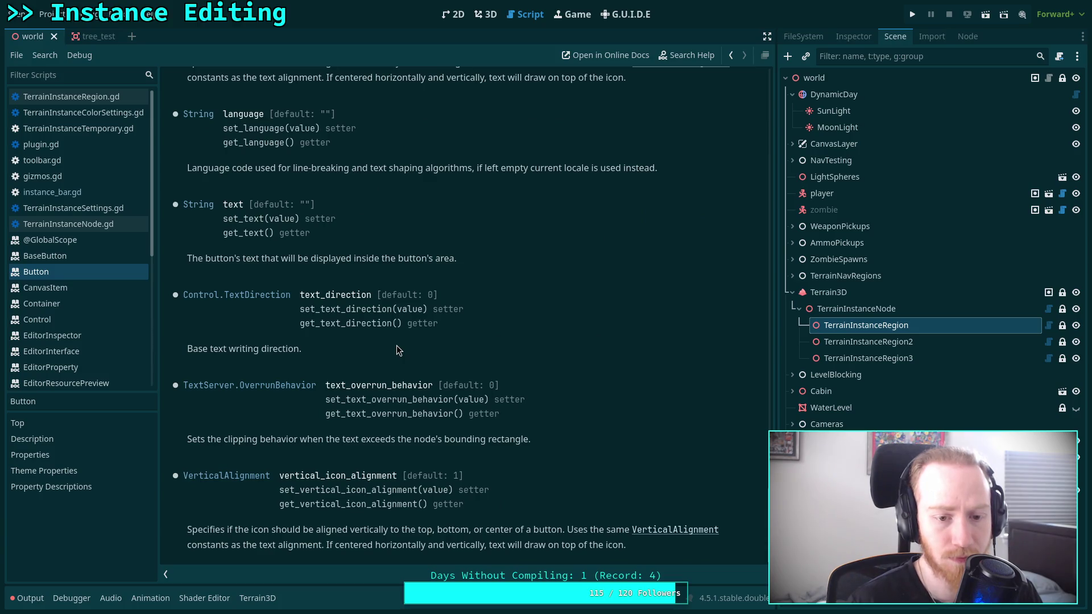
scroll(397, 349, "up", 20)
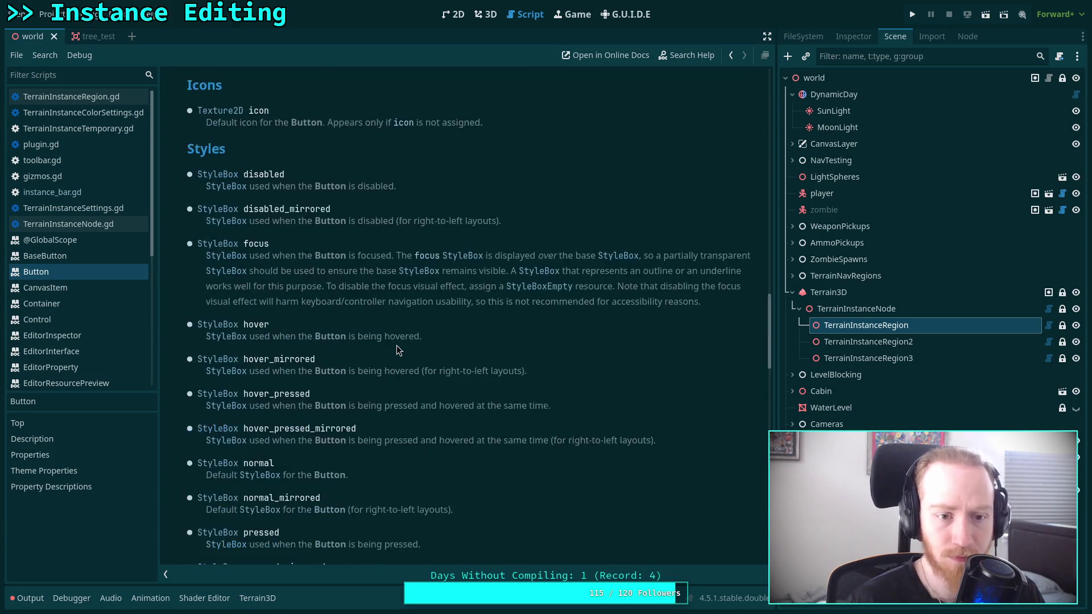
scroll(397, 349, "up", 6)
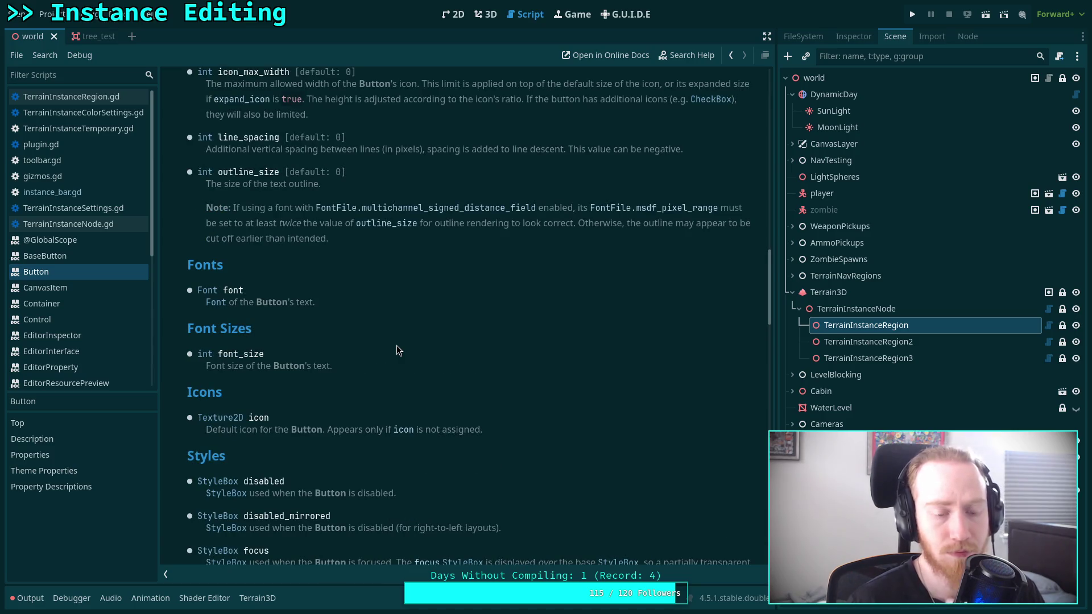
scroll(397, 347, "up", 4)
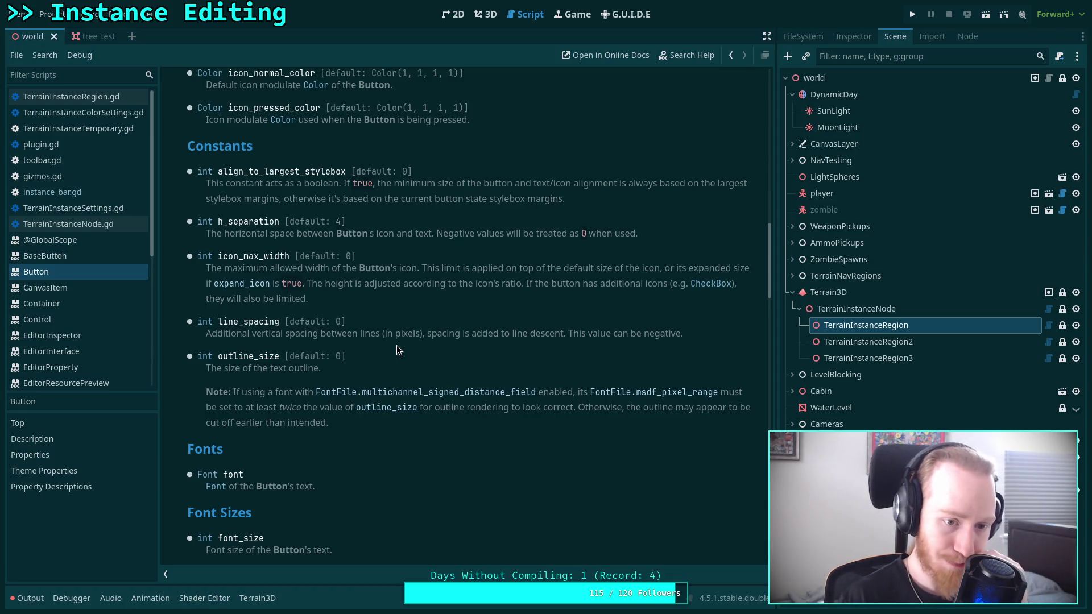
scroll(397, 345, "up", 2)
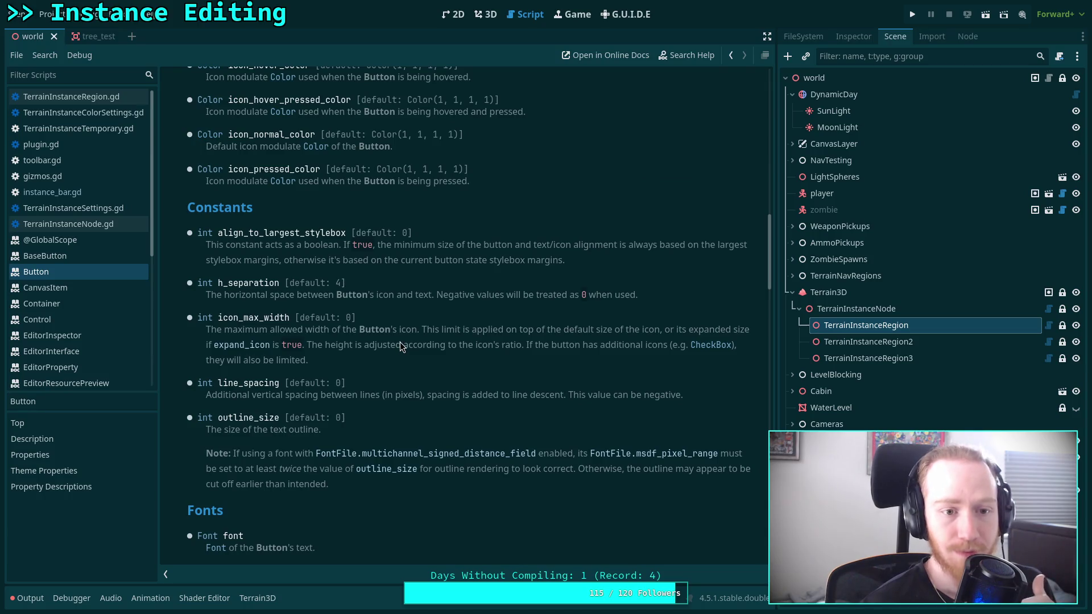
scroll(400, 342, "up", 3)
scroll(400, 345, "up", 5)
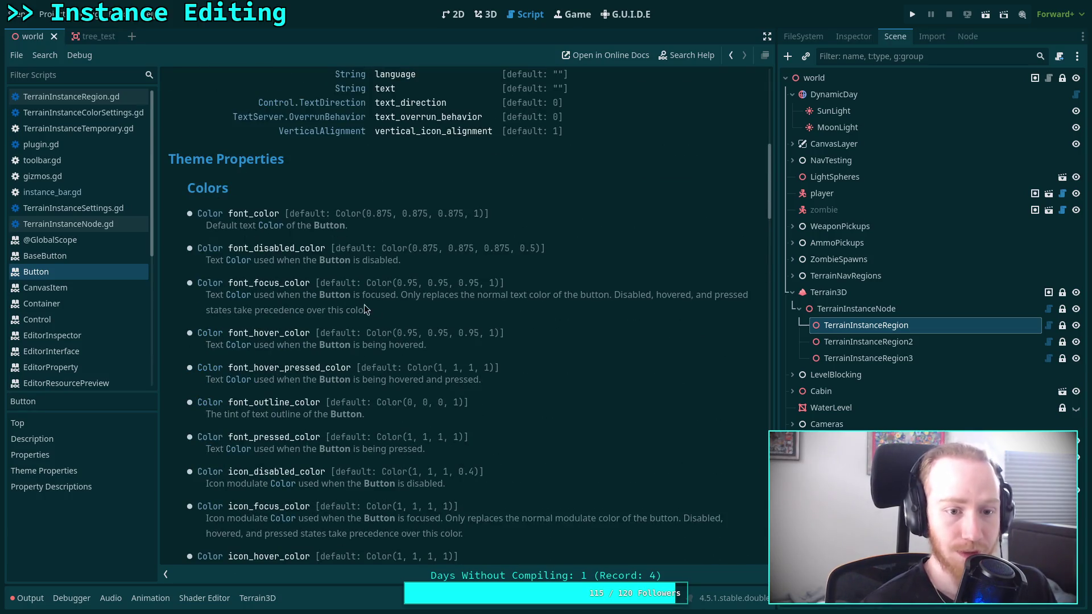
left_click(102, 192)
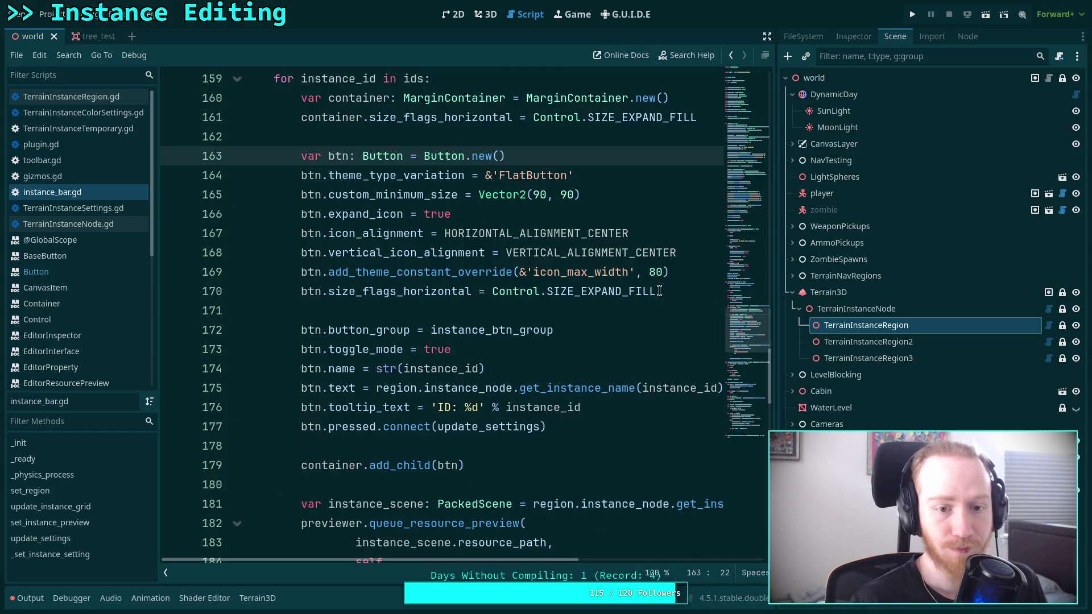
Step: Move size_flags_horizontal up under the FlatButton theme_type_variation and insert blank lines for overrides
left_click(699, 272)
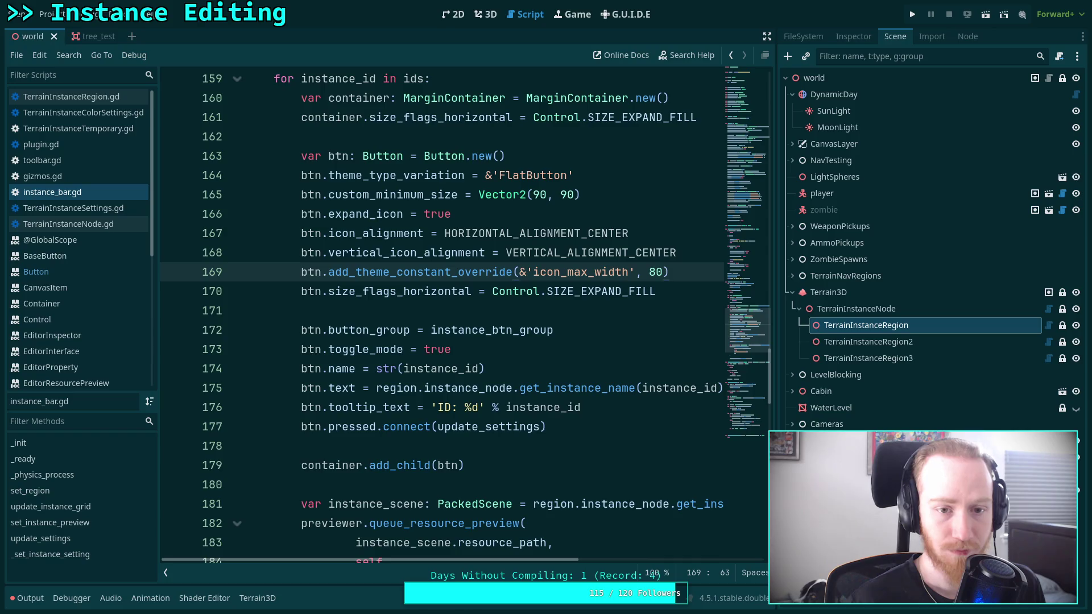
key("Down")
key("alt+Up")
key("alt+Up")
key("alt+Up")
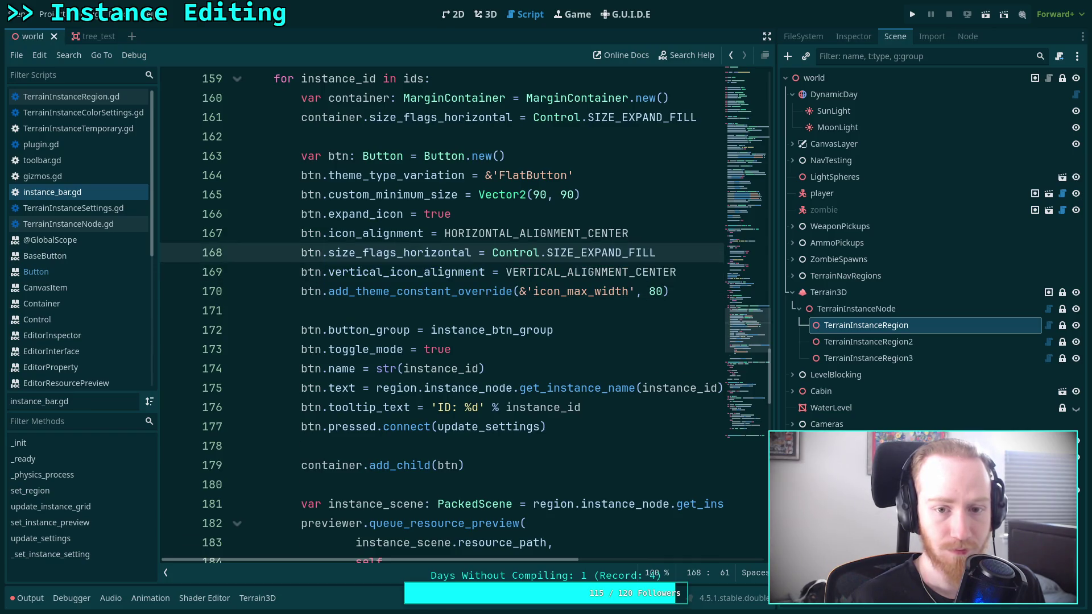
key("alt+Up")
key("Down")
key("Return")
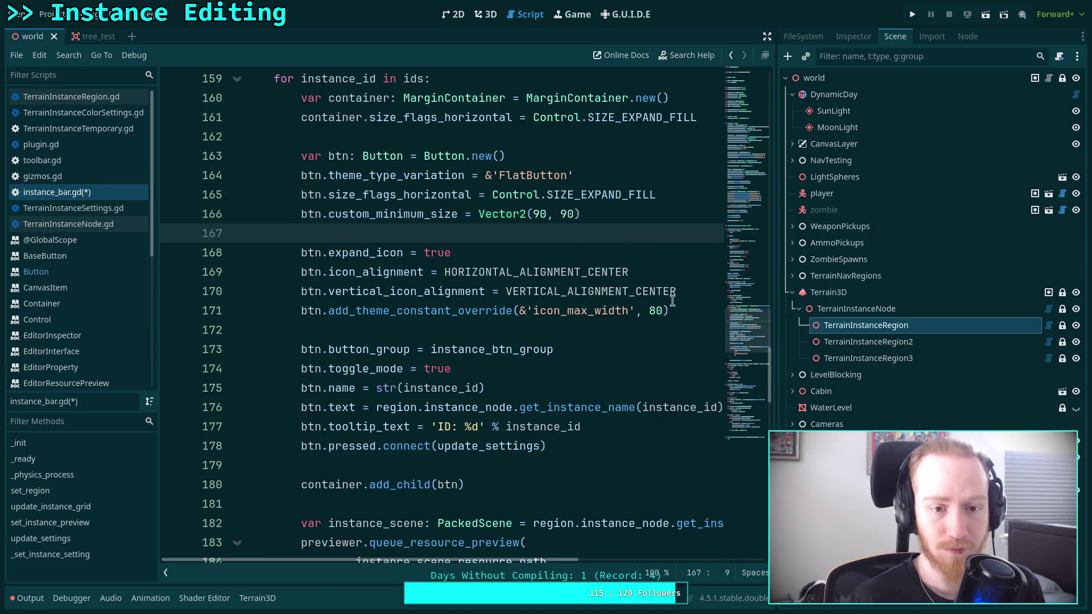
left_click(676, 306)
key("Return")
key("Return")
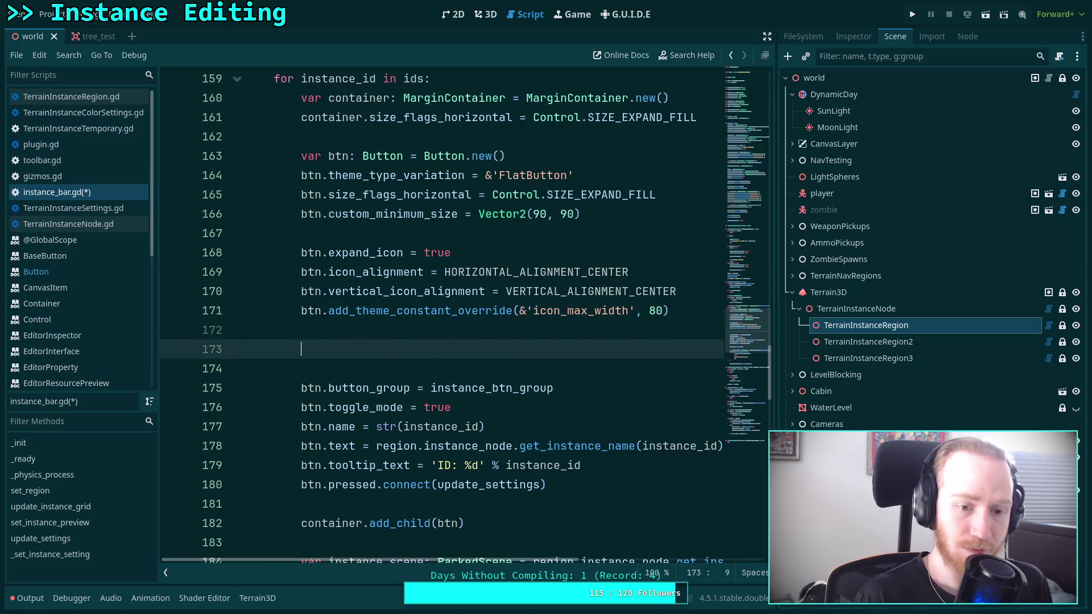
Step: Add a btn.add_theme_constant_override('outline_size', 1) line
type("btn.add")
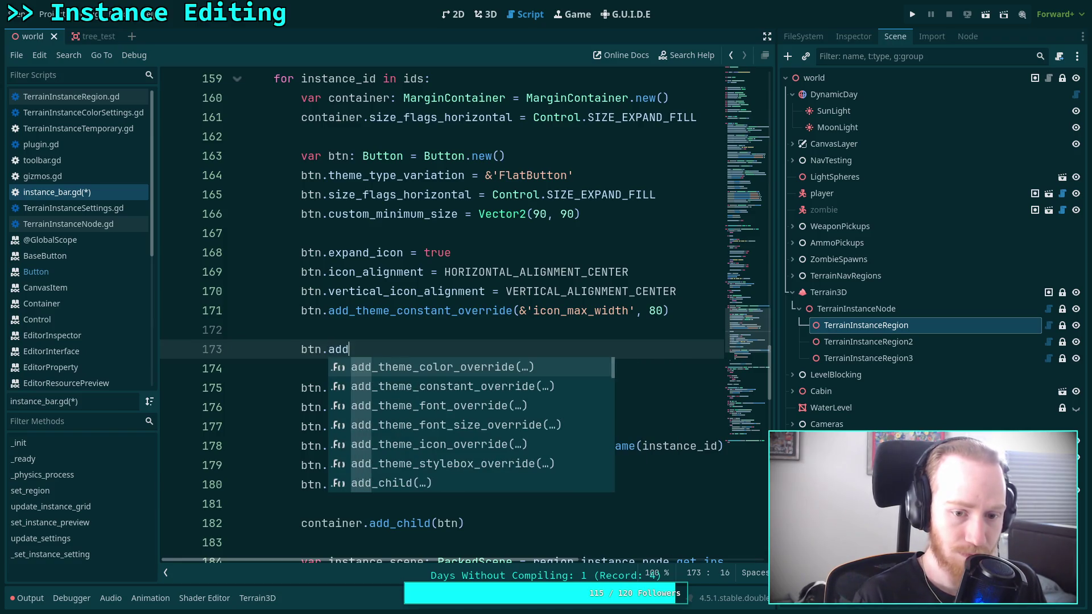
type("_th")
key("Down")
key("Return")
type("&")
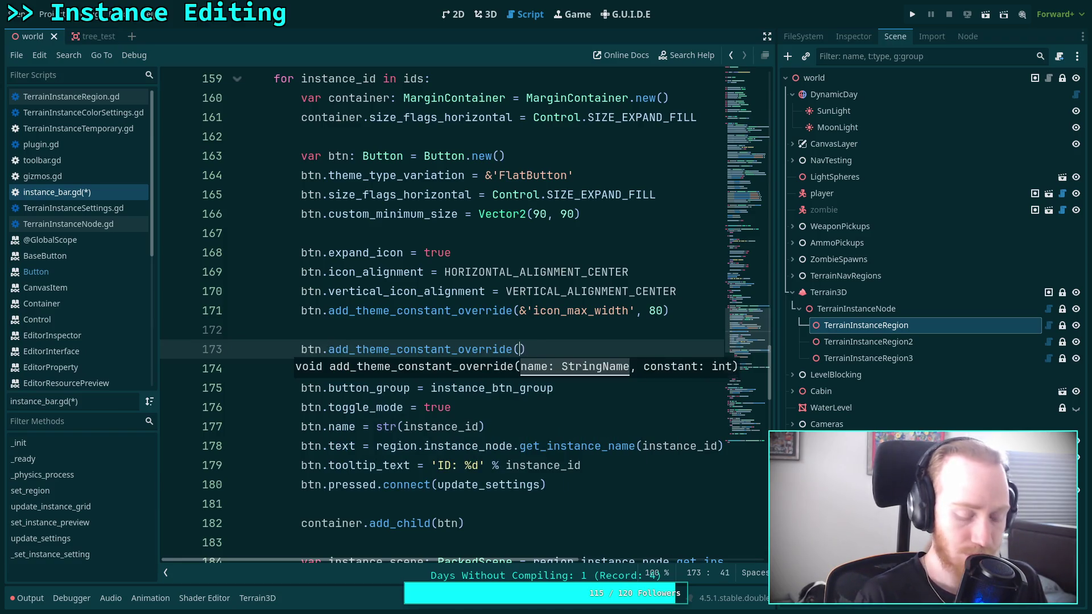
type("'fon")
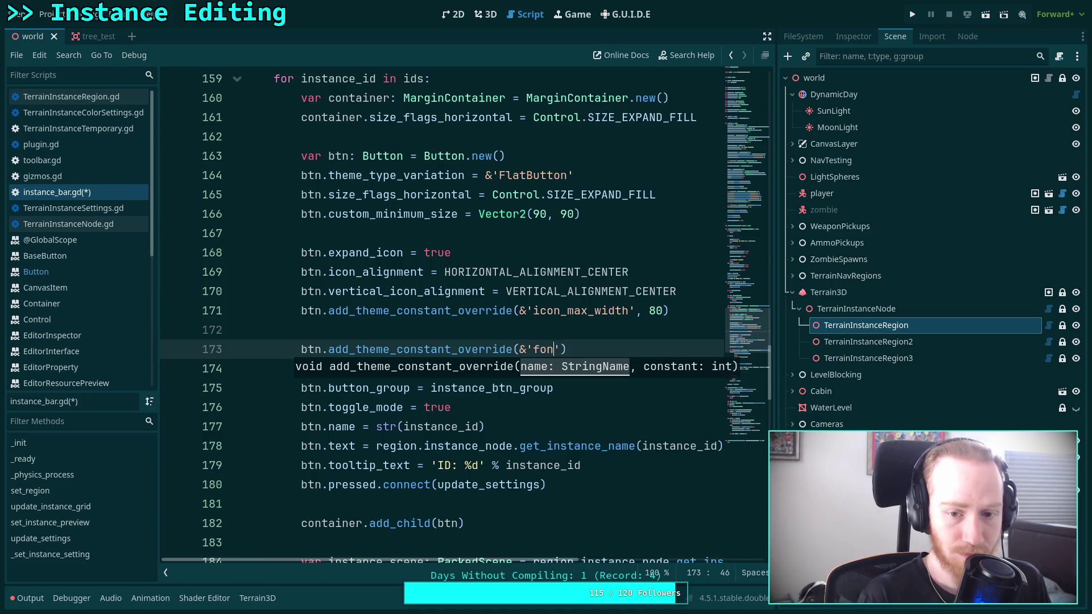
key("BackSpace")
key("BackSpace")
type("outline_")
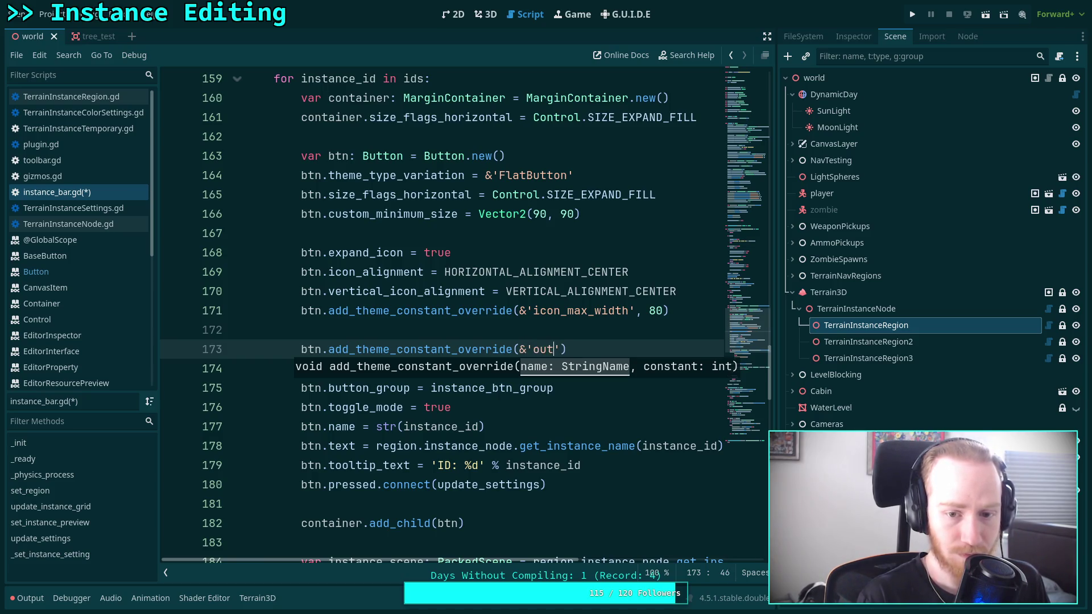
type("ize'")
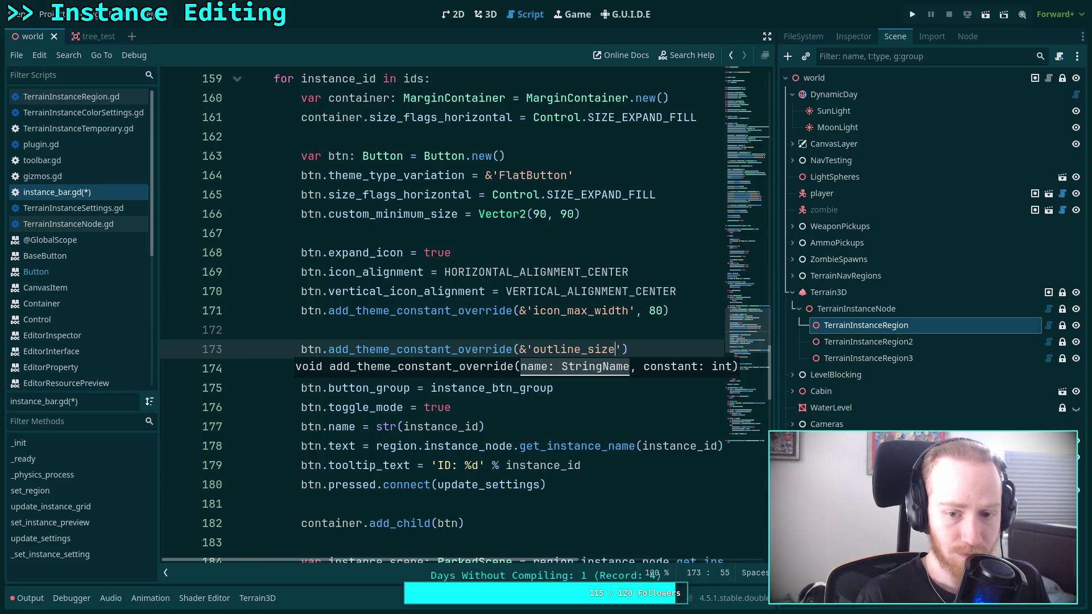
type(", ")
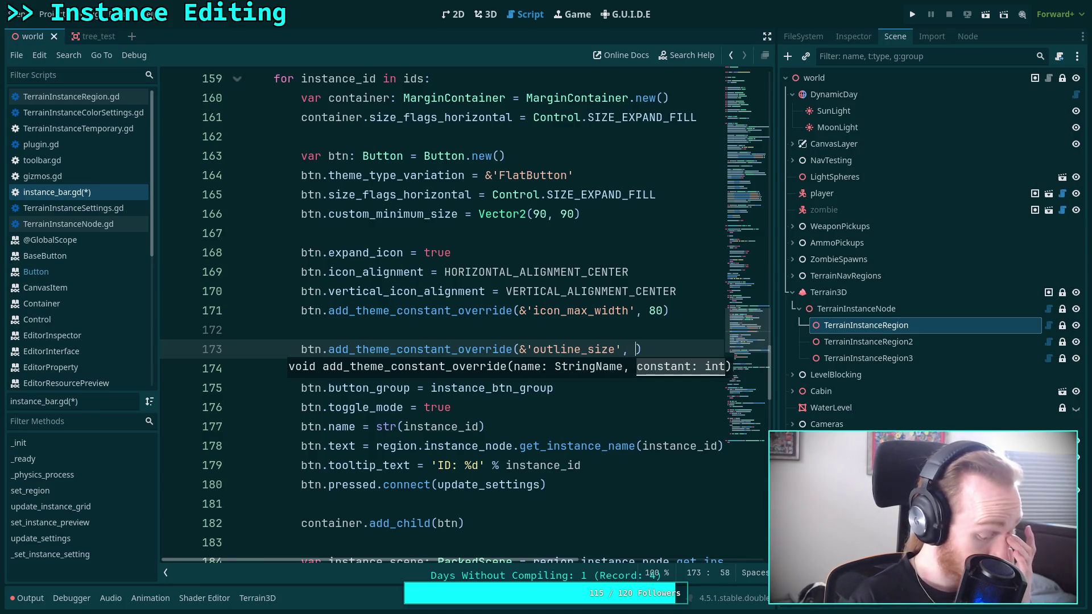
type("1)")
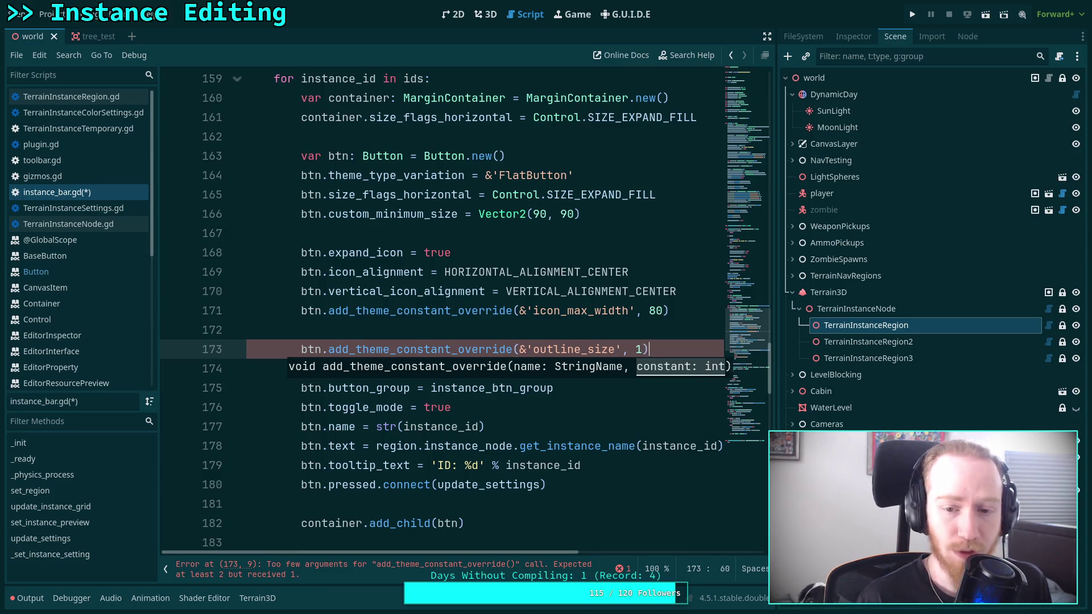
key("Return")
Step: Add a font_color override of Color(1.0, 1.0, 1.0, 0.7) and save the script
type("btn.add_theme")
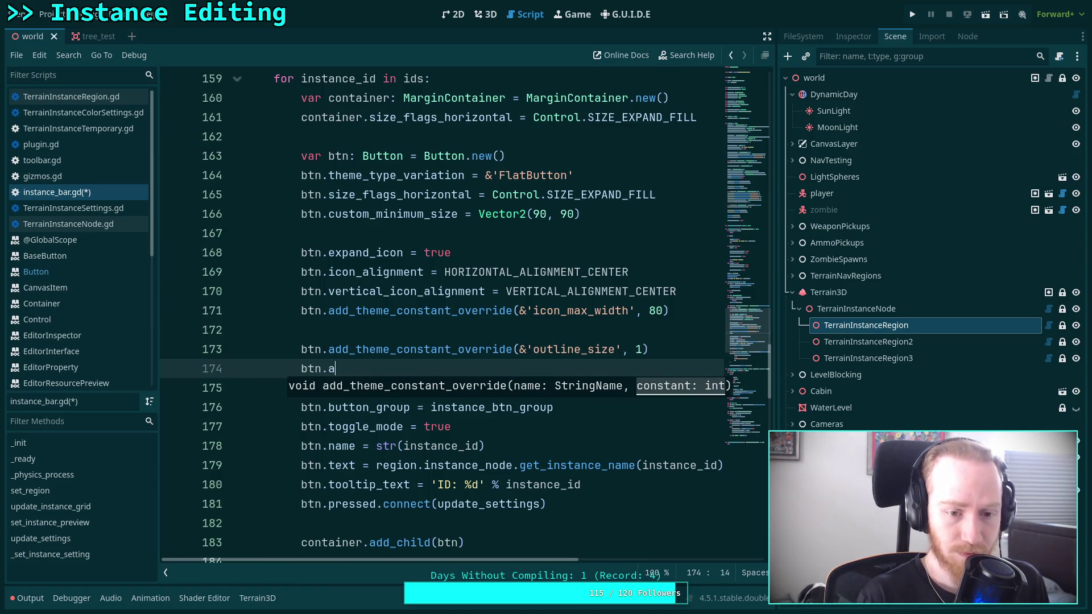
key("Up")
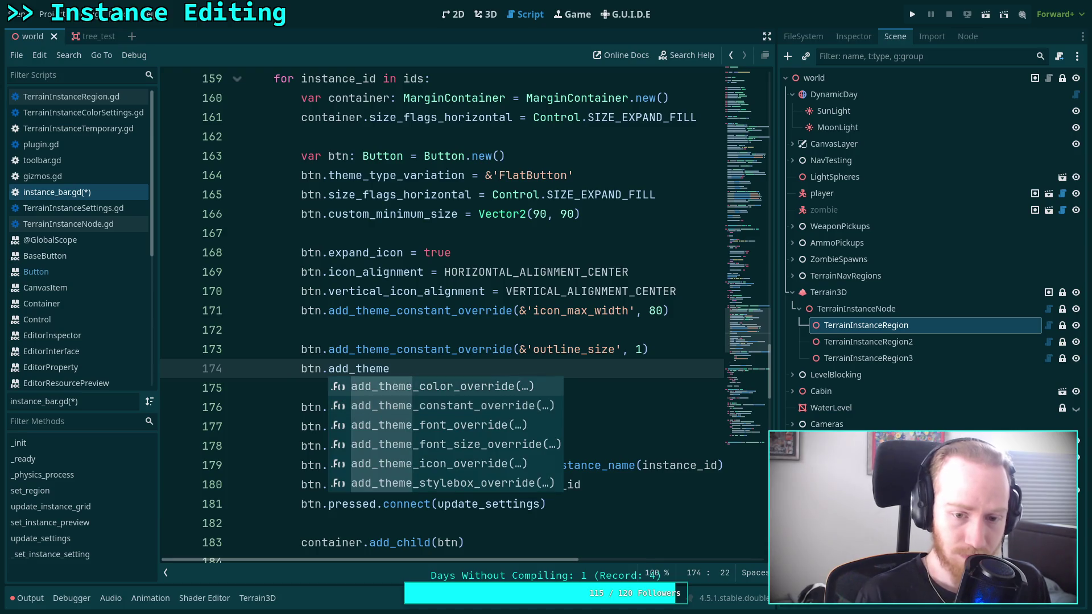
key("Return")
type("&'font_co")
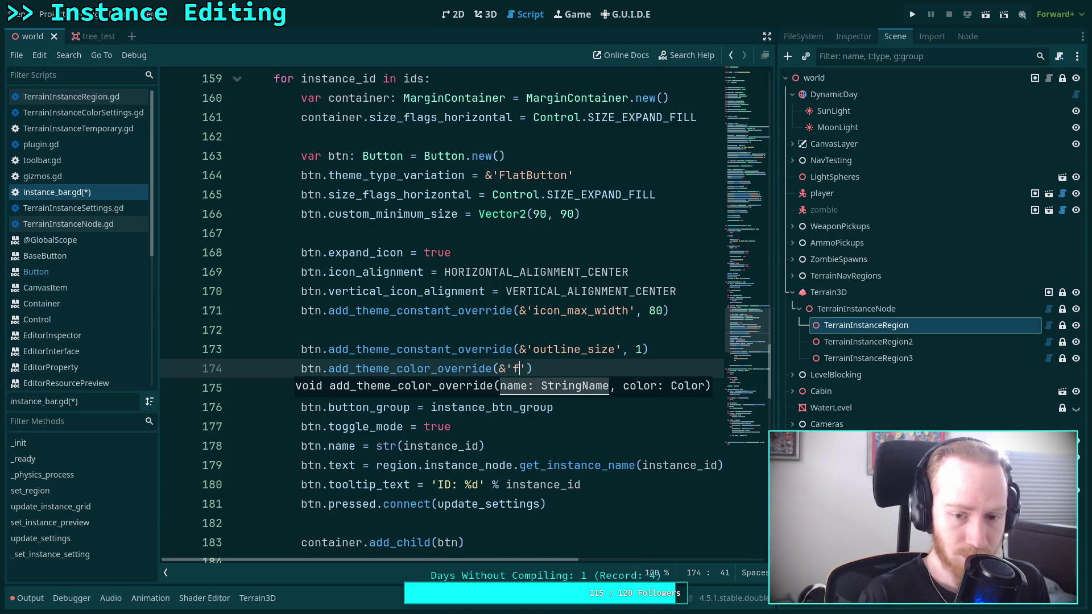
type("lor', Col")
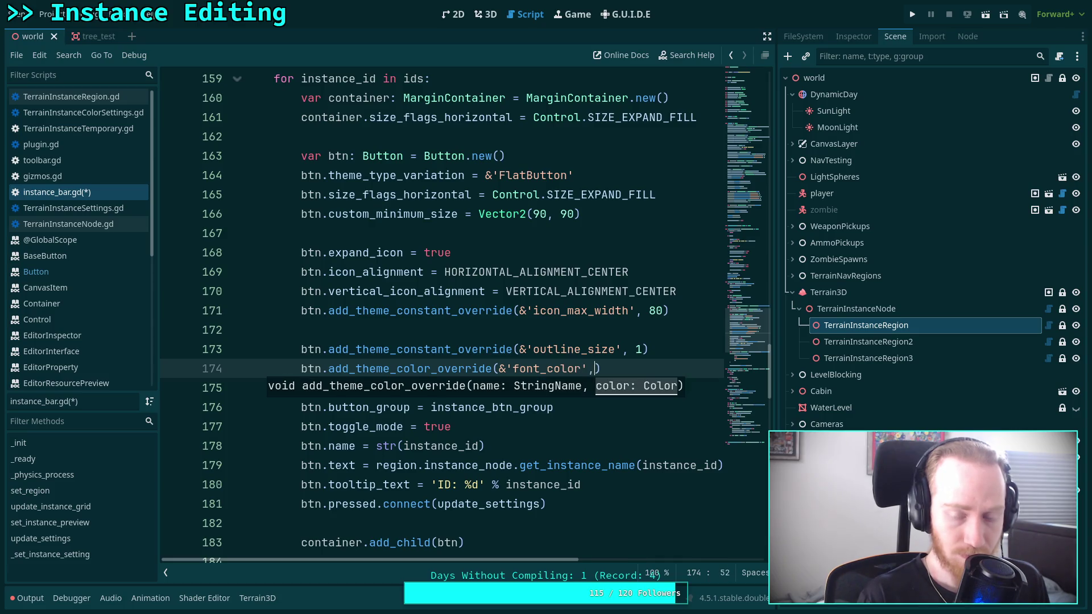
type("or(")
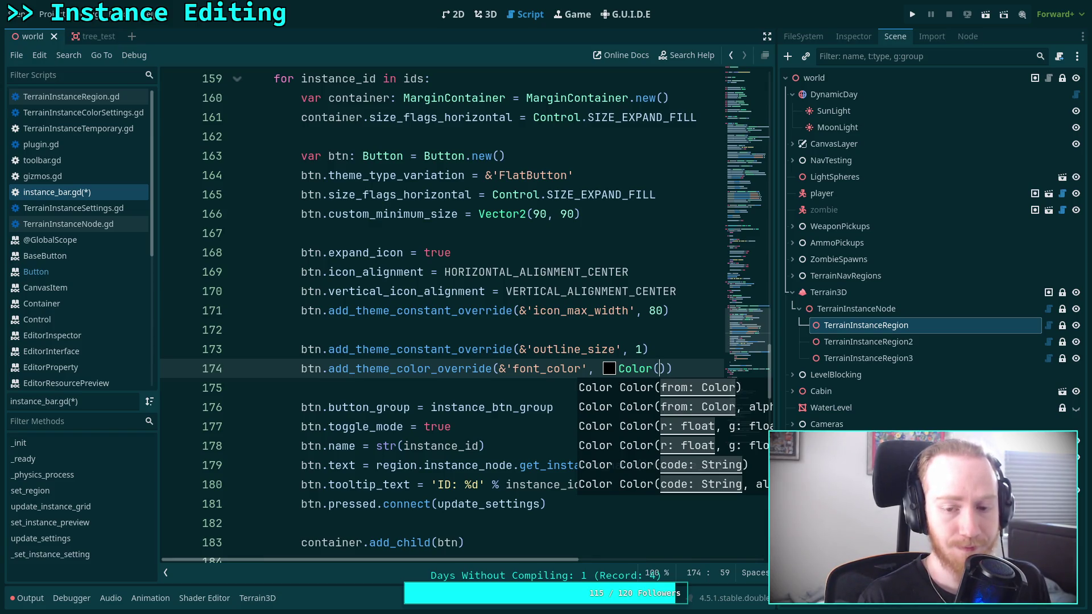
type("1.0, 1.0")
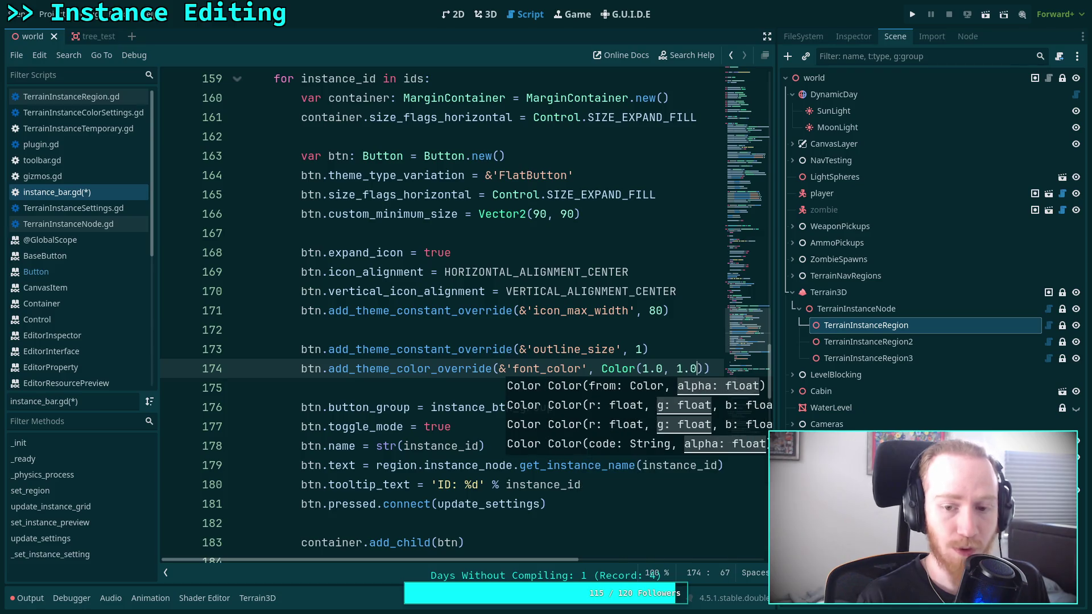
type(", ")
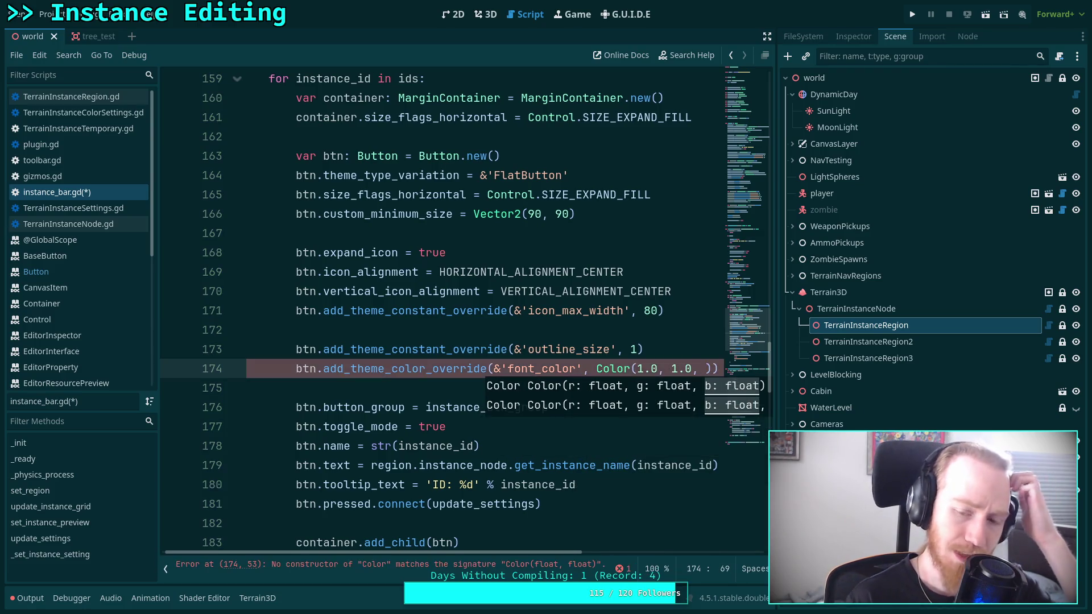
type("1.0")
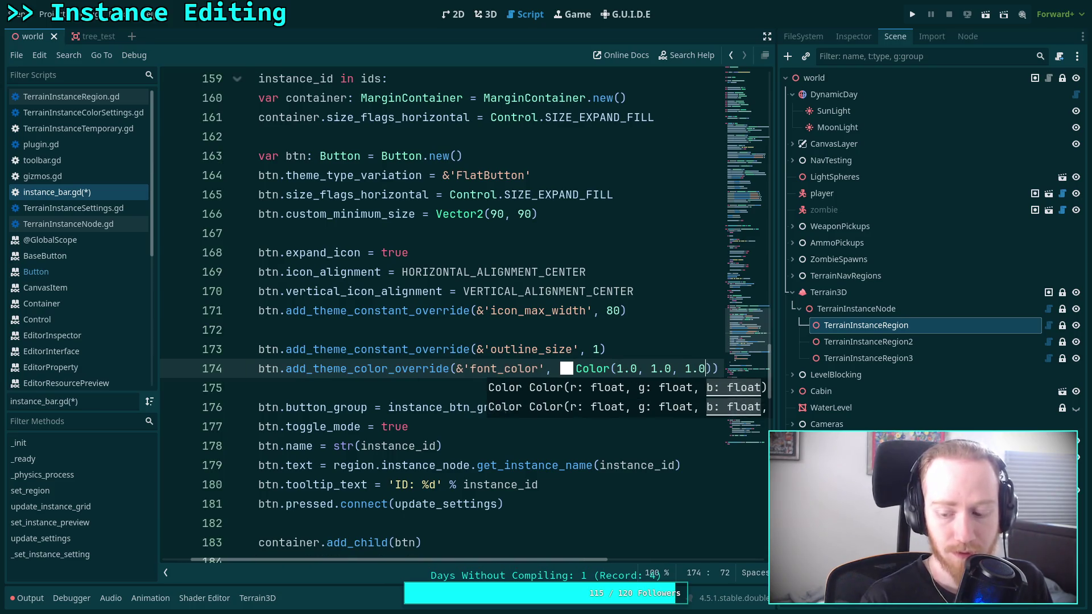
type(", ")
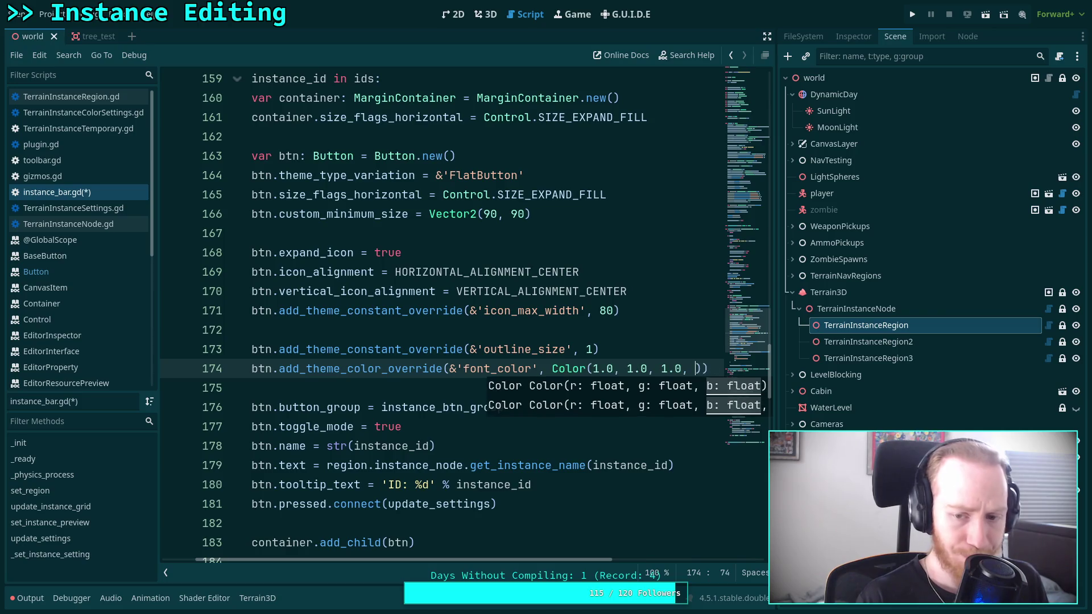
type("0.")
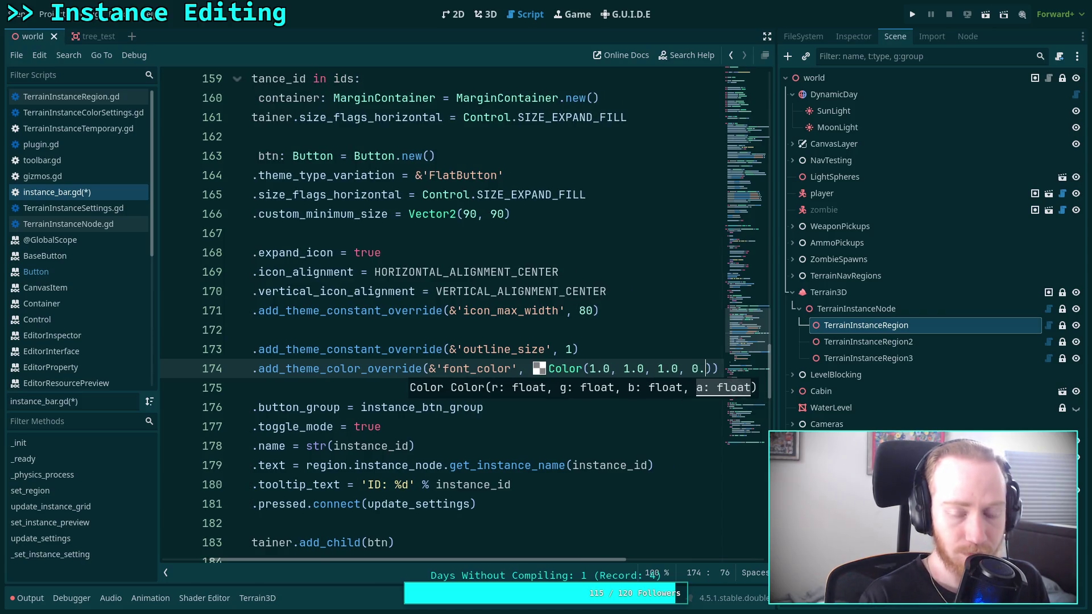
type("8")
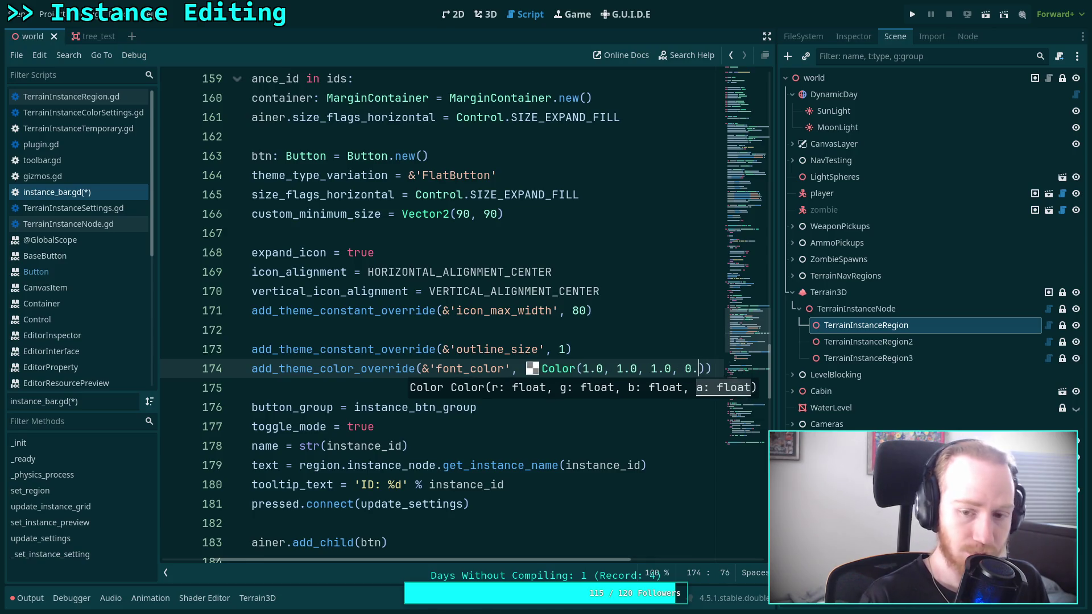
key("BackSpace")
type("7")
key("ctrl+s")
scroll(402, 523, "left", 3)
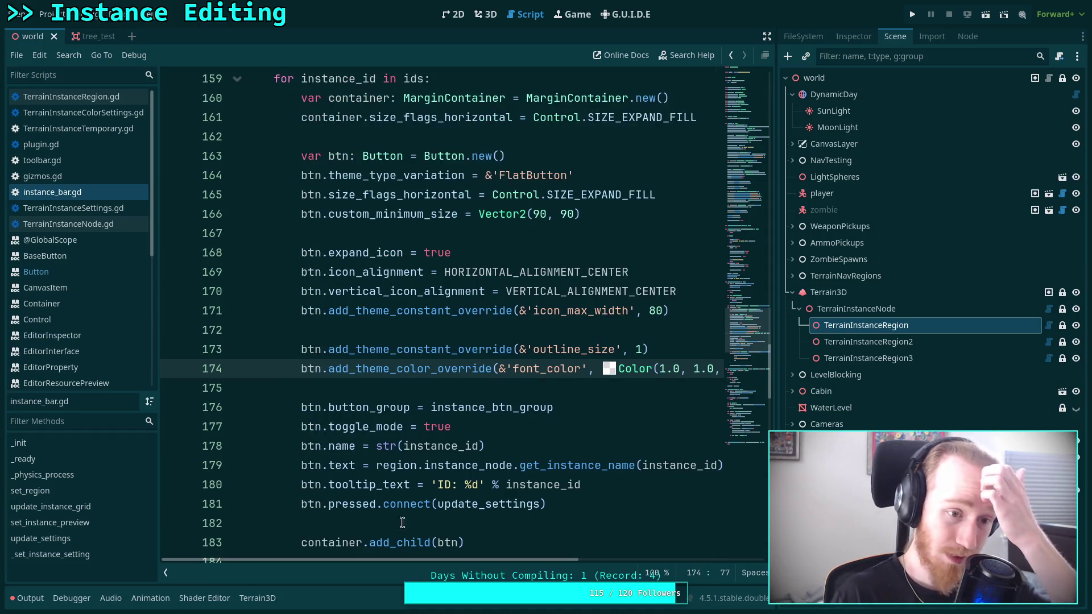
left_click(46, 272)
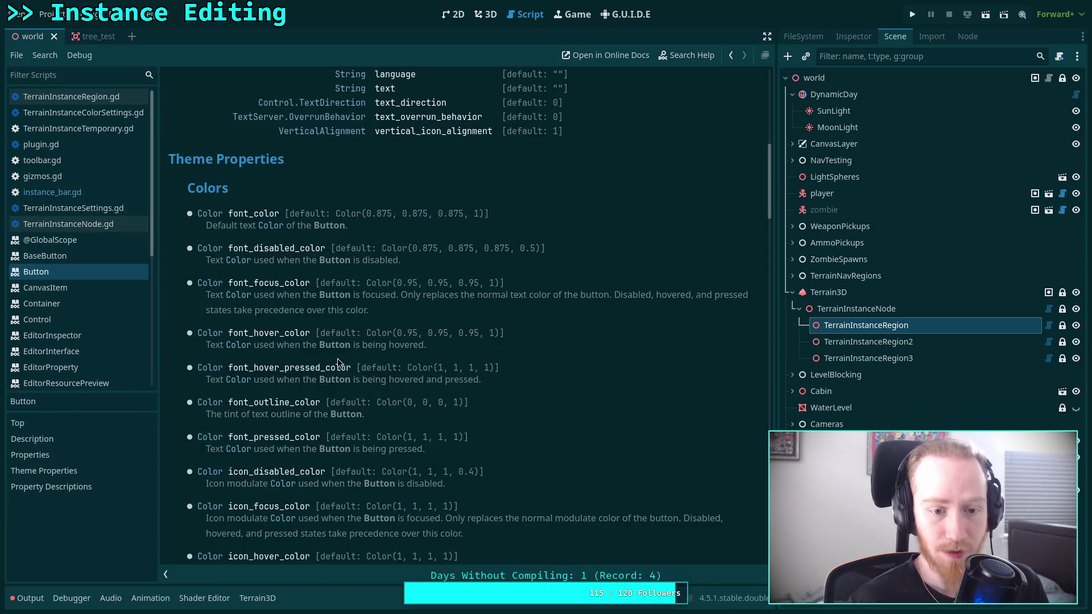
scroll(357, 348, "down", 2)
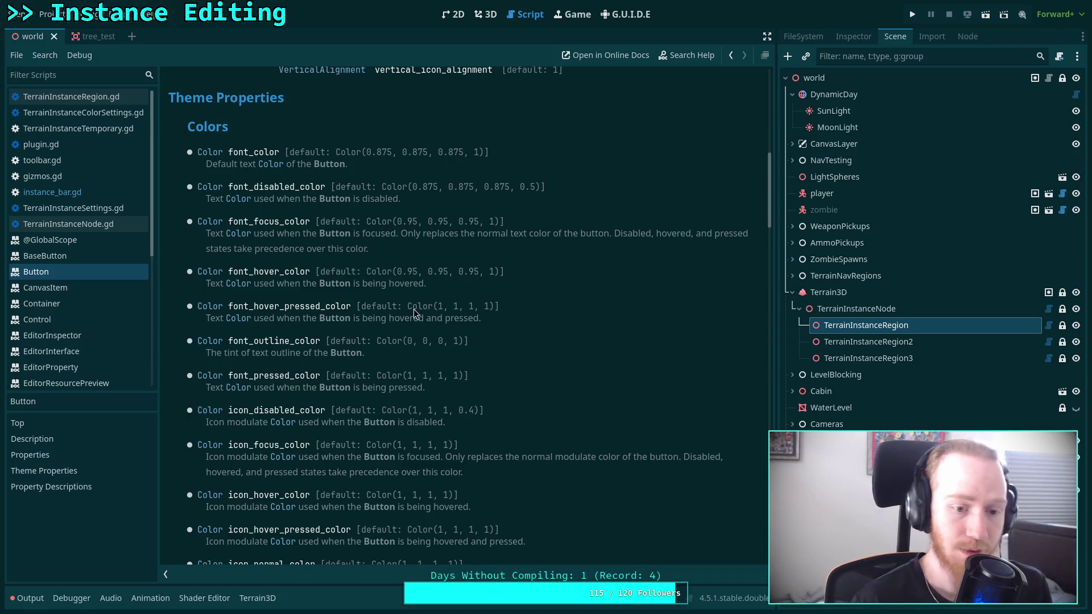
left_click(114, 195)
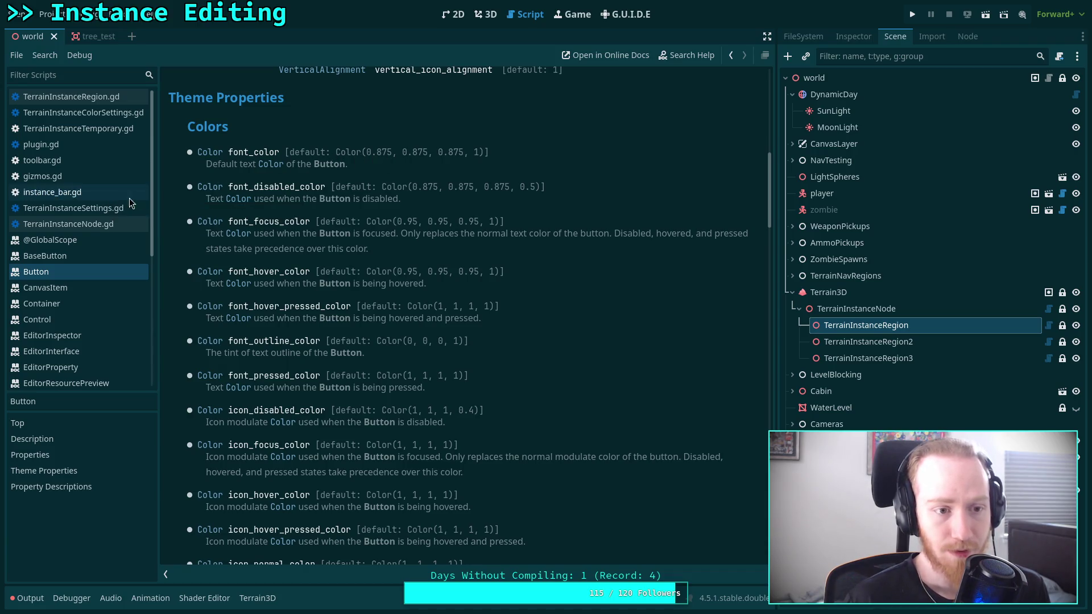
left_click(489, 20)
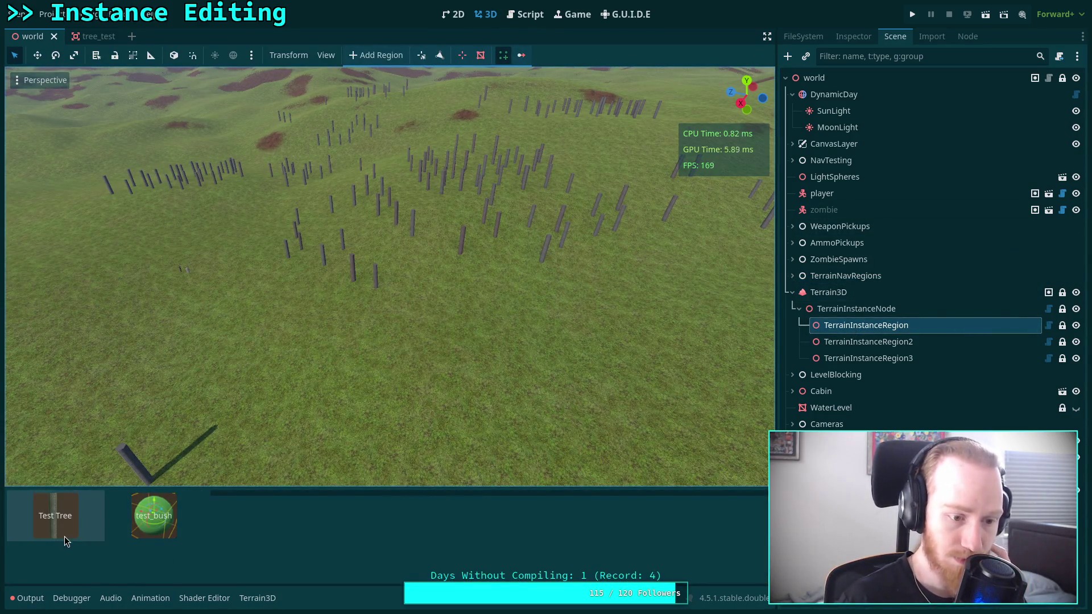
left_click(133, 536)
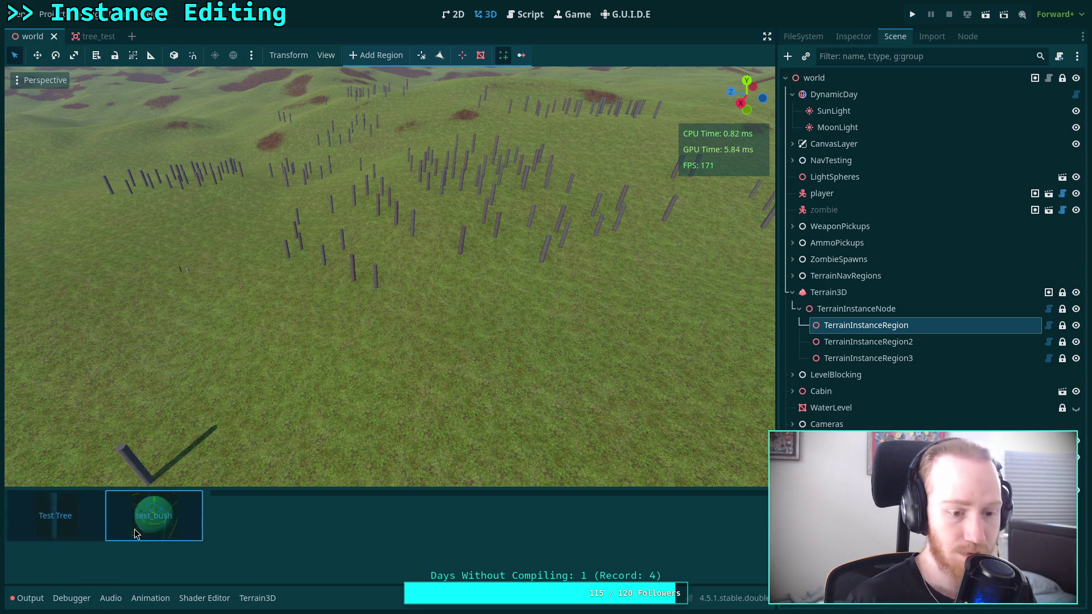
left_click(56, 521)
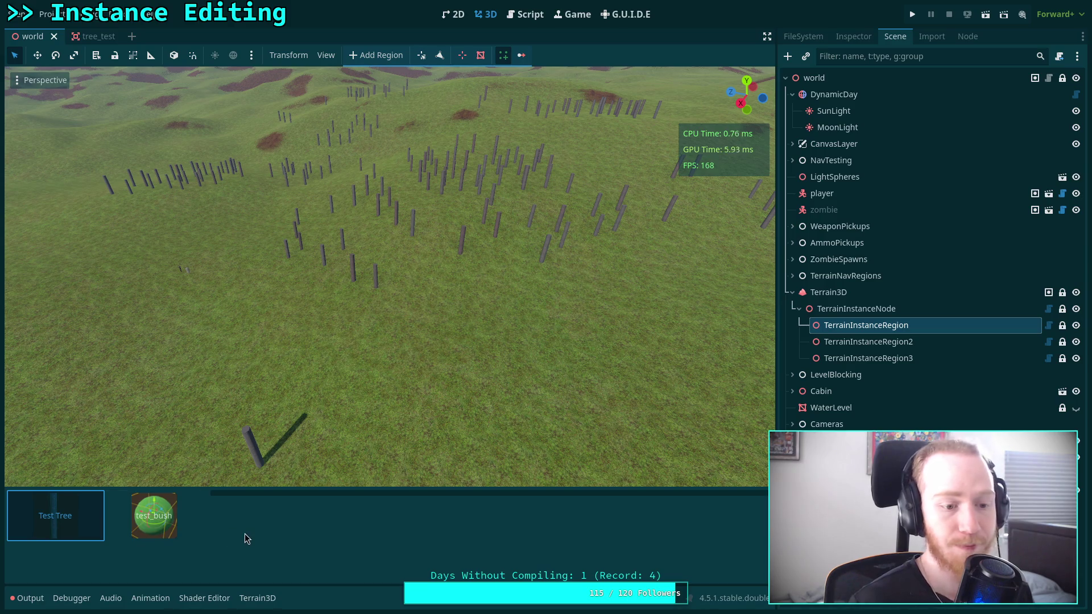
left_click(525, 14)
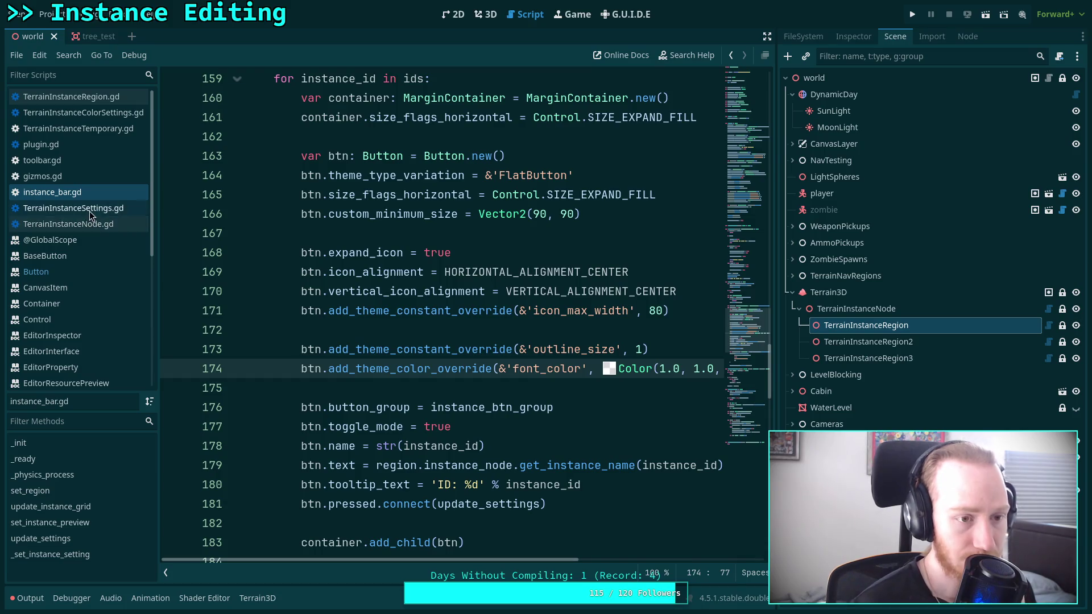
Step: Scroll the Button class reference past Theme Properties and Styles to Property Descriptions
left_click(35, 272)
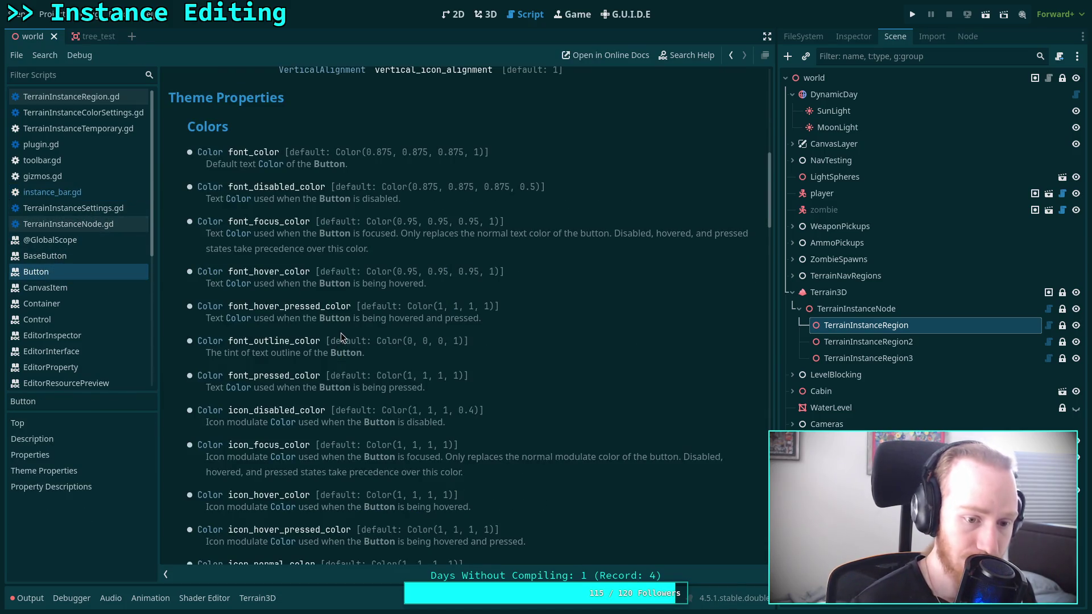
scroll(343, 335, "down", 3)
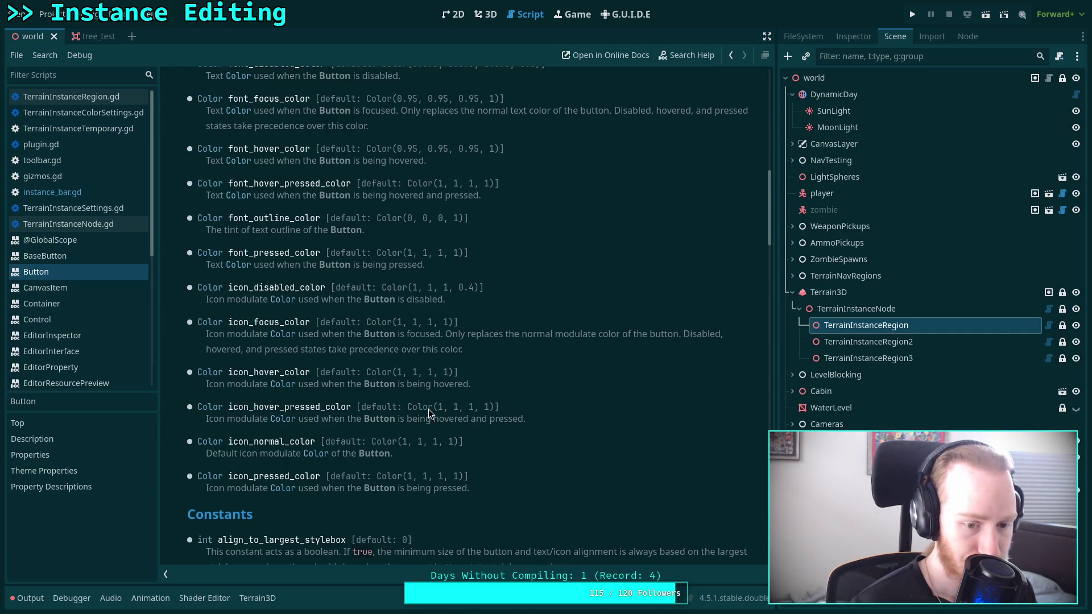
scroll(428, 409, "down", 5)
scroll(428, 408, "down", 6)
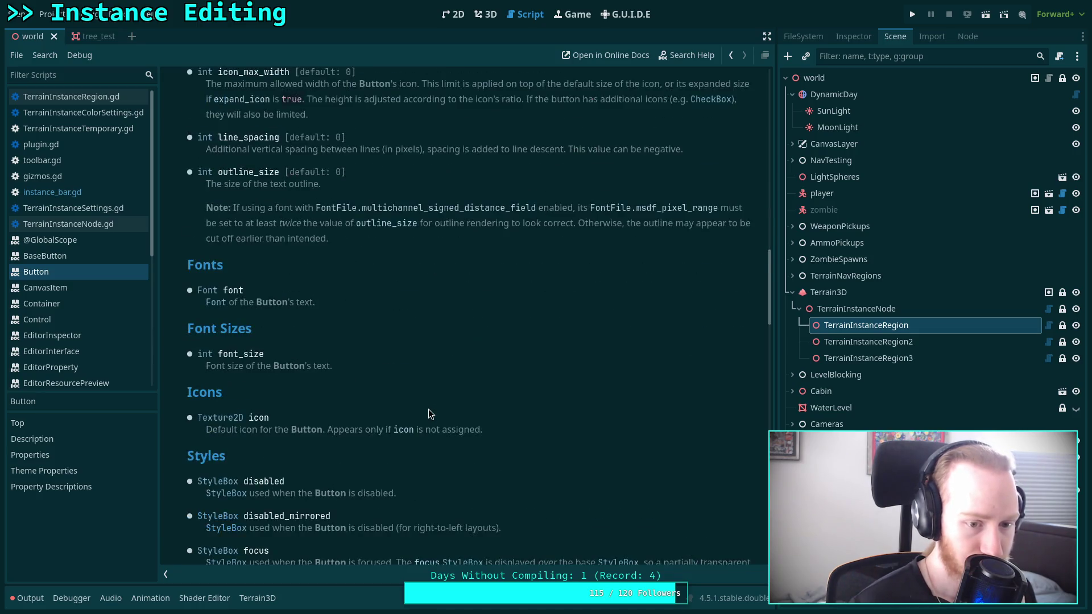
scroll(429, 409, "down", 2)
scroll(428, 409, "down", 2)
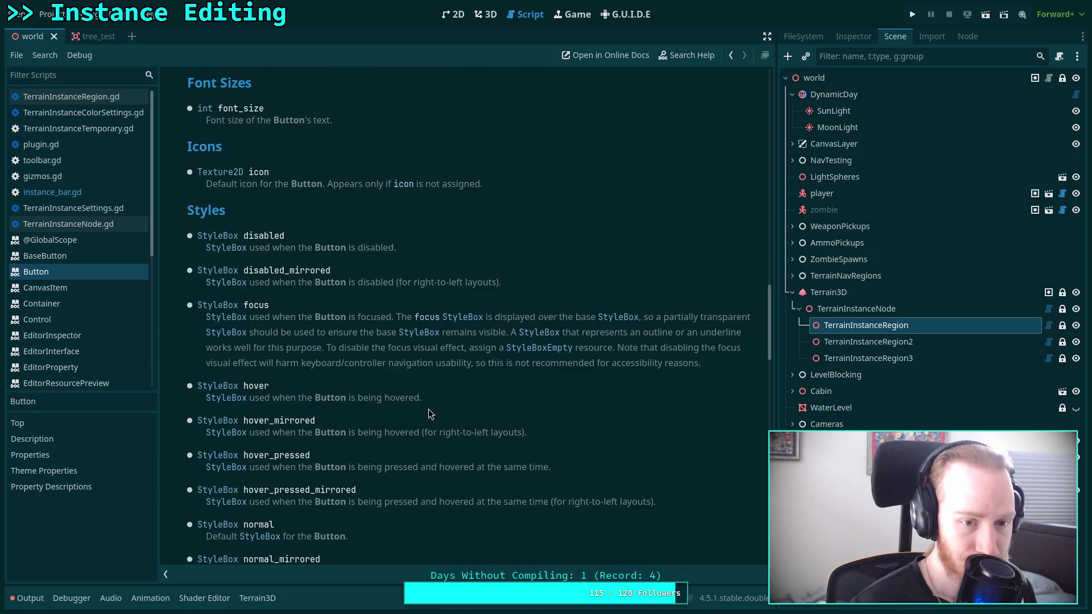
scroll(428, 408, "down", 1)
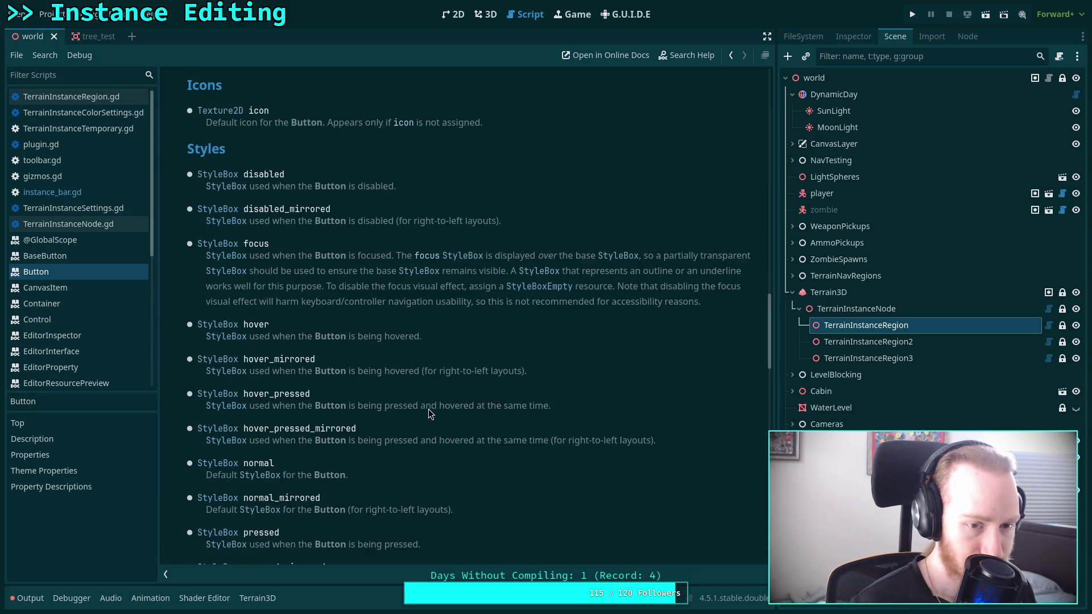
scroll(428, 409, "down", 1)
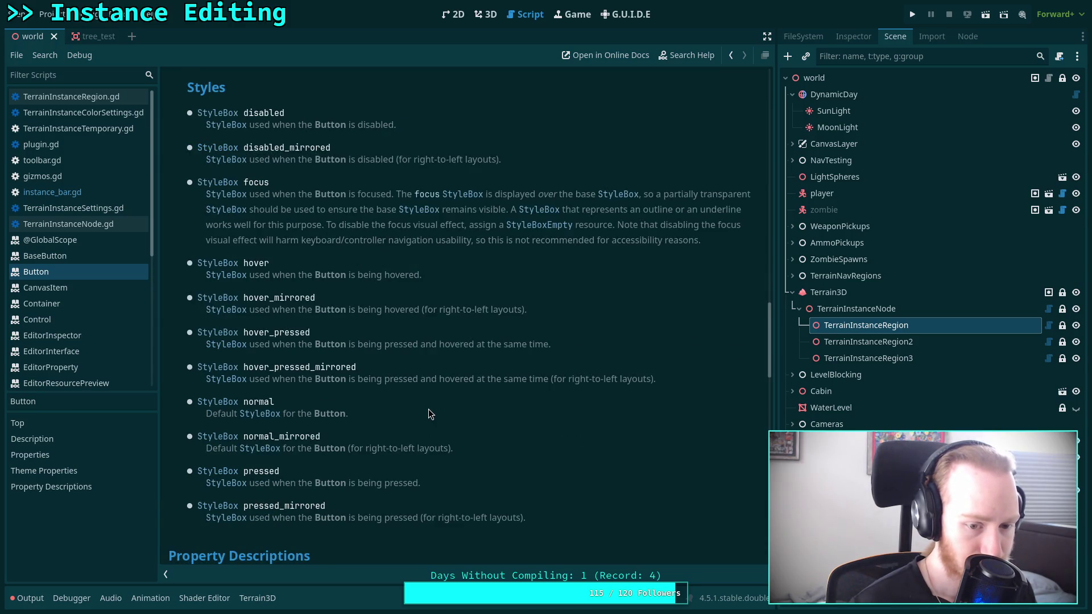
scroll(429, 408, "down", 2)
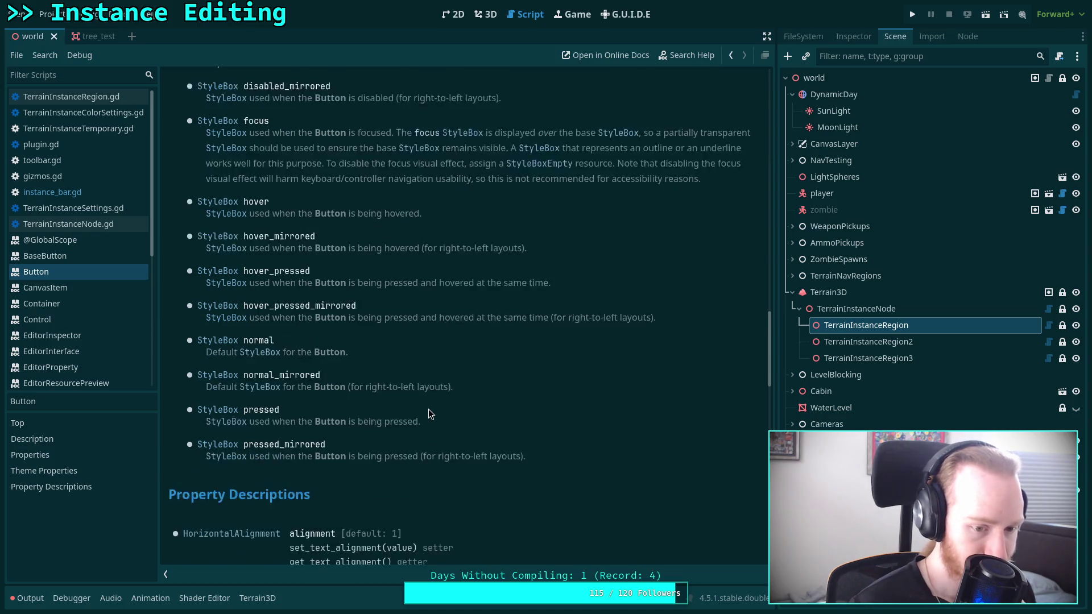
scroll(429, 408, "up", 3)
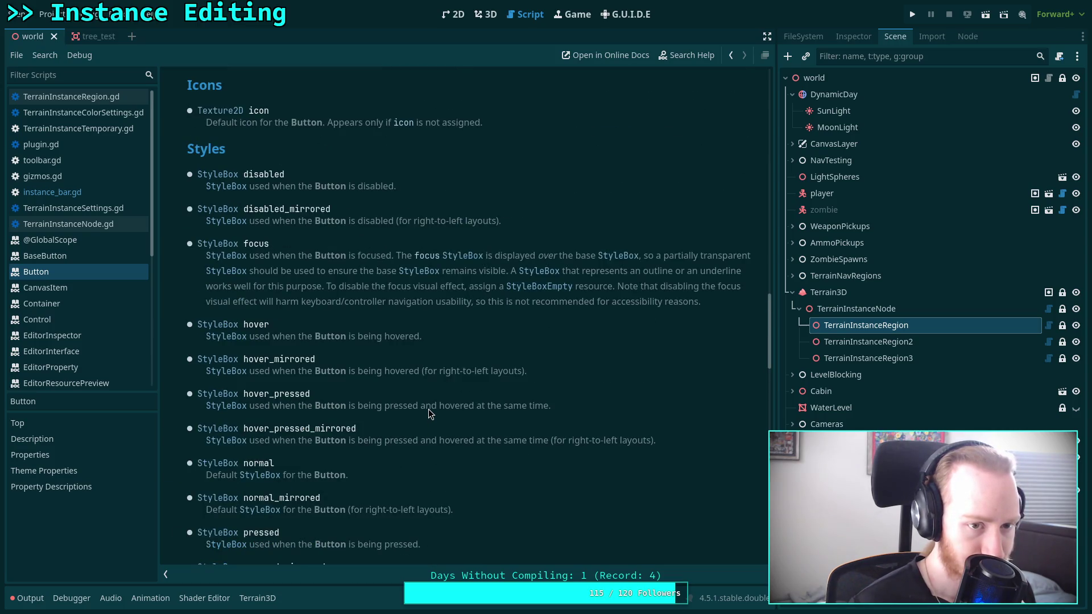
scroll(428, 409, "up", 1)
scroll(429, 408, "down", 3)
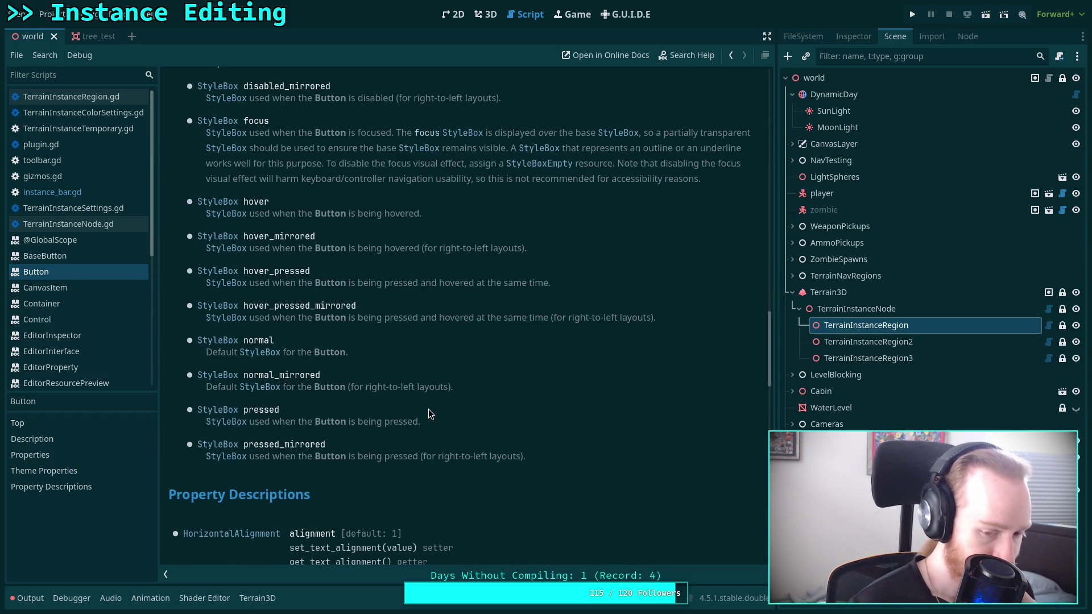
scroll(429, 409, "down", 3)
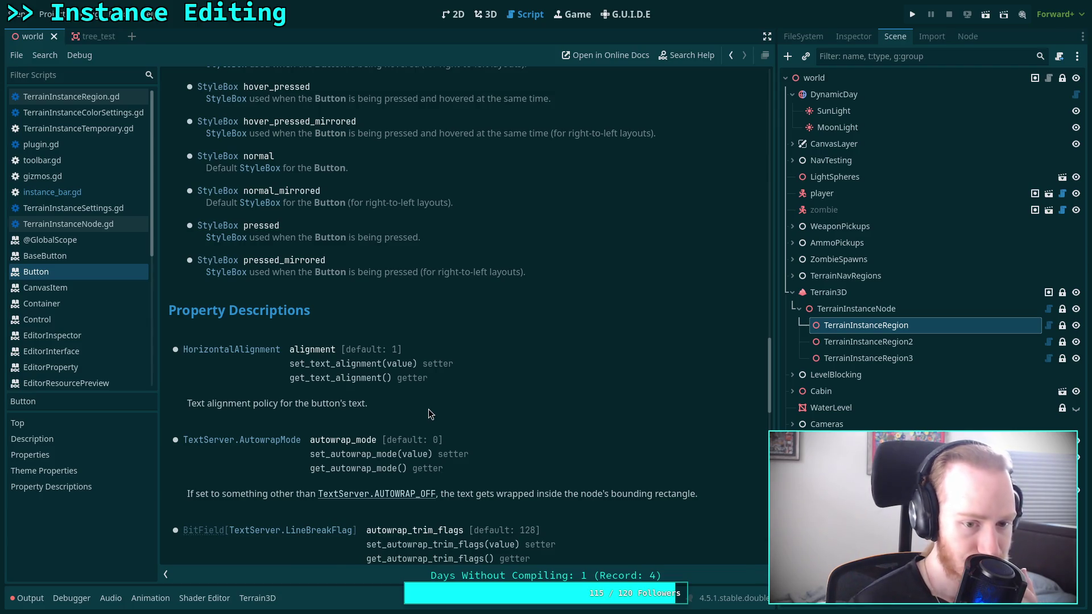
scroll(429, 409, "down", 4)
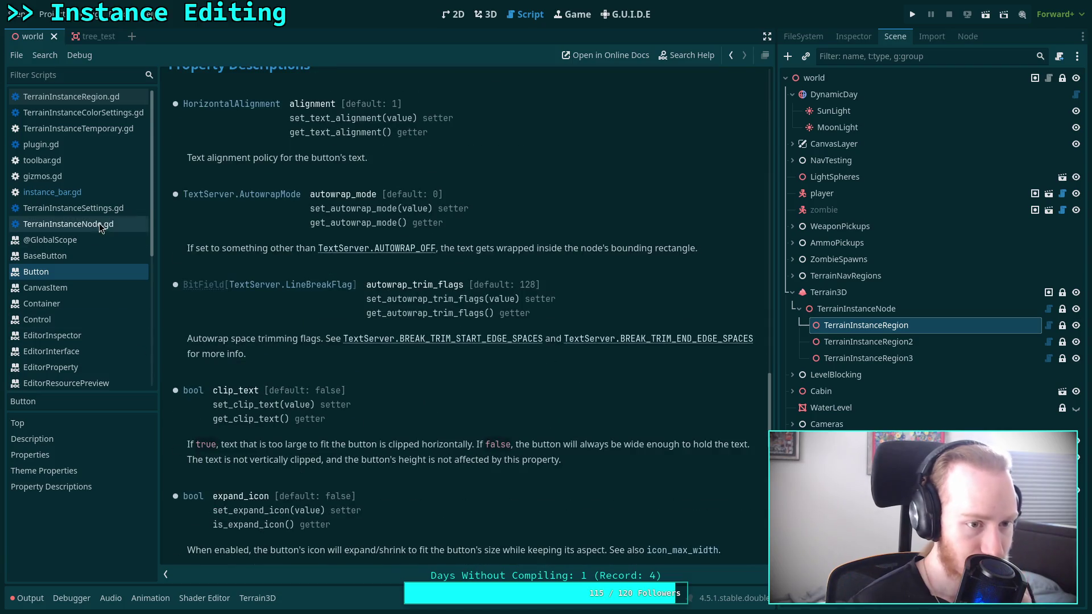
left_click(110, 196)
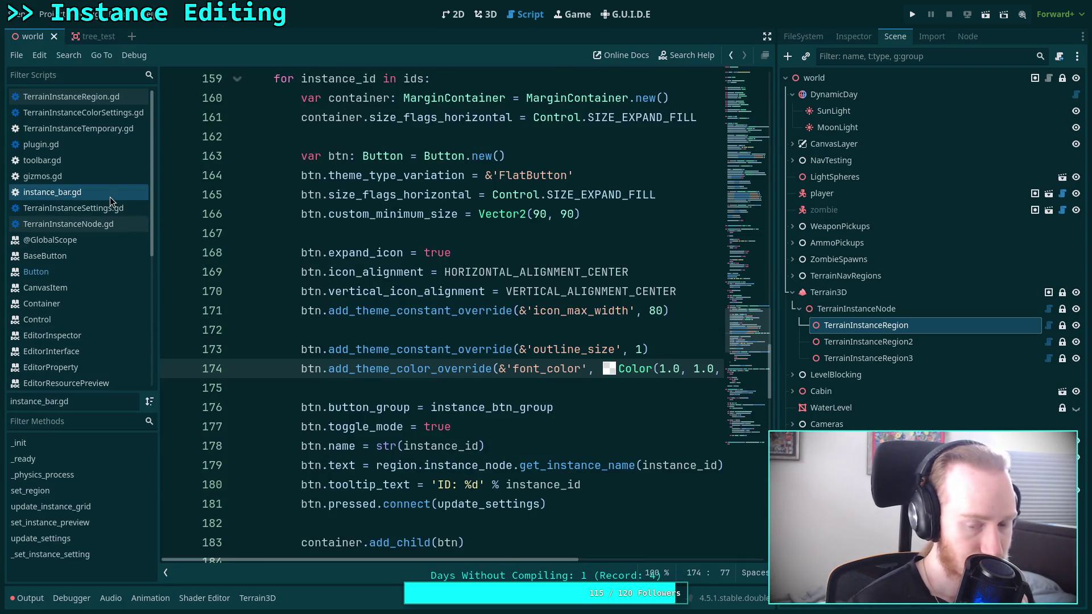
left_click(86, 223)
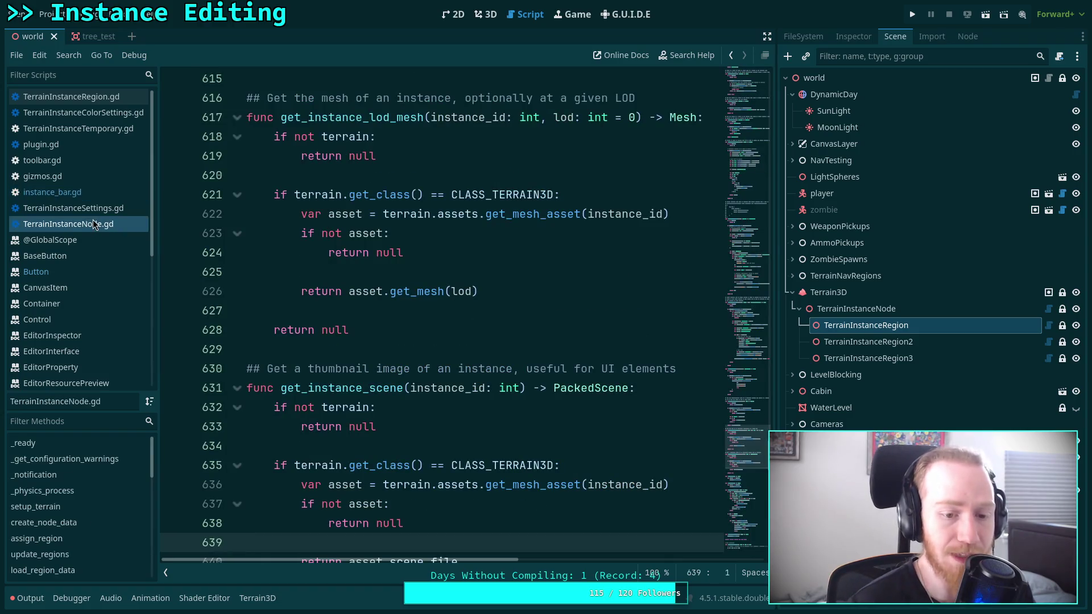
left_click(108, 213)
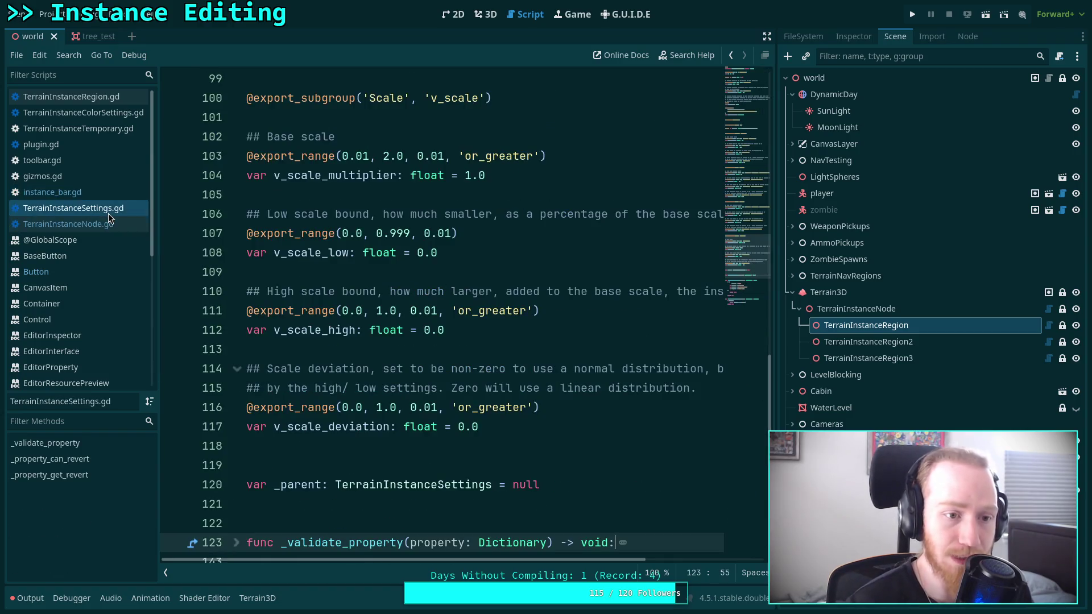
left_click(81, 193)
left_click(67, 273)
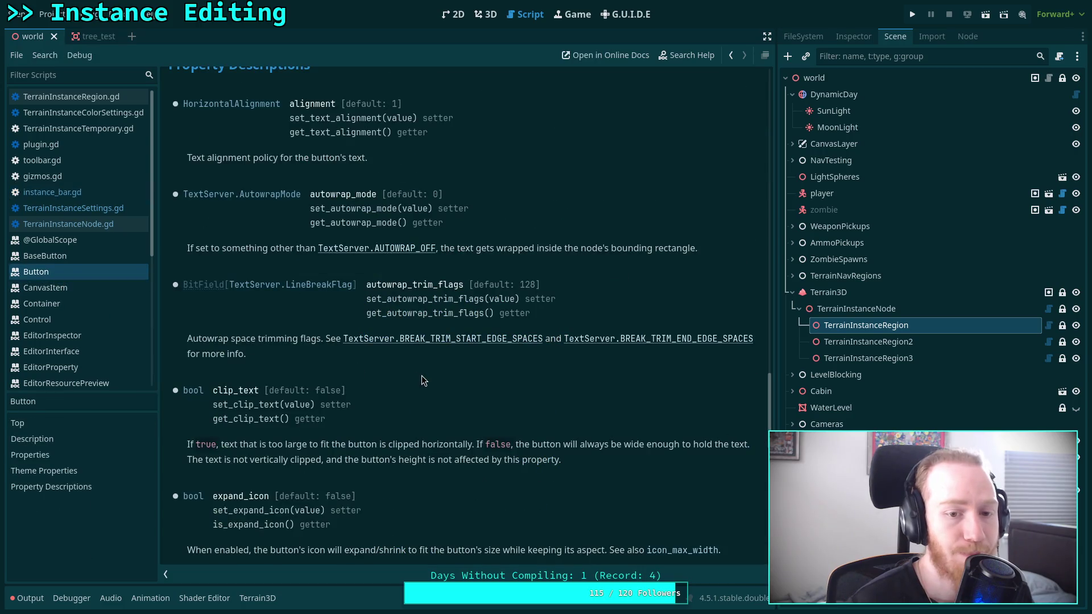
scroll(421, 381, "down", 5)
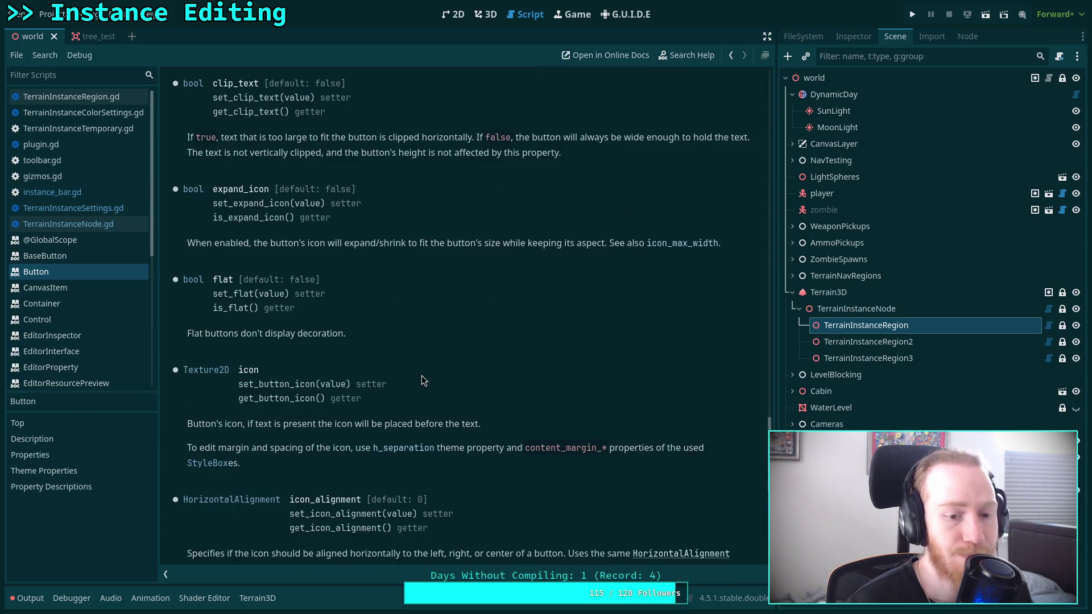
scroll(422, 381, "down", 8)
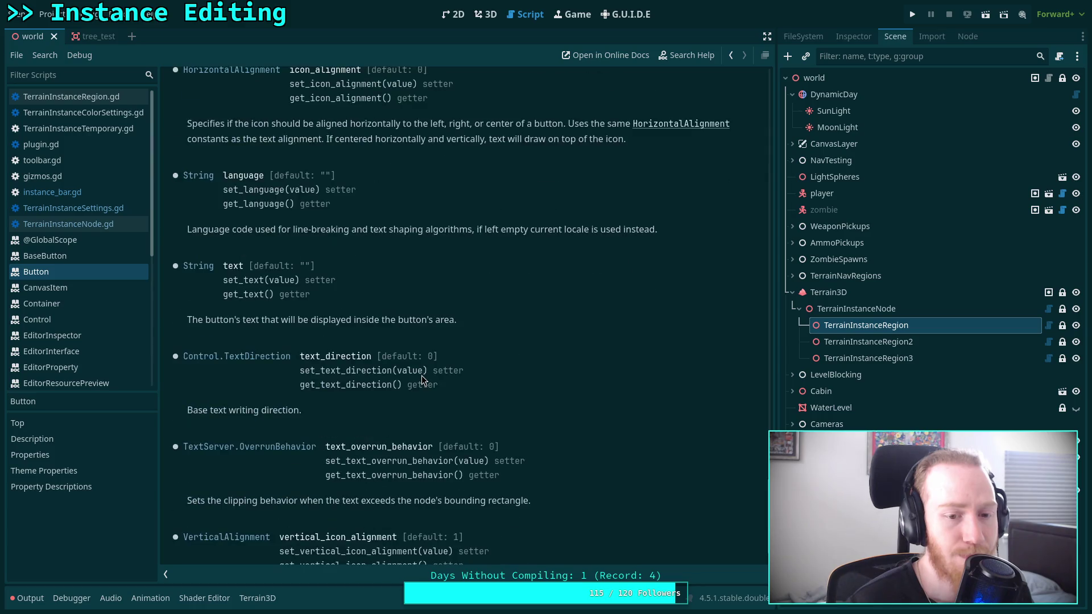
left_click_drag(768, 526, 782, 77)
scroll(582, 238, "down", 3)
scroll(583, 238, "down", 1)
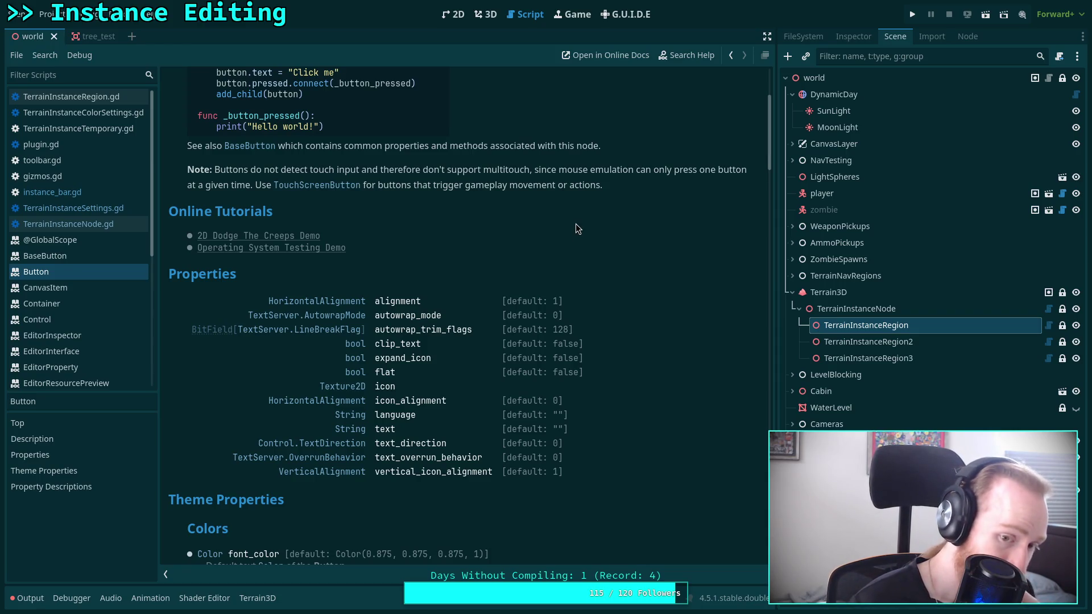
scroll(576, 224, "down", 2)
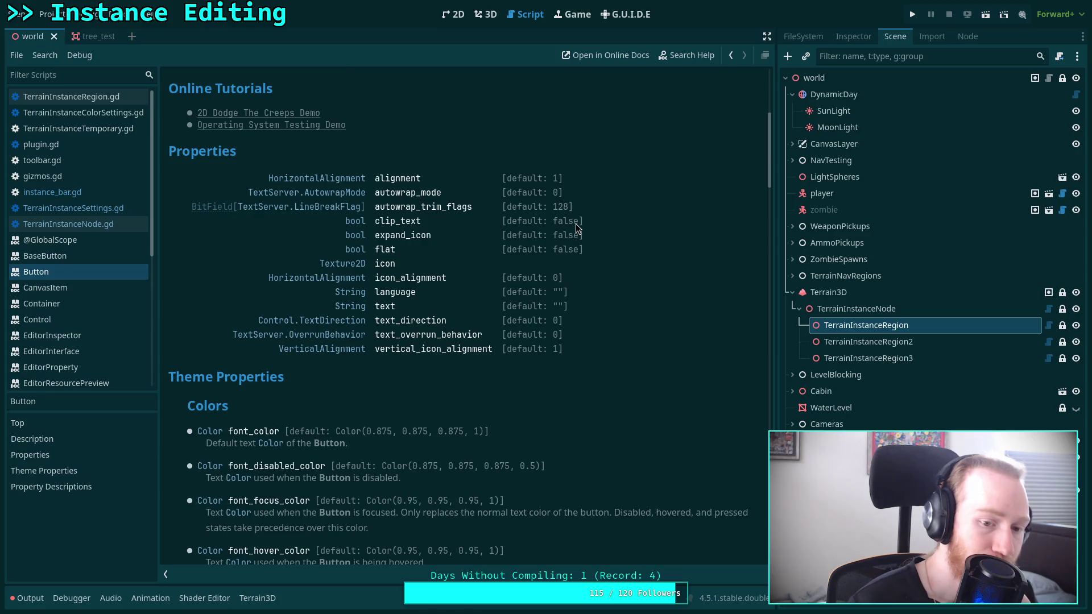
scroll(577, 228, "down", 4)
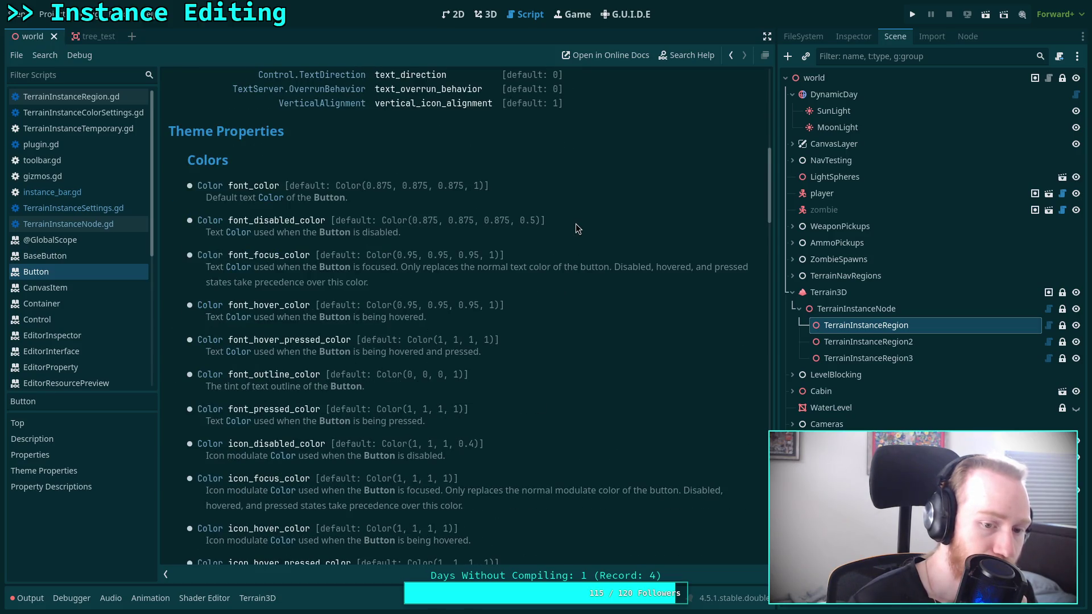
scroll(576, 227, "down", 3)
scroll(576, 229, "down", 2)
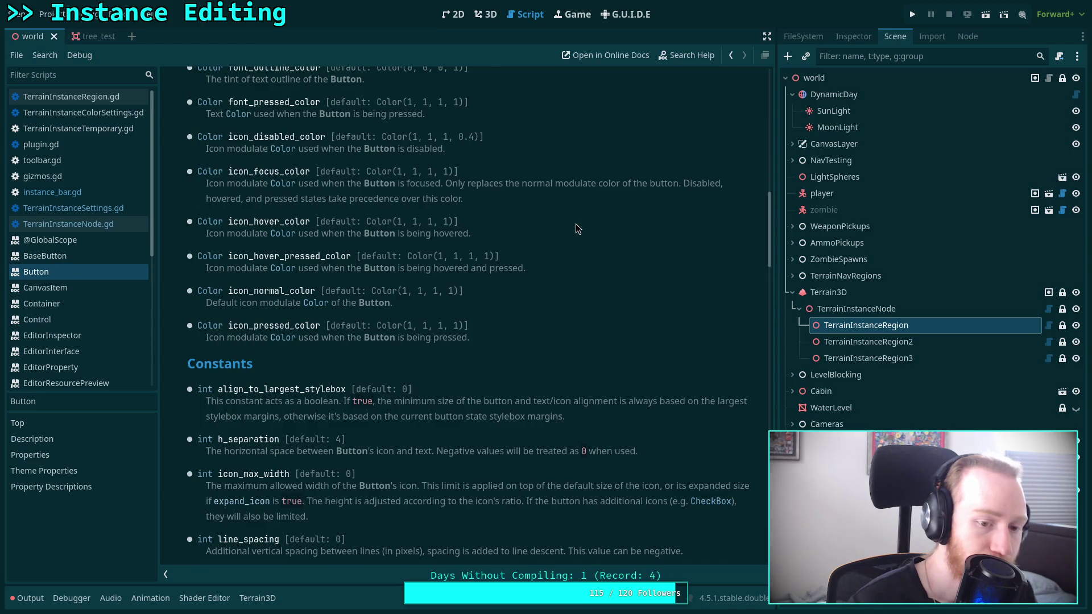
scroll(576, 224, "down", 11)
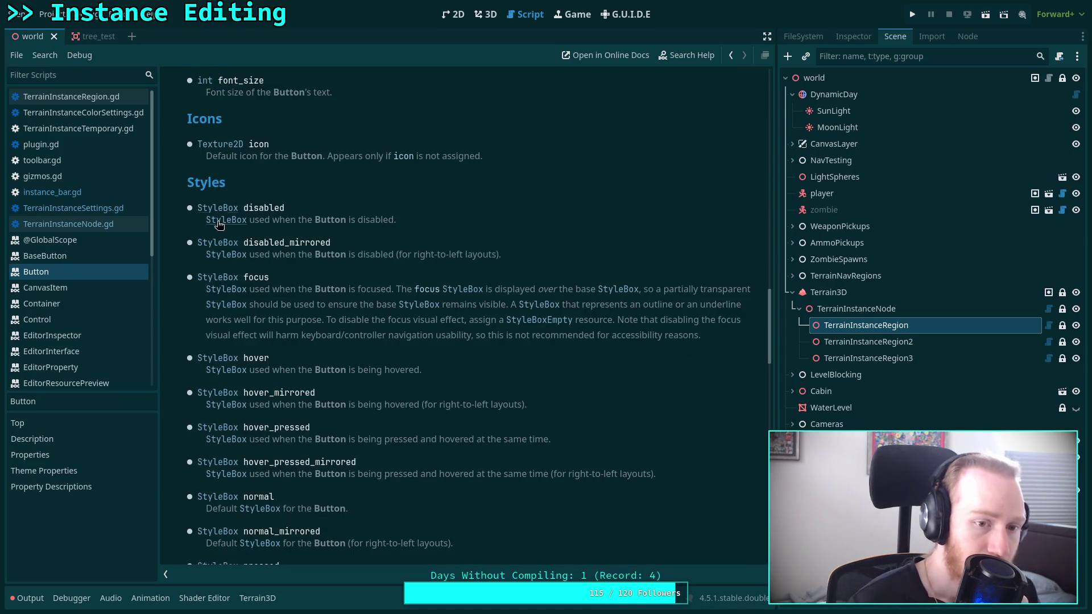
scroll(224, 442, "down", 2)
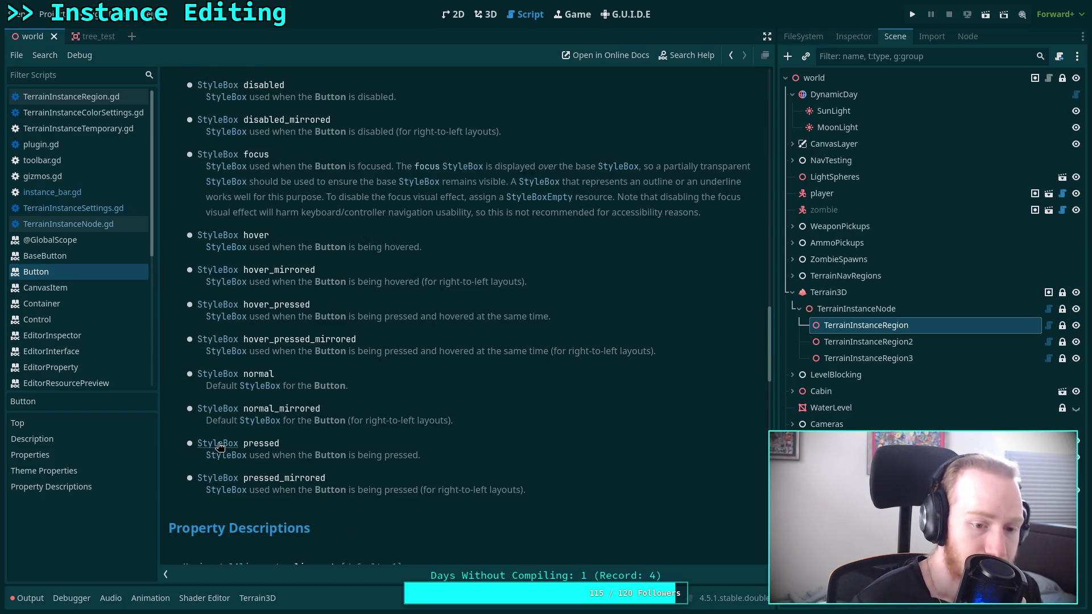
left_click(221, 447)
Step: Scroll through the StyleBox class reference
scroll(465, 398, "down", 1)
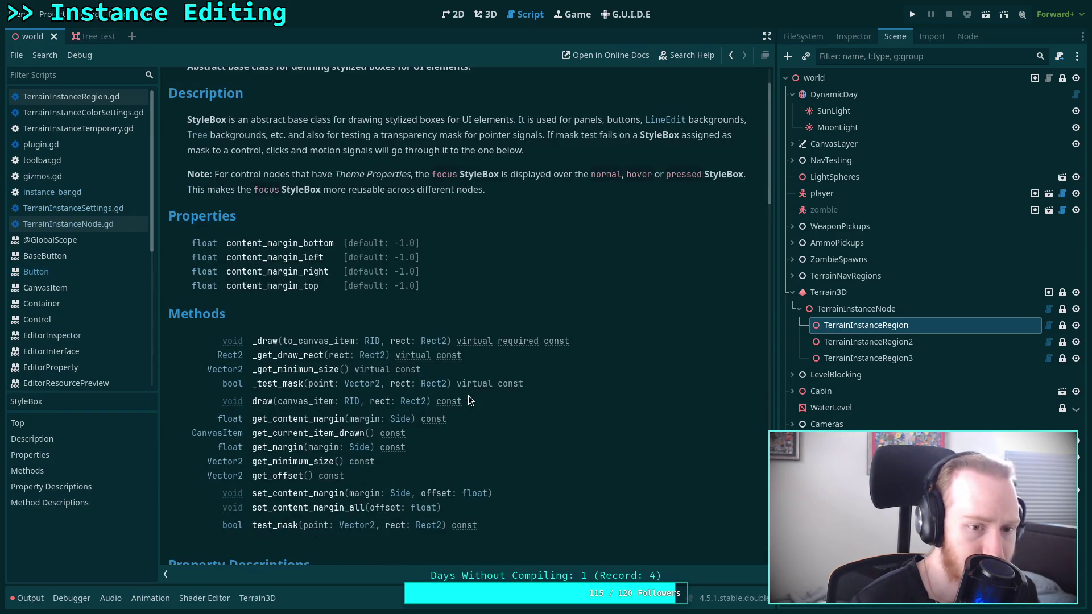
scroll(550, 400, "down", 2)
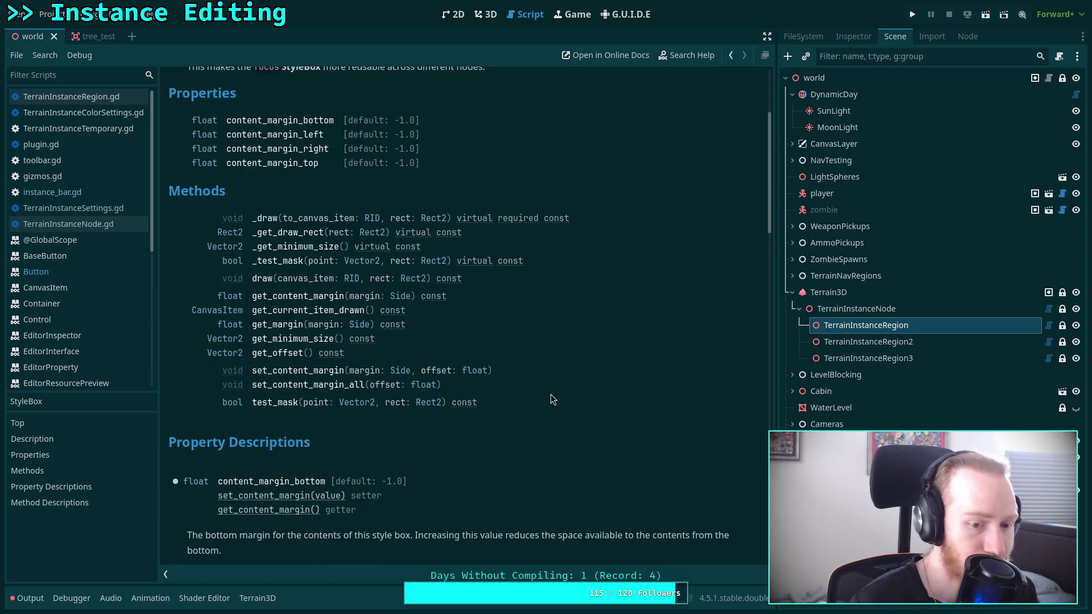
scroll(551, 400, "down", 2)
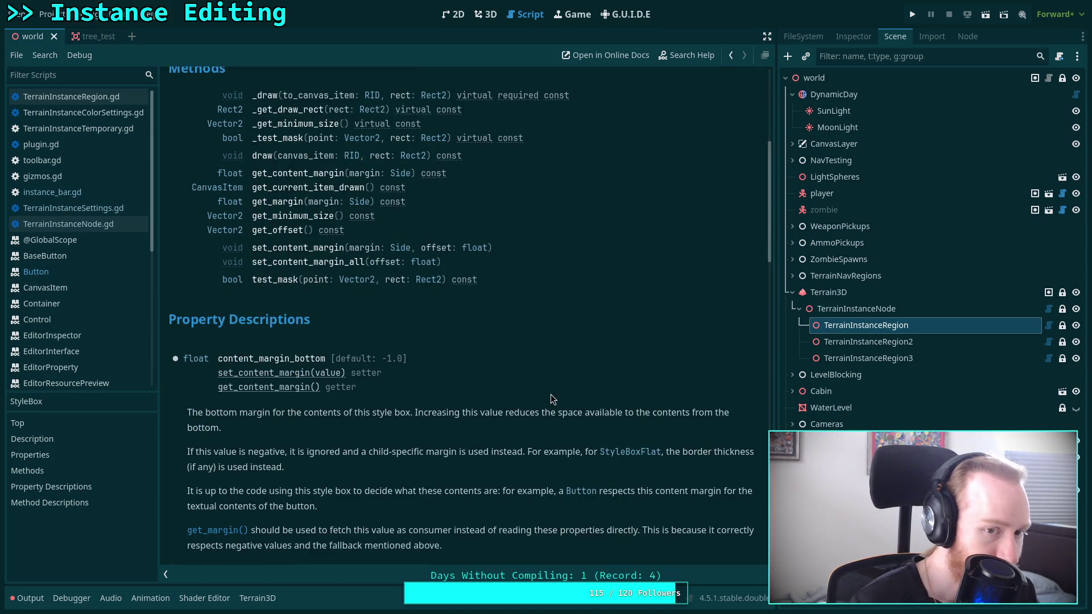
scroll(551, 394, "down", 6)
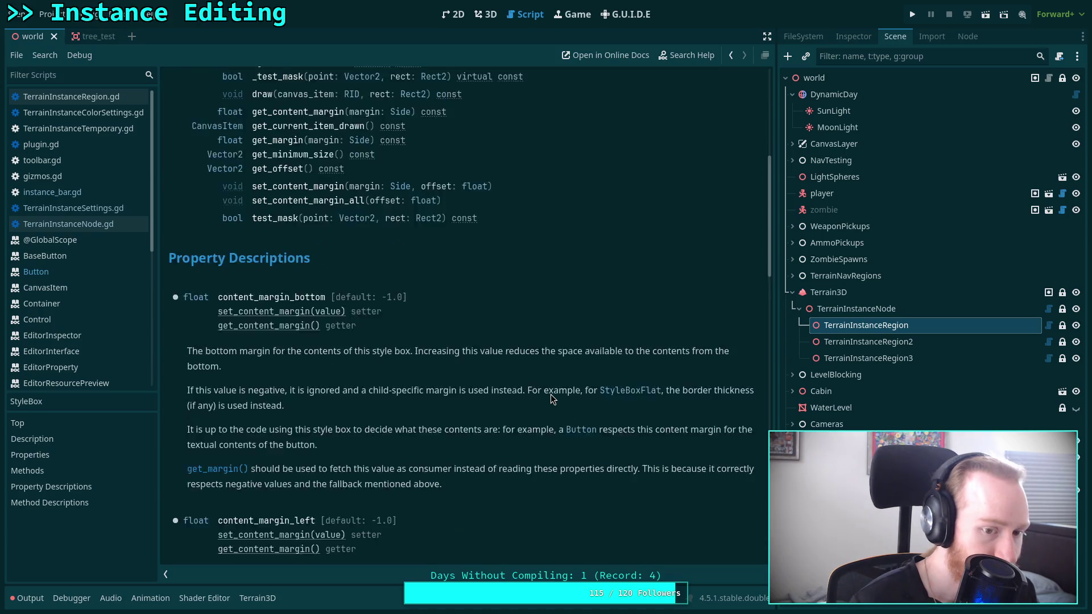
scroll(551, 394, "down", 9)
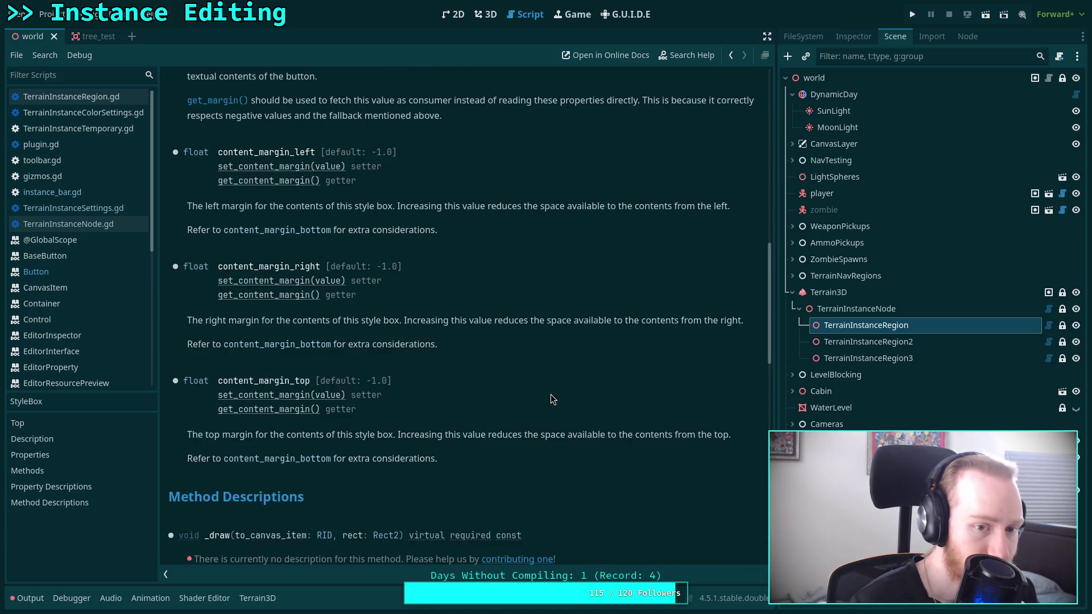
scroll(550, 394, "down", 6)
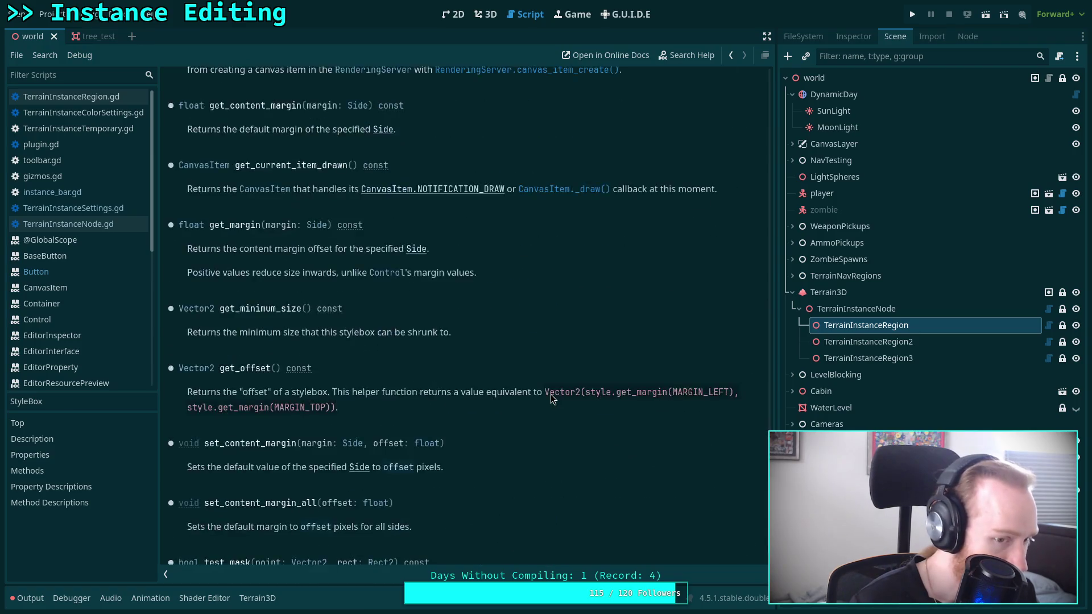
scroll(551, 394, "up", 15)
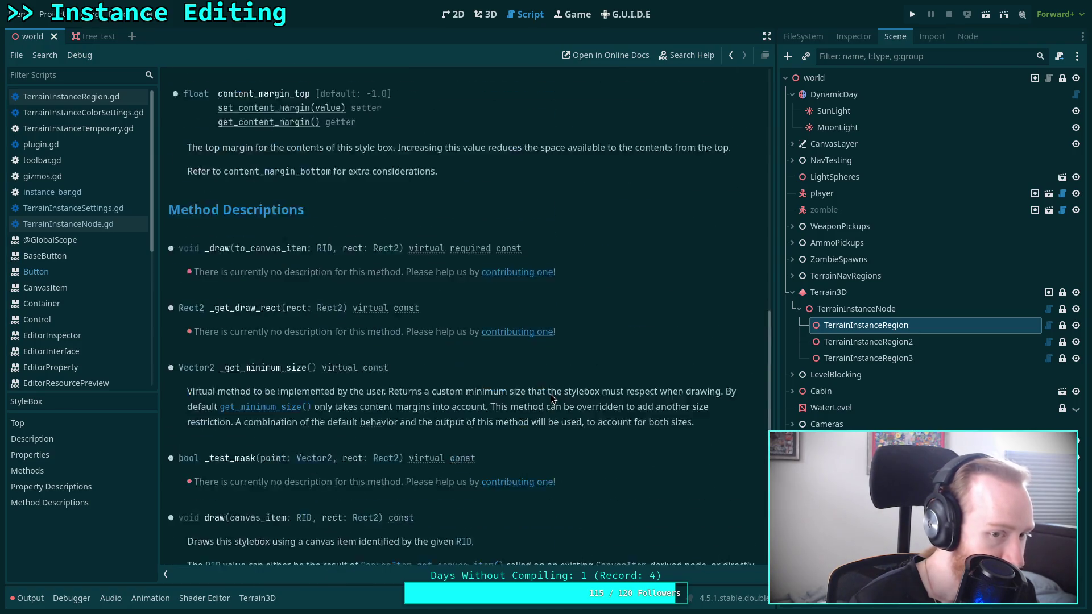
scroll(551, 395, "up", 15)
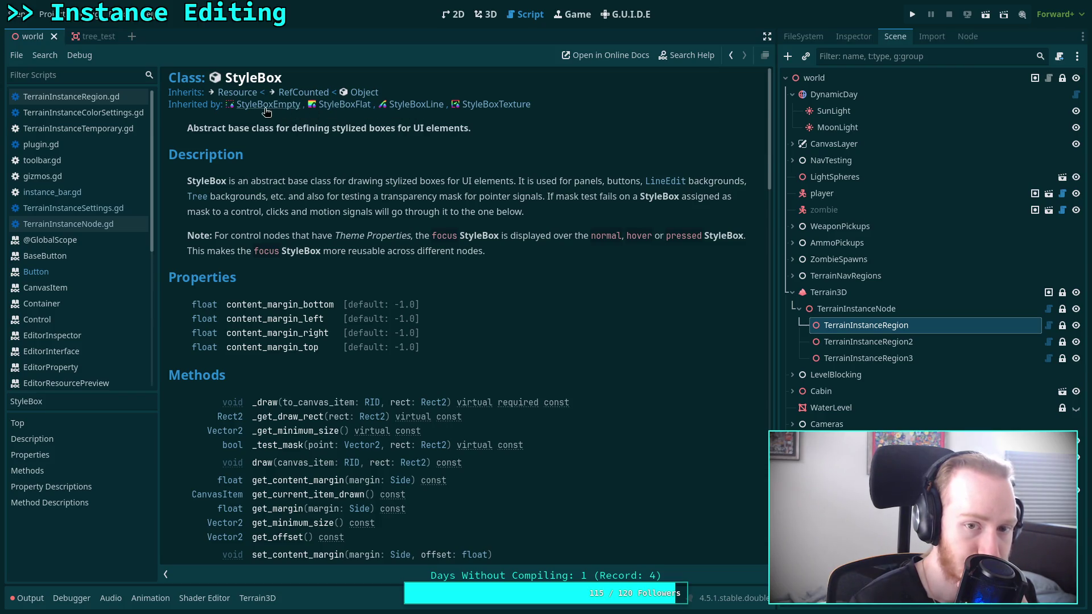
Step: Read the StyleBoxFlat properties, then return to the 3D view and select the test_bush thumbnail
left_click(344, 105)
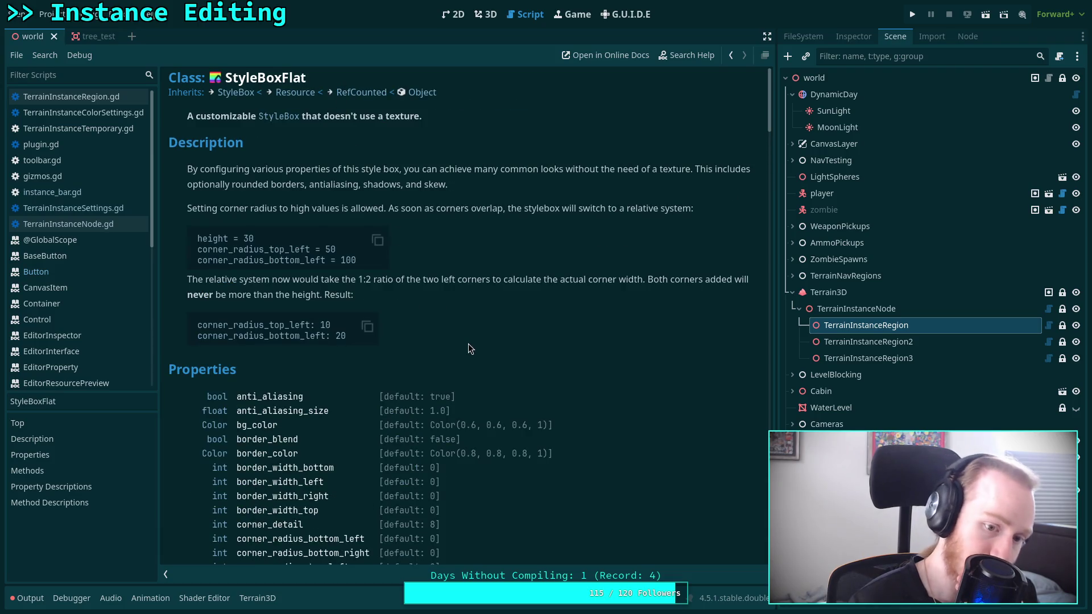
scroll(469, 345, "down", 2)
scroll(468, 345, "down", 4)
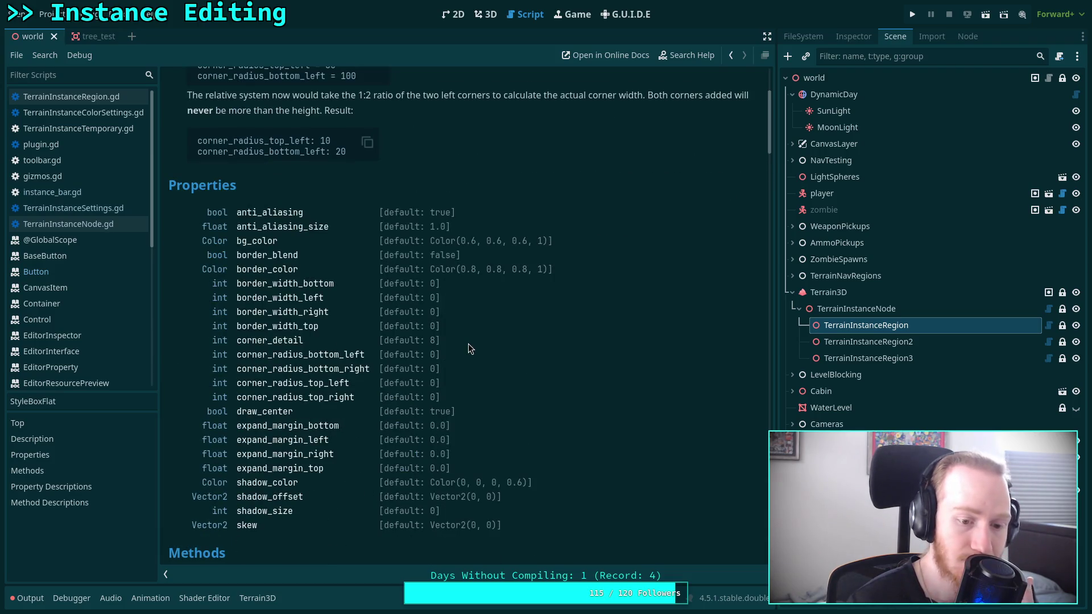
scroll(468, 343, "down", 6)
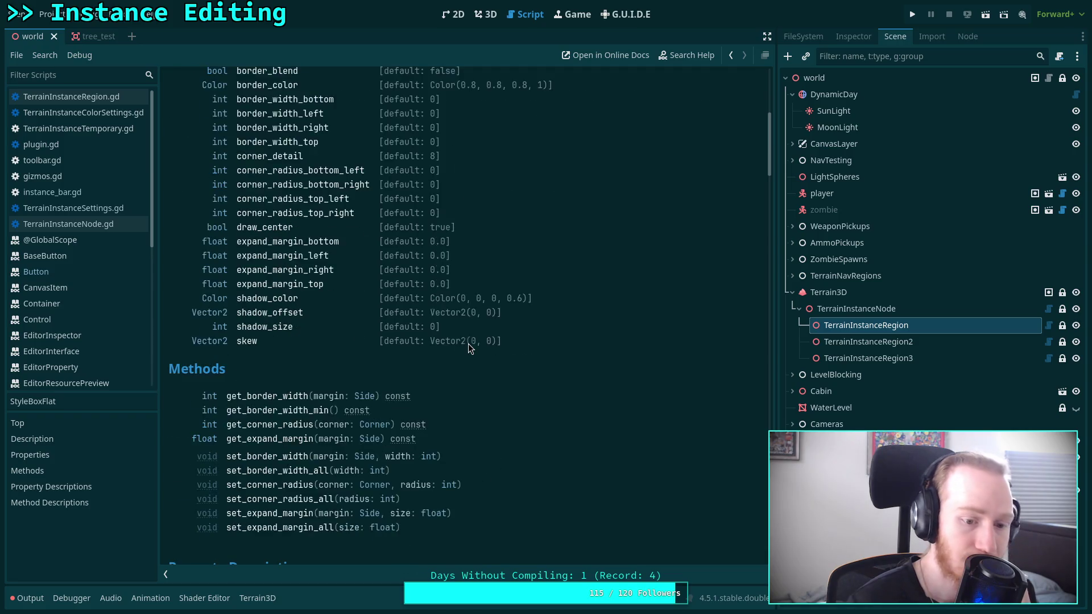
scroll(468, 347, "down", 6)
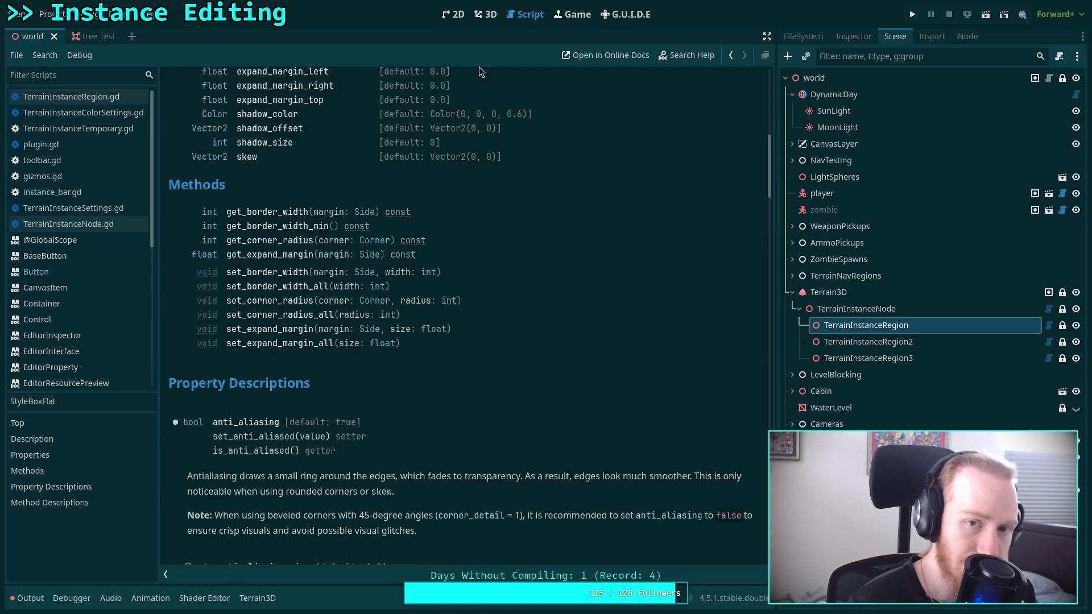
left_click(485, 14)
left_click(175, 522)
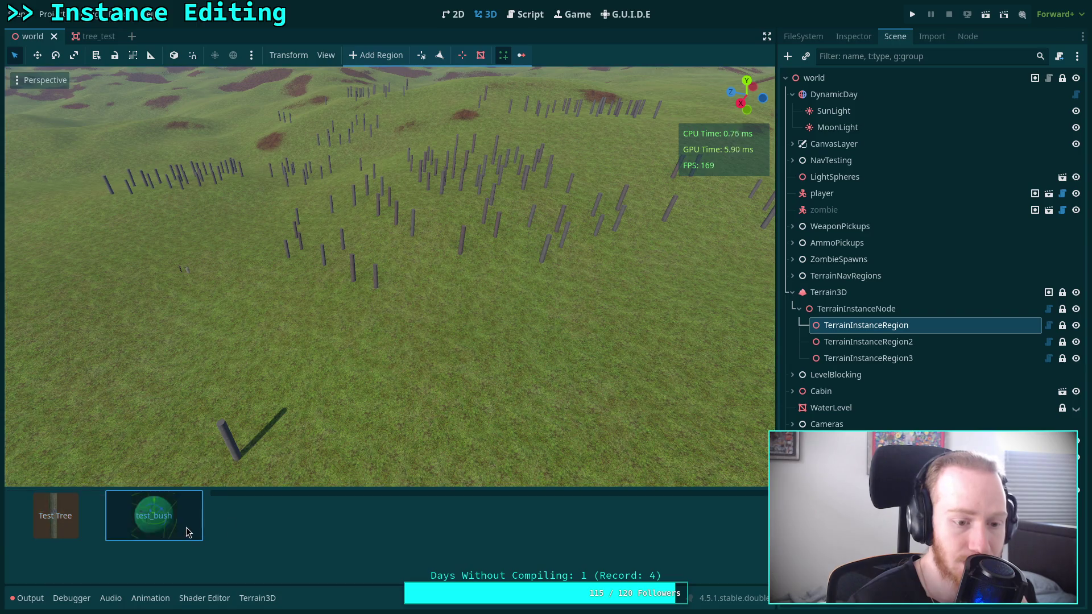
Step: Deselect the test_bush thumbnail, toggle between two terrain tools, then return to the StyleBoxFlat reference
left_click(275, 532)
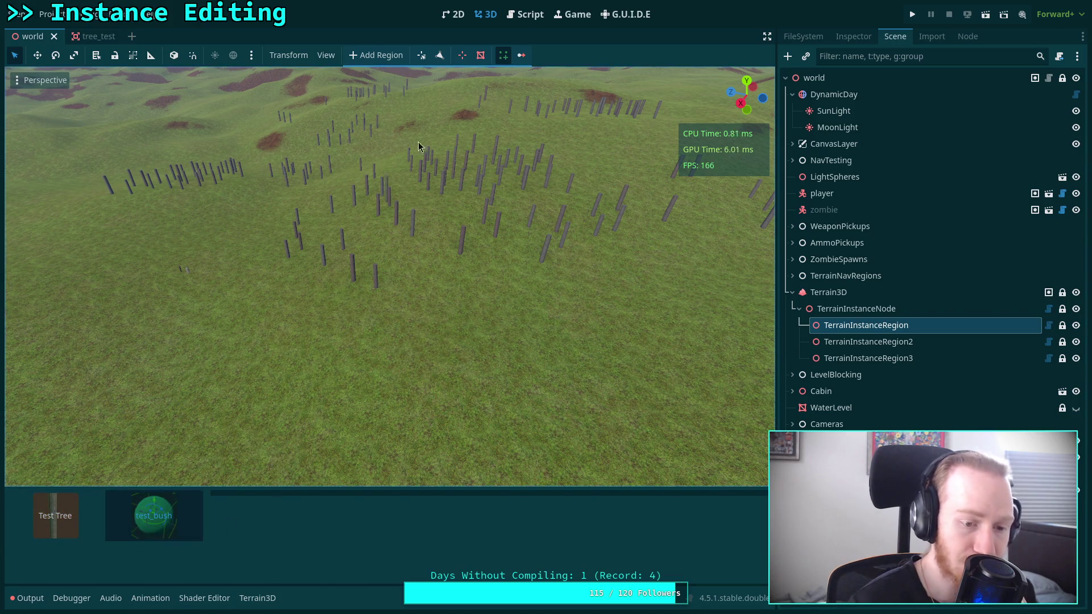
left_click(481, 55)
left_click(503, 55)
left_click(529, 14)
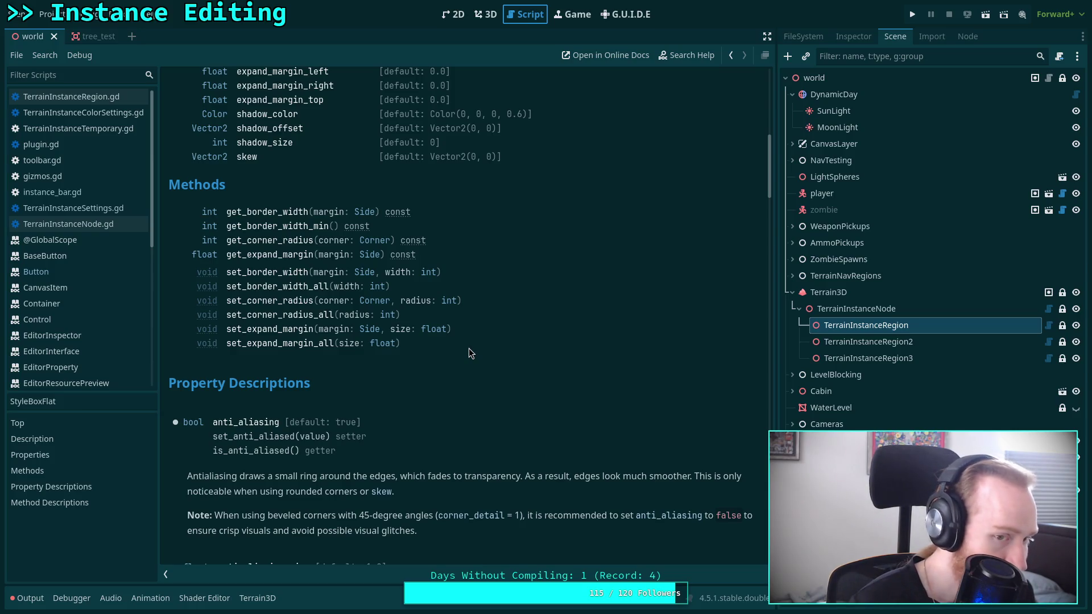
scroll(469, 348, "up", 2)
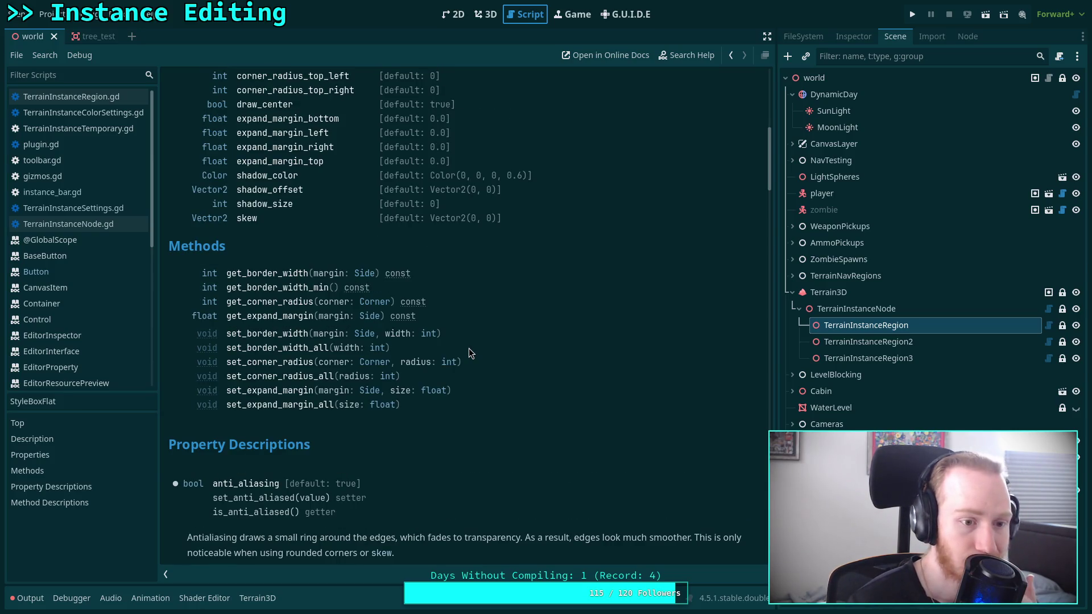
scroll(87, 337, "down", 5)
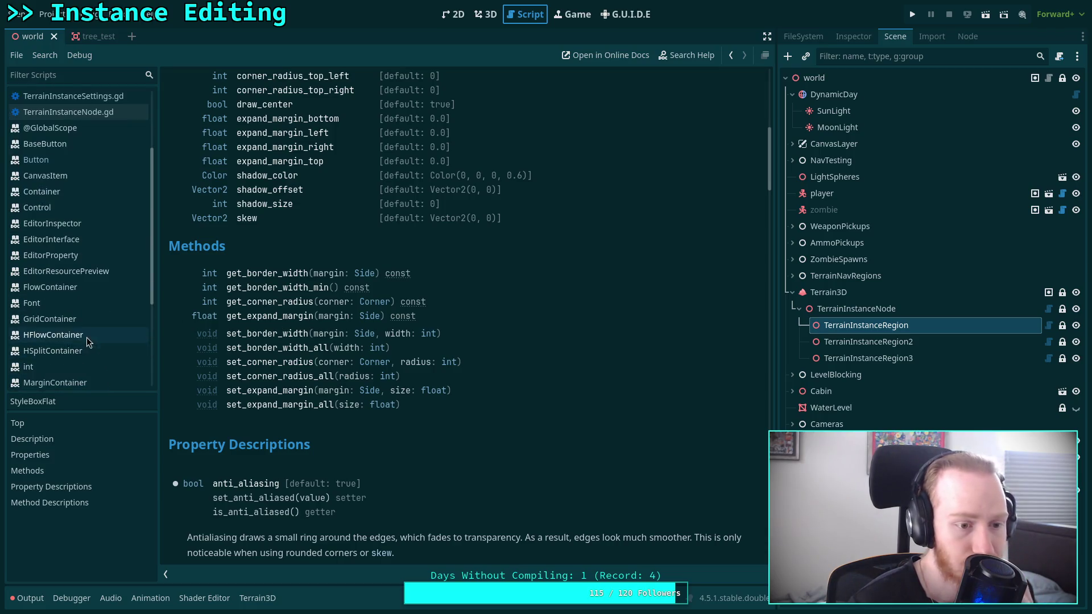
scroll(70, 359, "down", 1)
left_click(66, 342)
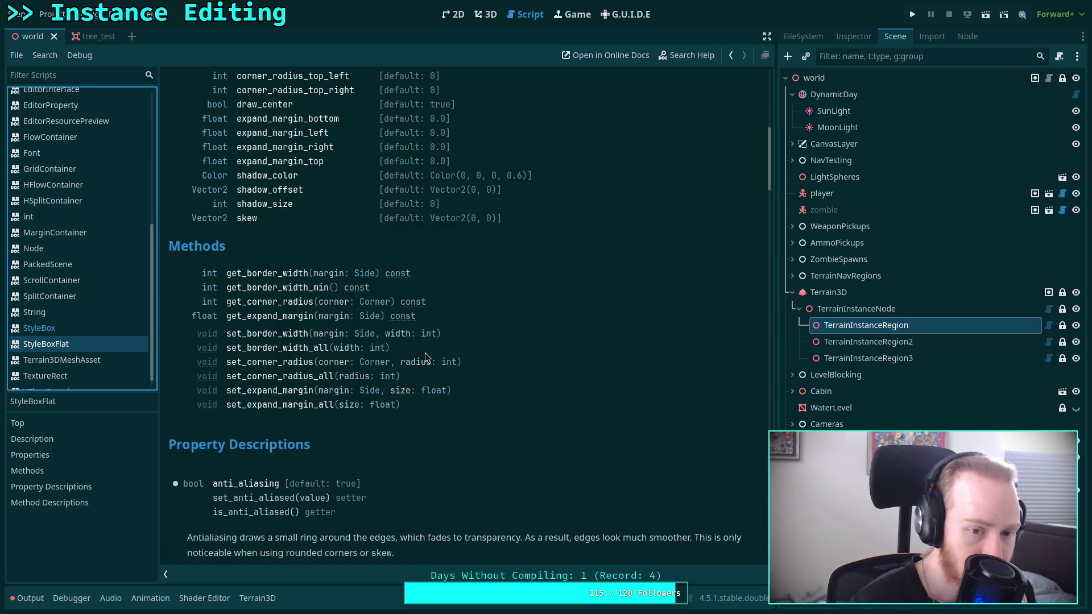
scroll(425, 353, "up", 3)
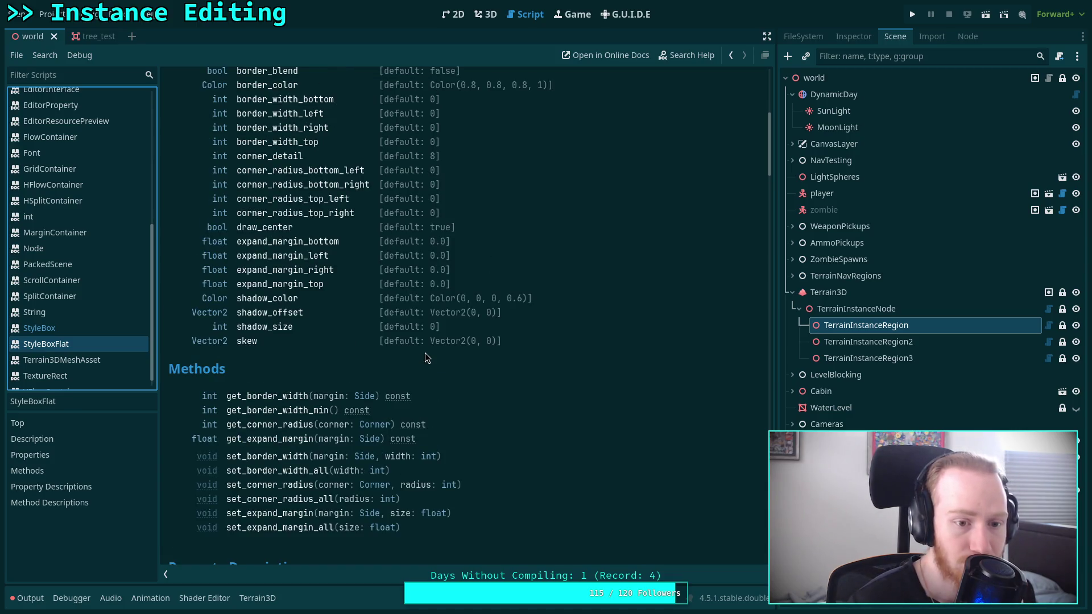
scroll(424, 353, "up", 2)
scroll(424, 352, "up", 1)
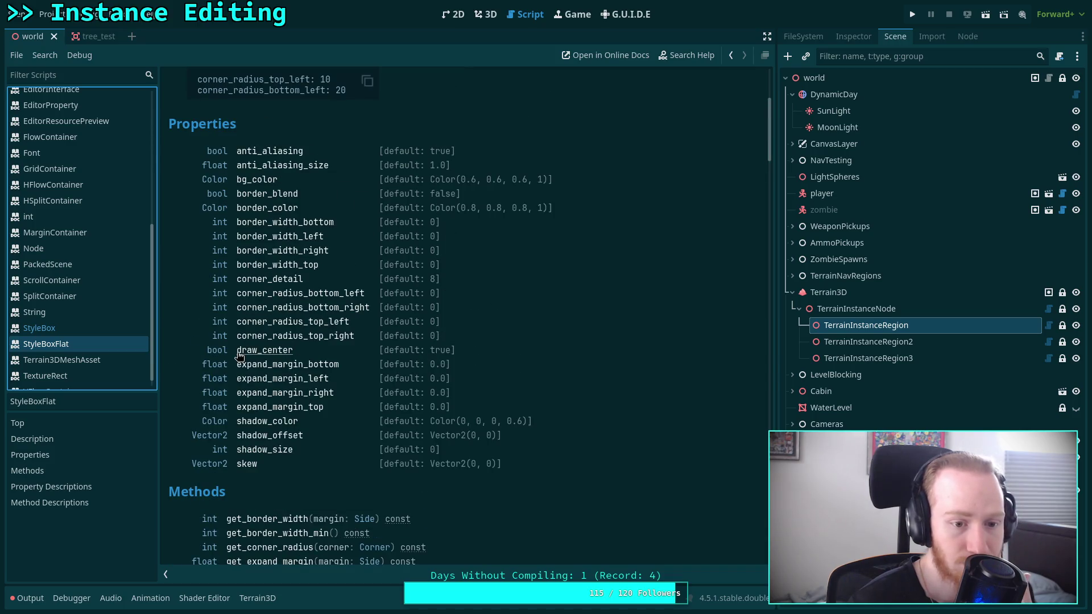
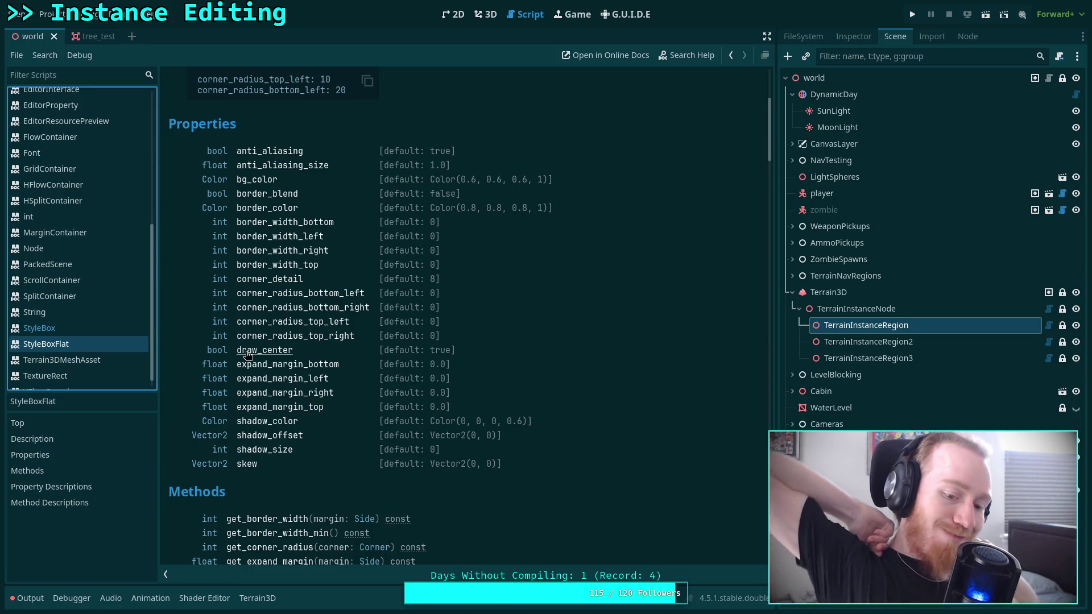
Step: Close the StyleBoxFlat and StyleBox documentation pages from the script list
scroll(301, 293, "down", 3)
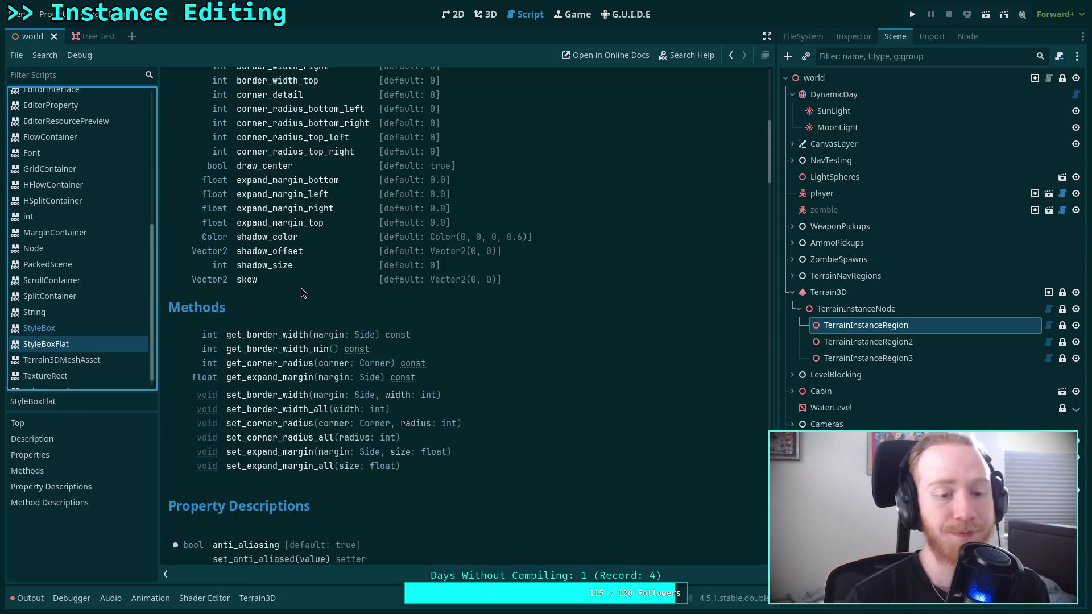
scroll(301, 293, "down", 3)
right_click(103, 356)
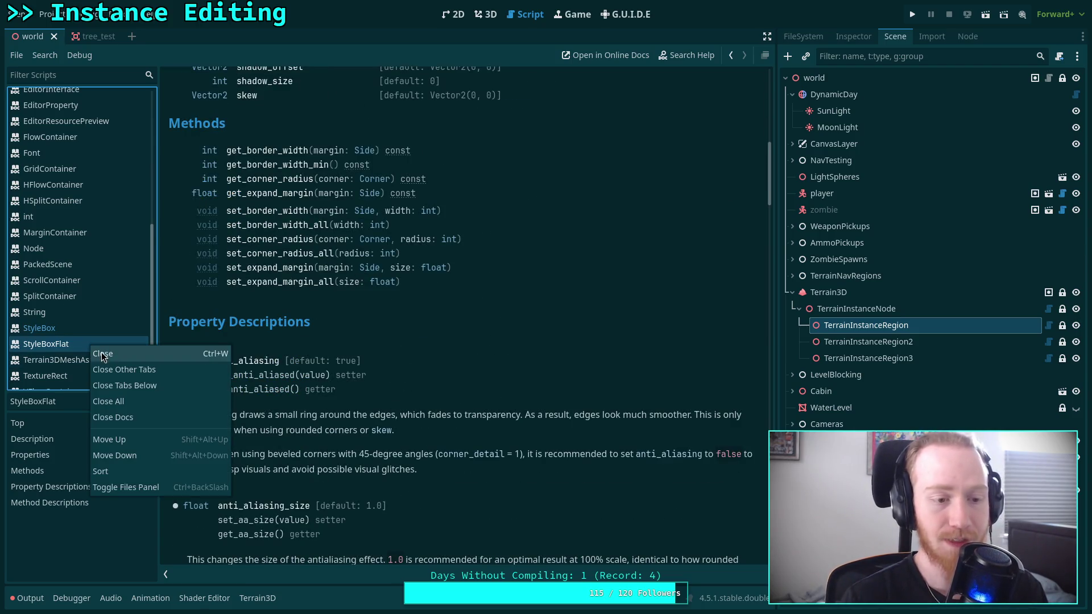
left_click(103, 353)
right_click(99, 340)
left_click(103, 354)
Step: Open TerrainInstanceNode.gd and scroll to get_instance_scene
scroll(93, 227, "up", 3)
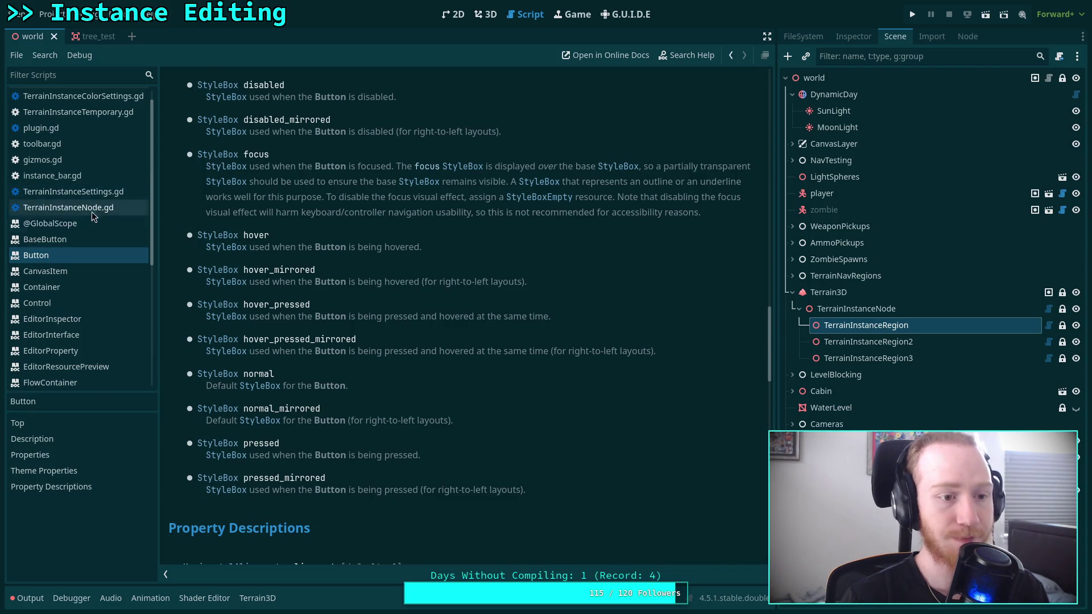
left_click(92, 208)
scroll(426, 332, "down", 4)
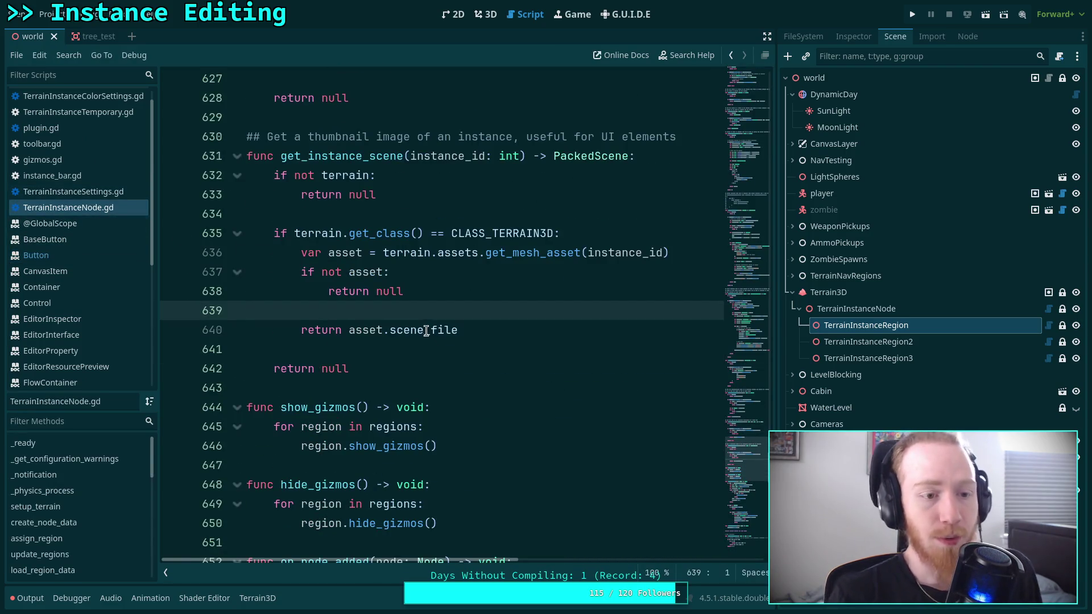
Step: Open instance_bar.gd and look over its button group setup code
left_click(53, 176)
scroll(507, 321, "down", 2)
left_click(623, 290)
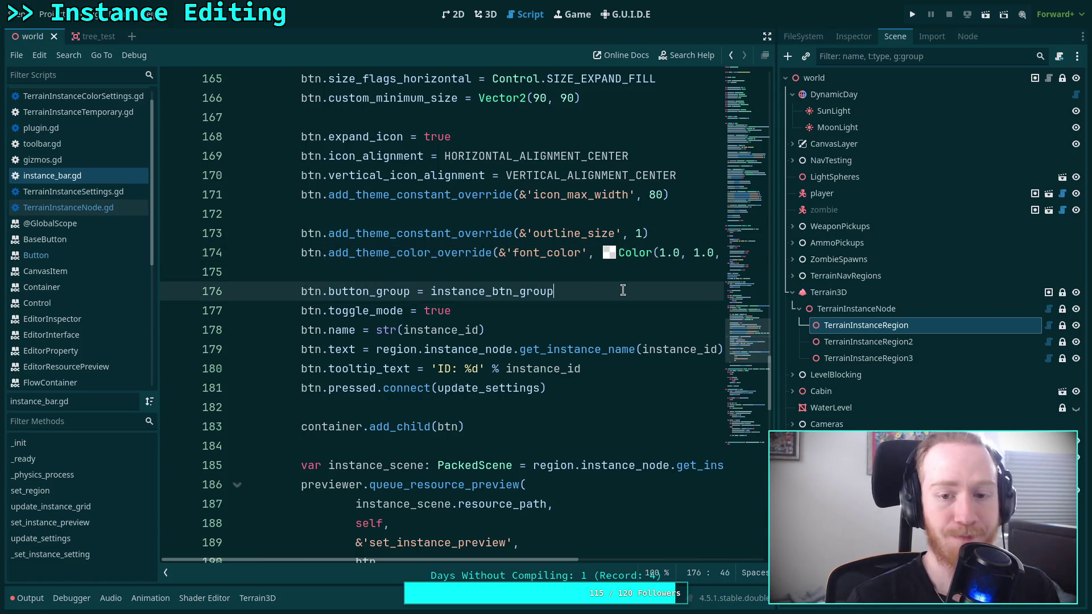
left_click(624, 265)
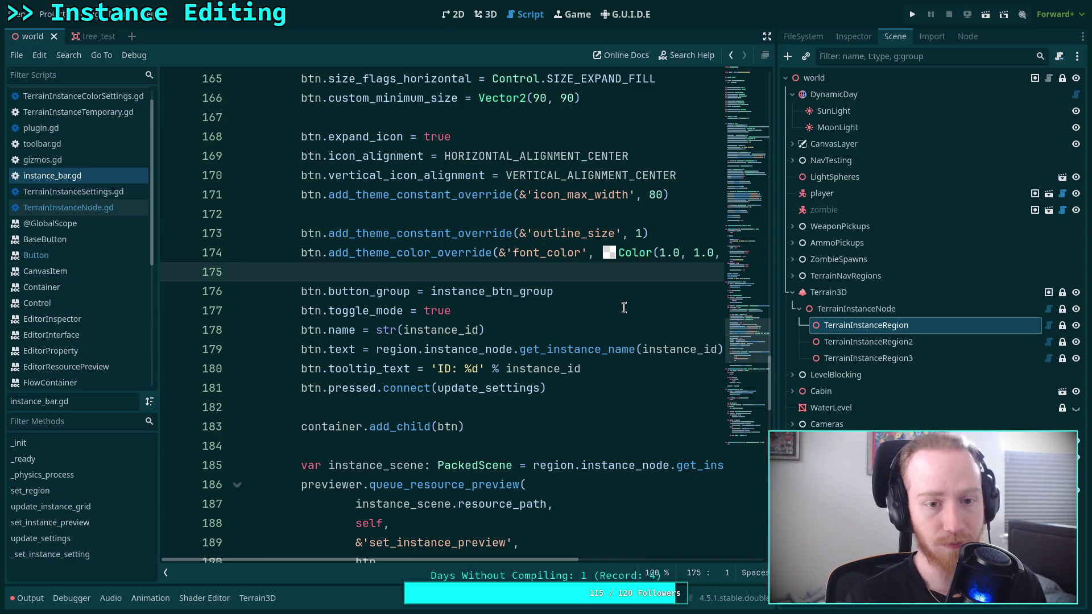
scroll(603, 310, "down", 10)
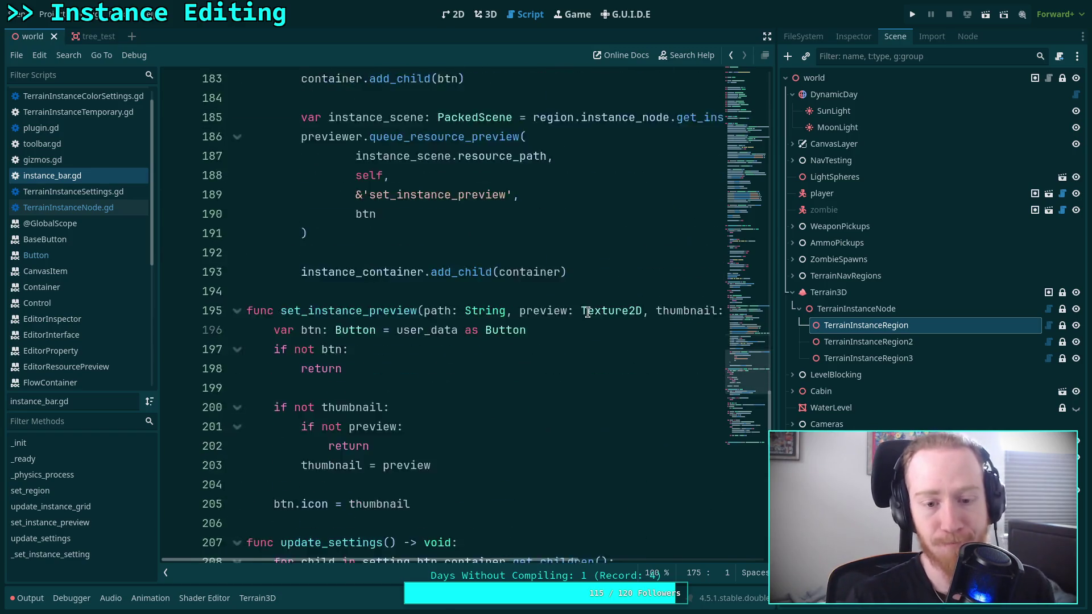
scroll(585, 315, "down", 3)
left_click_drag(774, 319, 797, 319)
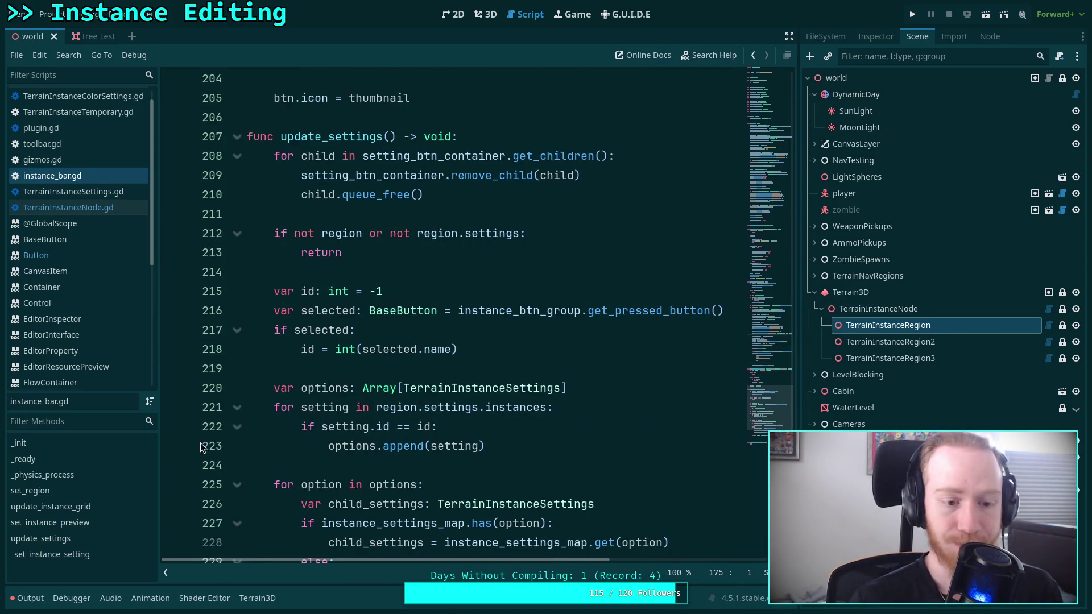
Step: Narrow the script list and start an indented line after Button.new() in update_settings
left_click(163, 455, "shift")
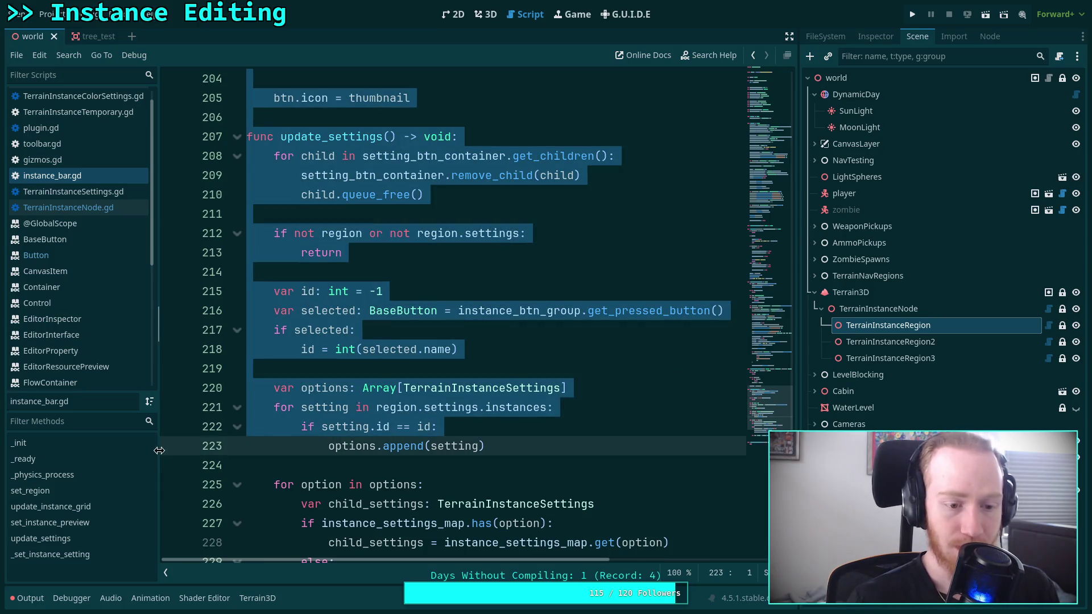
left_click(266, 462)
left_click_drag(159, 456, 134, 458)
scroll(489, 383, "down", 3)
scroll(490, 384, "down", 2)
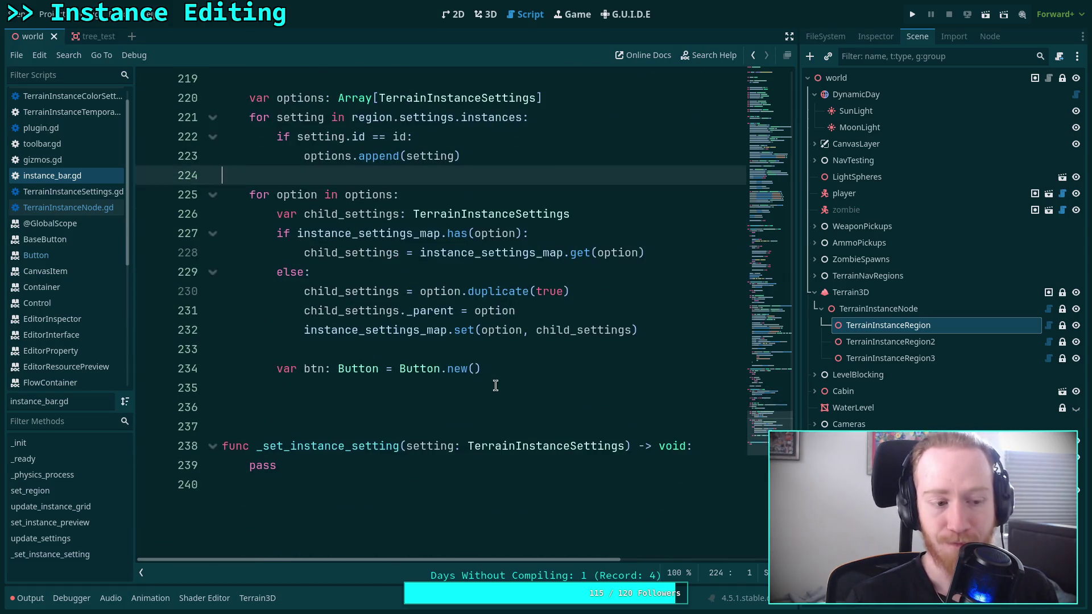
left_click(503, 380)
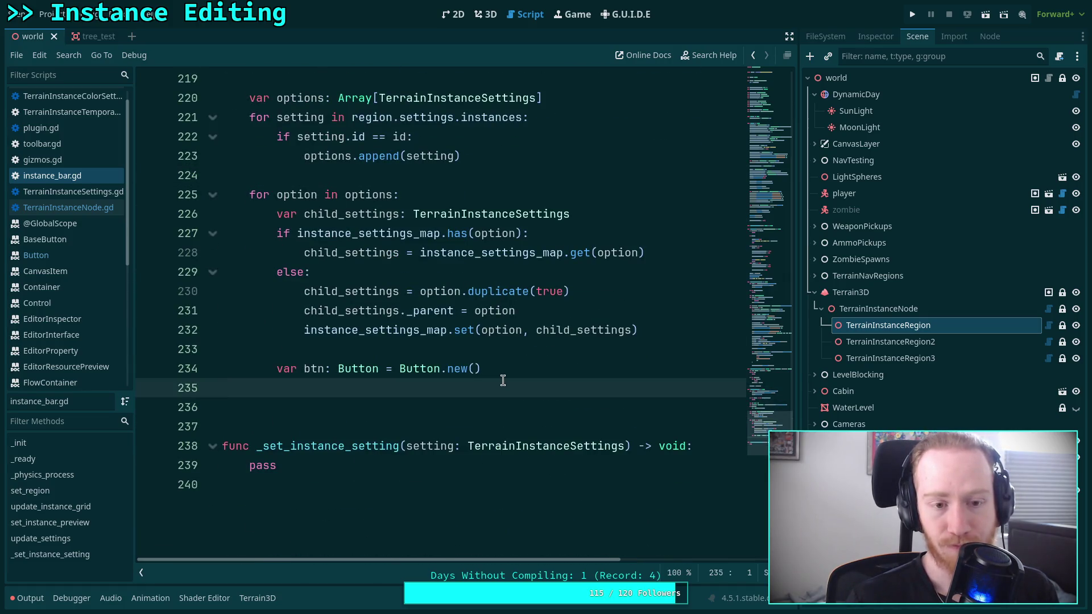
key("Tab")
key("Tab")
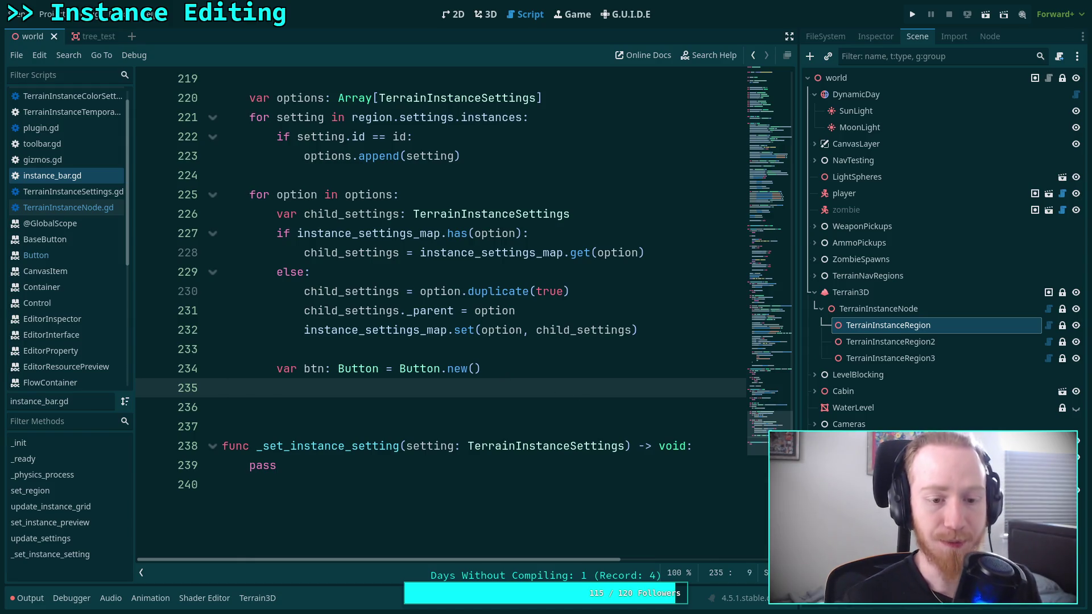
Step: Set each new button's text to option.resource_name
type("btn.")
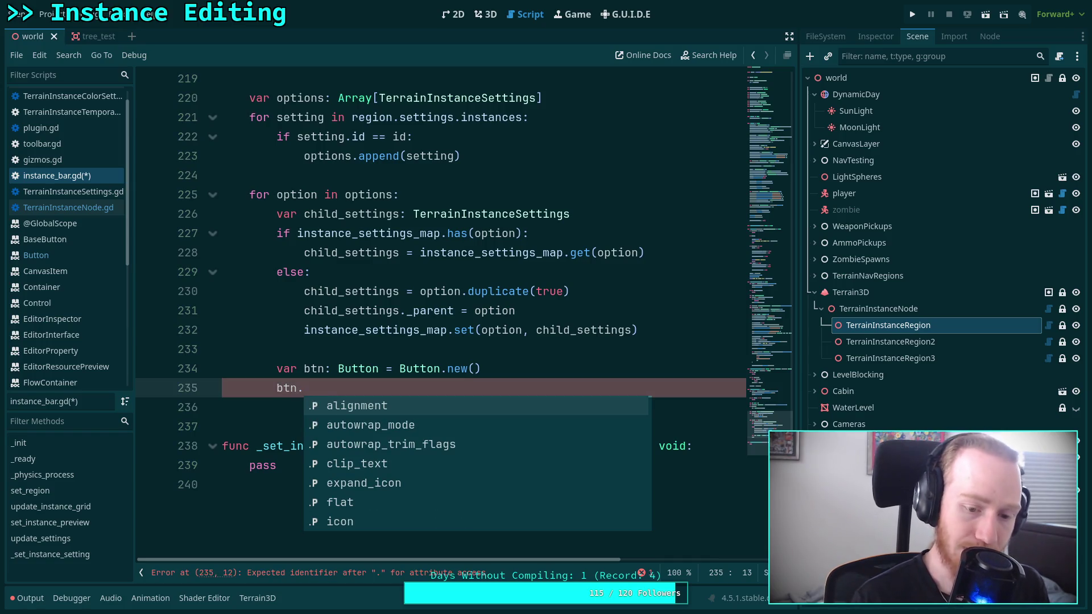
type("text = ")
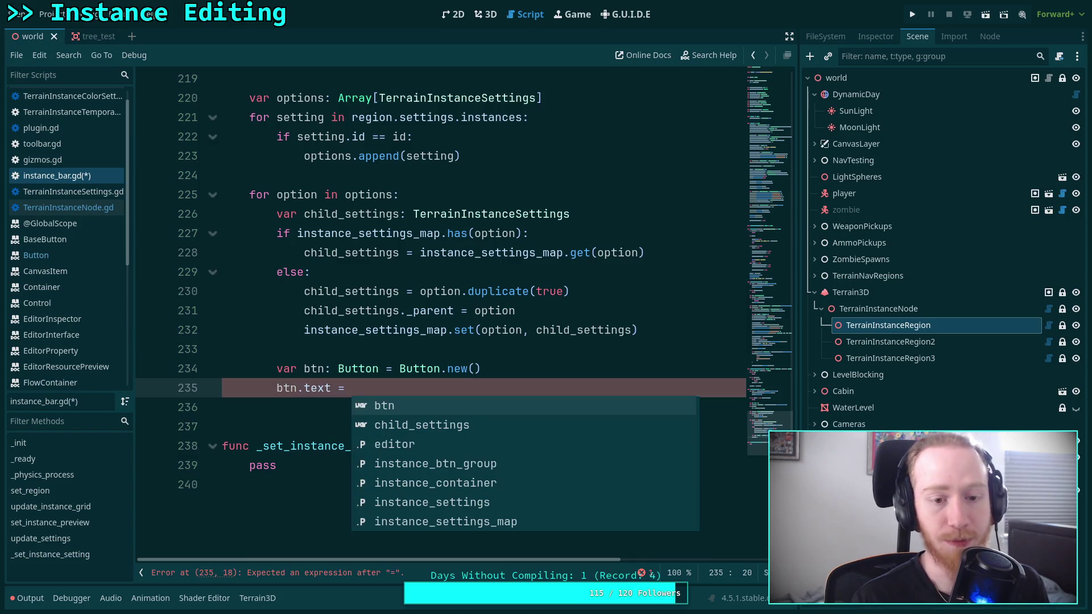
type("i")
key("BackSpace")
type("option.nam")
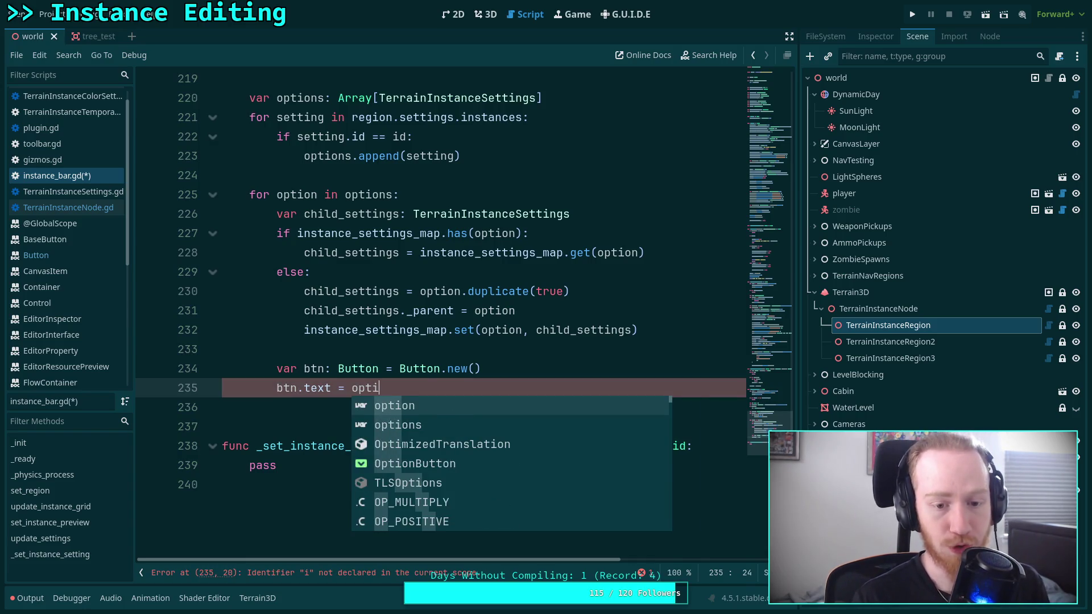
key("Return")
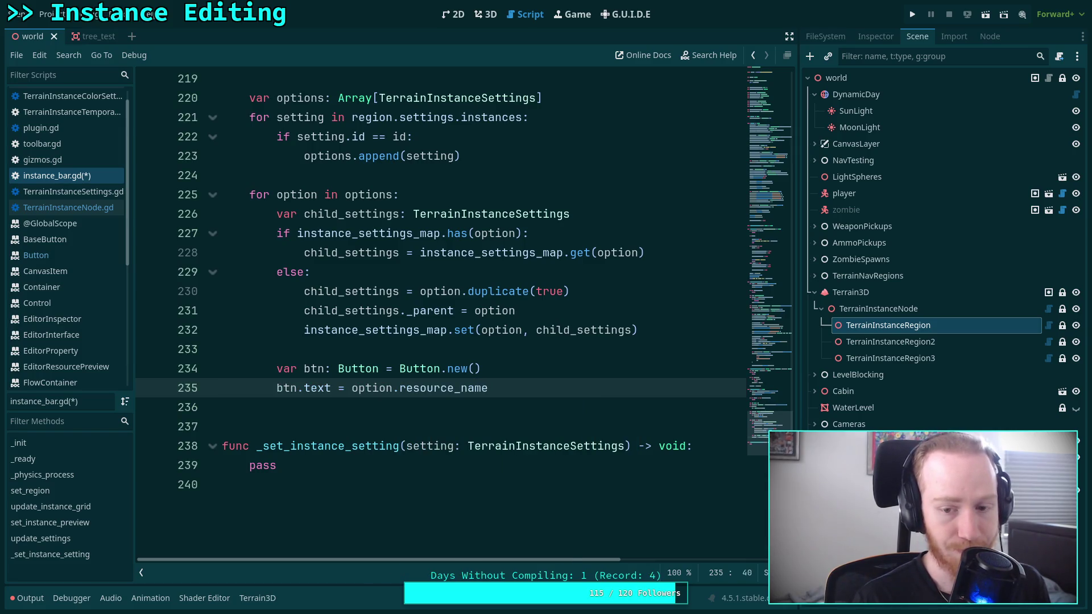
key("Return")
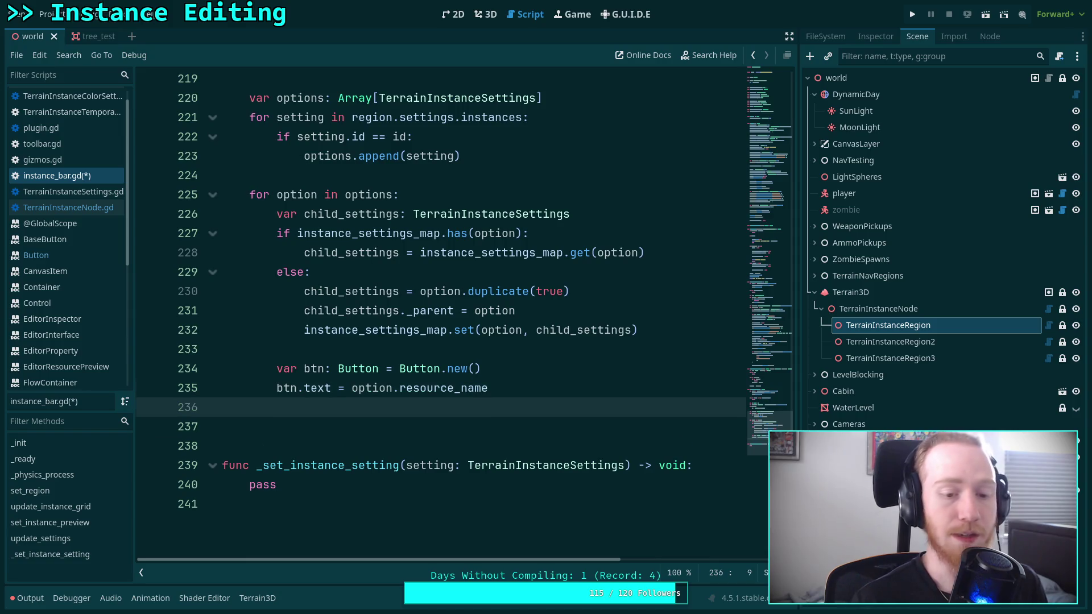
Step: Add an 'if not btn.text:' check that falls back to option.get_class()
type("if not b")
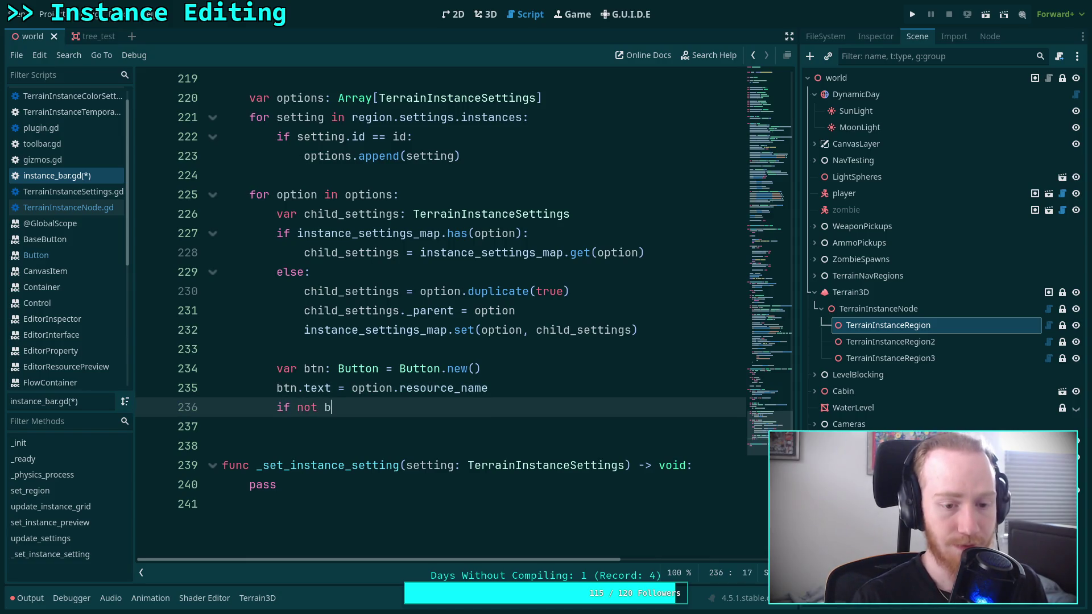
type("tn.text")
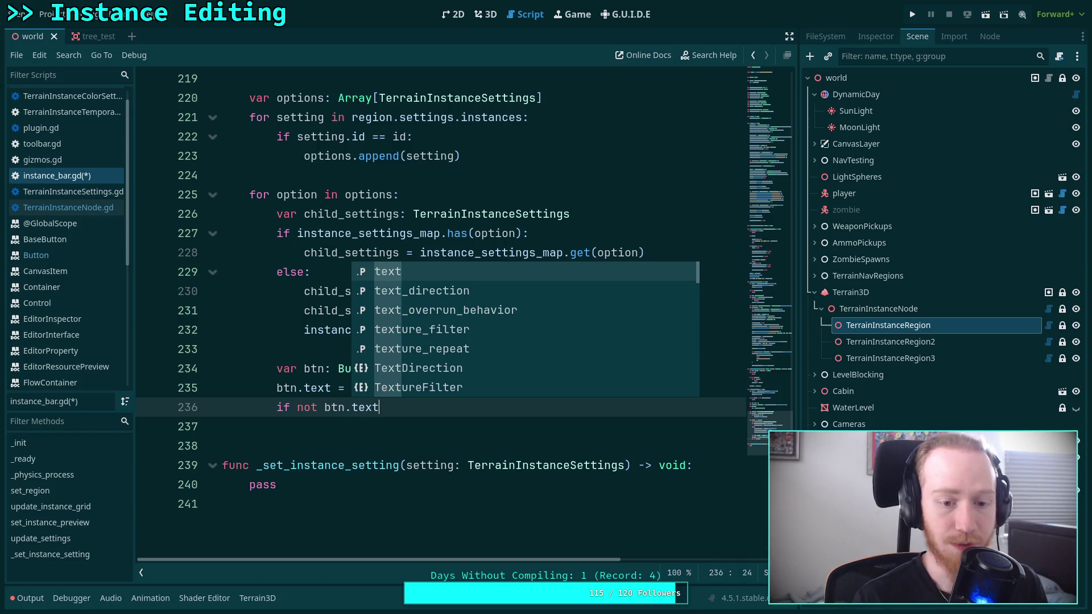
type(":")
key("Return")
type("btn.text")
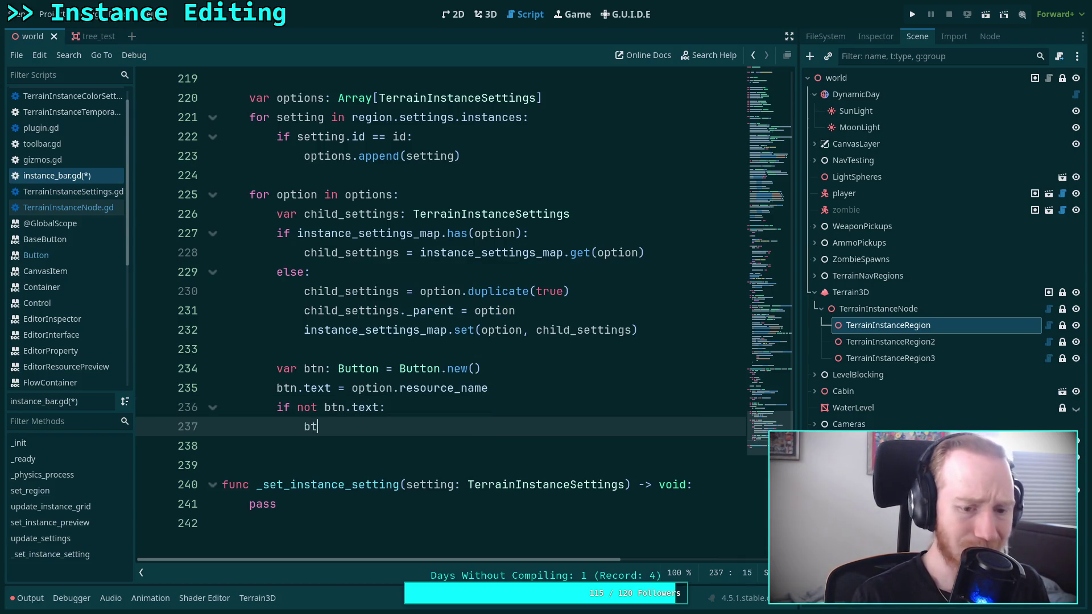
type(" =")
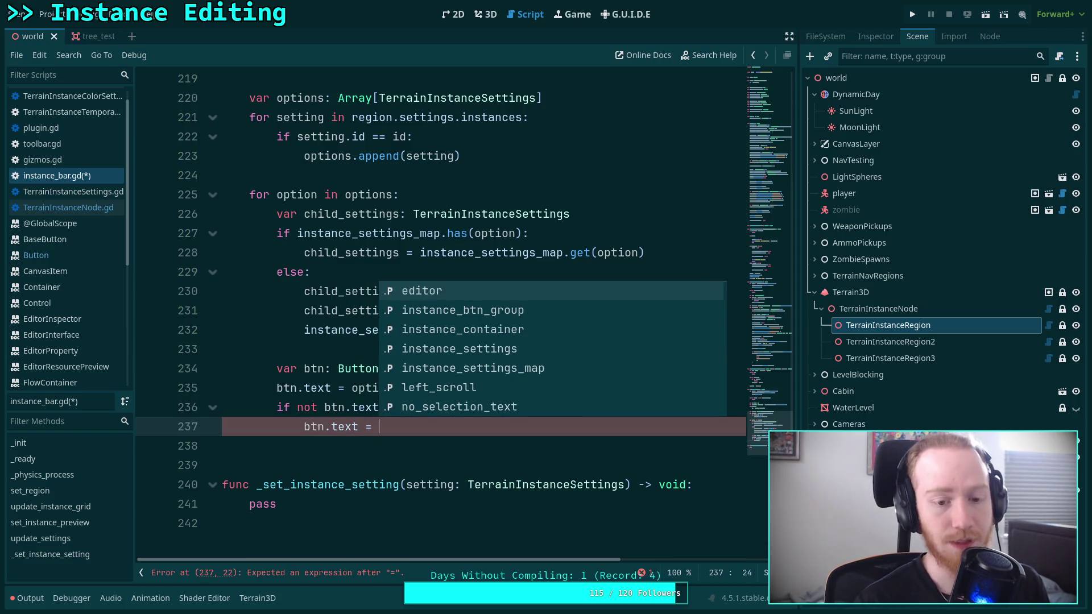
key("Left")
key("Left")
key("Left")
mouse_move(453, 388)
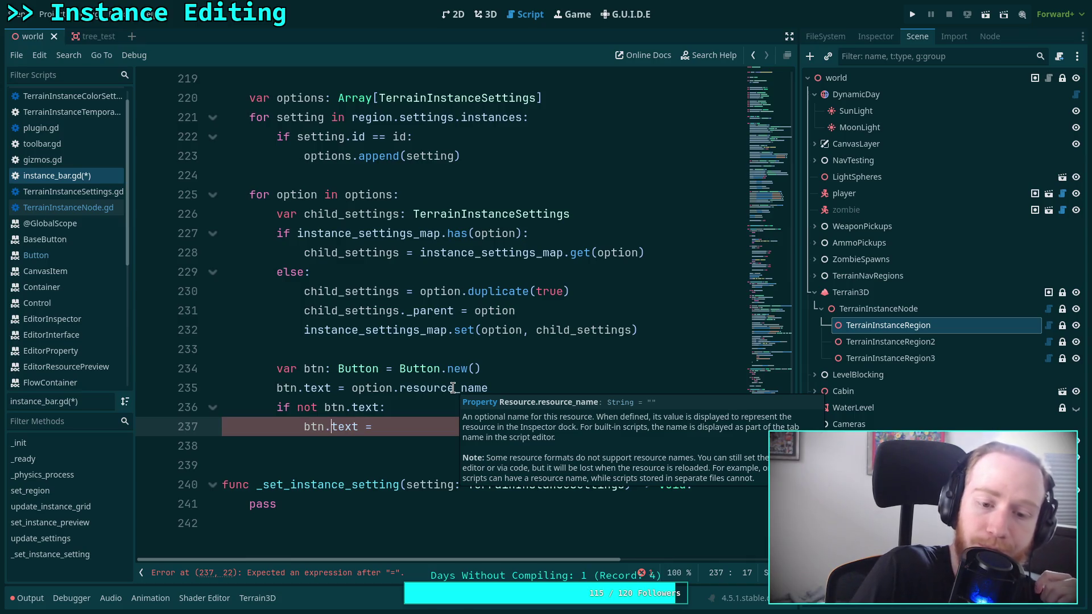
left_click(444, 421)
type("optio.")
type(".ty")
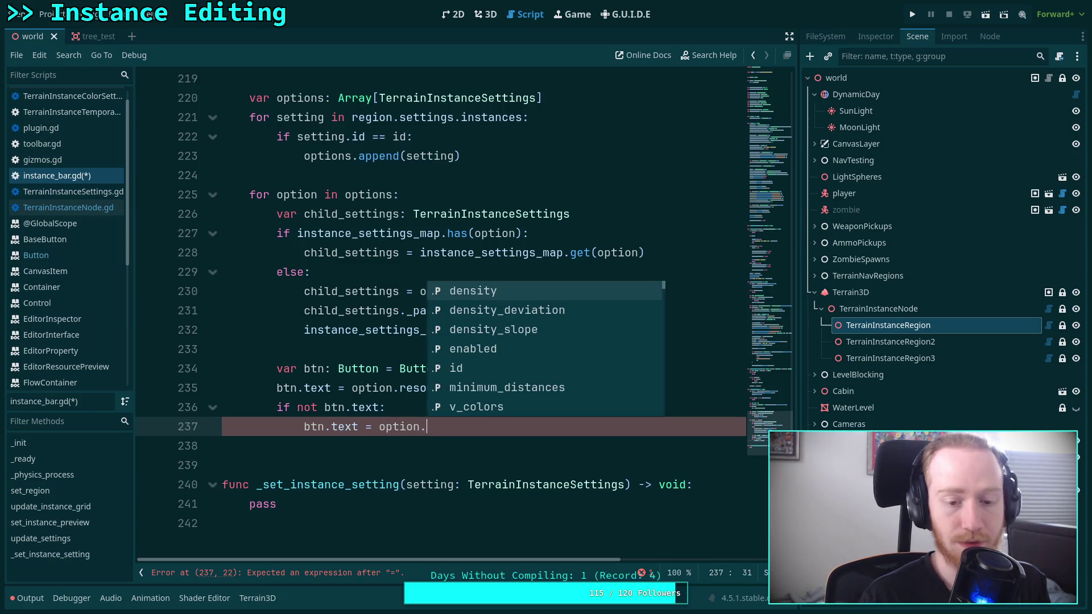
key("BackSpace")
key("BackSpace")
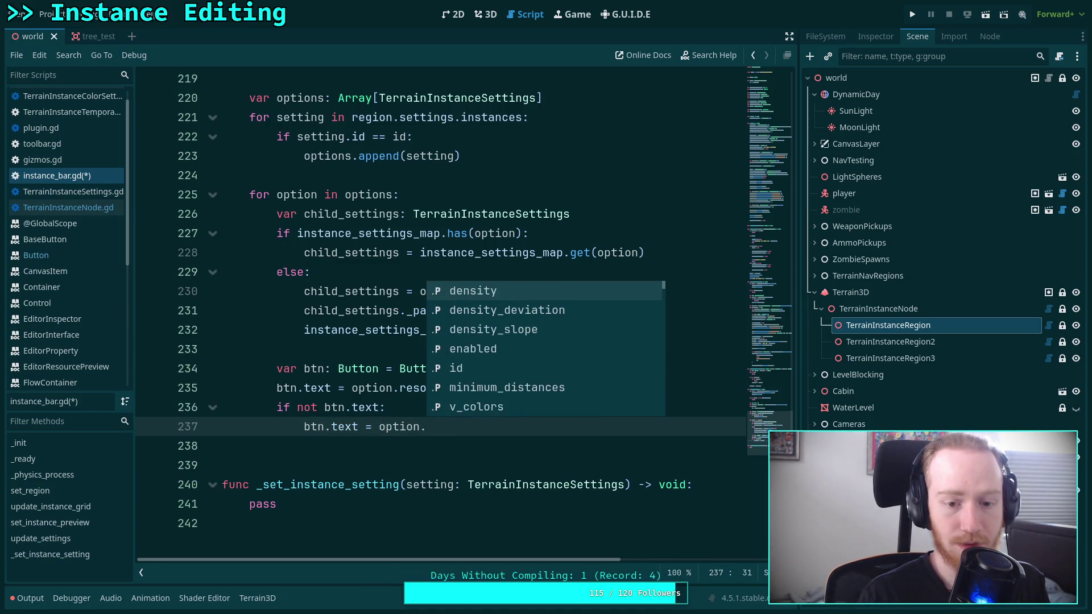
type("cla")
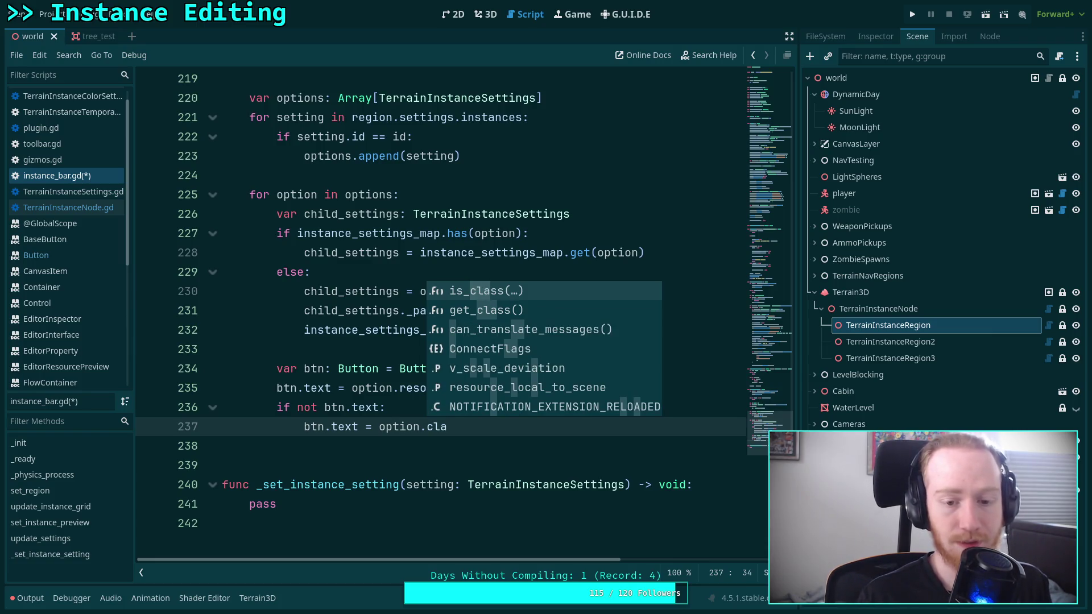
type("ss")
key("Down")
key("Return")
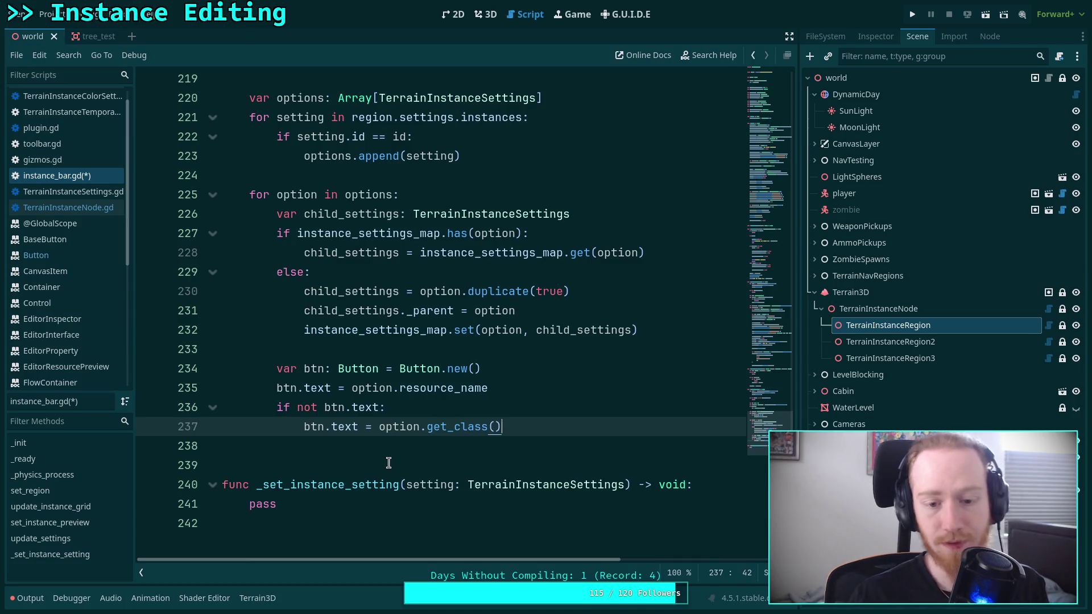
Step: Delete the option.get_class() fallback, leaving 'btn.text = ' empty
mouse_move(463, 431)
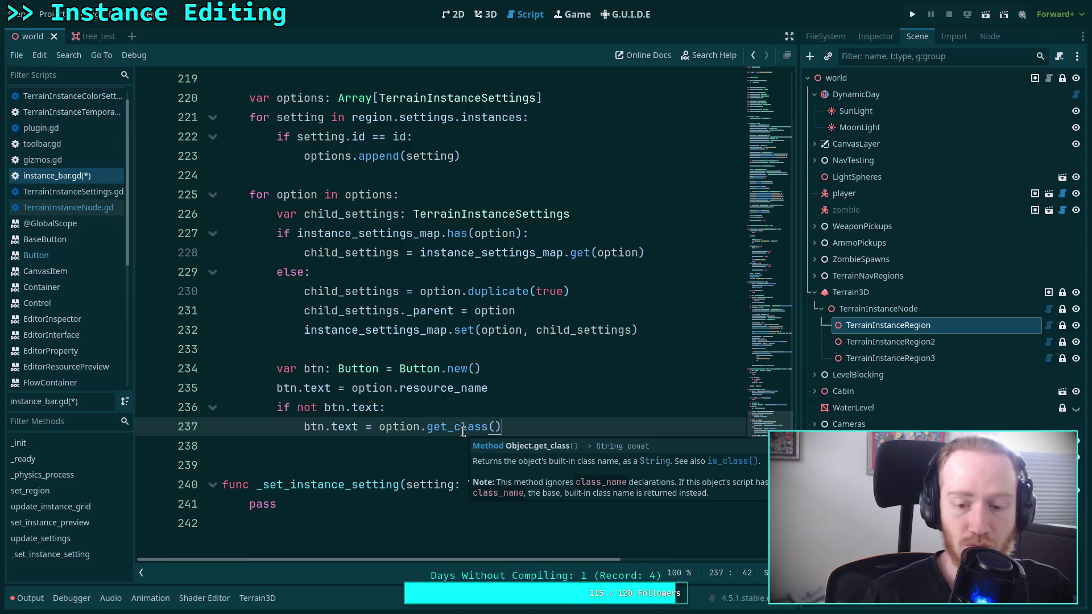
left_click_drag(510, 427, 427, 427)
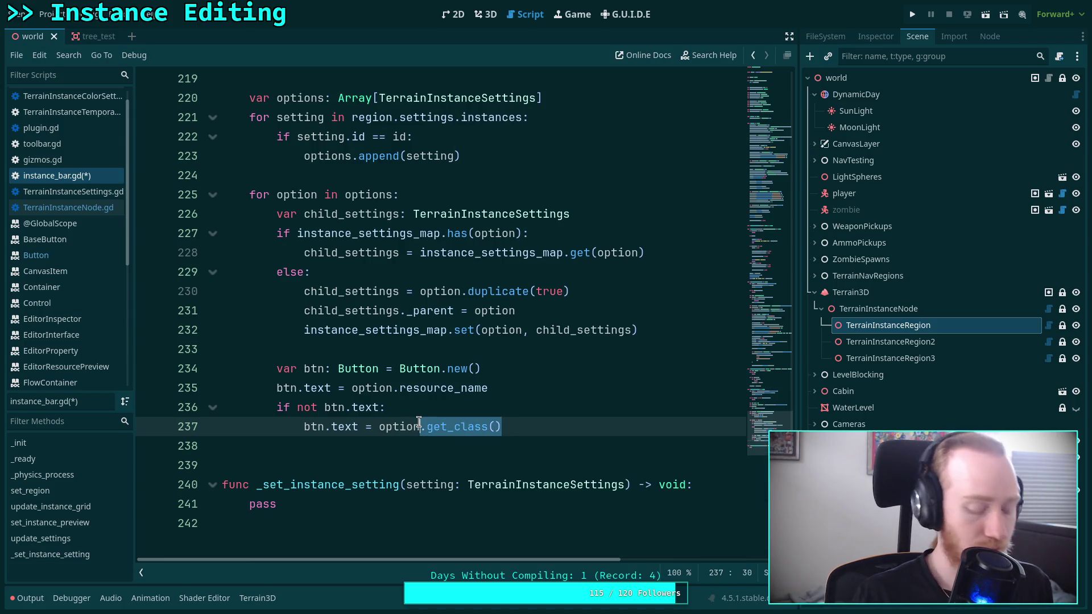
key("BackSpace")
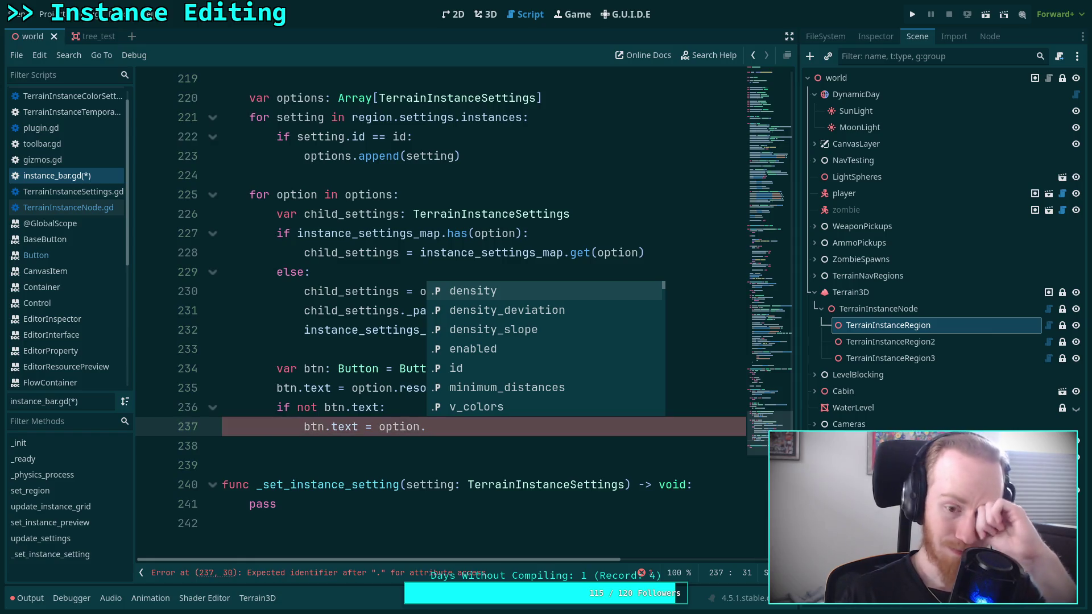
key("BackSpace")
key("BackSpace")
key("BackSpace")
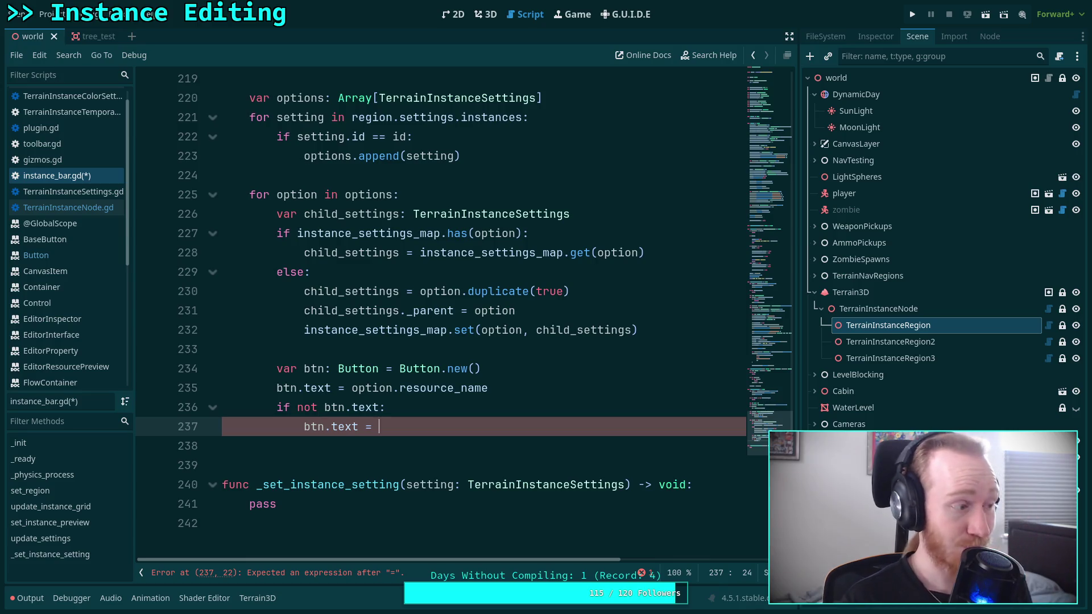
Step: Write the fallback label as 'Option %d' % option_id on line 237
type("&'Instanc")
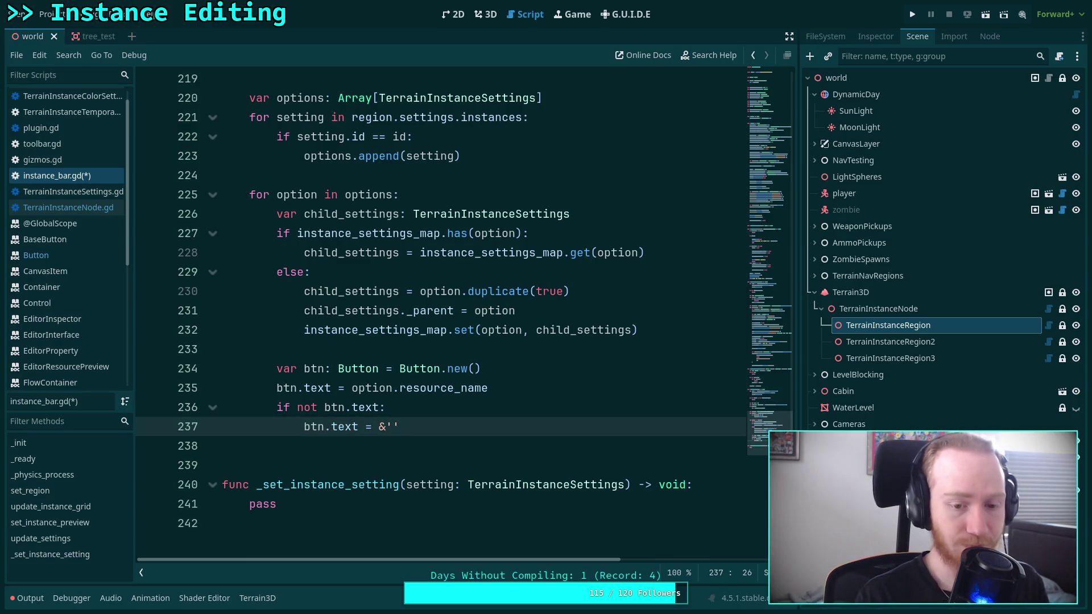
type("e Setting")
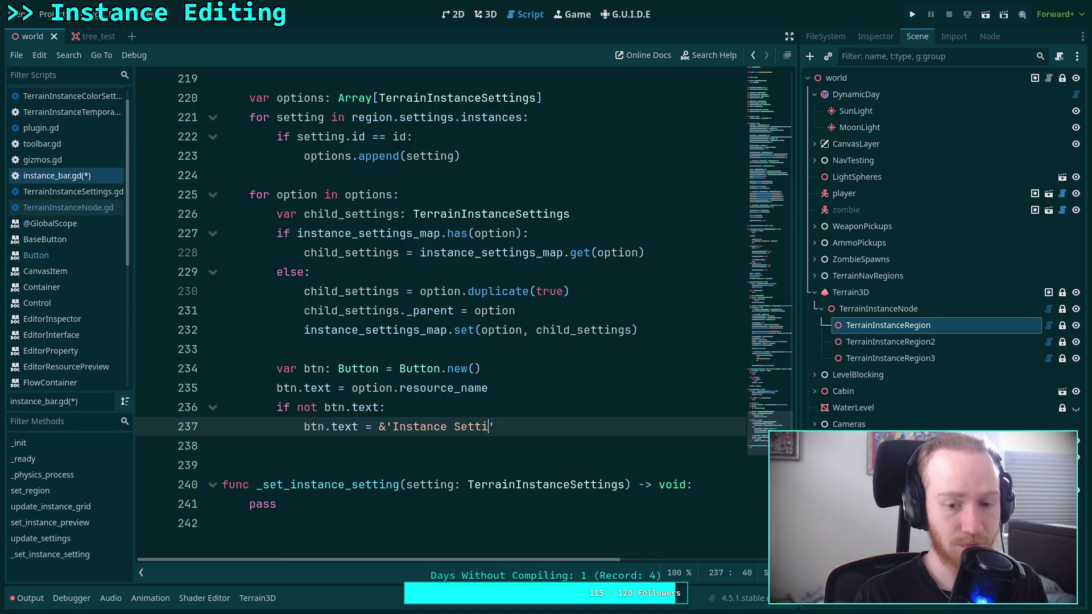
key("BackSpace")
key("BackSpace")
key("BackSpace")
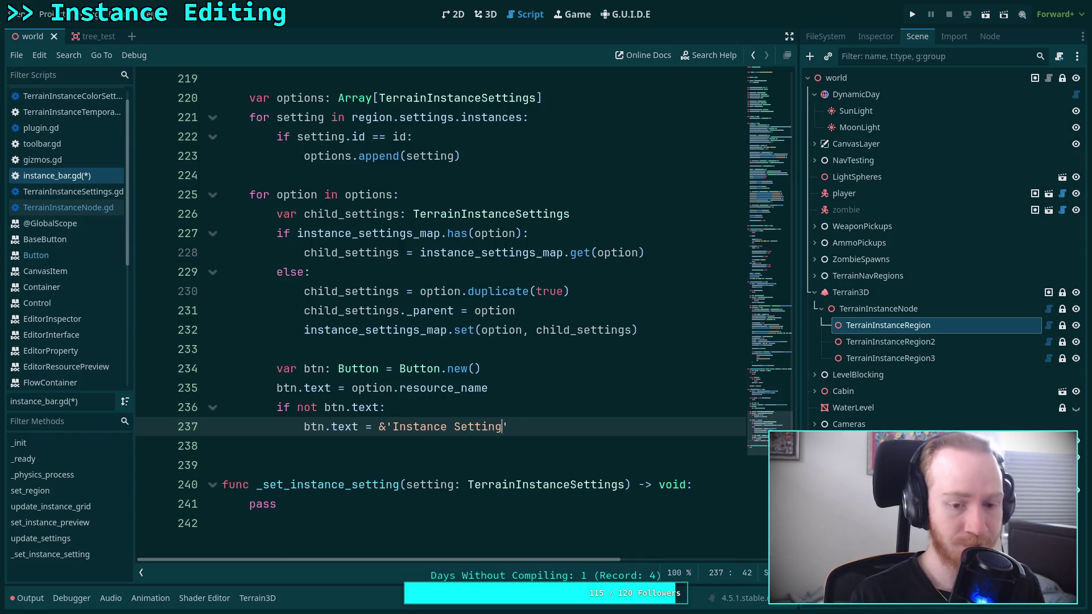
type("Option ")
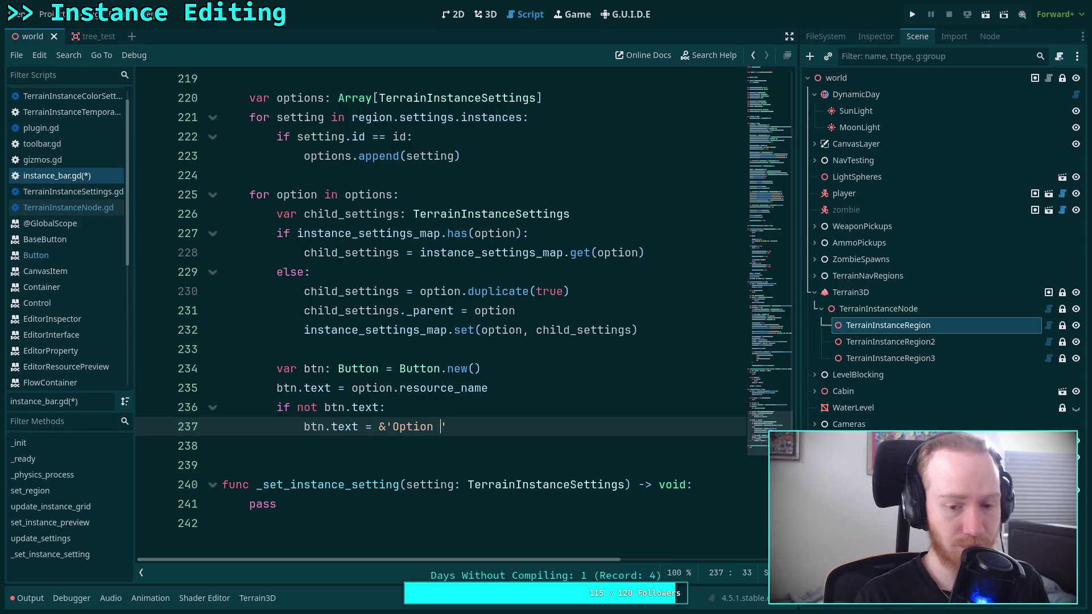
type("%d")
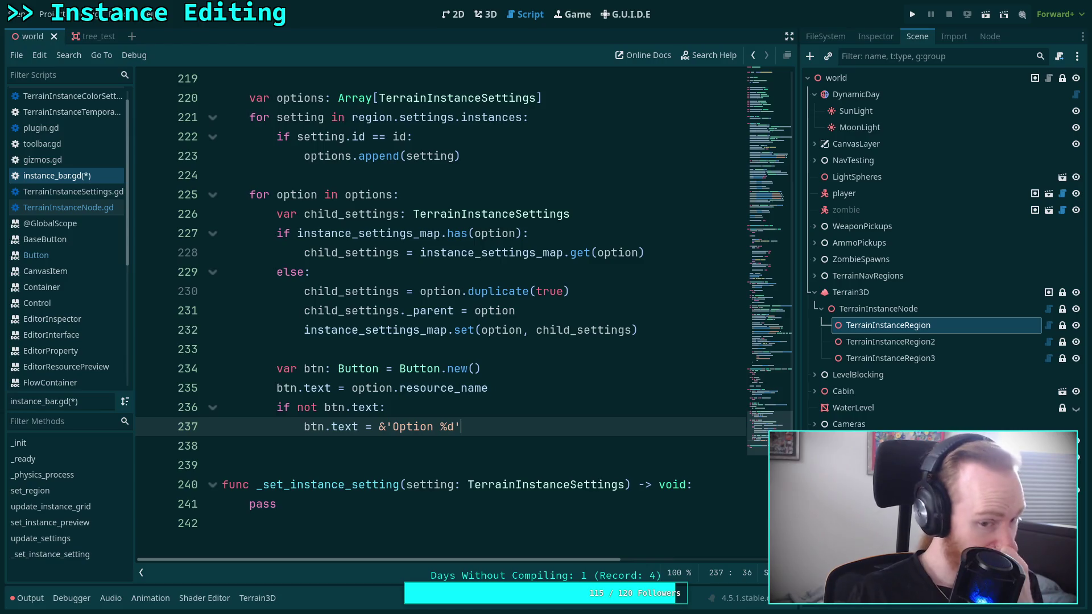
left_click(386, 427)
key("BackSpace")
left_click(496, 425)
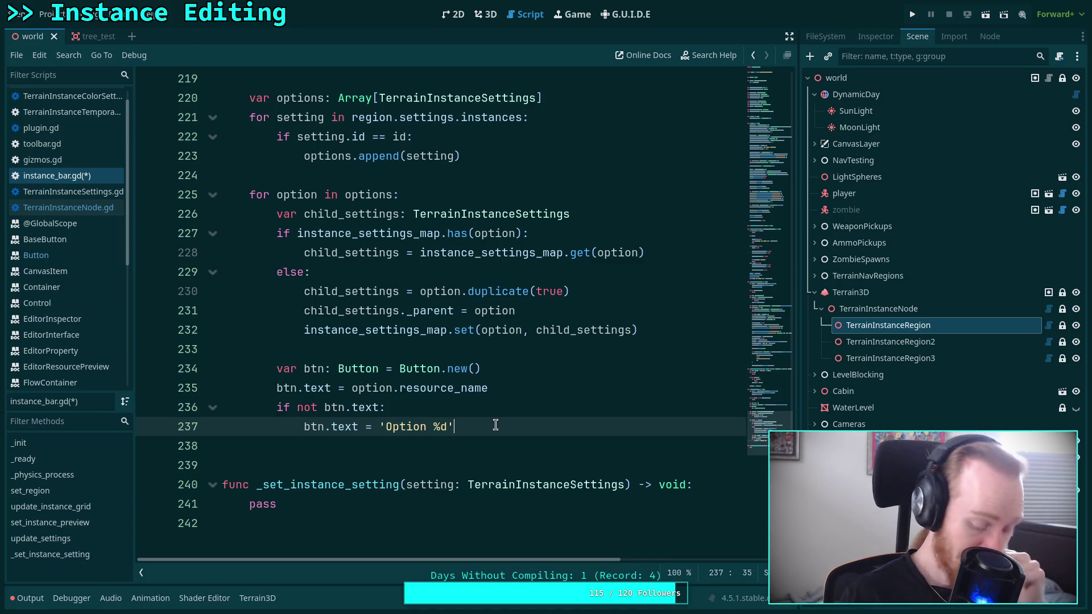
type("&")
key("BackSpace")
type("%")
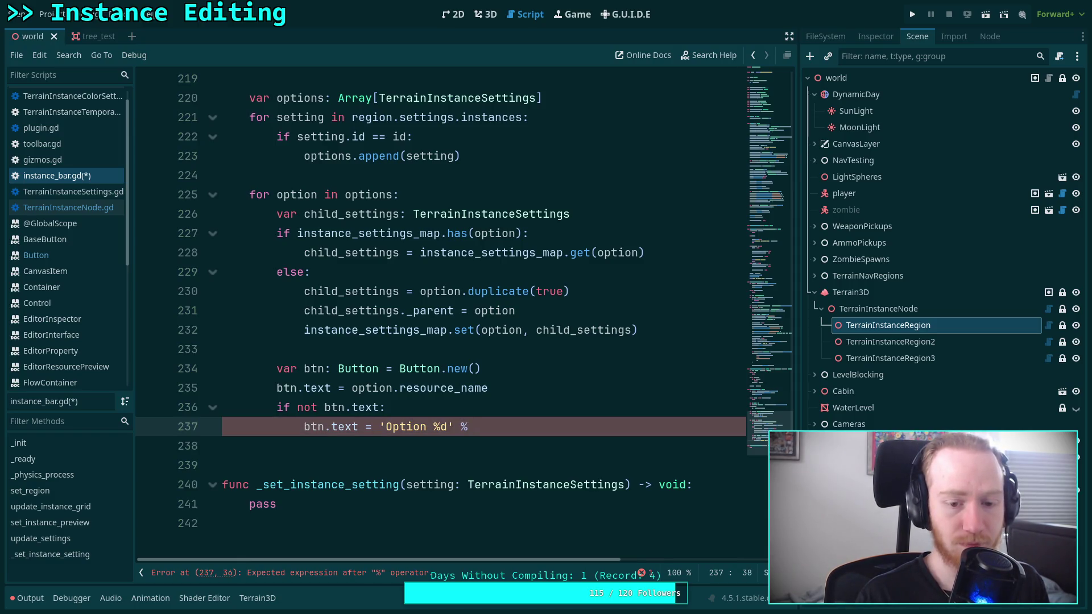
type("option_id")
Step: Check the resource_name documentation and the _set_instance_setting parameter
left_click(430, 389)
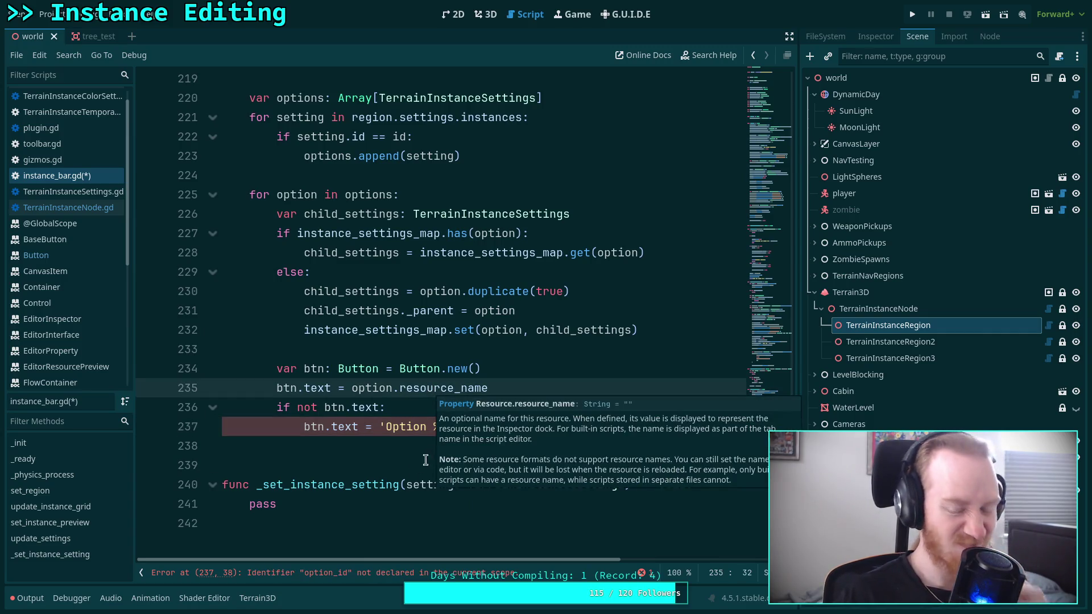
left_click(378, 485)
scroll(372, 436, "up", 1)
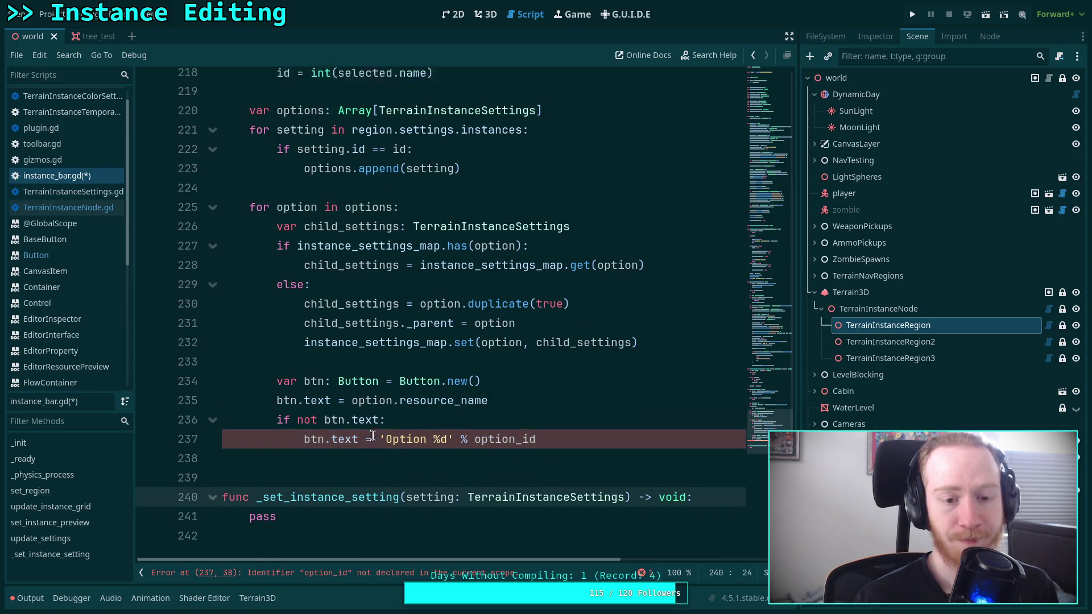
scroll(372, 432, "down", 2)
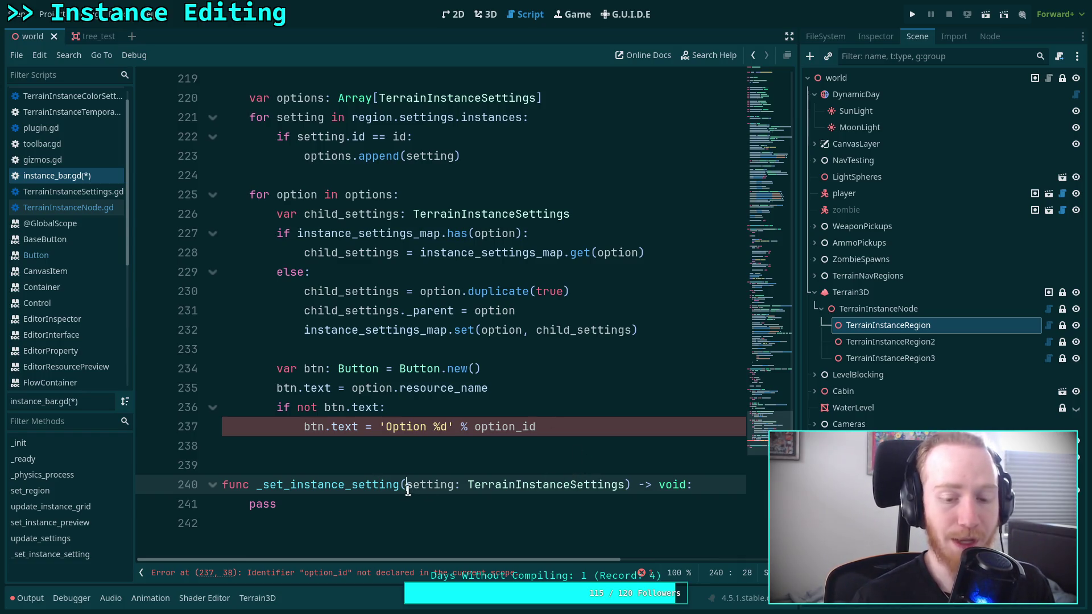
left_click_drag(406, 484, 626, 485)
left_click(472, 466)
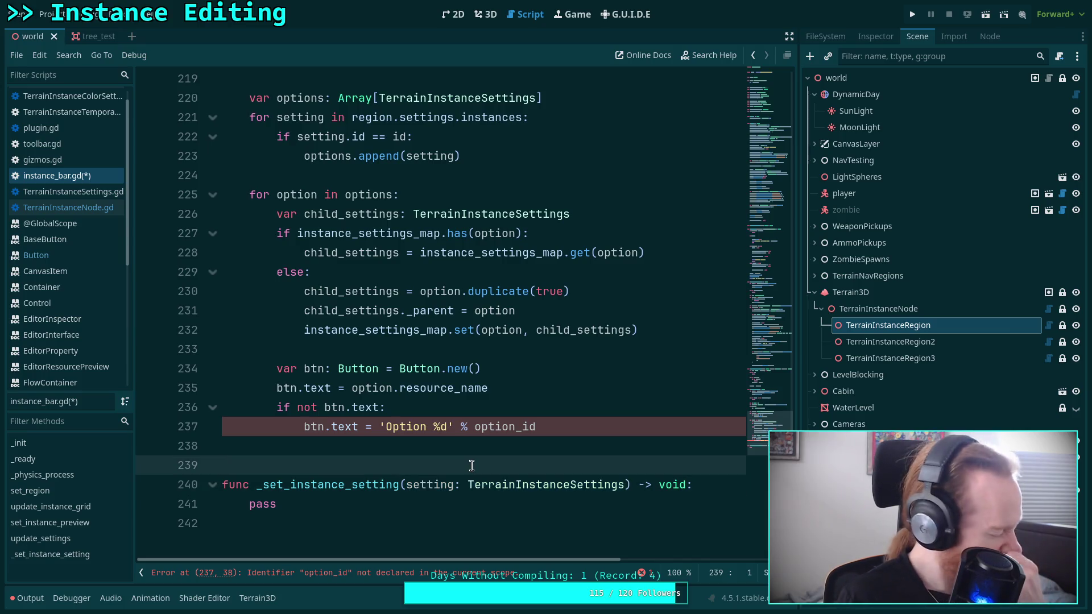
left_click(606, 426)
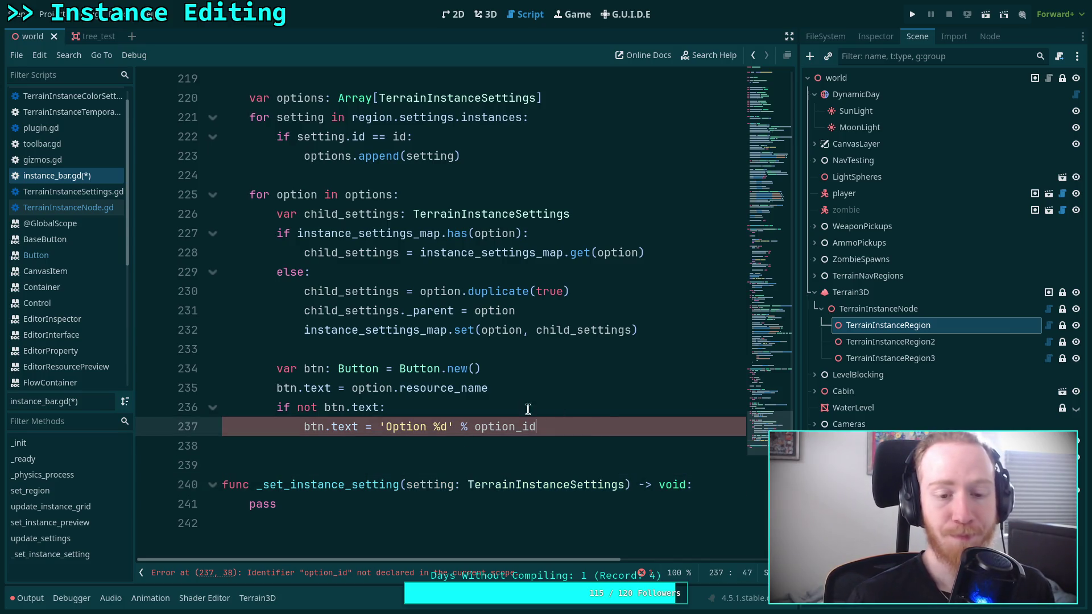
left_click(472, 176)
scroll(508, 265, "up", 1)
scroll(507, 275, "down", 1)
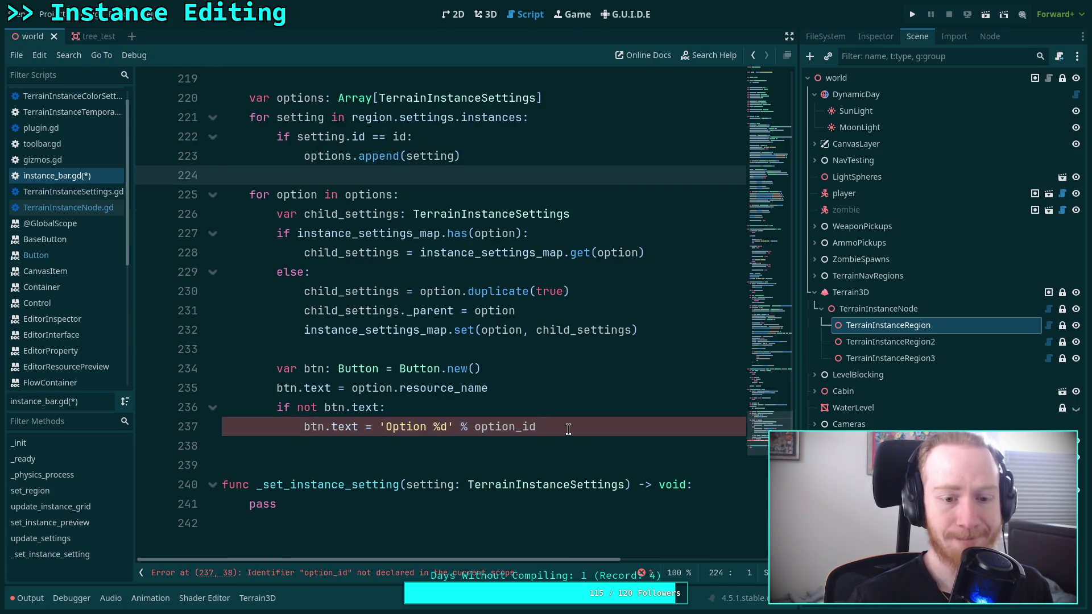
Step: Review option_id and child_settings, then insert a blank line before the options loop
double_click(476, 430)
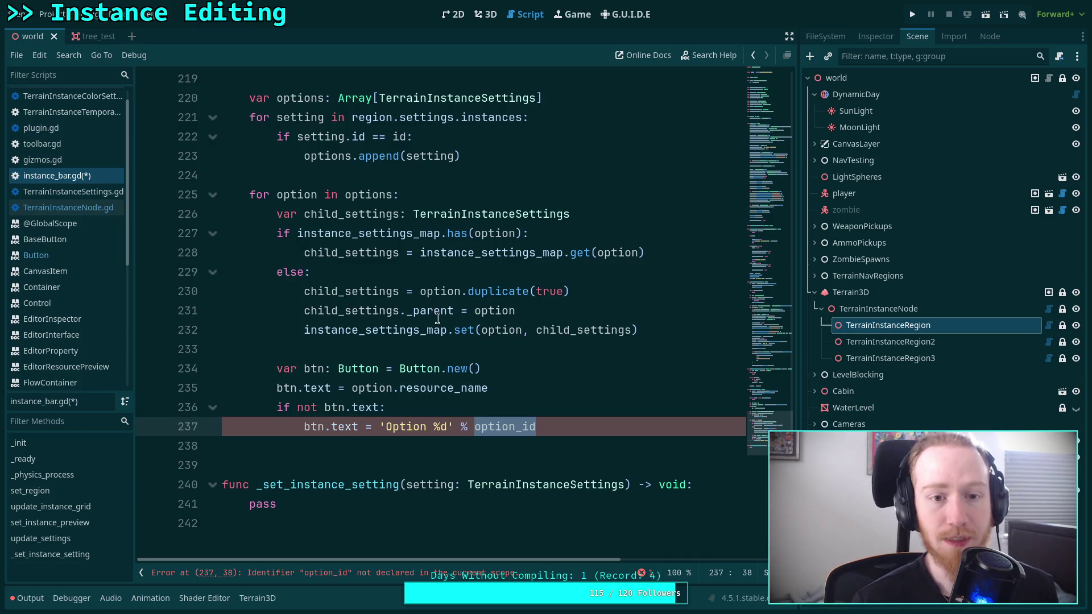
scroll(438, 315, "up", 2)
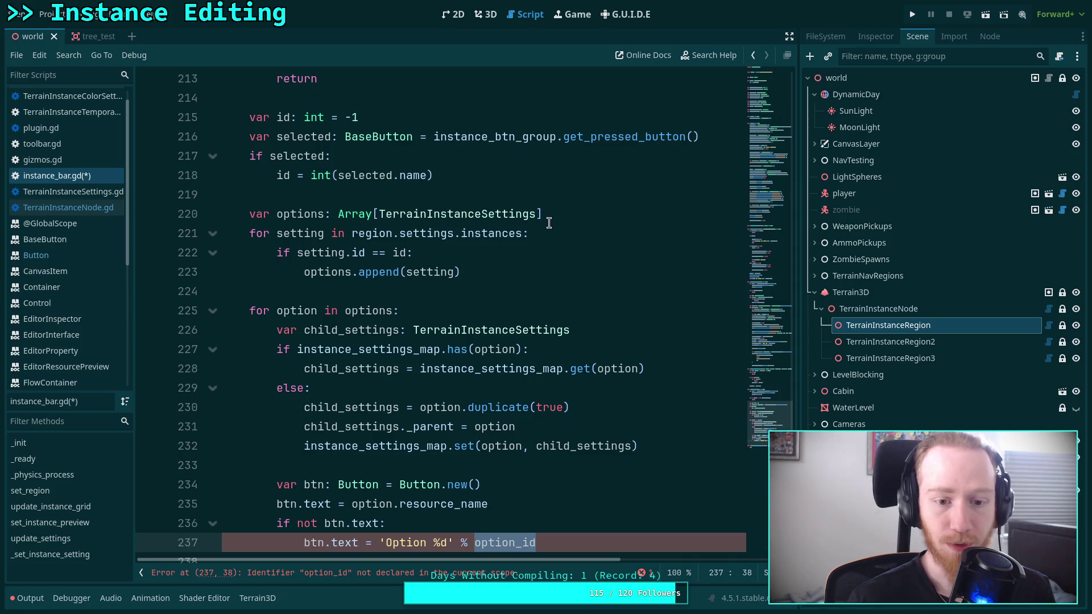
left_click(456, 331)
double_click(352, 330)
scroll(561, 340, "down", 4)
scroll(561, 341, "up", 2)
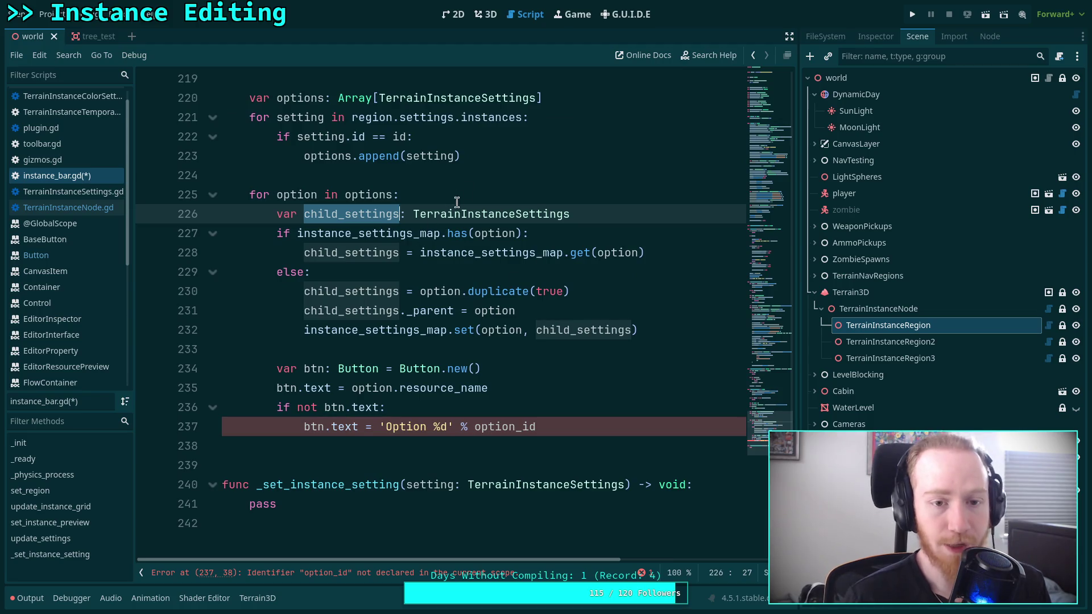
left_click(489, 180)
key("Return")
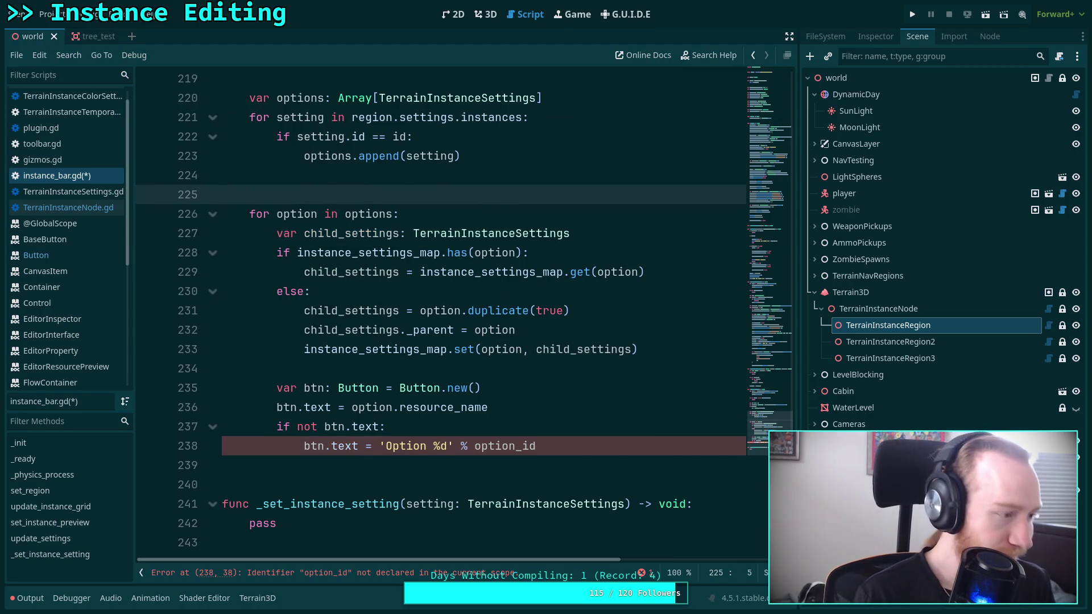
Step: Declare option_id as an int starting at 0 above the options loop
type("v")
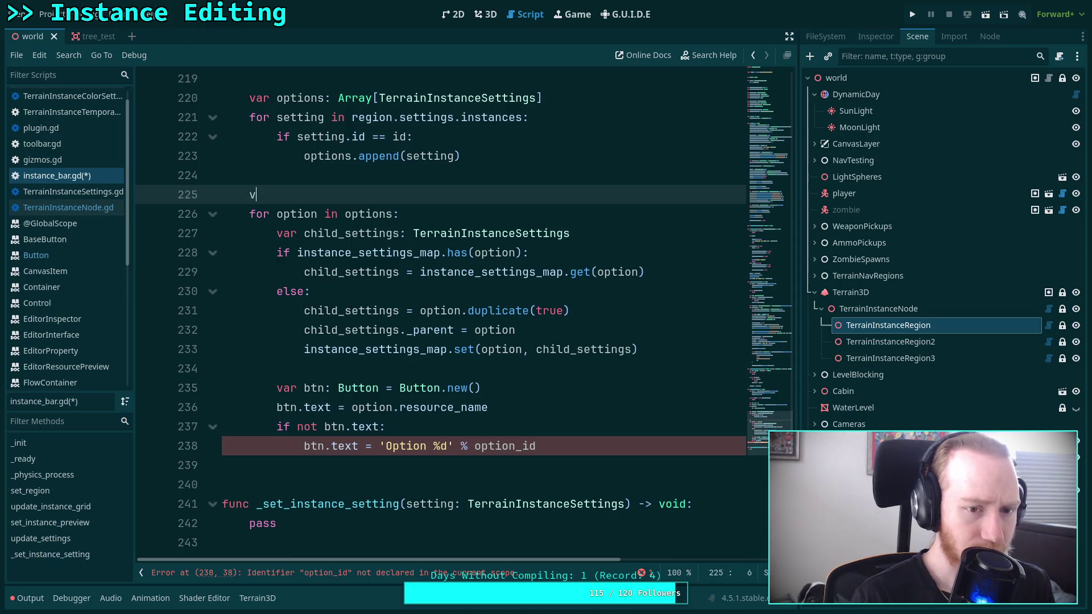
type("ar option")
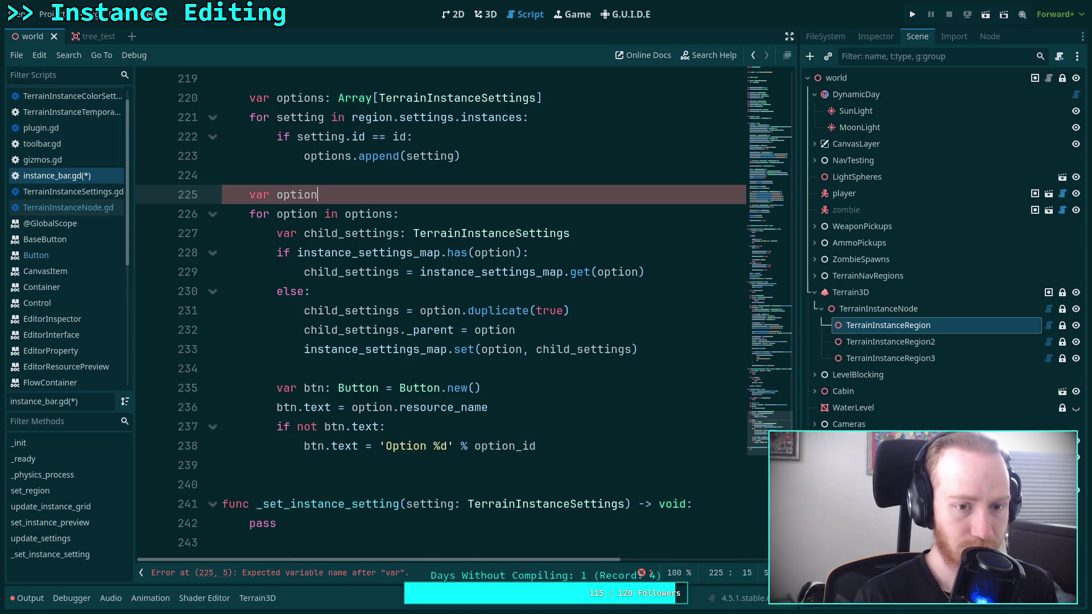
type("_idint = 01")
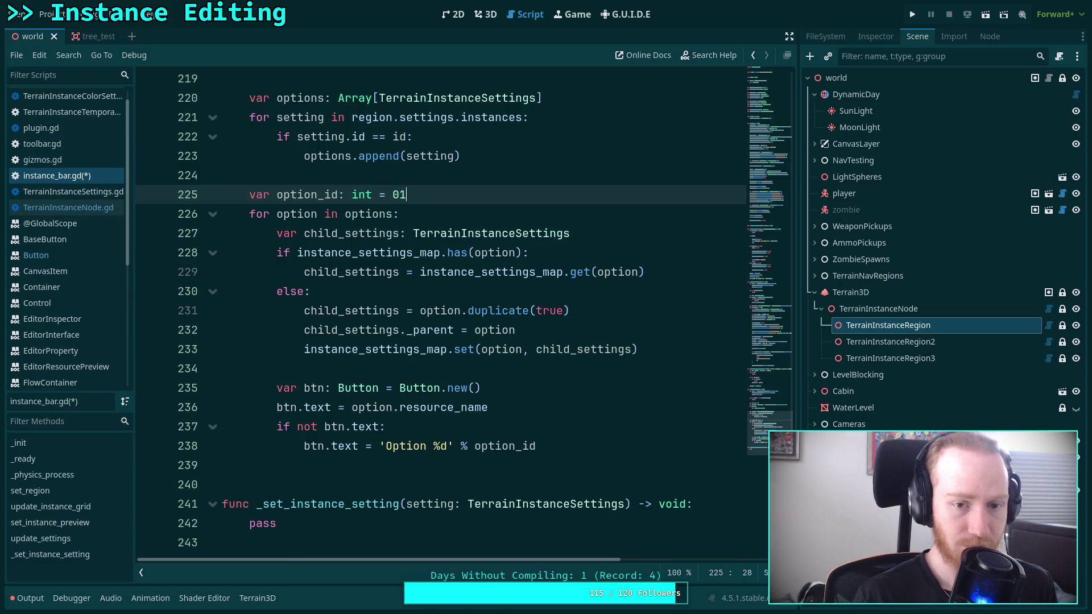
key("BackSpace")
type("1")
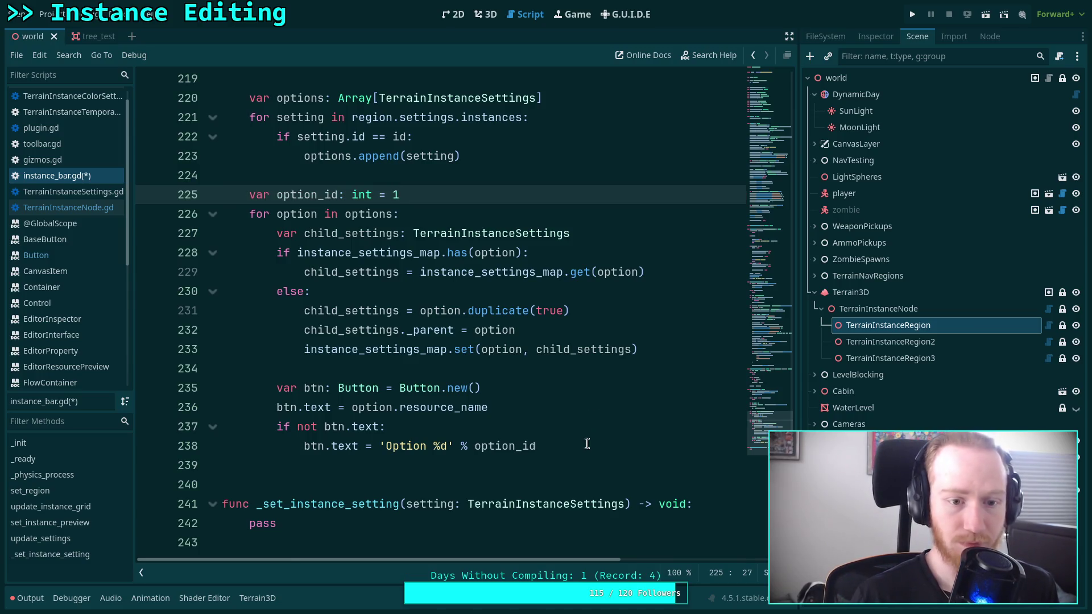
left_click(592, 445)
left_click(421, 195)
key("BackSpace")
type("9")
key("BackSpace")
type("0")
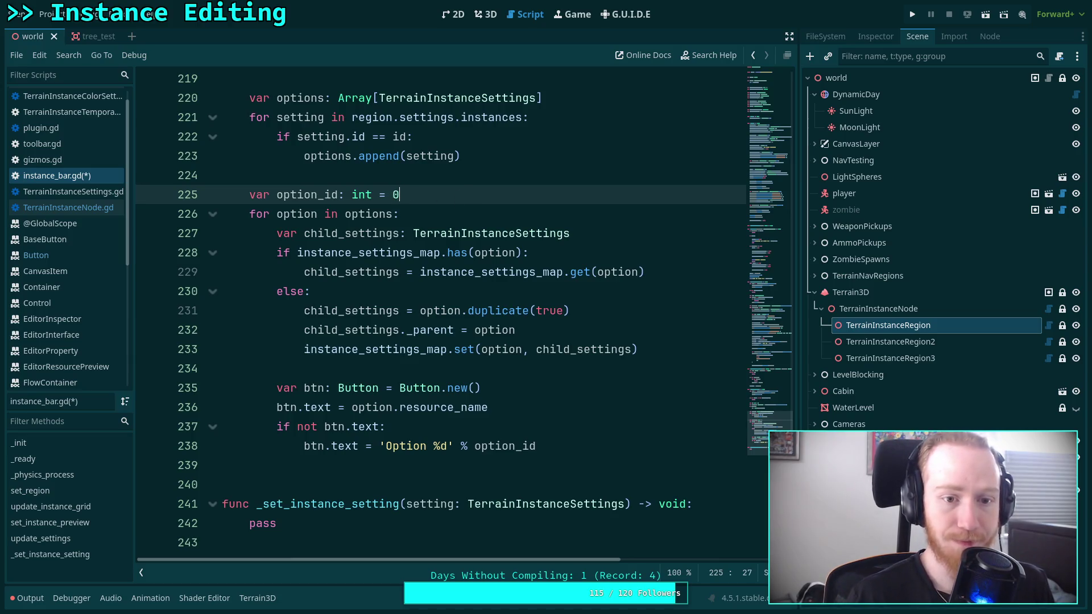
Step: Increment option_id by 1 at the start of each loop iteration
left_click(466, 210)
key("Return")
type("ot")
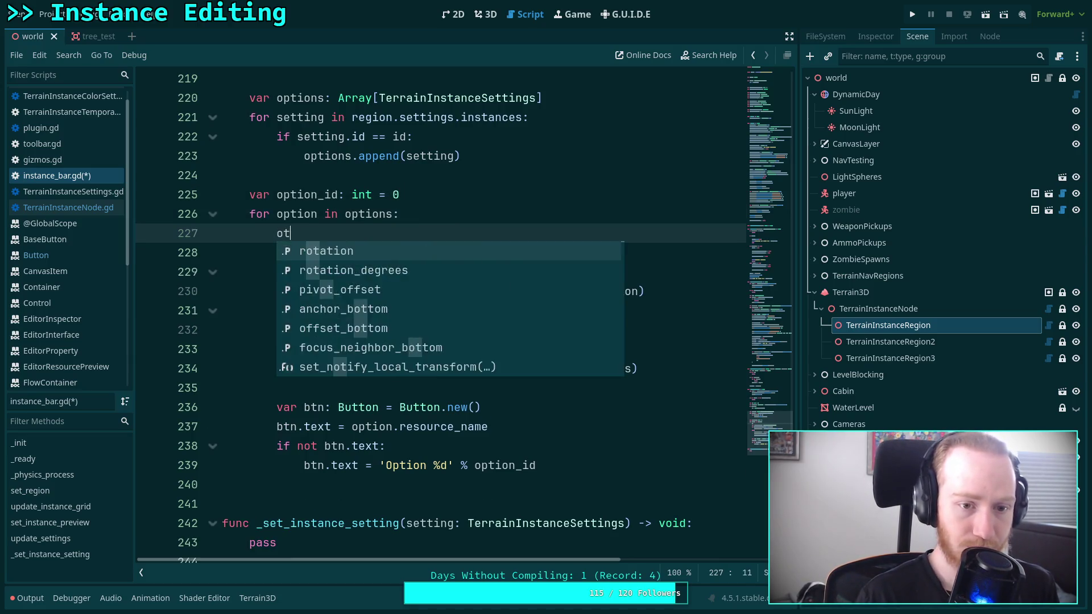
key("BackSpace")
type("ption_id += 1")
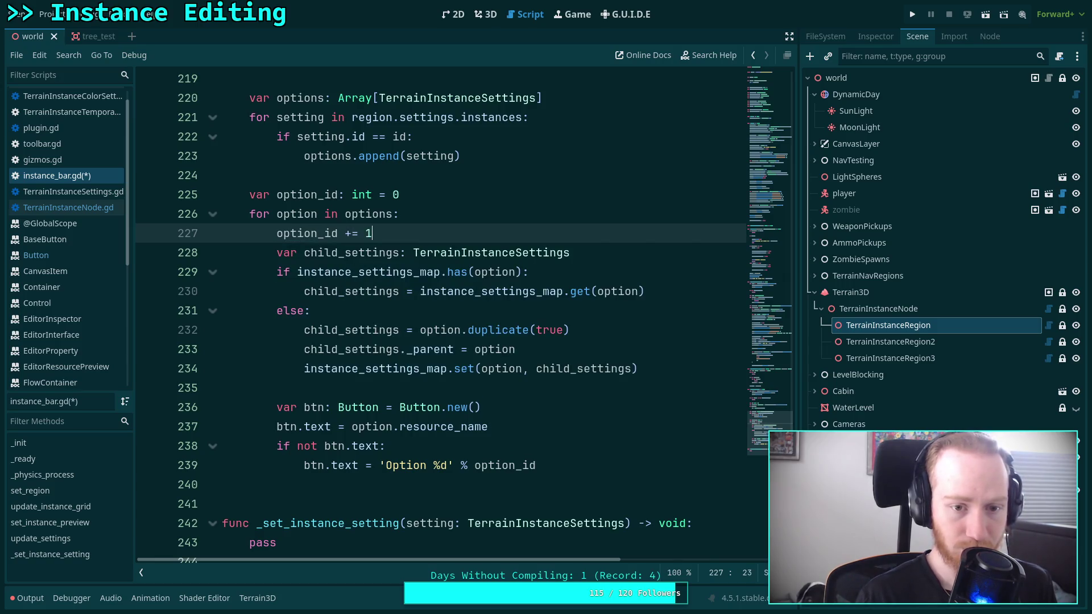
key("Return")
Step: Keep the fallback condition as 'if not btn.text:' and save the script
left_click(575, 486)
key("Return")
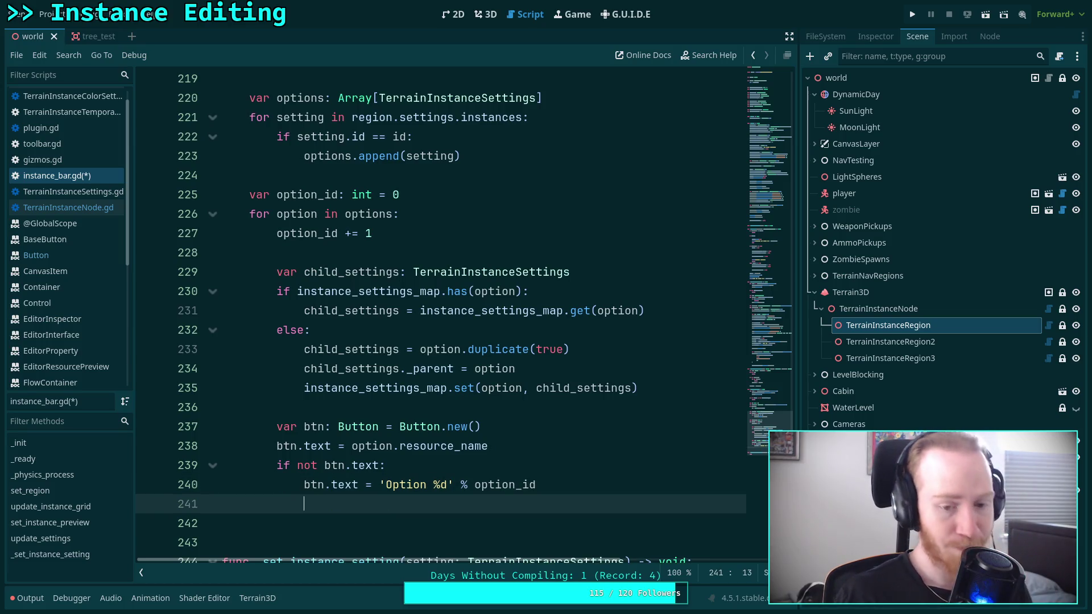
scroll(563, 478, "down", 2)
left_click_drag(322, 349, 376, 343)
type("n.resource-")
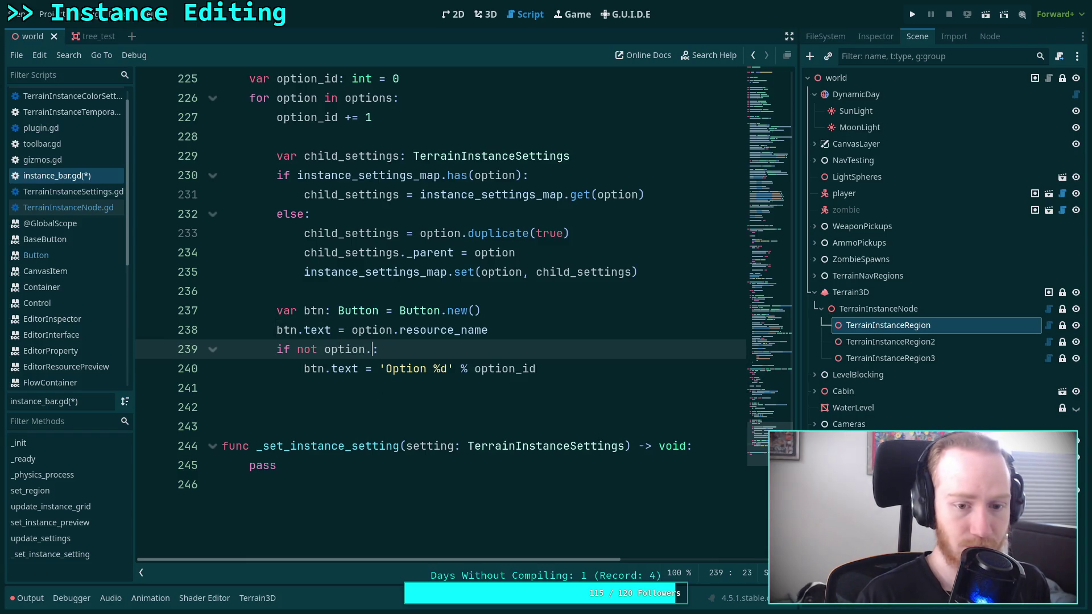
key("BackSpace")
type("_na")
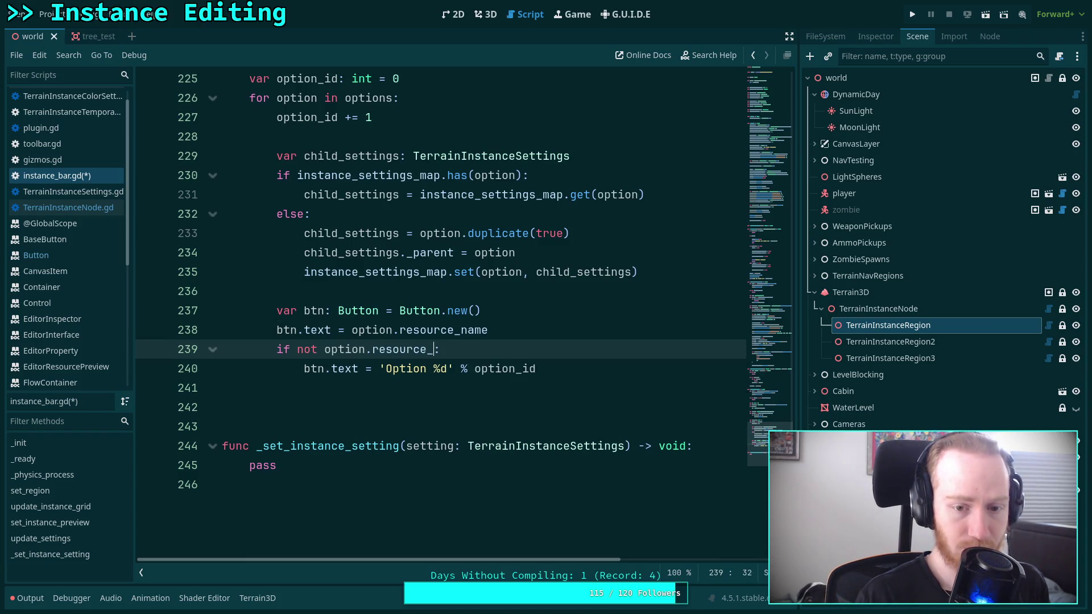
key("BackSpace")
key("BackSpace")
key("BackSpace")
key("ctrl+z")
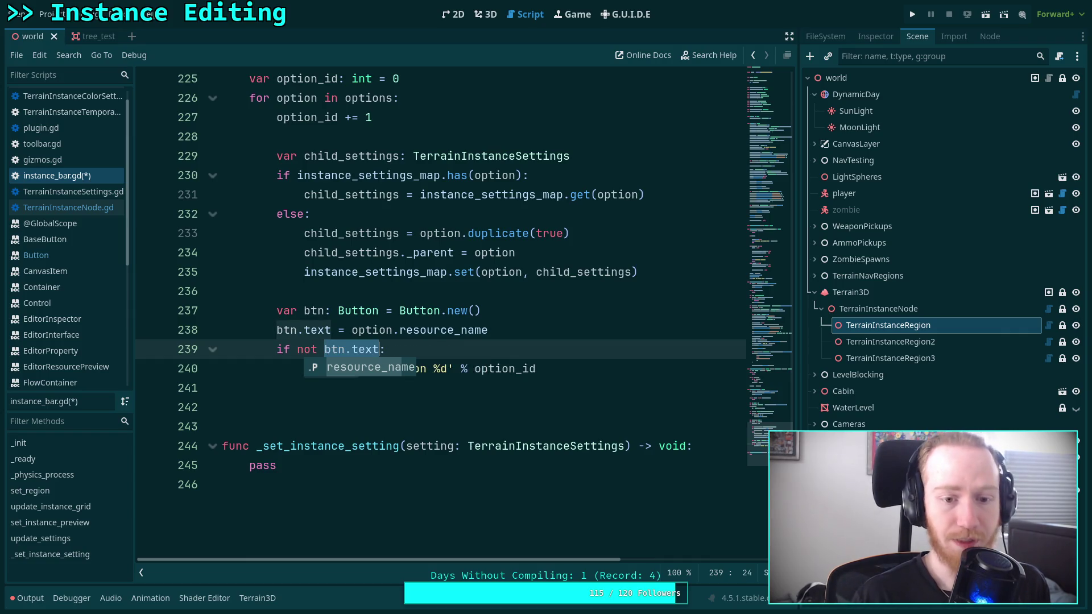
key("ctrl+s")
left_click(405, 390)
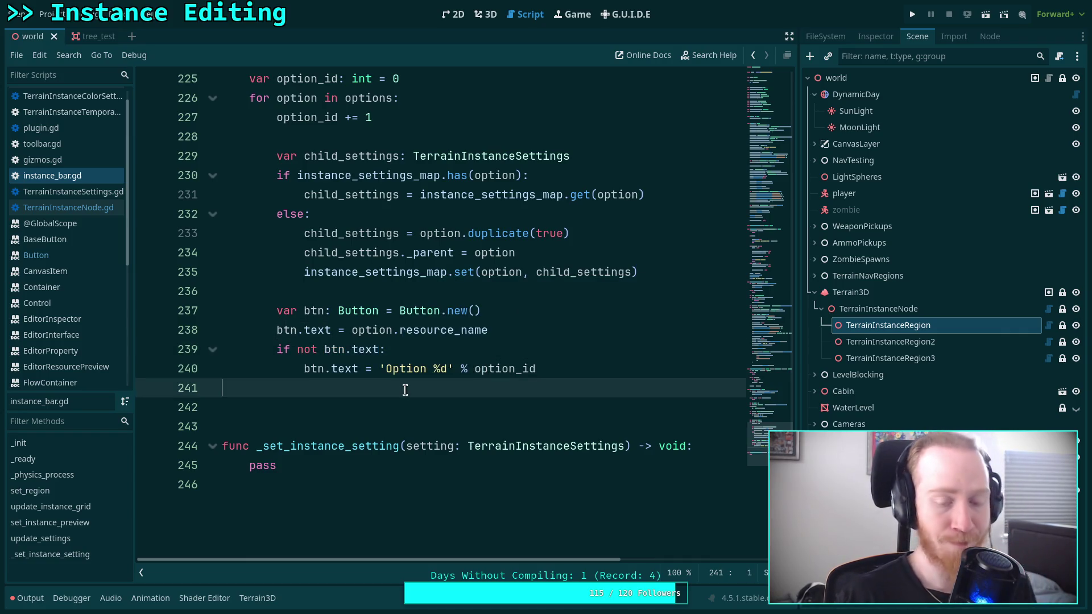
Step: Add blank lines above the text assignment and begin a btn.button_group line
left_click(551, 331)
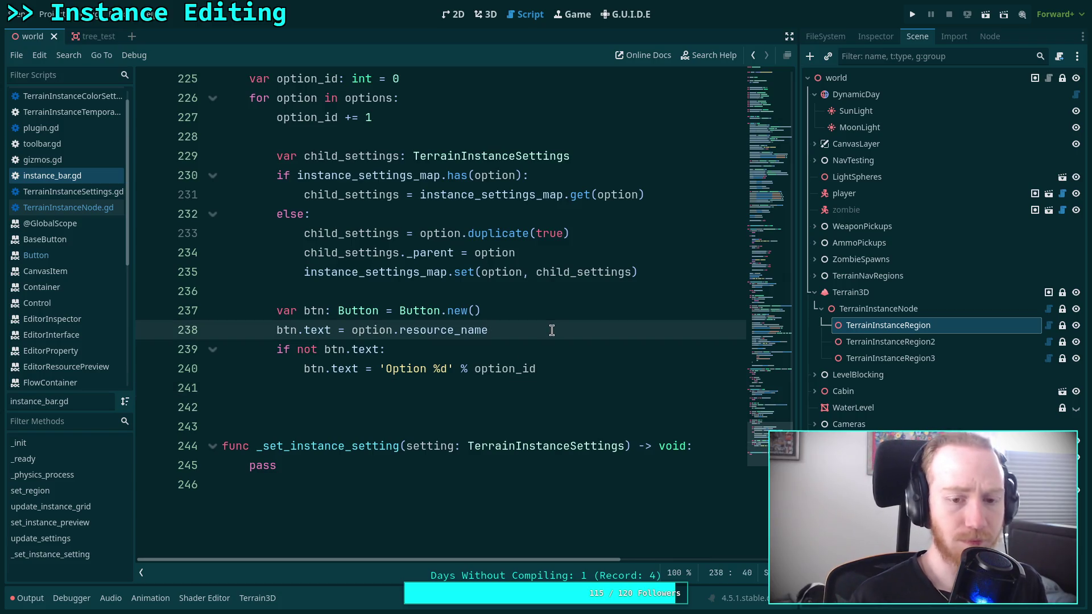
key("Up")
key("Return")
key("Return")
key("Up")
type("btn")
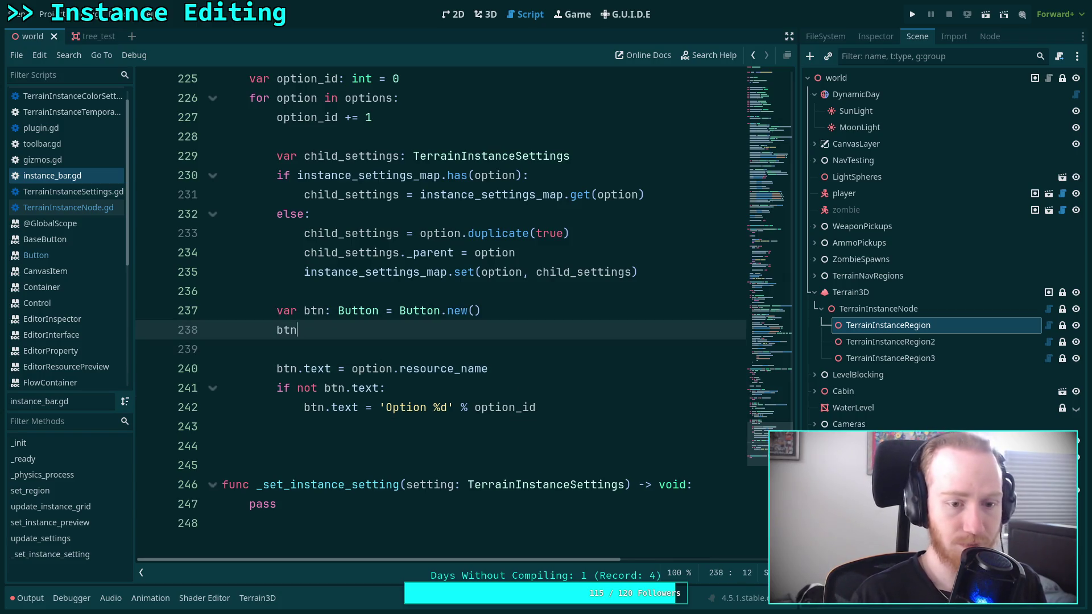
type(".group =")
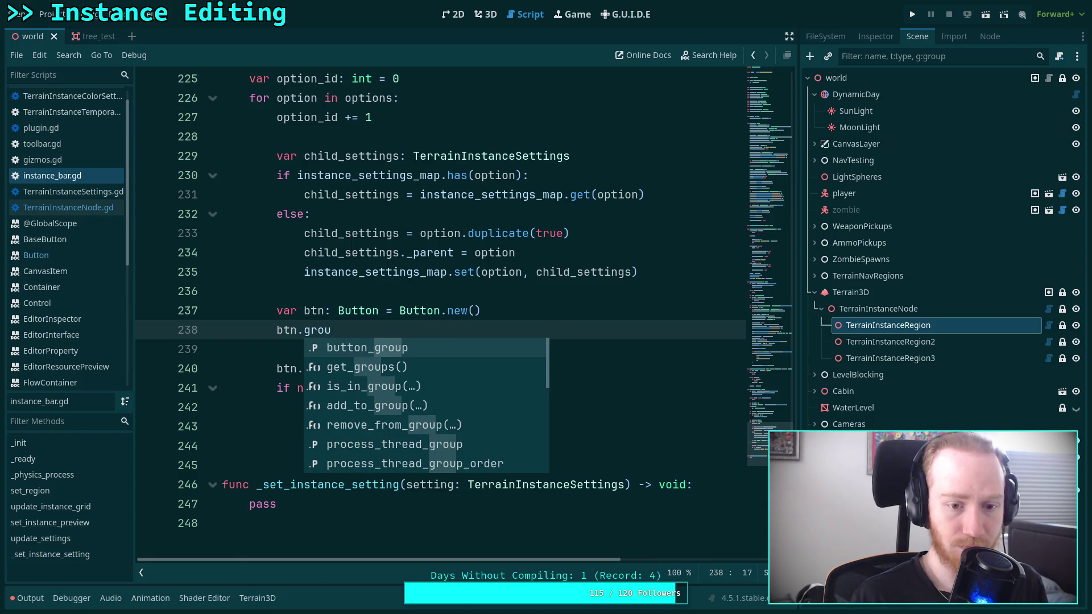
Step: Start the btn.button_group assignment and check the declared variables
key("Return")
type("=")
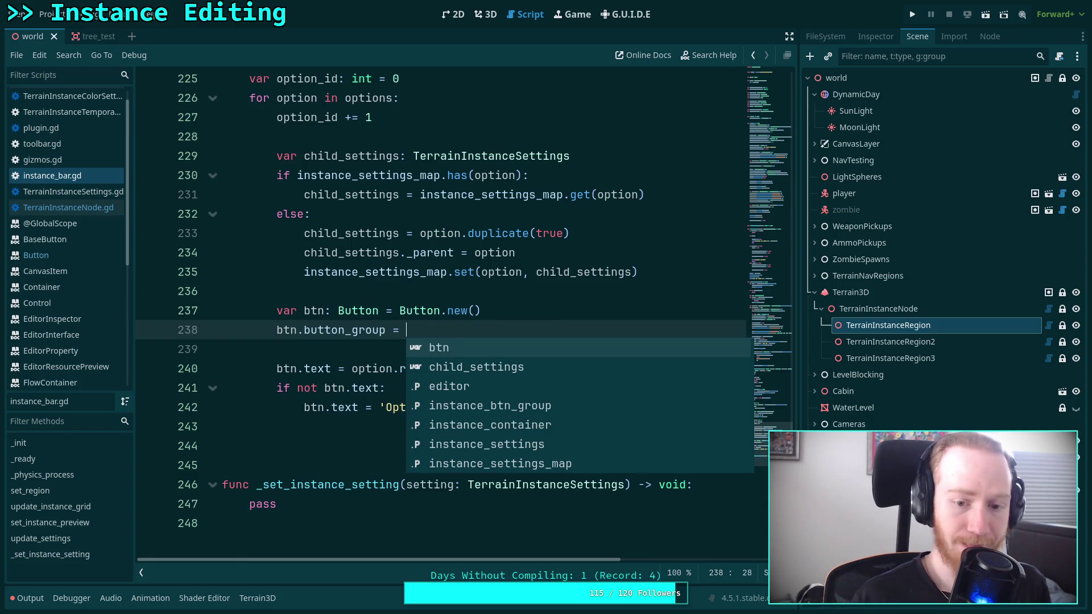
key("Down")
key("Down")
key("Down")
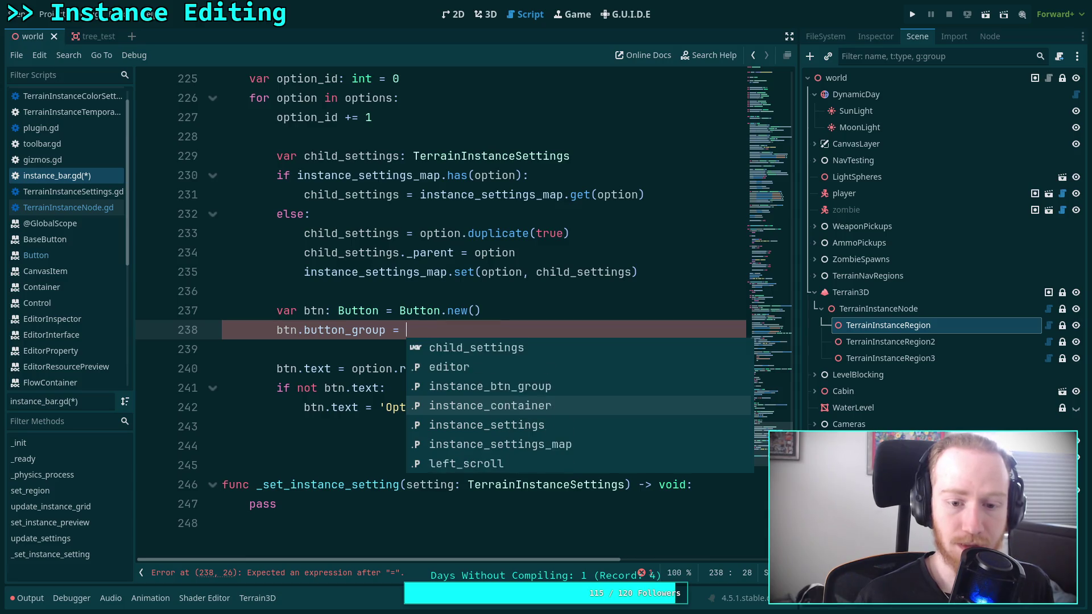
key("Down")
key("Down")
key("Down")
key("Up")
key("Up")
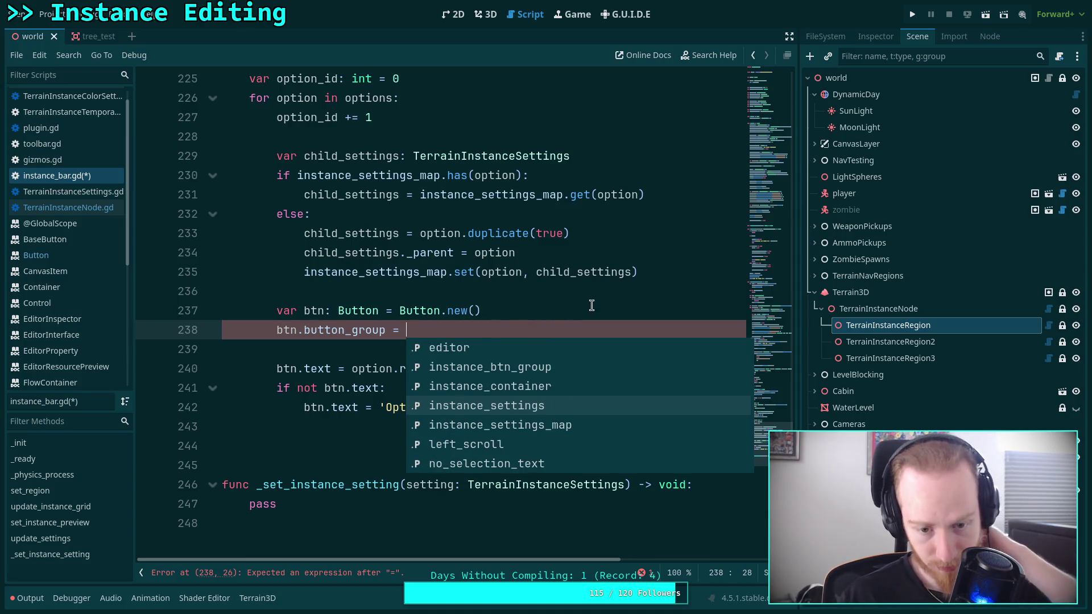
left_click(478, 311)
left_click_drag(753, 182, 751, 110)
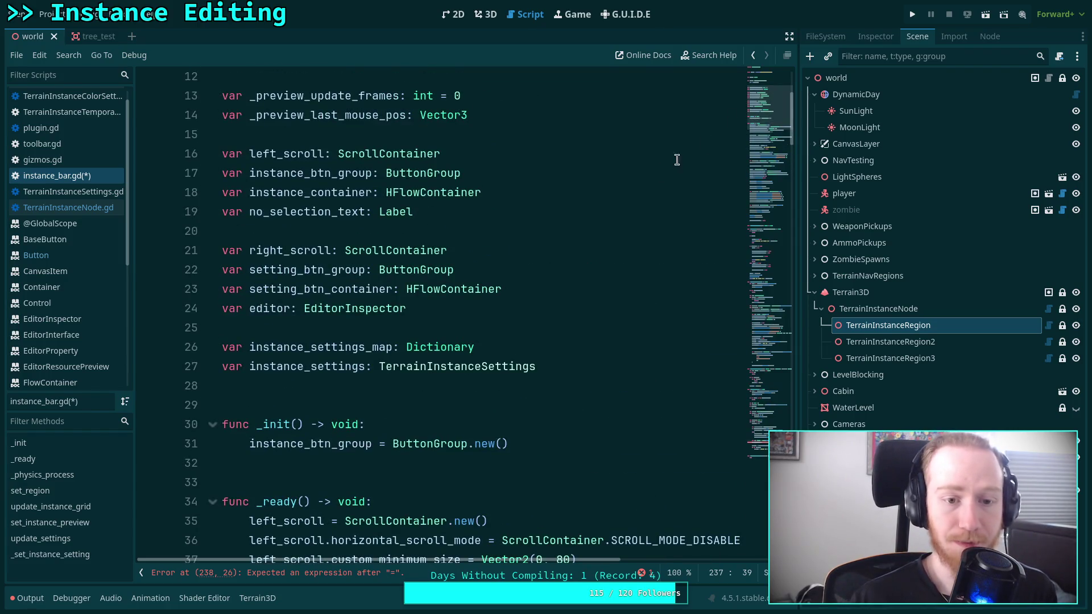
scroll(529, 398, "down", 1)
Step: Initialize setting_btn_group = ButtonGroup.new() in _init
left_click(530, 401)
type("etting_b")
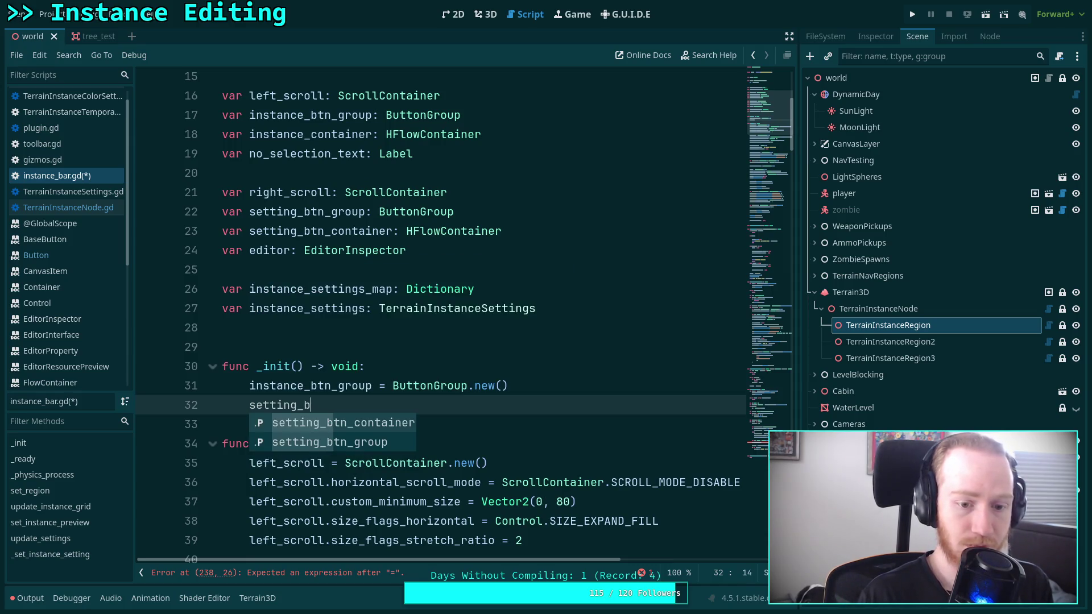
key("Down")
key("Return")
type("= Butt")
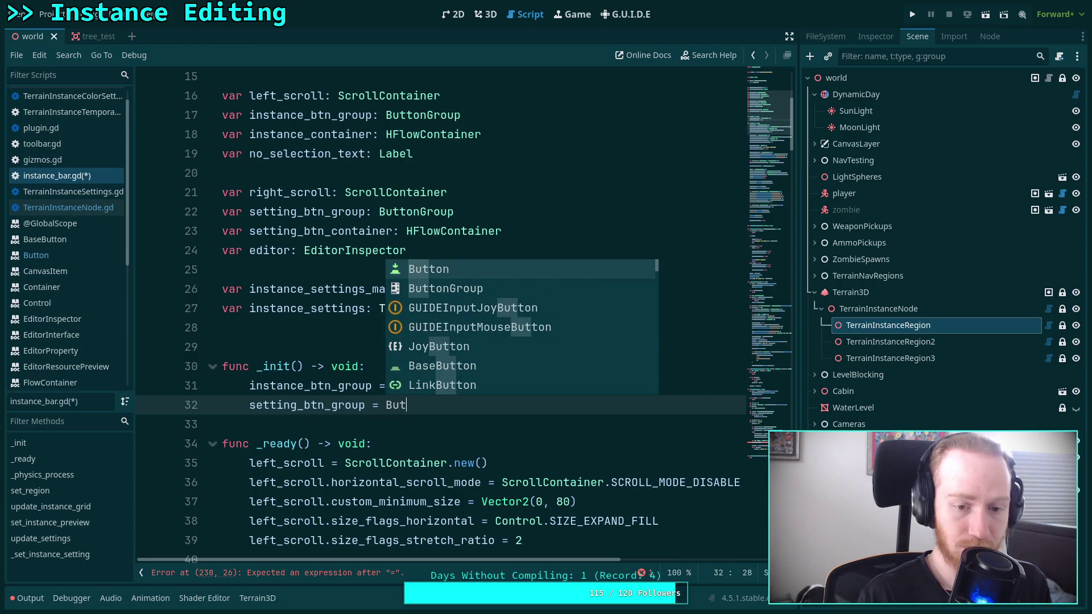
key("Down")
key("Return")
type(".ne")
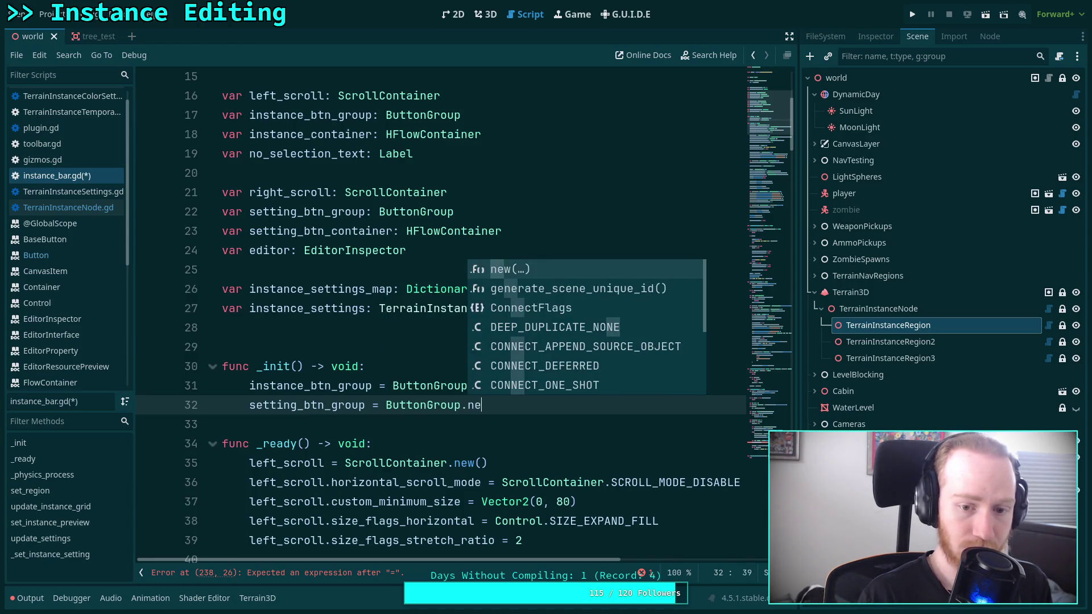
type("w()")
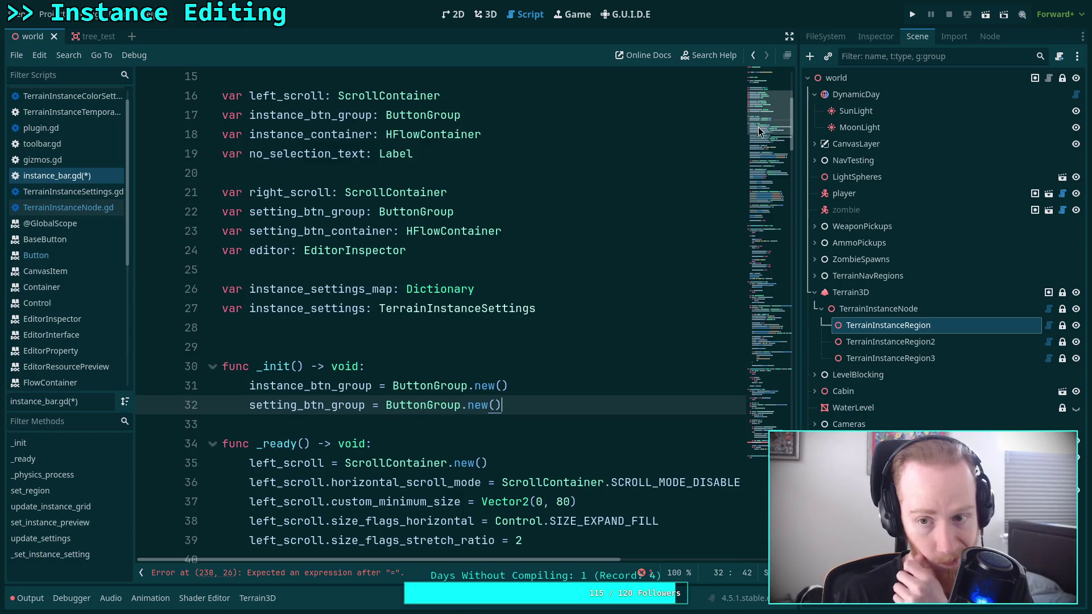
Step: Assign setting_btn_group as each option button's button_group
left_click(780, 404)
left_click(442, 376)
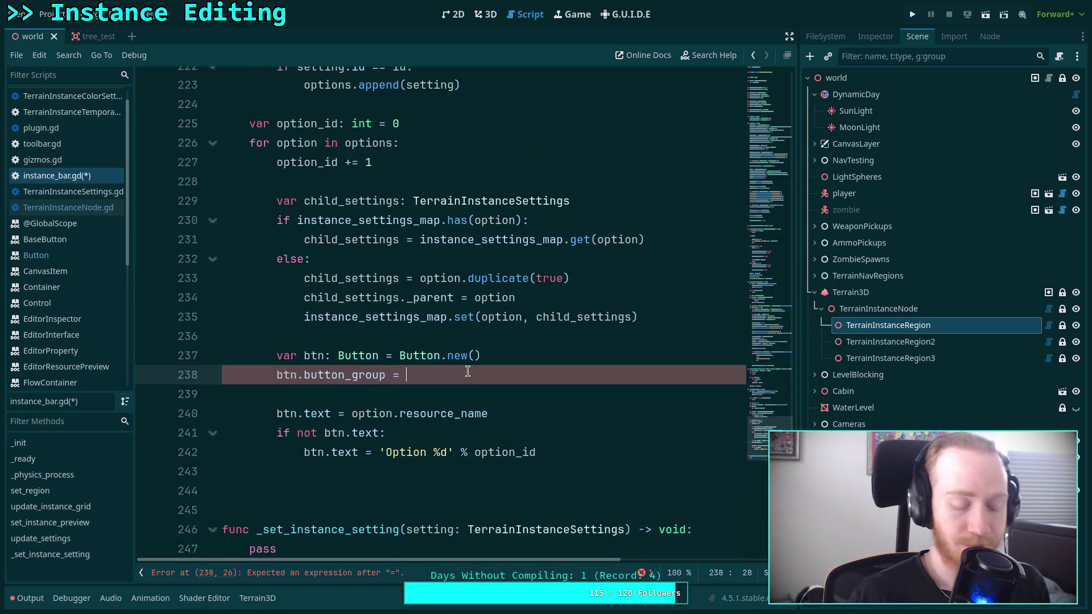
type("setting-")
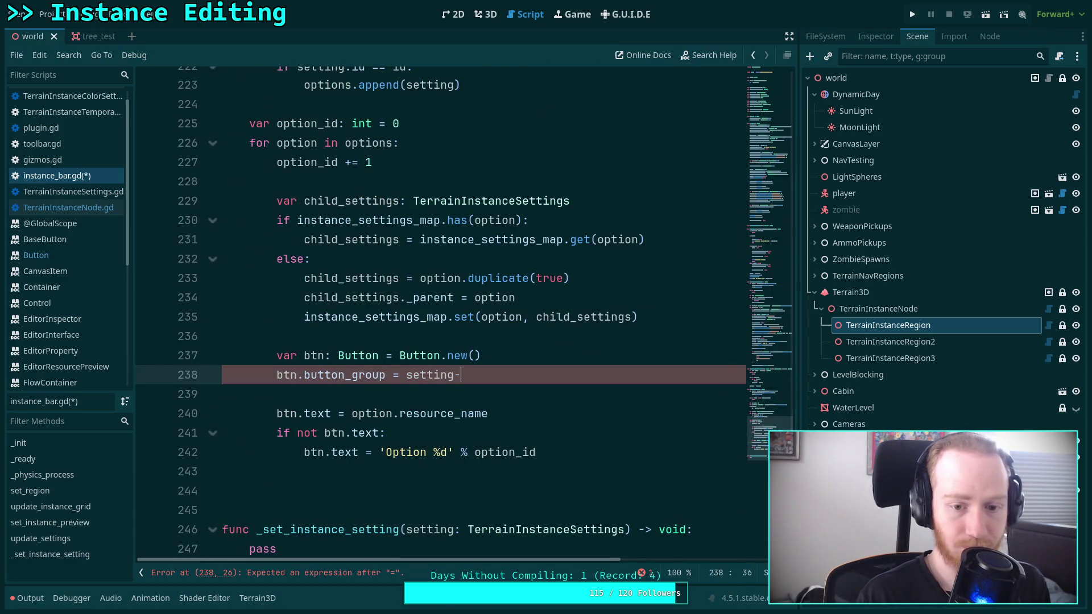
key("BackSpace")
type("_btn_group")
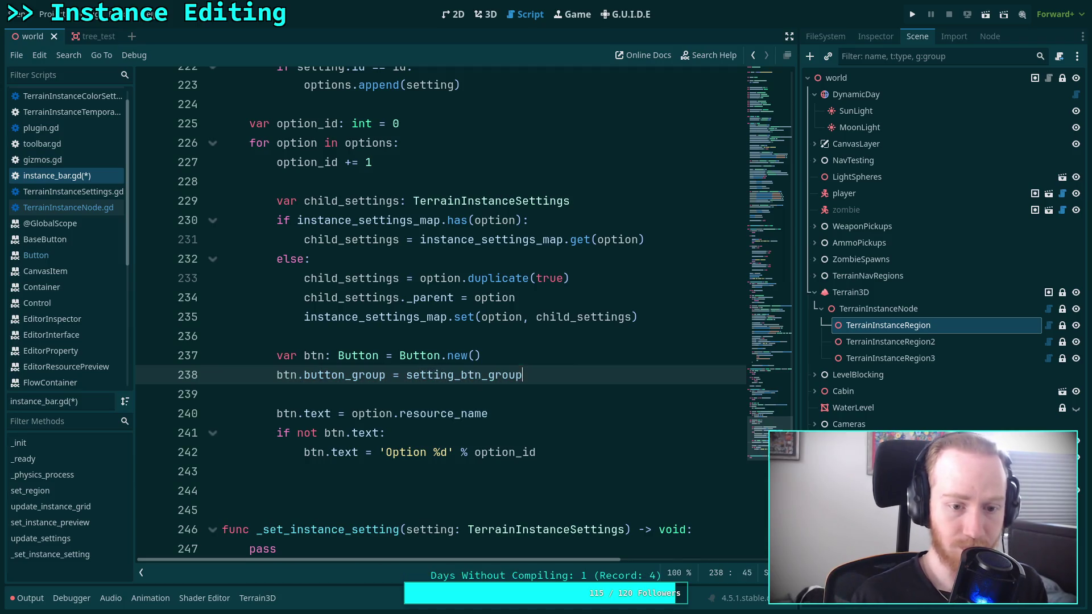
key("Return")
Step: Set btn.theme_type_variation to &'FlatButton' and save the script
type("btn.")
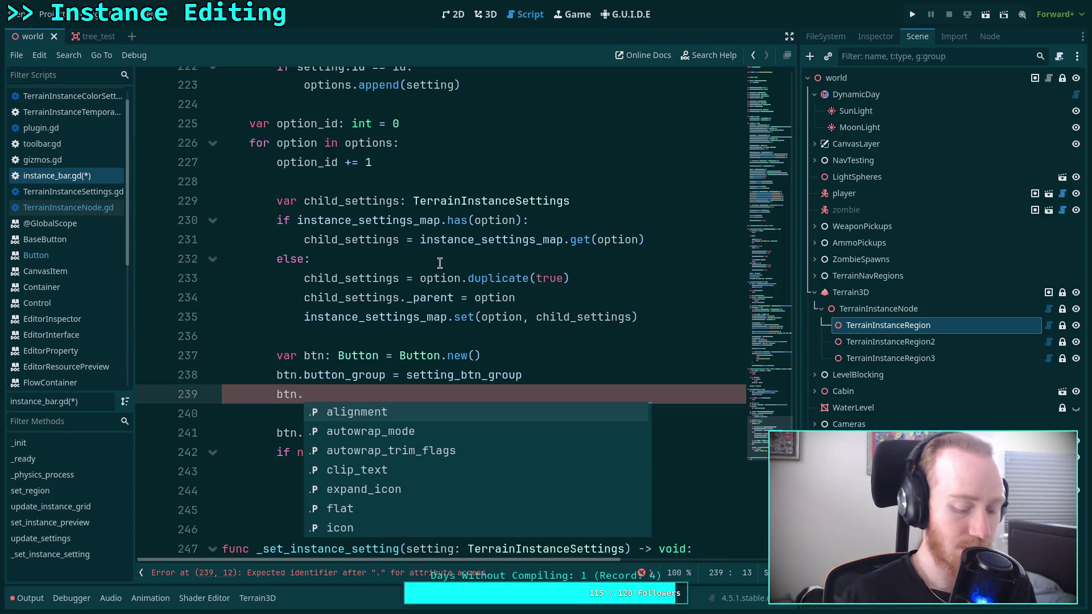
type("the")
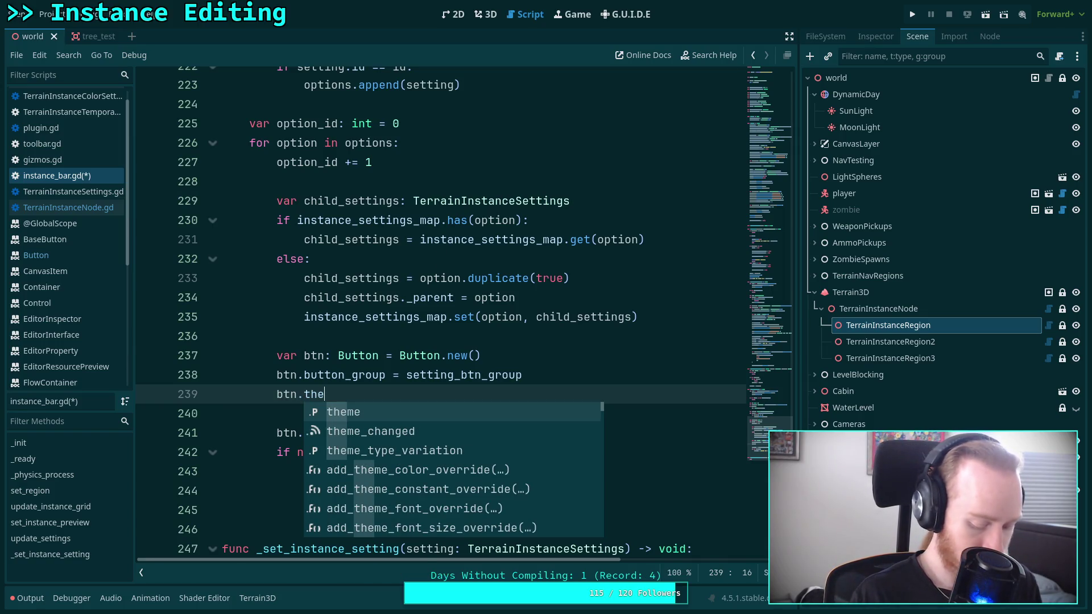
key("Down")
key("Down")
key("Return")
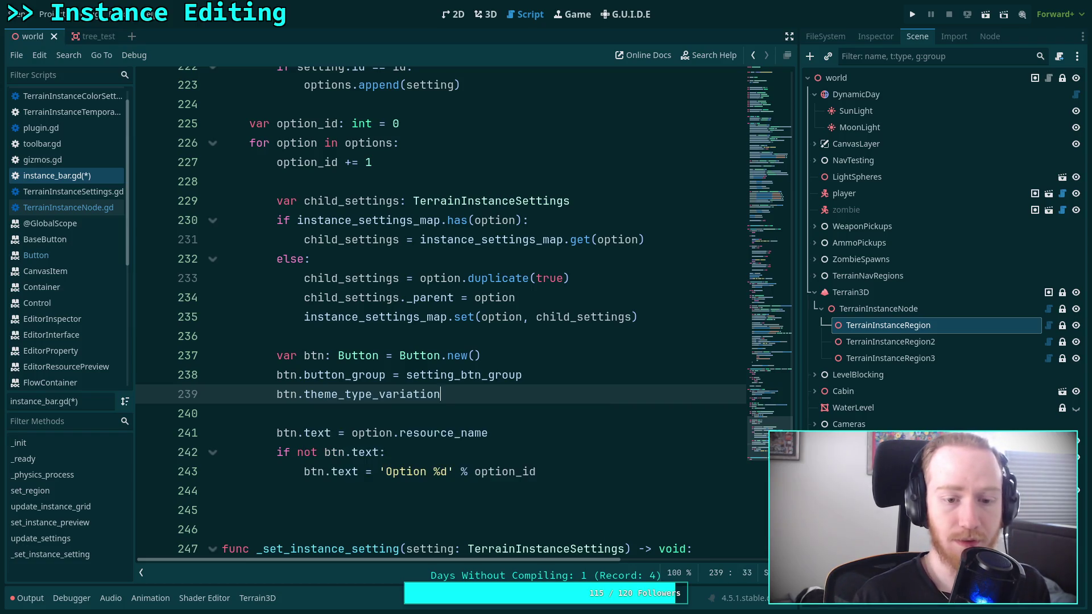
type("&'Flatb")
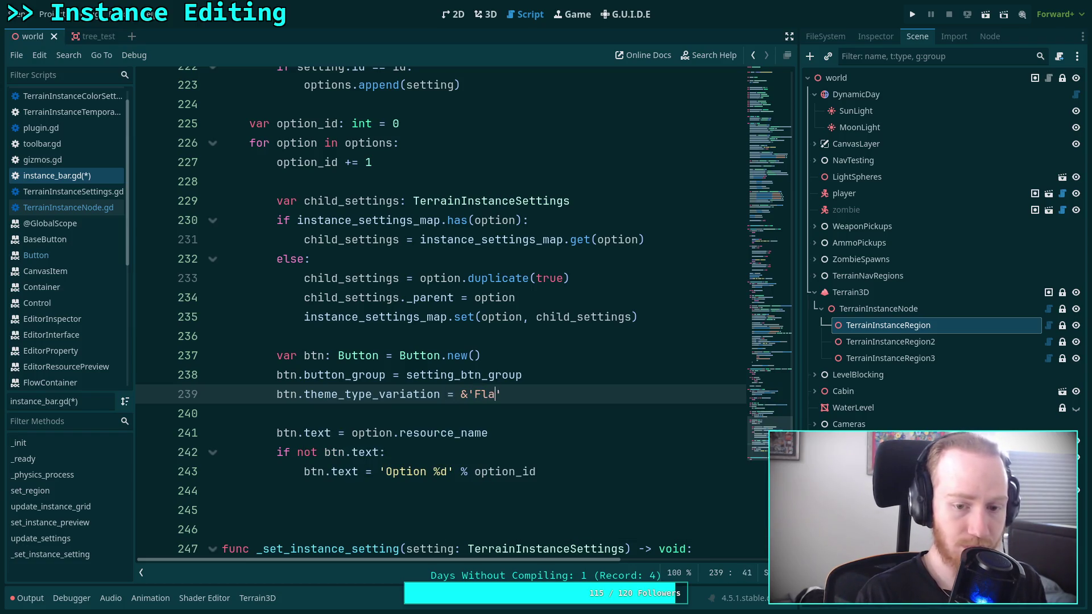
type("utt")
key("BackSpace")
key("BackSpace")
key("BackSpace")
type("Butt")
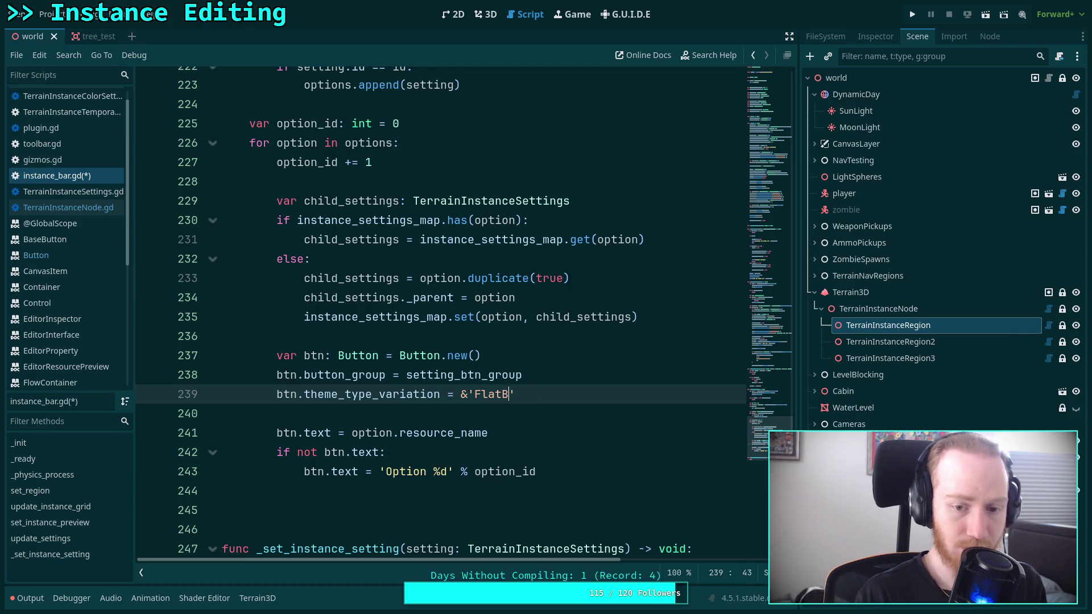
type("on")
key("ctrl+s")
Step: Fold the code blocks in update_settings, including the resource preview call block
scroll(449, 317, "up", 8)
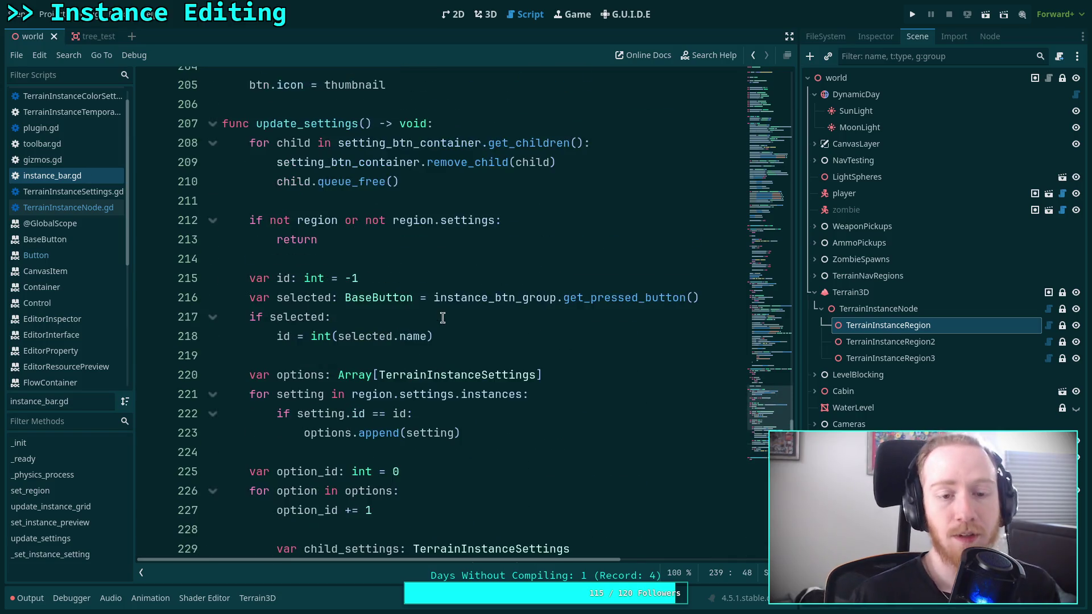
scroll(451, 317, "up", 8)
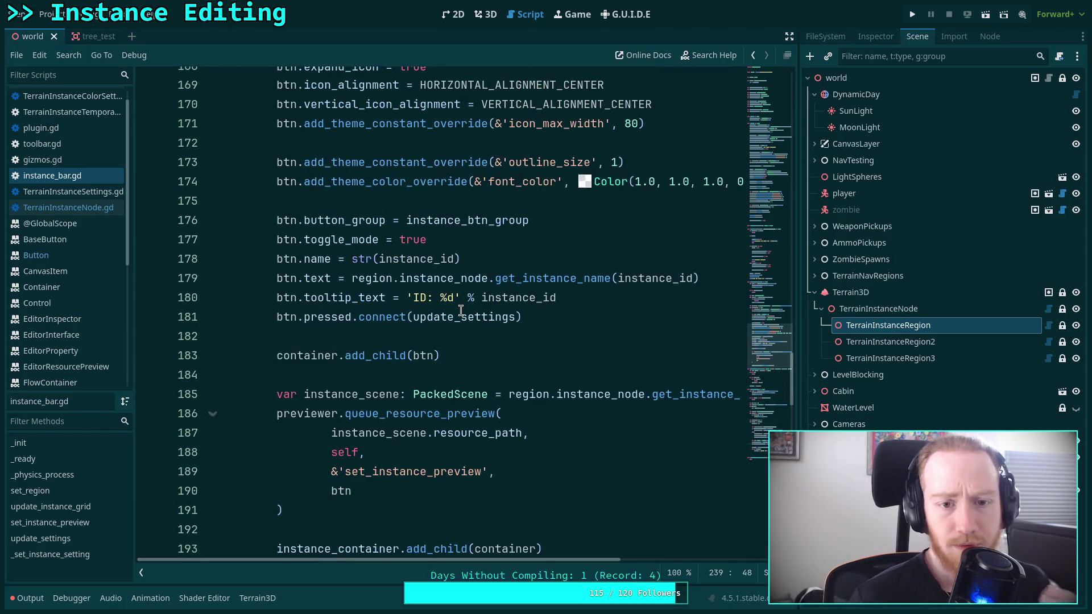
scroll(461, 311, "down", 12)
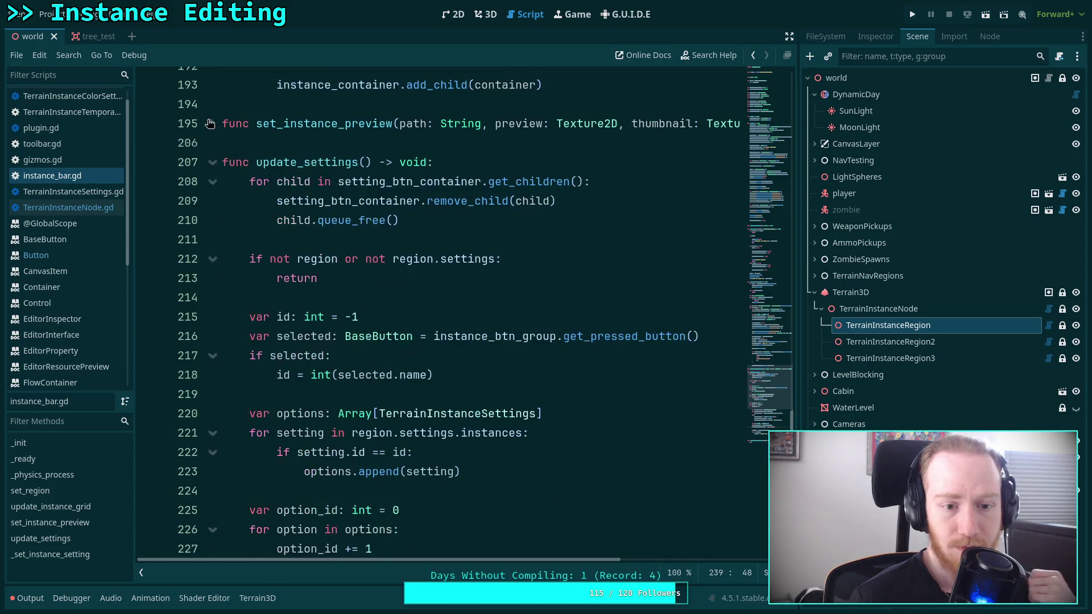
scroll(415, 199, "up", 8)
scroll(244, 167, "down", 2)
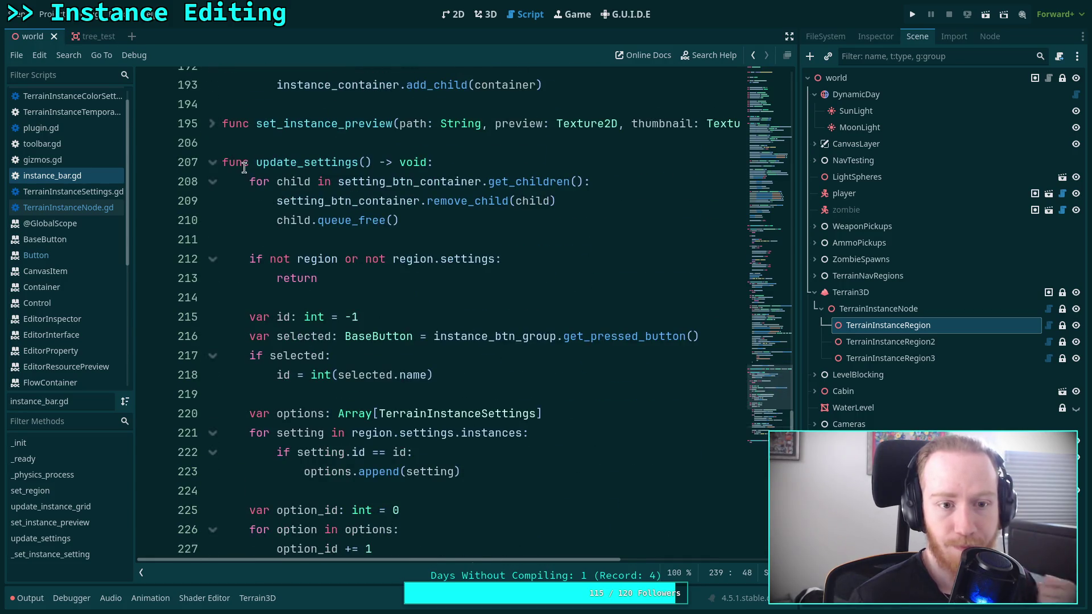
left_click(212, 182)
left_click(213, 375)
scroll(341, 332, "up", 8)
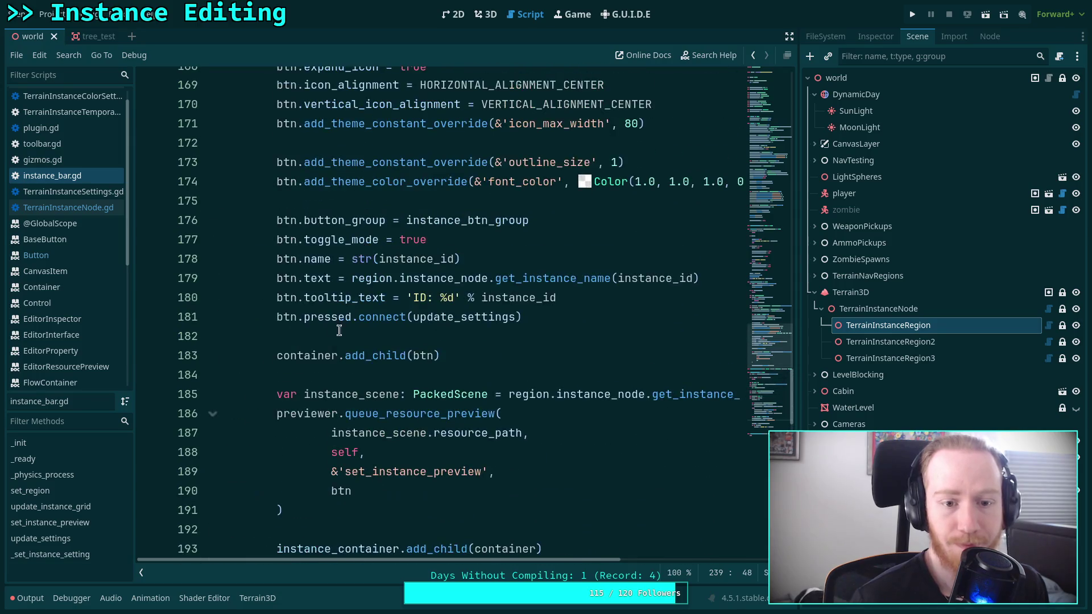
left_click(213, 414)
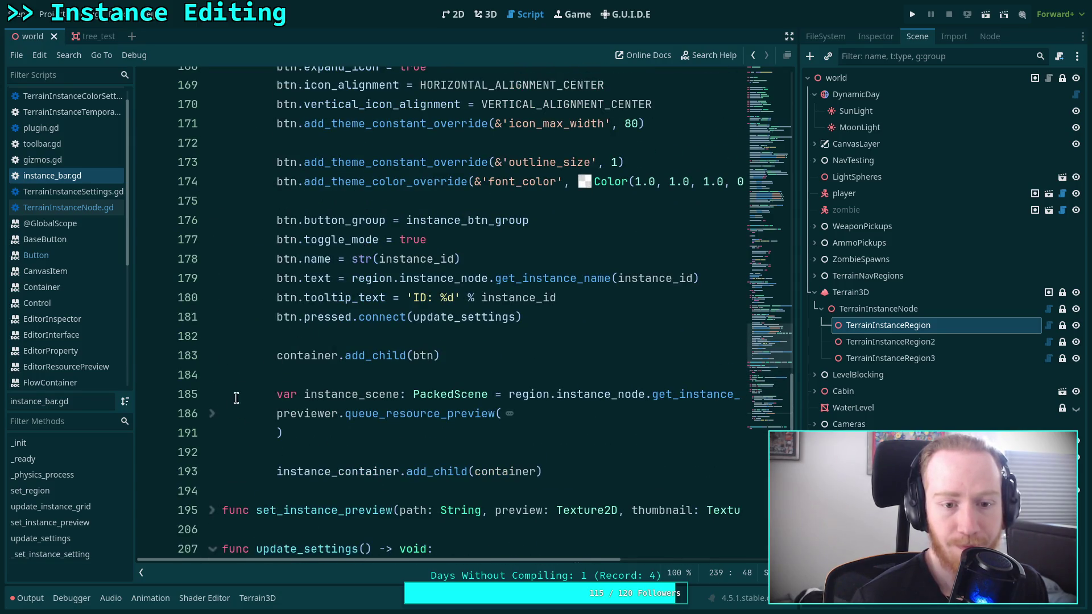
scroll(355, 330, "up", 3)
scroll(458, 416, "down", 15)
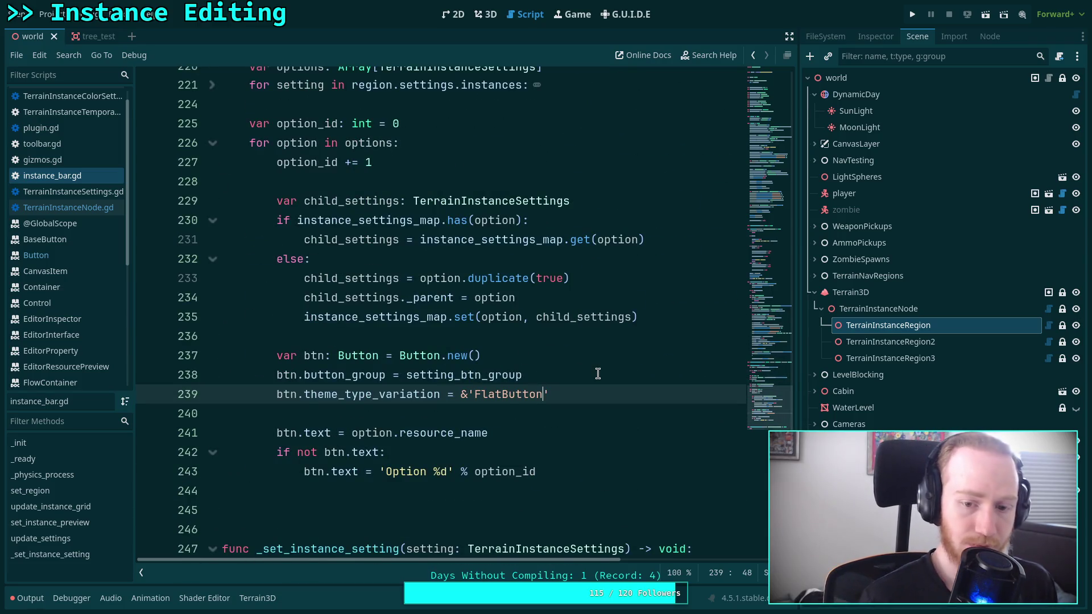
Step: Add btn.toggle_mode = true after the theme variation line in the option loop
key("Return")
type("btn.to")
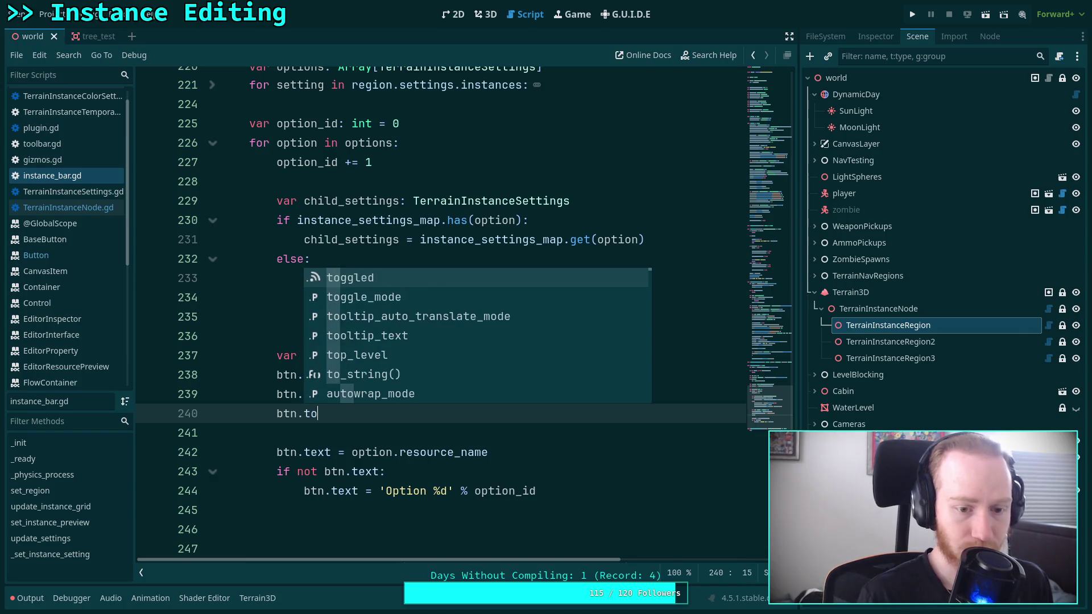
key("Down")
key("Return")
type("tru")
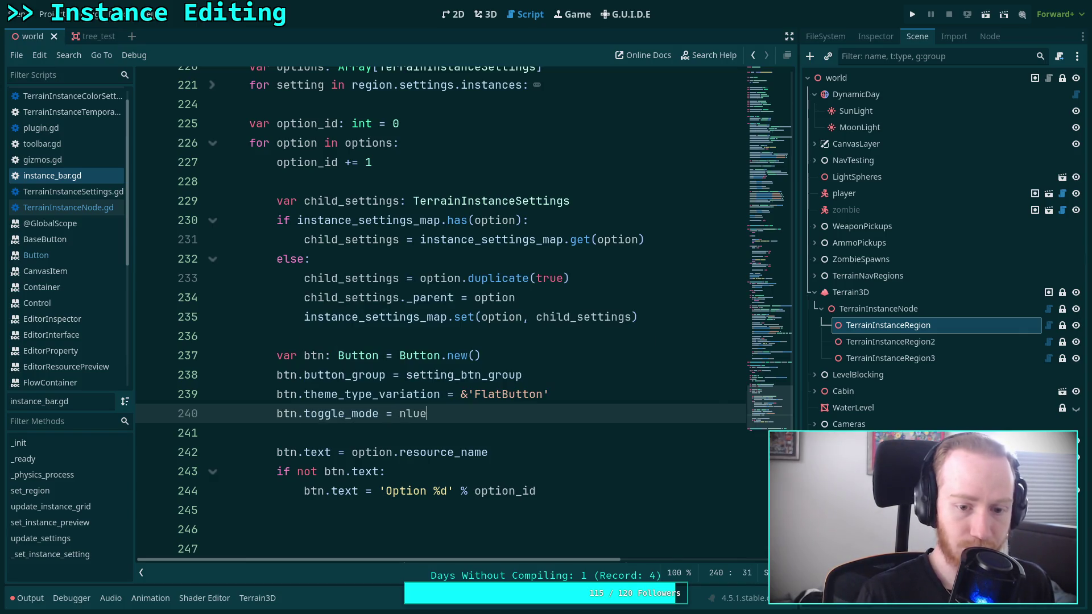
key("Return")
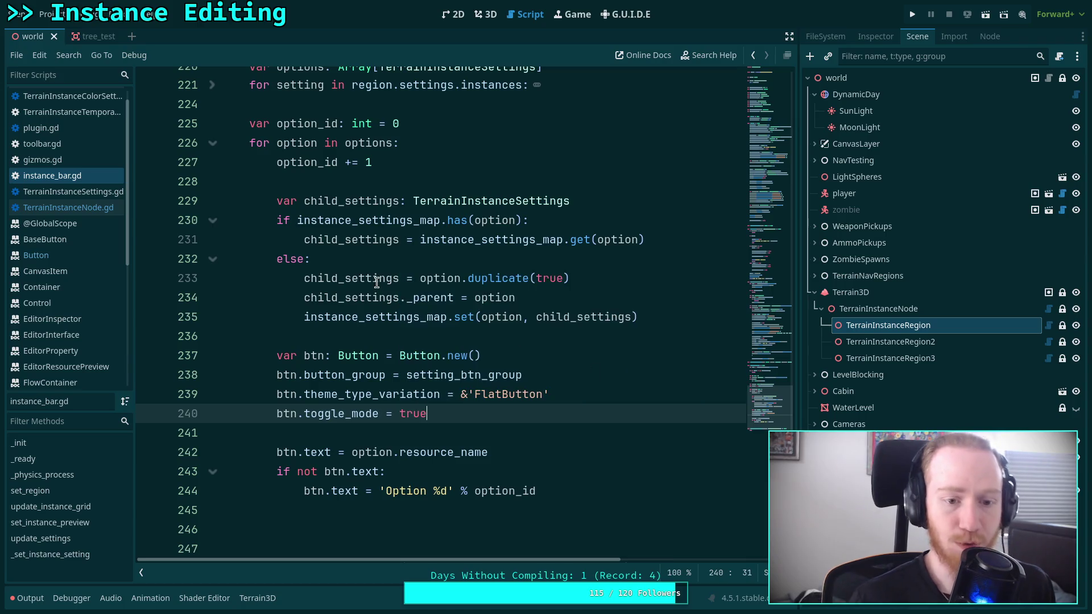
Step: Move the button_group and toggle_mode lines right under Button.new(), followed by a blank line
scroll(364, 427, "up", 20)
left_click(364, 423)
left_click(387, 394)
key("alt+Up")
key("alt+Up")
key("alt+Up")
key("alt+Up")
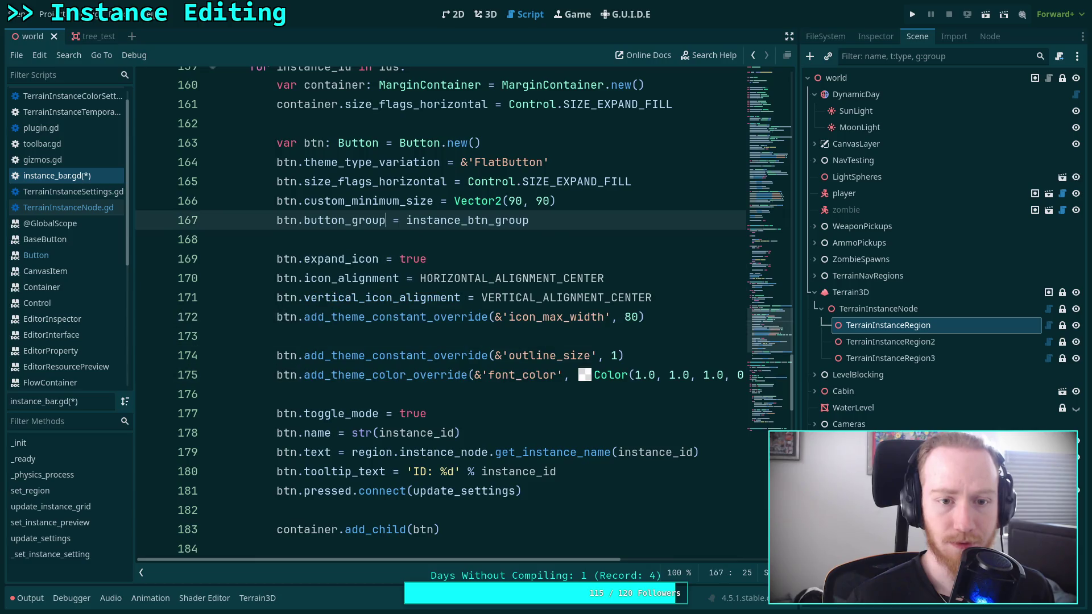
key("Down")
key("Down")
key("Down")
key("Down")
key("alt+Up")
key("alt+Up")
key("alt+Up")
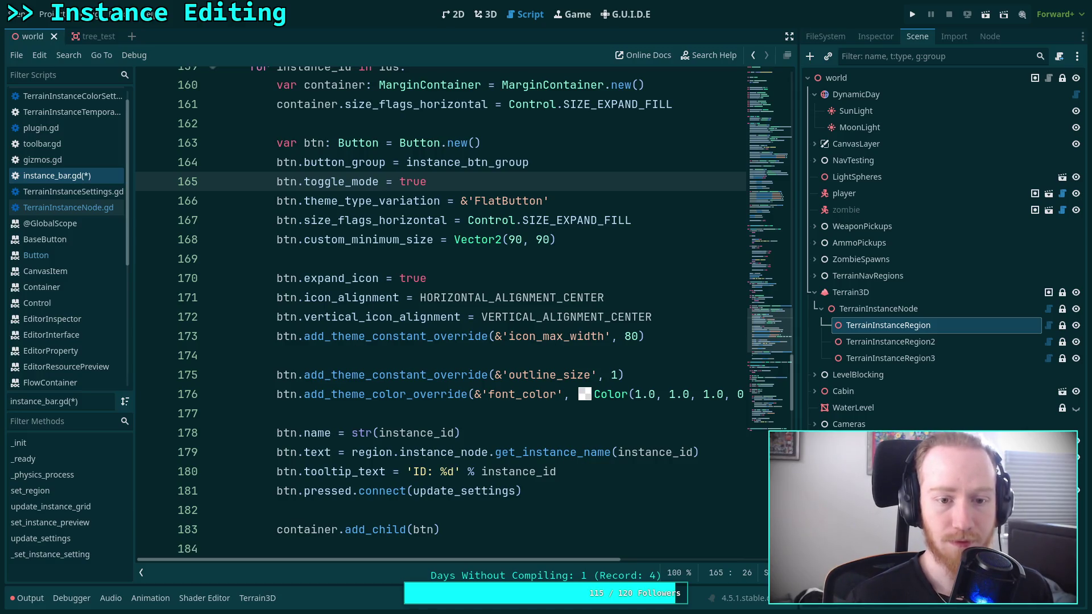
key("End")
key("Return")
scroll(362, 264, "down", 2)
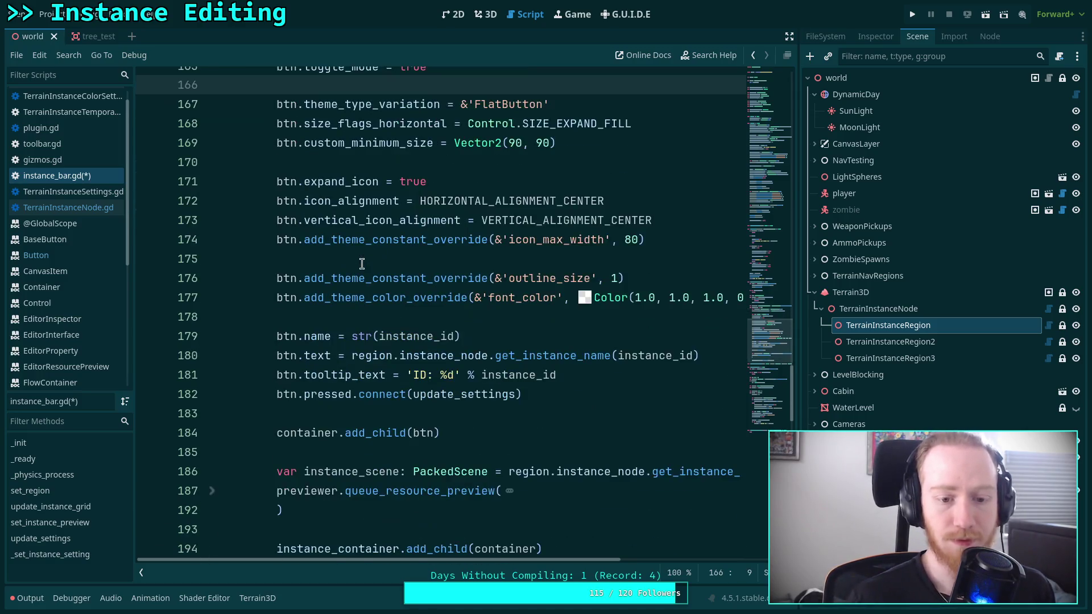
scroll(530, 377, "up", 2)
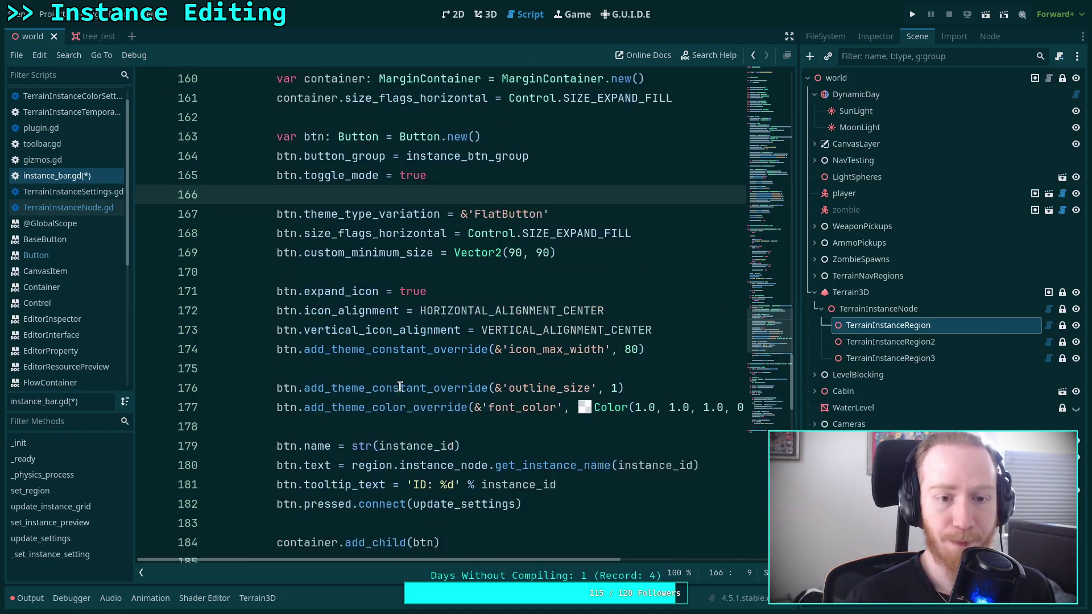
scroll(399, 385, "down", 10)
scroll(401, 379, "up", 12)
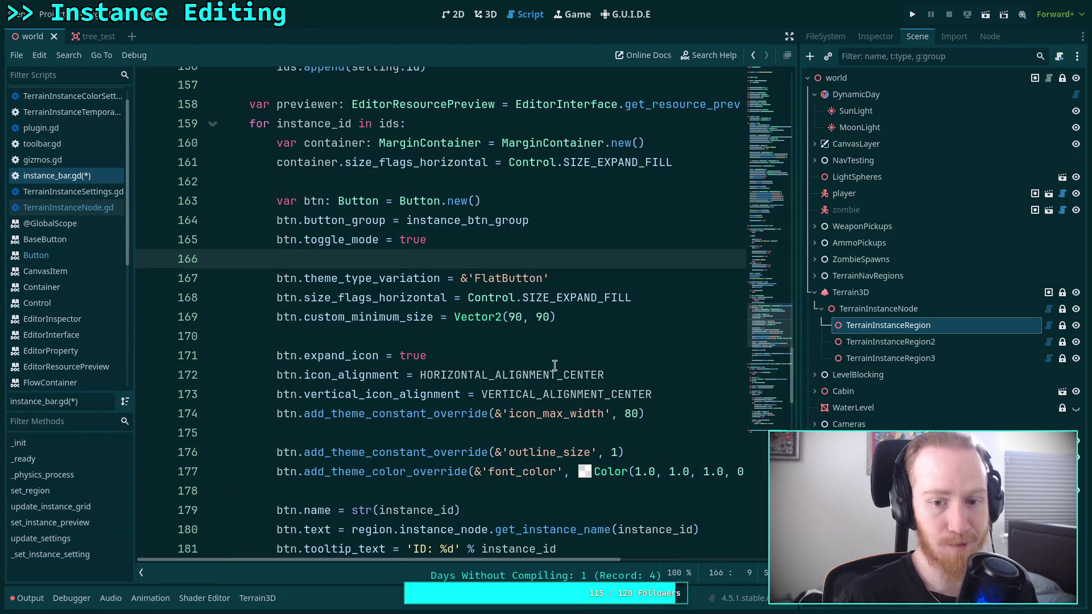
Step: Copy the FlatButton, SIZE_EXPAND_FILL and minimum-size lines into the option loop, dropping the duplicate theme line
left_click_drag(579, 317, 277, 278)
right_click(302, 278)
left_click(406, 346)
scroll(406, 352, "down", 3)
scroll(407, 353, "down", 20)
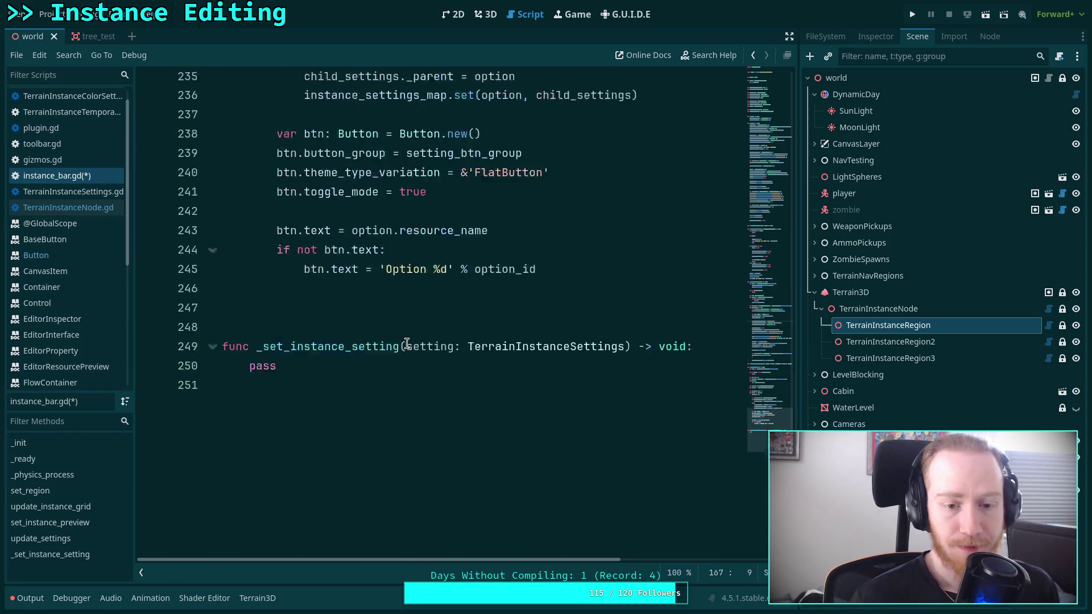
left_click(588, 402)
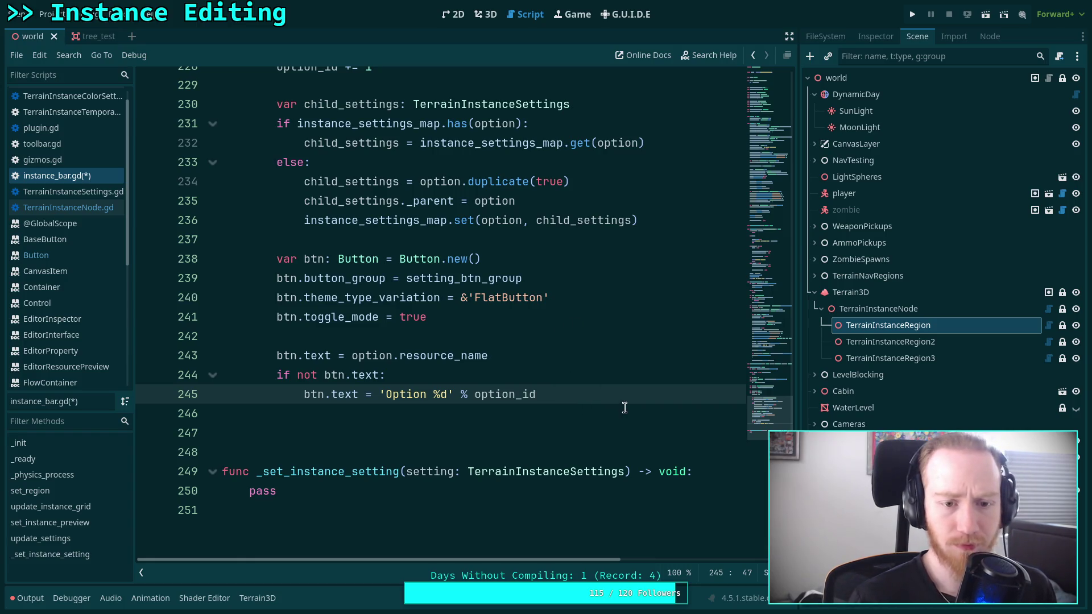
left_click(546, 343)
key("Return")
key("Return")
key("Up")
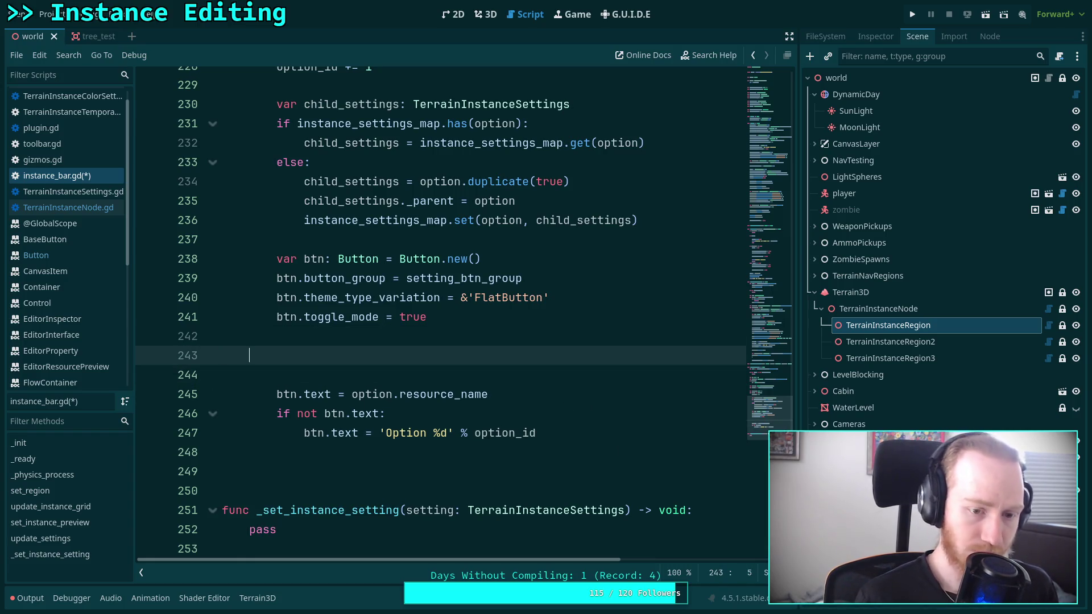
key("ctrl+v")
key("Up")
key("Up")
key("Up")
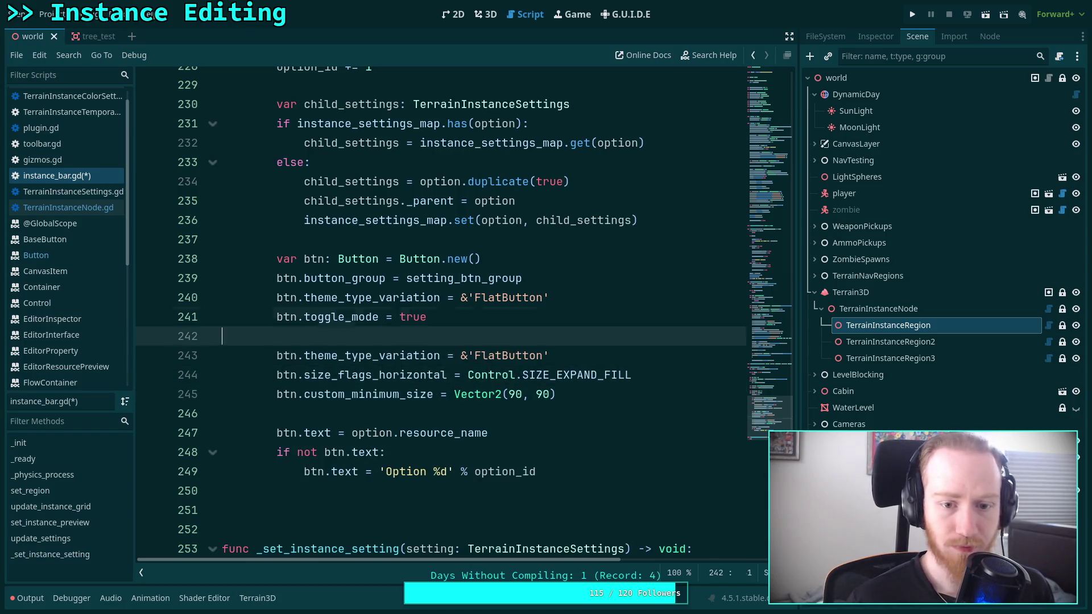
key("shift+Up")
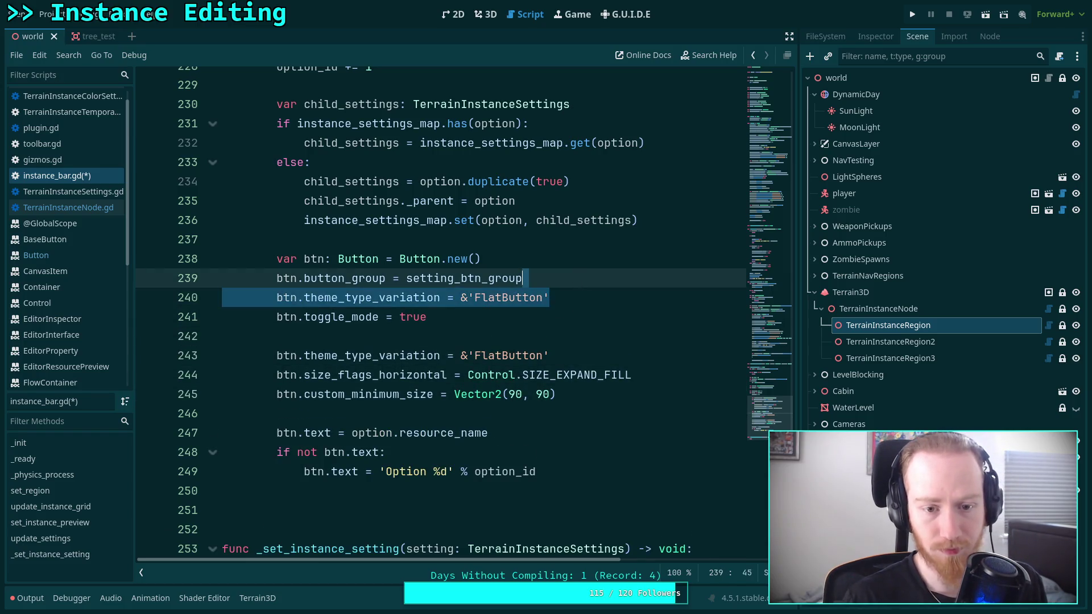
key("BackSpace")
Step: Change the option buttons' custom_minimum_size from 90×90 to Vector2(100, 70) and save
left_click(614, 349)
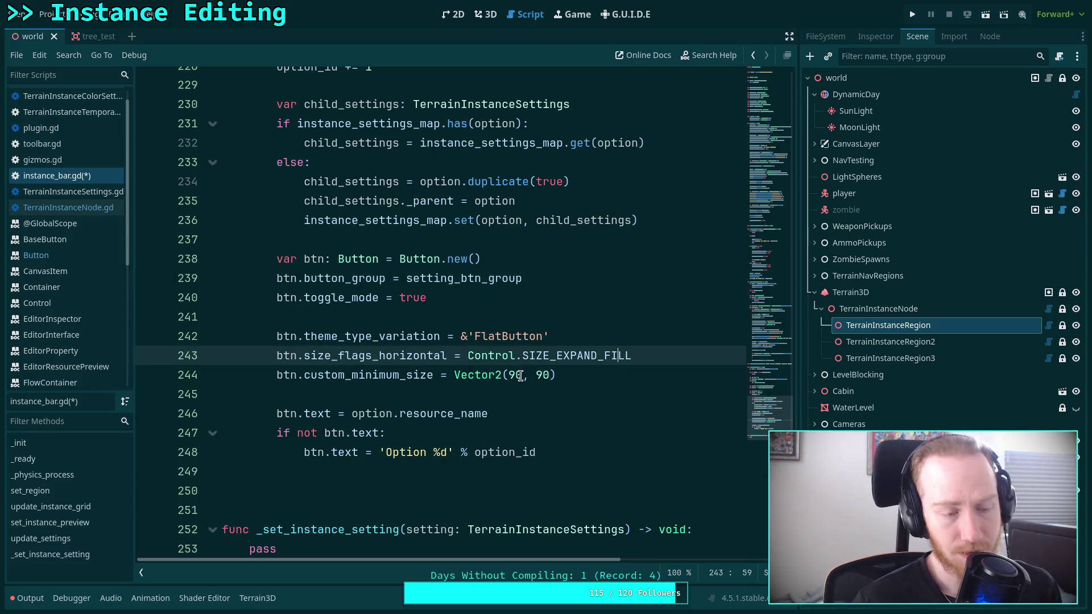
left_click(540, 375)
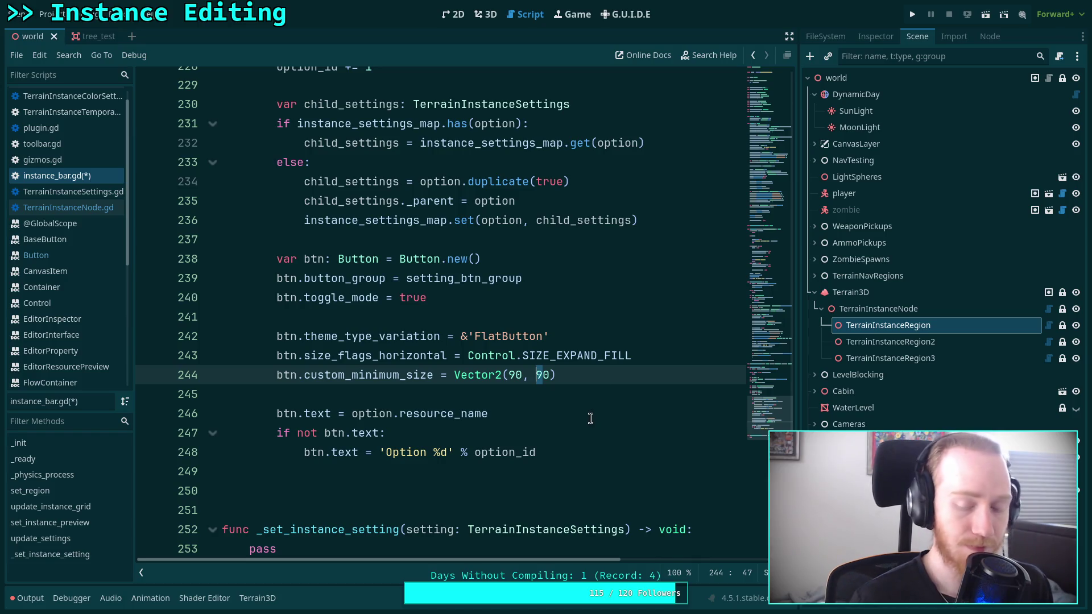
key("BackSpace")
type("7")
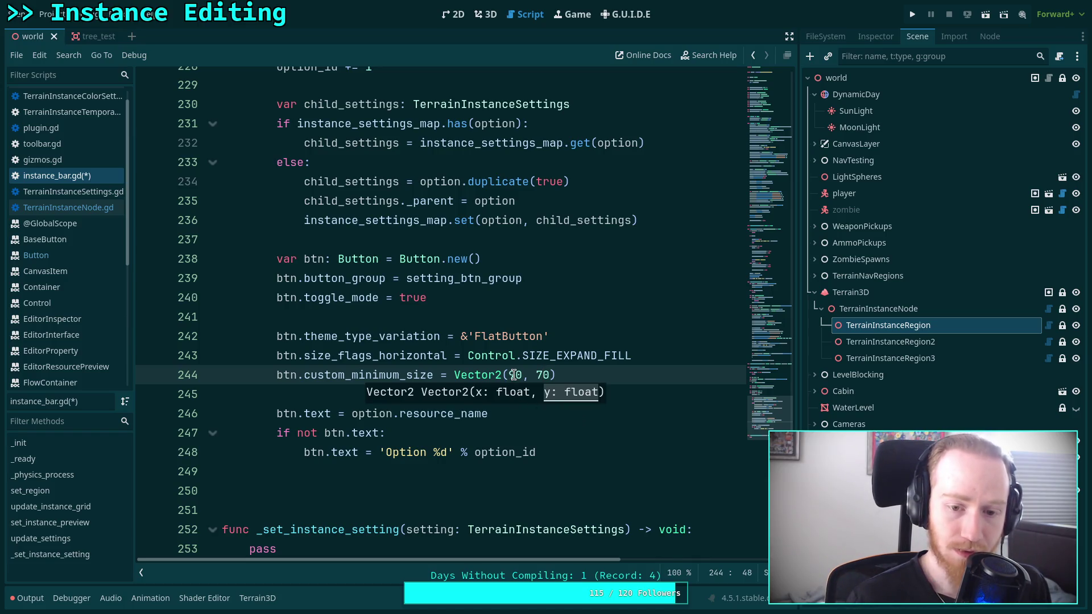
left_click(510, 375)
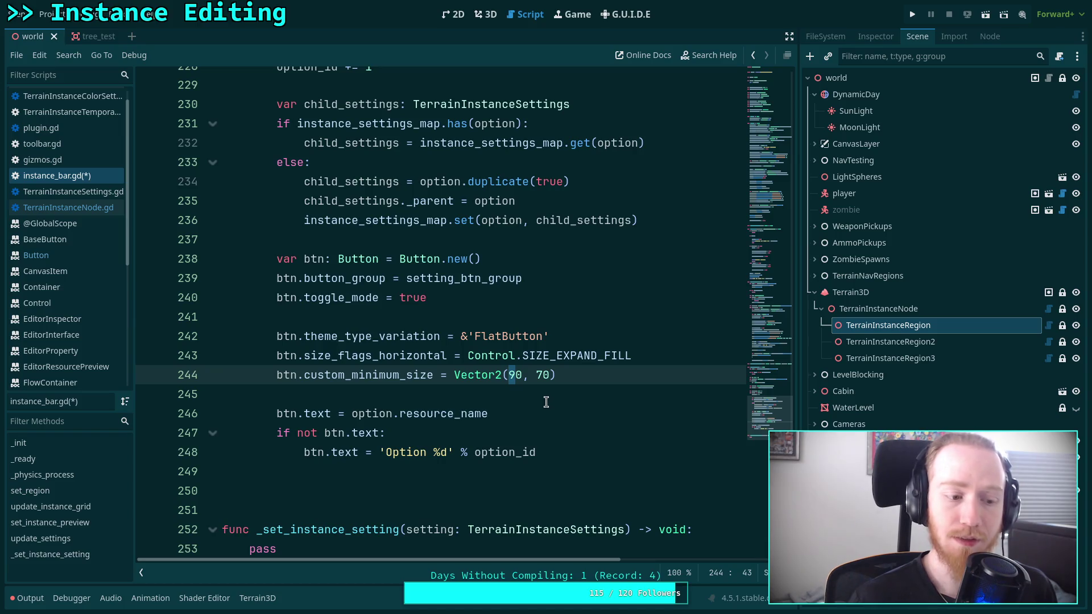
key("Delete")
type("100")
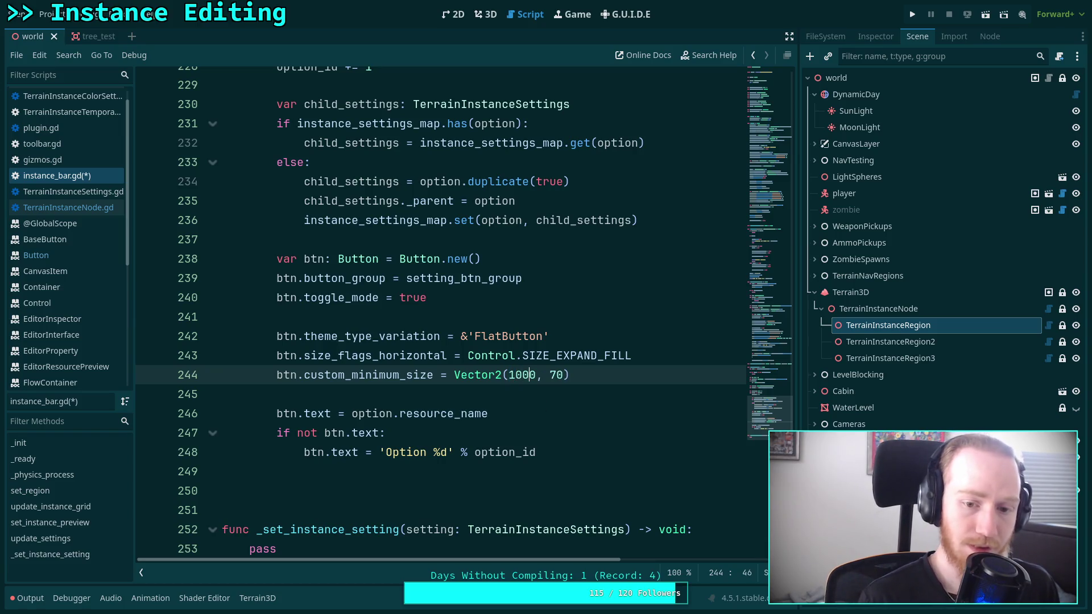
key("ctrl+s")
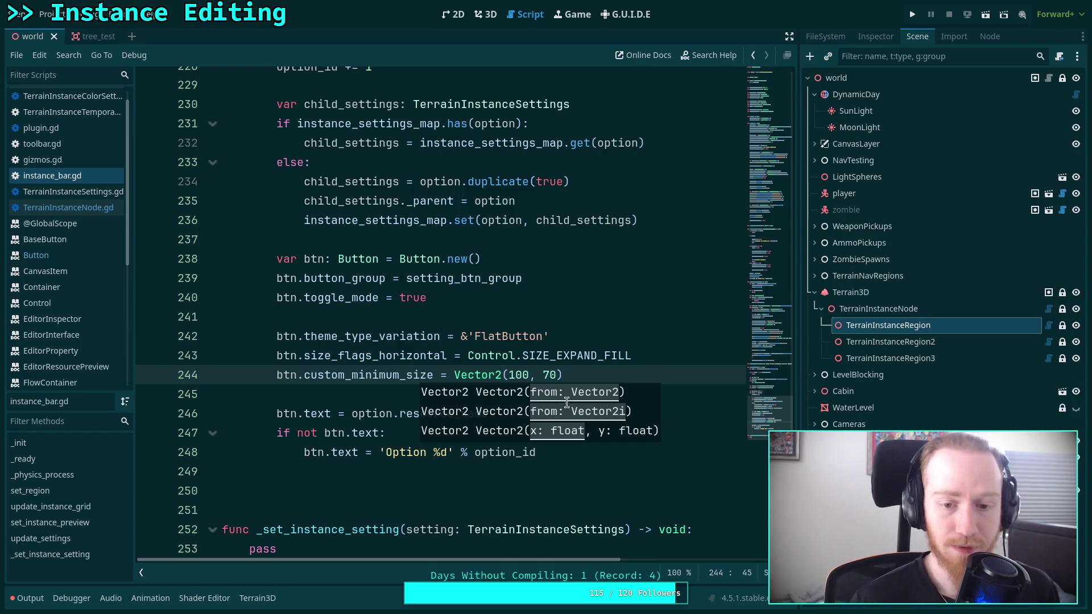
left_click(632, 373)
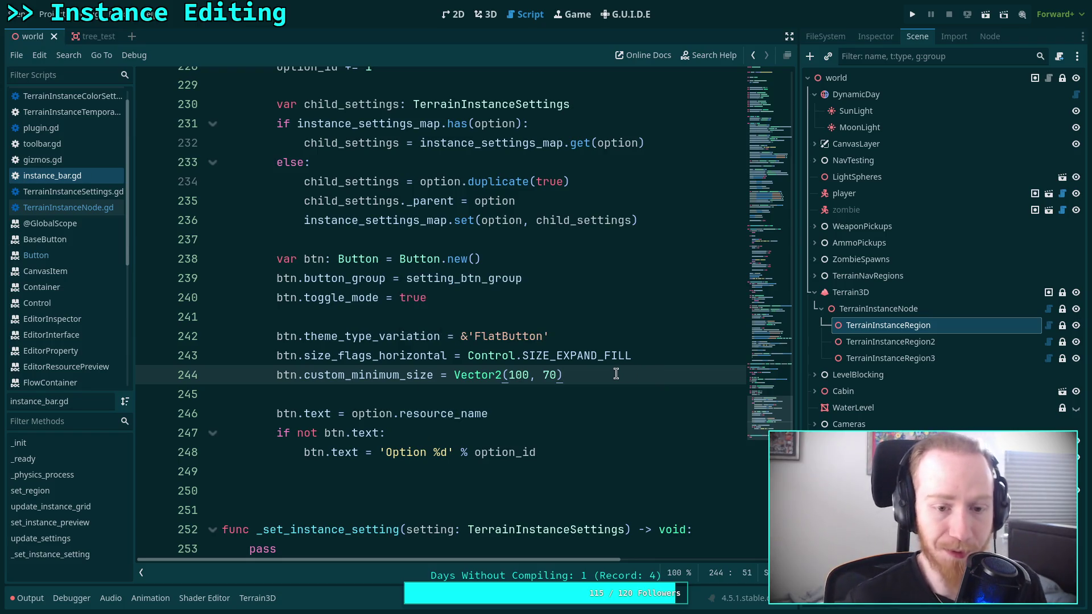
left_click(635, 451)
left_click(633, 466)
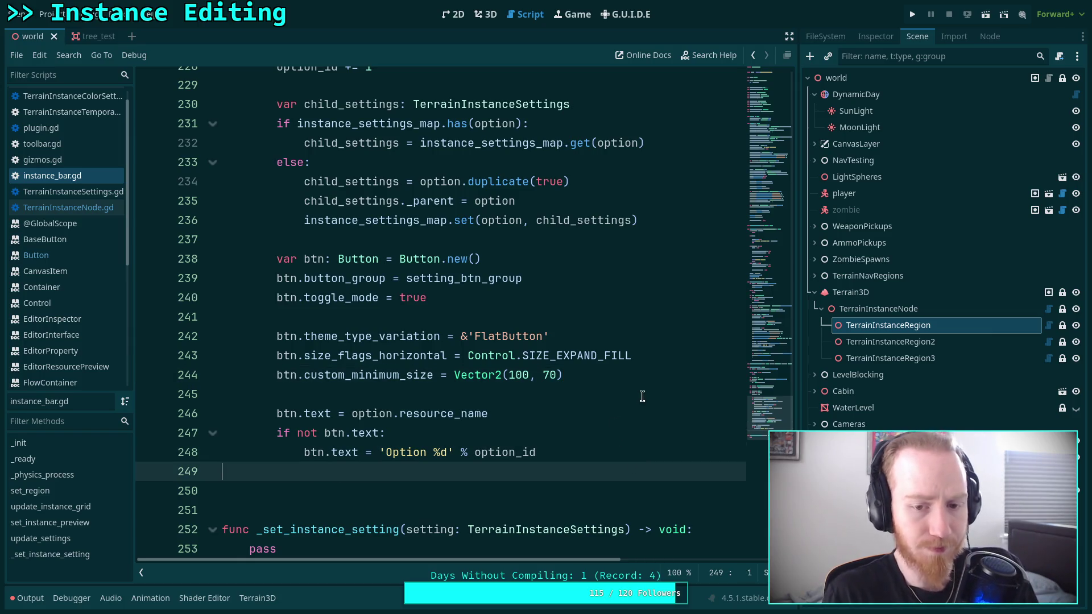
scroll(643, 398, "up", 20)
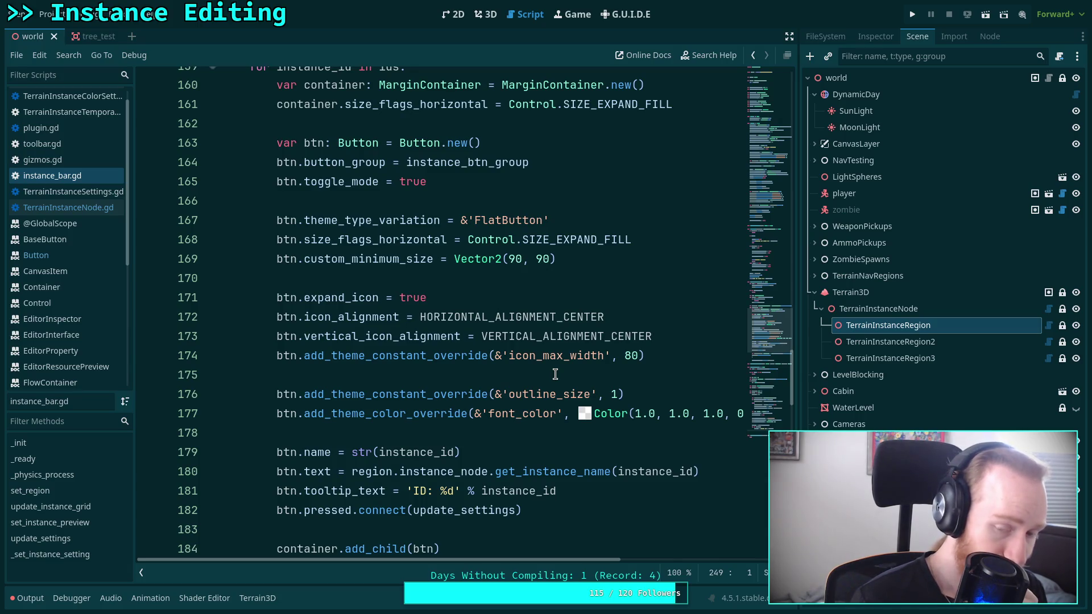
Step: Review the button loop and place the caret on the blank line after the 'Option %d' fallback
left_click(517, 374)
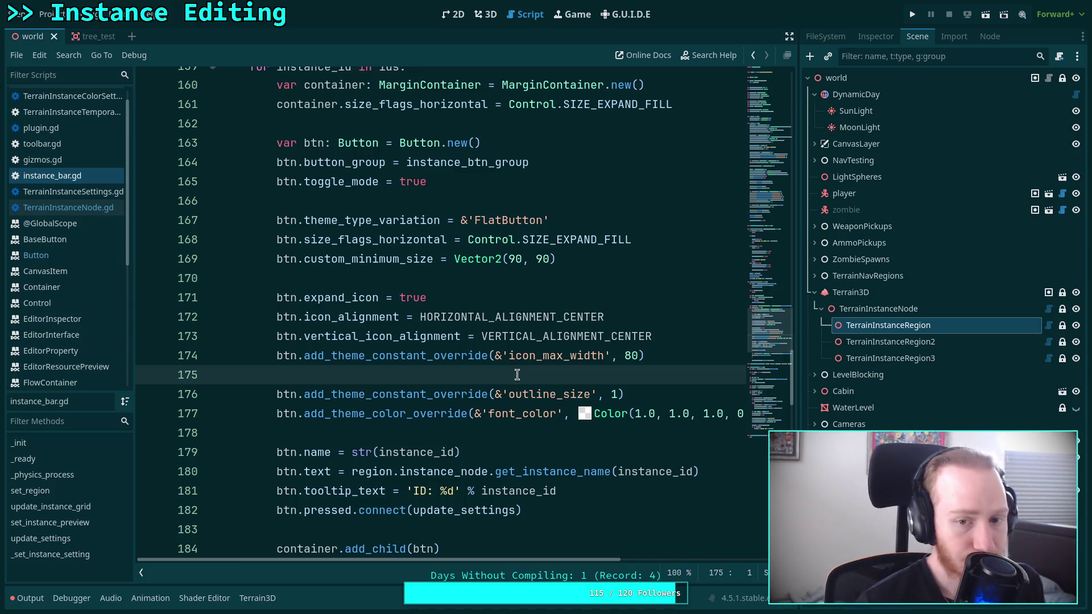
left_click(534, 264)
left_click(497, 278)
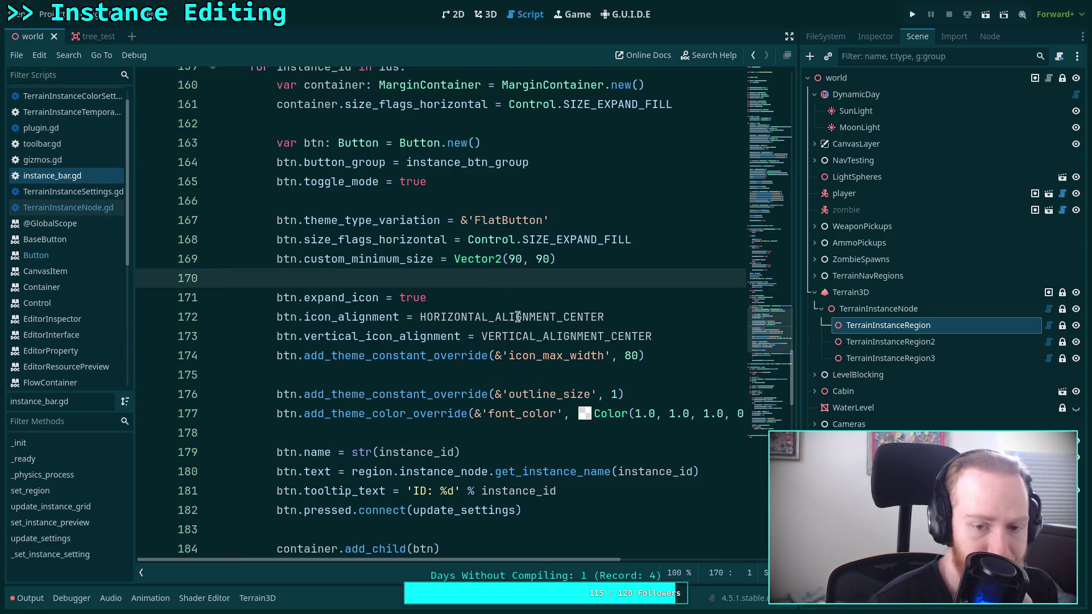
left_click(495, 383)
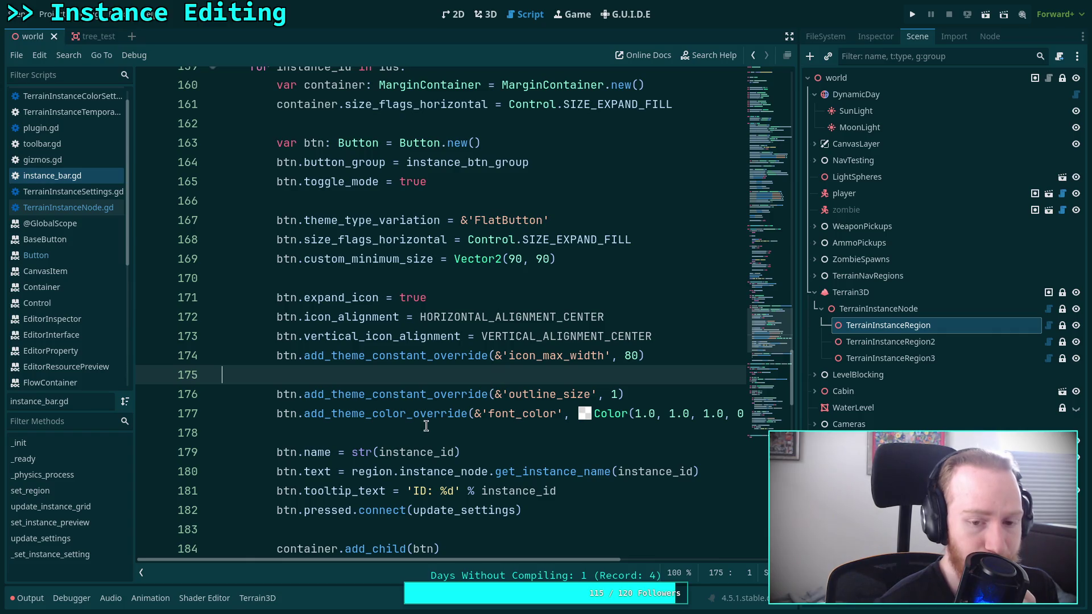
scroll(419, 430, "down", 2)
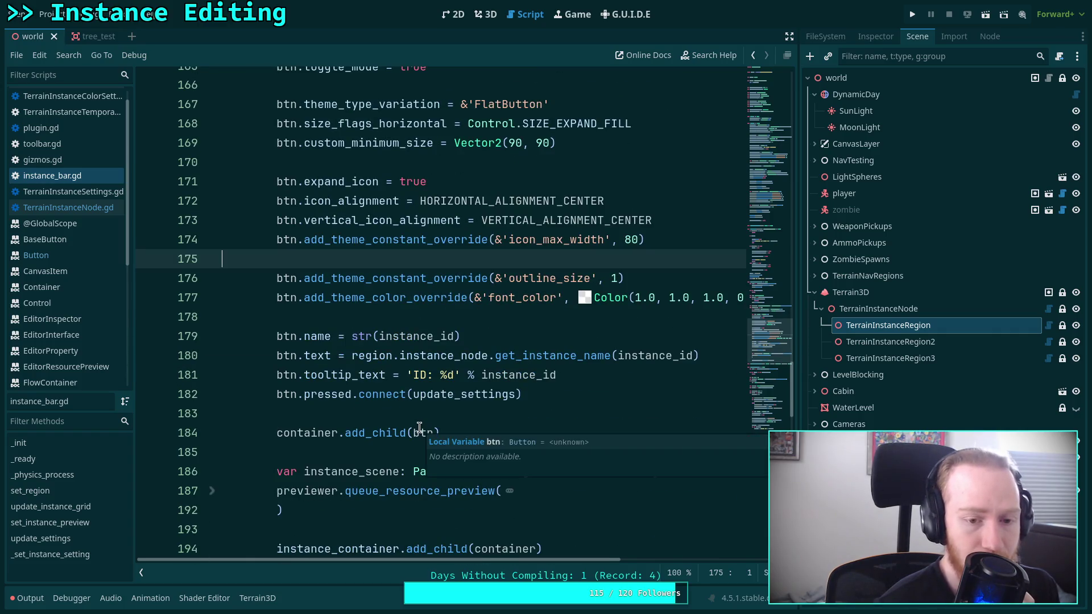
left_click(413, 414)
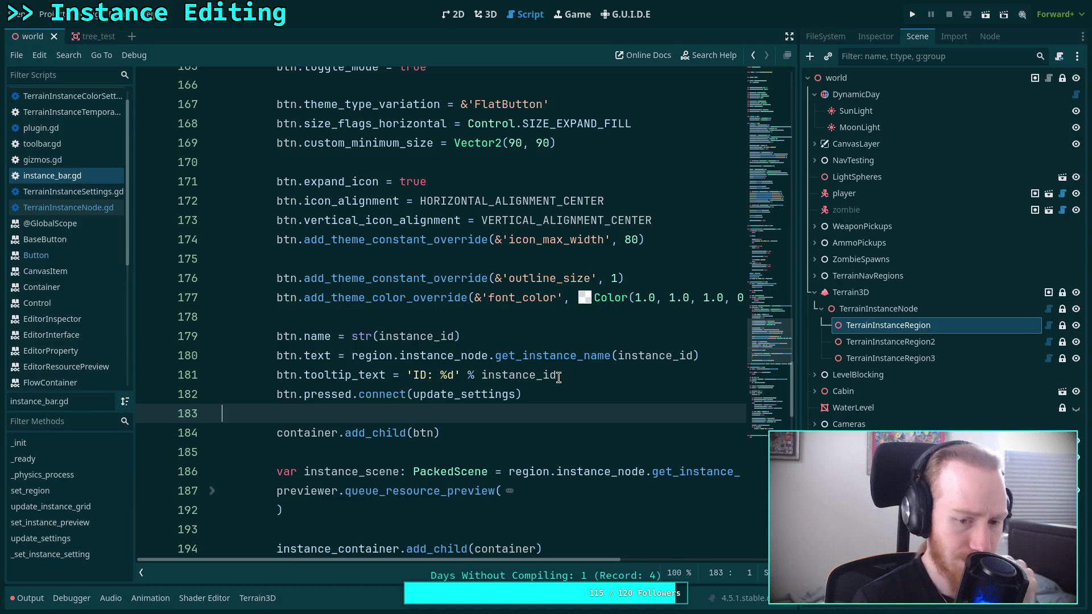
scroll(559, 377, "down", 2)
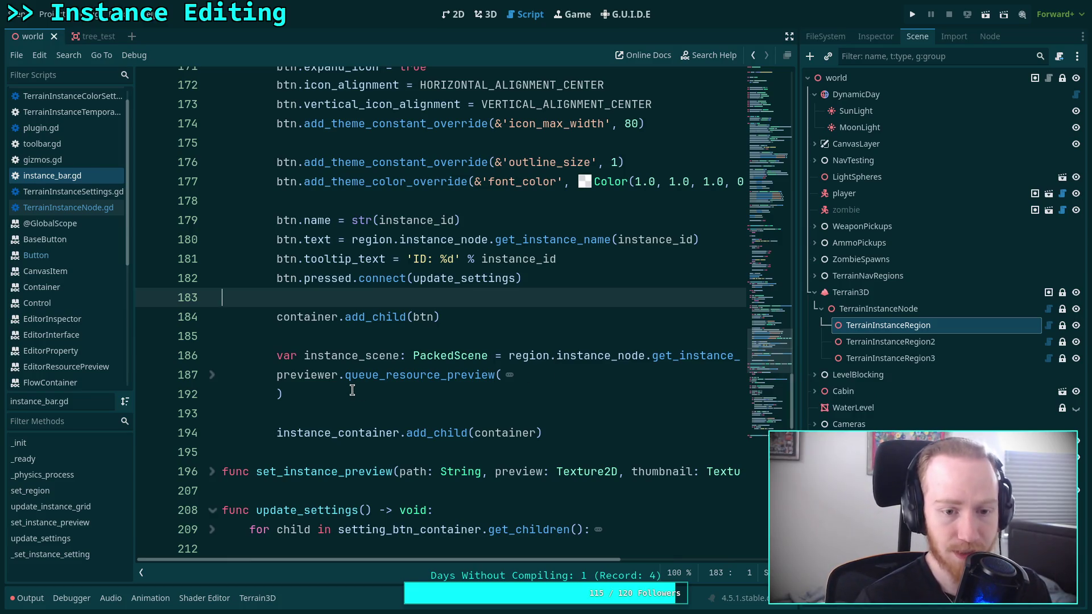
scroll(406, 396, "down", 15)
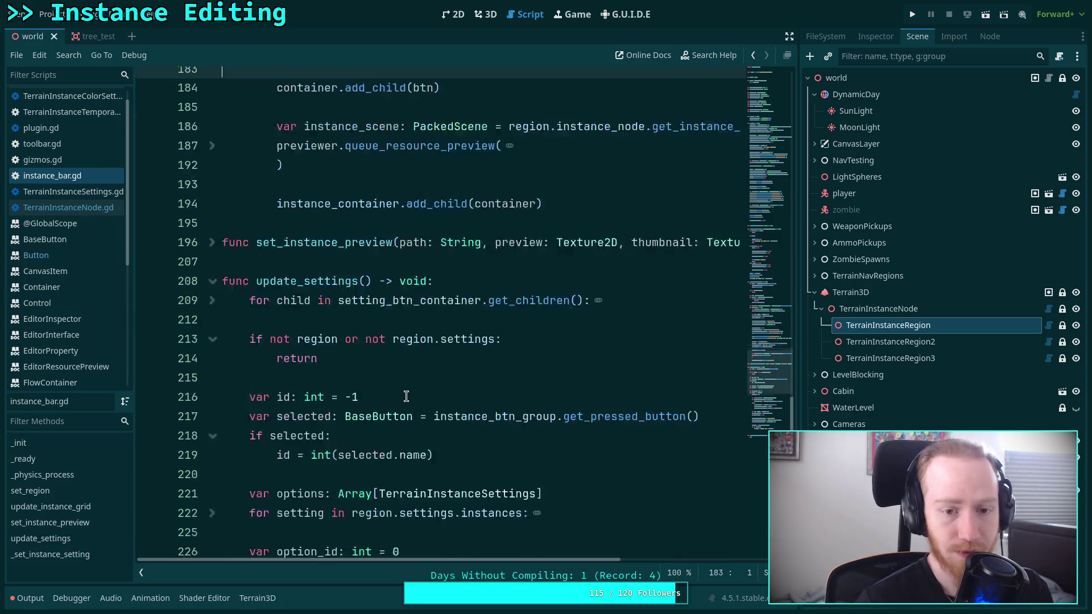
left_click(594, 415)
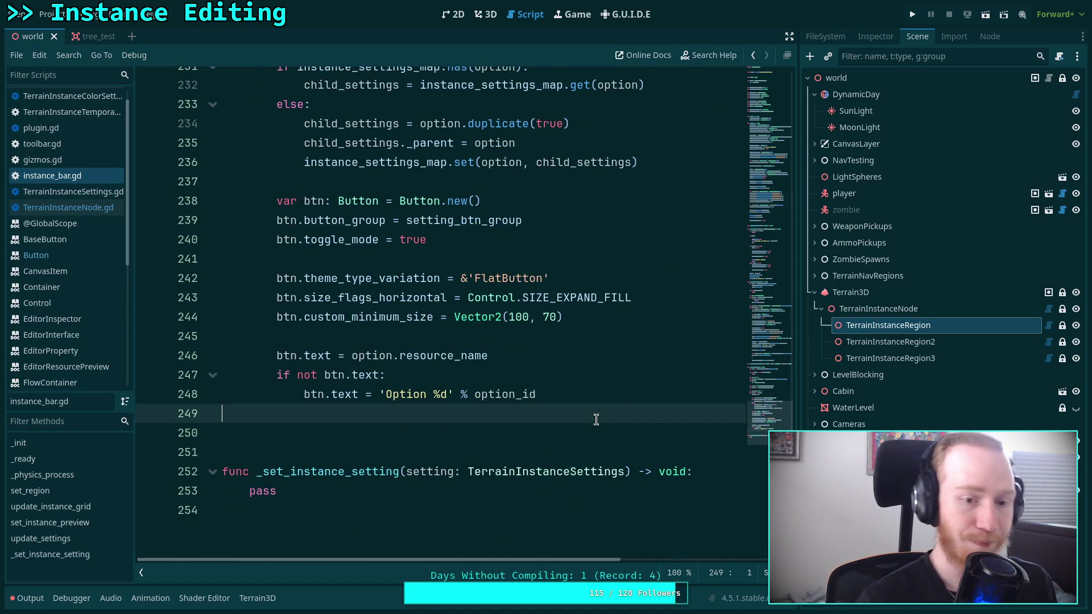
Step: Connect each button's pressed signal to _set_instance_setting.bind(child_settings)
key("Return")
key("Tab")
type("btn.pr")
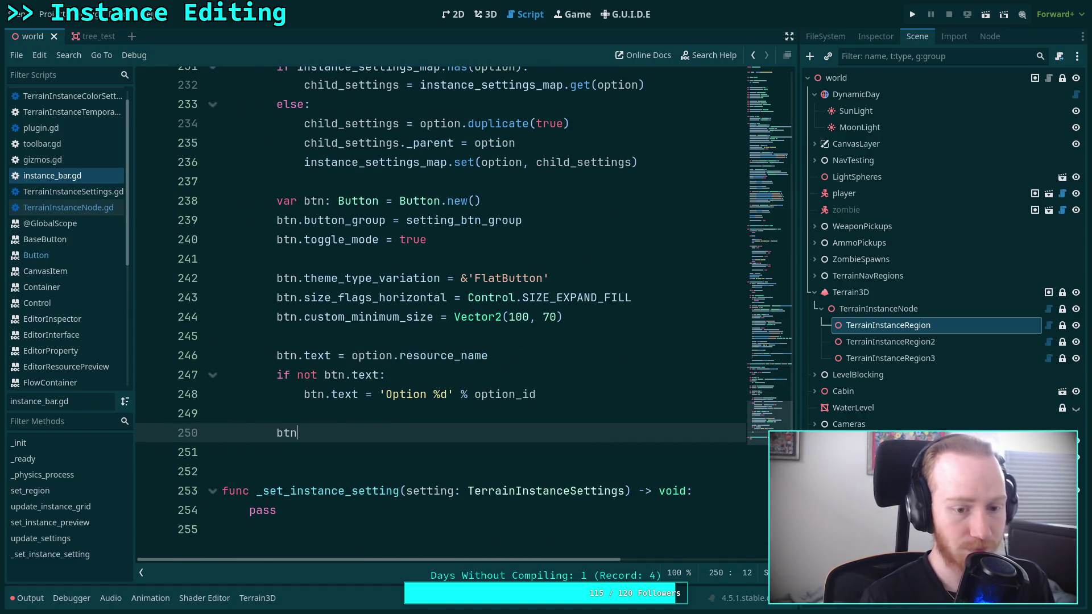
key("Return")
type(".co")
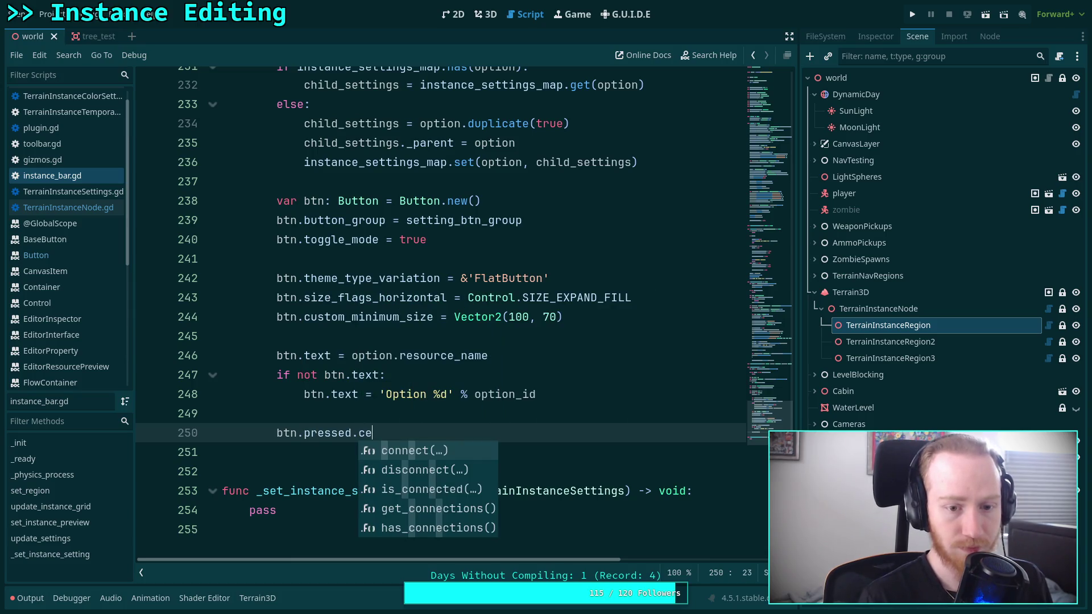
key("Return")
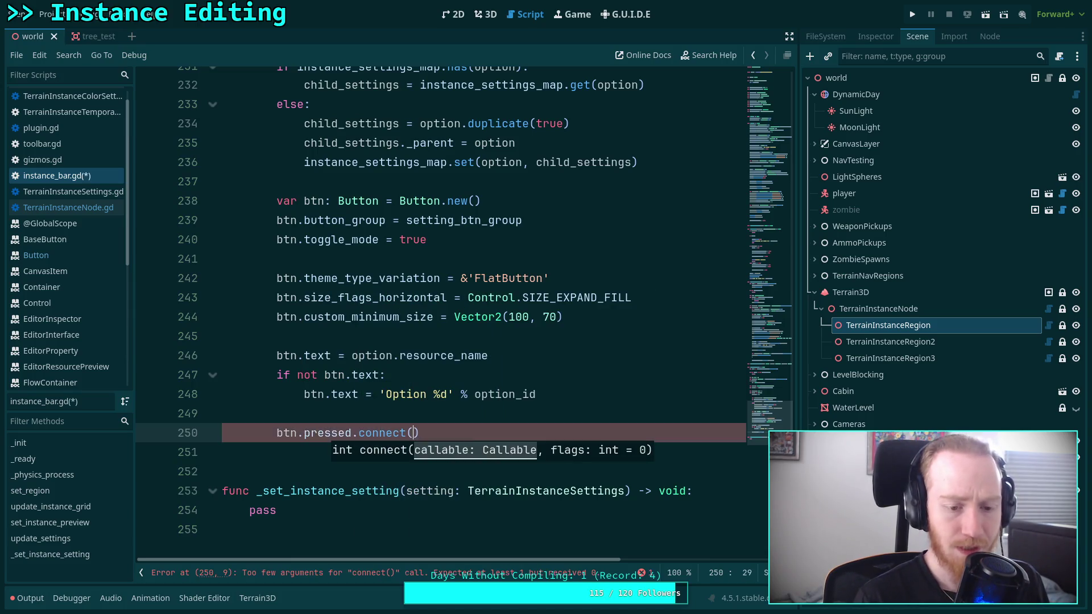
type("_set")
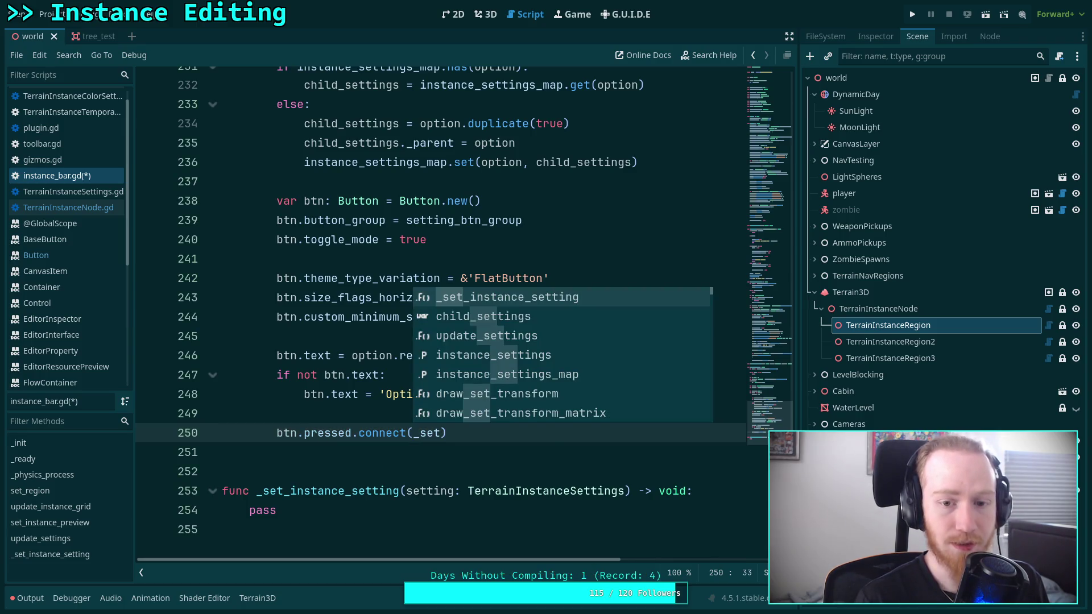
key("Return")
type(".bin")
key("Return")
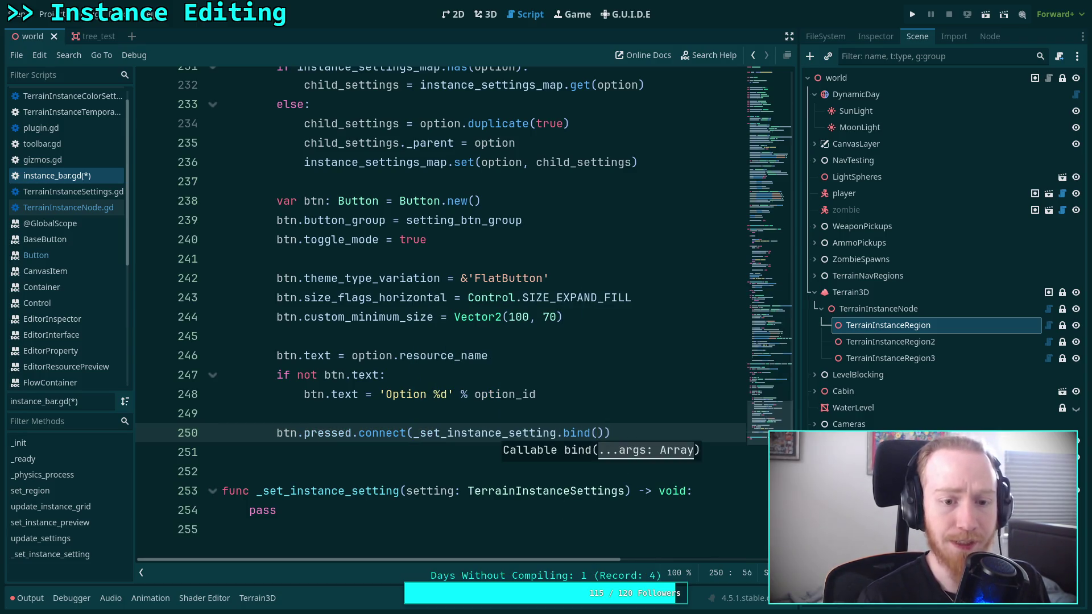
type("child")
key("Return")
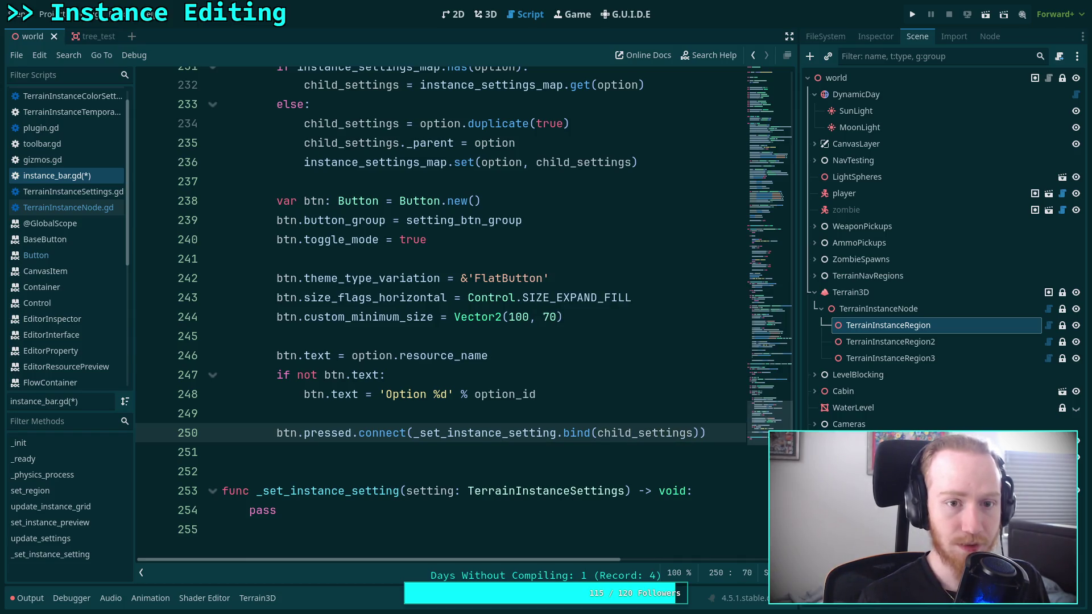
key("Right")
type(",")
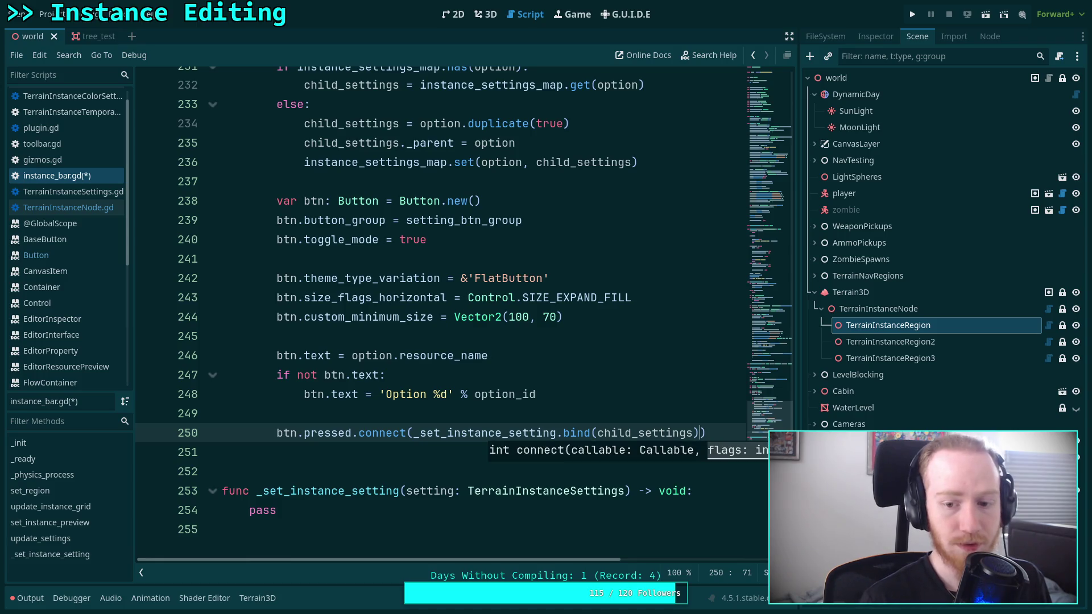
key("Return")
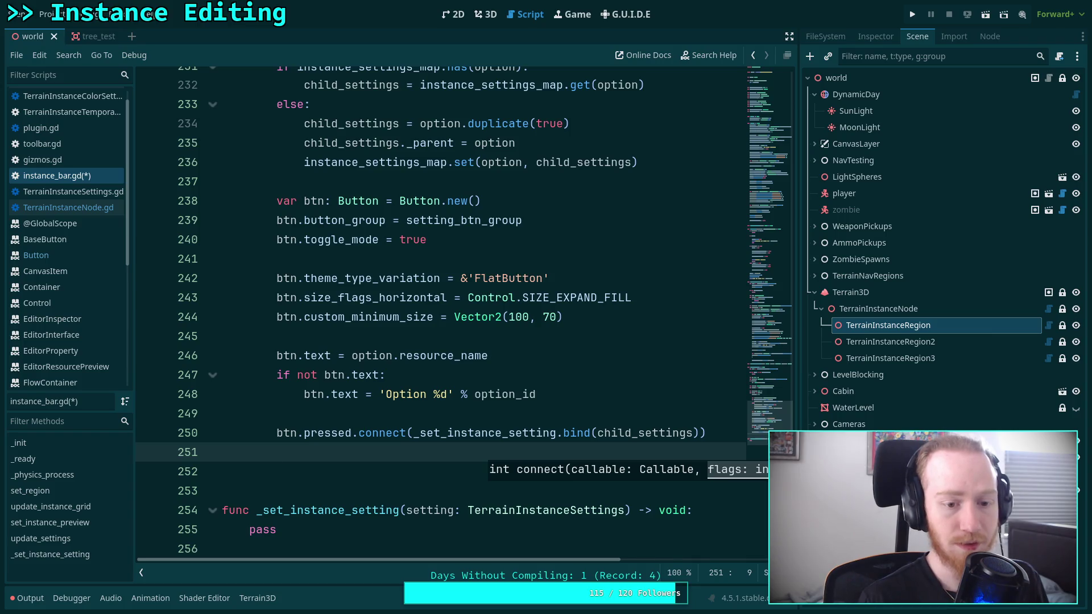
Step: Add each button with setting_btn_container.add_child(btn) and save instance_bar.gd
type("insta")
key("BackSpace")
key("BackSpace")
key("BackSpace")
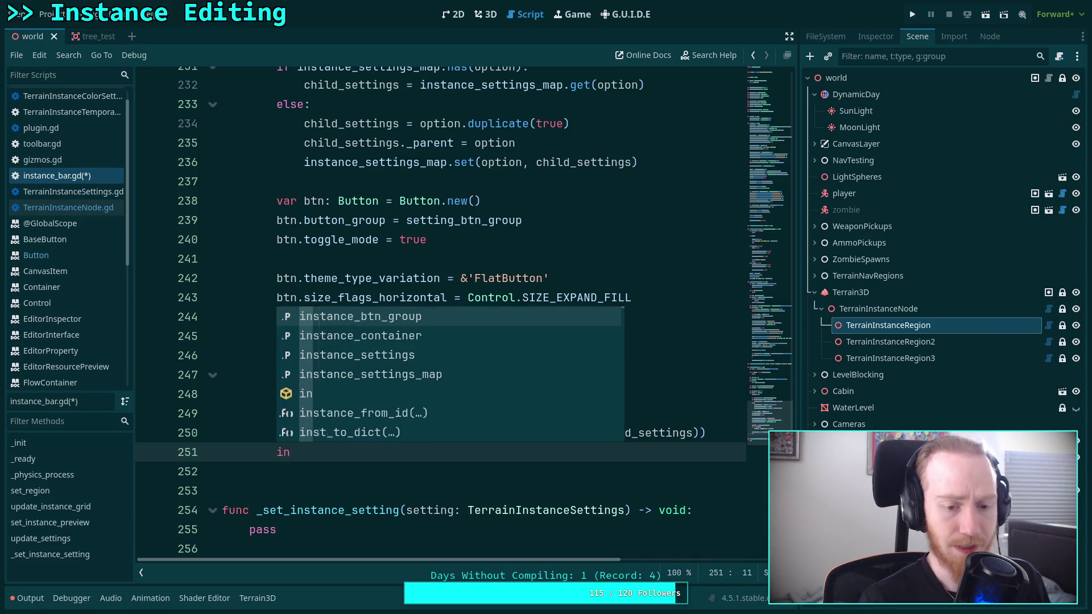
type("sett")
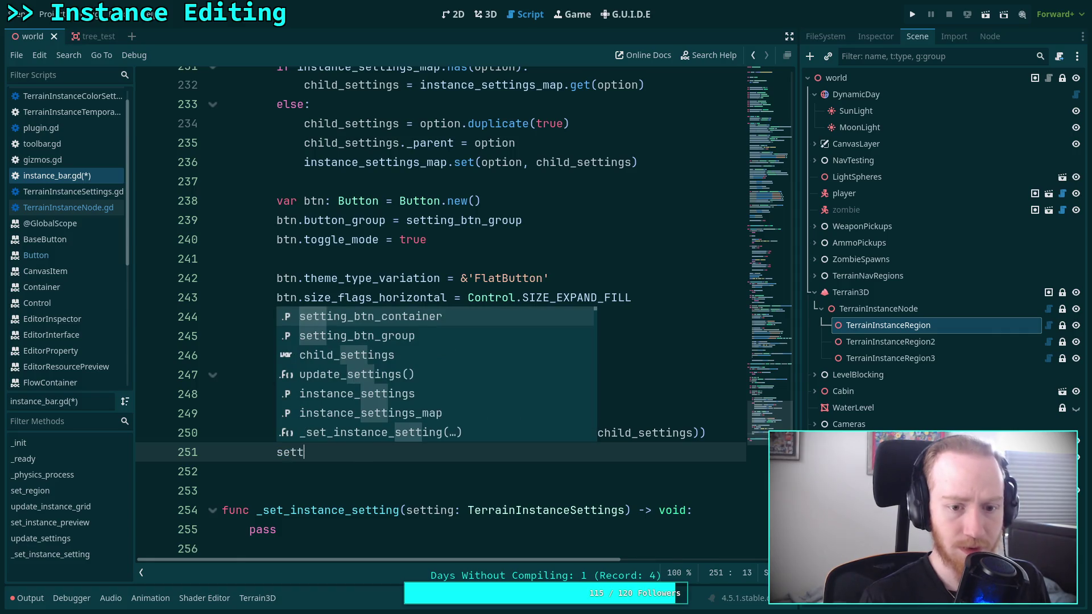
key("Return")
type(".add")
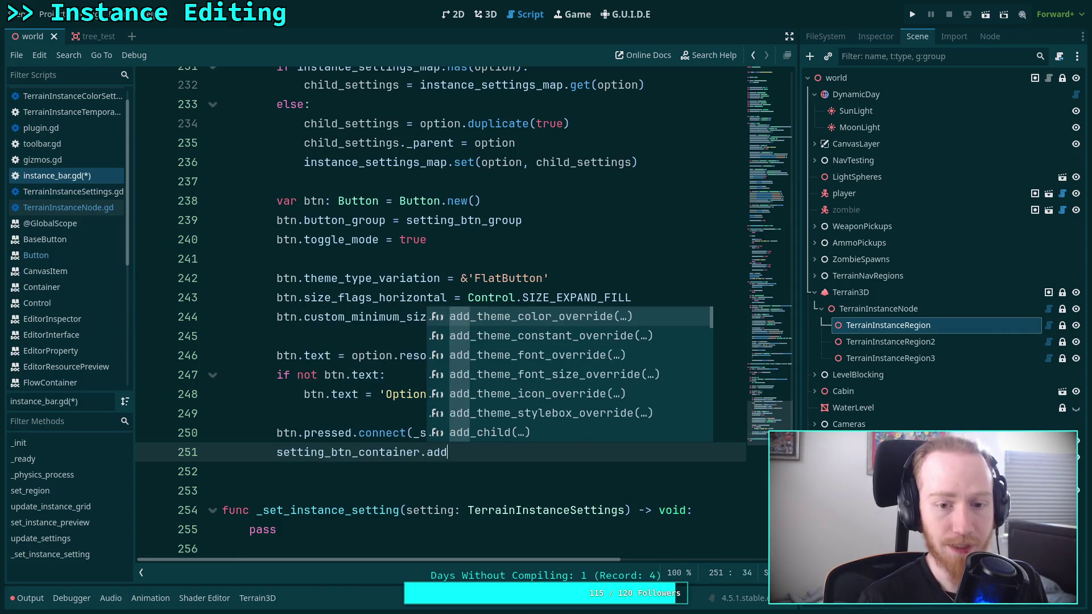
type("_chi")
key("Return")
type("btn)")
key("ctrl+s")
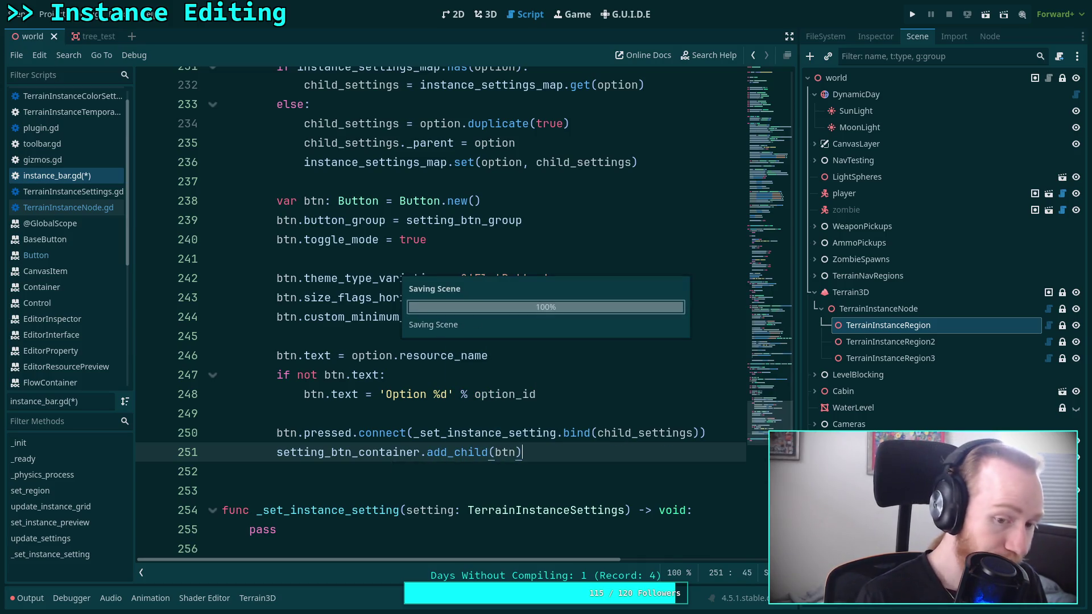
Step: Replace pass in _set_instance_setting with editor.edit(setting) and instance_settings = setting
scroll(601, 428, "down", 1)
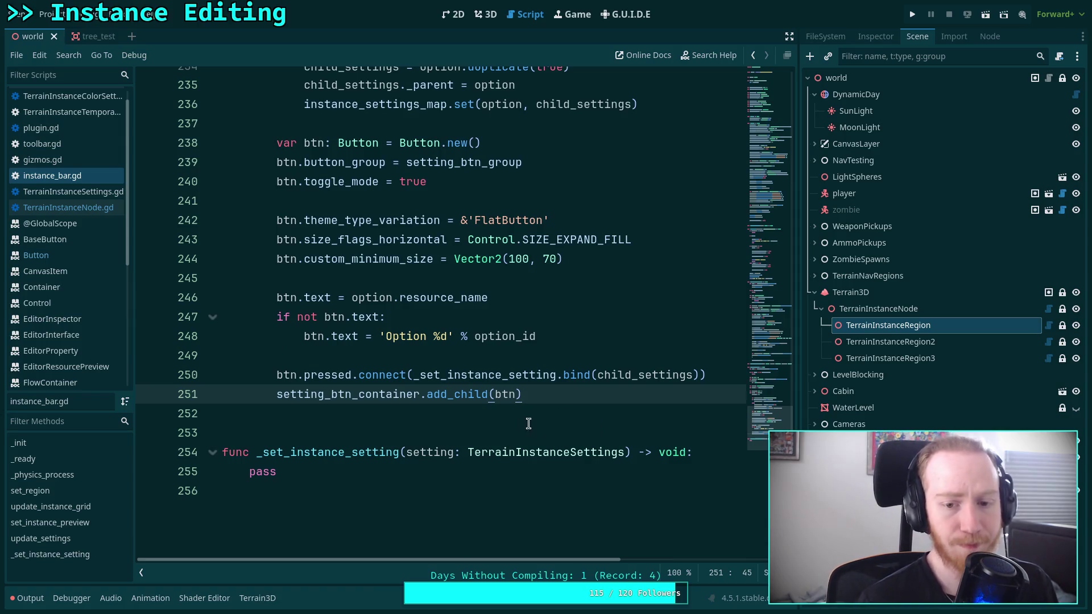
left_click_drag(279, 472, 250, 472)
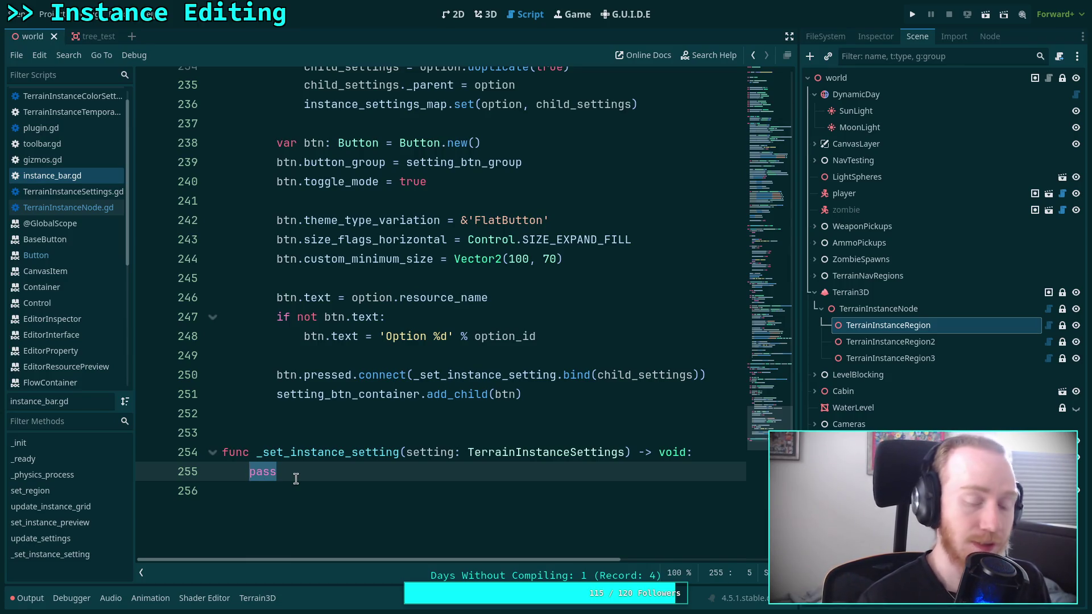
type("editor")
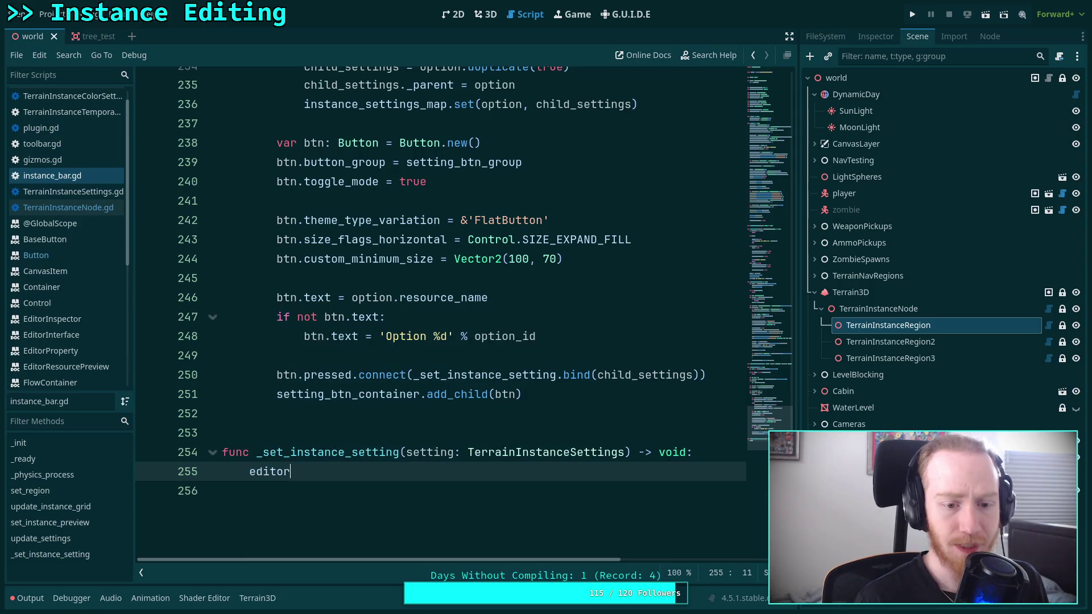
type(".e")
key("Return")
type("setting)")
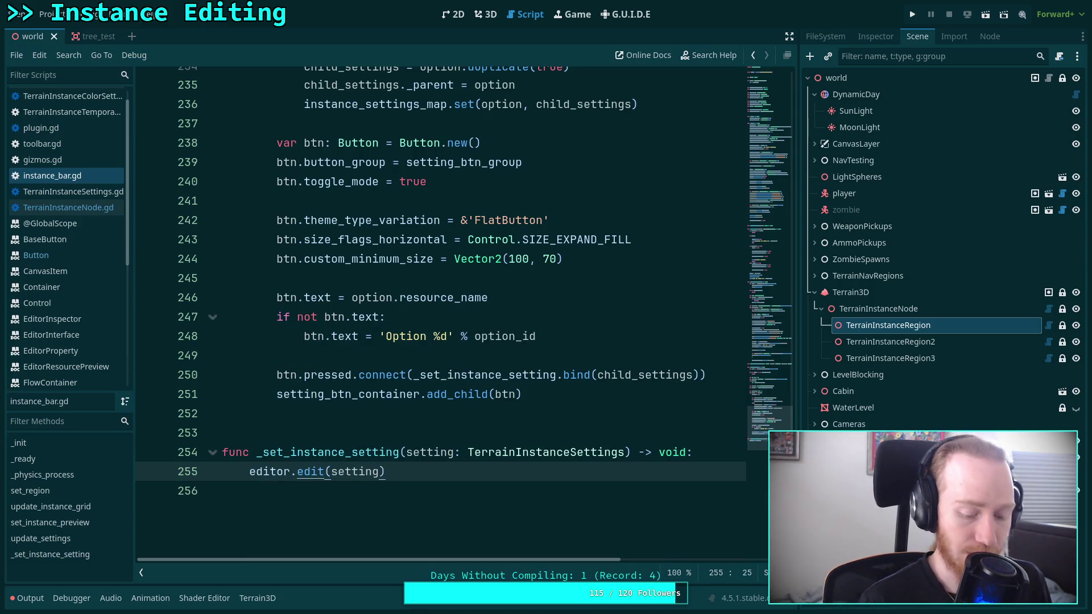
key("Return")
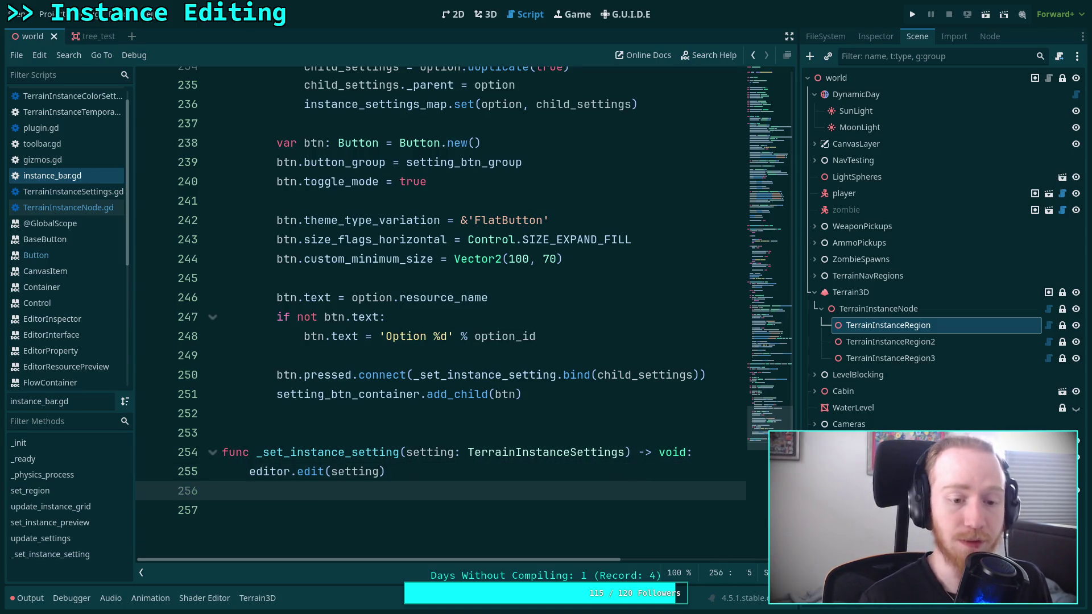
type("instance")
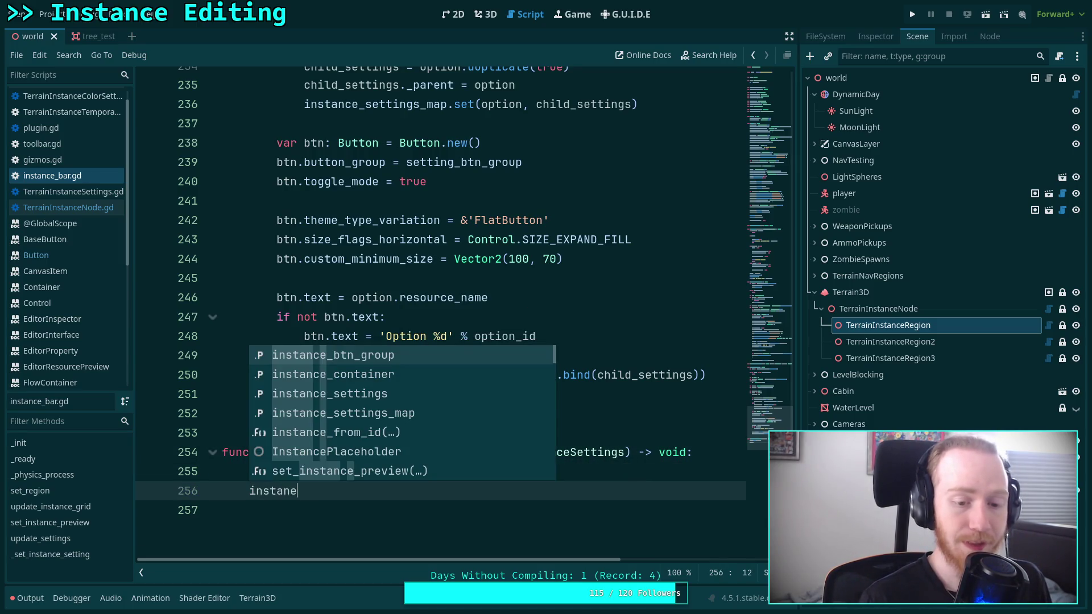
key("Down")
key("Down")
key("Return")
type("= setting")
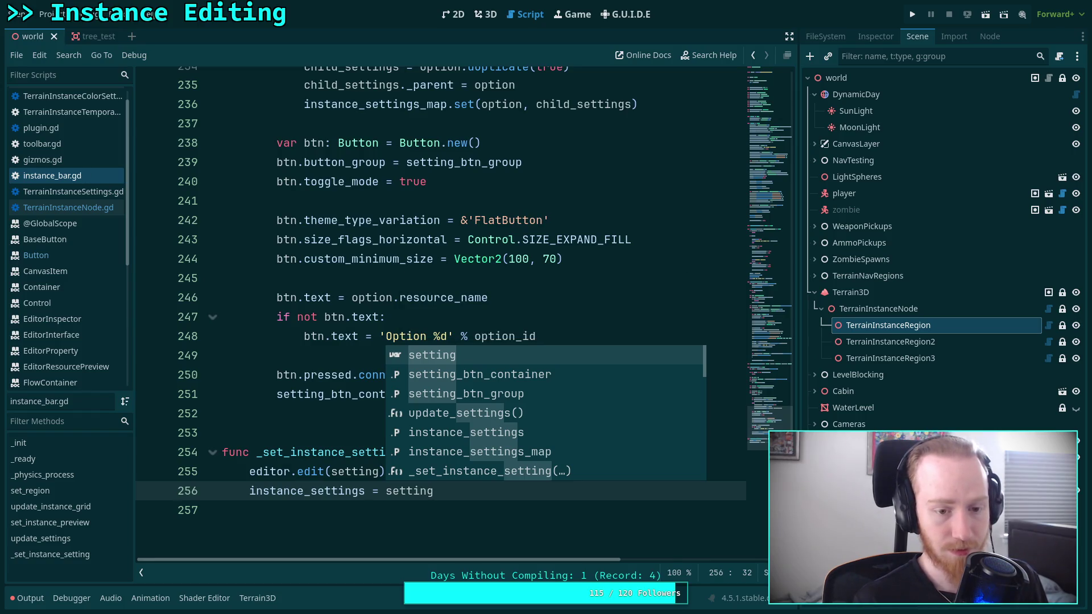
left_click(313, 355)
scroll(312, 358, "up", 7)
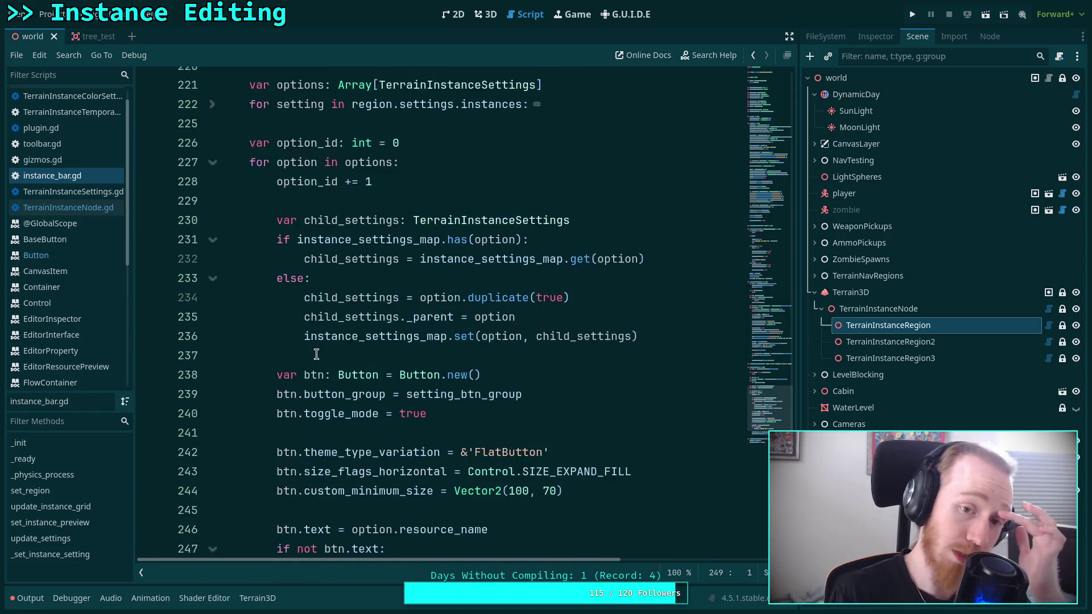
scroll(314, 363, "up", 6)
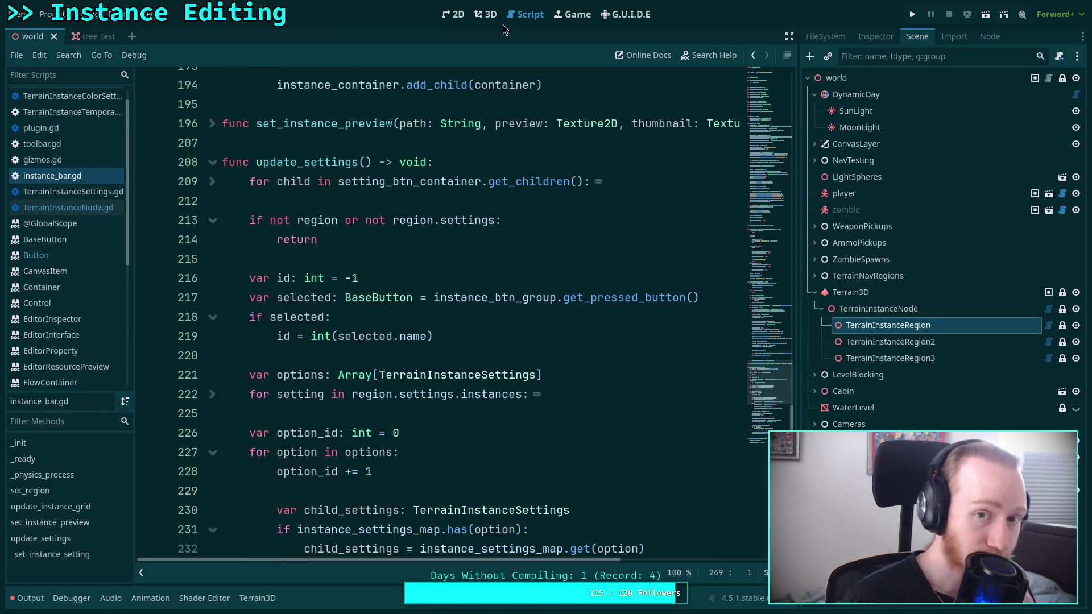
Step: Switch to the 3D view and reselect TerrainInstanceRegion to reload its instances
left_click(482, 18)
mouse_move(446, 282)
left_mouse_down()
mouse_move(442, 321)
mouse_move(705, 339)
left_mouse_up()
left_click(869, 276)
left_click(888, 326)
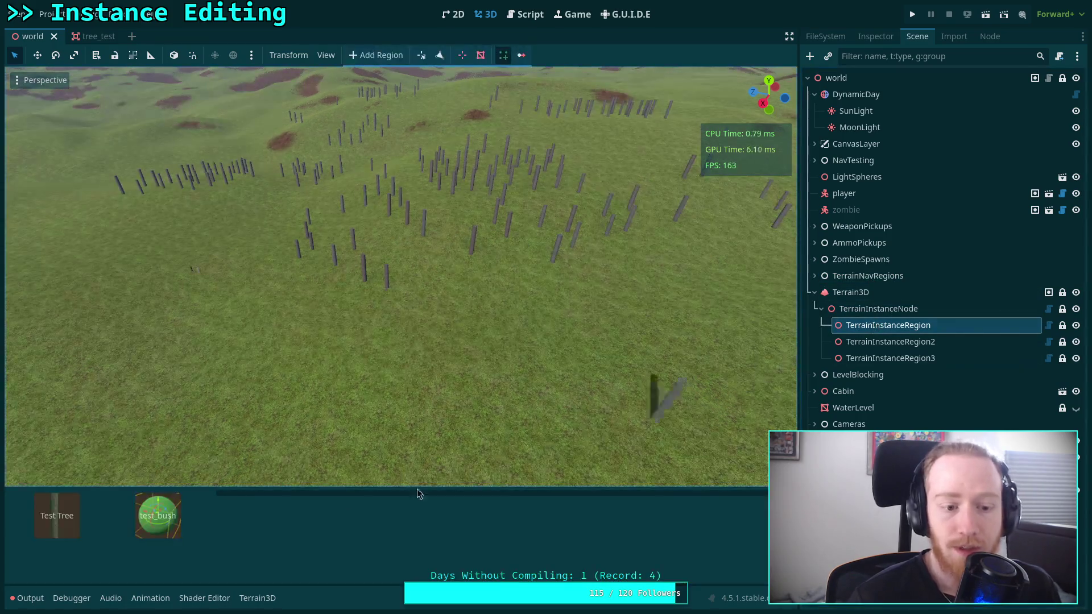
Step: Pick test_bush, then Test Tree, then test_bush again in the instance bar
left_click(163, 534)
left_click(78, 530)
left_click(28, 598)
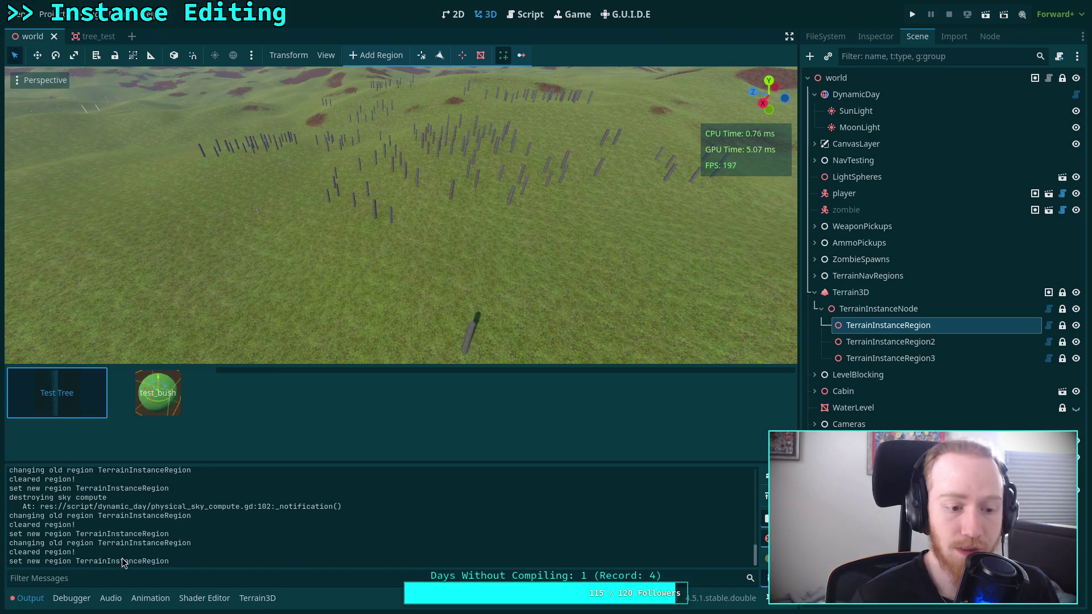
left_click(134, 399)
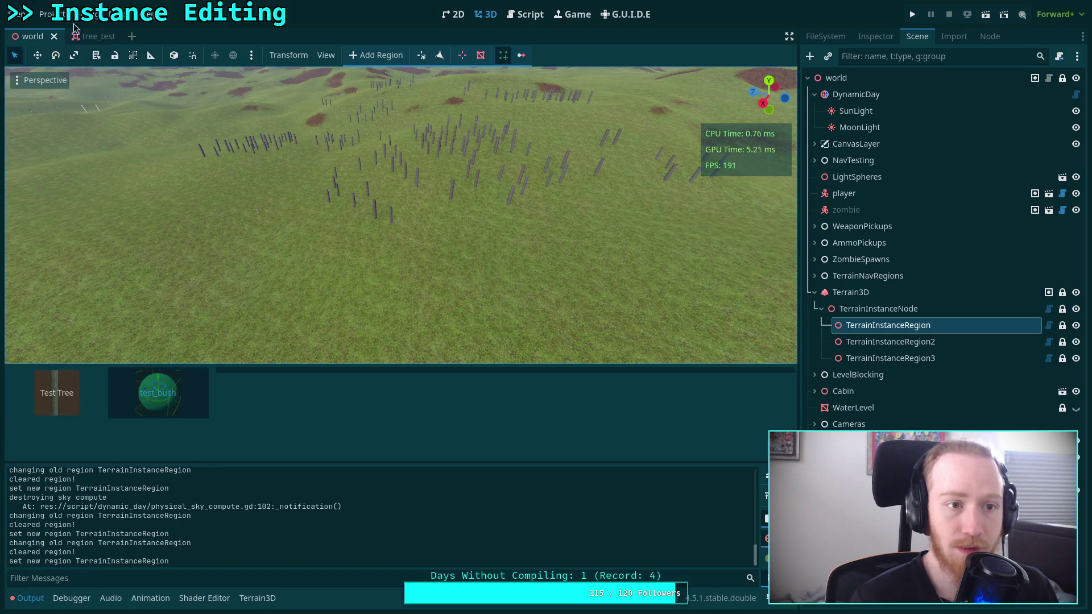